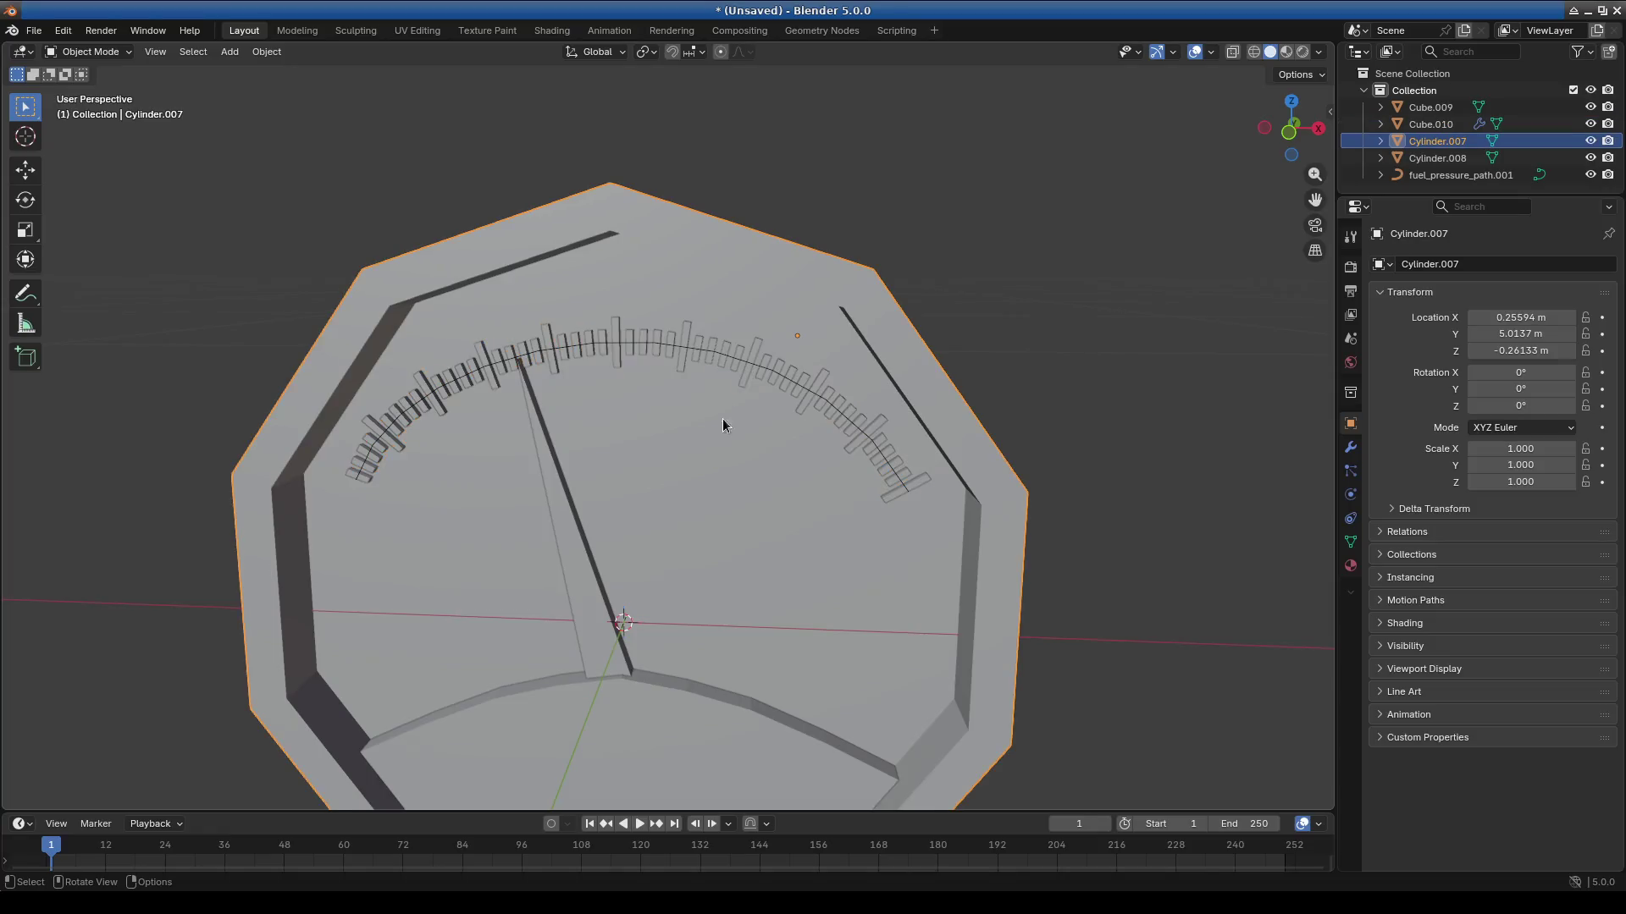
In the Outliner, select Cylinder.007, Cylinder.008 and the fuel_pressure_path.001 curve.
left_click(749, 359)
left_click(1430, 107)
left_click(1430, 125)
left_click(1436, 141)
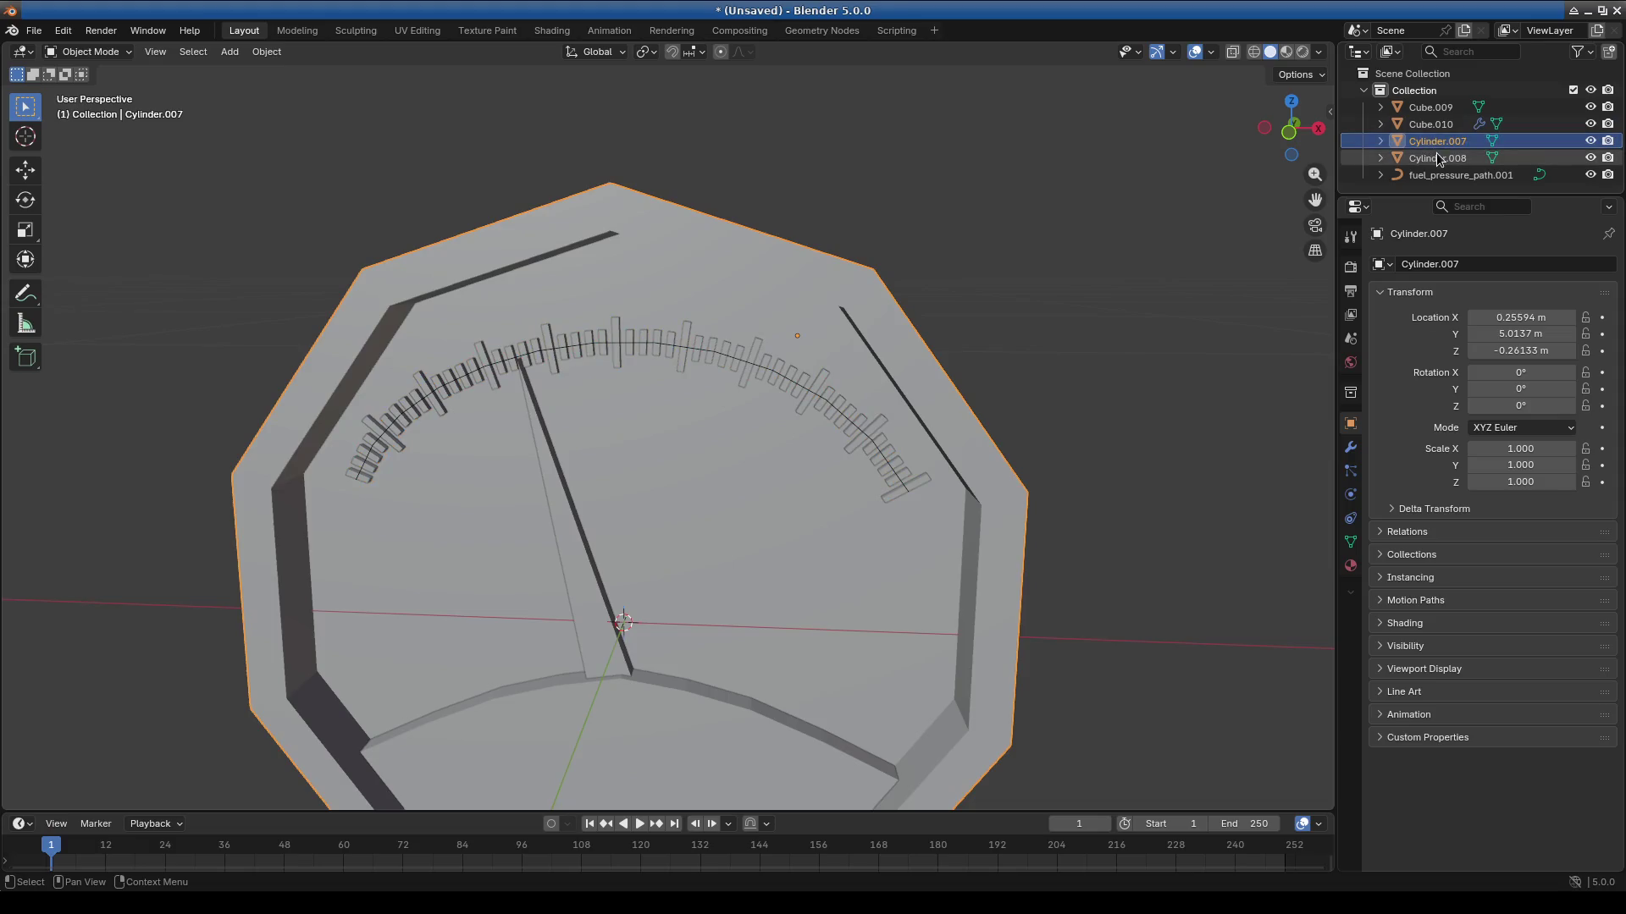
left_click(1431, 158)
left_click(1431, 175)
scroll(1104, 391, "down", 3)
mouse_move(1101, 384)
middle_mouse_down()
mouse_move(953, 403)
mouse_move(970, 440)
mouse_move(811, 491)
mouse_move(833, 532)
middle_mouse_up()
Apply location to the selected objects, then undo the apply.
key("ctrl+a")
left_click(952, 403)
scroll(969, 446, "down", 3)
key("ctrl+z")
scroll(688, 531, "up", 6)
middle_click_drag(688, 531, 705, 523)
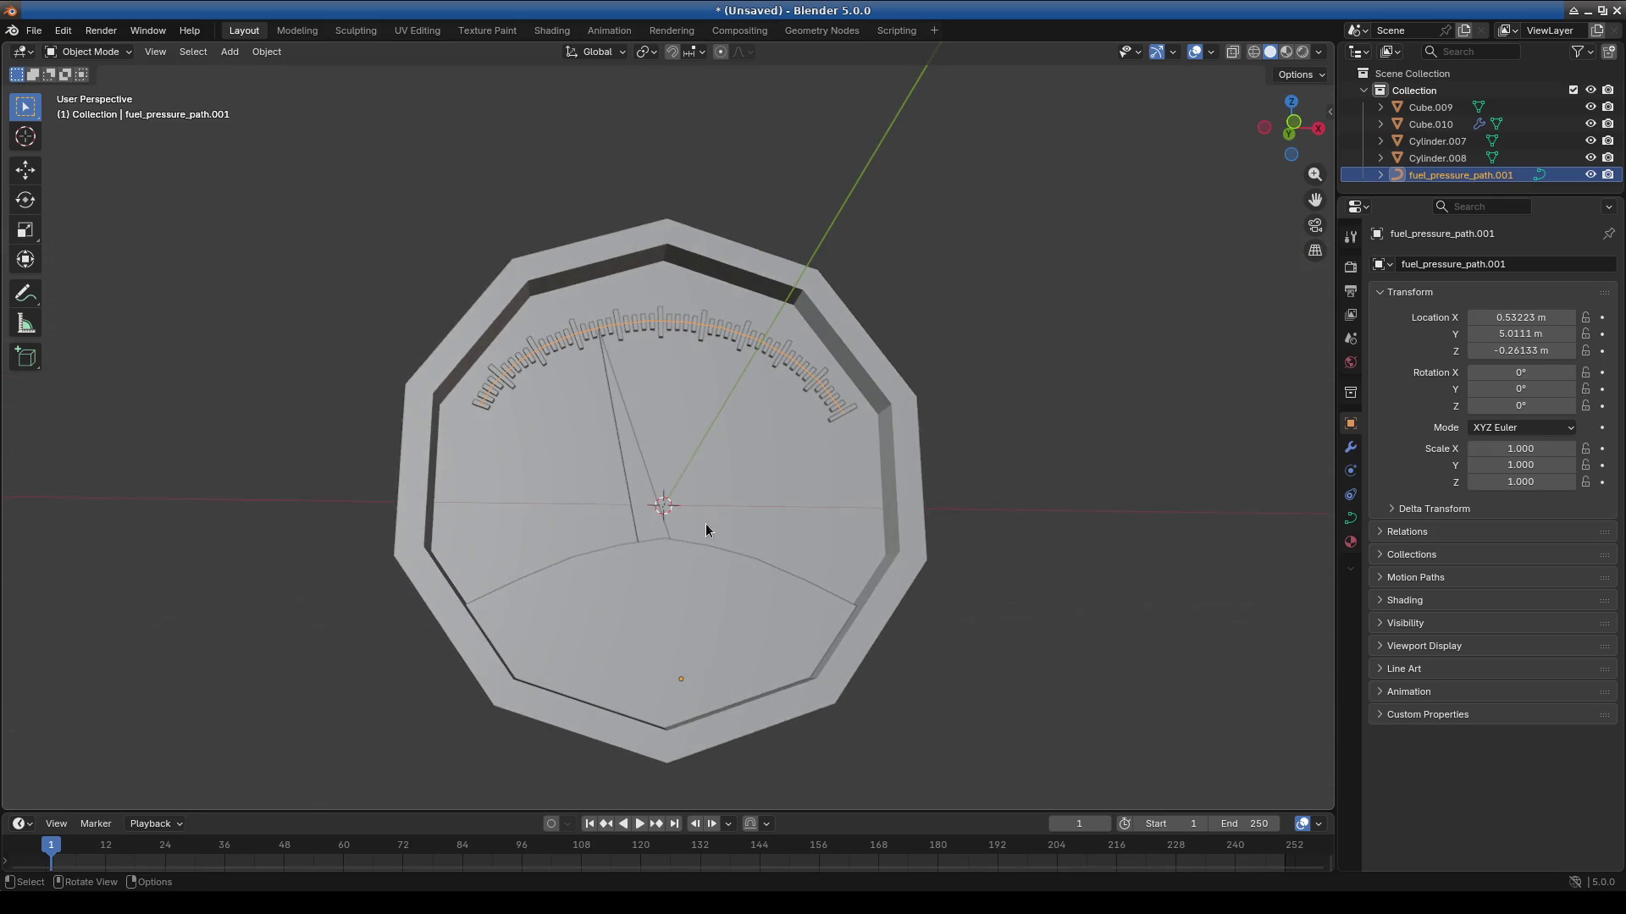
Select only the fuel_pressure_path.001 curve and the tick-mark array Cube.010.
left_click(648, 520)
left_click(703, 596)
scroll(703, 596, "down", 4)
mouse_move(855, 649)
middle_mouse_down()
mouse_move(769, 677)
mouse_move(950, 647)
mouse_move(551, 461)
middle_mouse_up()
scroll(551, 461, "up", 10)
middle_click_drag(689, 465, 760, 419)
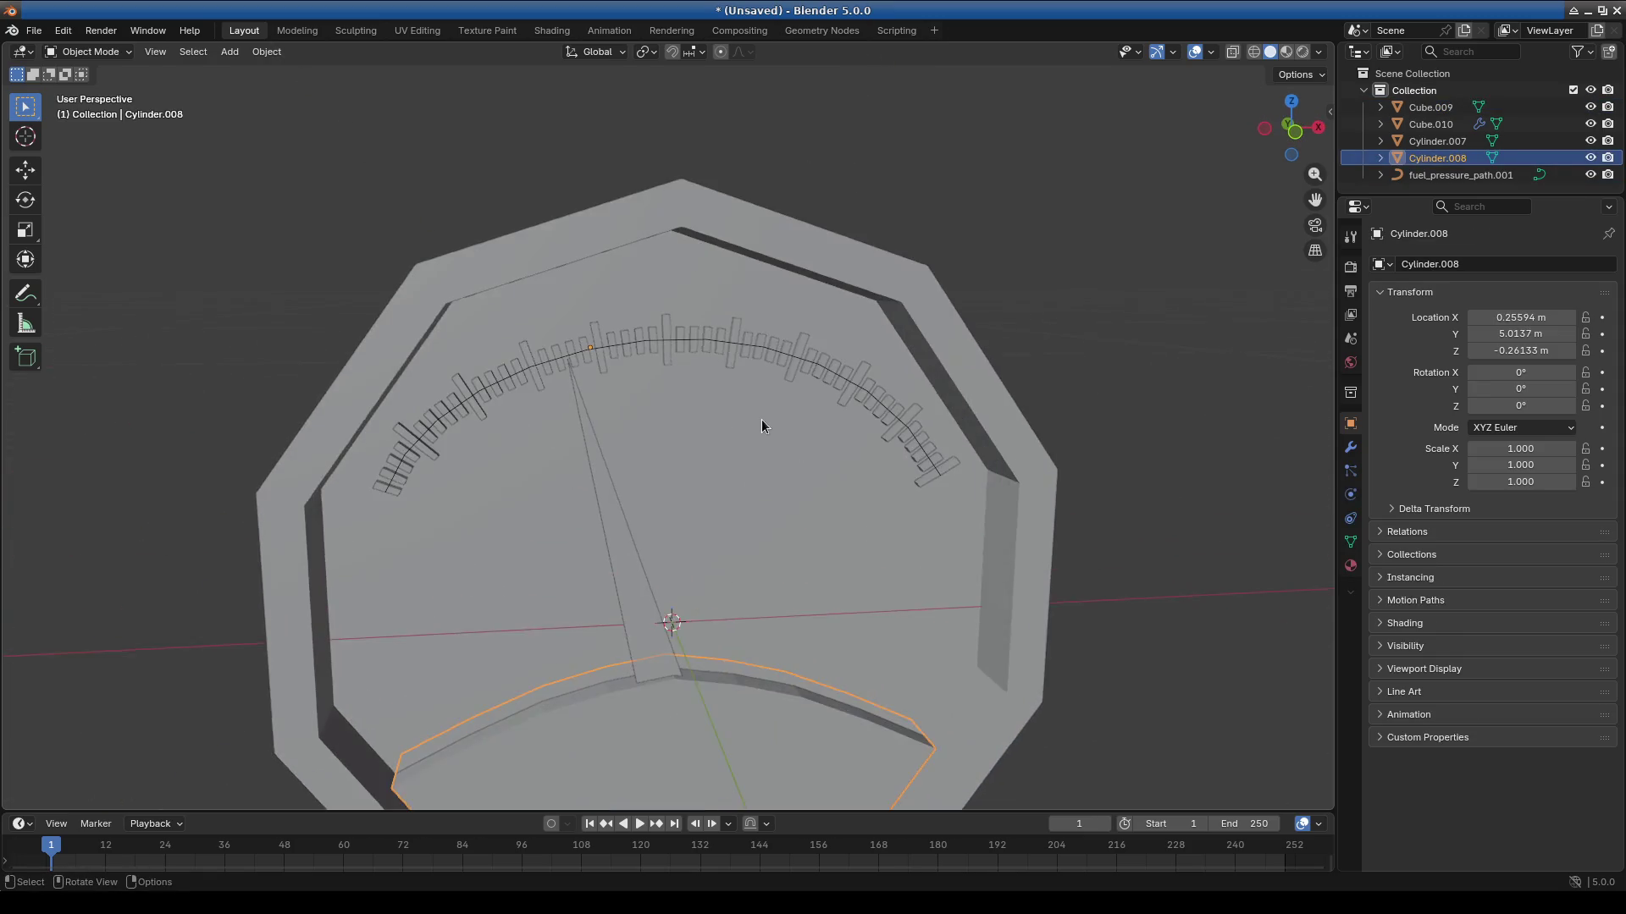
key("ctrl+i")
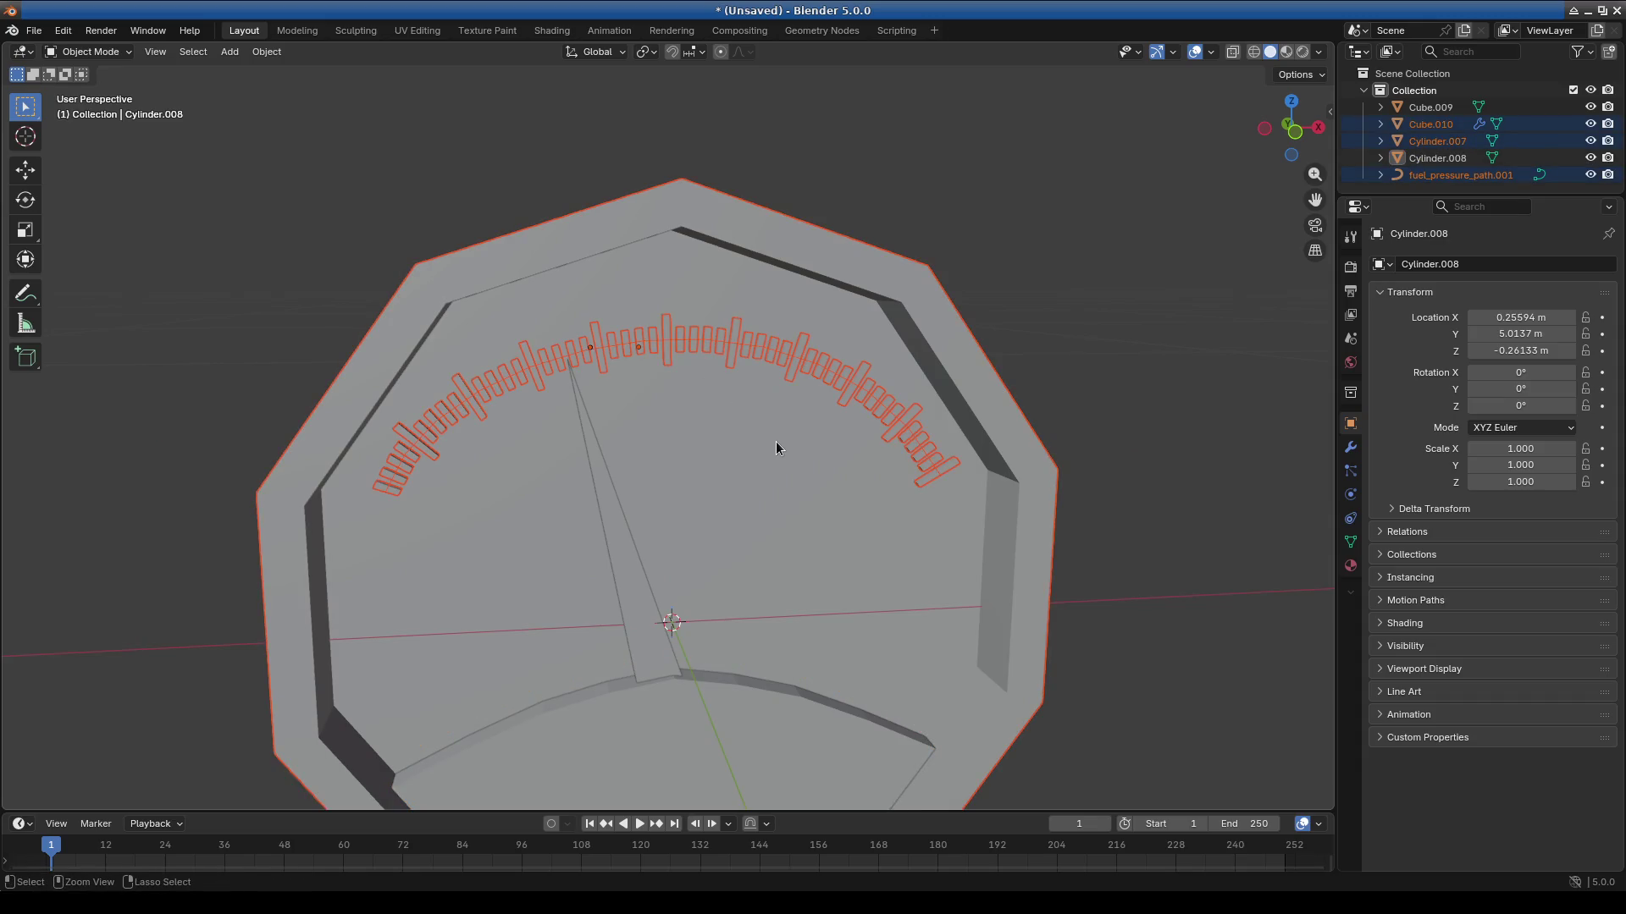
left_click(914, 292, "shift")
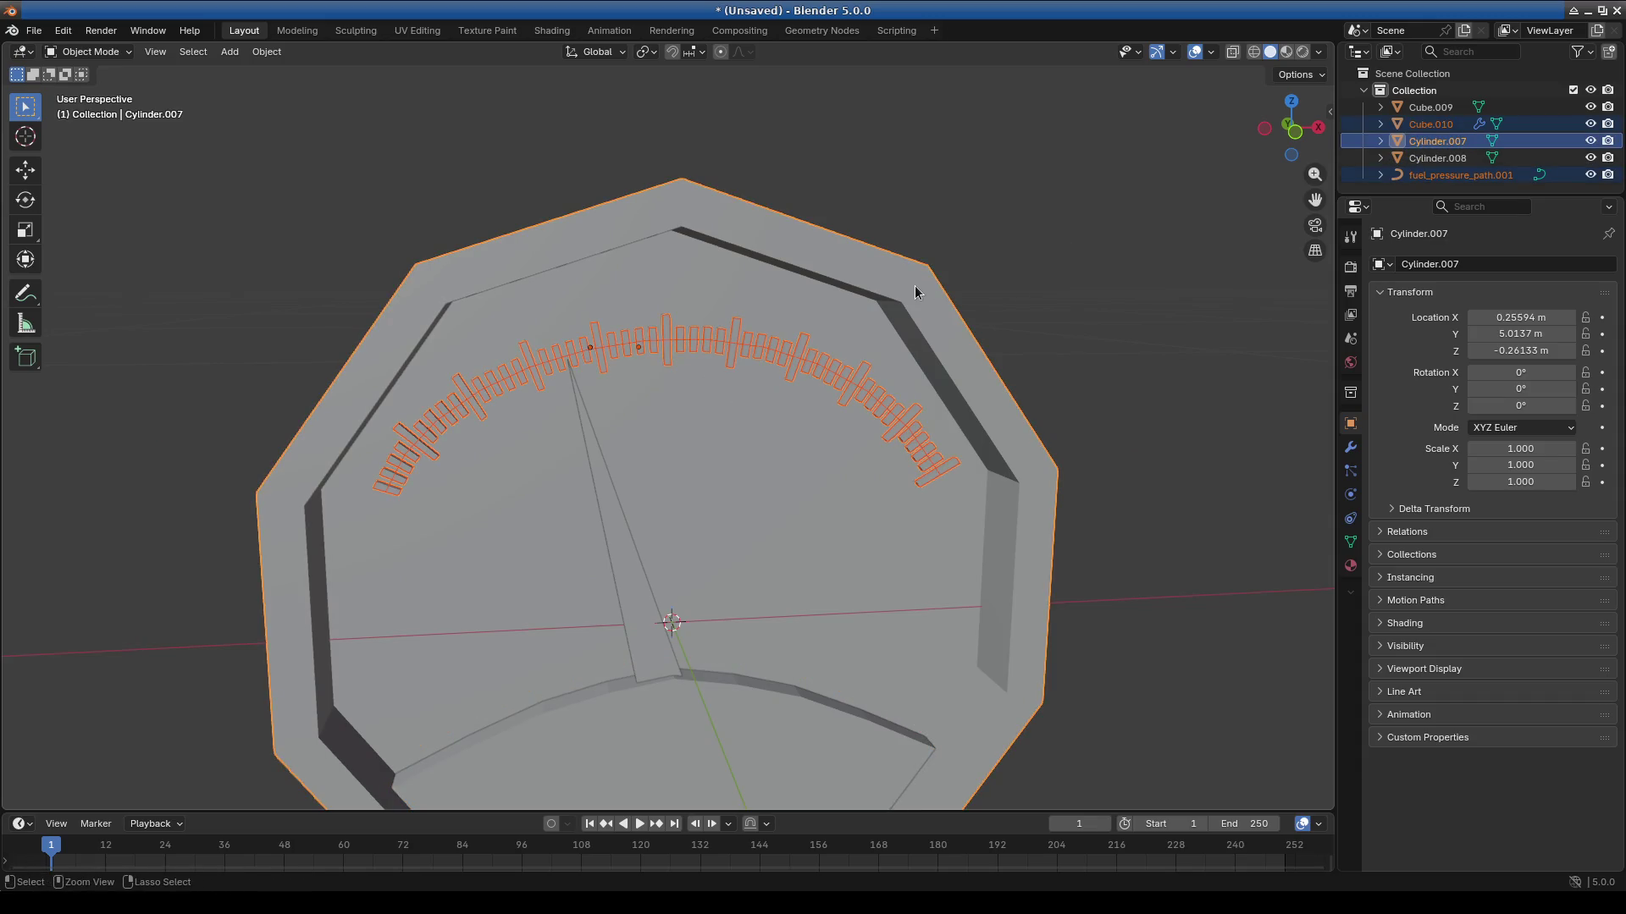
left_click(1033, 227)
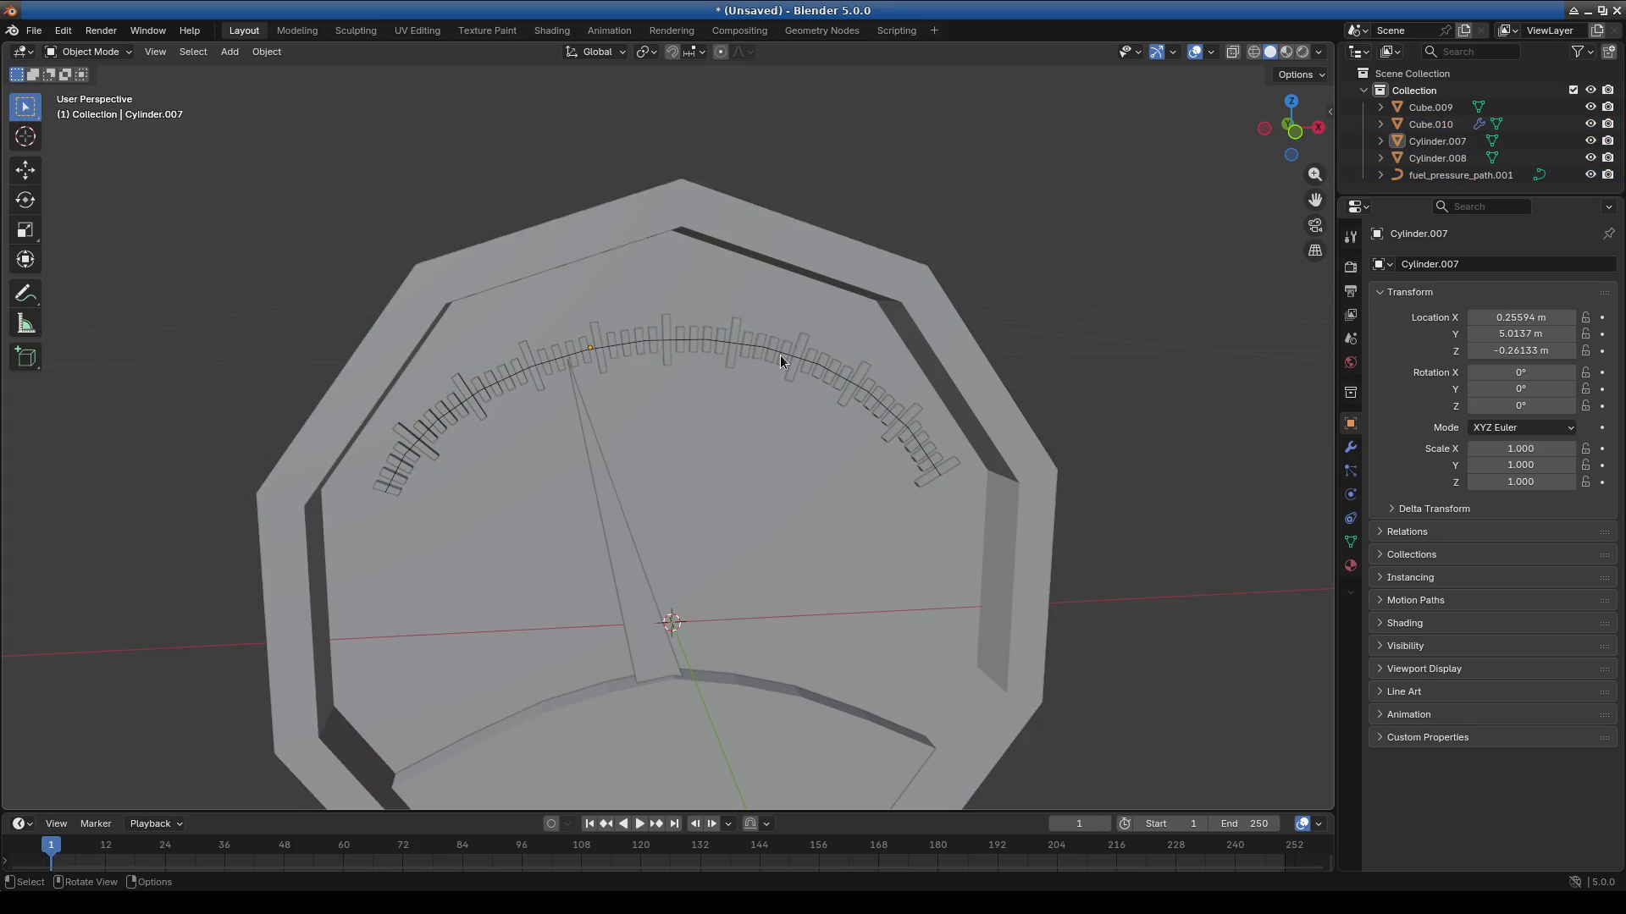
left_click(780, 354)
left_click(867, 408, "shift")
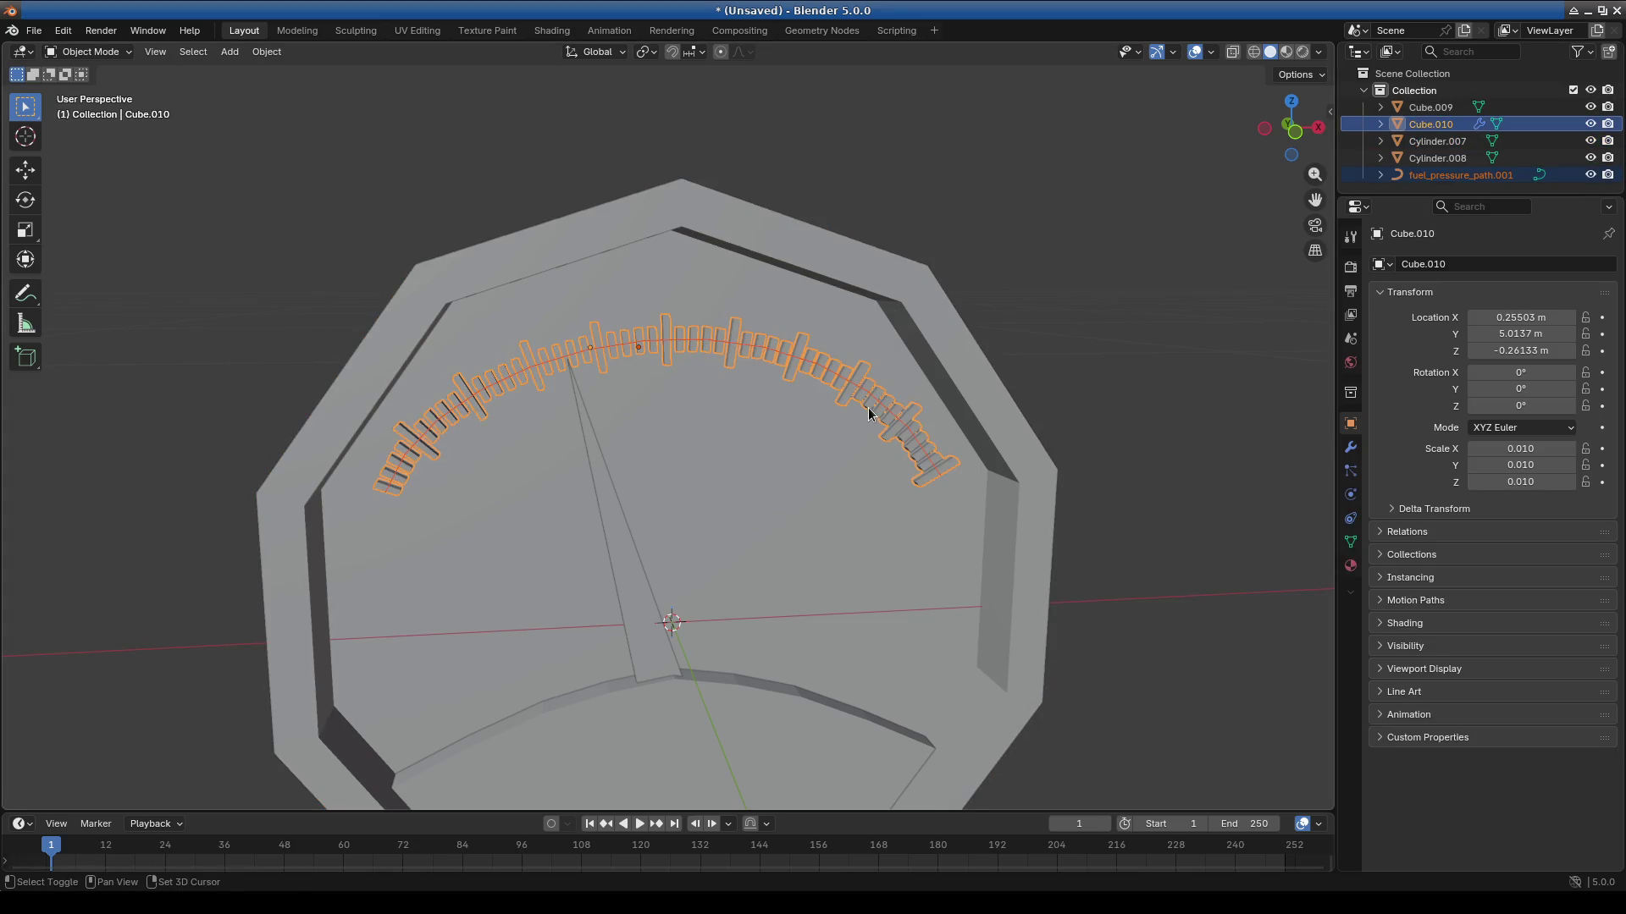
Apply location to the tick array and curve, check it edge-on, then undo it.
key("ctrl+a")
left_click(913, 268)
scroll(842, 374, "down", 4)
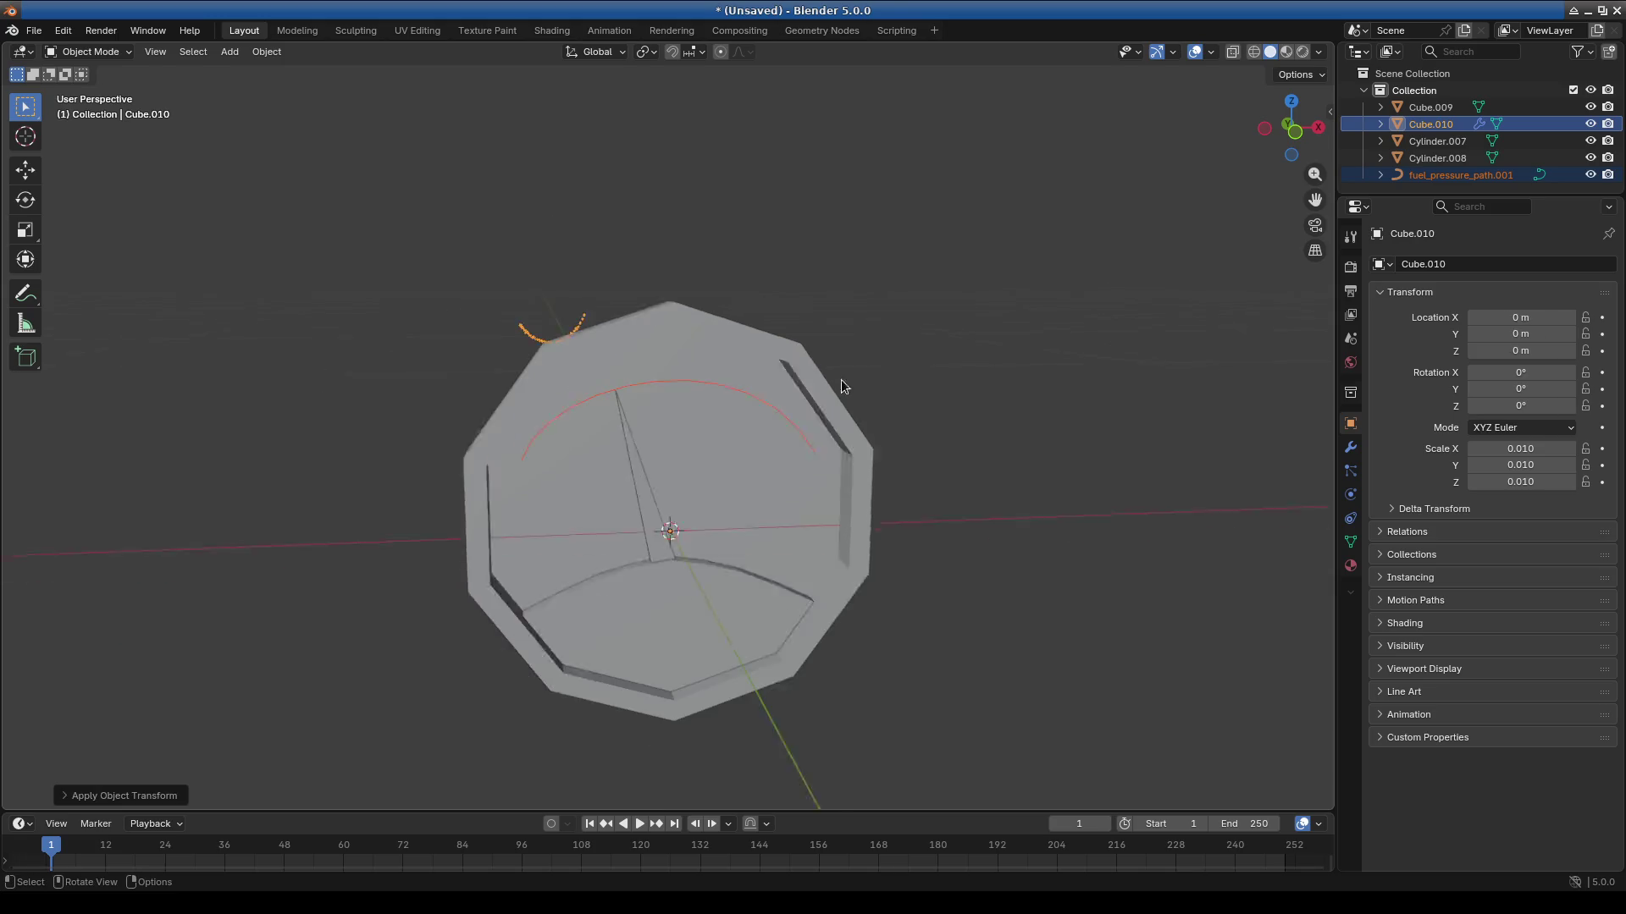
scroll(842, 374, "down", 3)
mouse_move(750, 471)
middle_mouse_down()
mouse_move(951, 472)
mouse_move(768, 517)
mouse_move(730, 476)
middle_mouse_up()
key("ctrl+z")
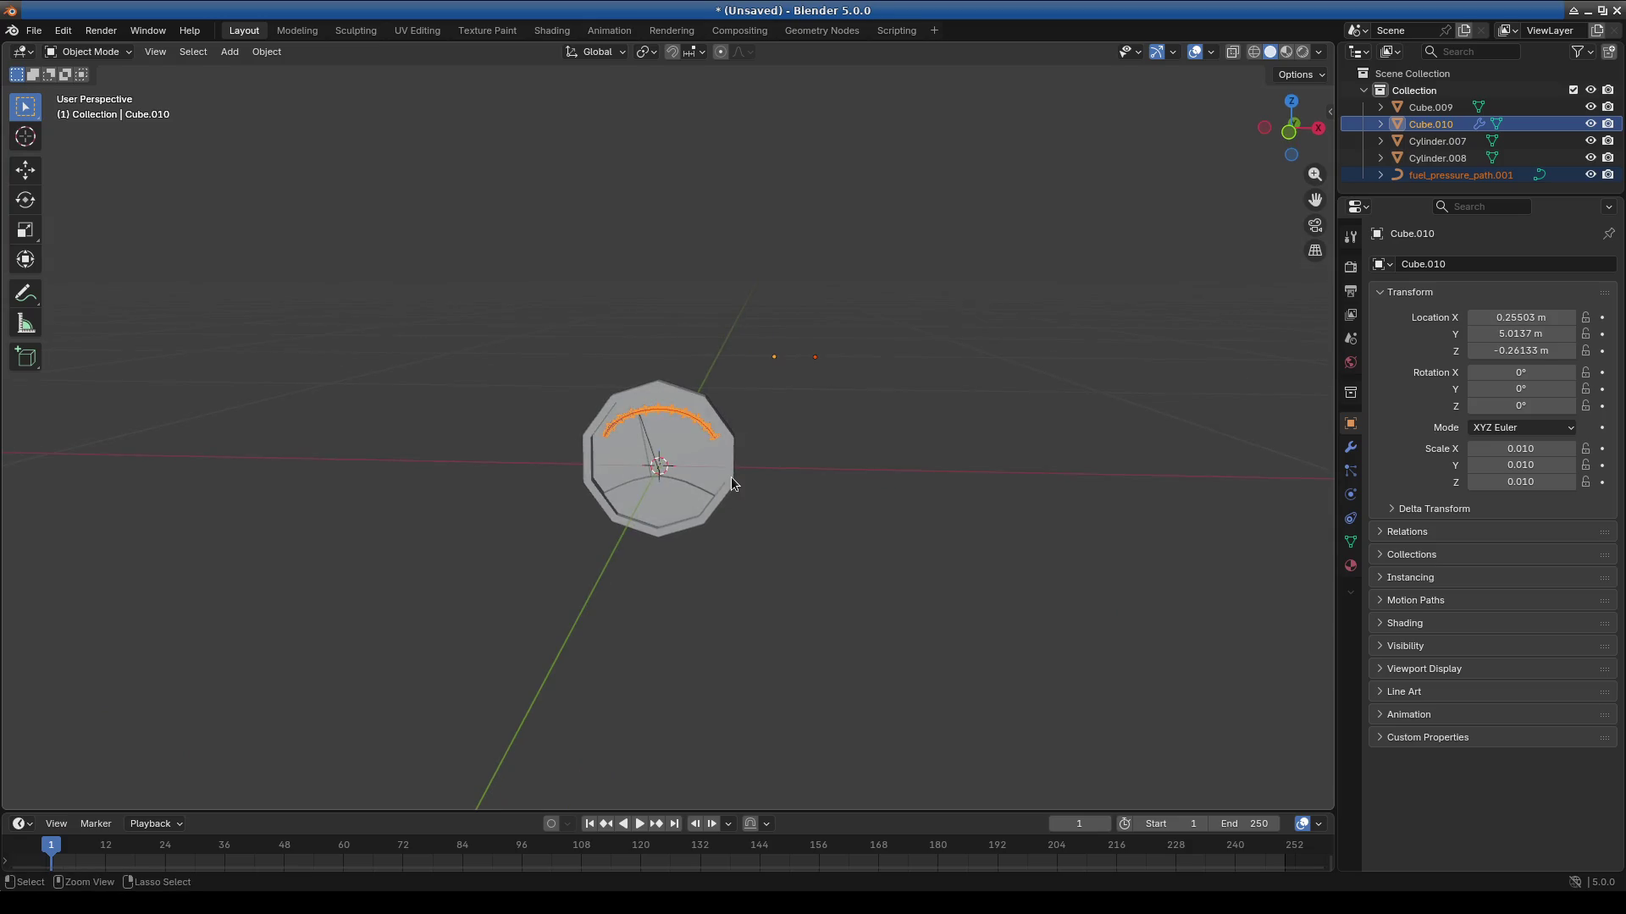
scroll(730, 476, "up", 5)
scroll(764, 522, "down", 9)
middle_click_drag(805, 488, 806, 562)
scroll(612, 464, "up", 12)
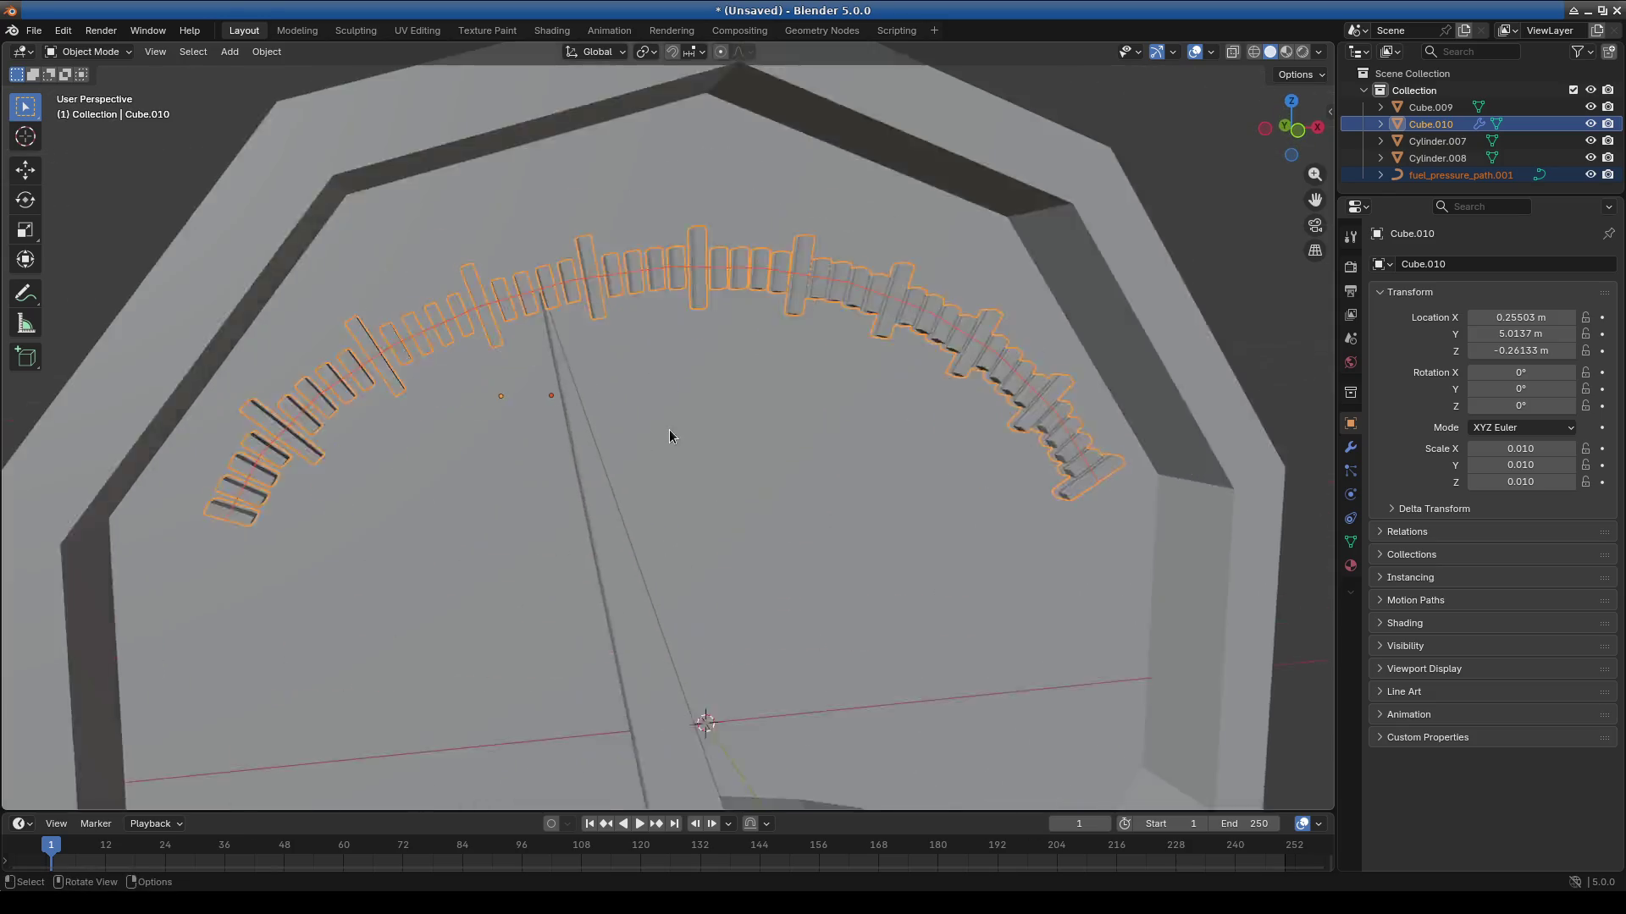
scroll(669, 435, "down", 2)
mouse_move(679, 472)
middle_mouse_down()
mouse_move(657, 167)
mouse_move(655, 195)
middle_mouse_up()
Select Cylinder.008, view the dial cup from a new angle, and open the desktop Applications menu.
left_click(702, 547)
scroll(589, 518, "down", 4)
scroll(583, 513, "up", 4)
mouse_move(593, 516)
middle_mouse_down()
mouse_move(621, 529)
mouse_move(740, 395)
mouse_move(733, 500)
mouse_move(711, 490)
mouse_move(723, 343)
middle_mouse_up()
middle_click_drag(500, 422, 660, 460)
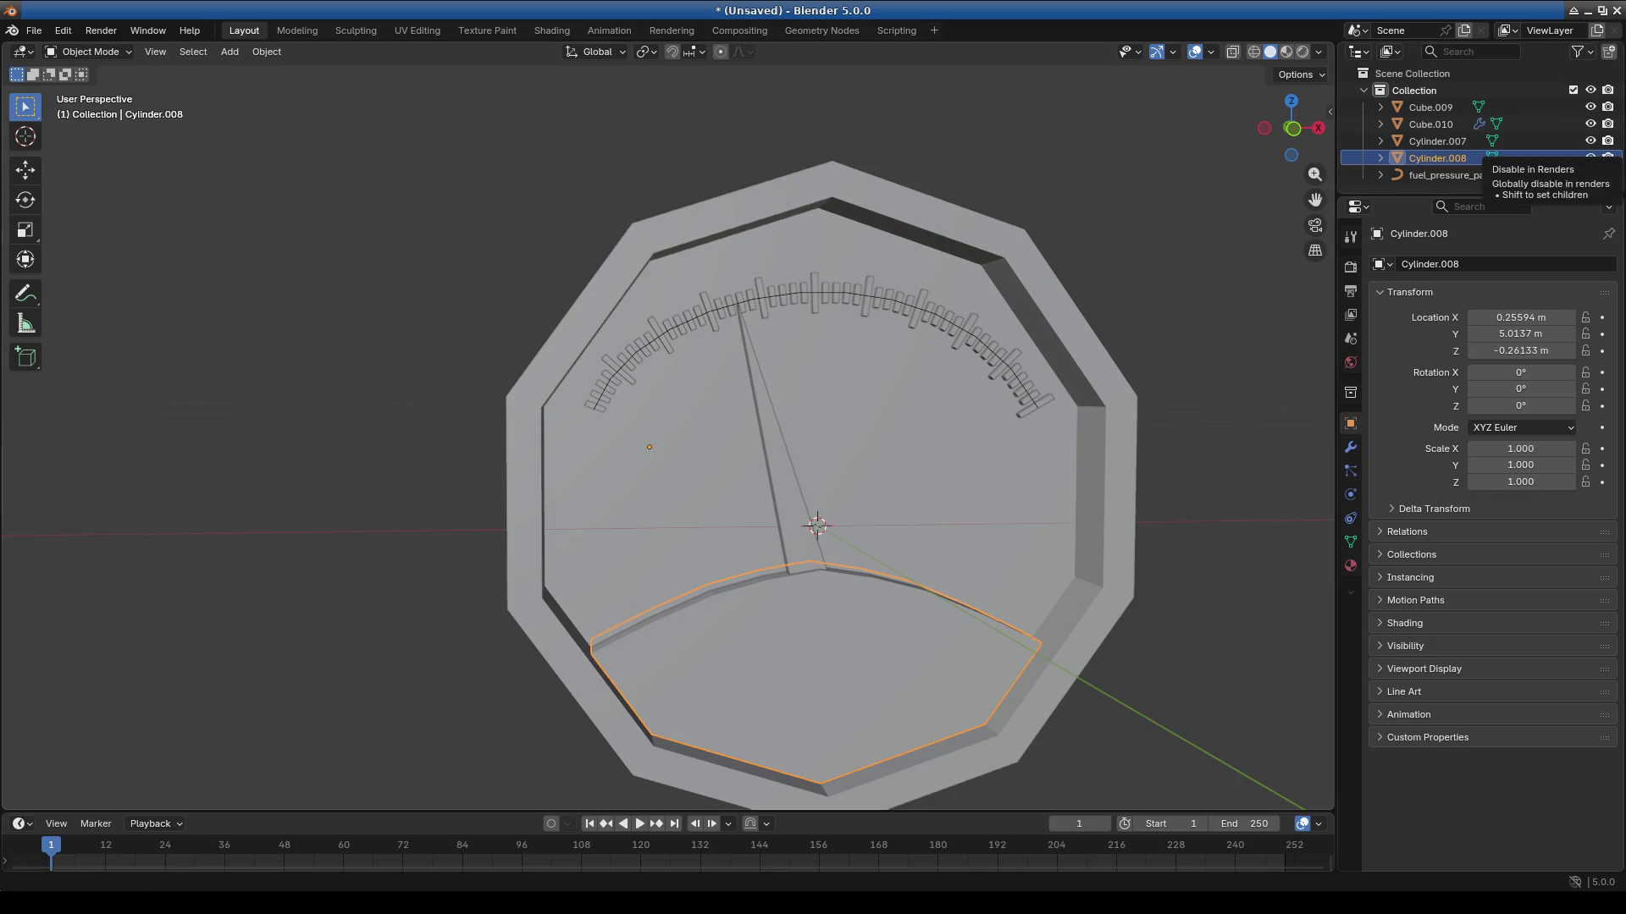
key("alt+F1")
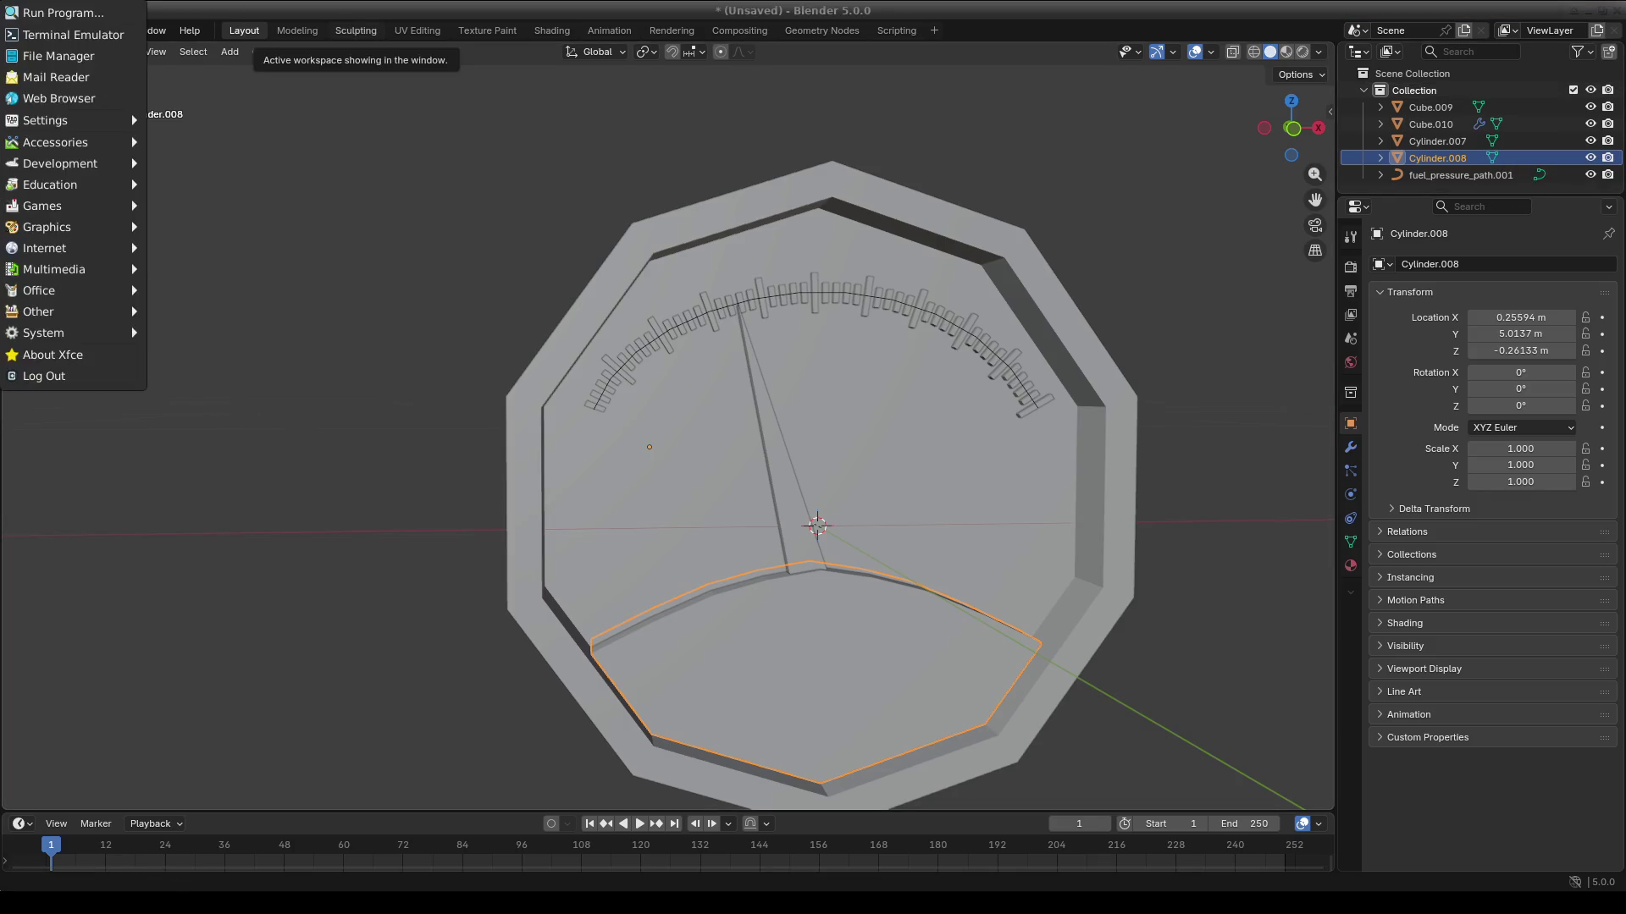
In the file manager, browse to the Documents/Blender/Objects folder.
left_click(87, 61)
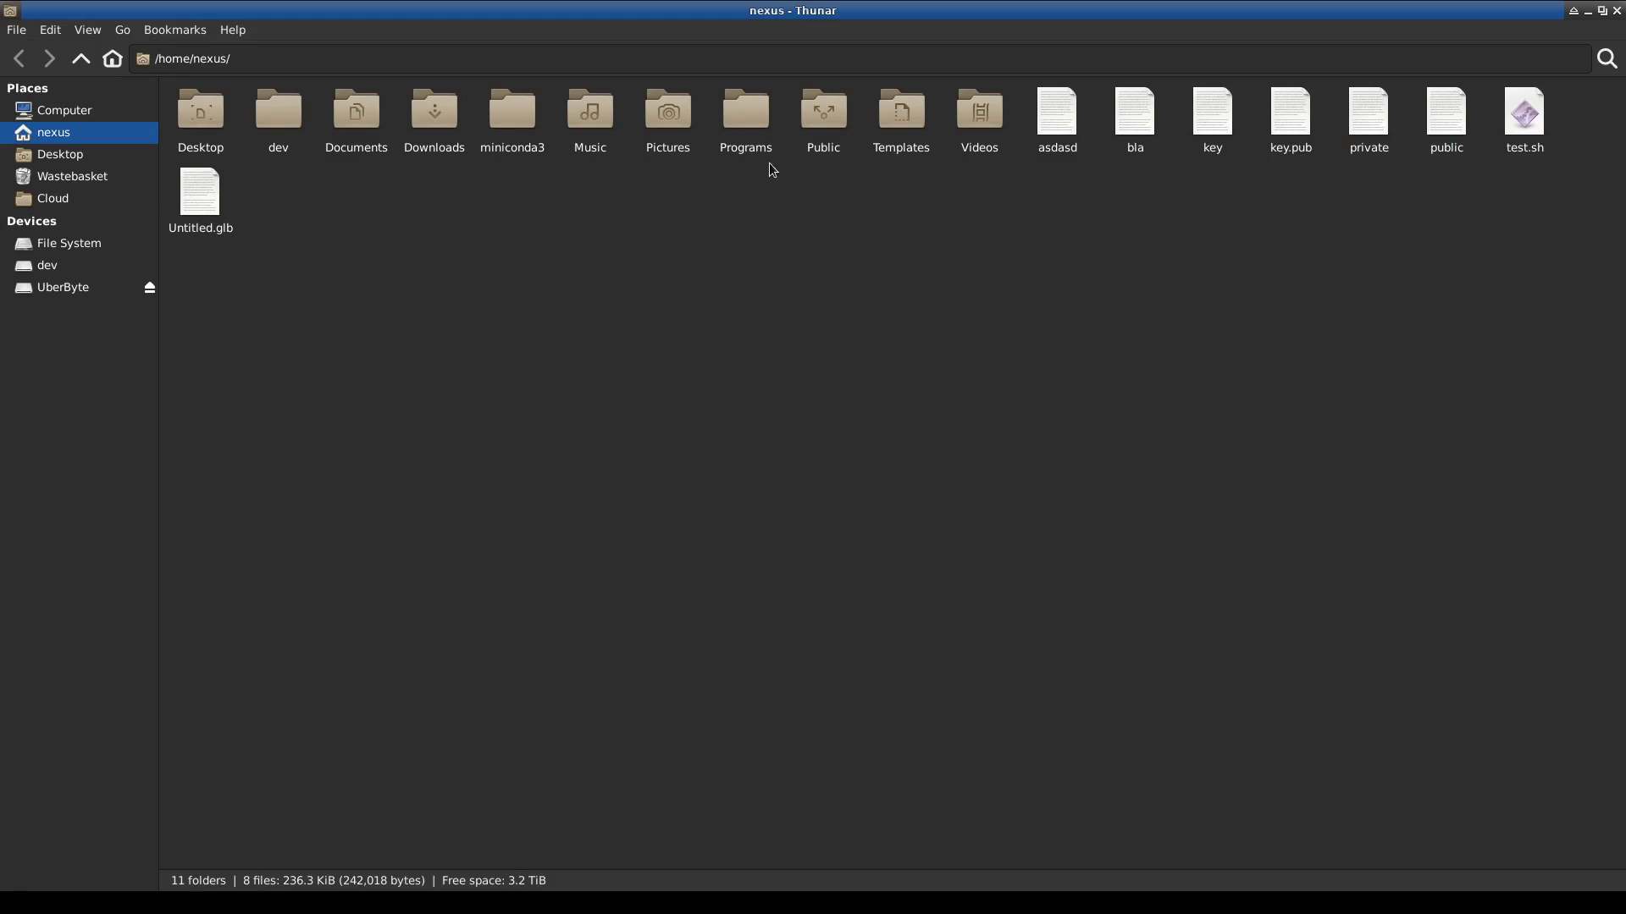
double_click(743, 127)
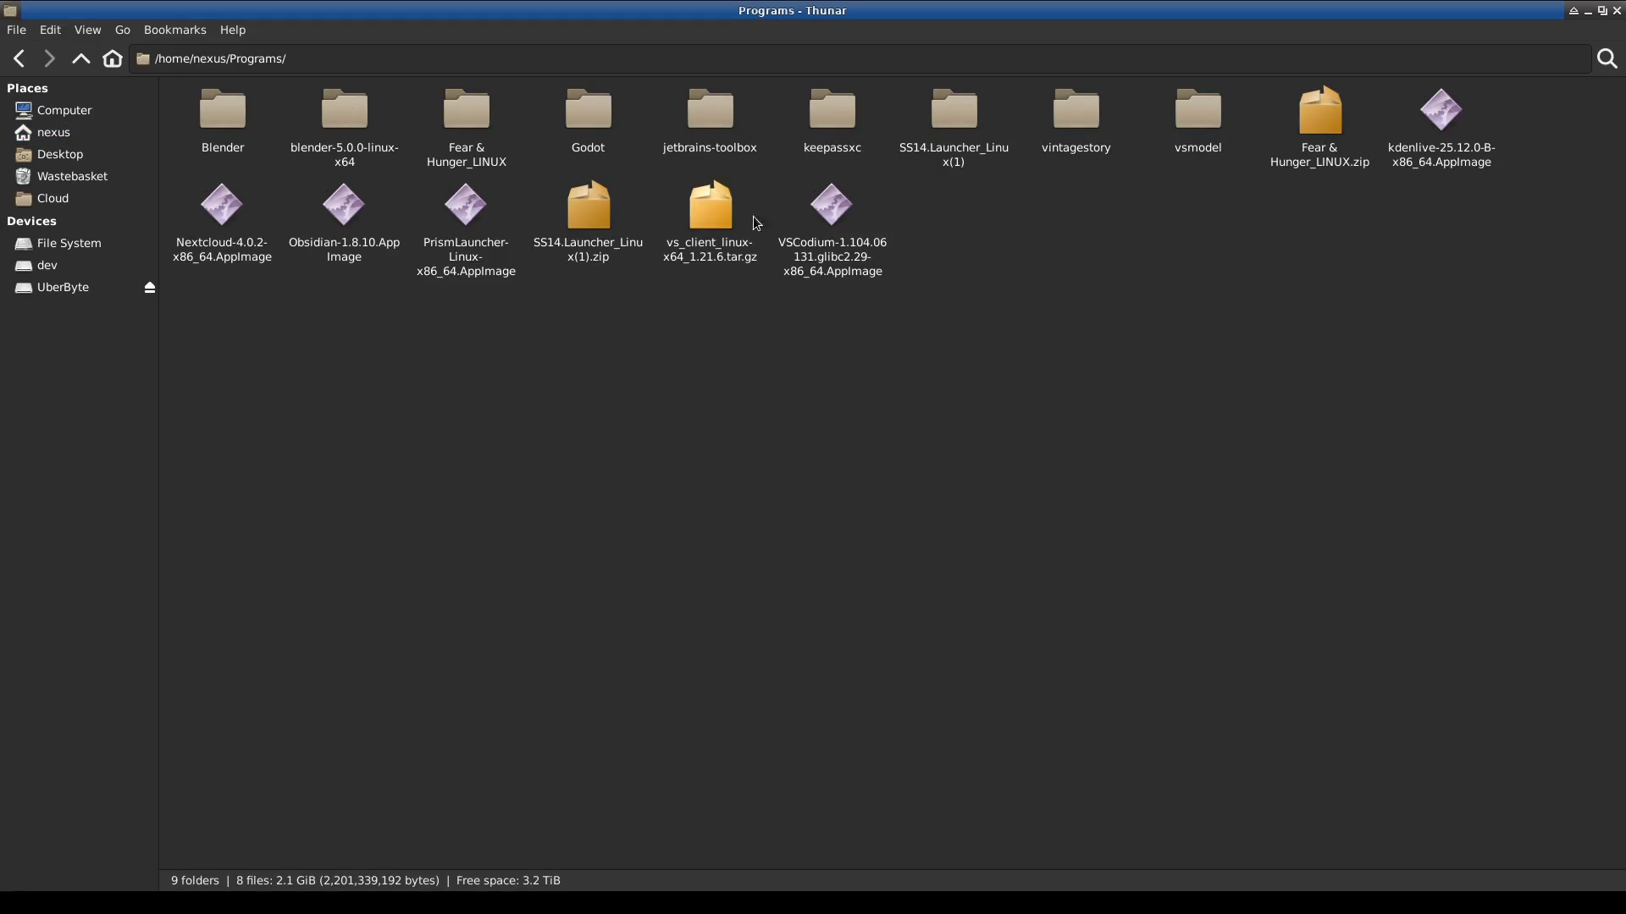
left_click(81, 59)
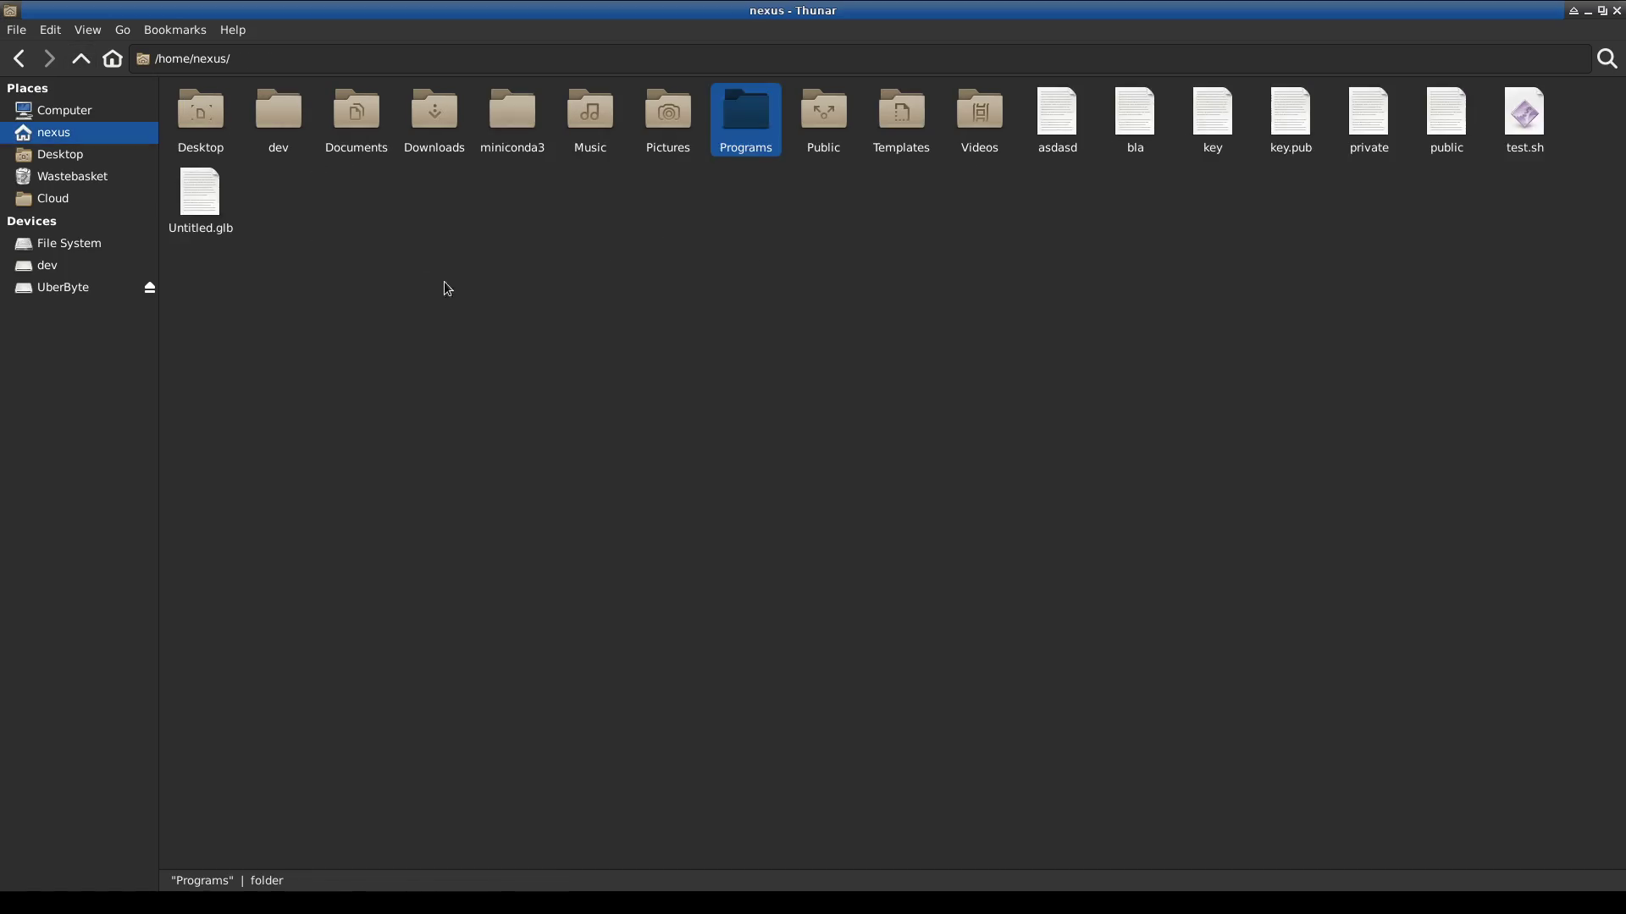
double_click(349, 125)
double_click(332, 112)
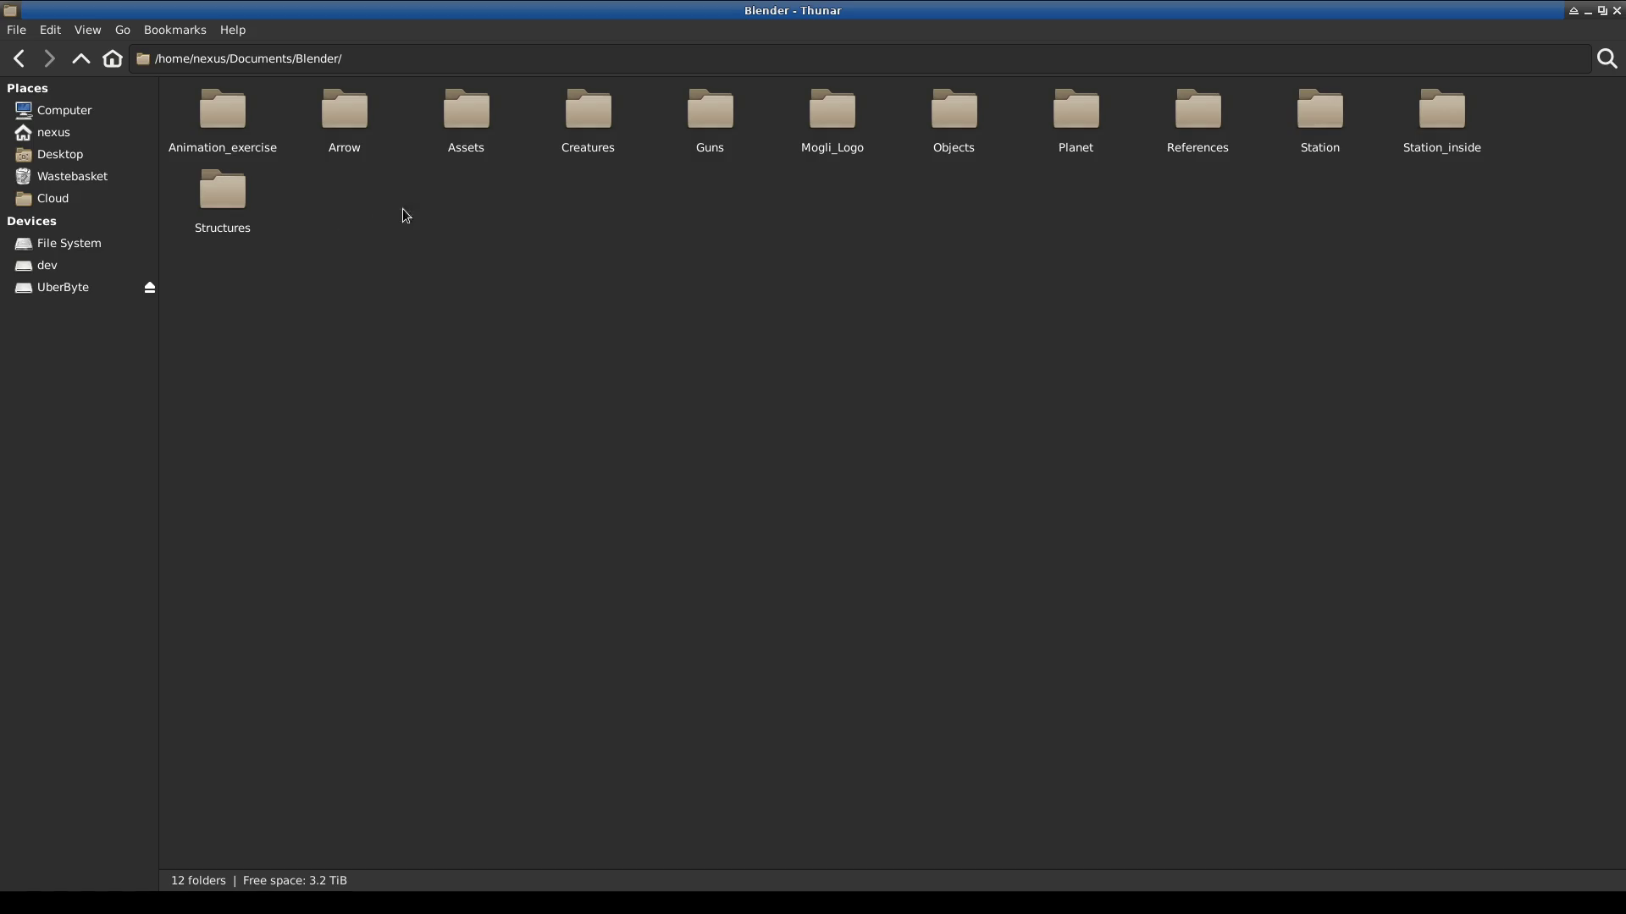
double_click(955, 106)
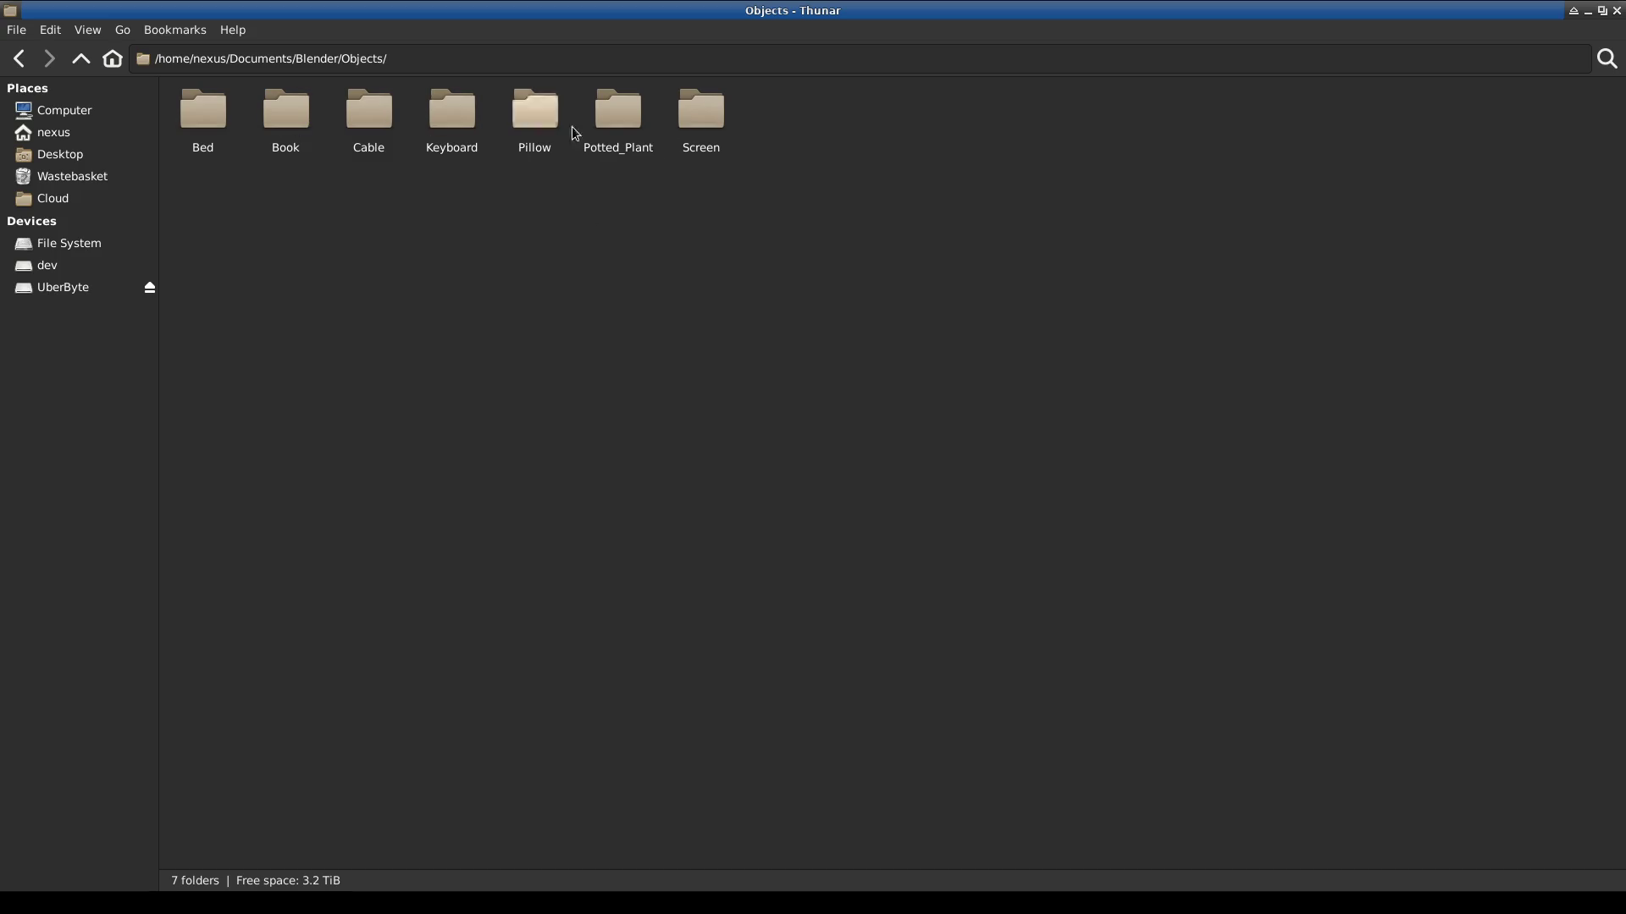
Create a new folder named Dial there, then return to Blender.
right_click(812, 119)
left_click(877, 132)
type("Dial")
key("Return")
left_click(648, 419)
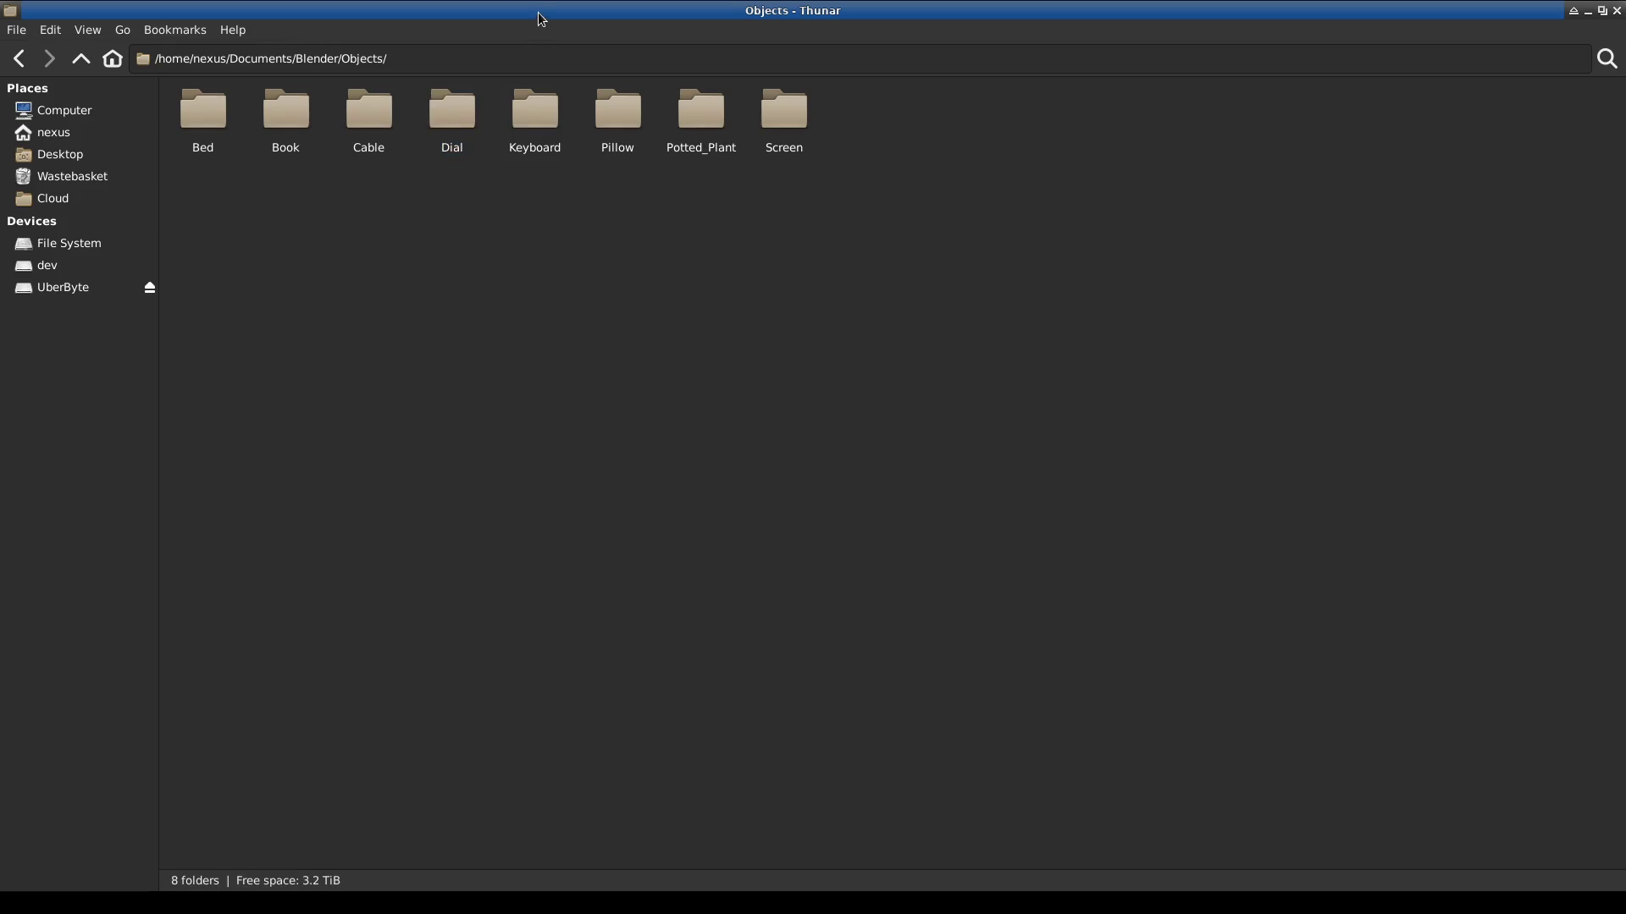
key("alt+Tab")
left_click(34, 30)
In Save As, navigate to the Documents/Blender/Objects/Dial folder.
mouse_move(75, 87)
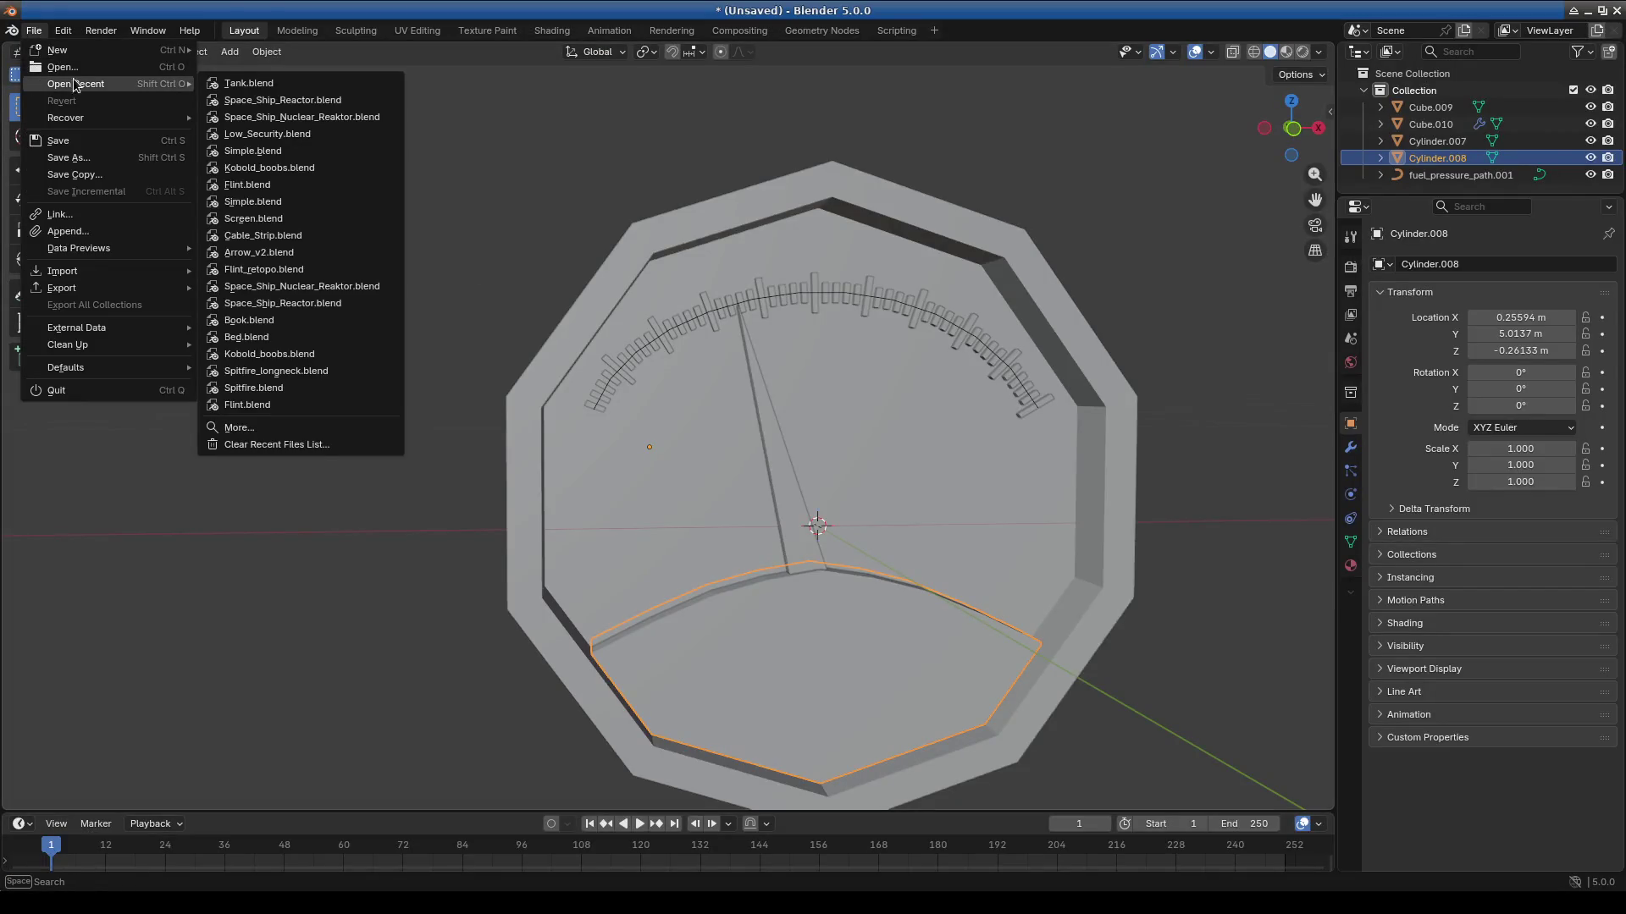
left_click(69, 158)
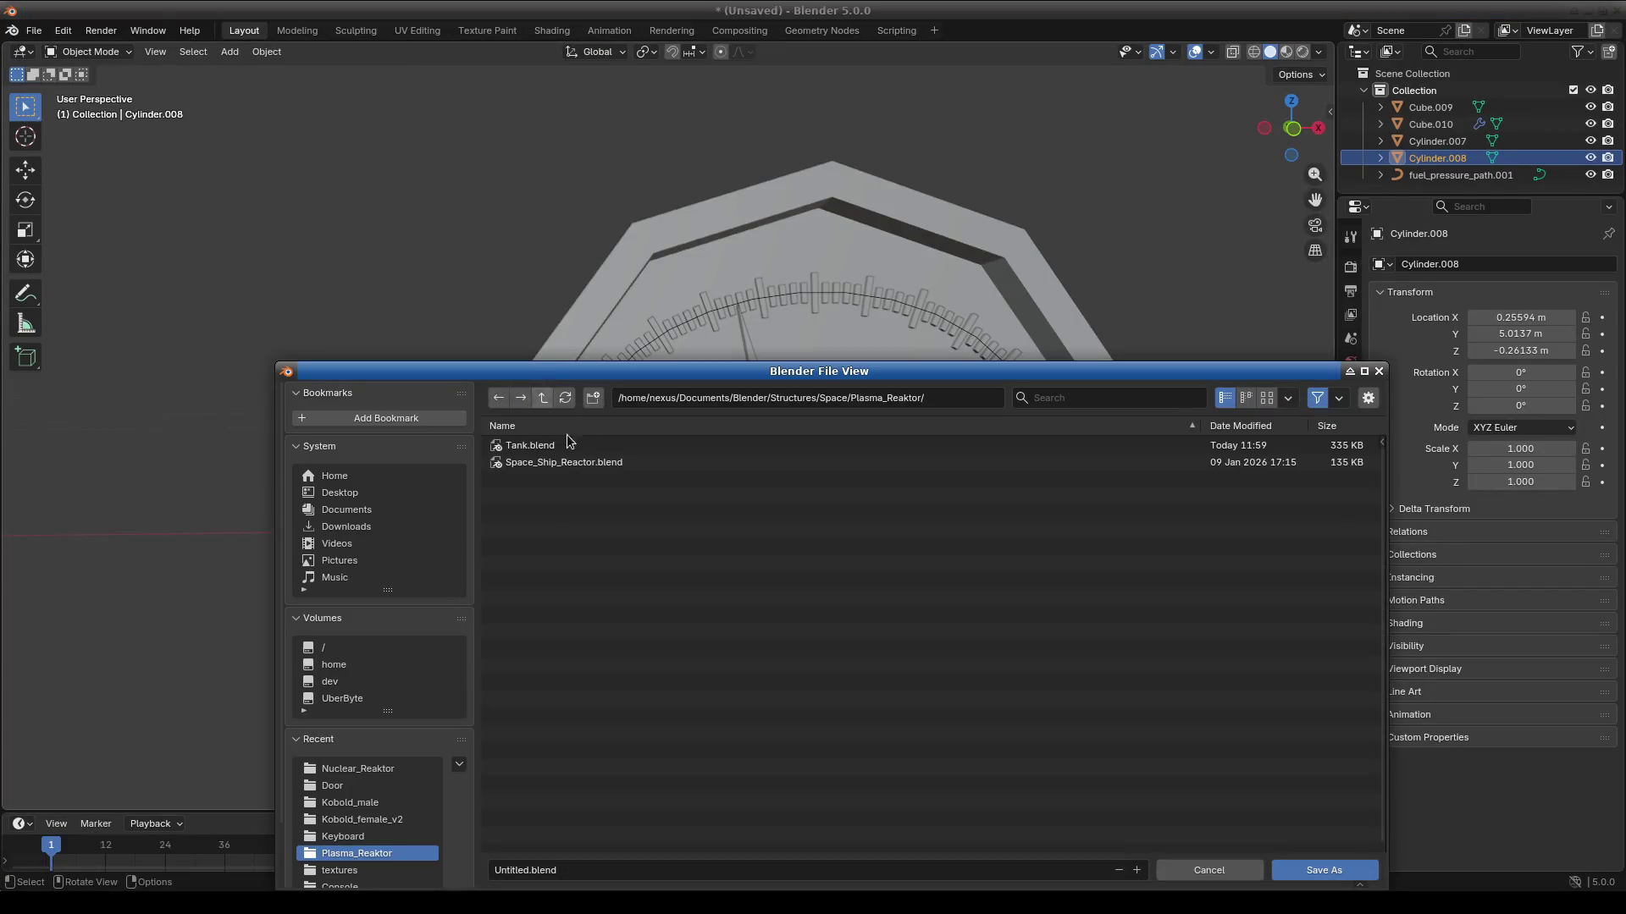
left_click(542, 397)
left_click(543, 397)
left_click(543, 397)
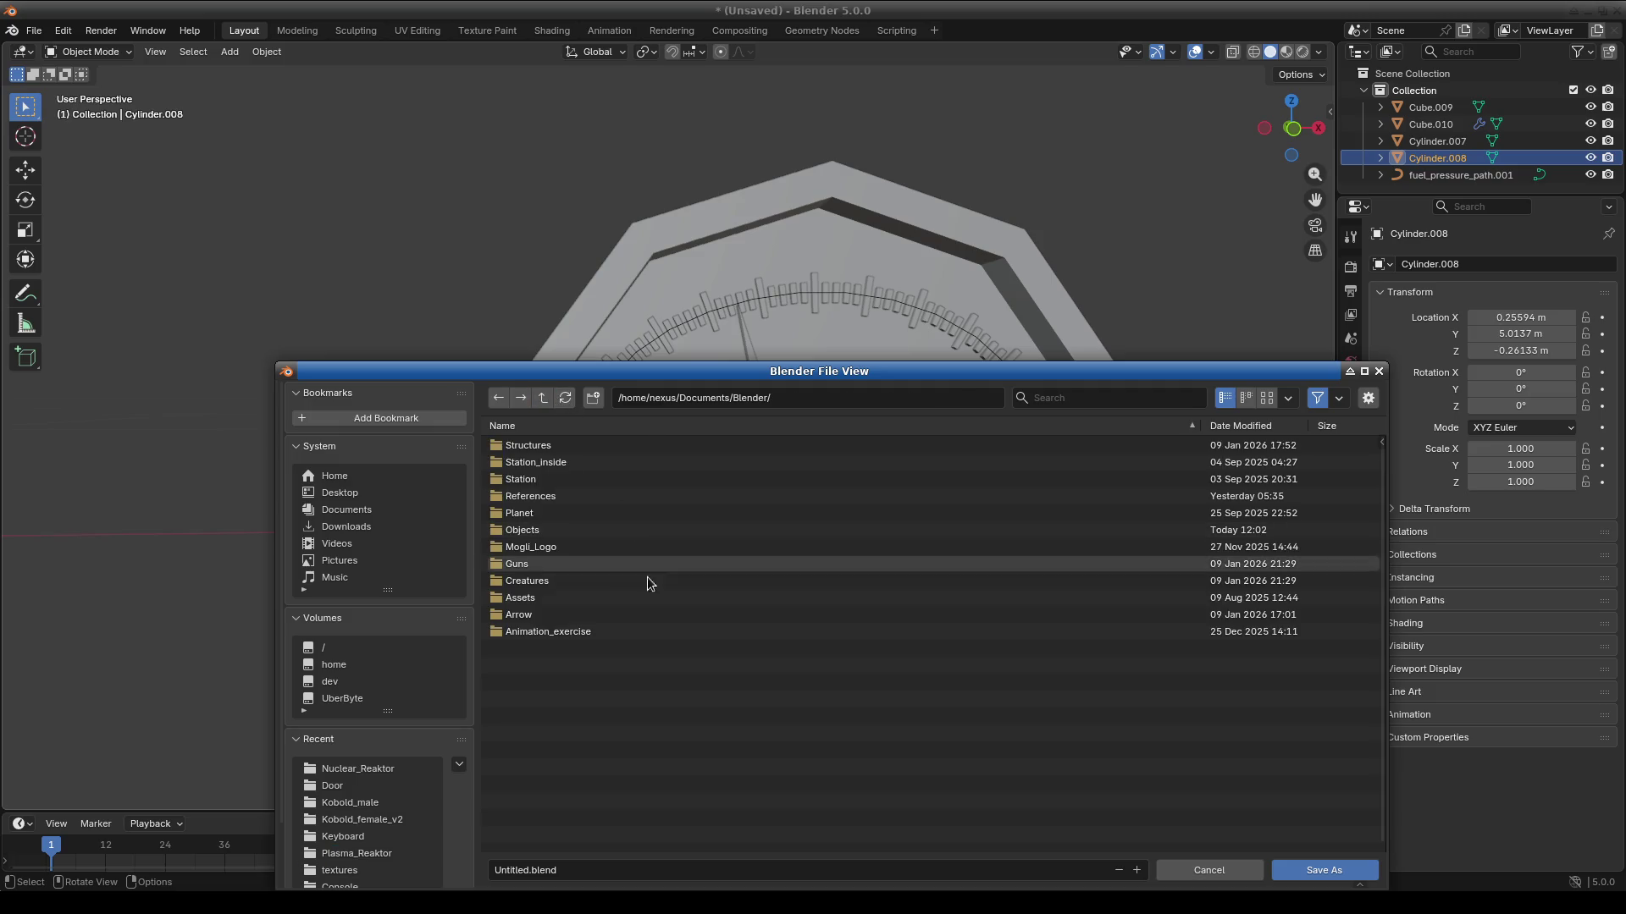
left_click(535, 530)
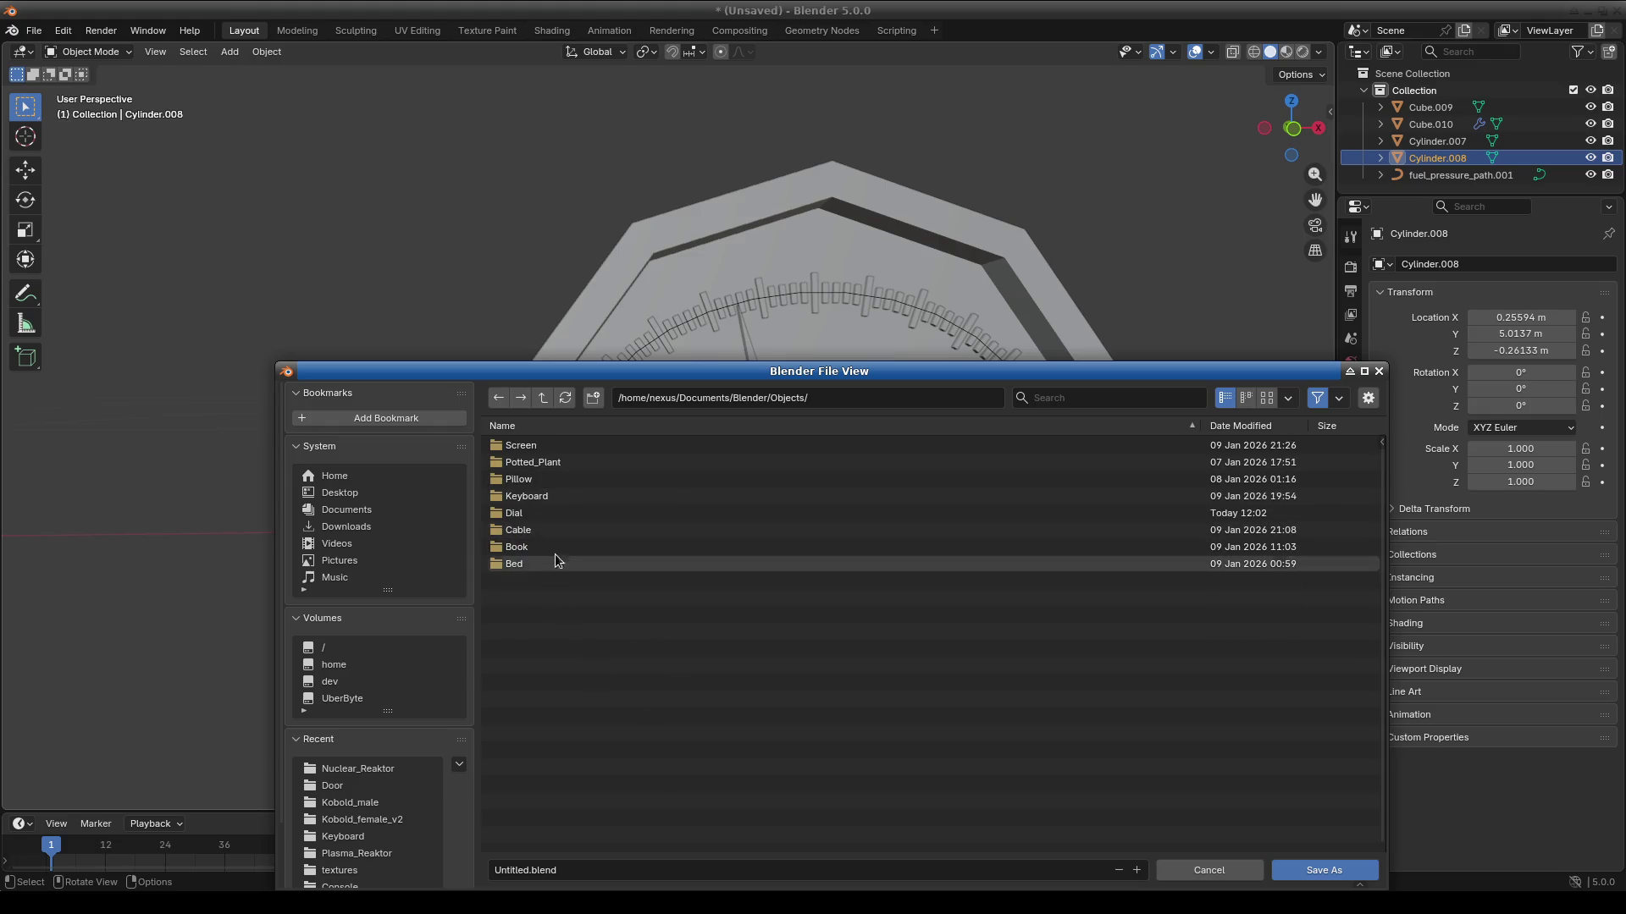
left_click(541, 512)
left_click_drag(766, 385, 794, 250)
Change the file name from Untitled.blend to Dial.blend and save.
left_click(539, 734)
key("Delete")
key("Delete")
key("Delete")
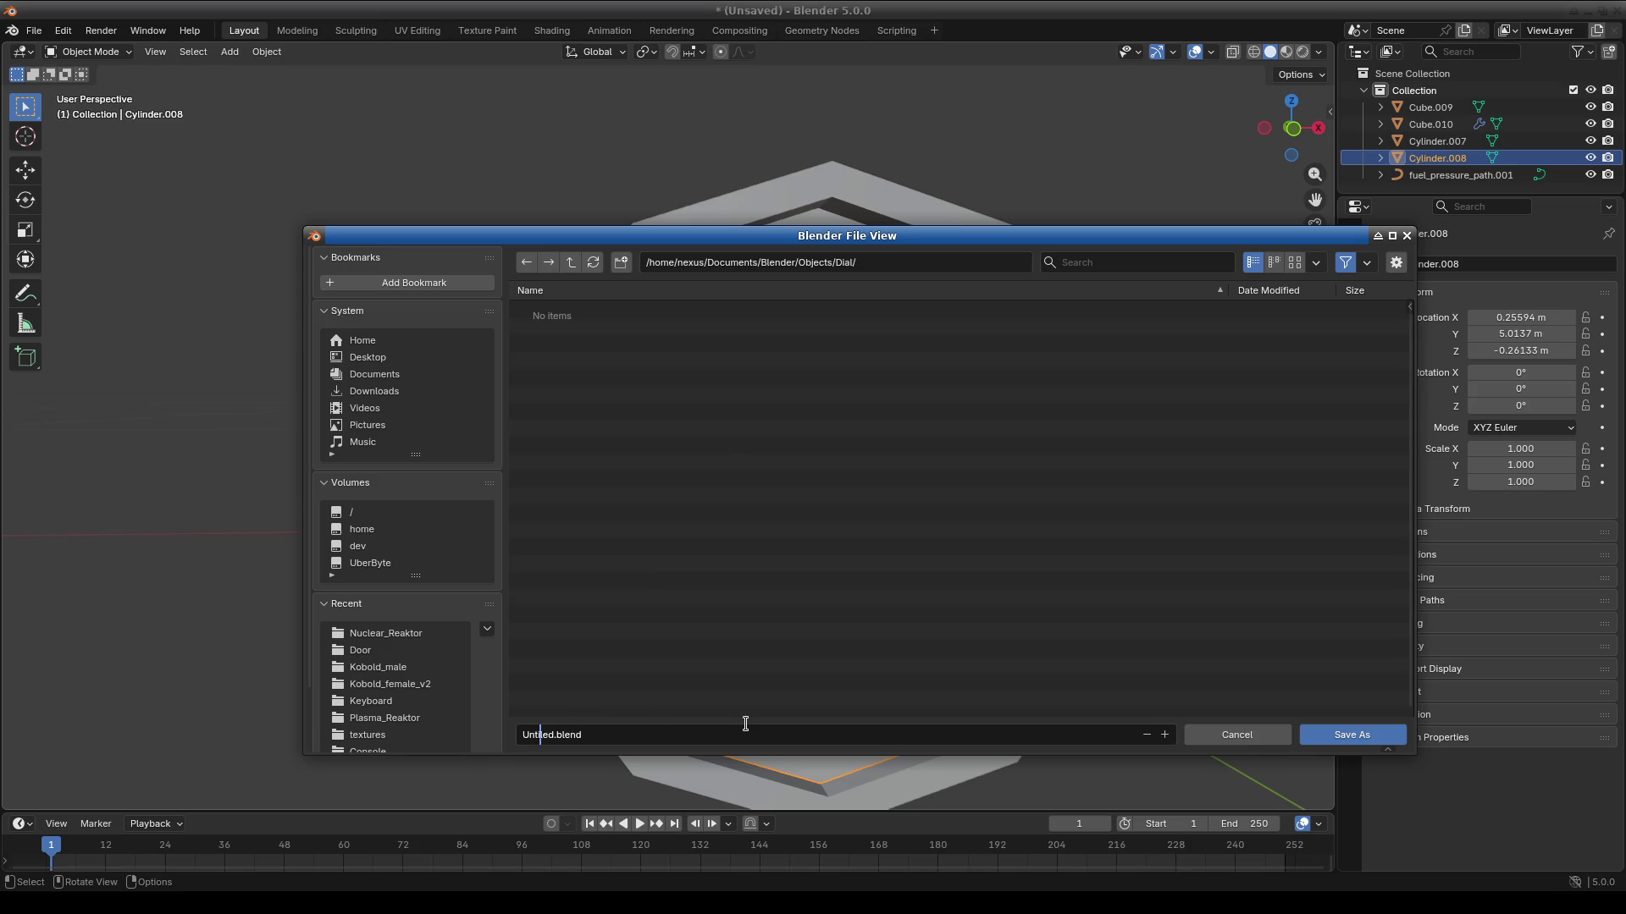
key("BackSpace")
key("BackSpace")
key("BackSpace")
type("Dial")
left_click(1351, 734)
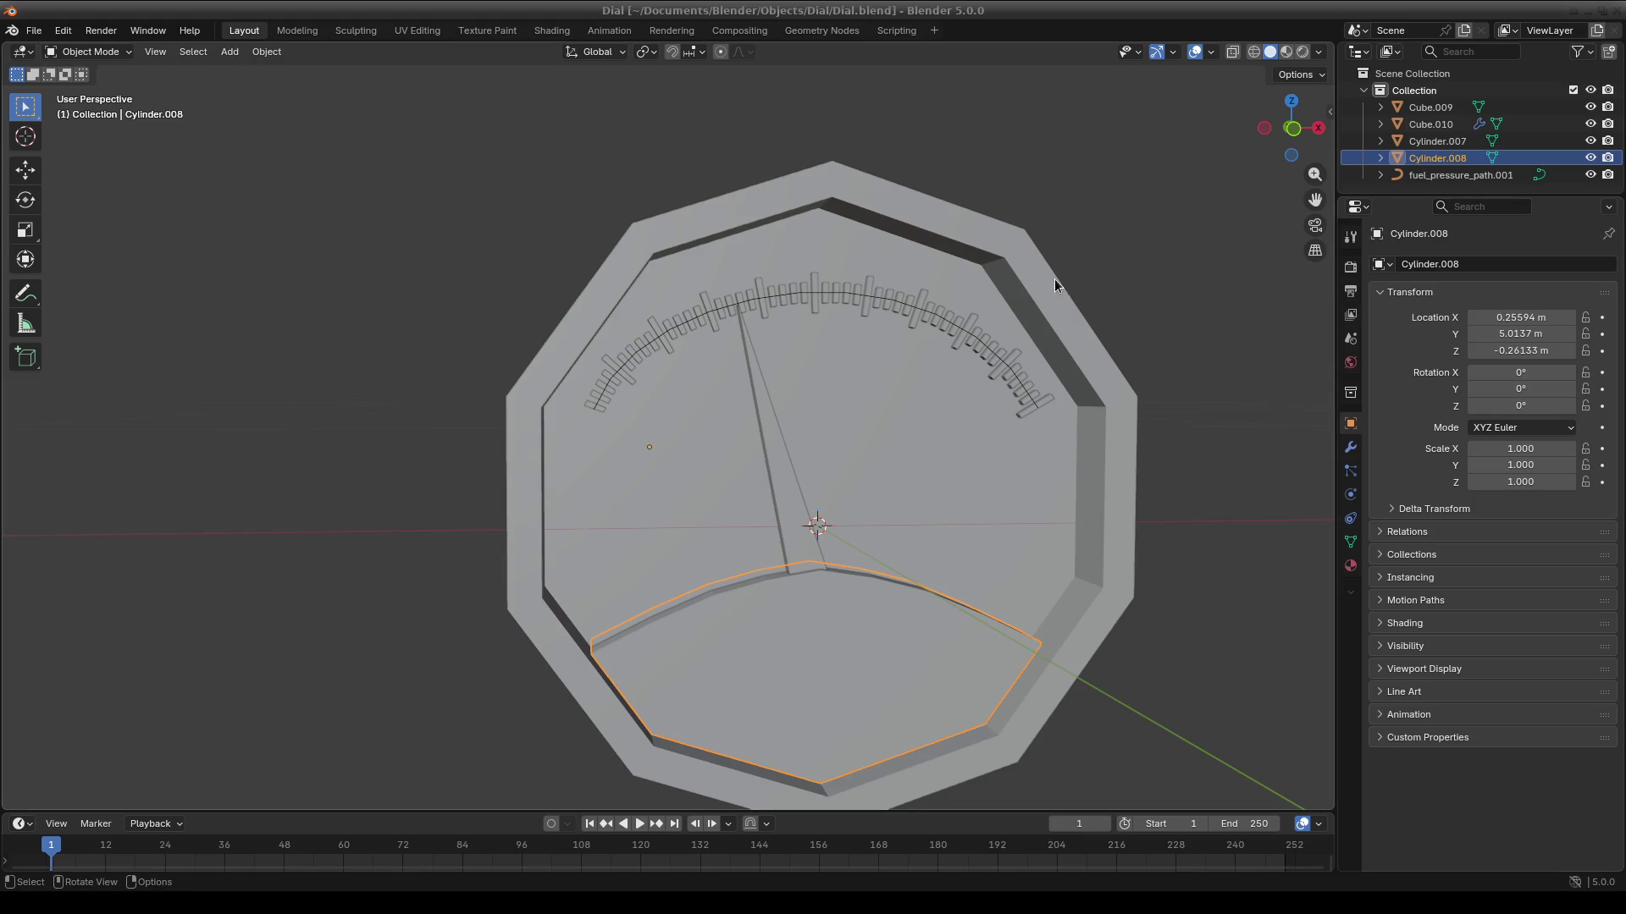
Inspect the tick marks along the arc from orbiting, front and side orthographic views.
mouse_move(1171, 544)
middle_mouse_down()
mouse_move(1041, 501)
mouse_move(997, 542)
mouse_move(1019, 639)
mouse_move(819, 591)
mouse_move(844, 535)
middle_mouse_up()
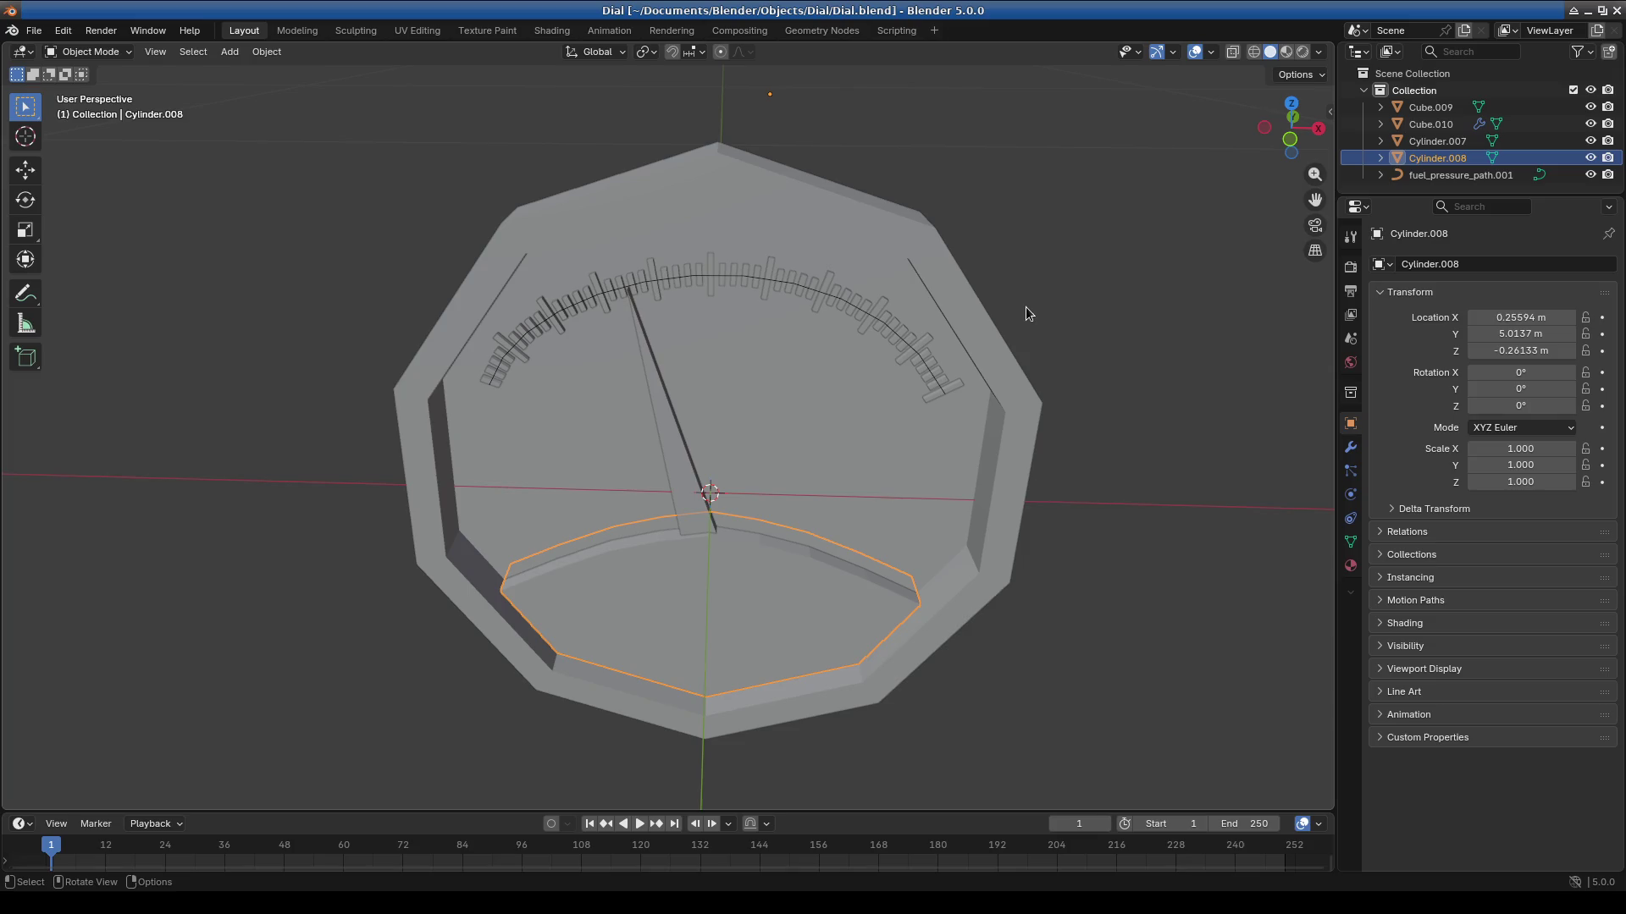
mouse_move(1024, 307)
middle_mouse_down()
mouse_move(862, 518)
mouse_move(885, 440)
mouse_move(866, 471)
mouse_move(888, 547)
mouse_move(870, 610)
mouse_move(897, 643)
mouse_move(886, 571)
mouse_move(979, 398)
middle_mouse_up()
key("alt+a")
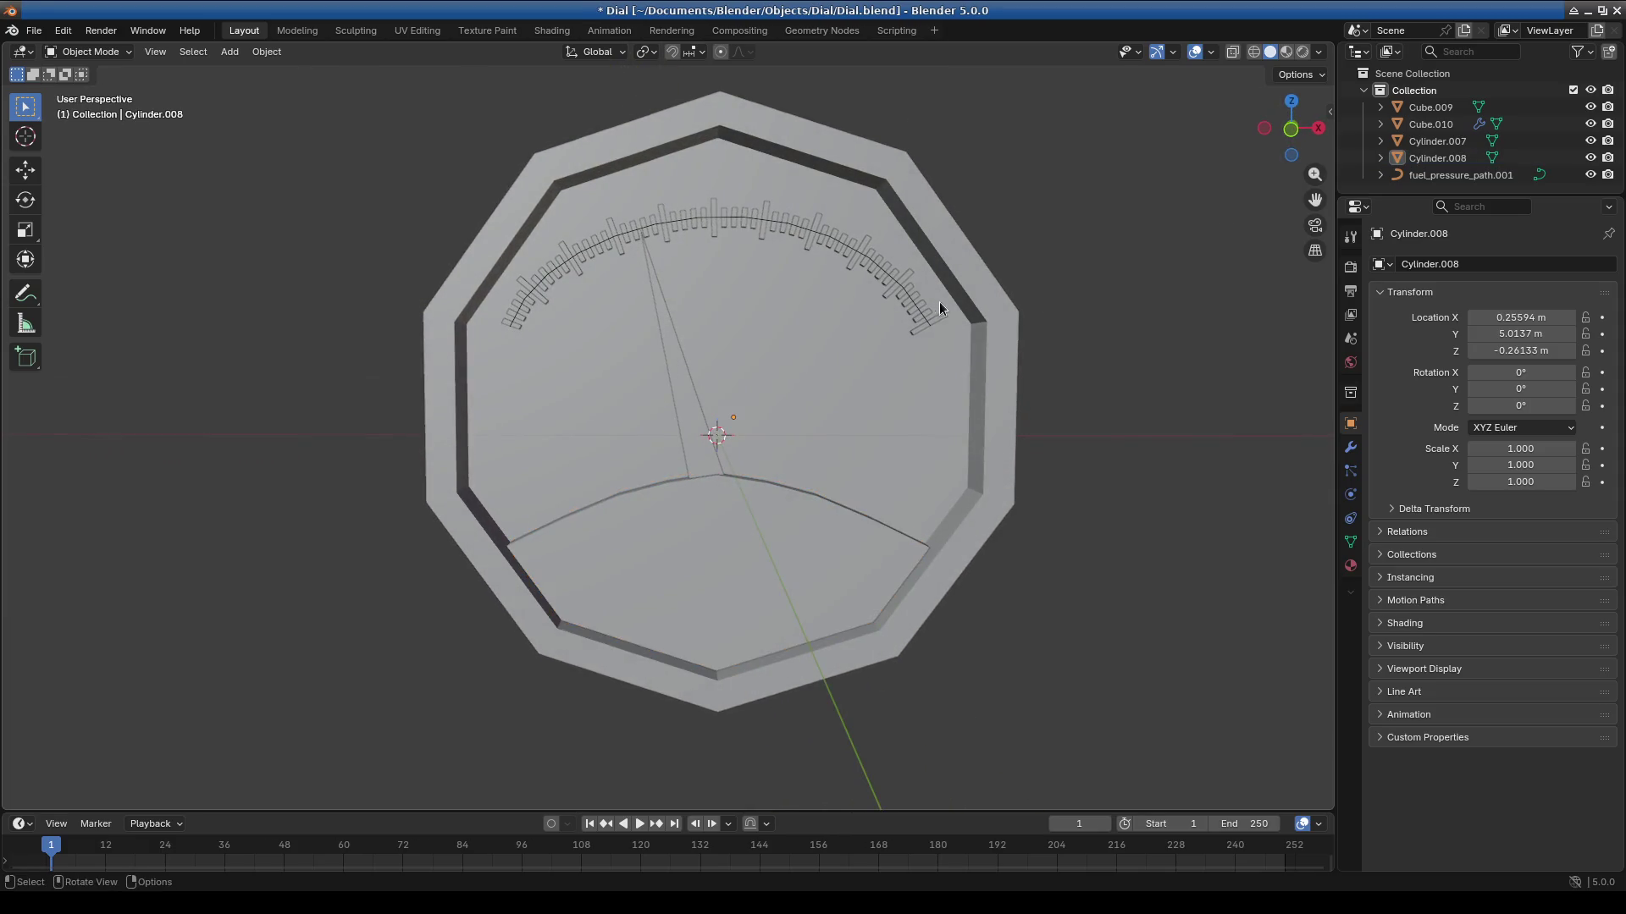
left_click(905, 288)
left_click(697, 408)
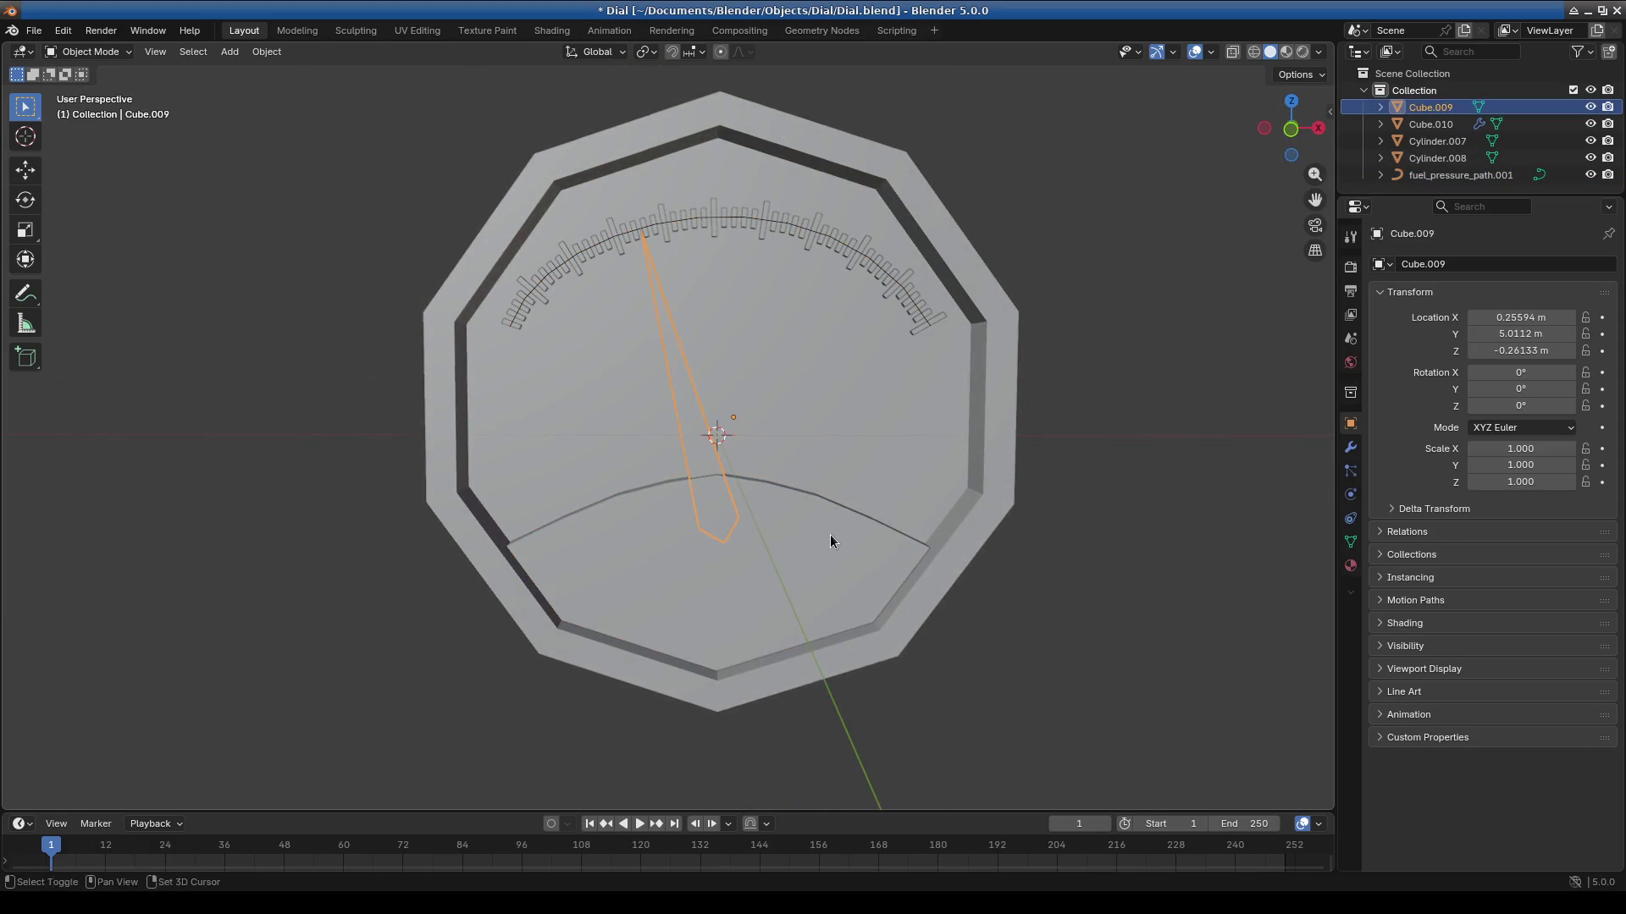
scroll(831, 533, "down", 6)
mouse_move(902, 588)
middle_mouse_down()
mouse_move(824, 621)
mouse_move(820, 595)
mouse_move(882, 598)
mouse_move(861, 592)
middle_mouse_up()
scroll(824, 620, "down", 4)
key("KP_1")
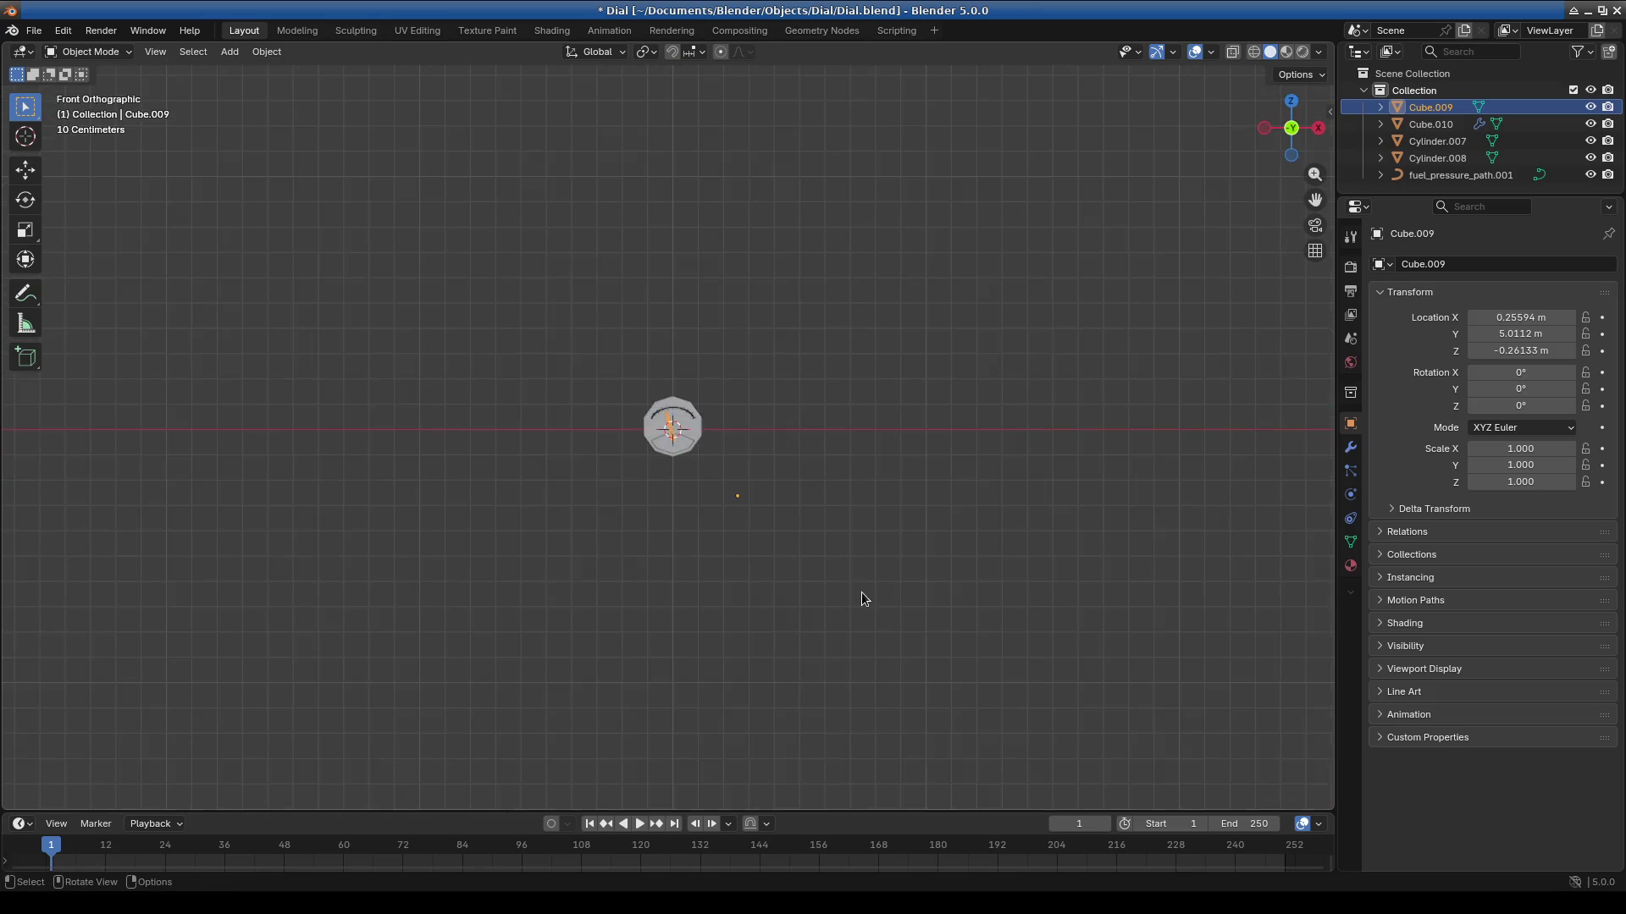
key("KP_3")
key("KP_1")
scroll(646, 388, "up", 9)
scroll(755, 432, "up", 3)
scroll(703, 388, "up", 3)
Enlarge the Outliner, expand fuel_pressure_path.001, and select Cube.009 and Cube.010.
left_click(718, 347)
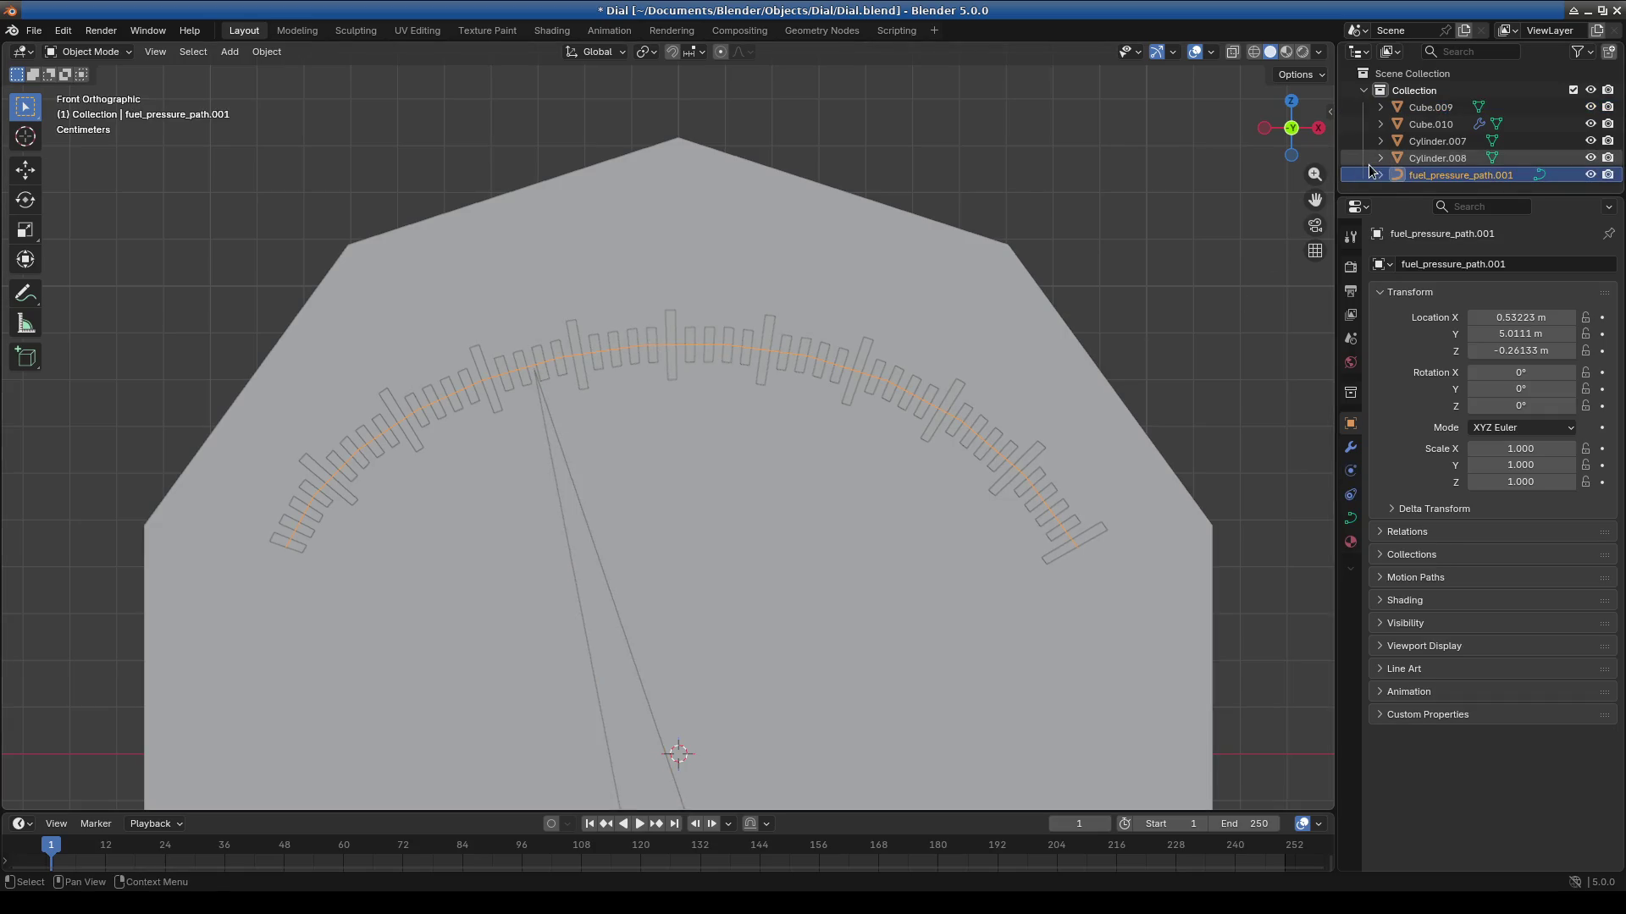
left_click_drag(1406, 197, 1406, 459)
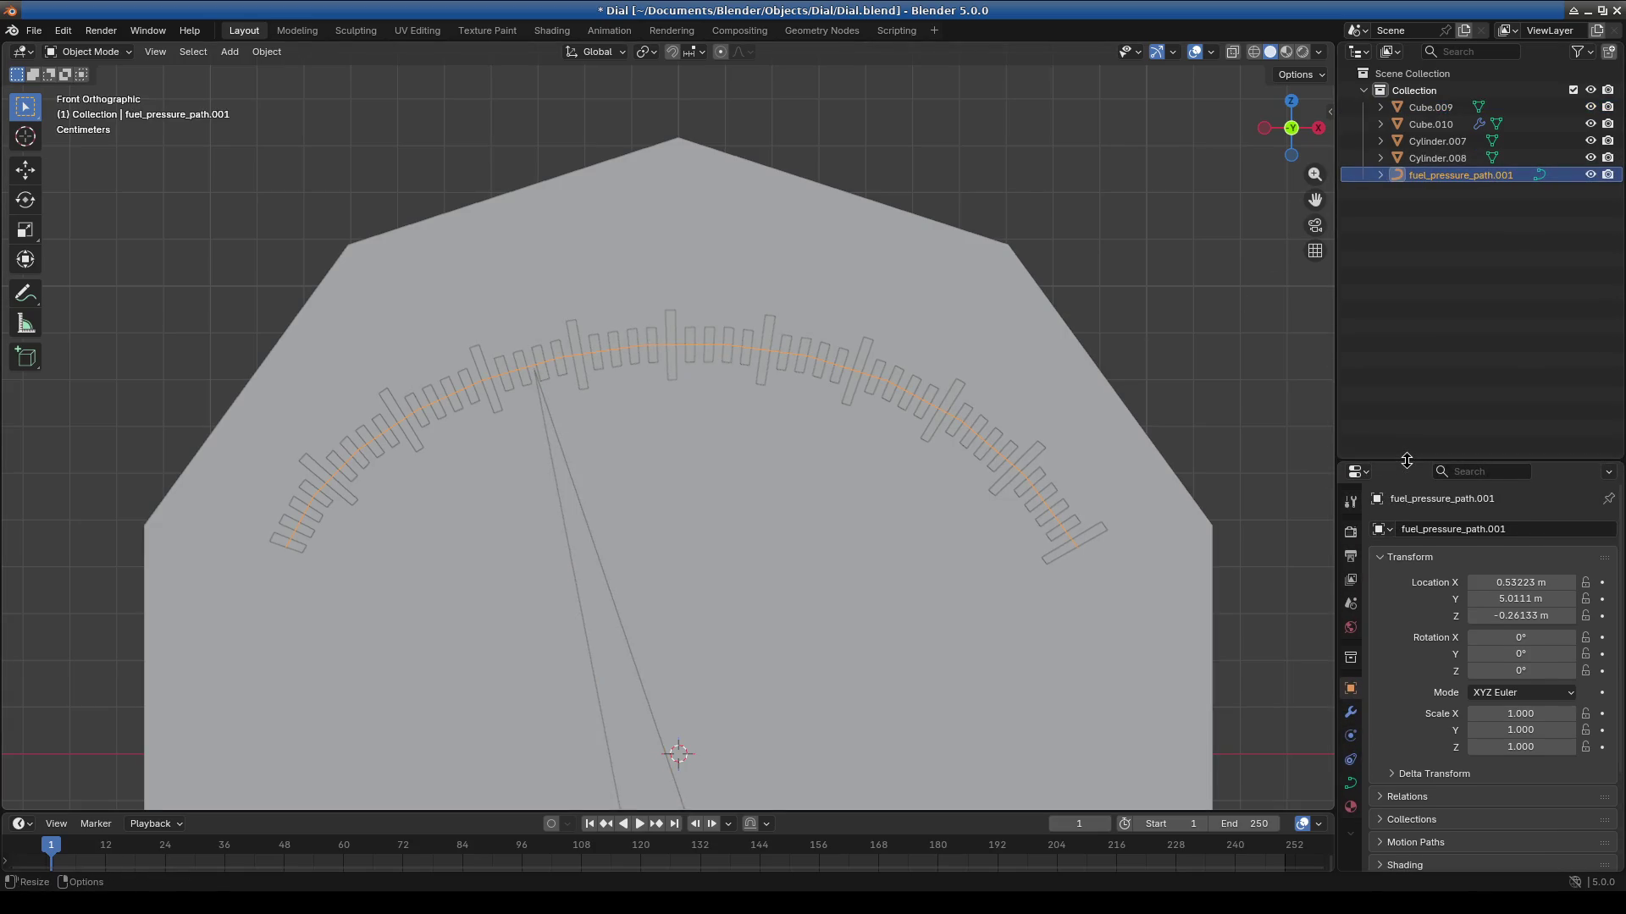
left_click(1379, 175)
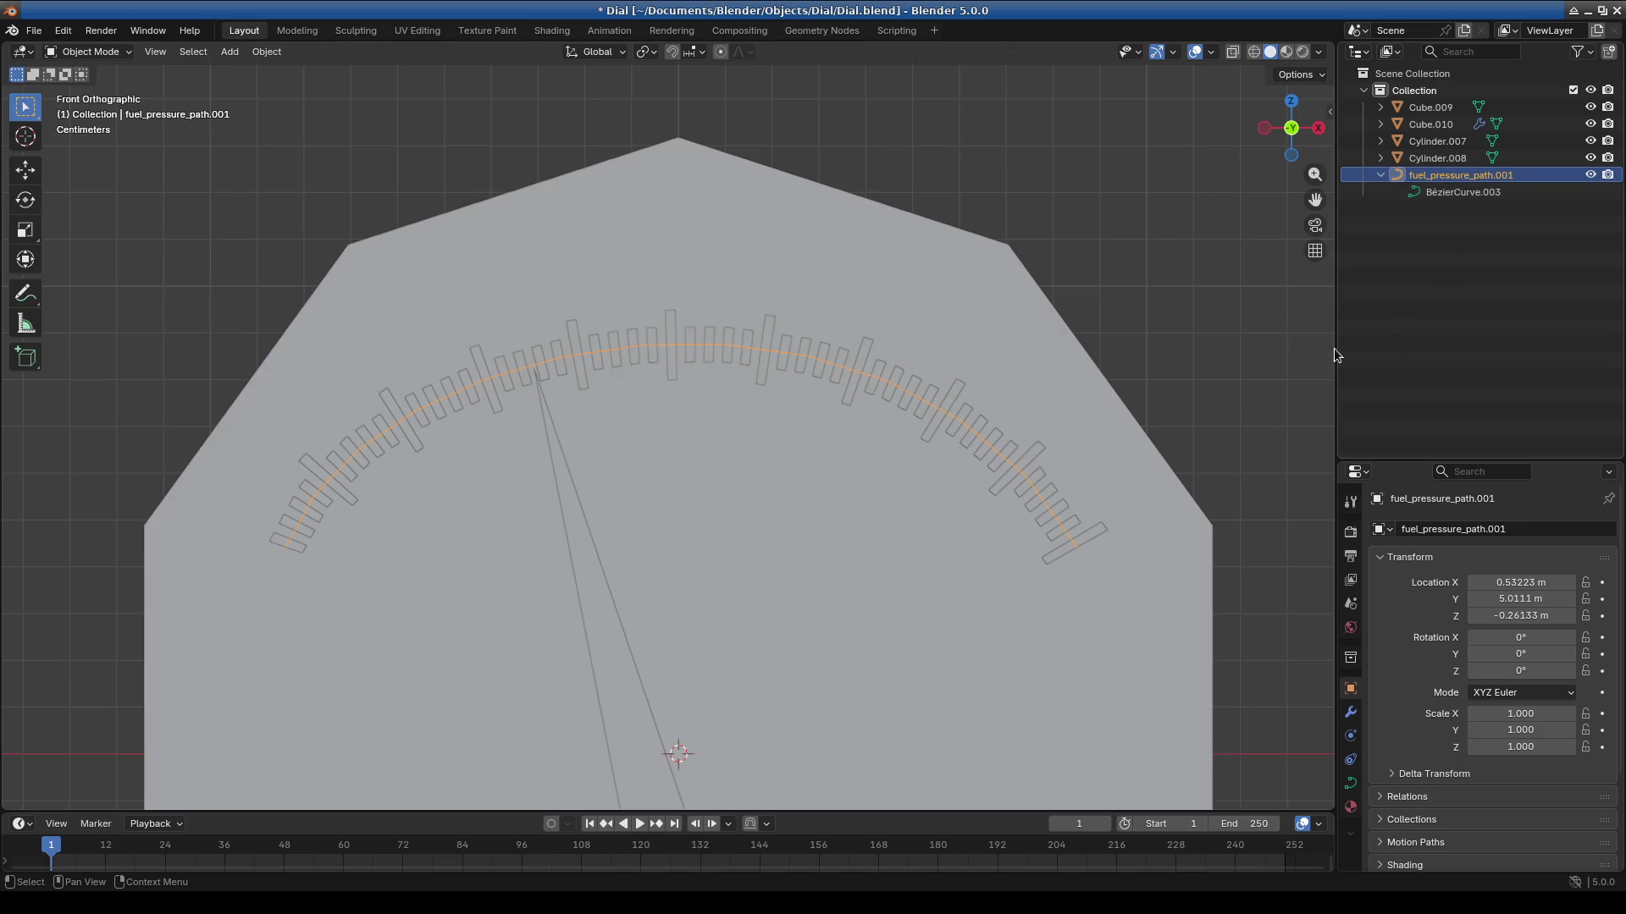
left_click(1437, 109)
left_click(1453, 126)
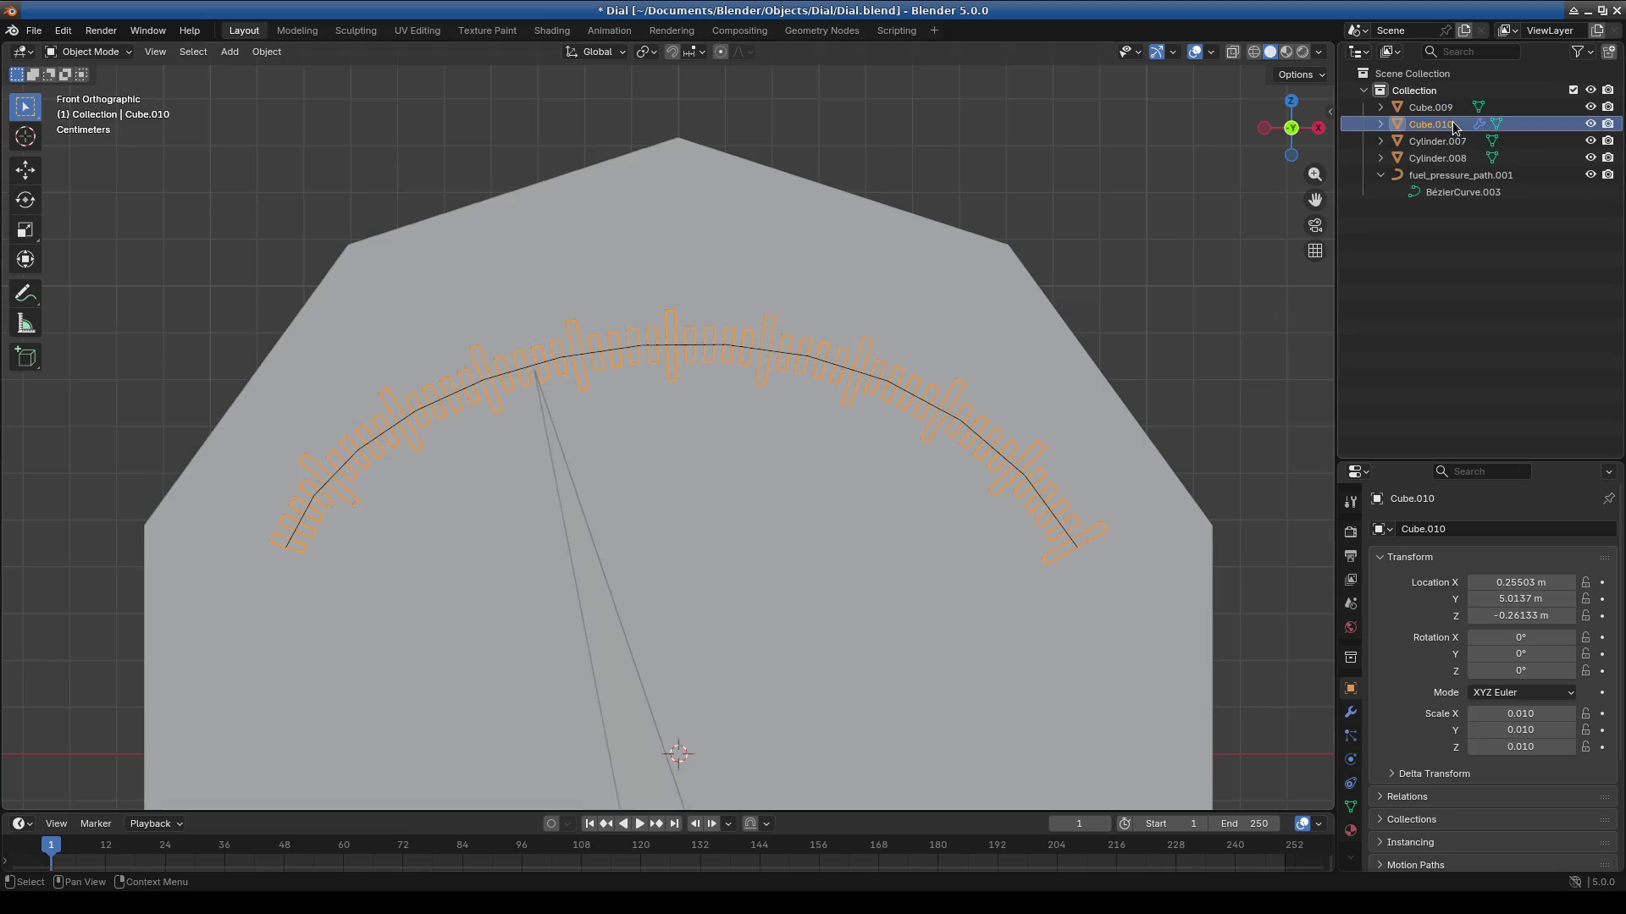
Rename Cube.010 to dial_gauge in the Outliner.
double_click(1428, 125)
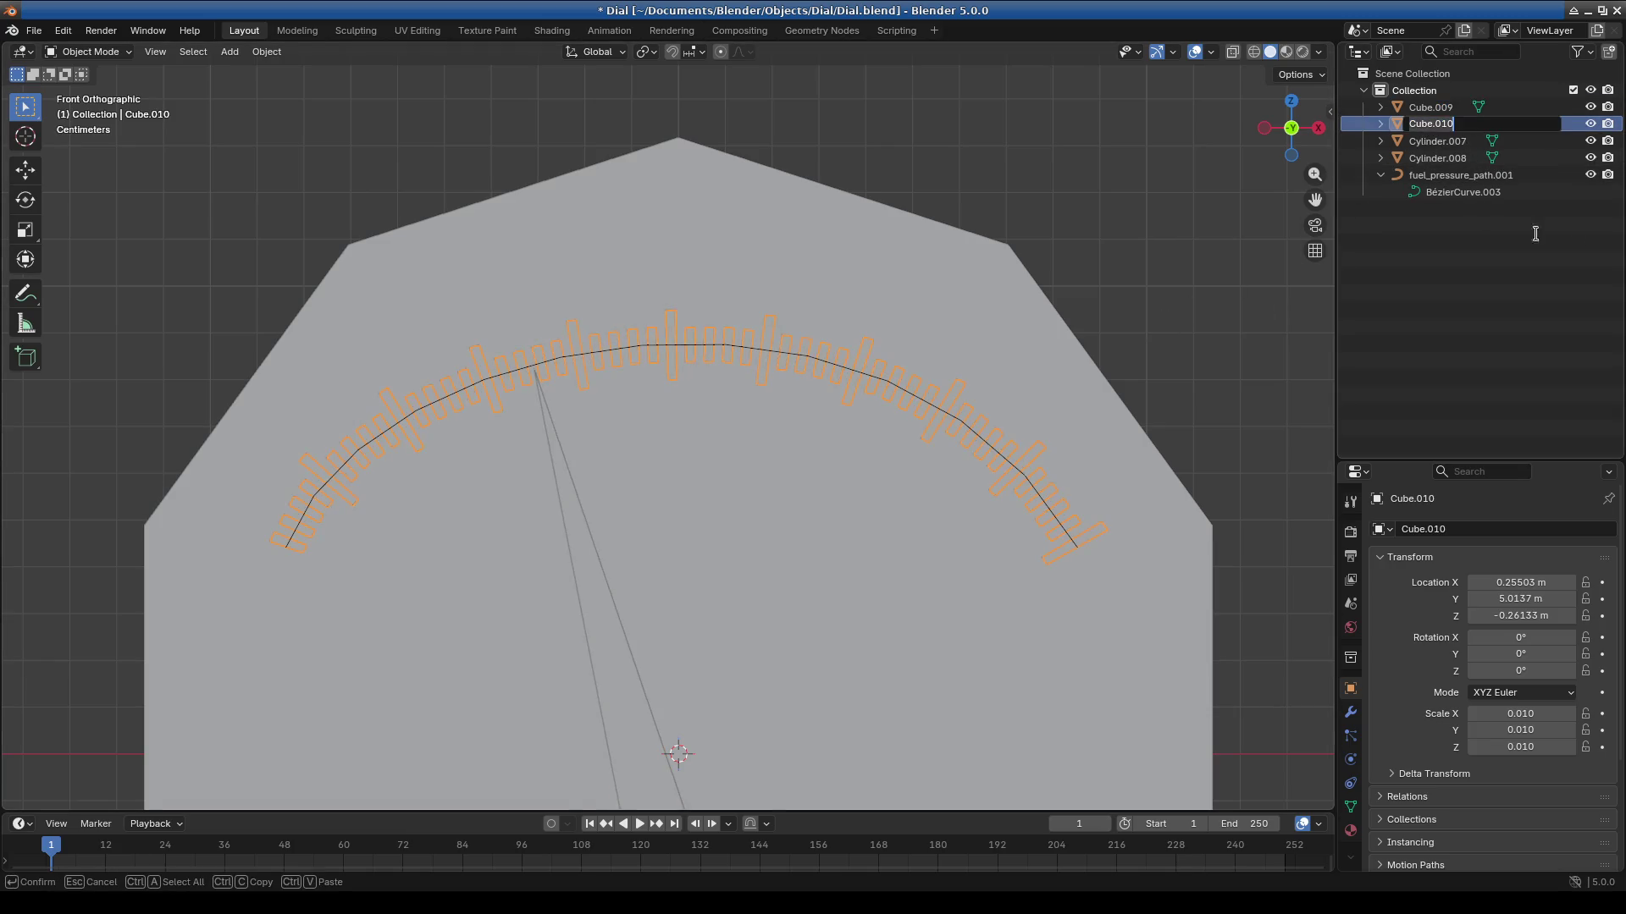
type("dial_")
type("gauge")
key("Return")
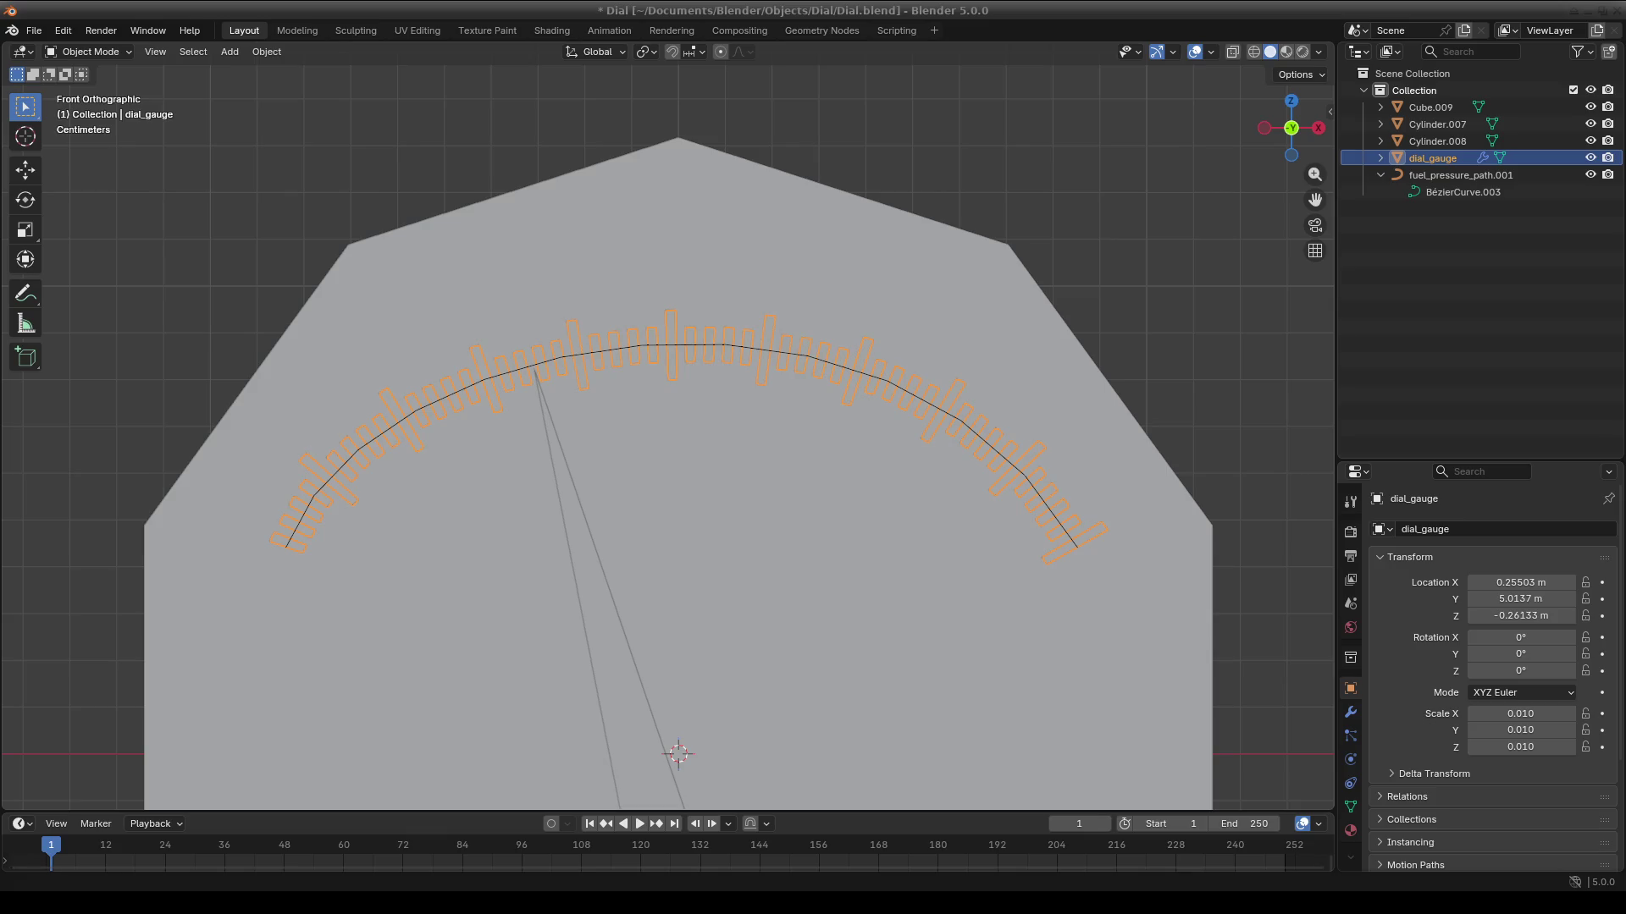
Rename the needle Cube.009 to indicator.
left_click(1437, 141)
left_click(1429, 124)
left_click(1429, 100)
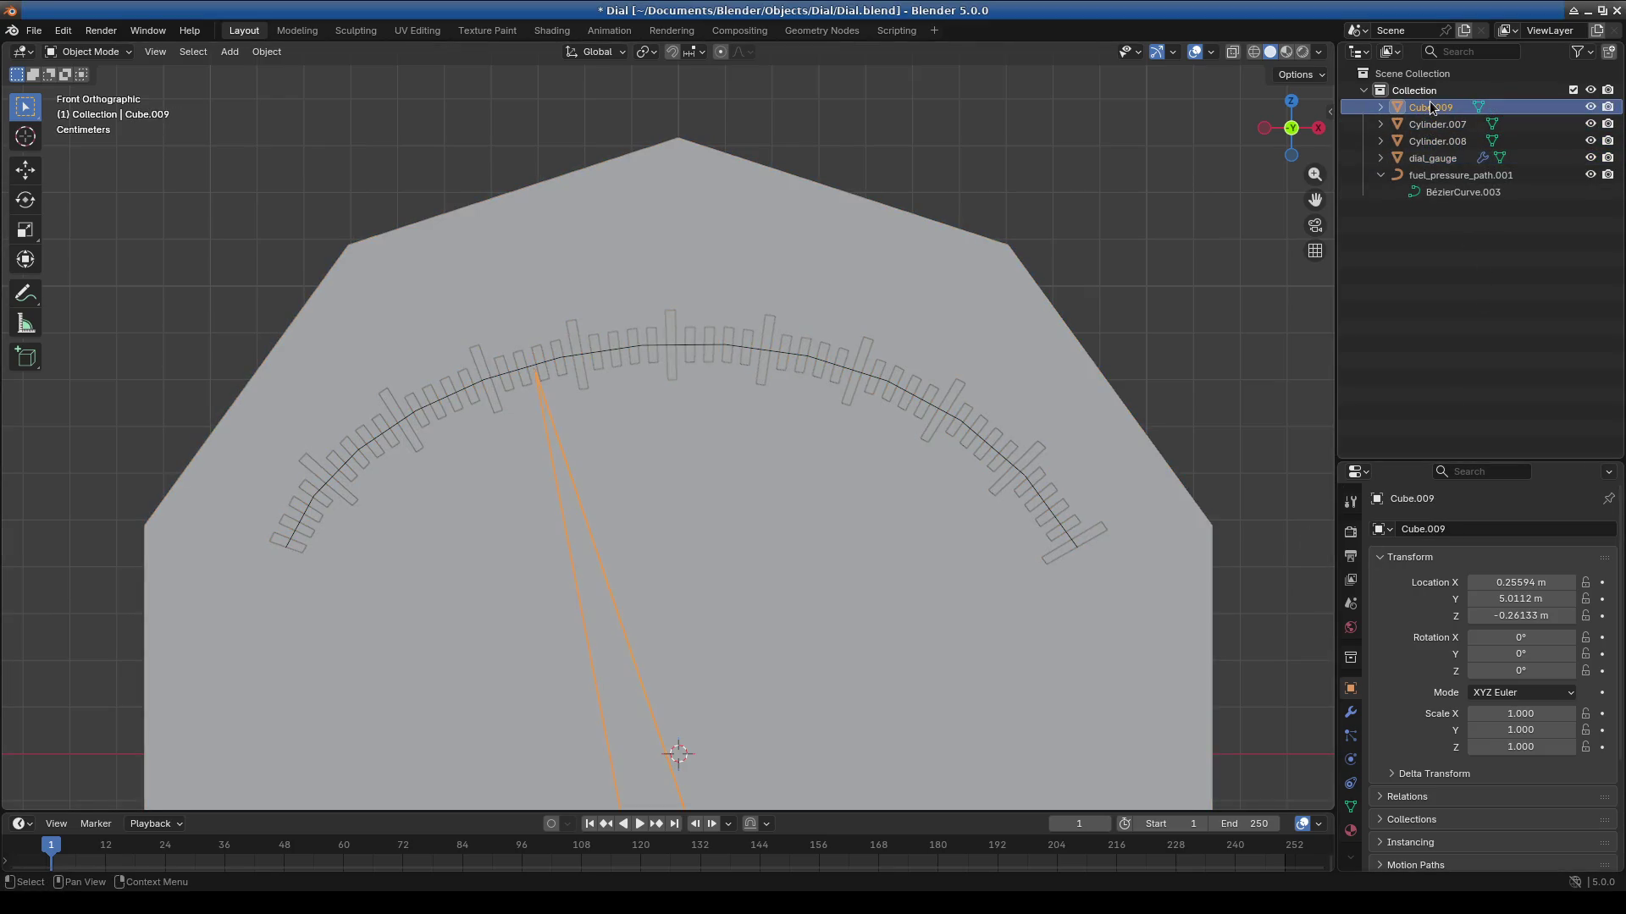
double_click(1429, 100)
type("indicator")
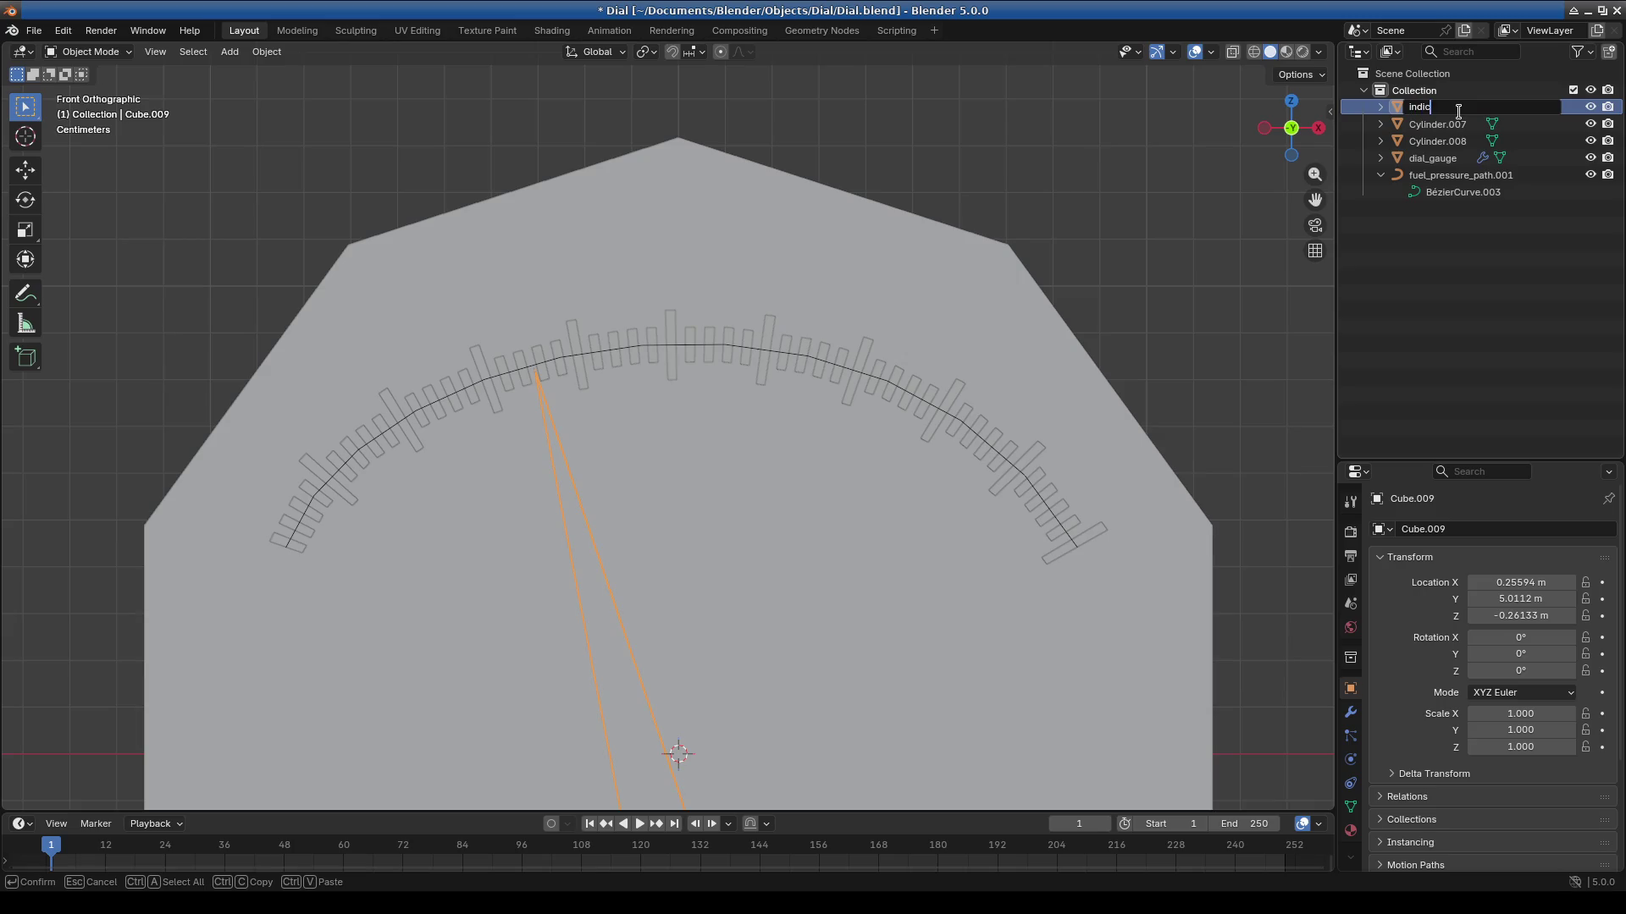
key("Return")
Rename the lower panel Cylinder.008 to shield.
scroll(957, 549, "down", 6)
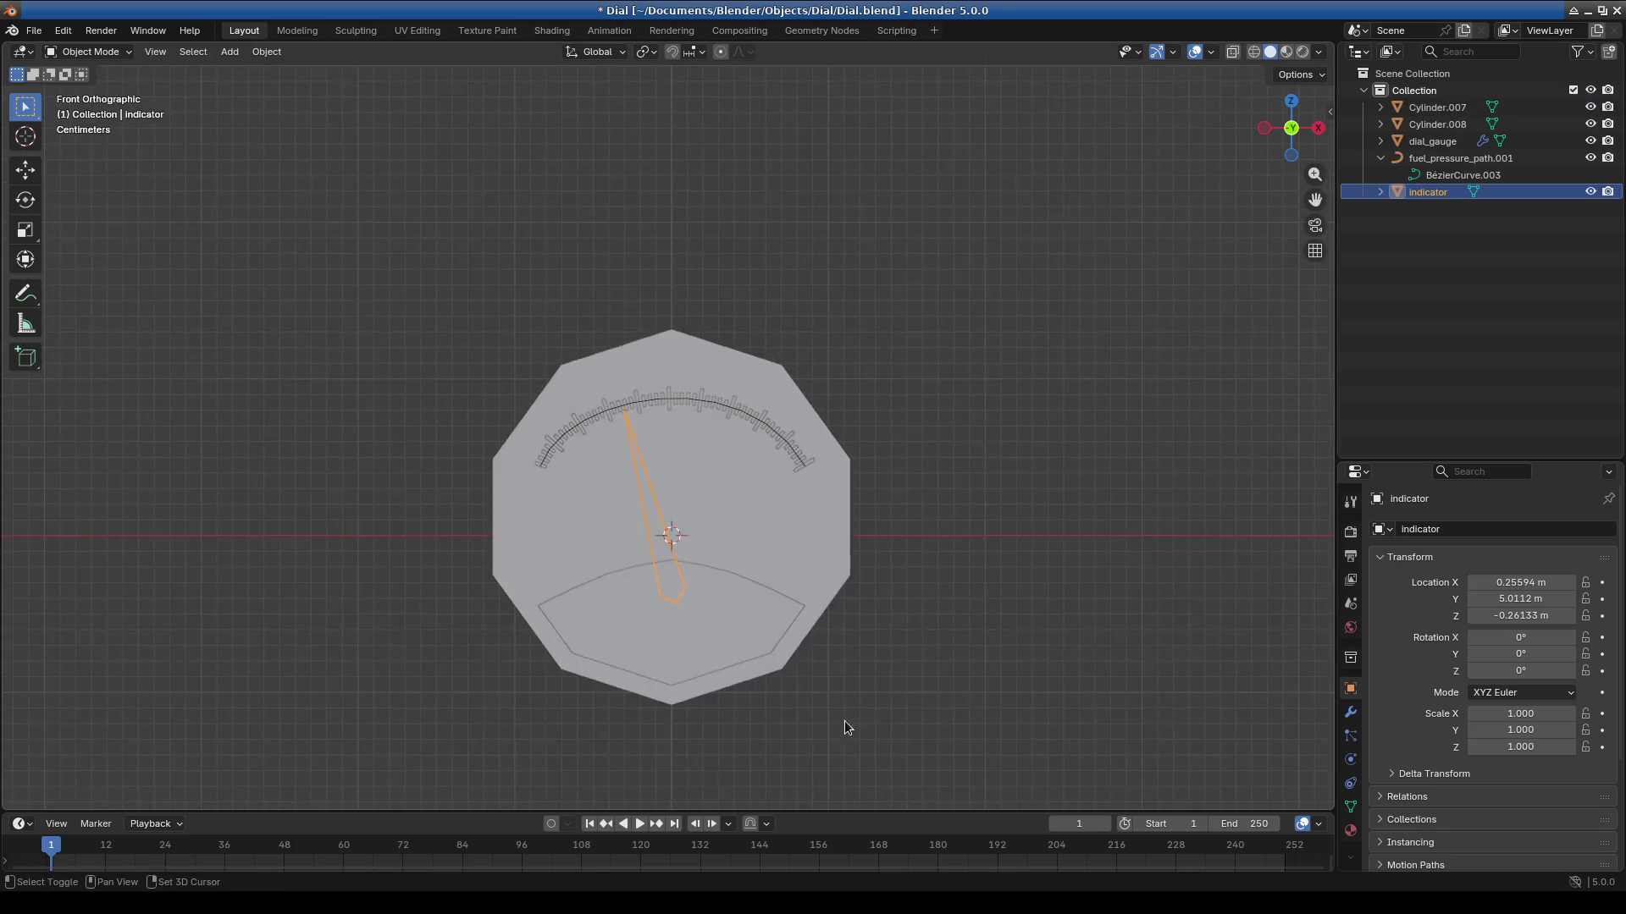
scroll(684, 486, "up", 2)
left_click(1431, 125)
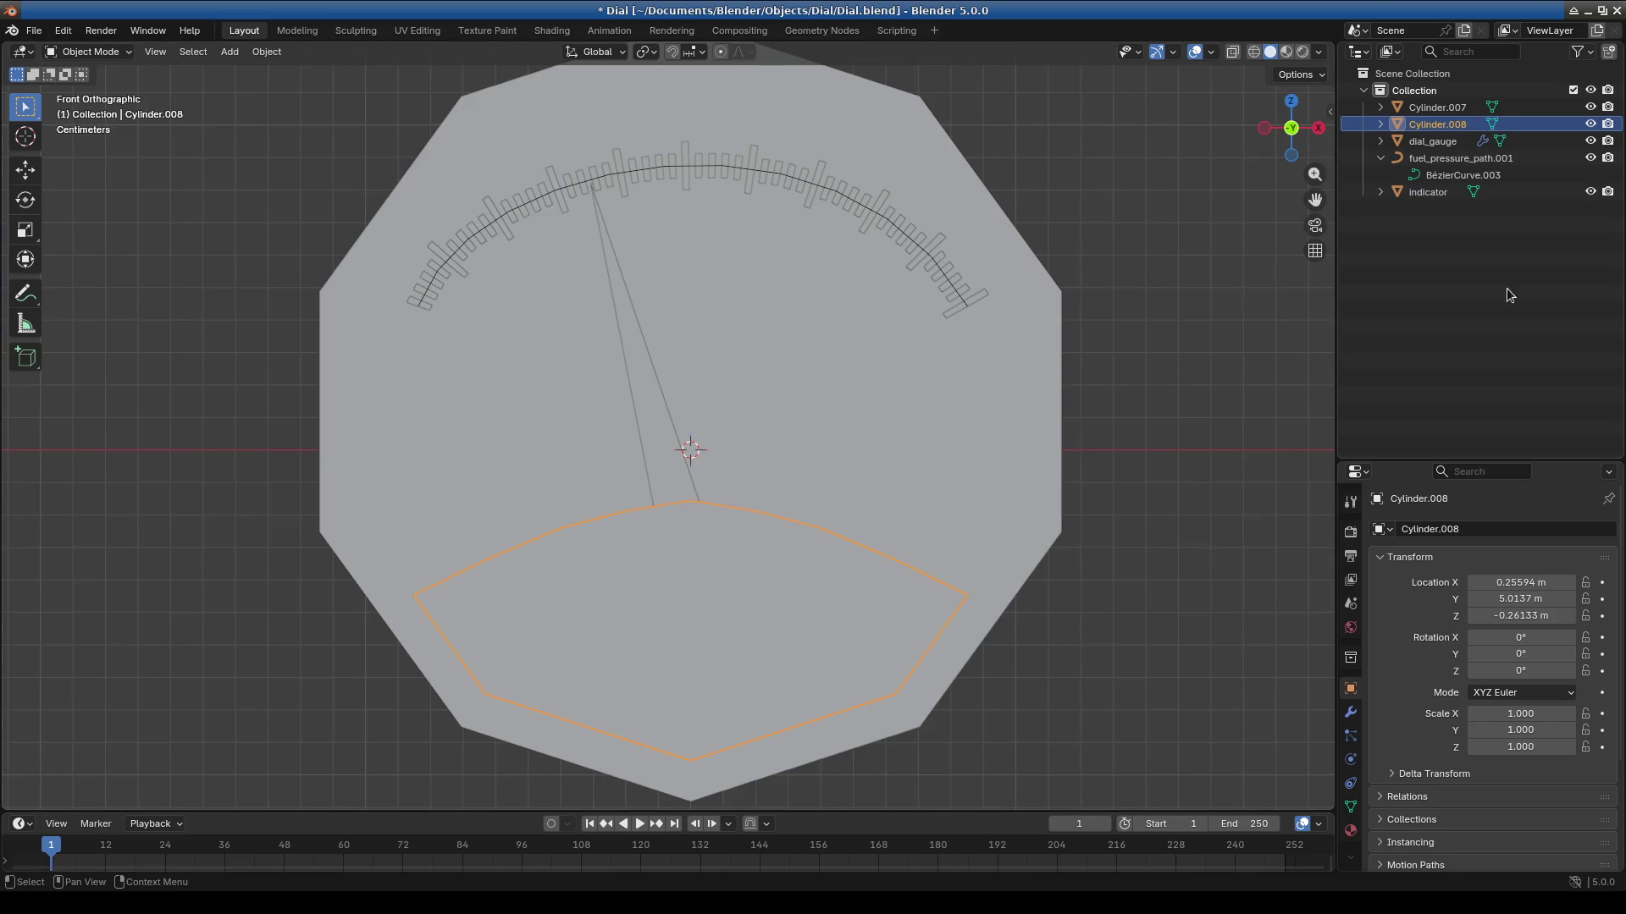
double_click(1431, 125)
type("shield")
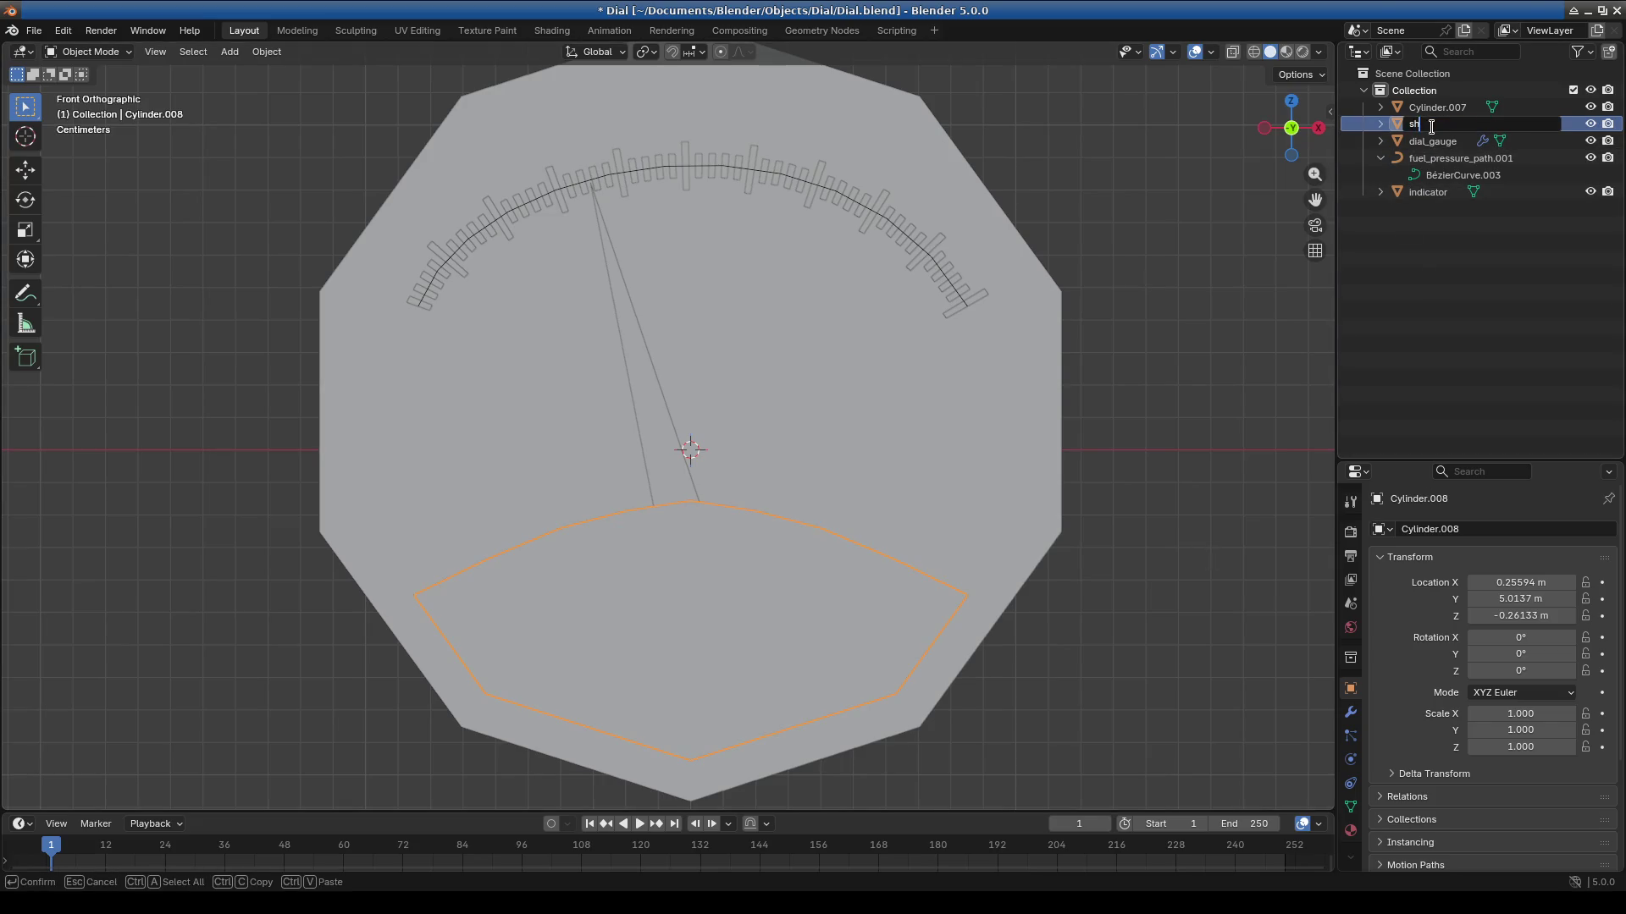
key("Return")
Rename the dial face Cylinder.007 to body.
left_click(1443, 107)
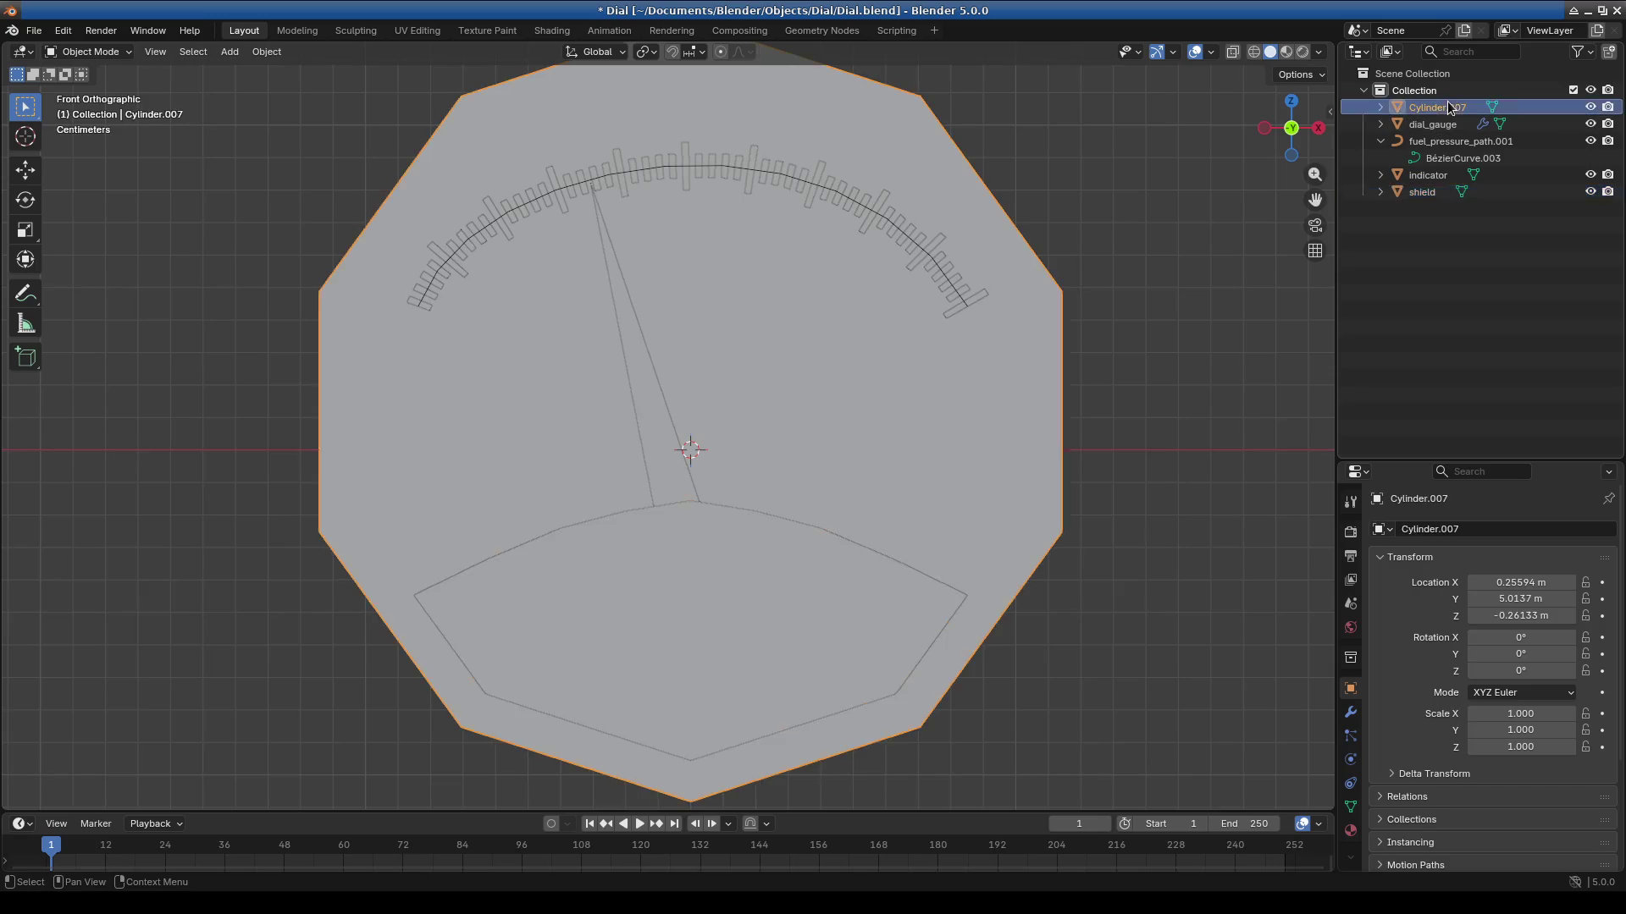
double_click(1454, 106)
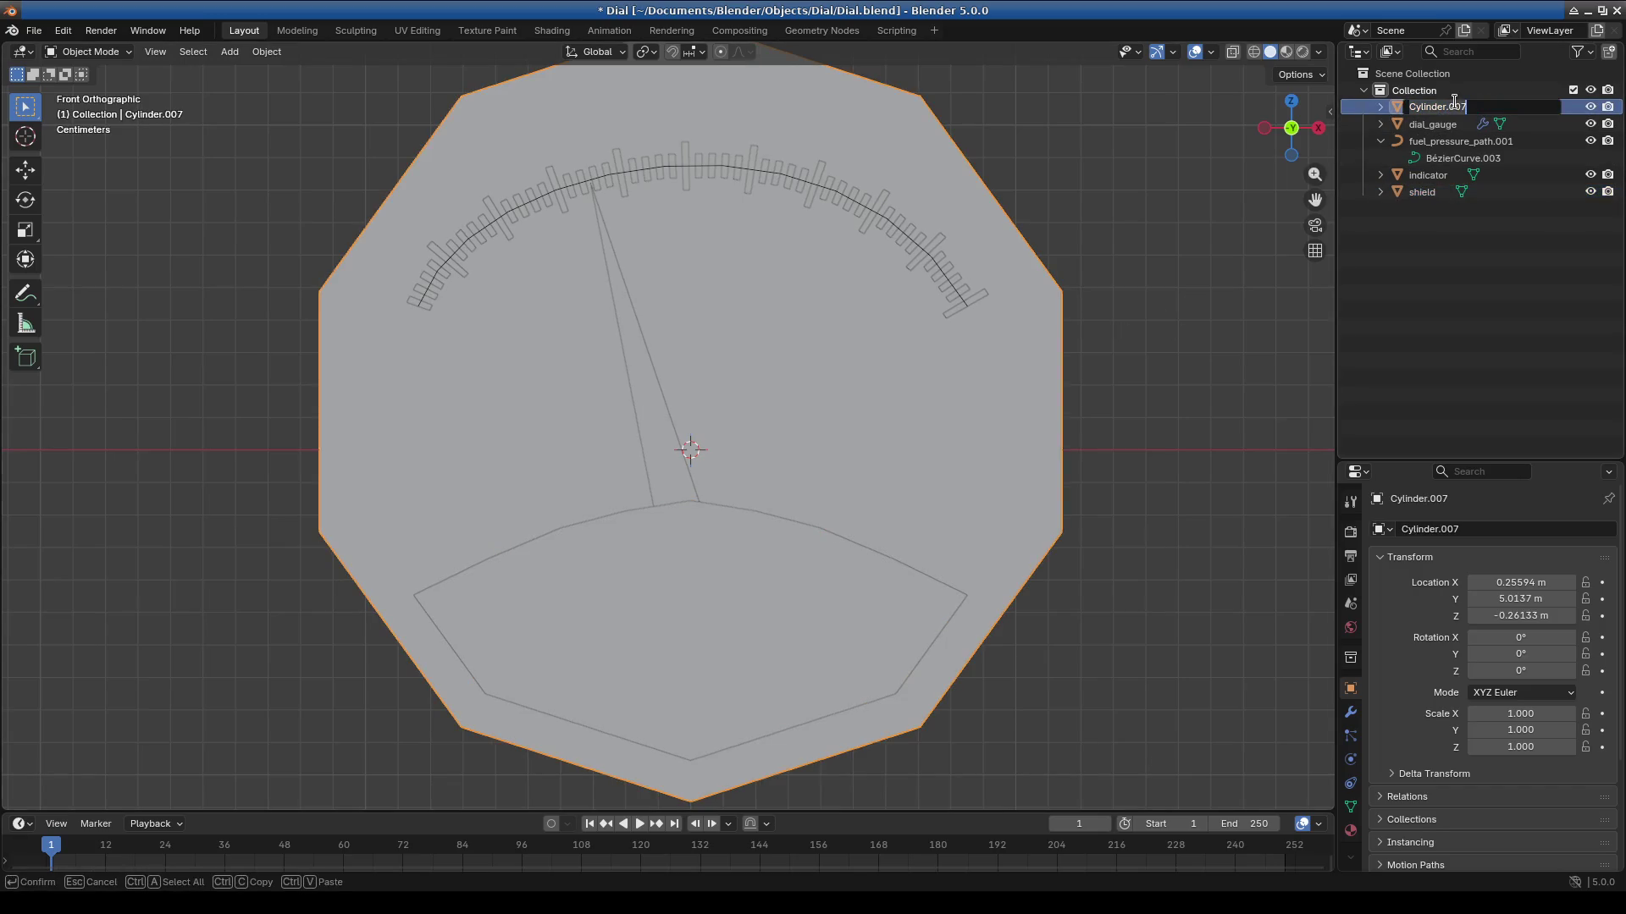
type("bo0d")
key("BackSpace")
key("BackSpace")
key("BackSpace")
type("body")
key("Return")
Begin renaming the fuel_pressure_path.001 curve by clearing its old name.
left_click(1462, 157)
left_click(1442, 123)
left_click(1450, 141)
double_click(1506, 147)
left_click(1538, 140)
key("BackSpace")
key("BackSpace")
key("BackSpace")
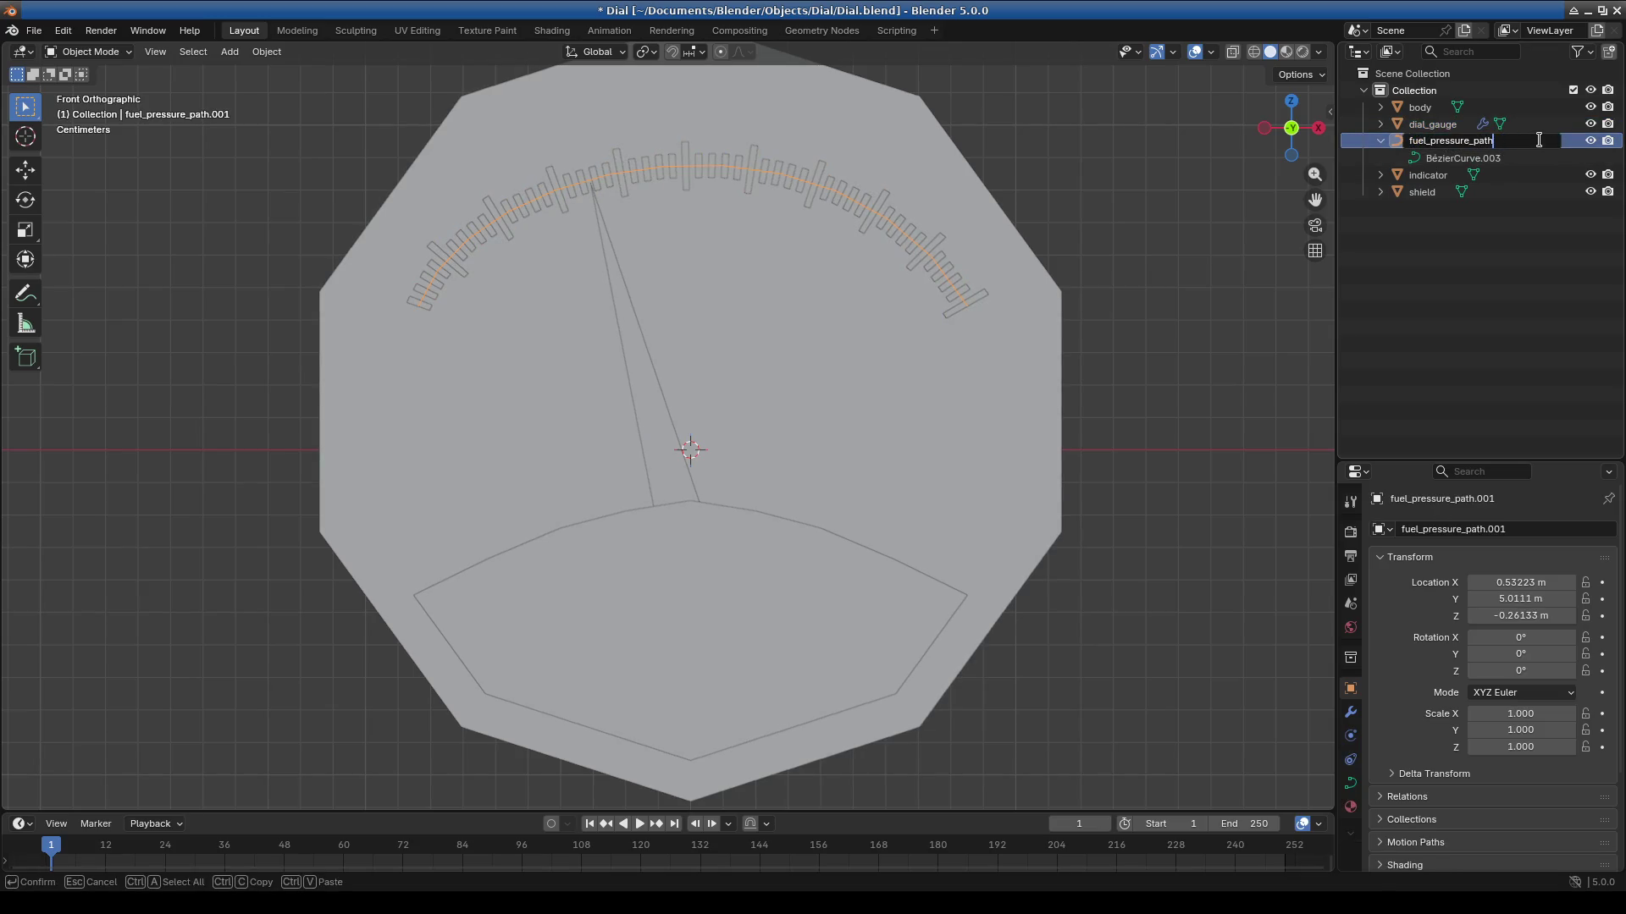
key("BackSpace")
key("BackSpace")
key("BackSpace")
type("gradie")
type("nts_p")
type("ath")
Correct the curve's name to gradient_path and confirm it.
key("Left")
key("Left")
key("Left")
key("BackSpace")
key("Return")
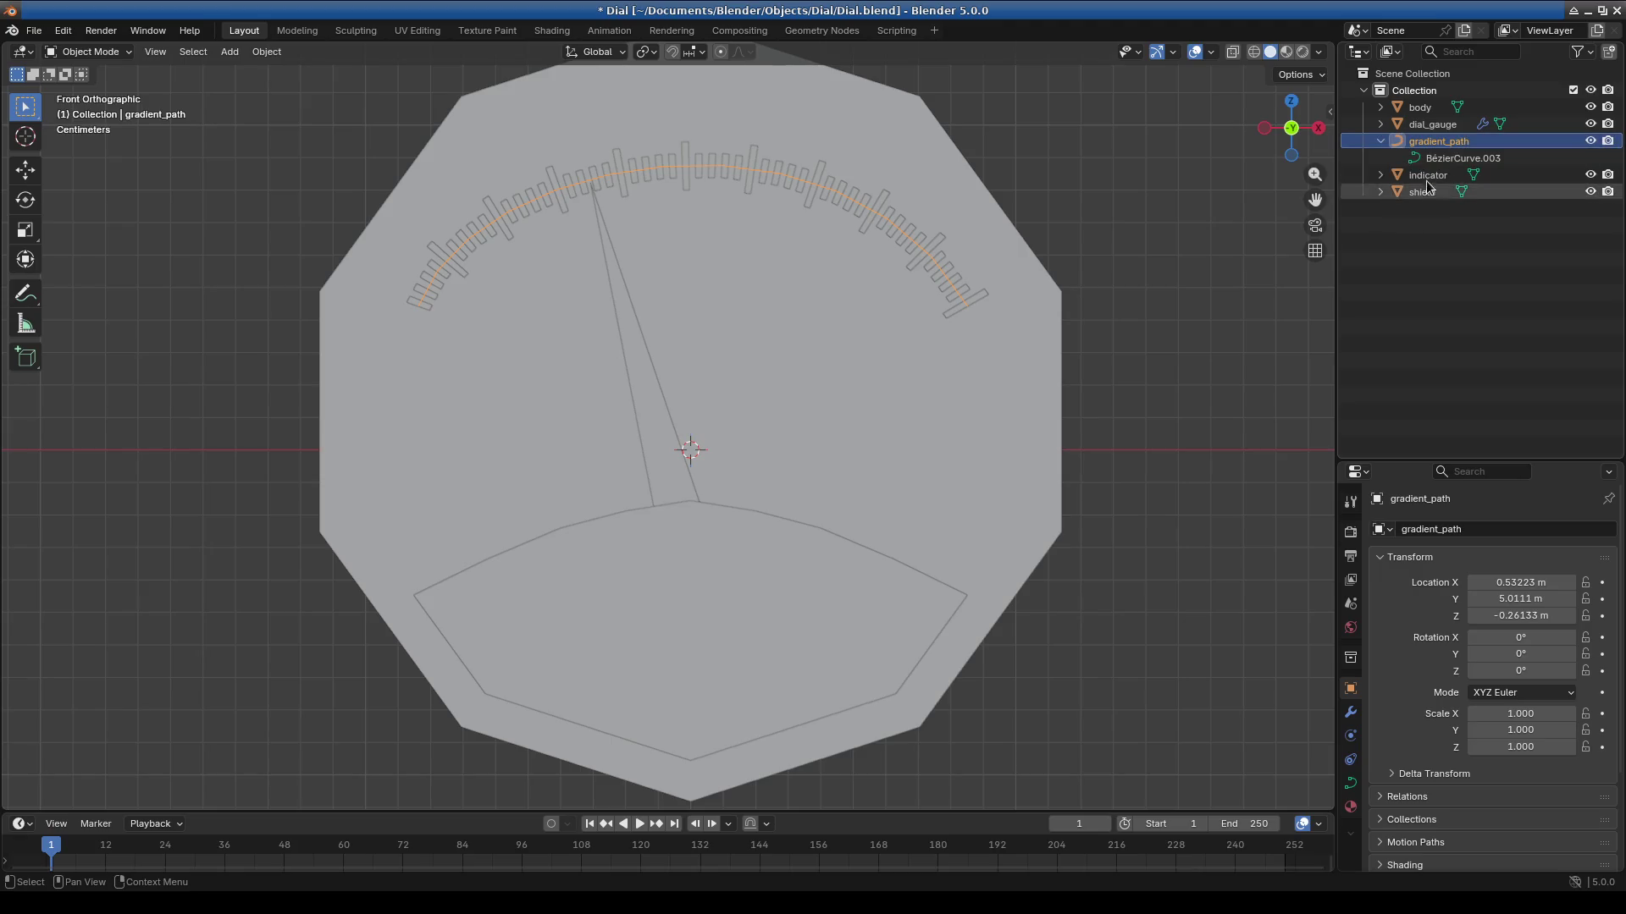
Rename the dial_gauge tick-mark object to gradients.
left_click(1431, 176)
left_click(1431, 124)
left_click(1425, 193)
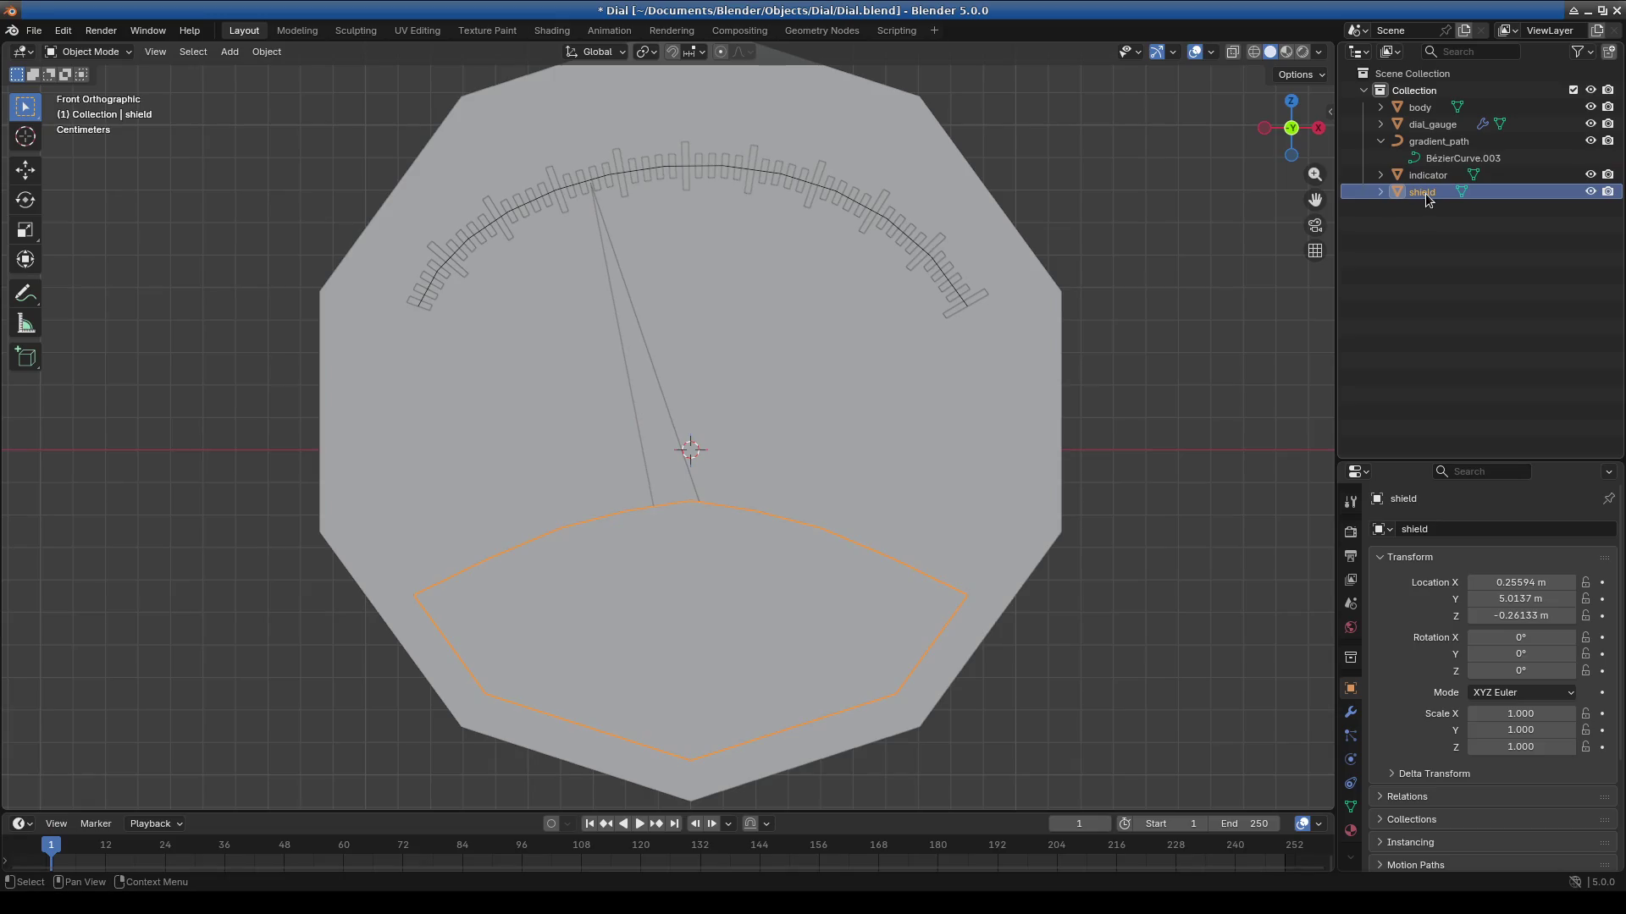
left_click(1431, 175)
left_click(1438, 137)
left_click(1439, 126)
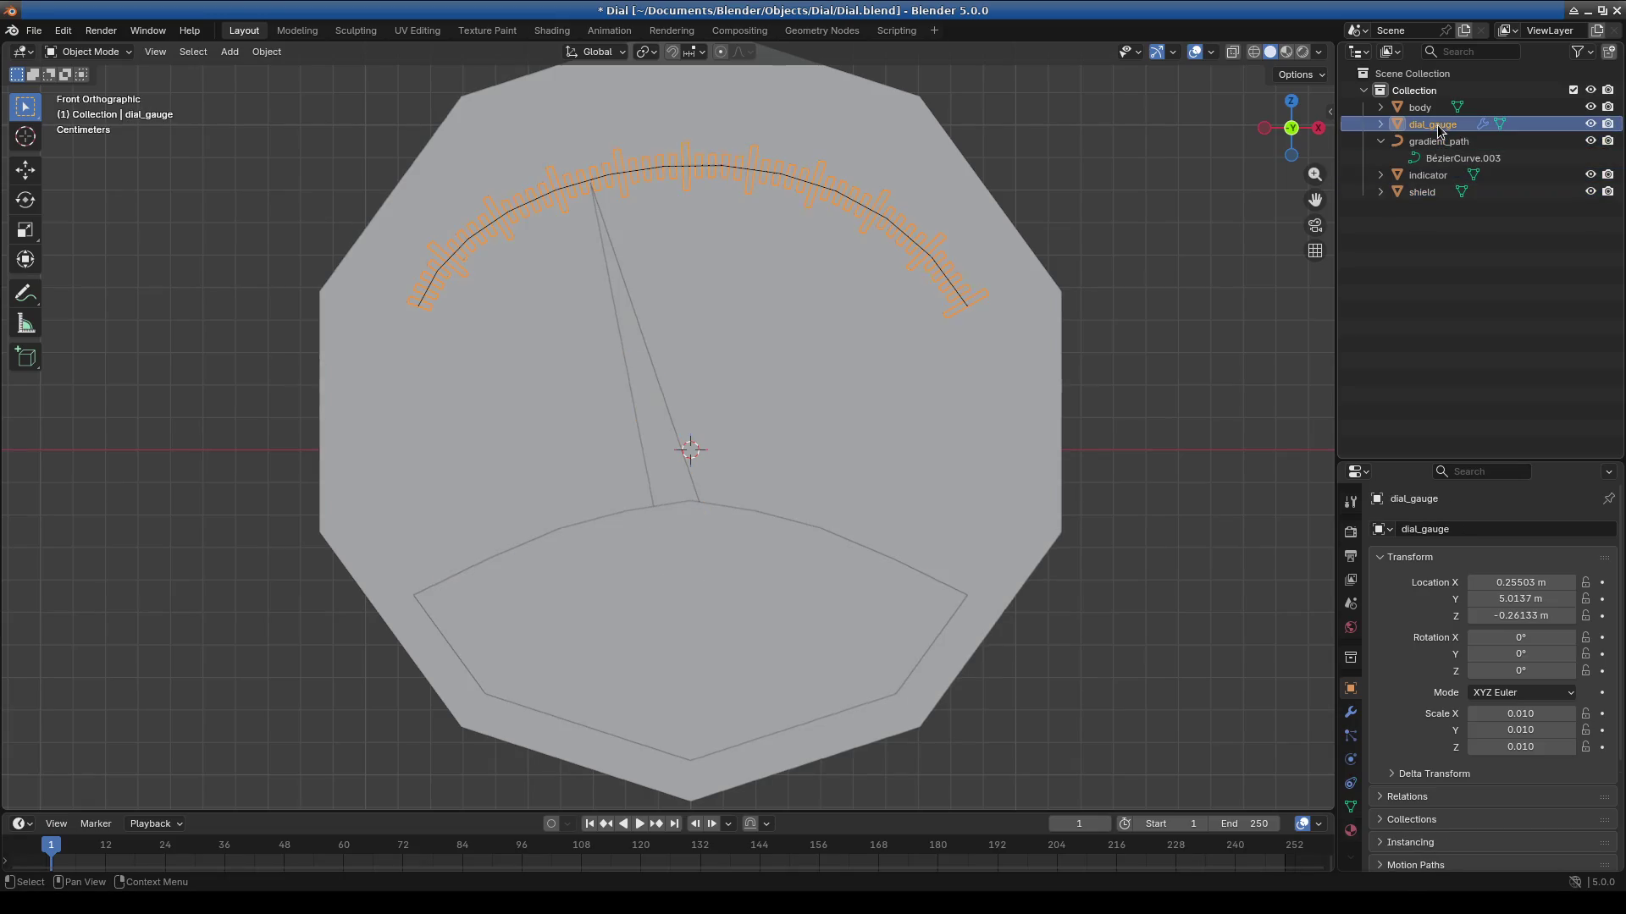
double_click(1438, 126)
left_click(1539, 115)
key("BackSpace")
key("BackSpace")
key("BackSpace")
key("BackSpace")
key("BackSpace")
key("BackSpace")
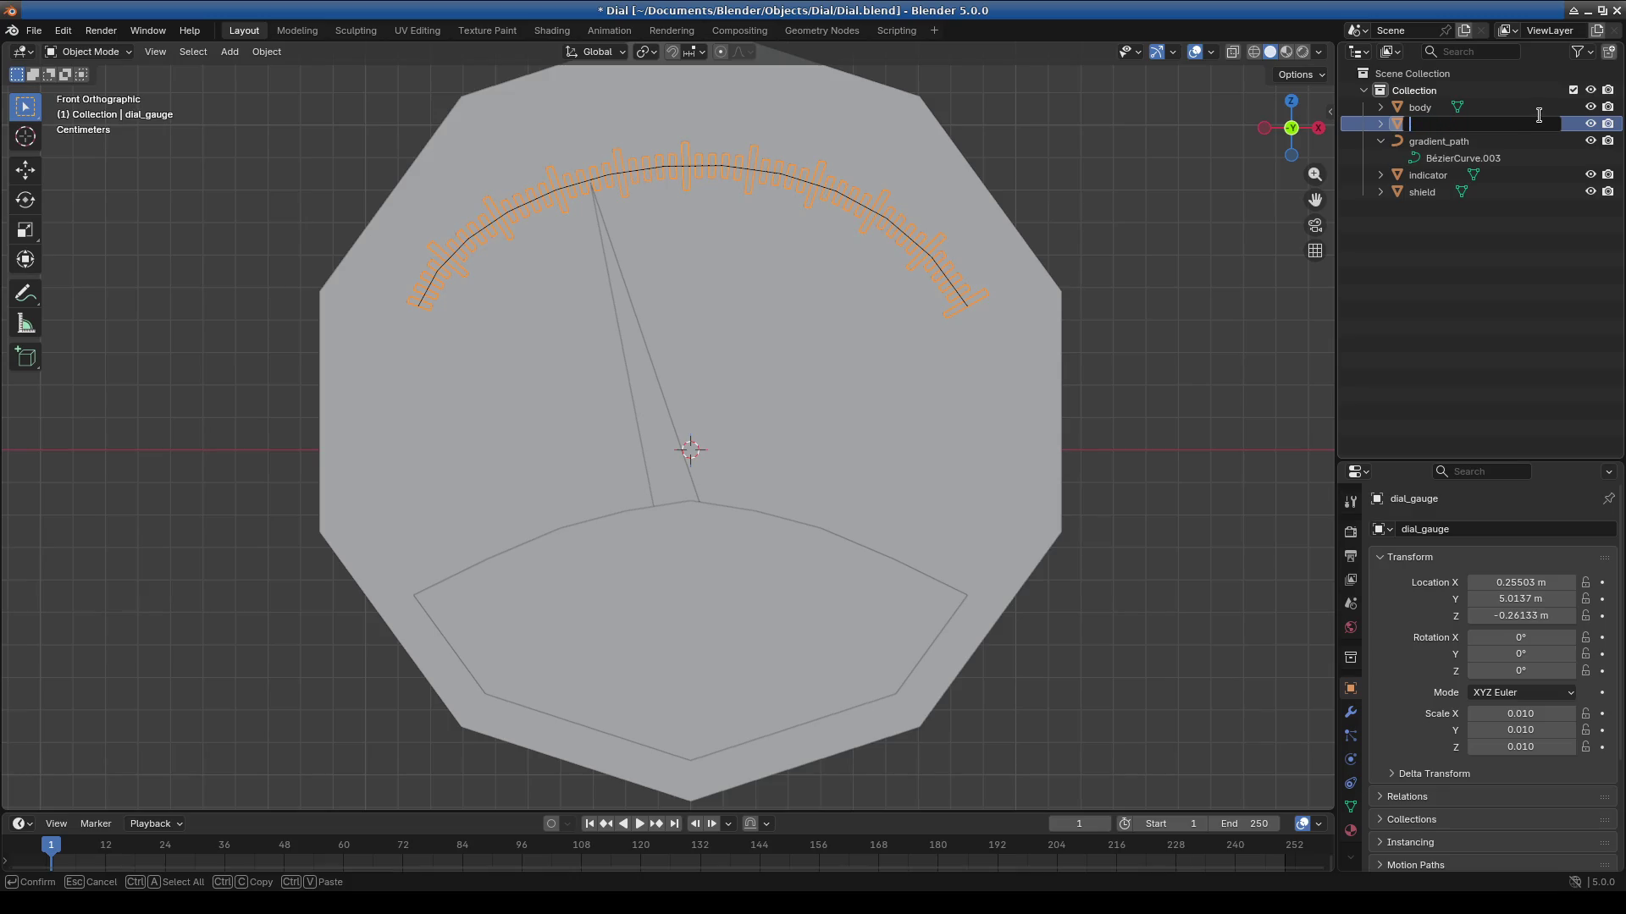
type("gradient")
type("s")
key("Return")
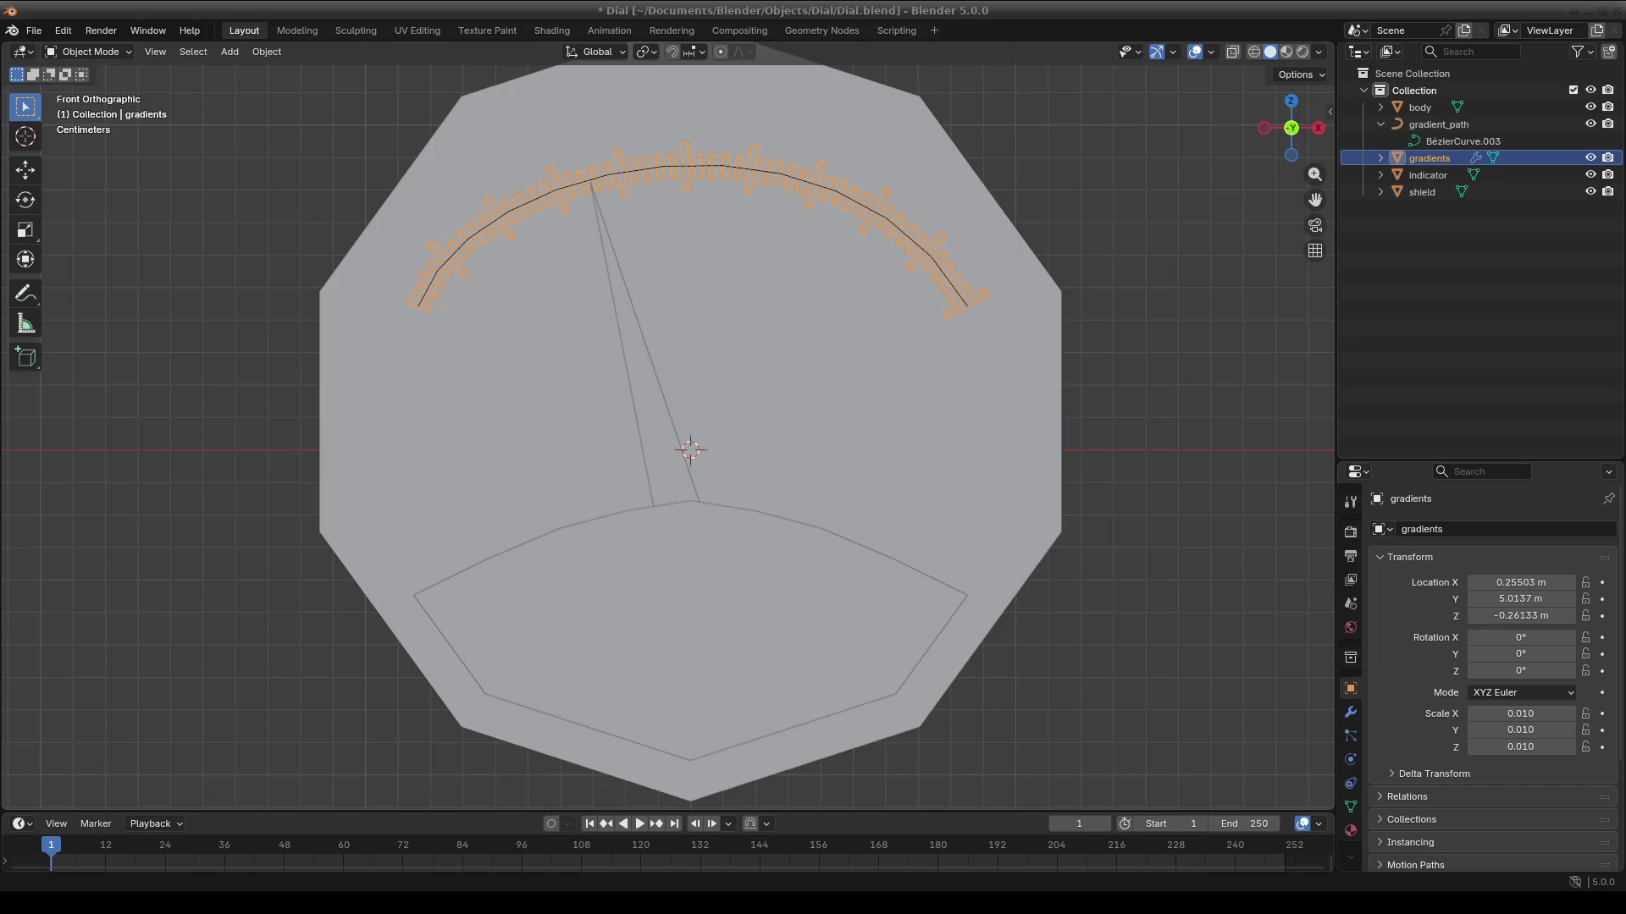
scroll(826, 311, "down", 4)
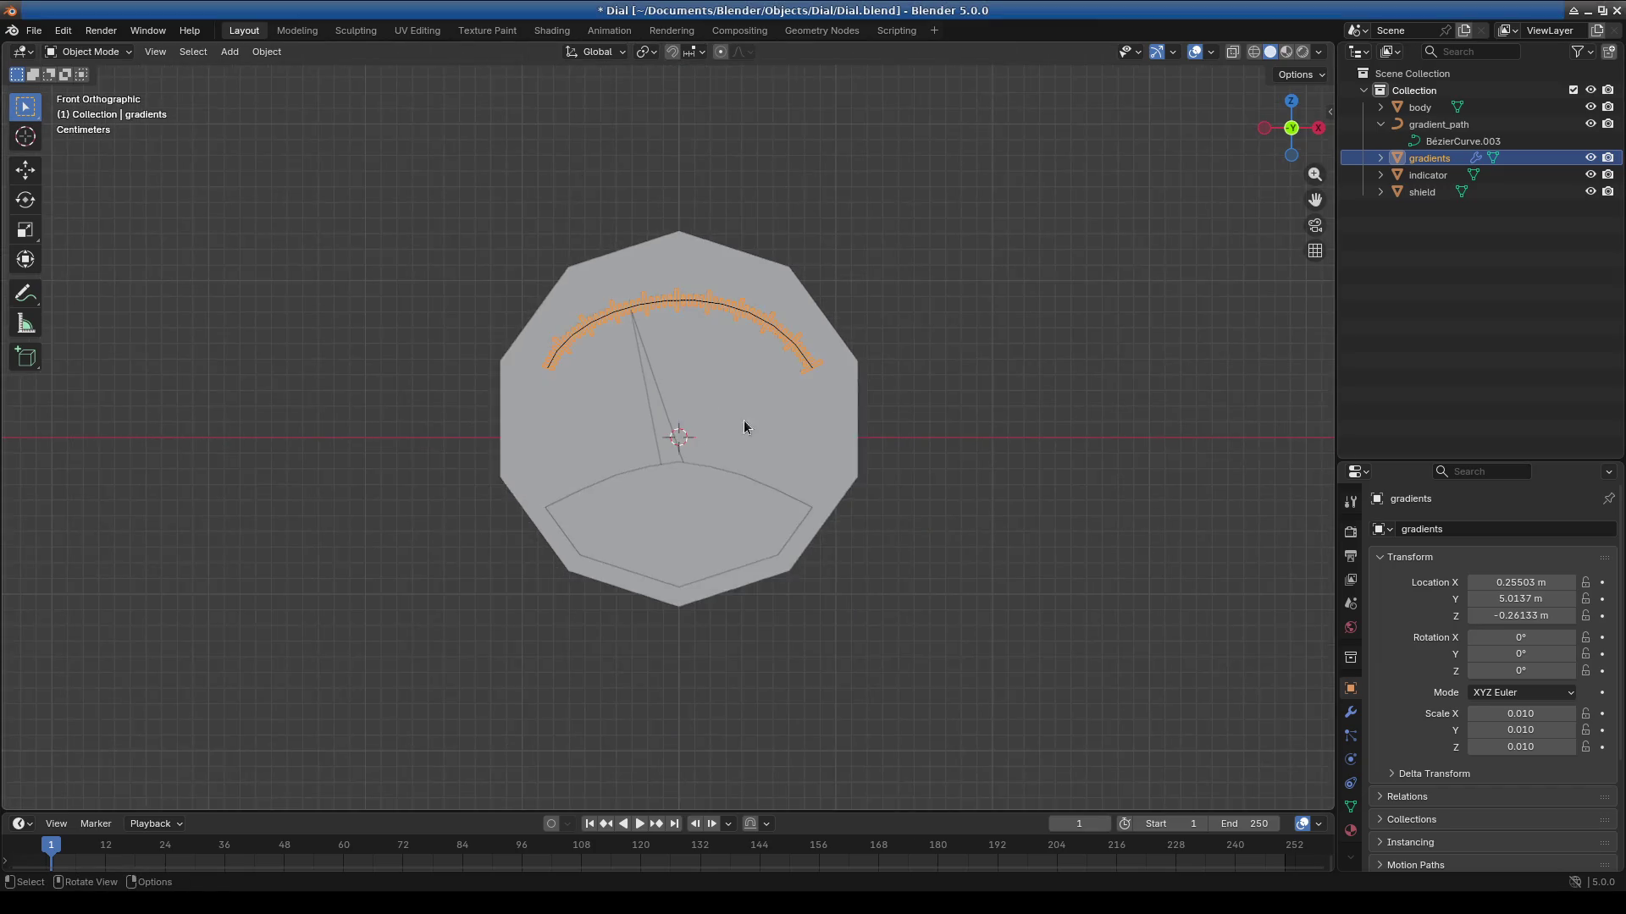
Select all the dial objects except the gradients tick marks.
scroll(936, 486, "up", 3)
scroll(998, 466, "down", 3)
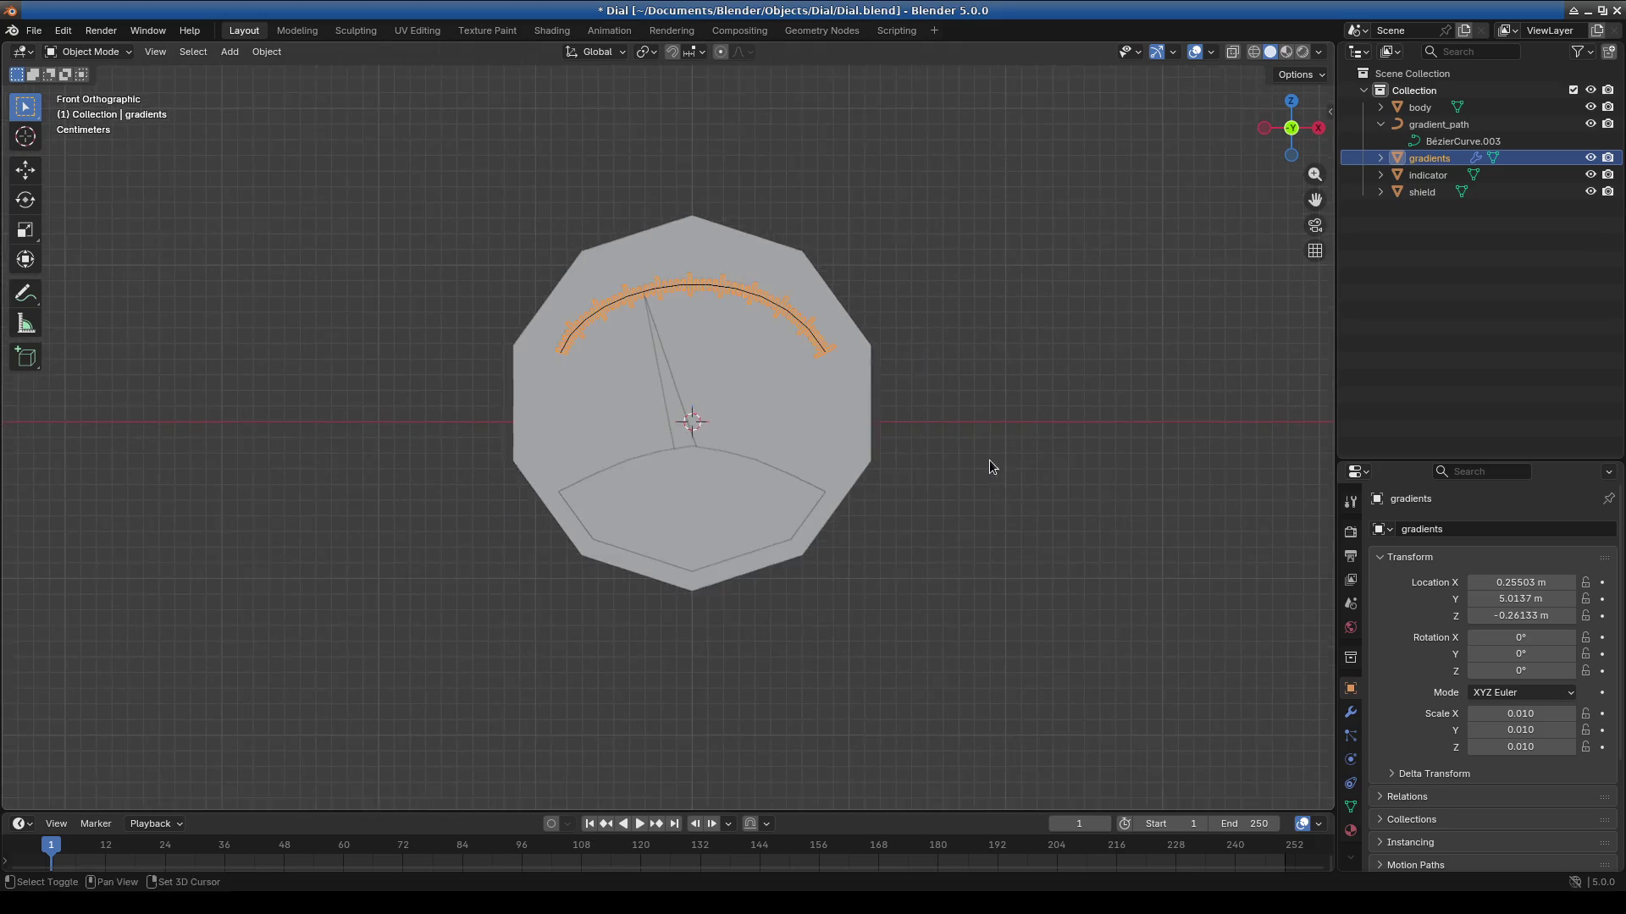
scroll(989, 461, "down", 1, "shift")
scroll(946, 446, "up", 1)
scroll(948, 445, "down", 2)
key("a")
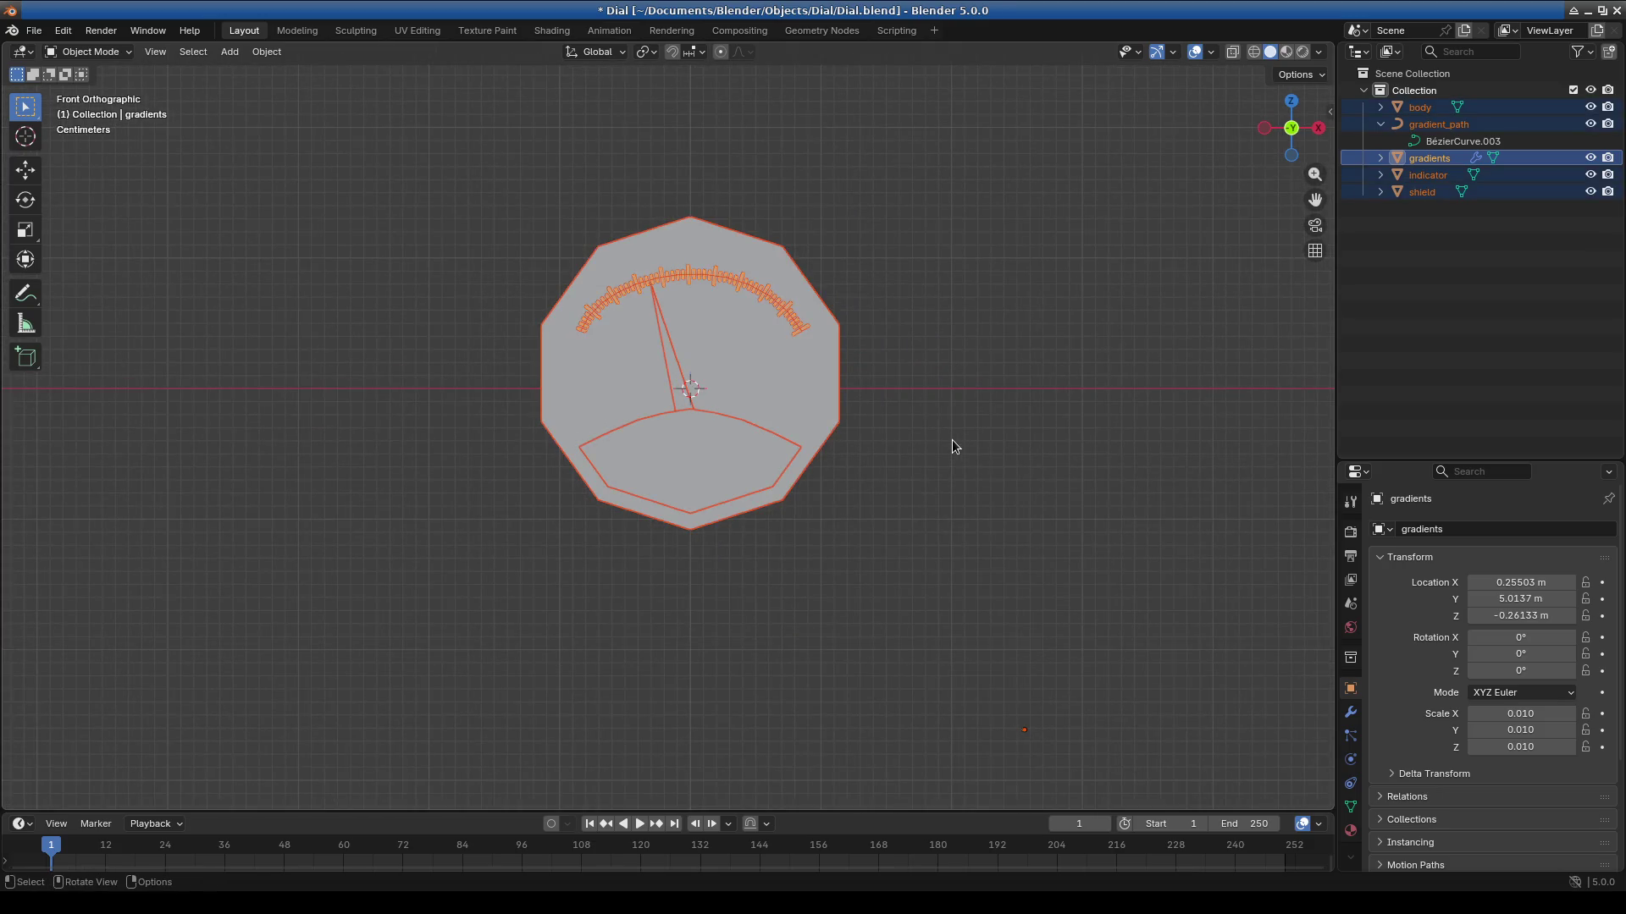
scroll(948, 466, "up", 1)
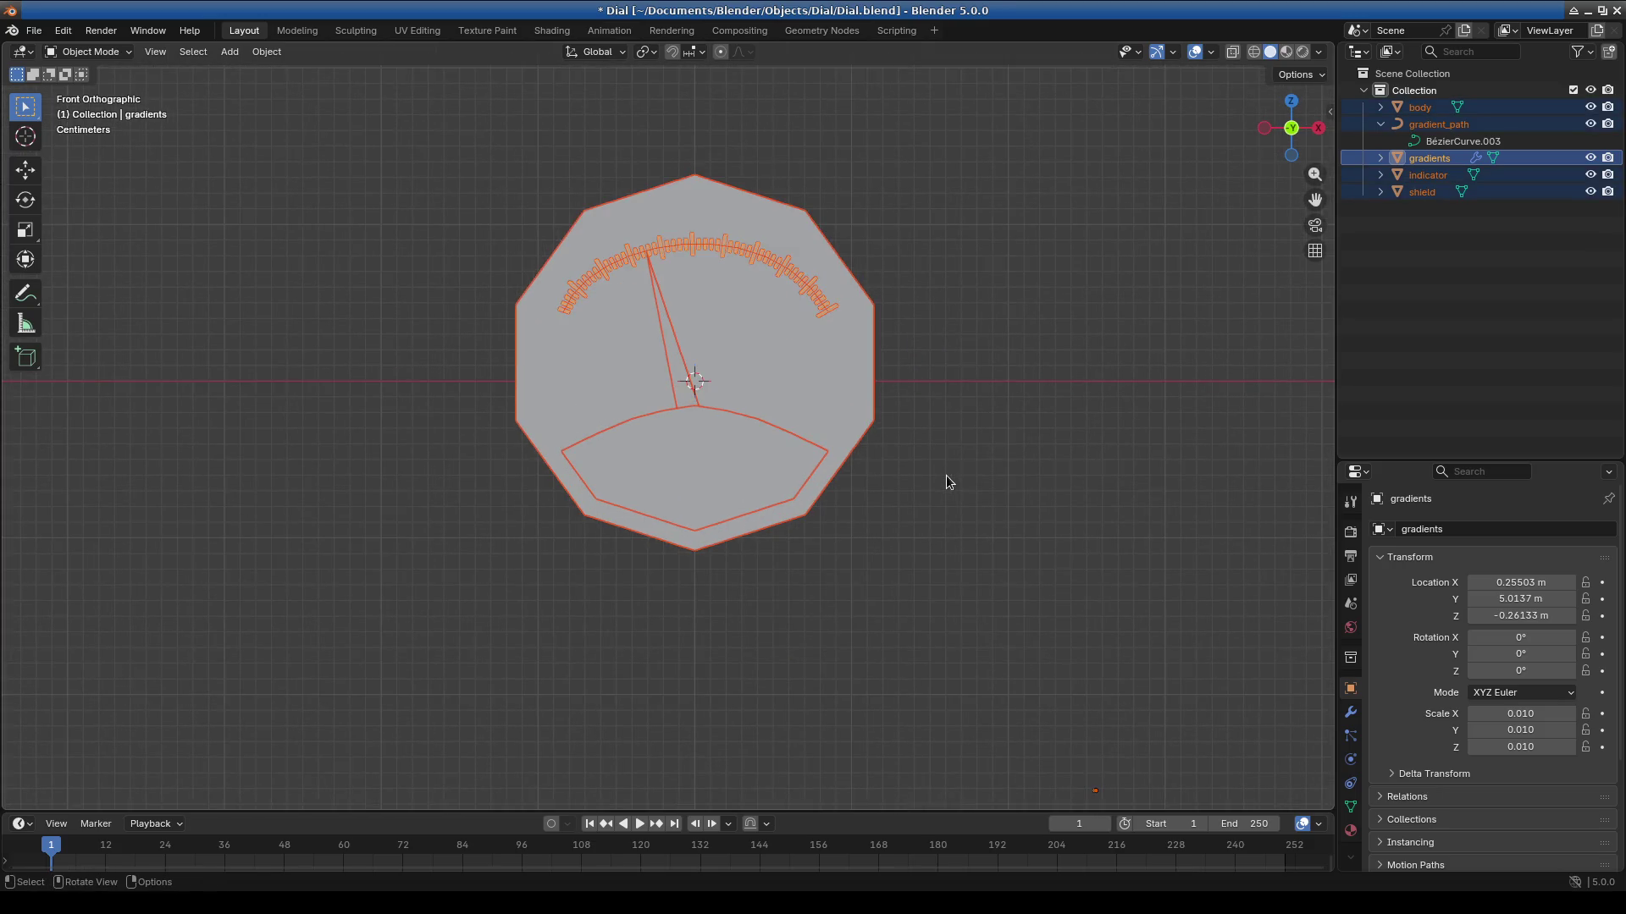
left_click(1429, 158, "ctrl")
Move the selected dial parts down along Z and apply their location.
key("g")
key("z")
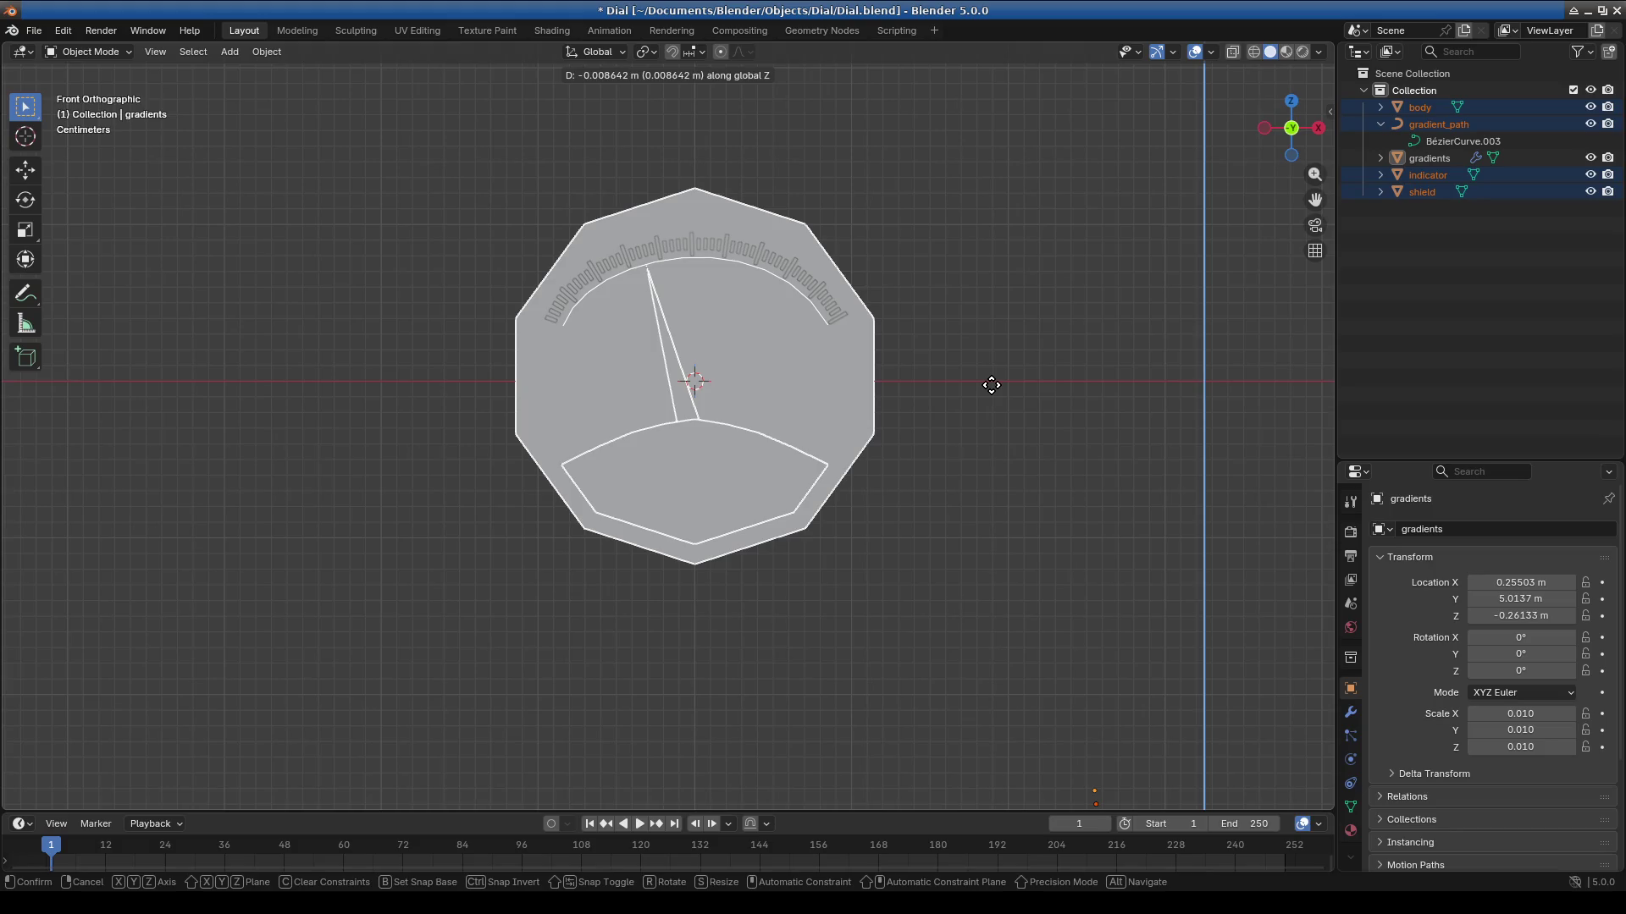
left_click(991, 386)
key("ctrl+a")
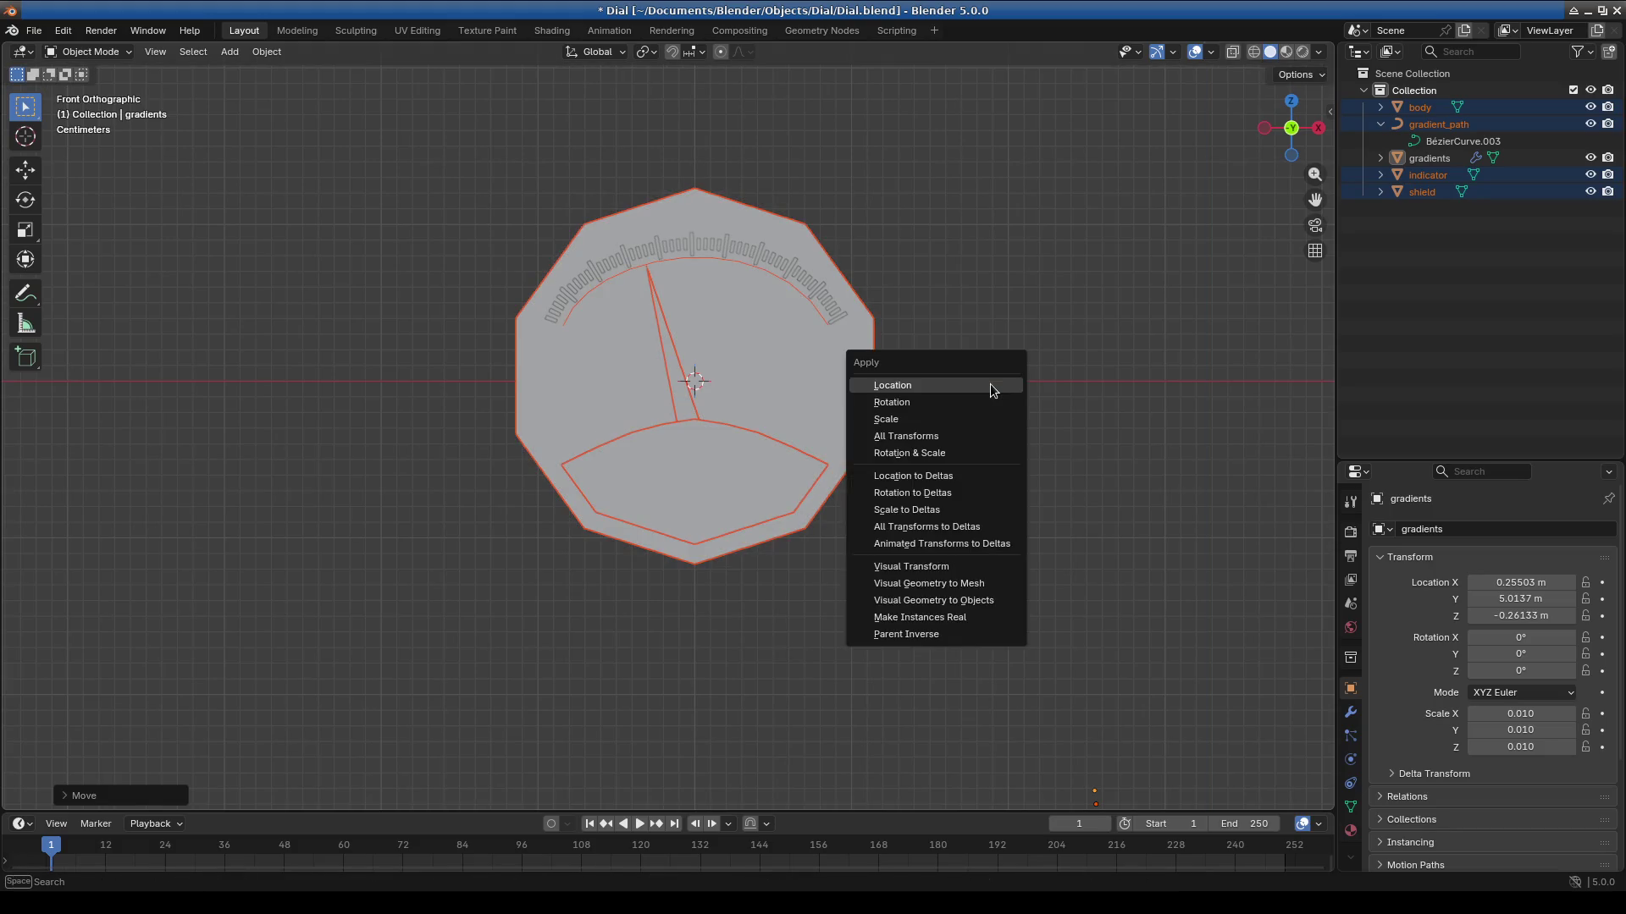
left_click(990, 384)
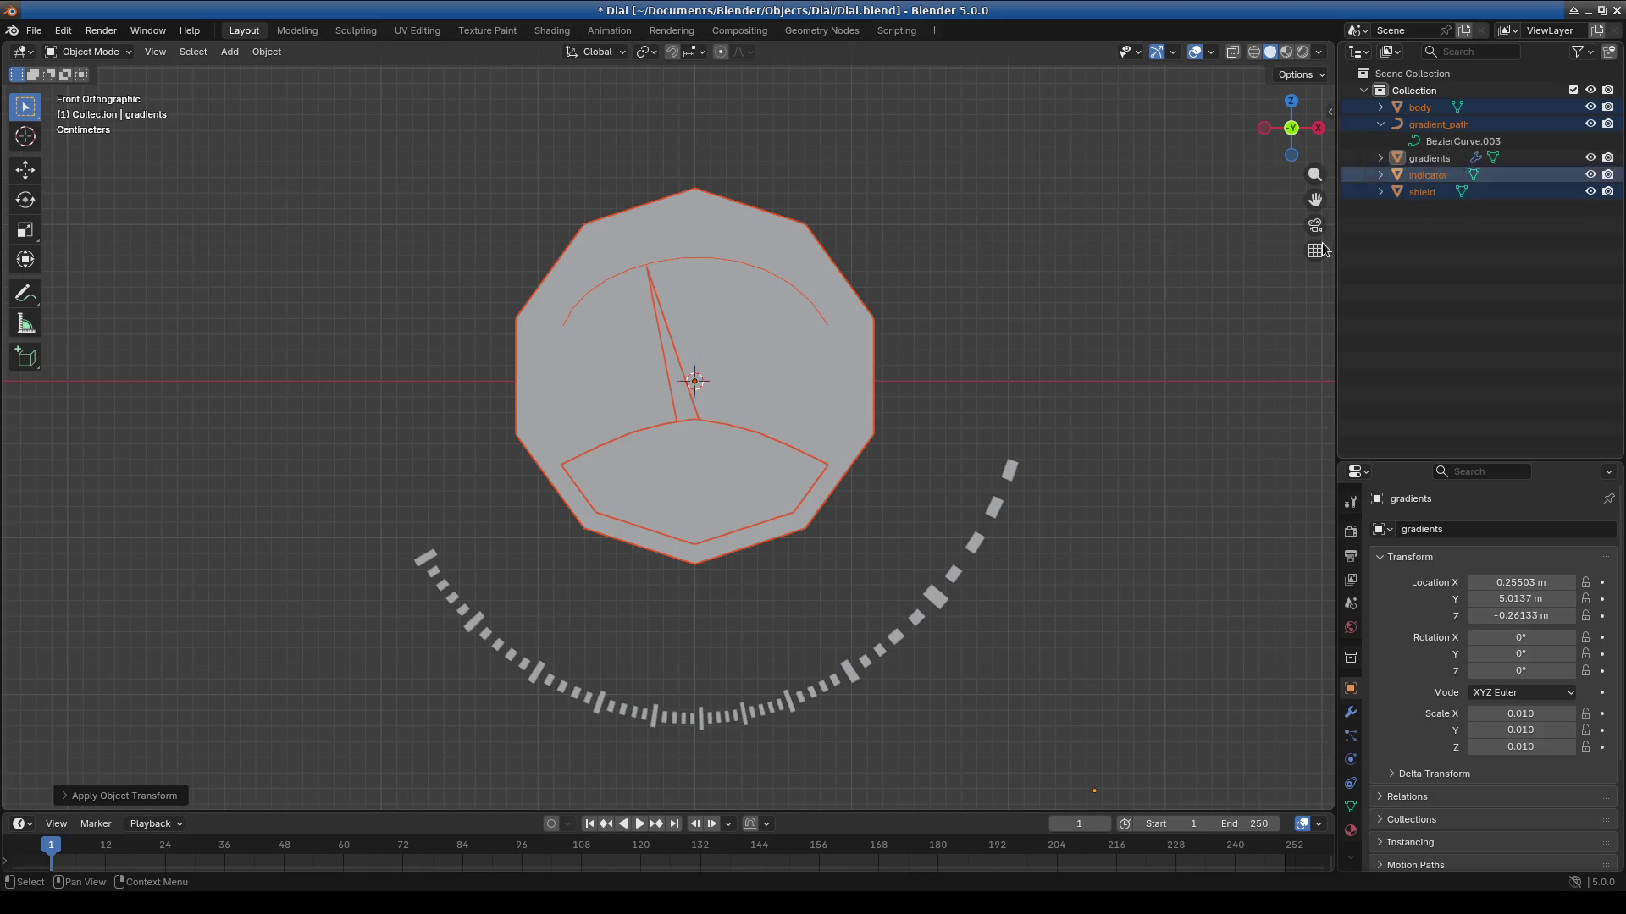
Undo the move and selection changes back to the earlier dial position.
key("ctrl+z")
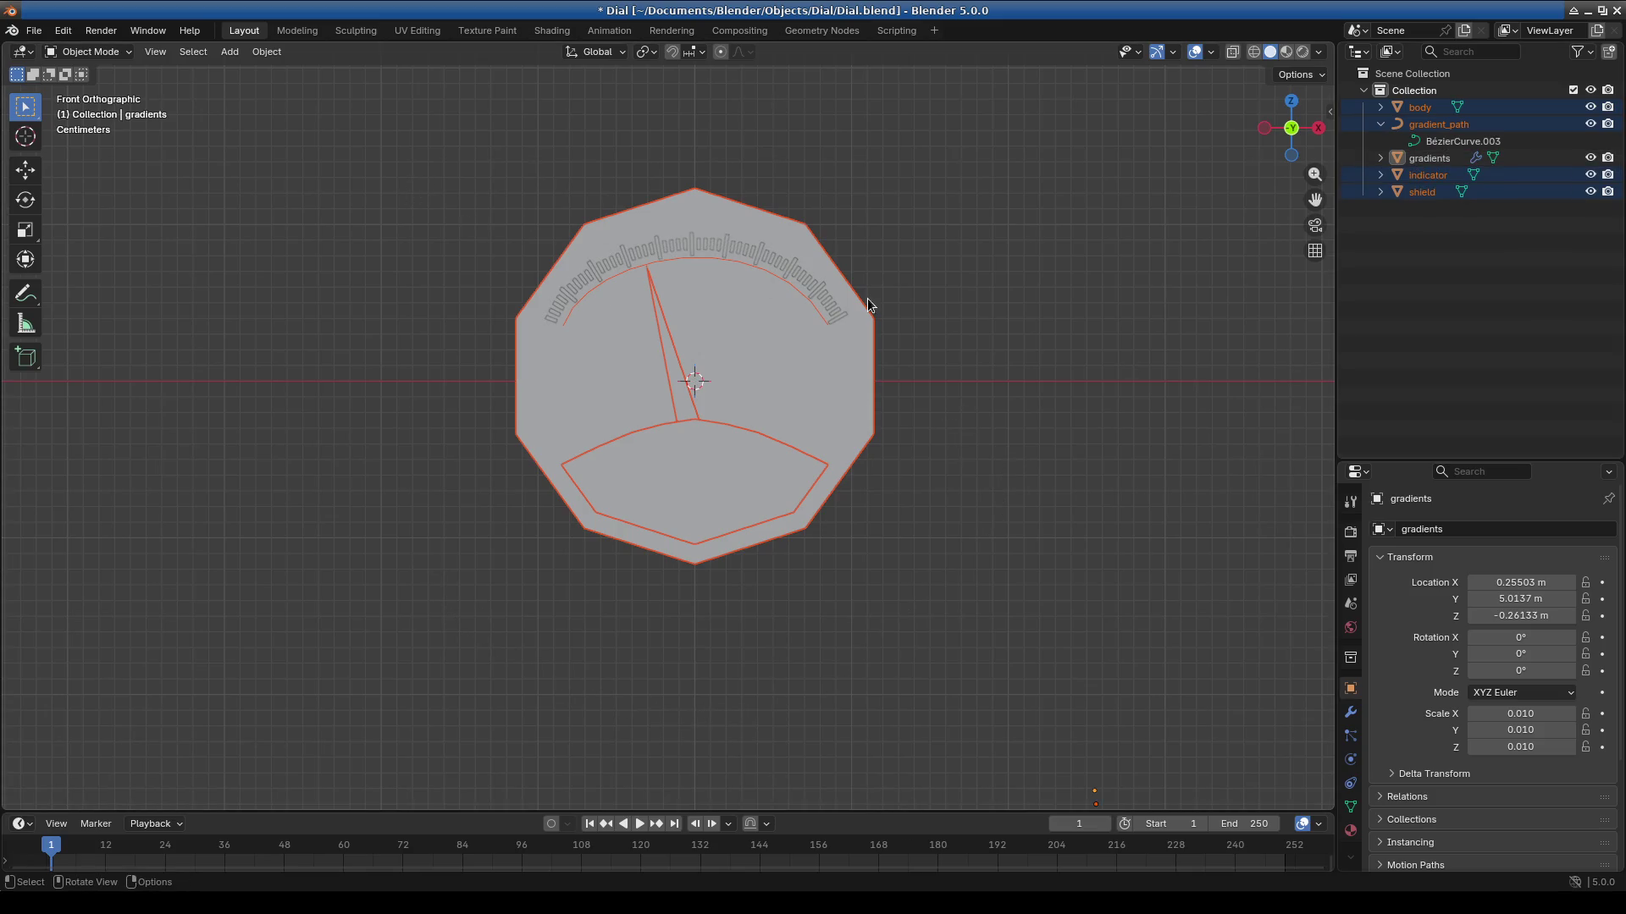
left_click(745, 252, "shift")
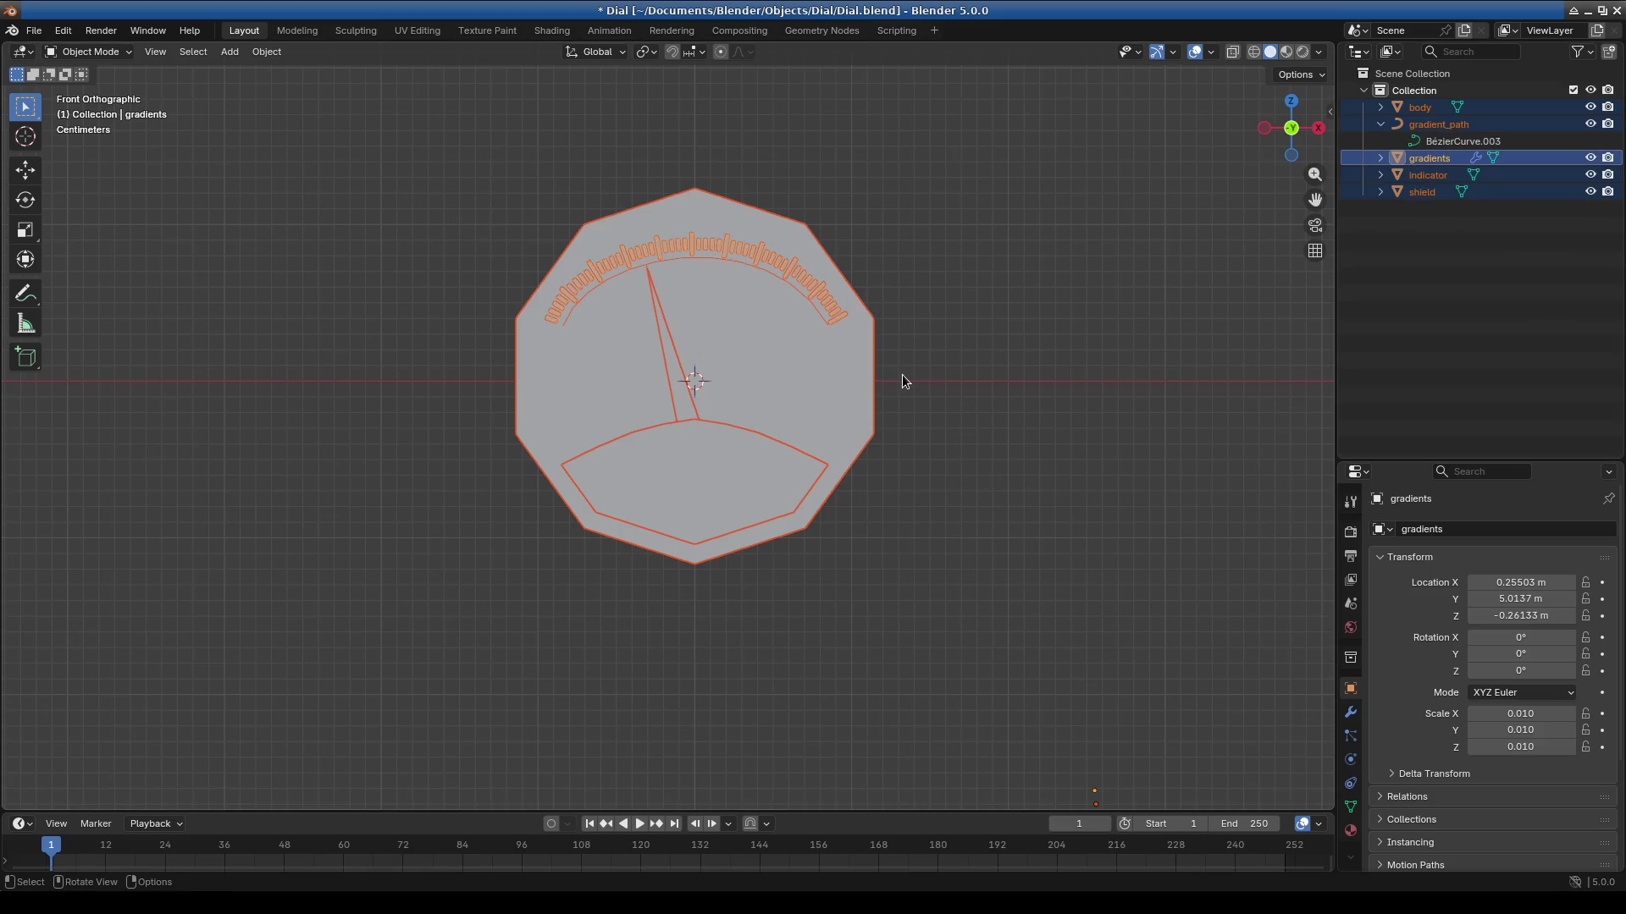
key("ctrl+z")
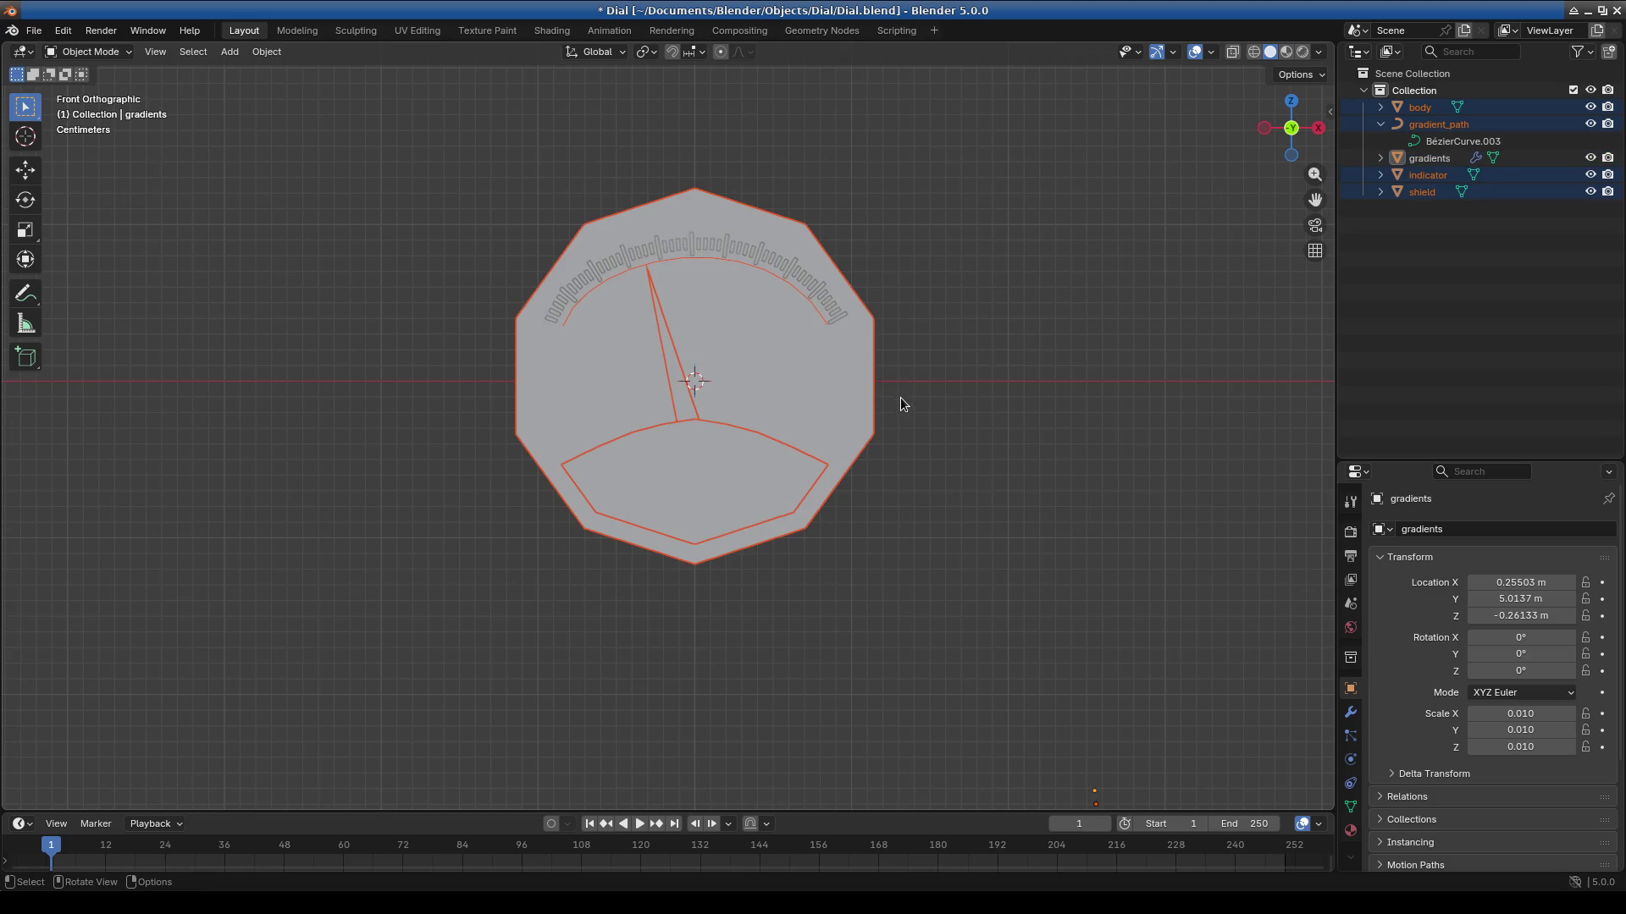
key("ctrl+z")
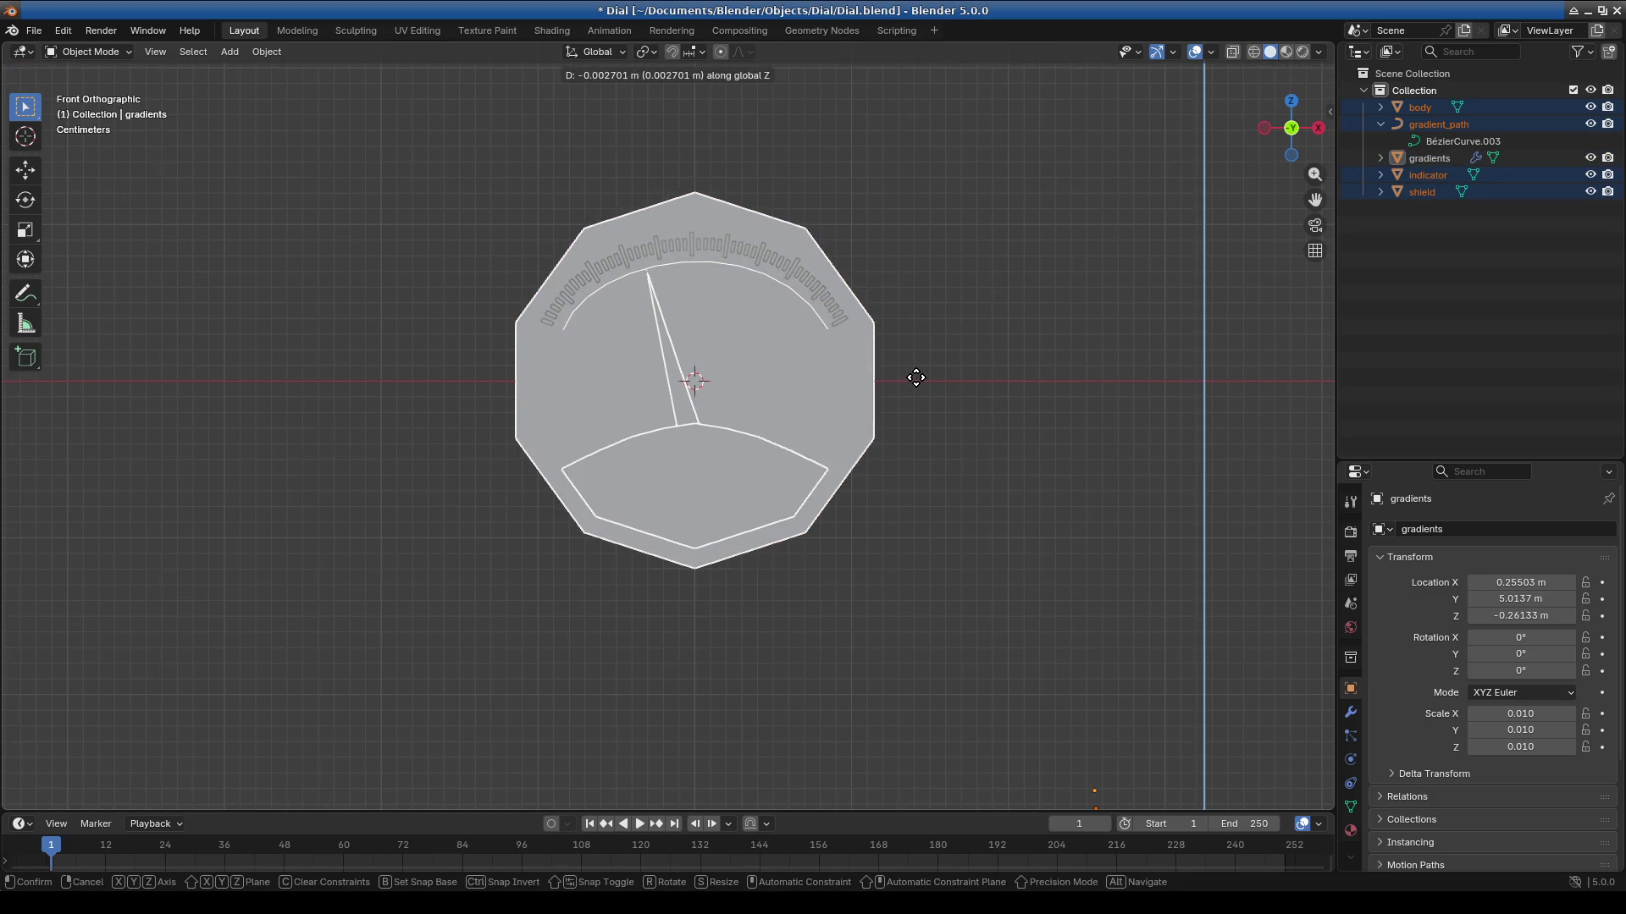
key("ctrl+shift+z")
key("ctrl+z")
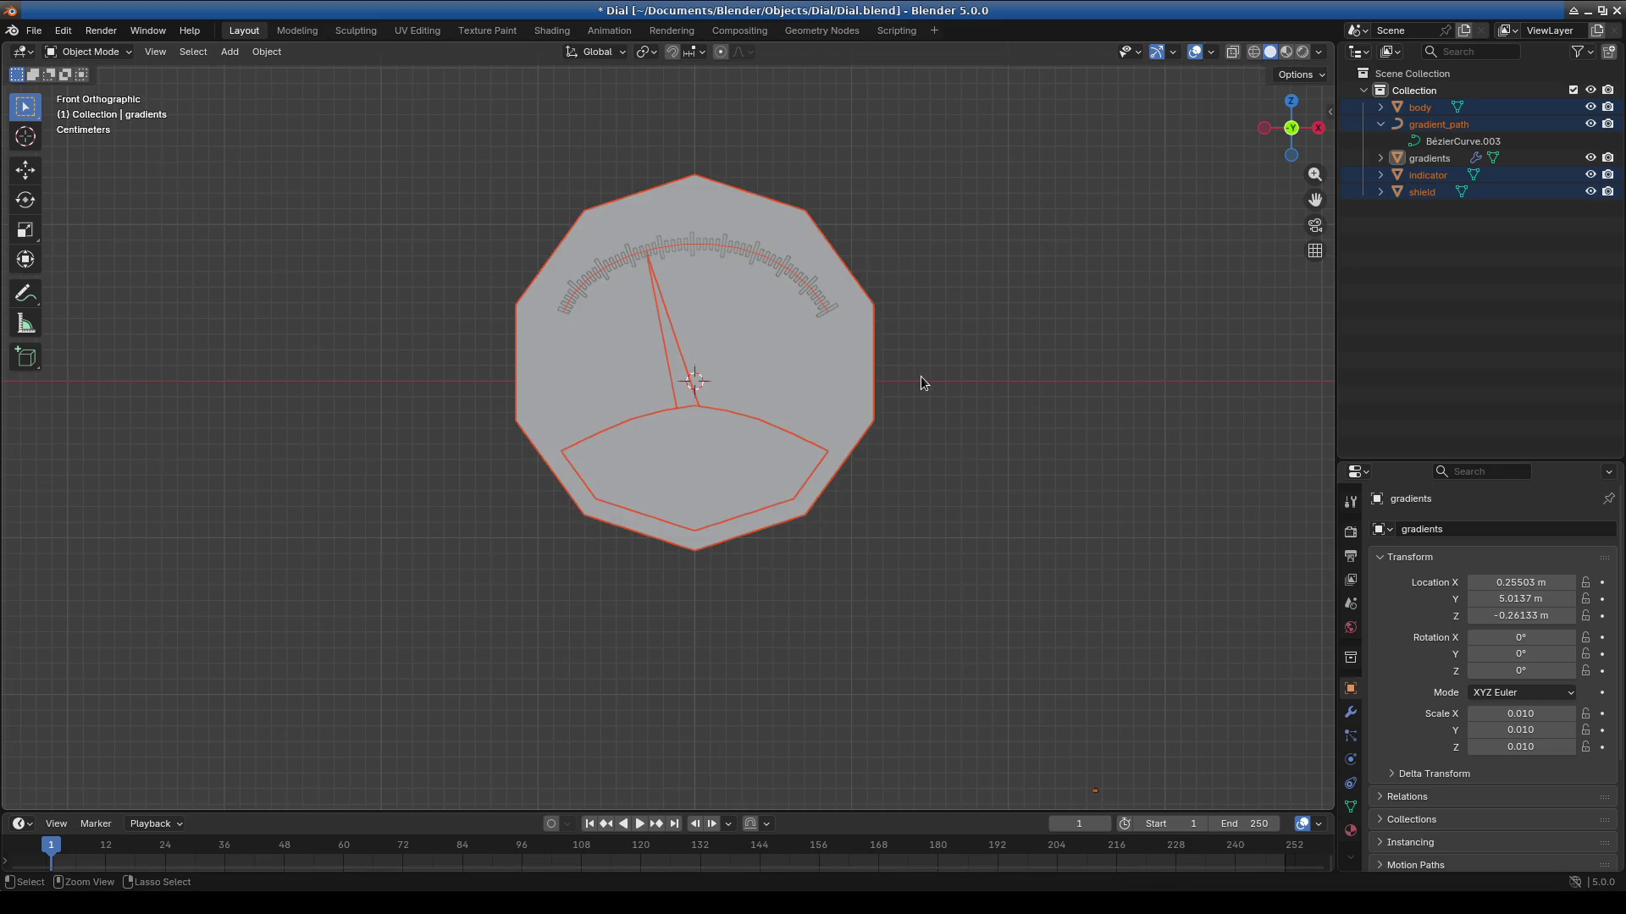
Box-select all dial parts, move them along Z, and apply location to zero their positions.
left_click_drag(328, 135, 1055, 675)
key("g")
key("z")
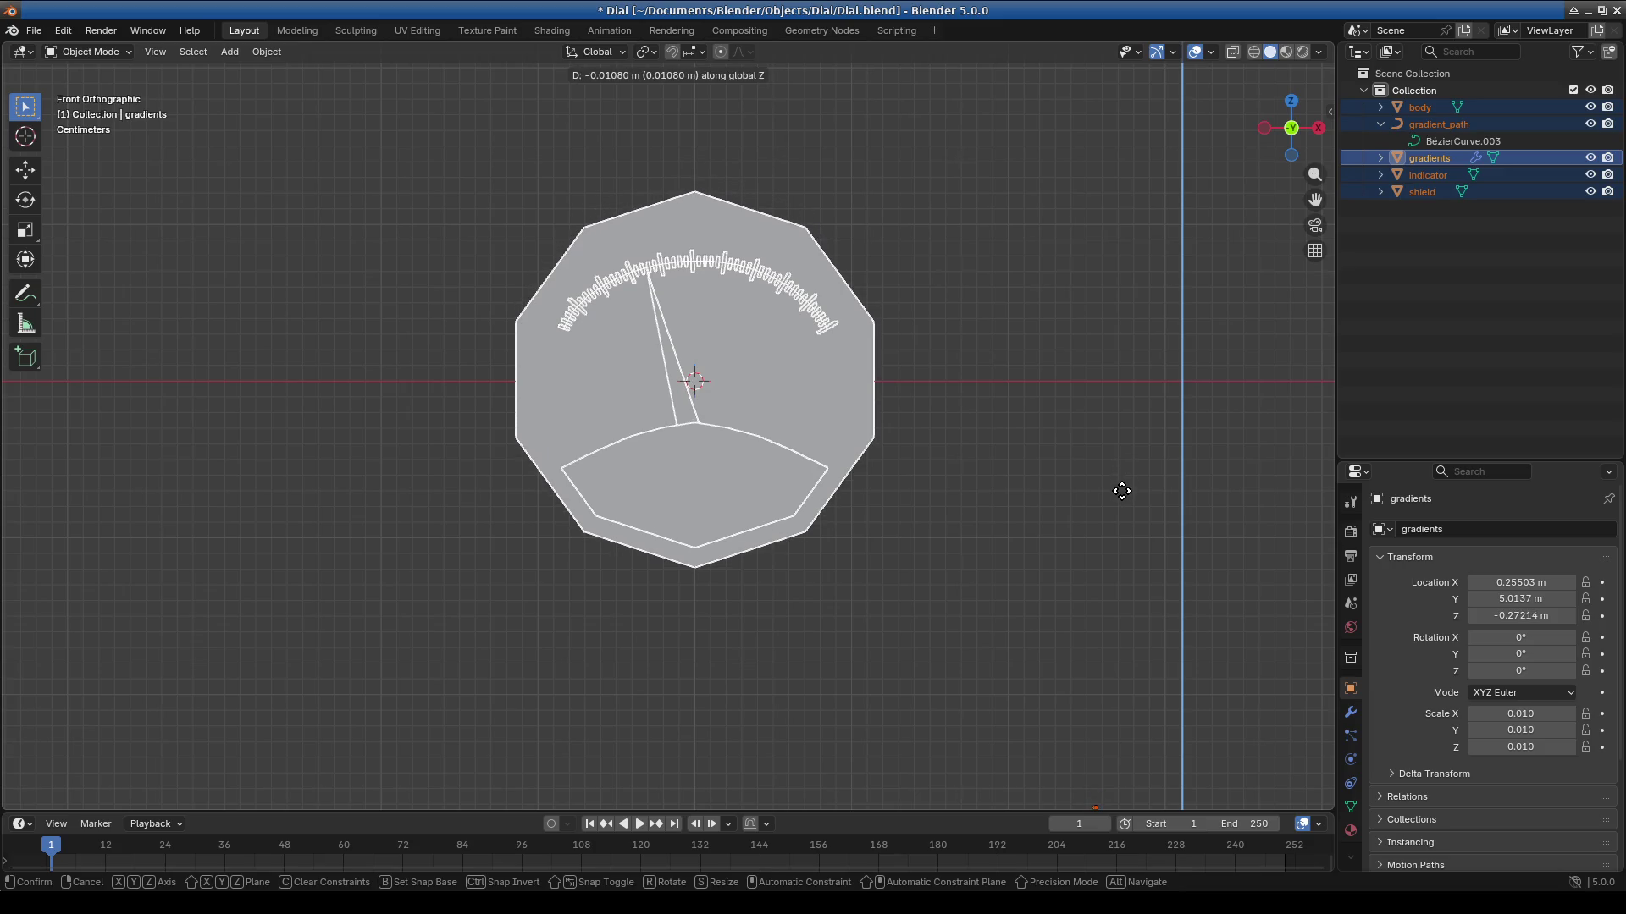
left_click(1122, 486)
mouse_move(943, 508)
middle_mouse_down()
mouse_move(830, 547)
mouse_move(1062, 519)
mouse_move(668, 471)
middle_mouse_up()
key("ctrl+a")
left_click(880, 552)
Select only the gradients object and bring up the interaction mode list.
scroll(668, 471, "up", 10)
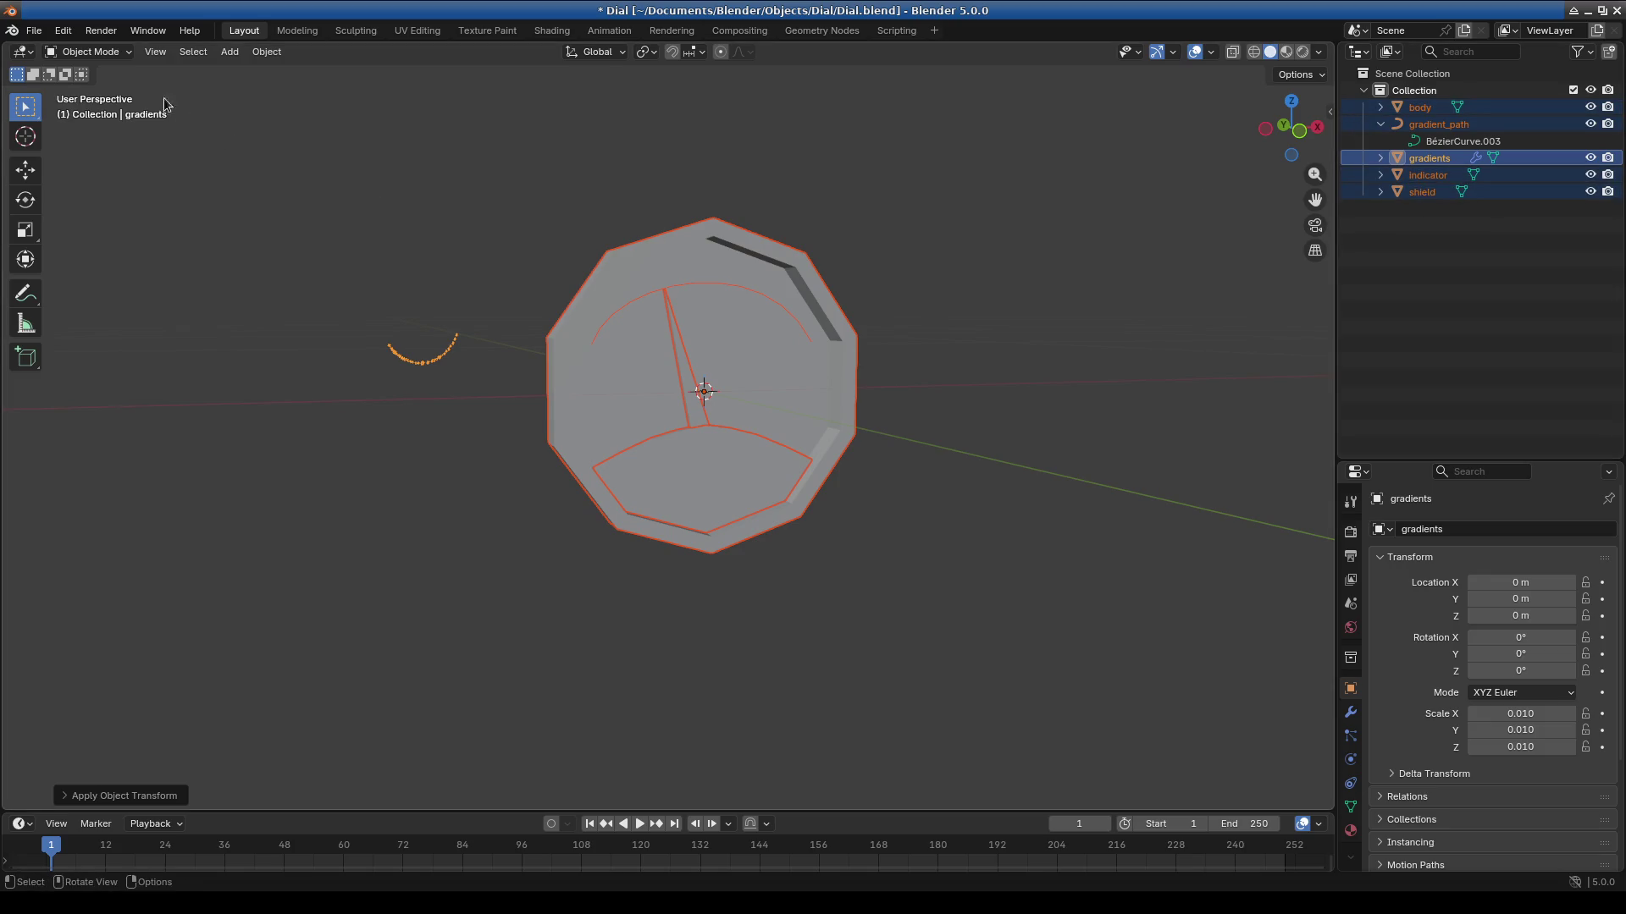
left_click(89, 52)
left_click(90, 78)
scroll(1035, 389, "down", 3)
mouse_move(1034, 389)
middle_mouse_down()
mouse_move(828, 475)
mouse_move(627, 459)
mouse_move(885, 399)
mouse_move(979, 454)
middle_mouse_up()
left_click(1239, 308)
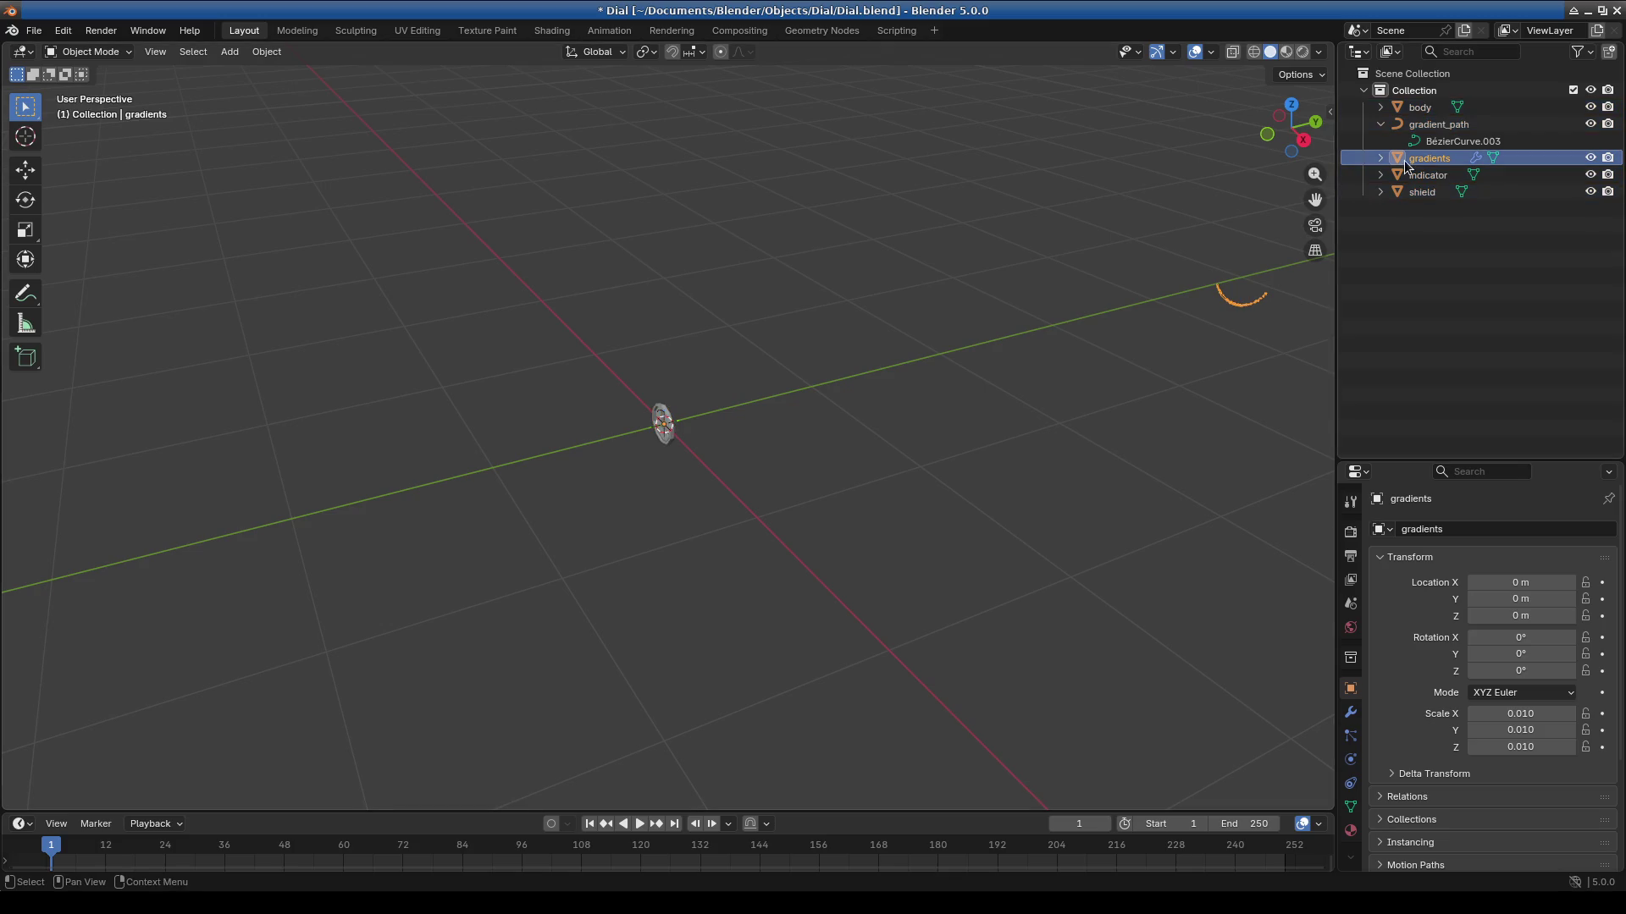
left_click(112, 54)
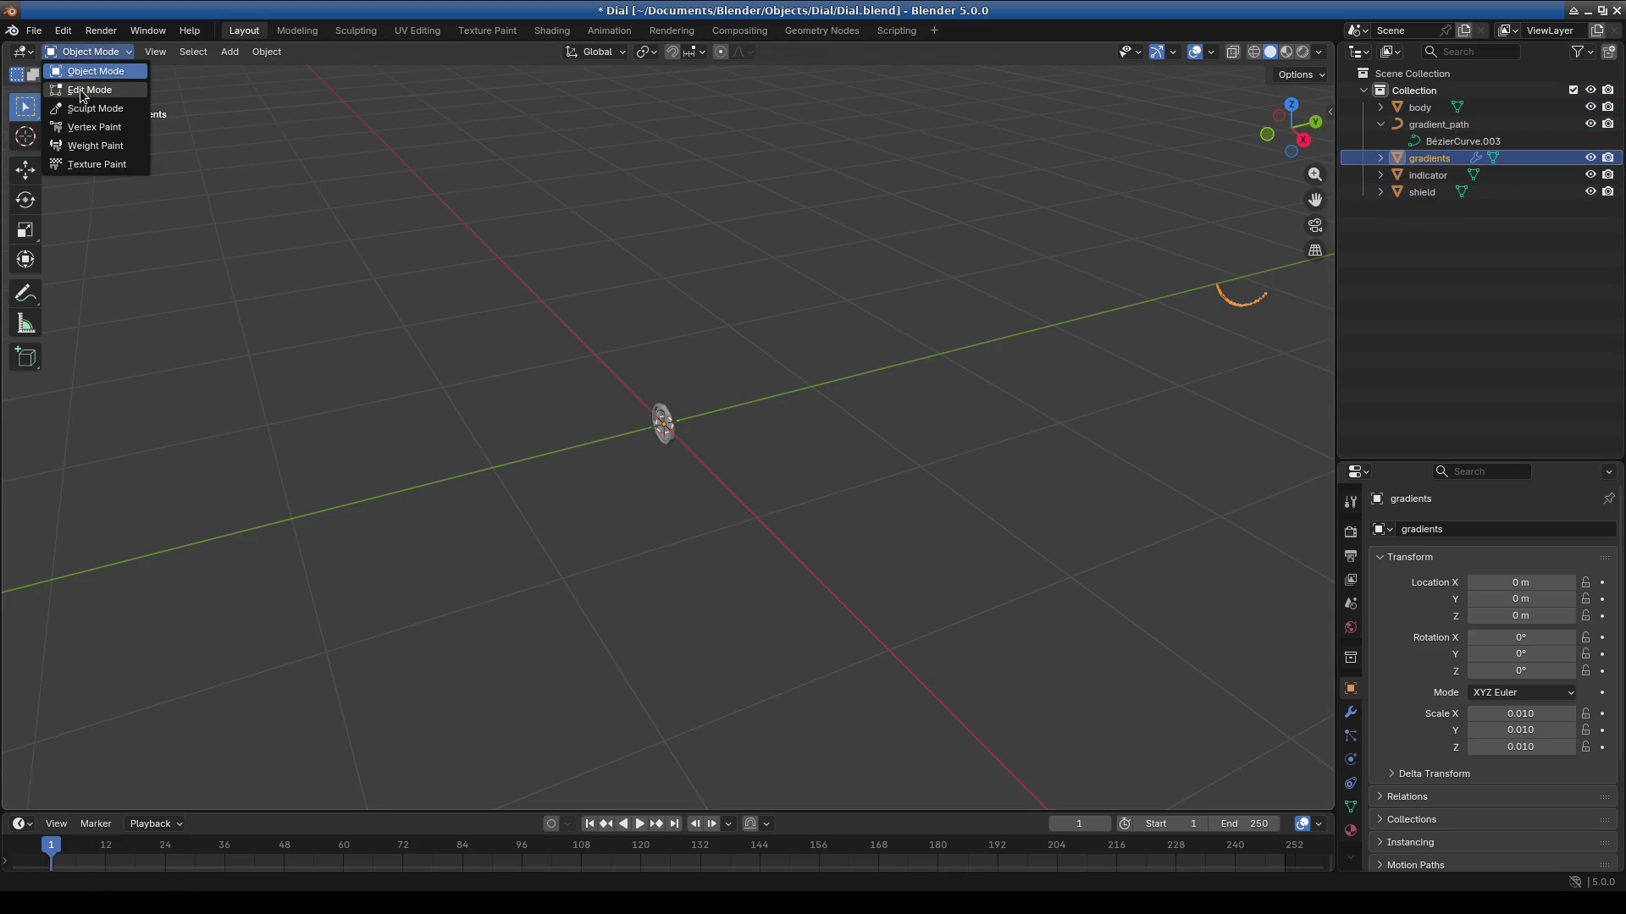
Put gradients into Edit Mode and select the vertex at the end of the tick row.
left_click(81, 88)
scroll(827, 461, "down", 5)
mouse_move(827, 465)
middle_mouse_down()
mouse_move(679, 435)
mouse_move(733, 434)
middle_mouse_up()
mouse_move(943, 454)
middle_mouse_down("shift")
mouse_move(671, 450)
mouse_move(729, 486)
middle_mouse_up("shift")
left_click(824, 338)
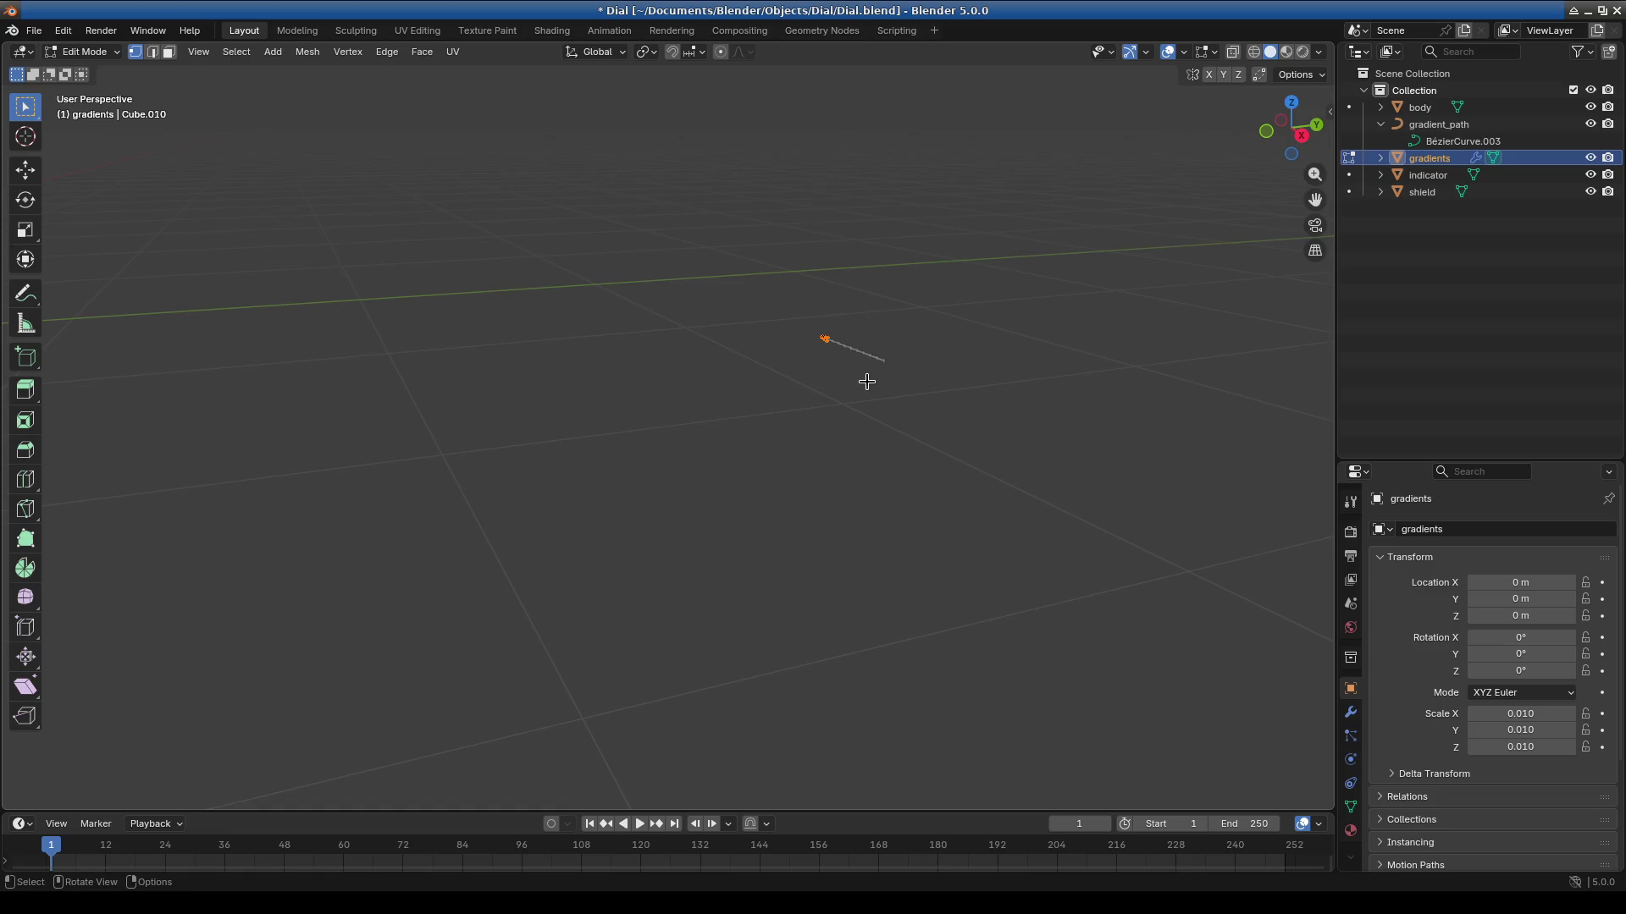
key("KP_Decimal")
Show the mesh in wireframe and settle on the top-down orthographic view.
scroll(911, 421, "down", 5)
middle_click_drag(911, 421, 1008, 422)
scroll(1010, 421, "down", 2)
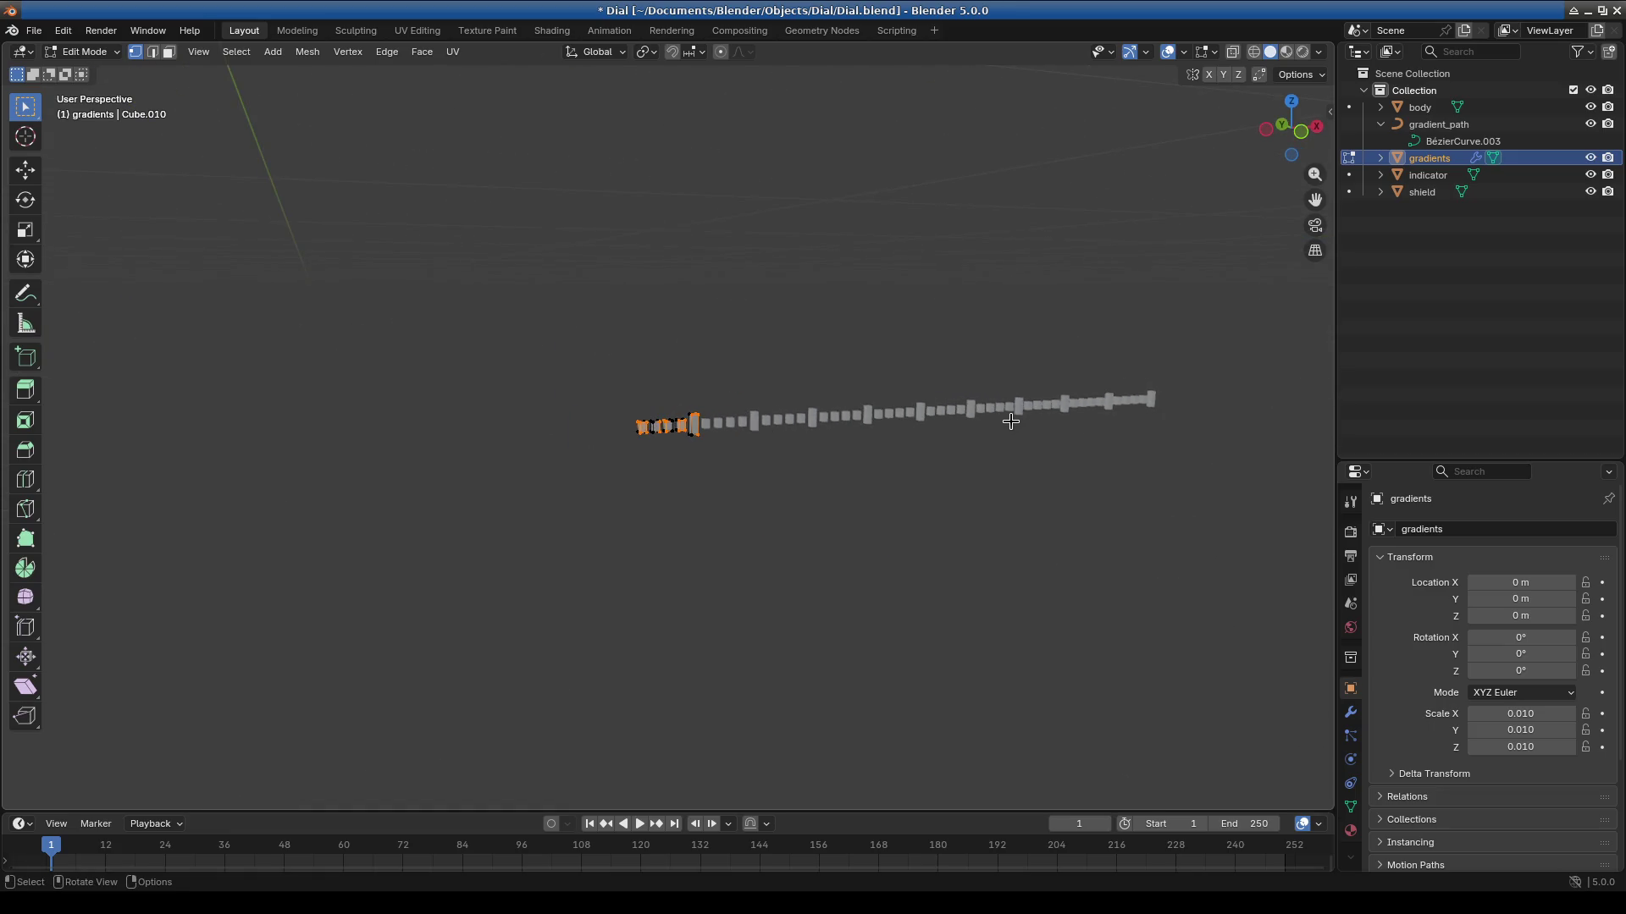
key("KP_1")
scroll(840, 497, "down", 6)
mouse_move(840, 497)
middle_mouse_down()
mouse_move(802, 607)
mouse_move(817, 519)
mouse_move(703, 545)
middle_mouse_up()
scroll(773, 517, "up", 5)
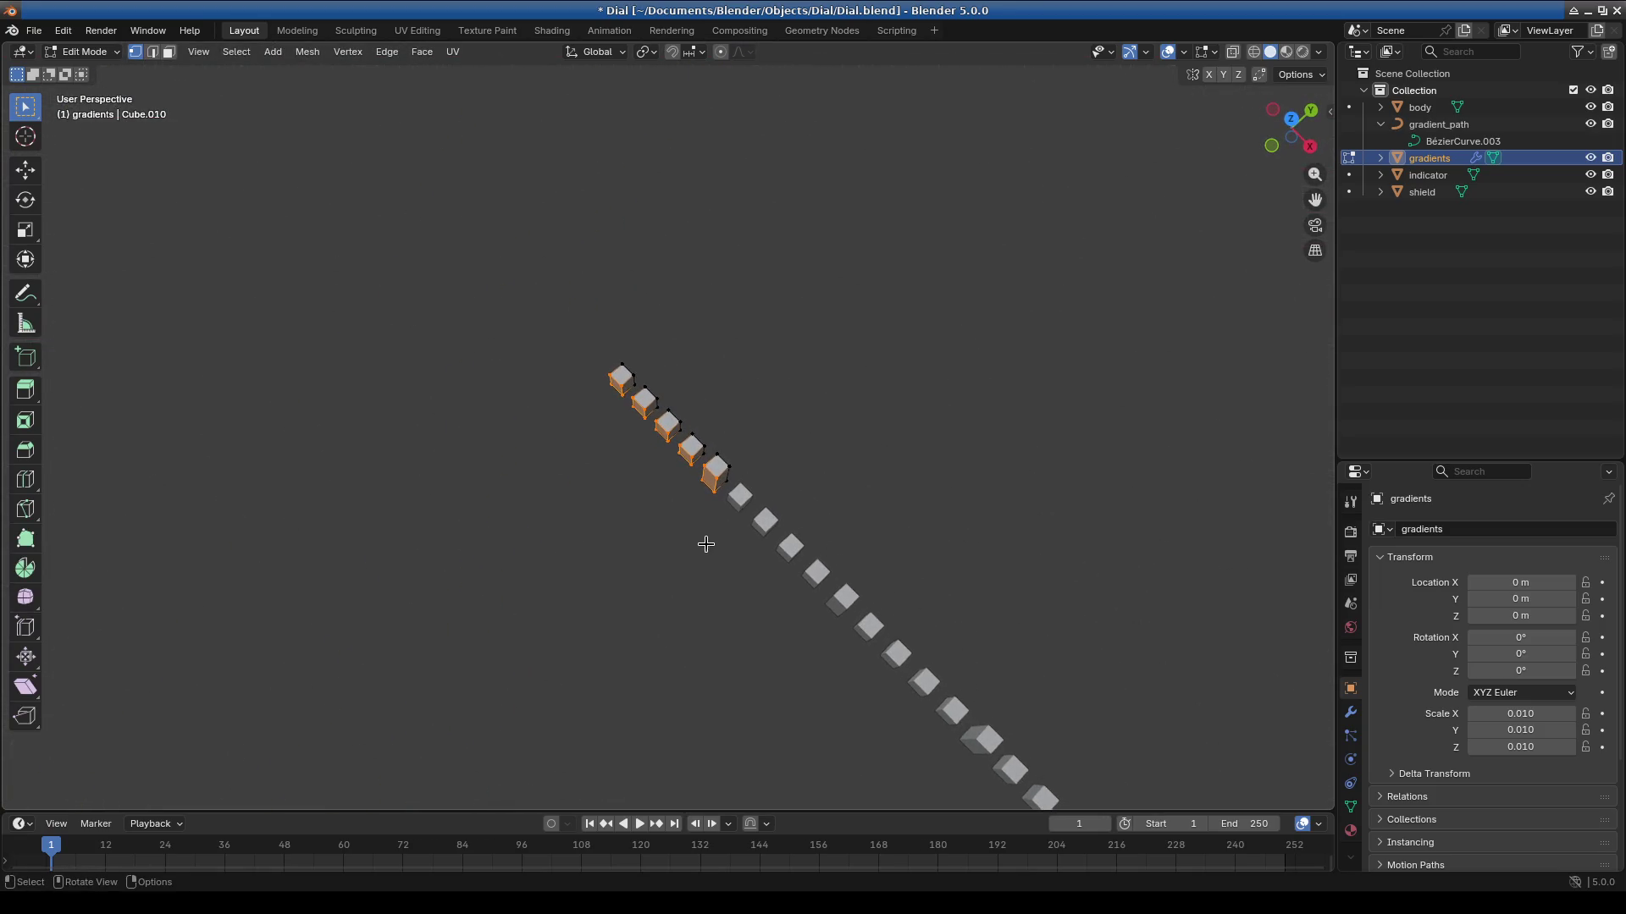
left_click(1254, 52)
key("shift+b")
middle_click_drag(218, 190, 955, 643)
mouse_move(861, 558)
middle_mouse_down()
mouse_move(918, 363)
mouse_move(954, 348)
middle_mouse_up()
key("KP_1")
key("KP_3")
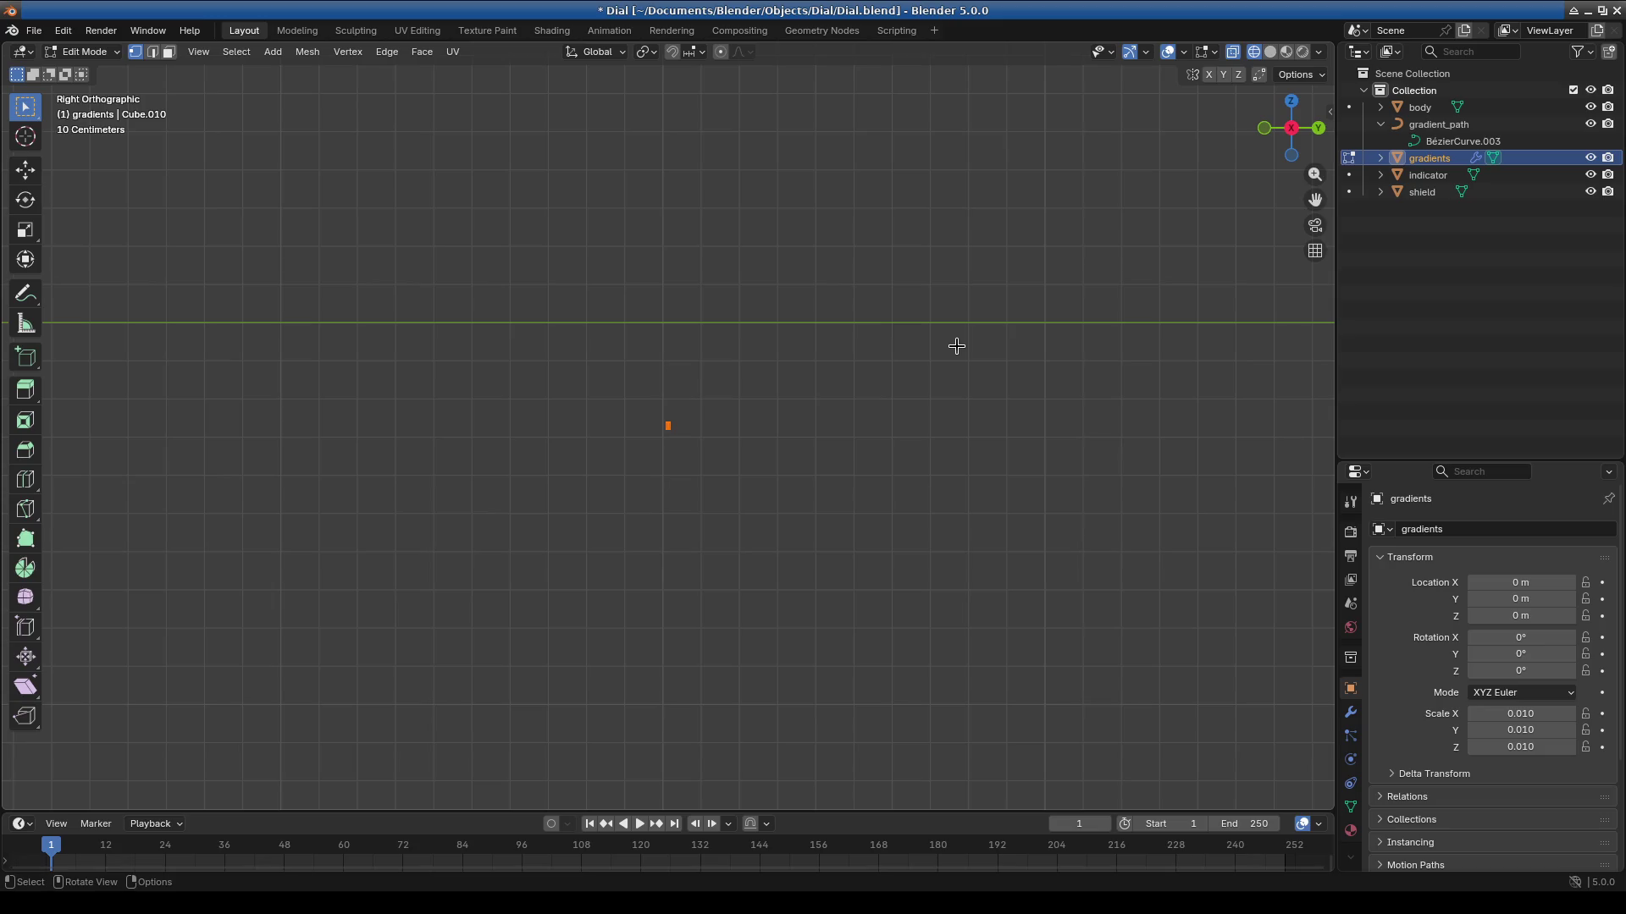
key("KP_7")
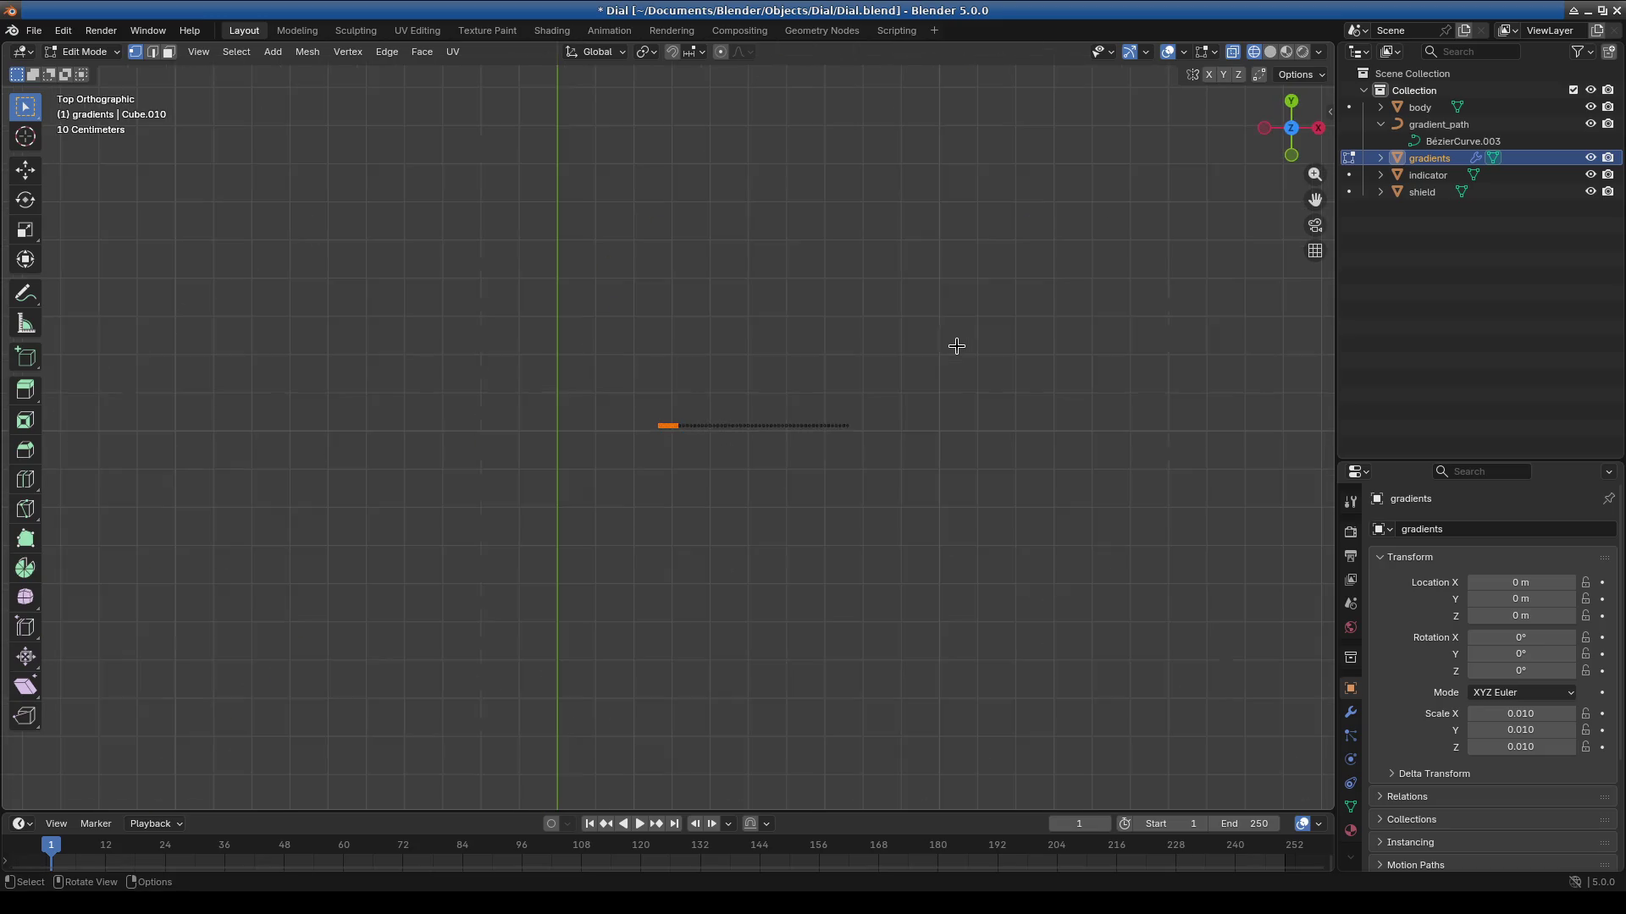
Rotate the selected end block 90° with R 90.
type("r90")
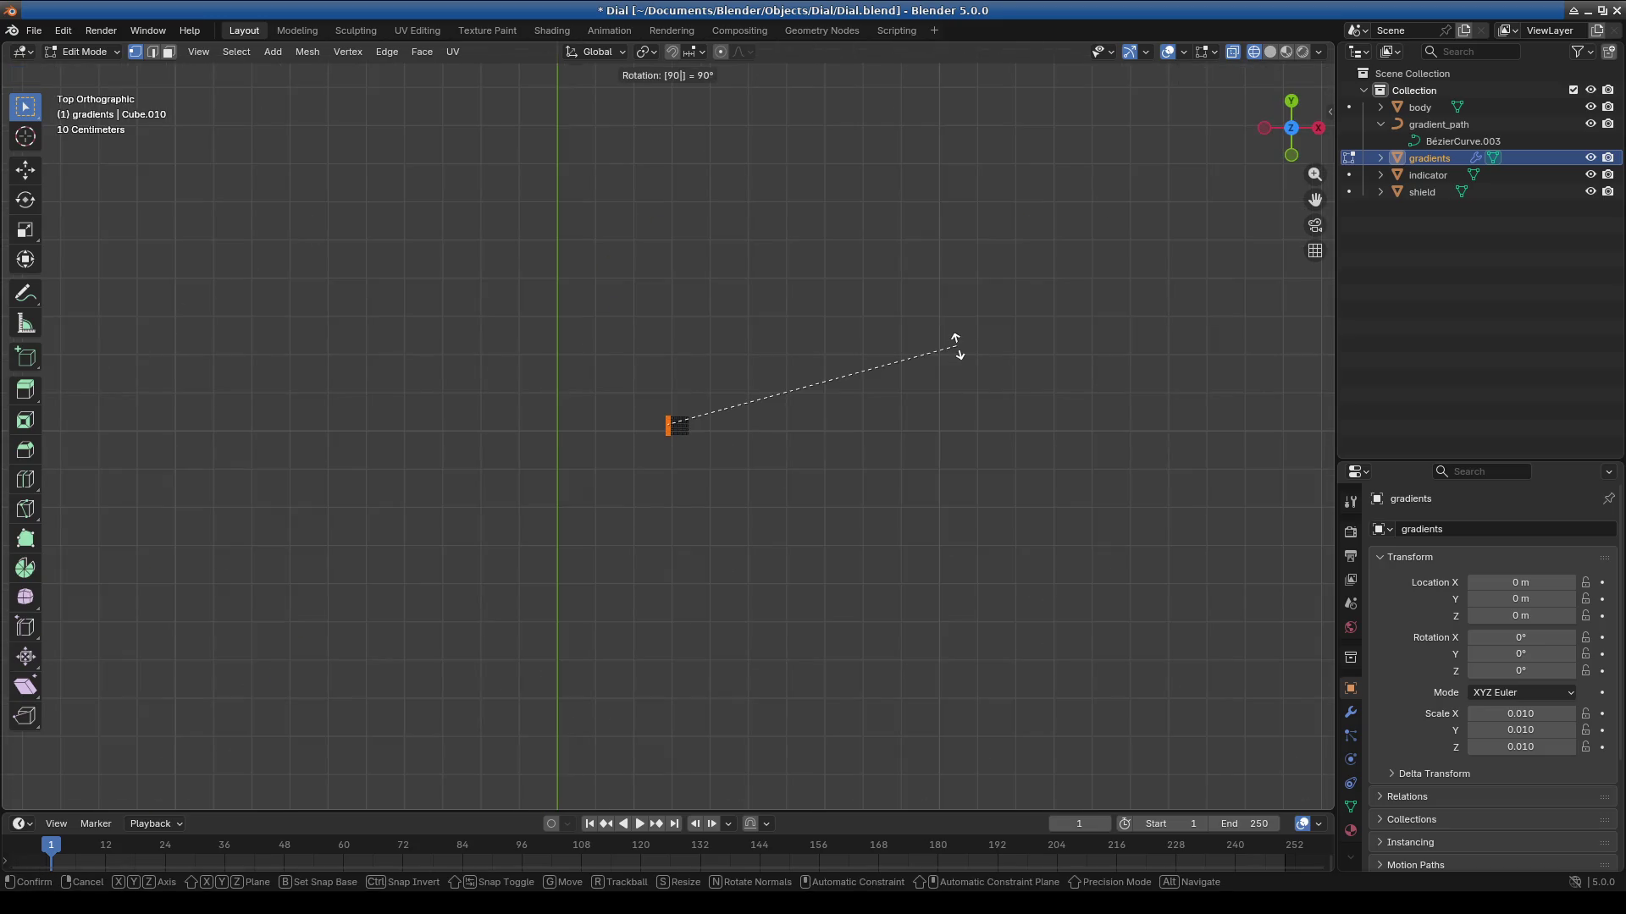
key("Return")
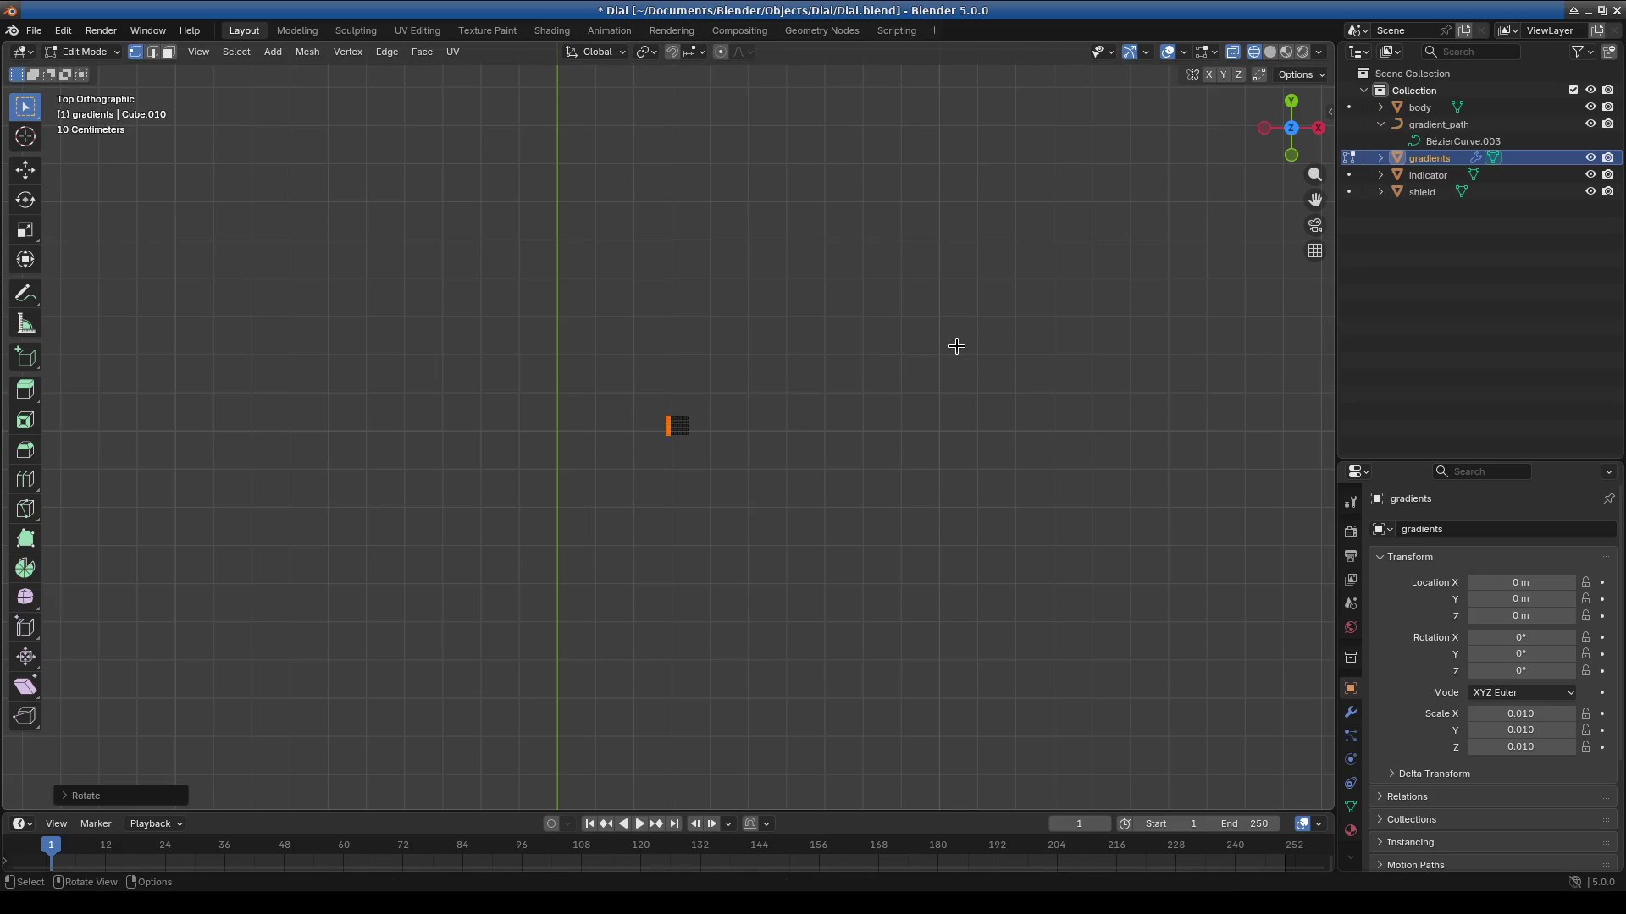
left_click(237, 53)
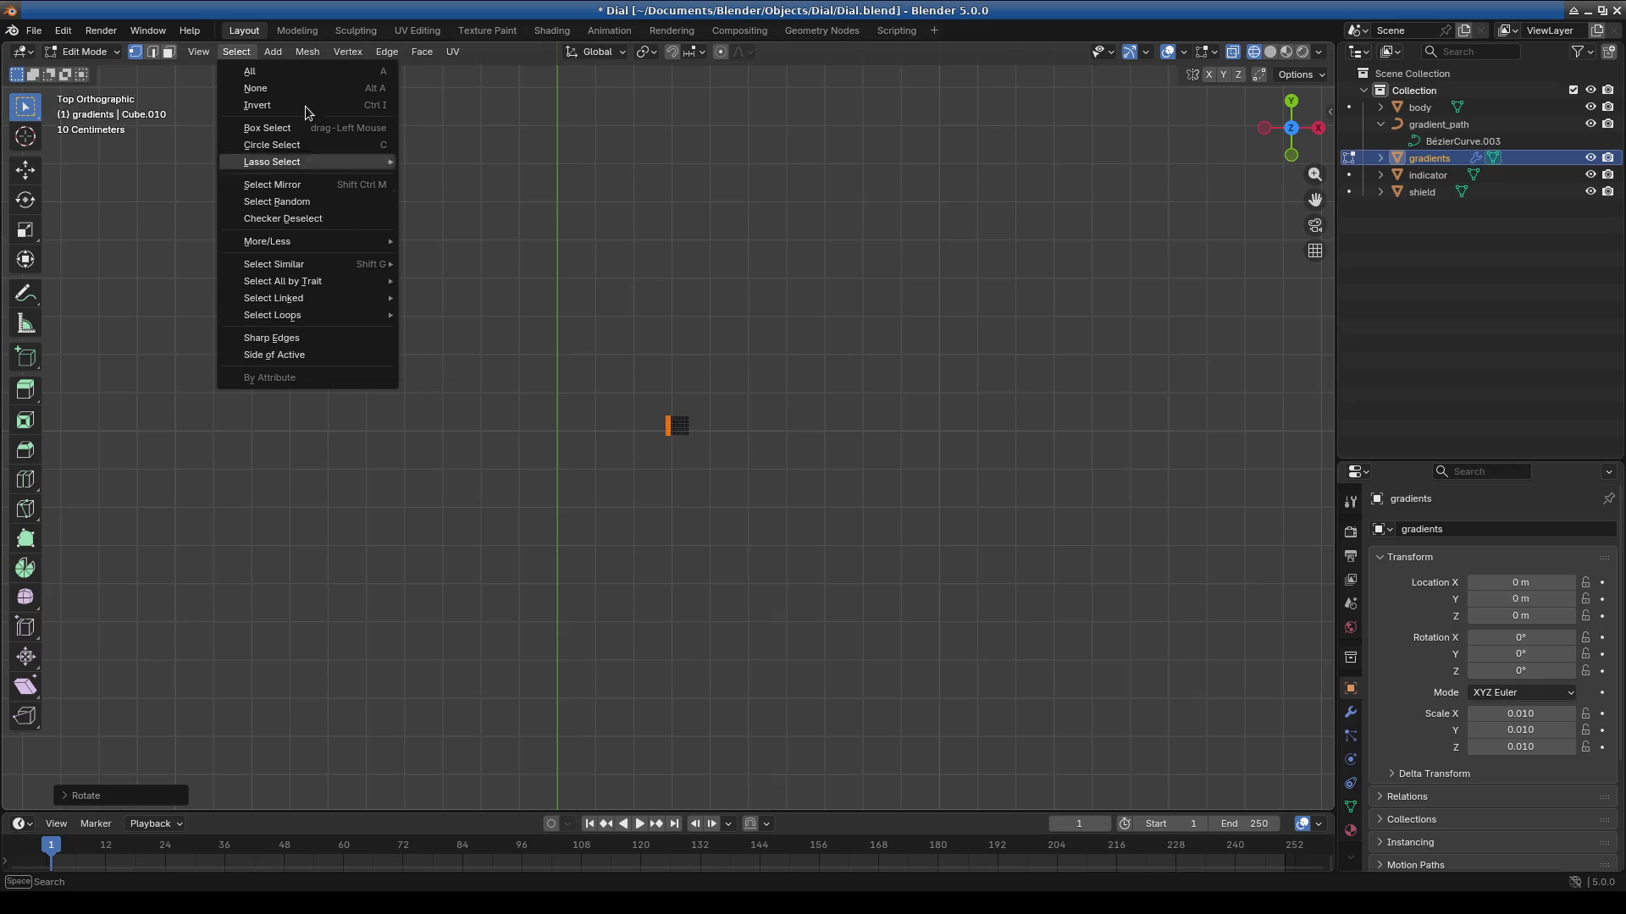
key("Escape")
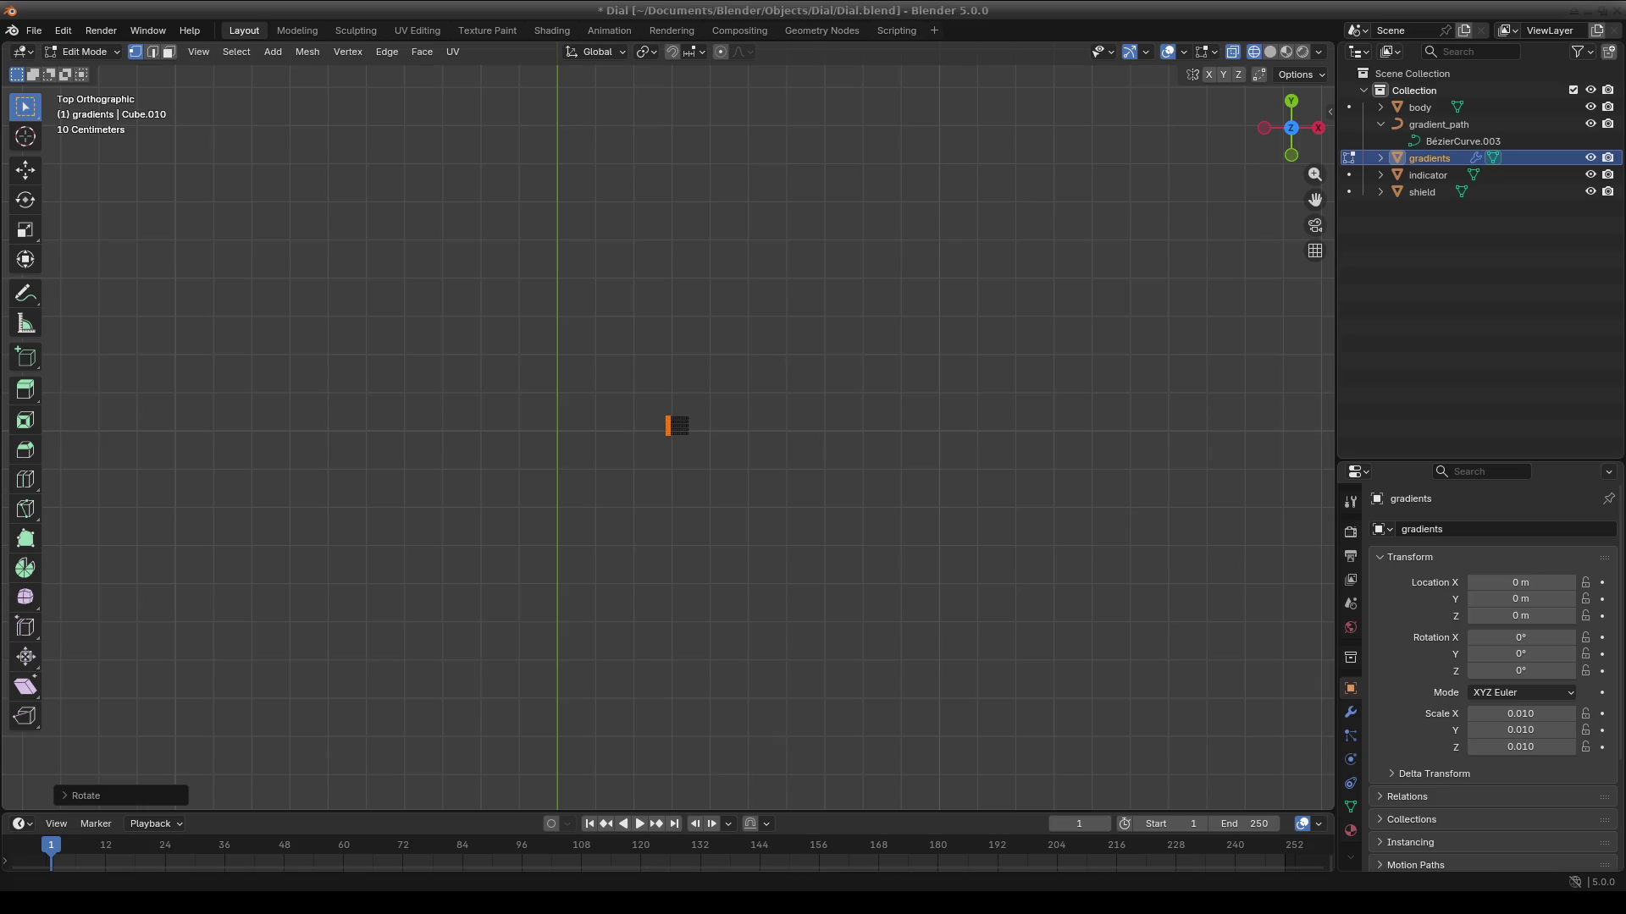
left_click(725, 498)
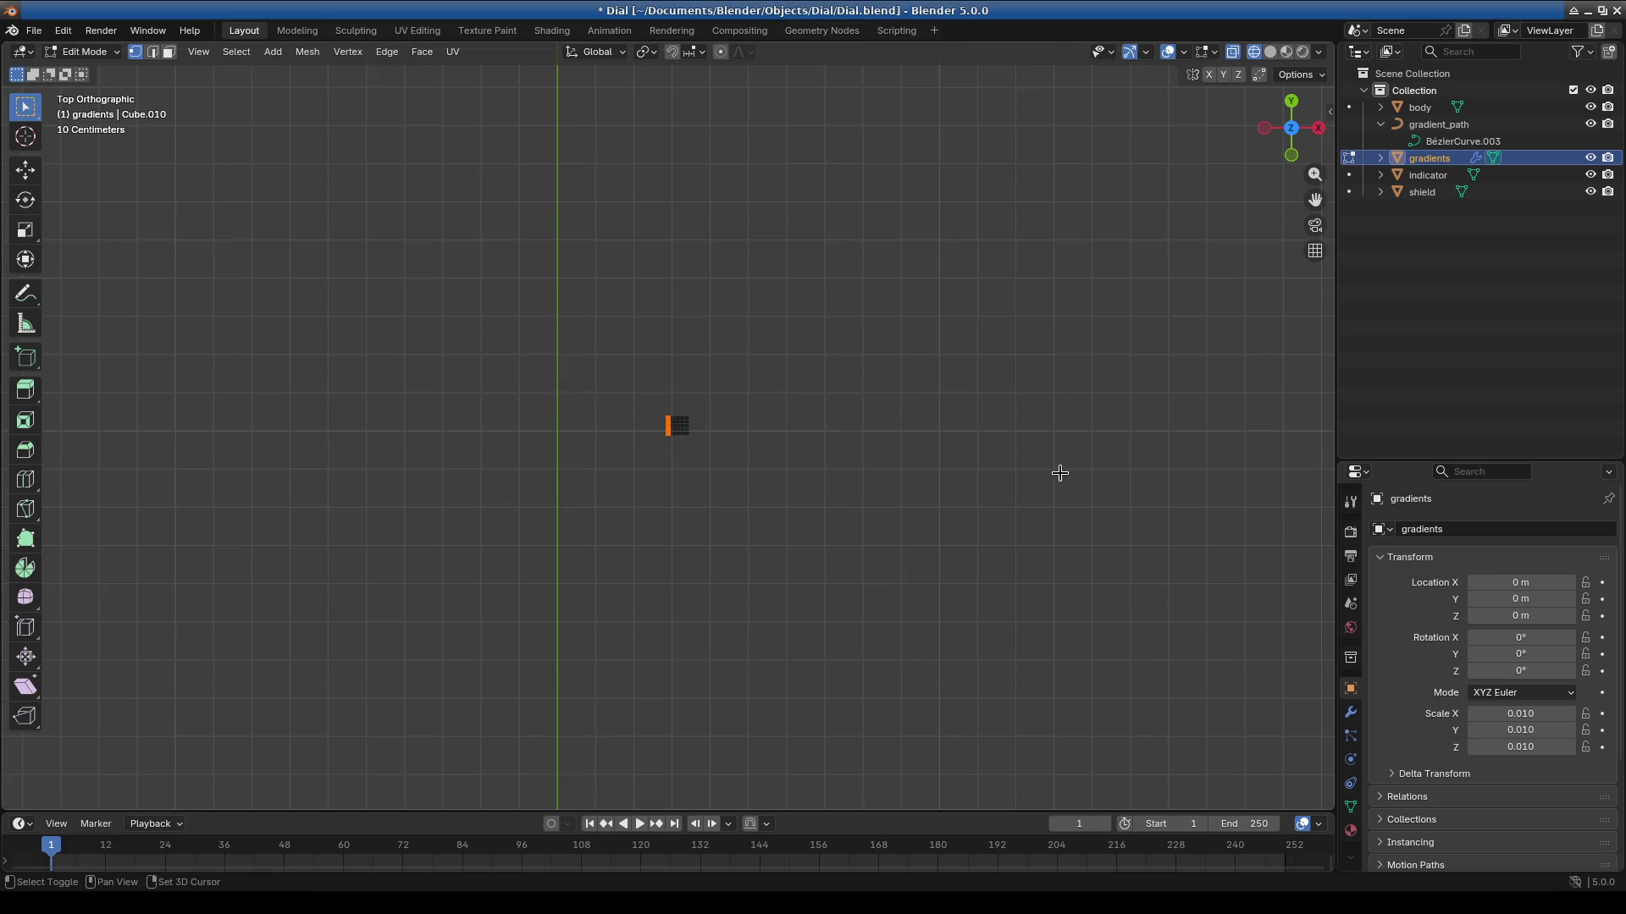
Snap the selection onto the 3D cursor with Selection to Cursor.
key("shift+s")
left_click(1054, 378)
scroll(879, 508, "down", 5)
mouse_move(675, 562)
middle_mouse_down("shift")
mouse_move(664, 195)
mouse_move(711, 461)
mouse_move(834, 427)
middle_mouse_up("shift")
middle_click_drag(592, 443, 624, 417, "shift")
scroll(824, 562, "up", 8)
mouse_move(795, 515)
middle_mouse_down("shift")
mouse_move(624, 446)
mouse_move(715, 435)
mouse_move(663, 505)
mouse_move(551, 461)
middle_mouse_up("shift")
scroll(657, 486, "up", 5)
scroll(583, 520, "up", 4)
mouse_move(582, 520)
middle_mouse_down()
mouse_move(700, 508)
mouse_move(602, 414)
mouse_move(661, 443)
mouse_move(657, 403)
mouse_move(637, 518)
middle_mouse_up()
scroll(624, 374, "up", 5)
scroll(637, 517, "down", 5)
mouse_move(682, 573)
middle_mouse_down()
mouse_move(708, 500)
mouse_move(651, 485)
mouse_move(663, 454)
middle_mouse_up()
scroll(651, 485, "up", 5)
scroll(657, 486, "down", 5)
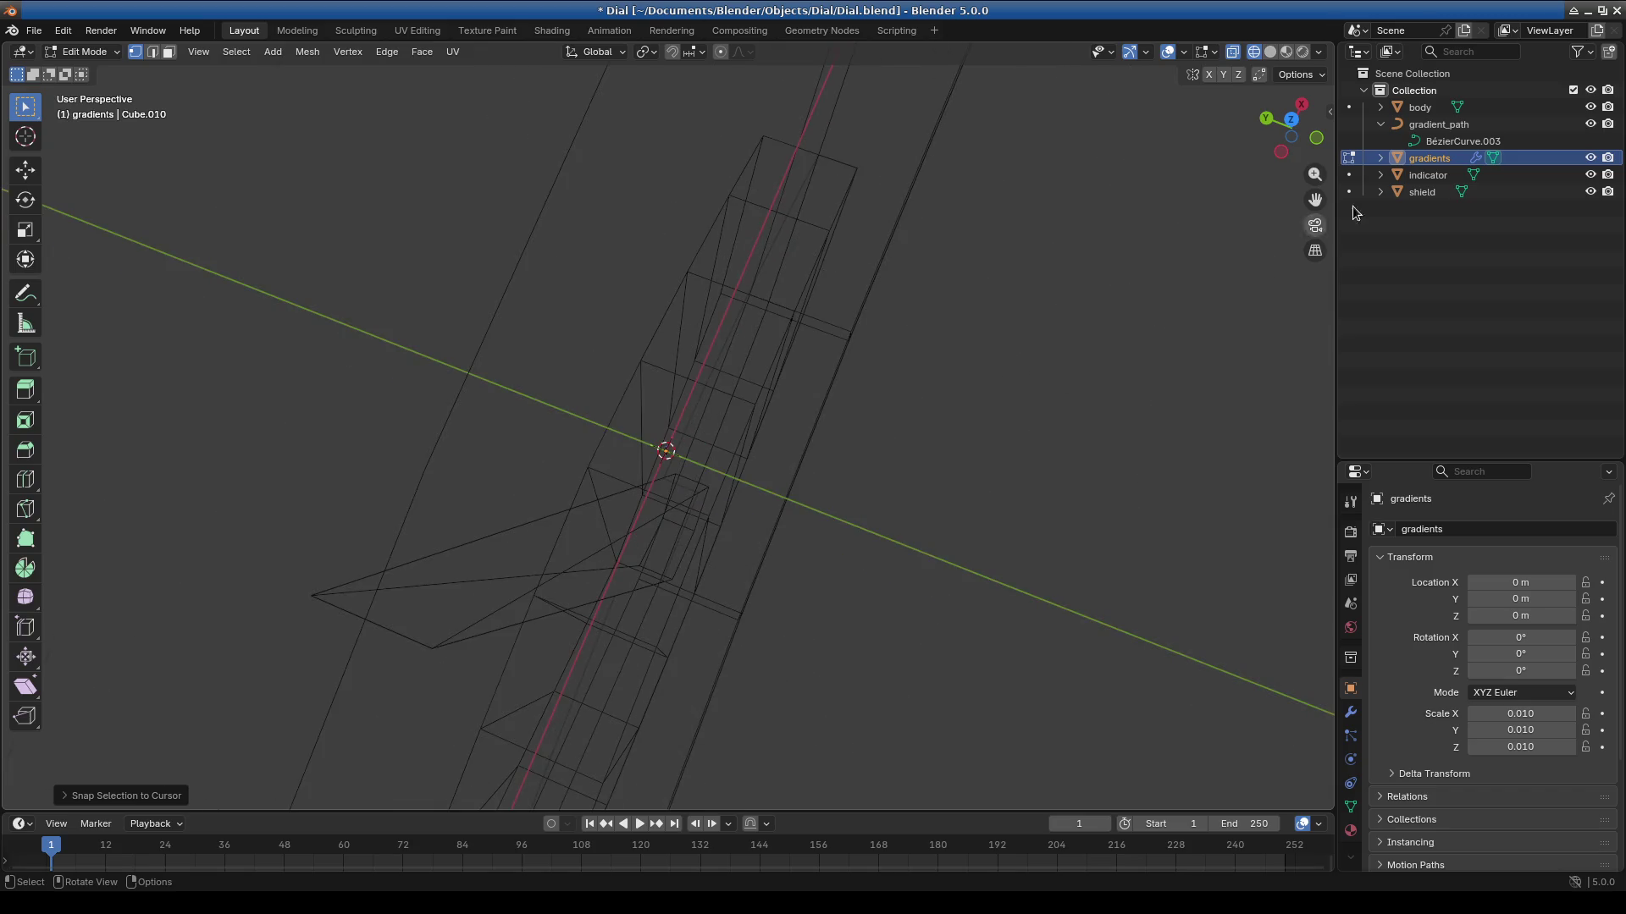
Nudge the selected vertex to a new position with a free move.
key("g")
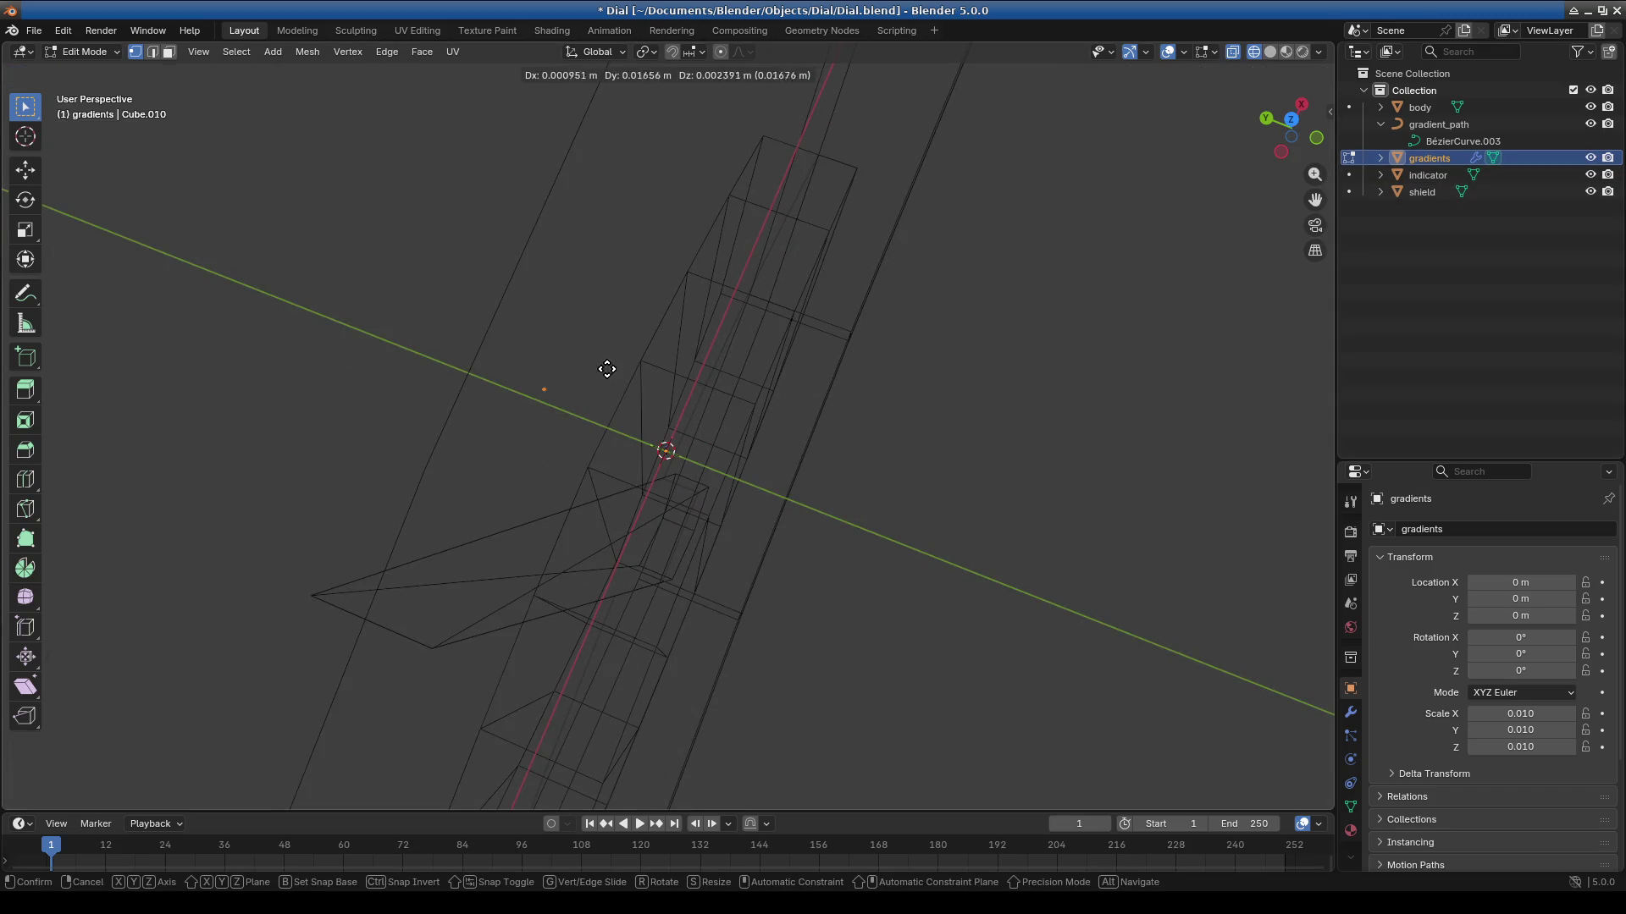
left_click(669, 257)
scroll(559, 254, "up", 6)
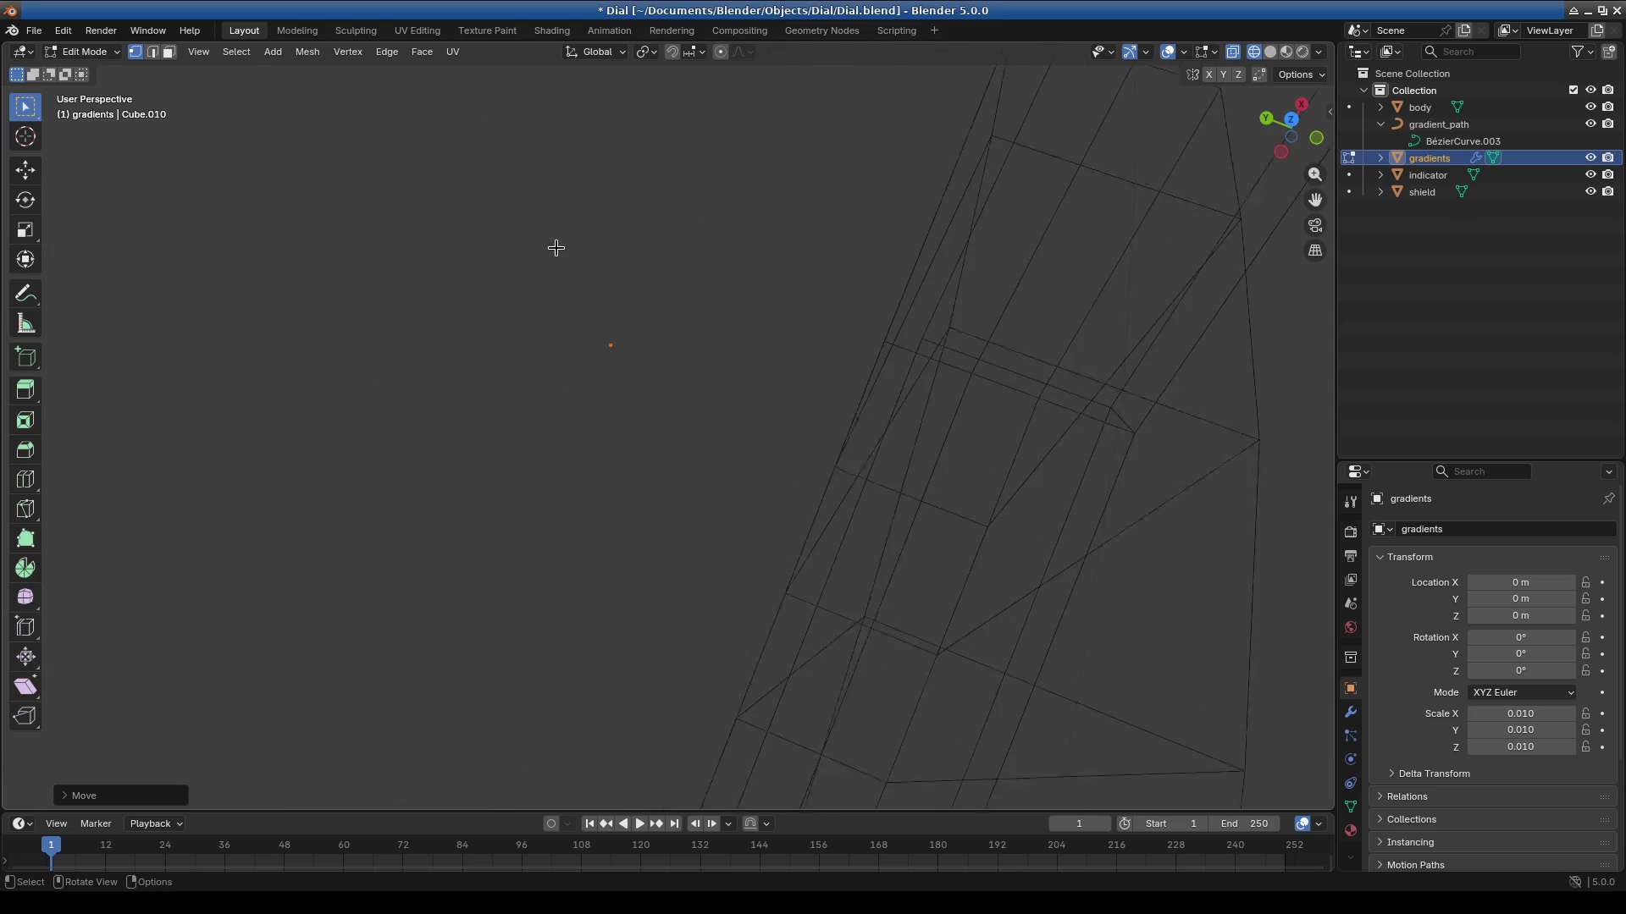
middle_click_drag(681, 457, 610, 424)
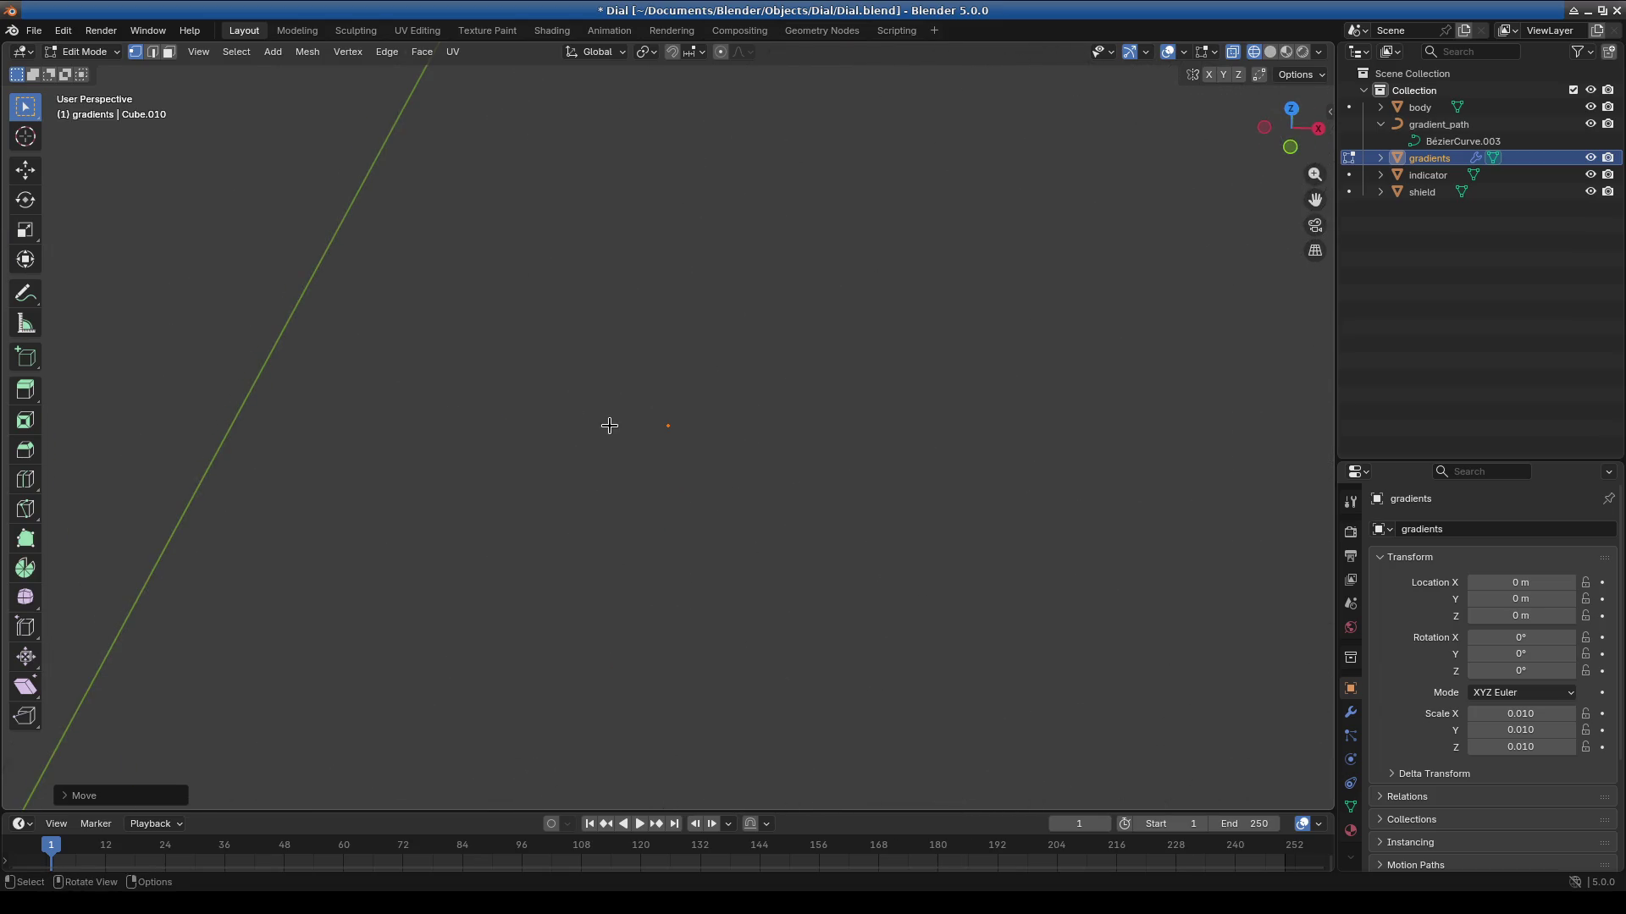
scroll(708, 358, "down", 10)
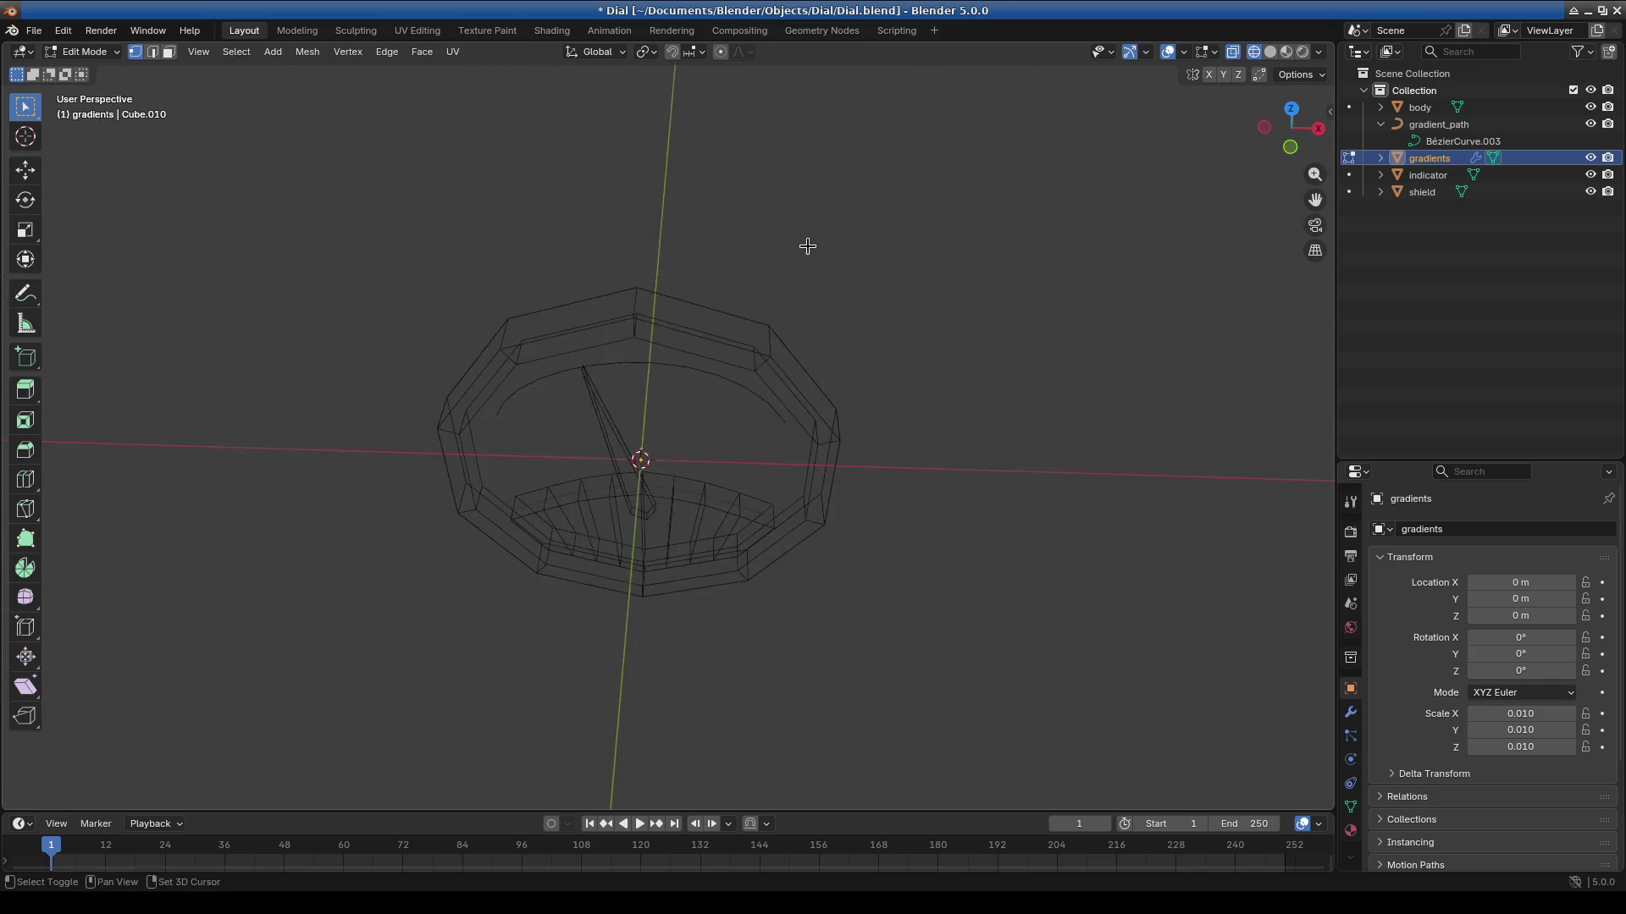
scroll(853, 439, "down", 5)
mouse_move(661, 355)
middle_mouse_down()
mouse_move(725, 338)
mouse_move(744, 368)
mouse_move(719, 562)
mouse_move(762, 662)
middle_mouse_up()
scroll(748, 446, "up", 10)
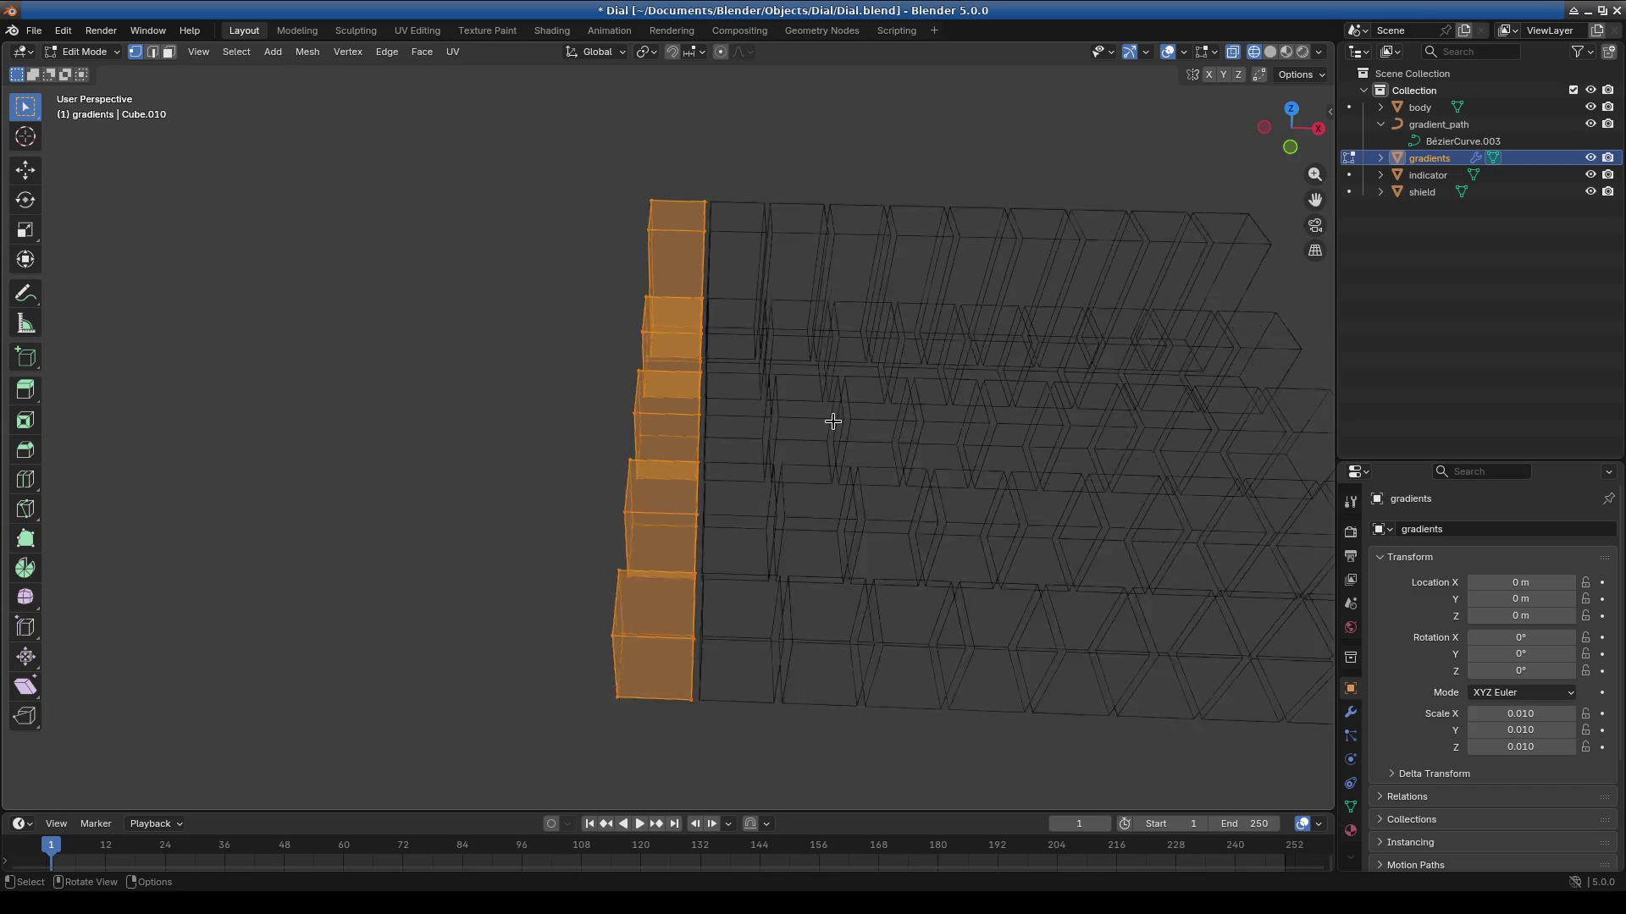
scroll(832, 421, "down", 5)
middle_click_drag(842, 457, 697, 469)
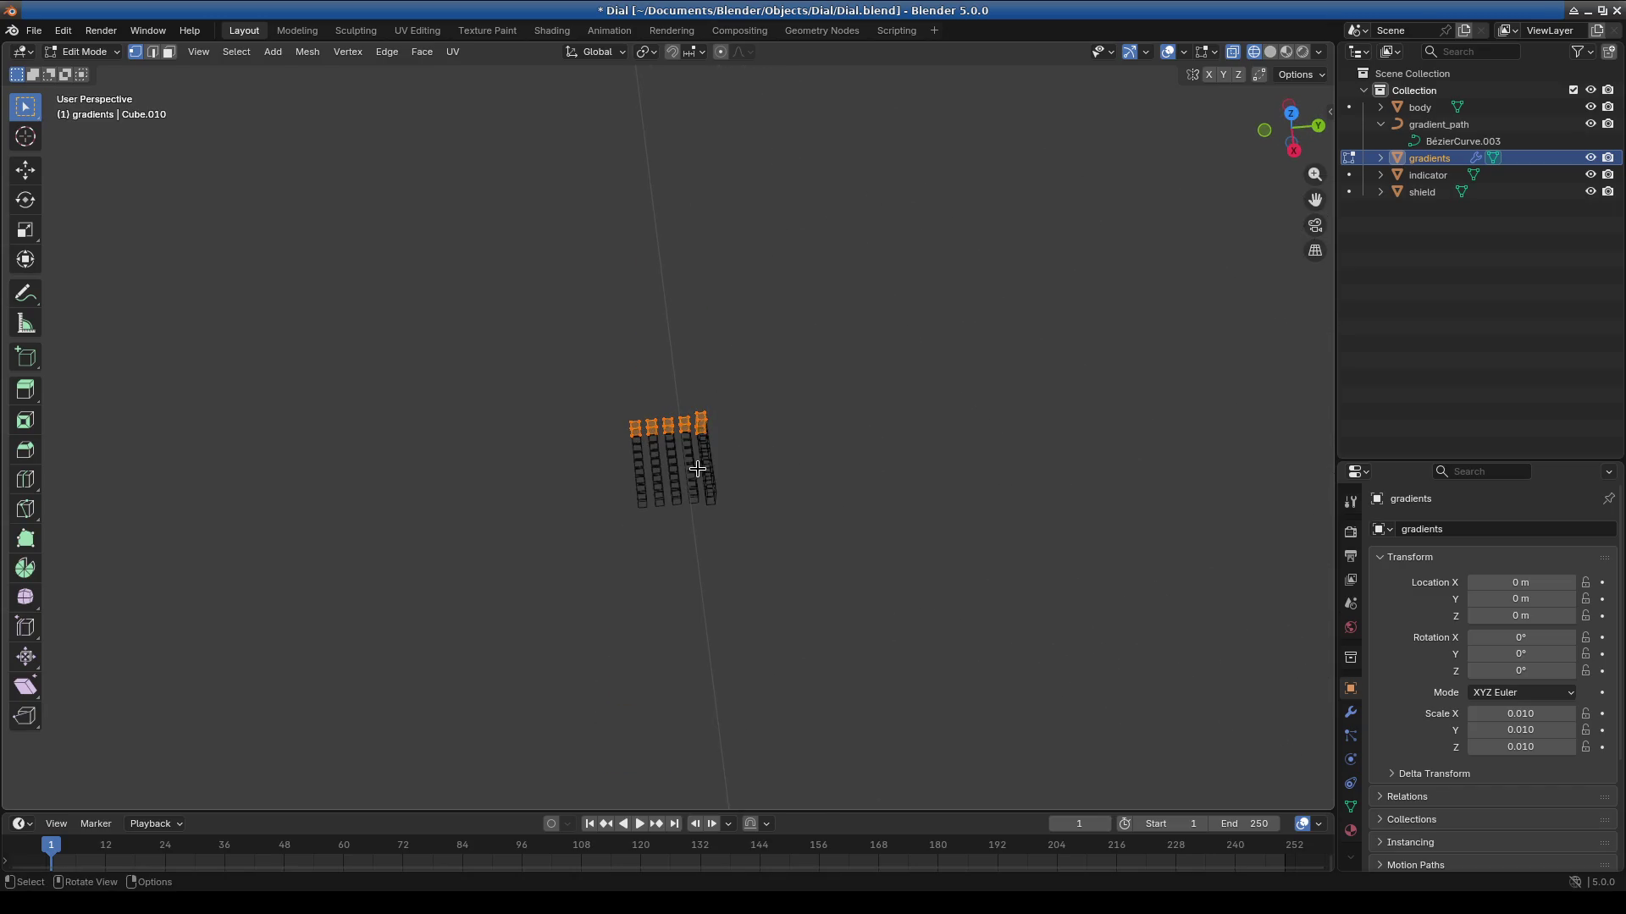
Snap the selected gradient blocks to the 3D cursor again and show the Array modifier settings.
key("shift+s")
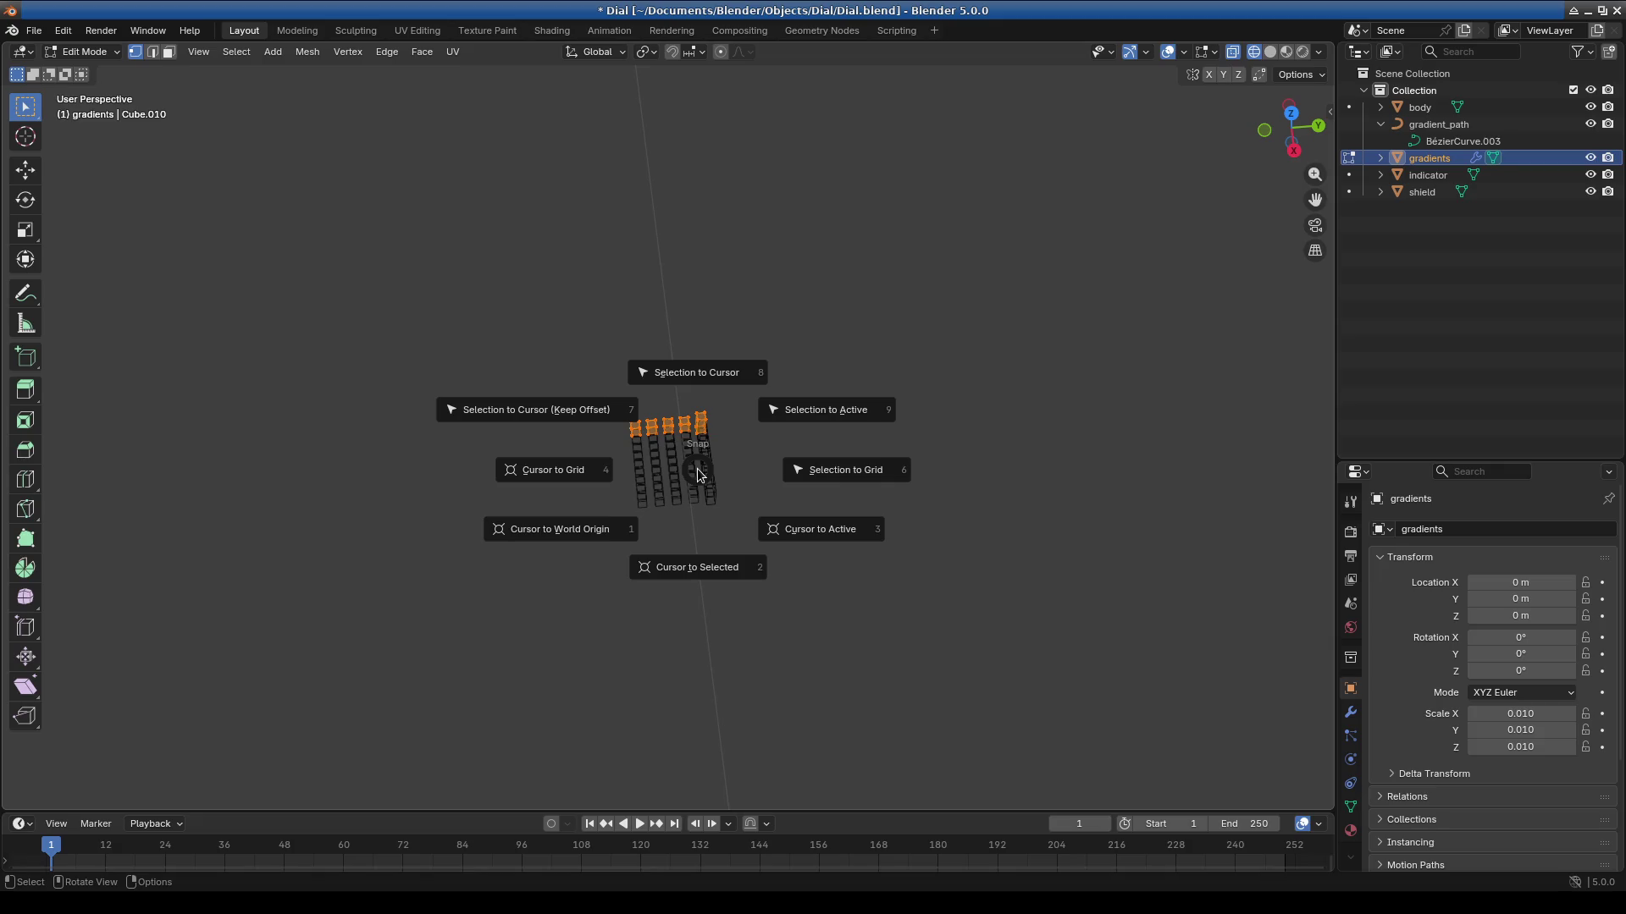
left_click(595, 410)
scroll(596, 410, "down", 3)
mouse_move(643, 410)
middle_mouse_down("shift")
mouse_move(1196, 442)
mouse_move(65, 392)
middle_mouse_up("shift")
mouse_move(449, 407)
middle_mouse_down("shift")
mouse_move(678, 435)
mouse_move(887, 386)
mouse_move(519, 515)
mouse_move(708, 472)
middle_mouse_up("shift")
scroll(886, 386, "down", 3)
scroll(584, 511, "up", 4)
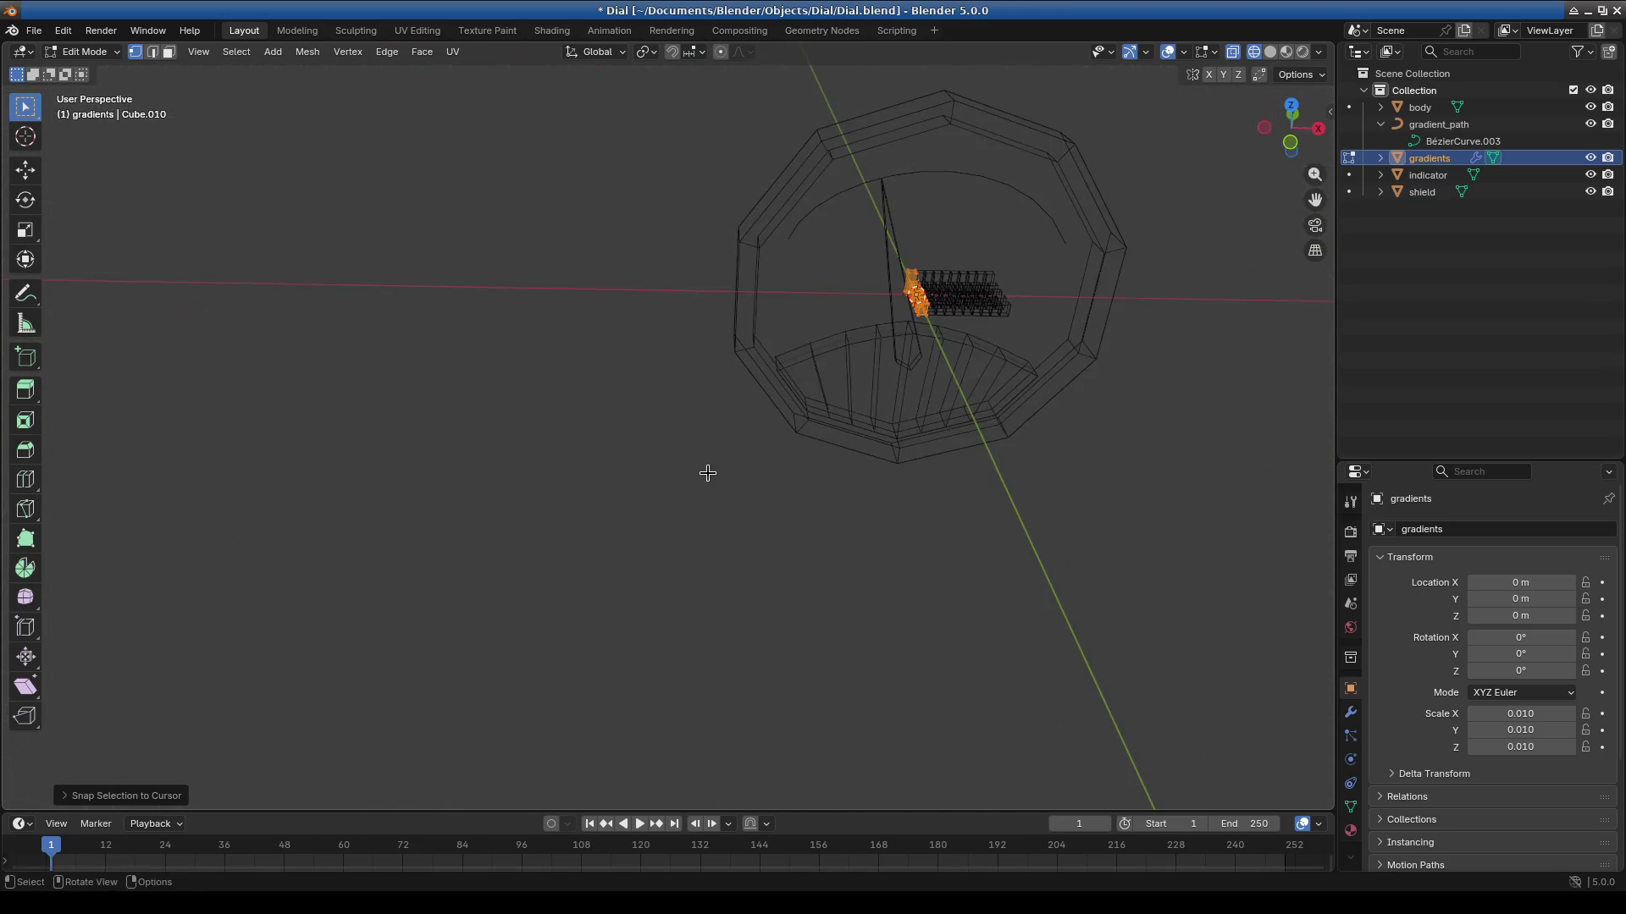
middle_click_drag(947, 409, 1135, 475)
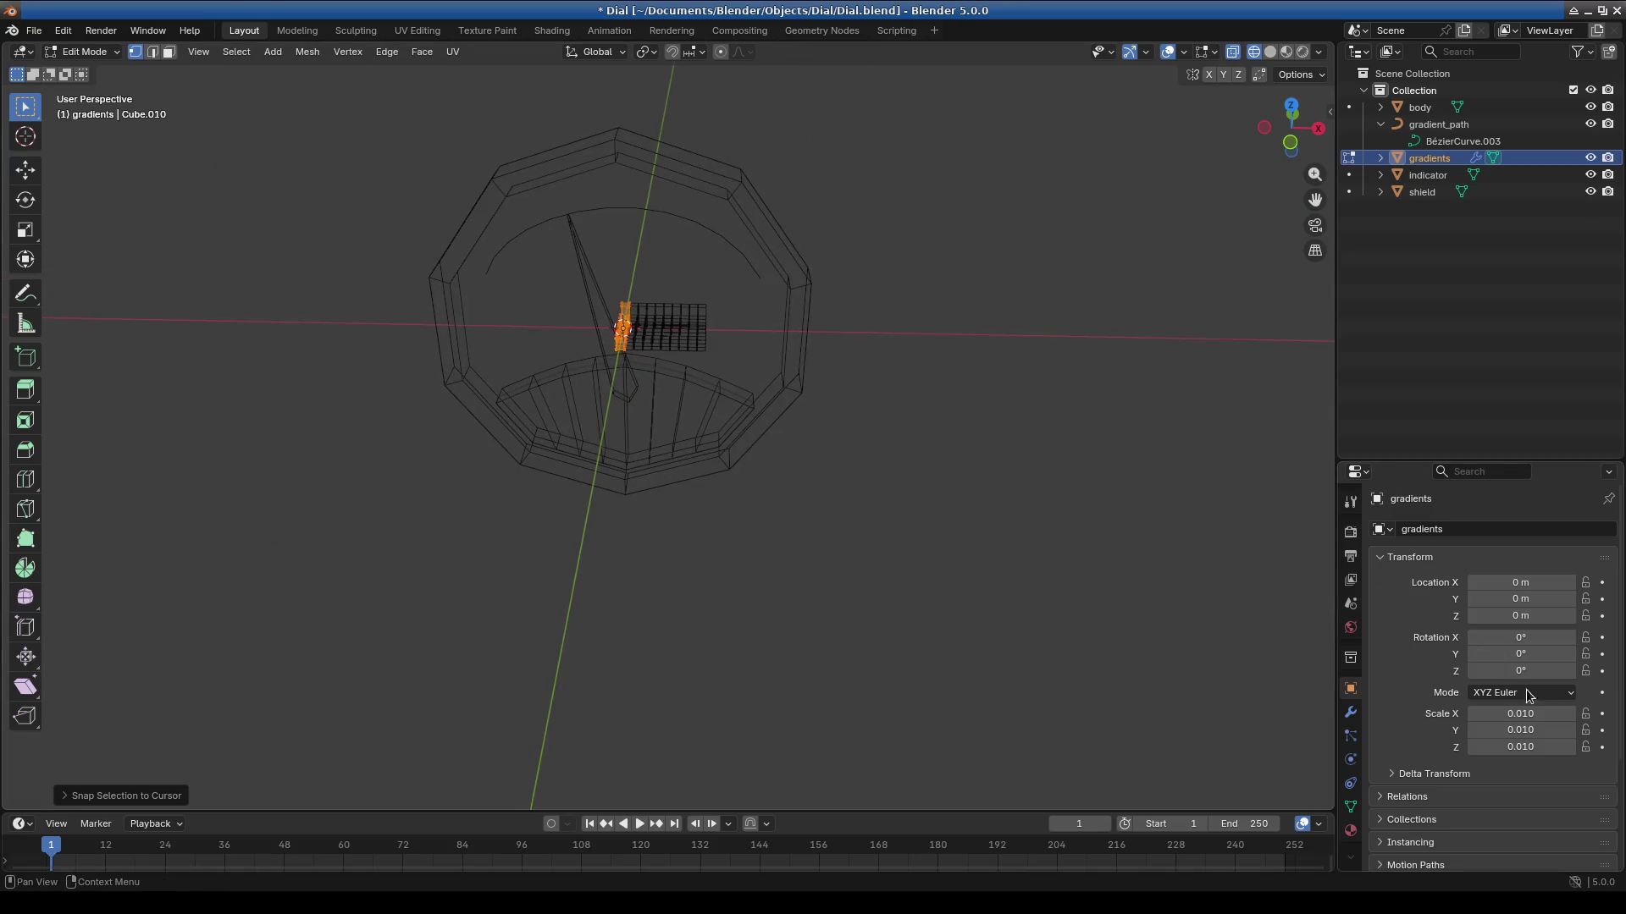
left_click(1349, 714)
Set the array Offset X to 1 and rotate the blocks 90° twice in top view.
left_click(1524, 645)
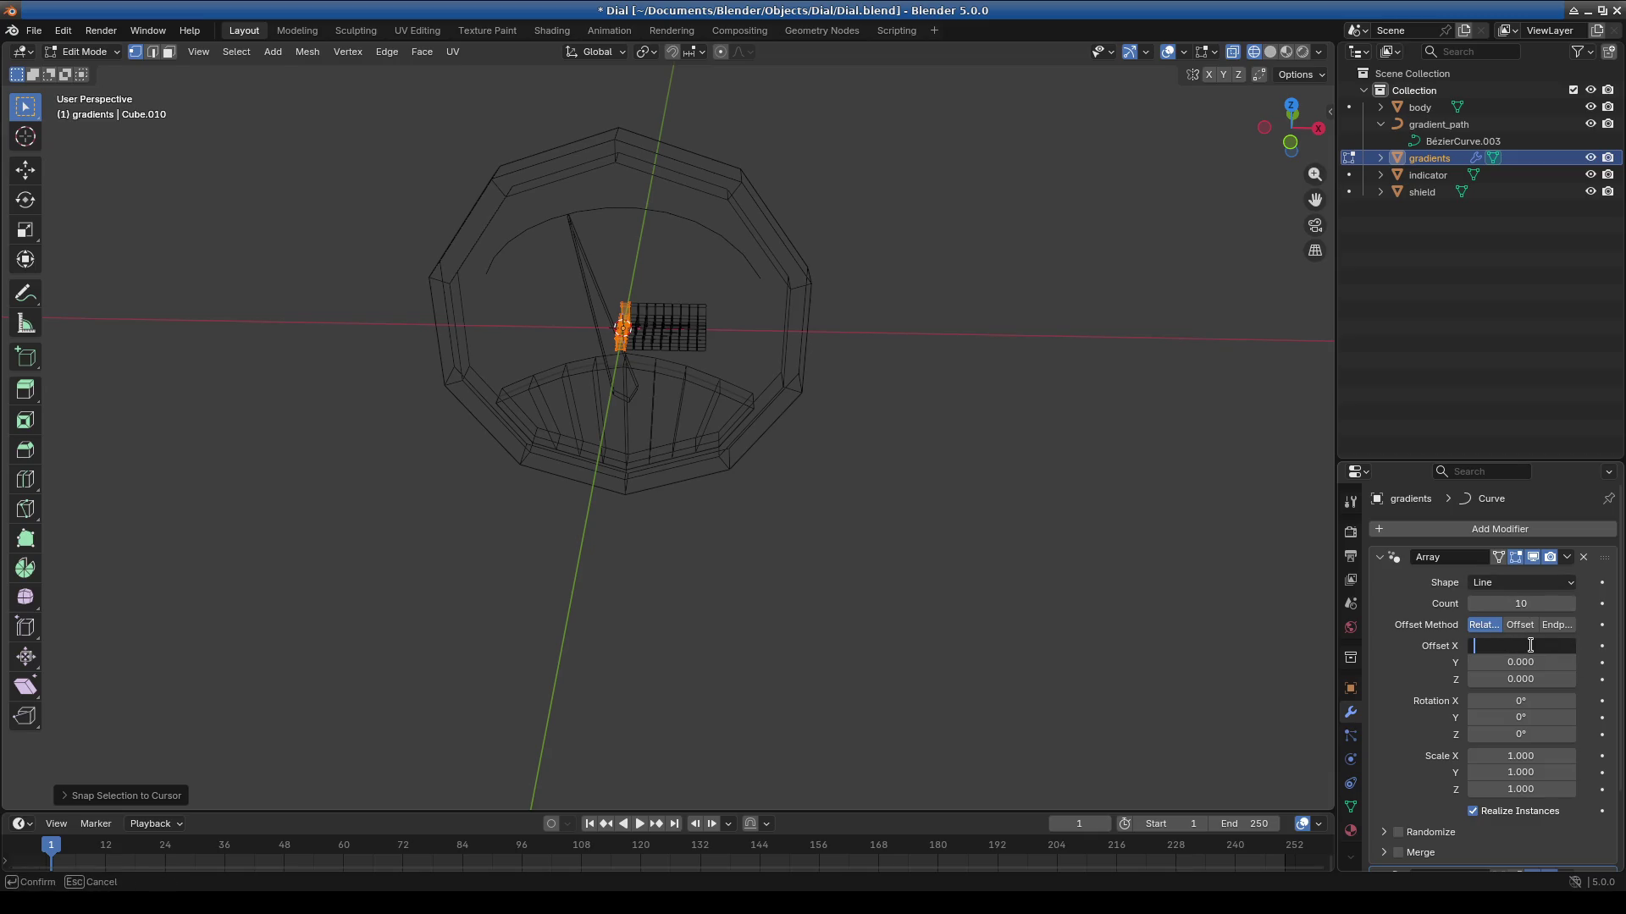
type("1")
key("Return")
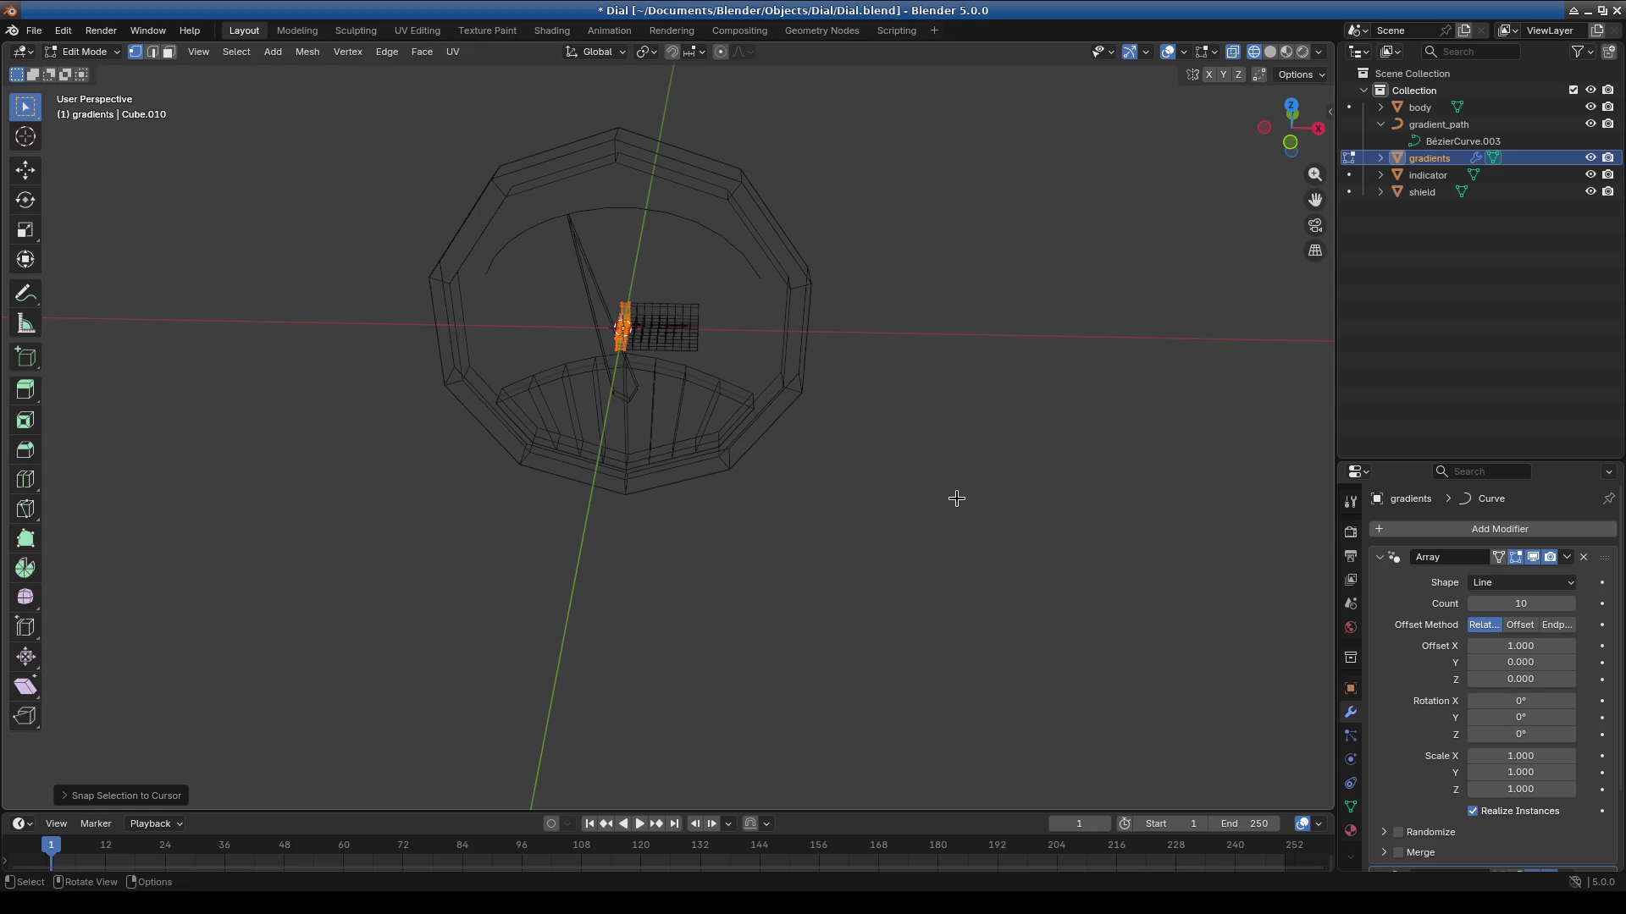
key("KP_7")
type("r90")
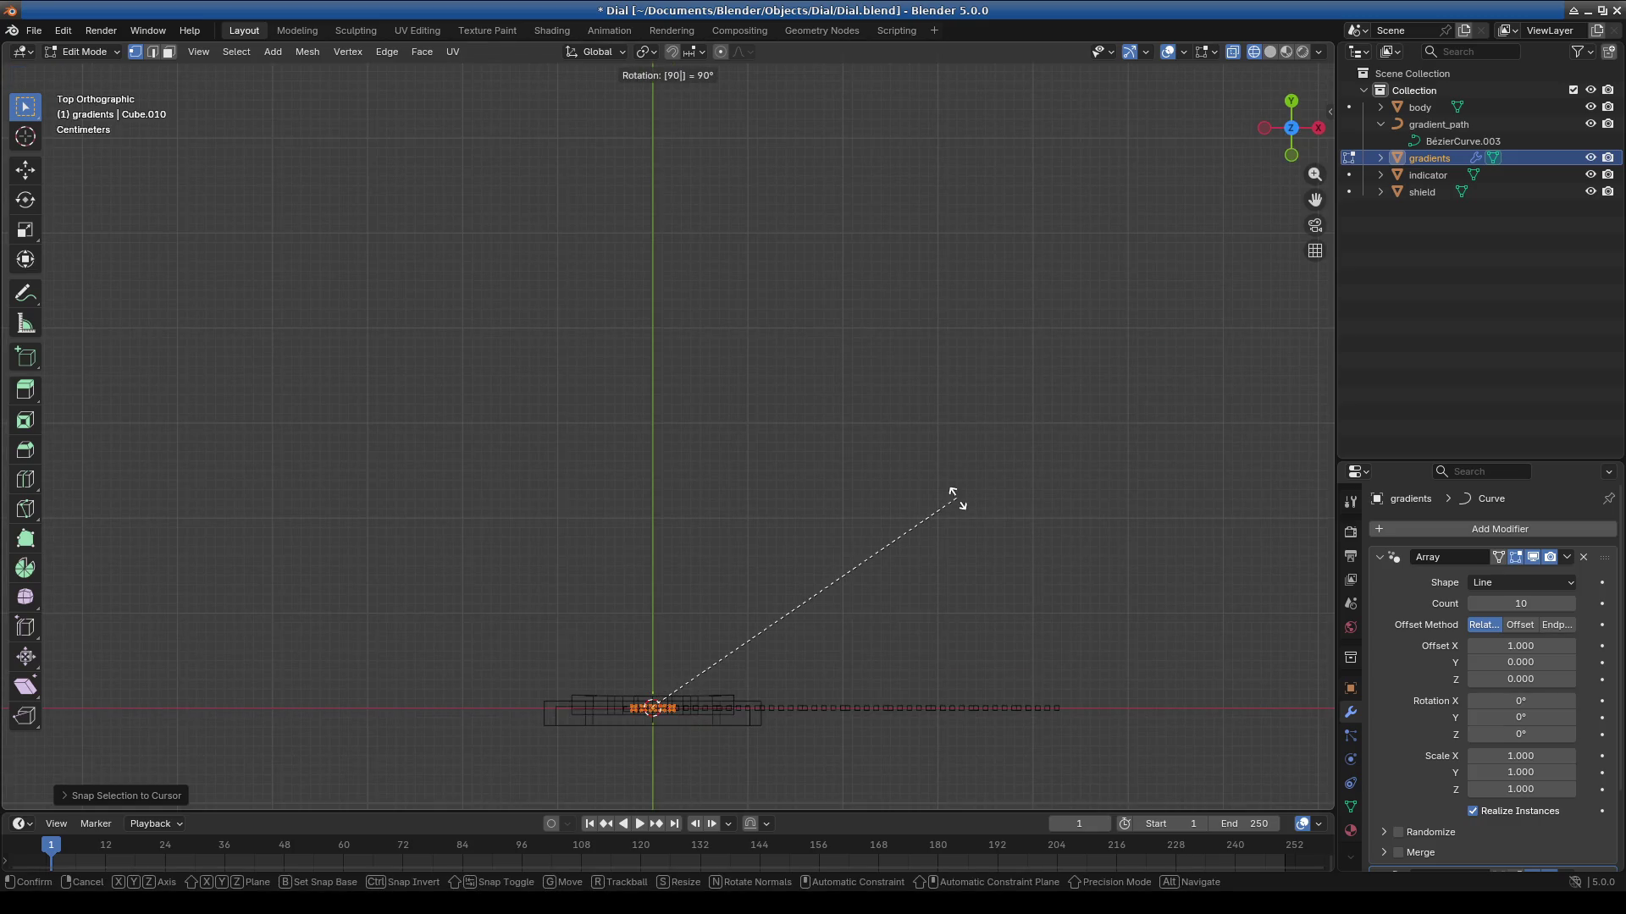
key("Return")
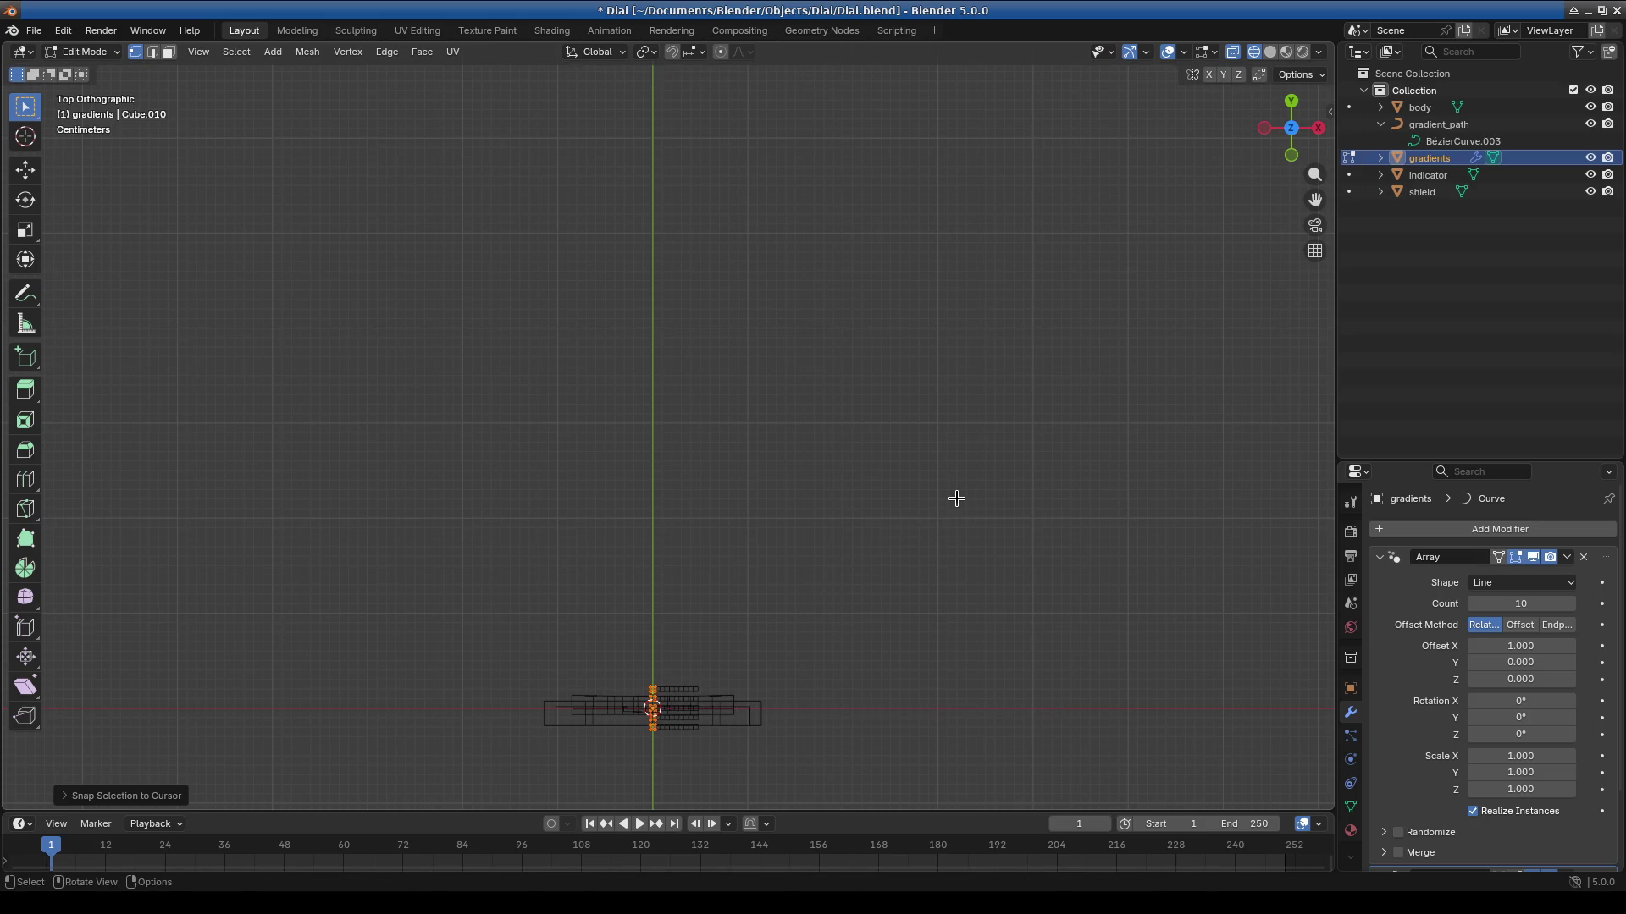
type("r90")
key("Return")
Change the array's Offset X to 1.11.
mouse_move(956, 499)
middle_mouse_down()
mouse_move(852, 573)
mouse_move(683, 497)
middle_mouse_up()
scroll(686, 398, "up", 5)
mouse_move(689, 305)
middle_mouse_down()
mouse_move(697, 266)
mouse_move(762, 366)
middle_mouse_up()
left_click(1522, 646)
type("1.11")
key("Return")
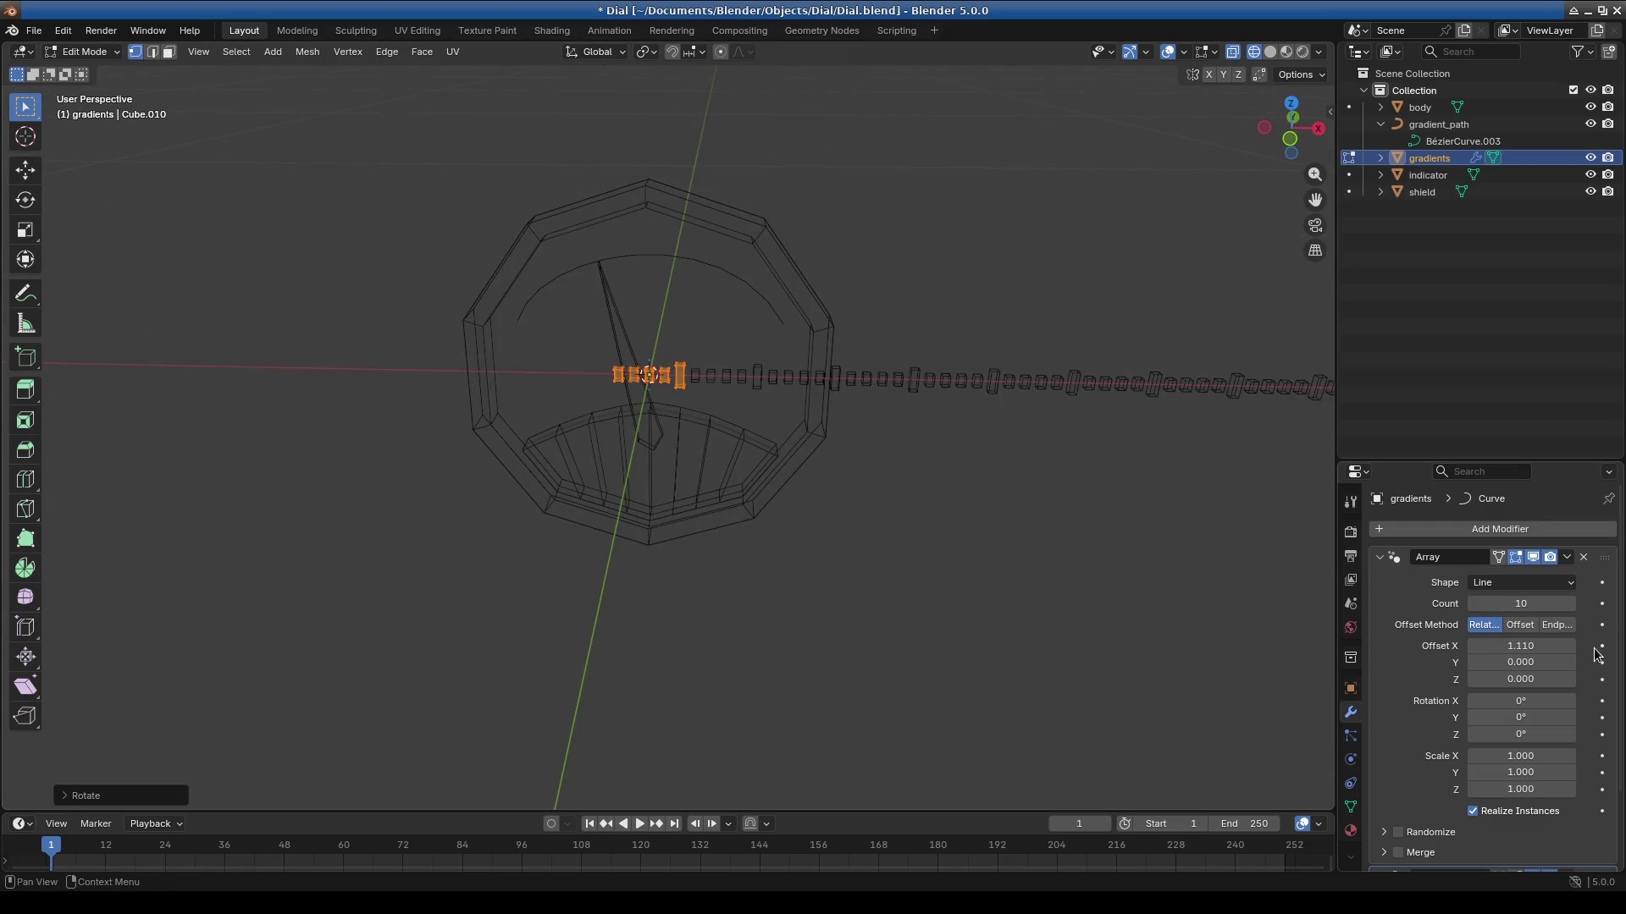
Shift the selected tick blocks 0.02 (2 cm) along X.
scroll(707, 449, "up", 10)
middle_click_drag(708, 450, 742, 467)
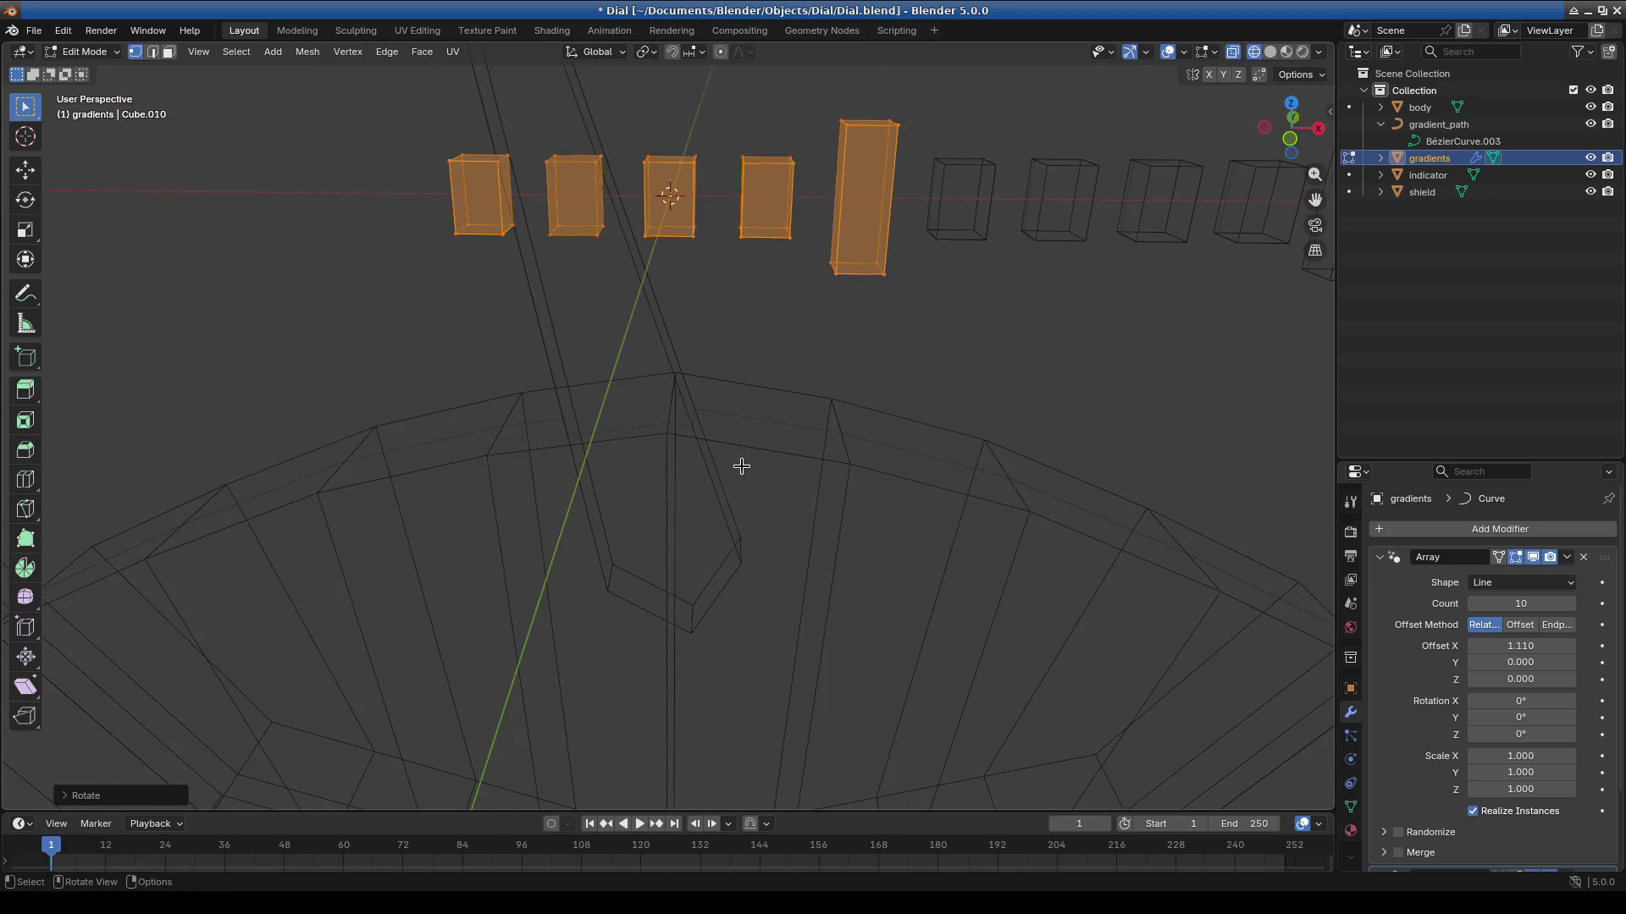
scroll(741, 466, "down", 8)
scroll(740, 493, "up", 2)
scroll(774, 468, "up", 3)
key("g")
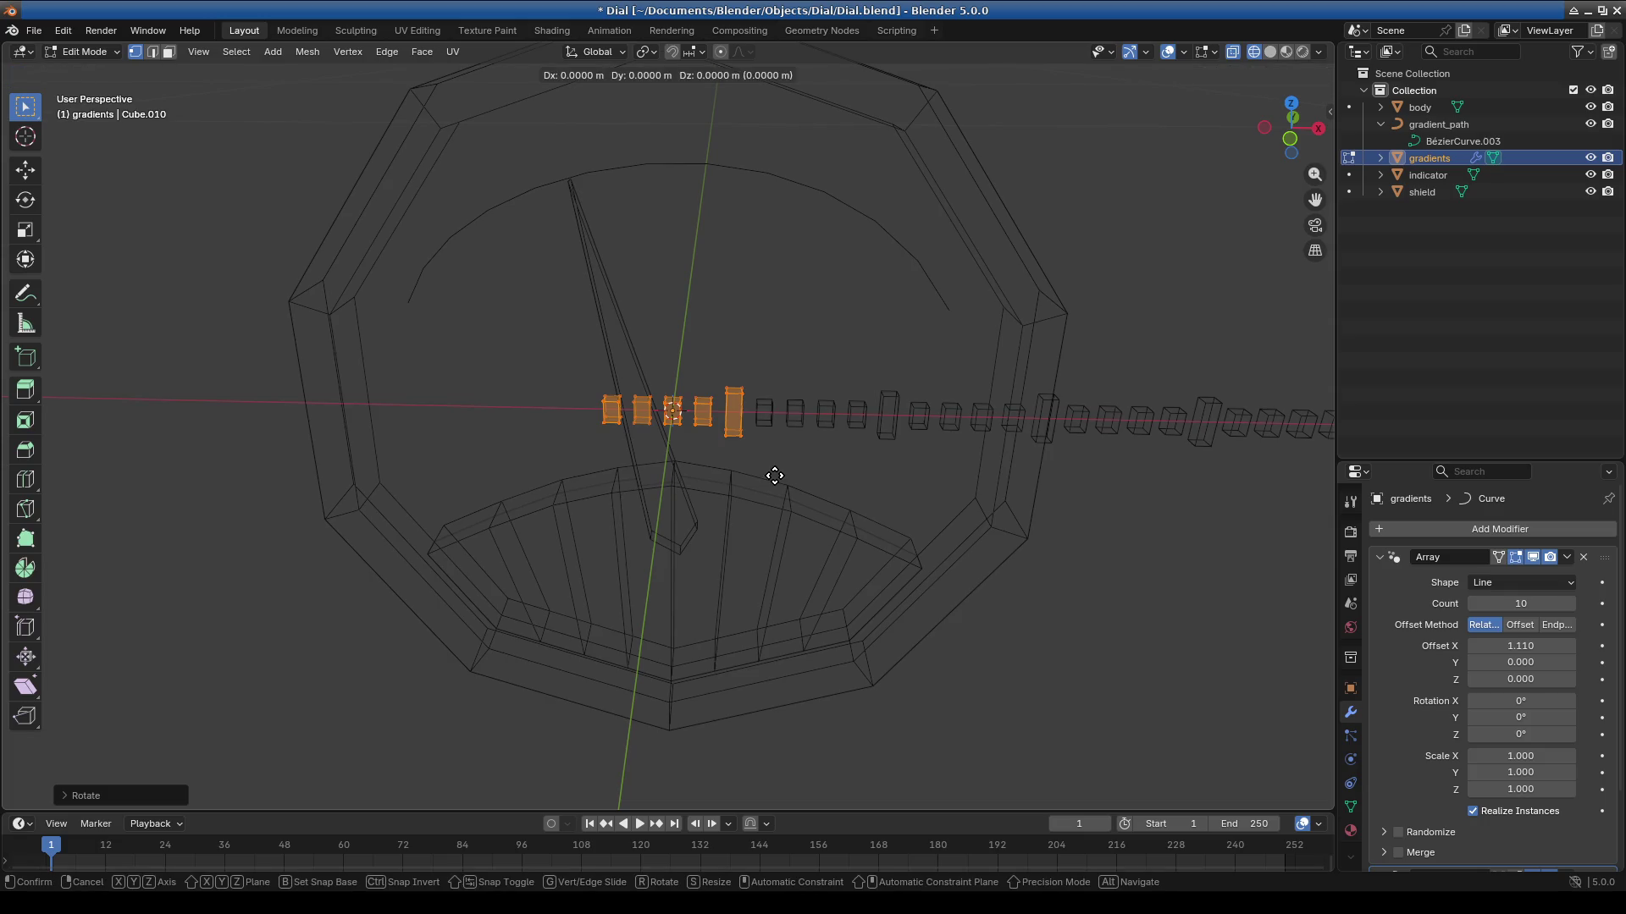
key("y")
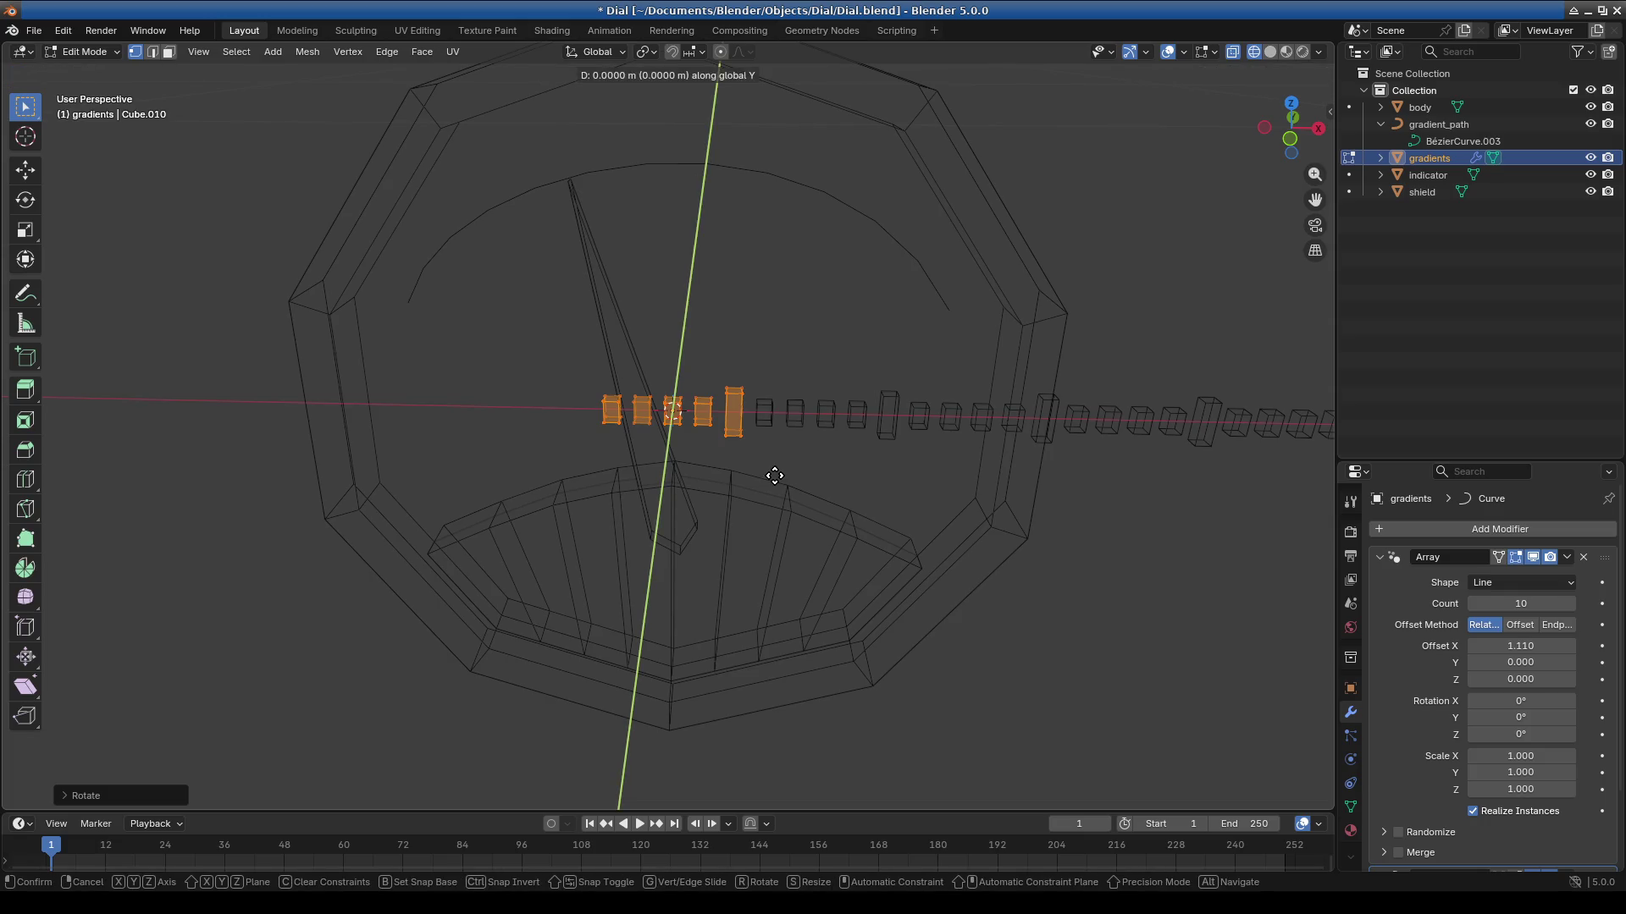
type(".1")
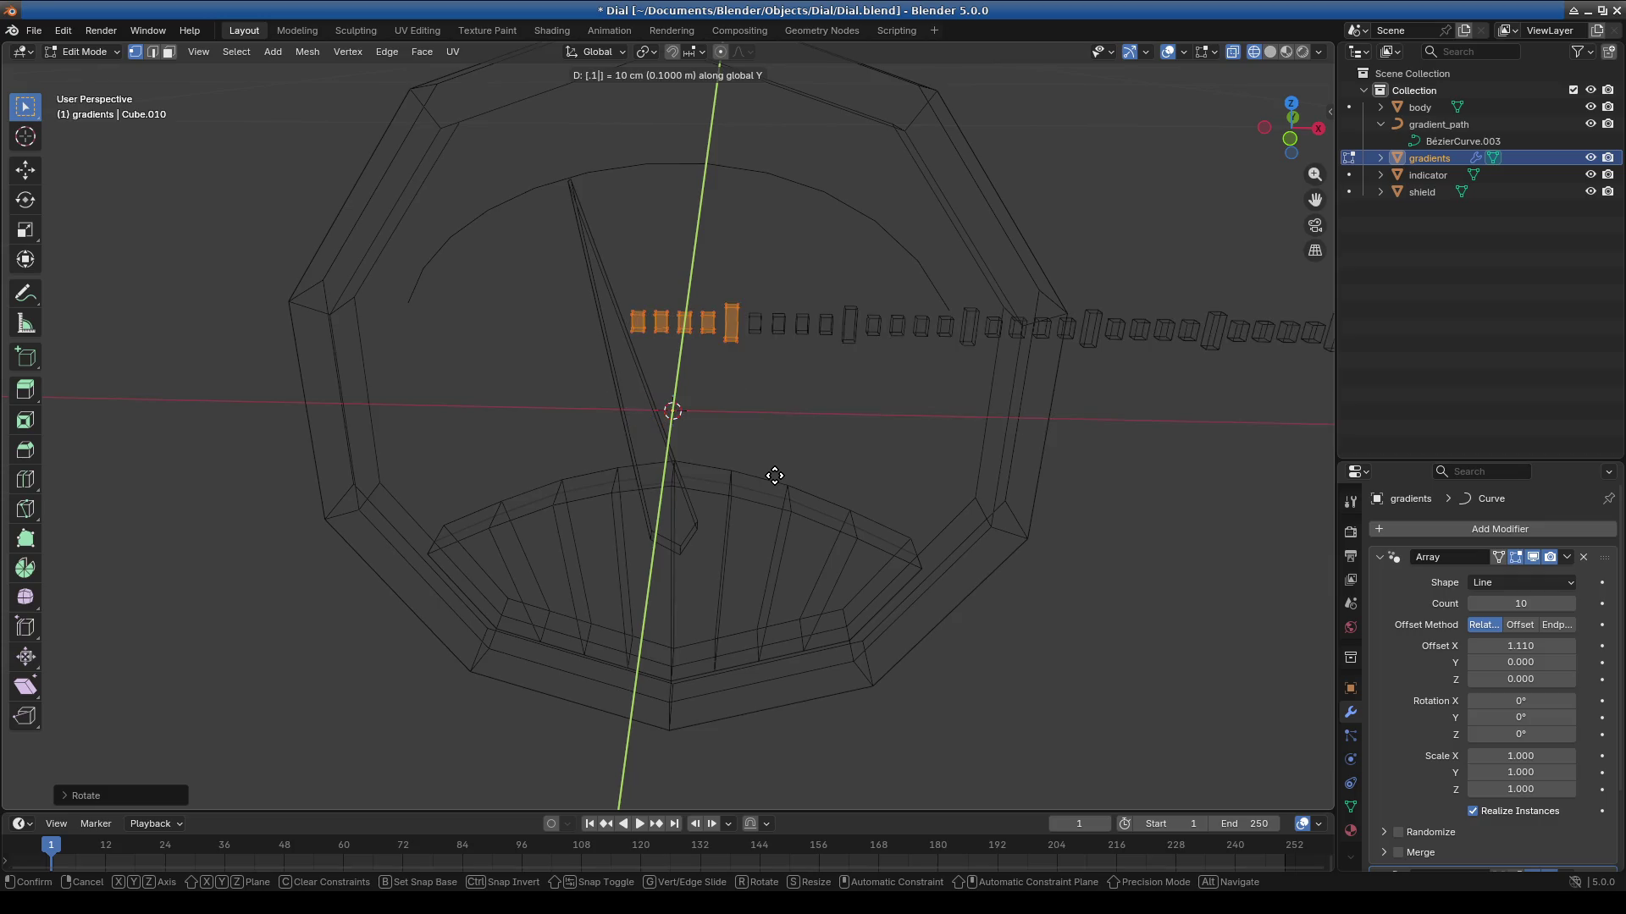
key("BackSpace")
key("x")
type("2")
key("BackSpace")
type("02")
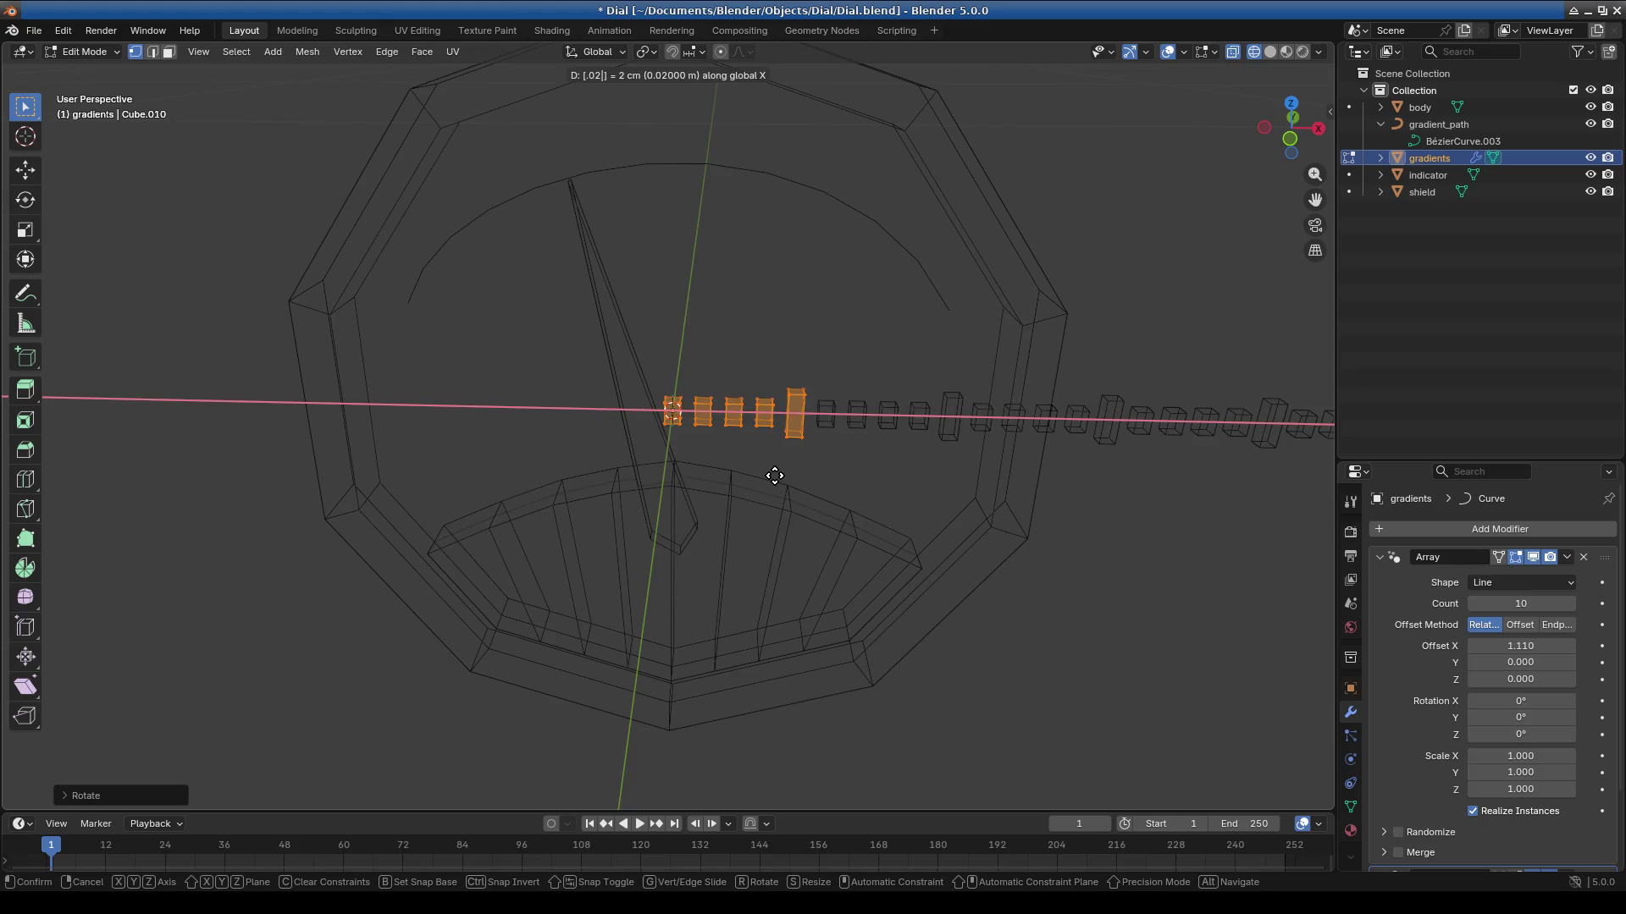
key("Return")
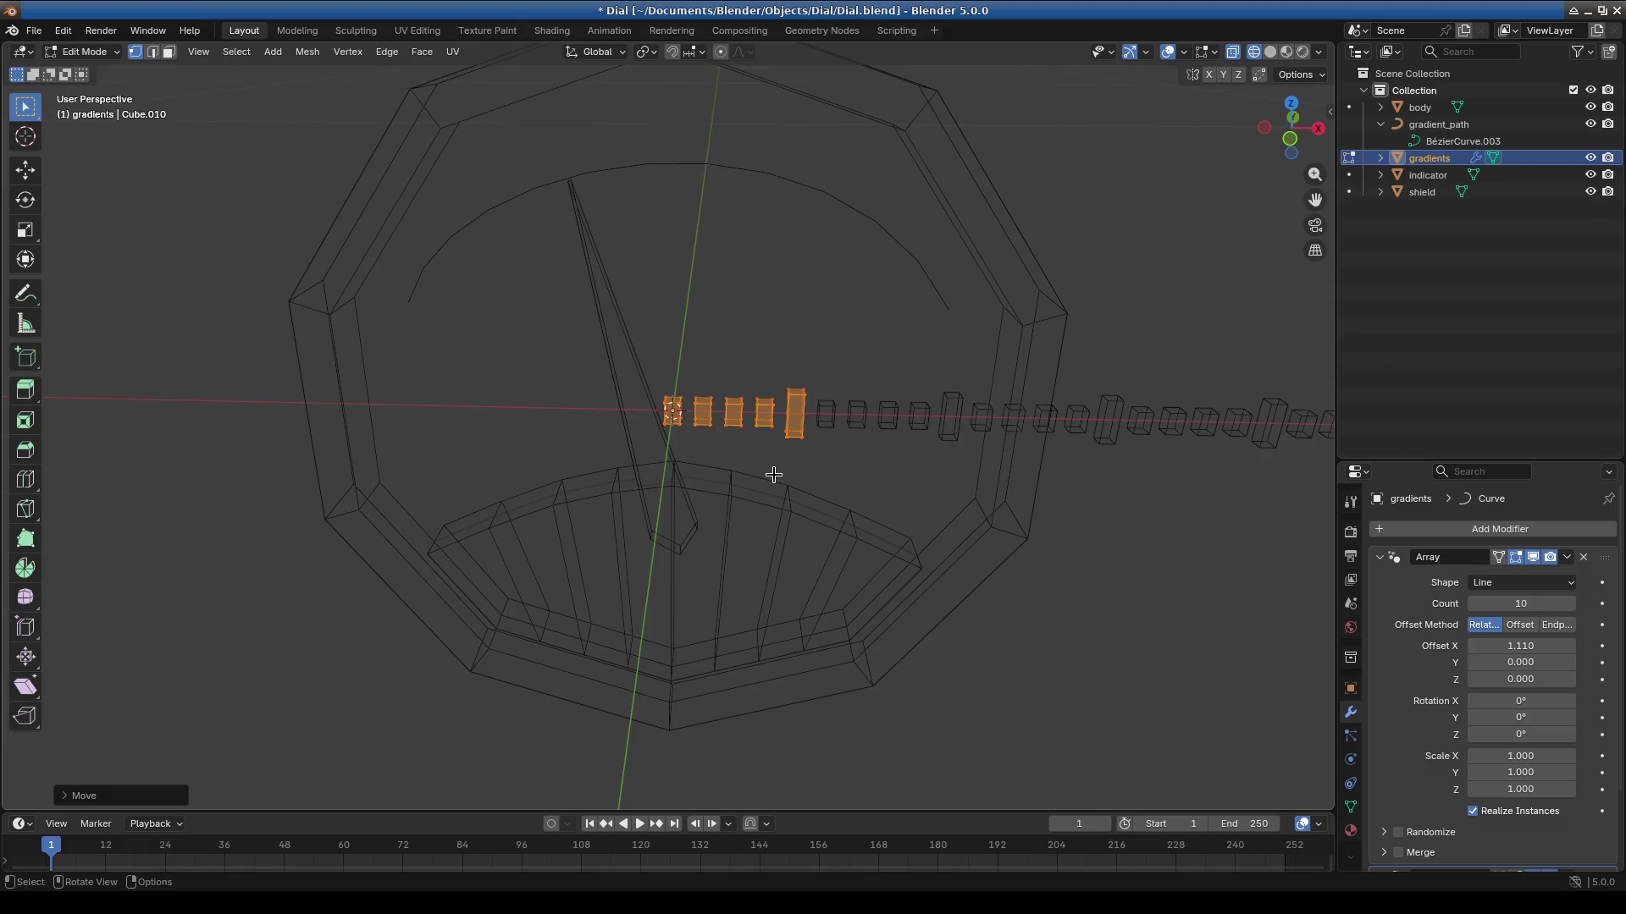
left_click(85, 52)
left_click(78, 67)
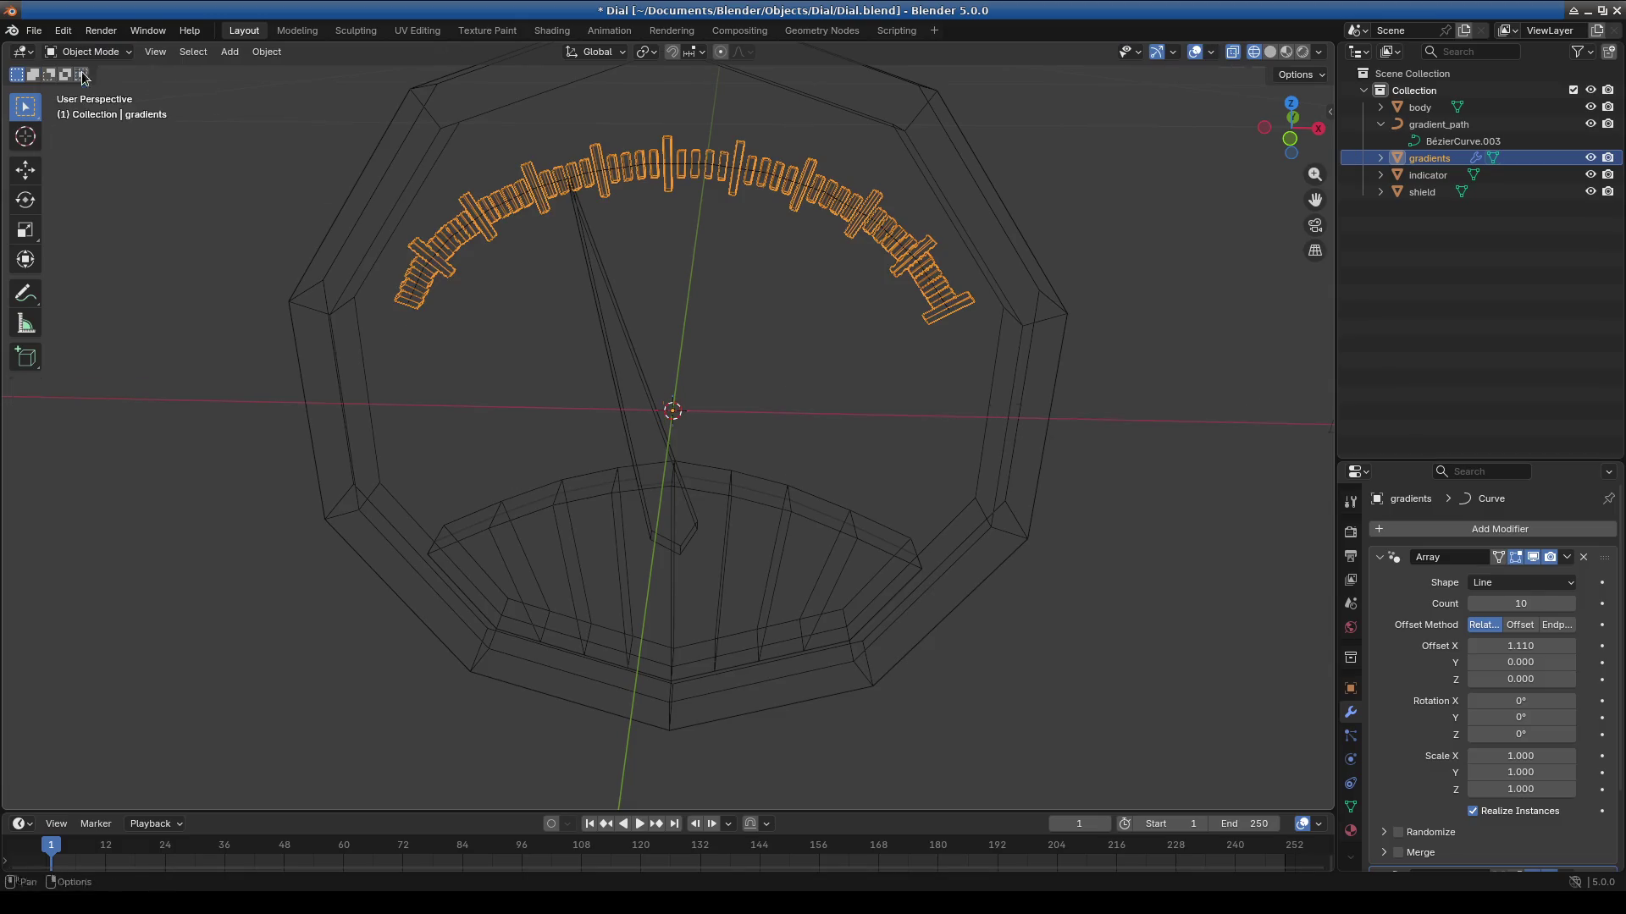
mouse_move(733, 382)
middle_mouse_down()
mouse_move(621, 486)
mouse_move(682, 399)
mouse_move(703, 440)
middle_mouse_up()
scroll(1059, 405, "down", 5)
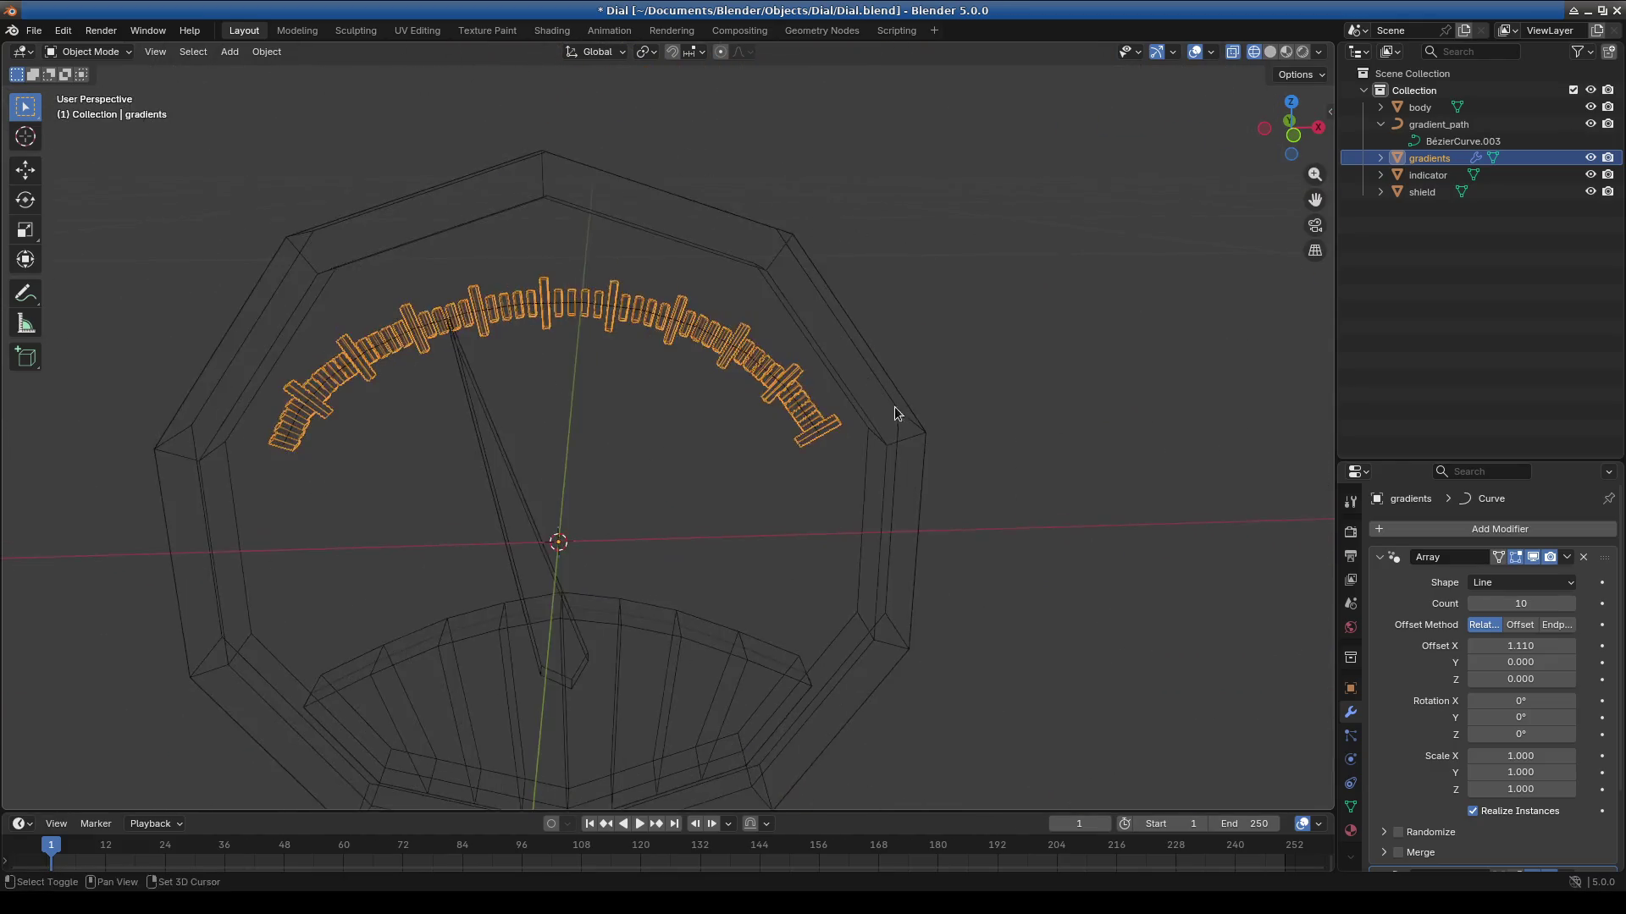
scroll(900, 410, "up", 5)
mouse_move(798, 477)
middle_mouse_down()
mouse_move(592, 465)
mouse_move(519, 537)
mouse_move(946, 519)
mouse_move(733, 501)
mouse_move(835, 500)
mouse_move(876, 465)
mouse_move(863, 511)
mouse_move(841, 508)
middle_mouse_up()
scroll(884, 469, "down", 5)
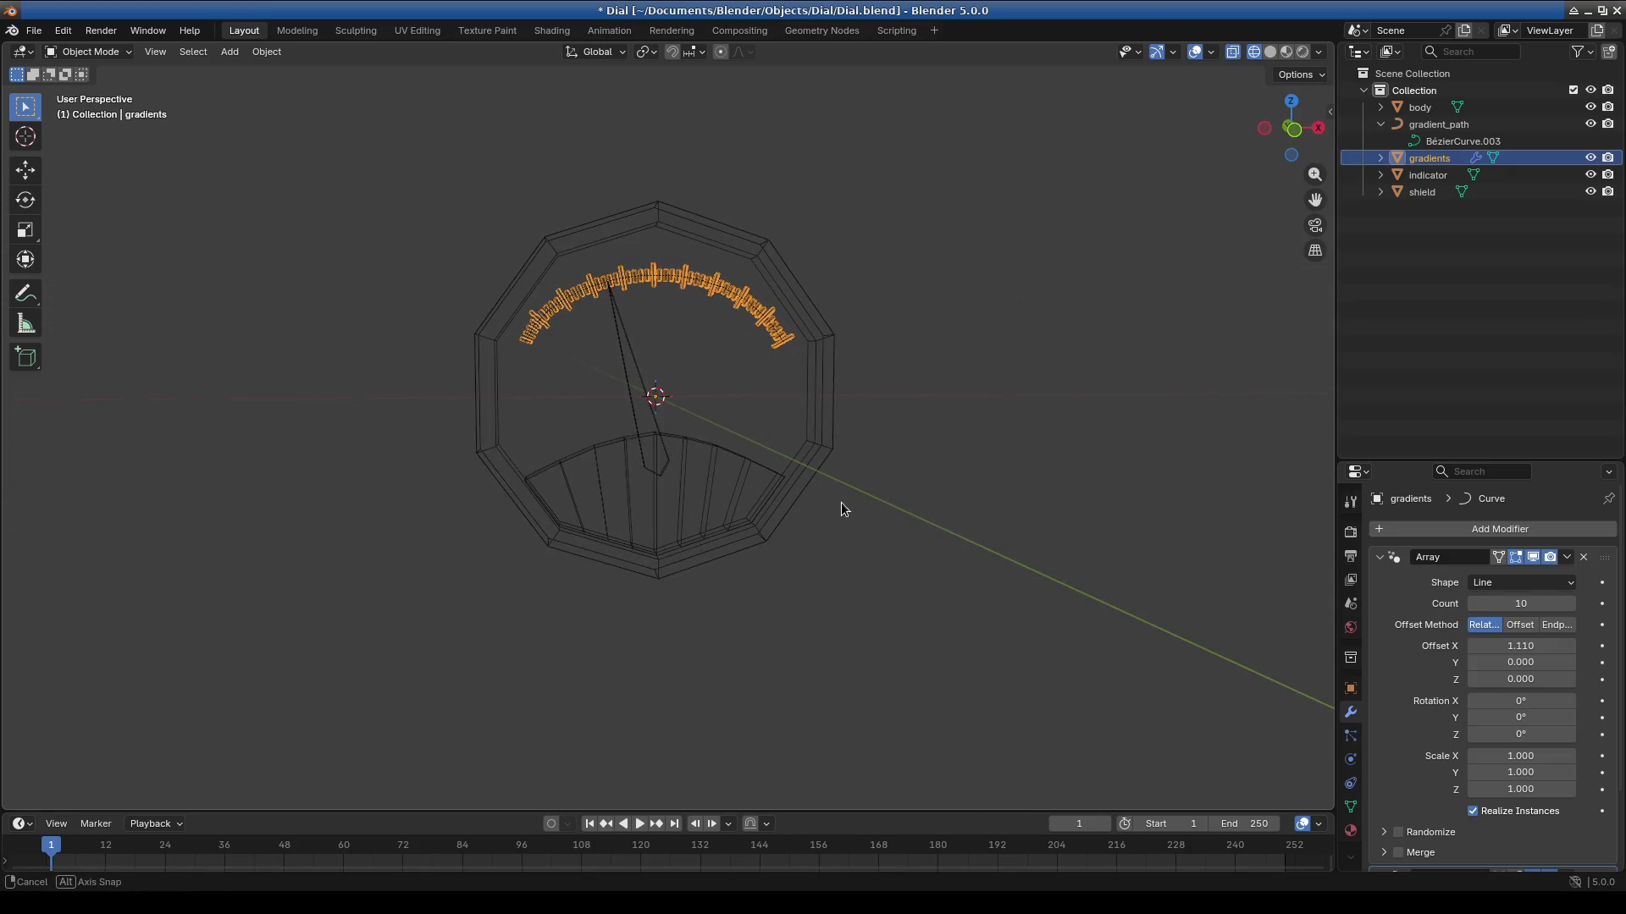
left_click(90, 52)
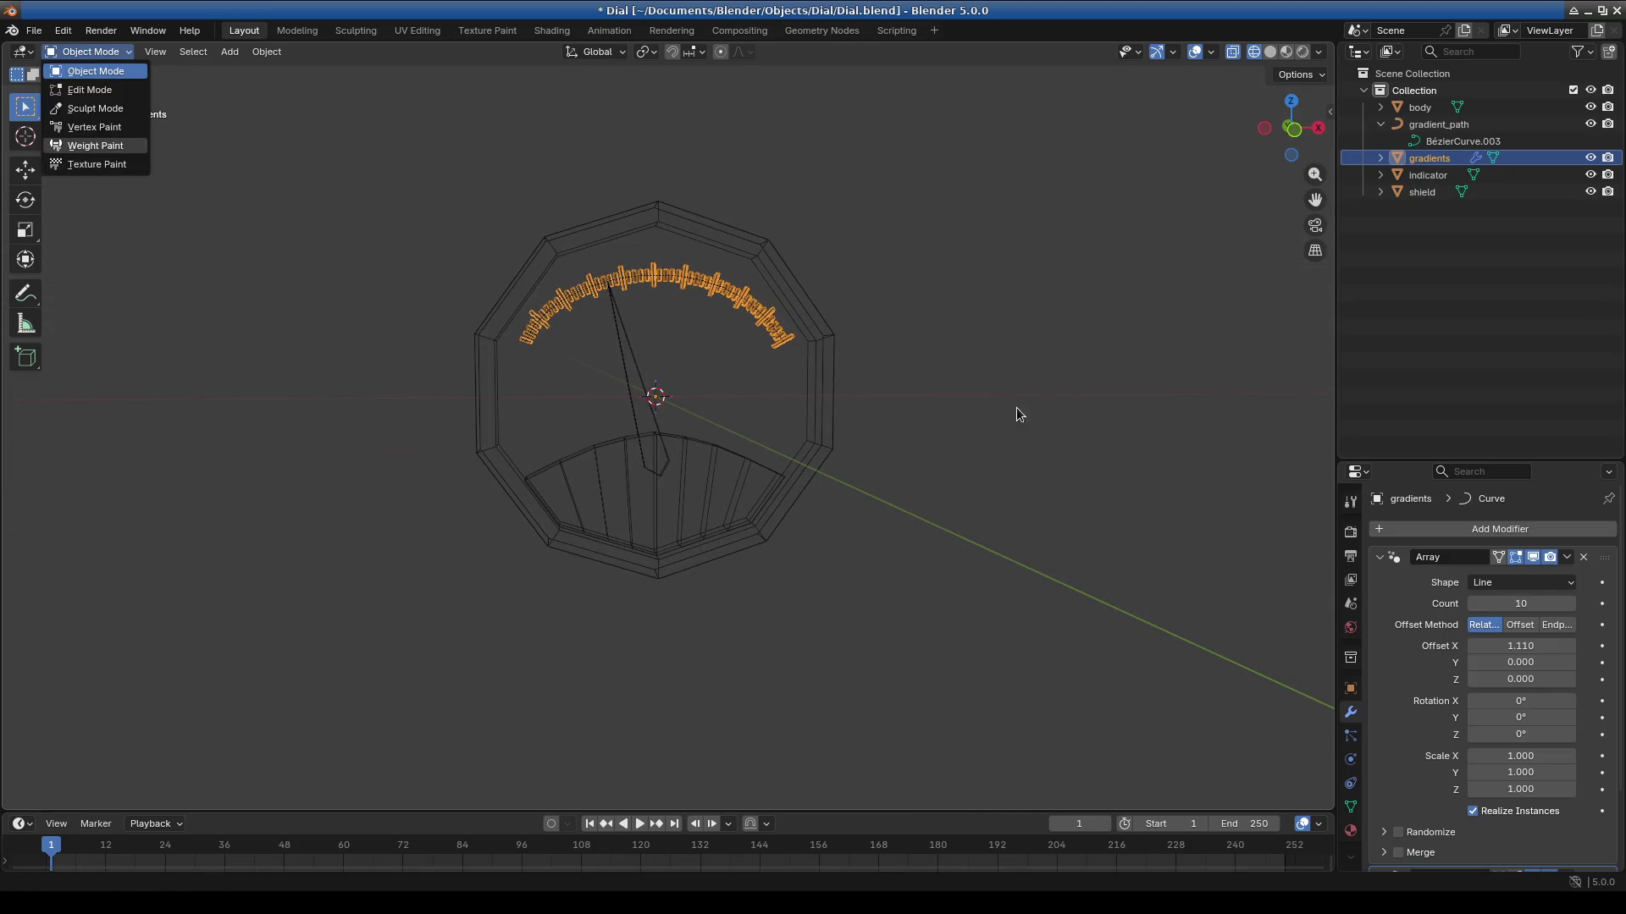
left_click(850, 359)
mouse_move(850, 360)
middle_mouse_down()
mouse_move(901, 414)
mouse_move(801, 471)
middle_mouse_up()
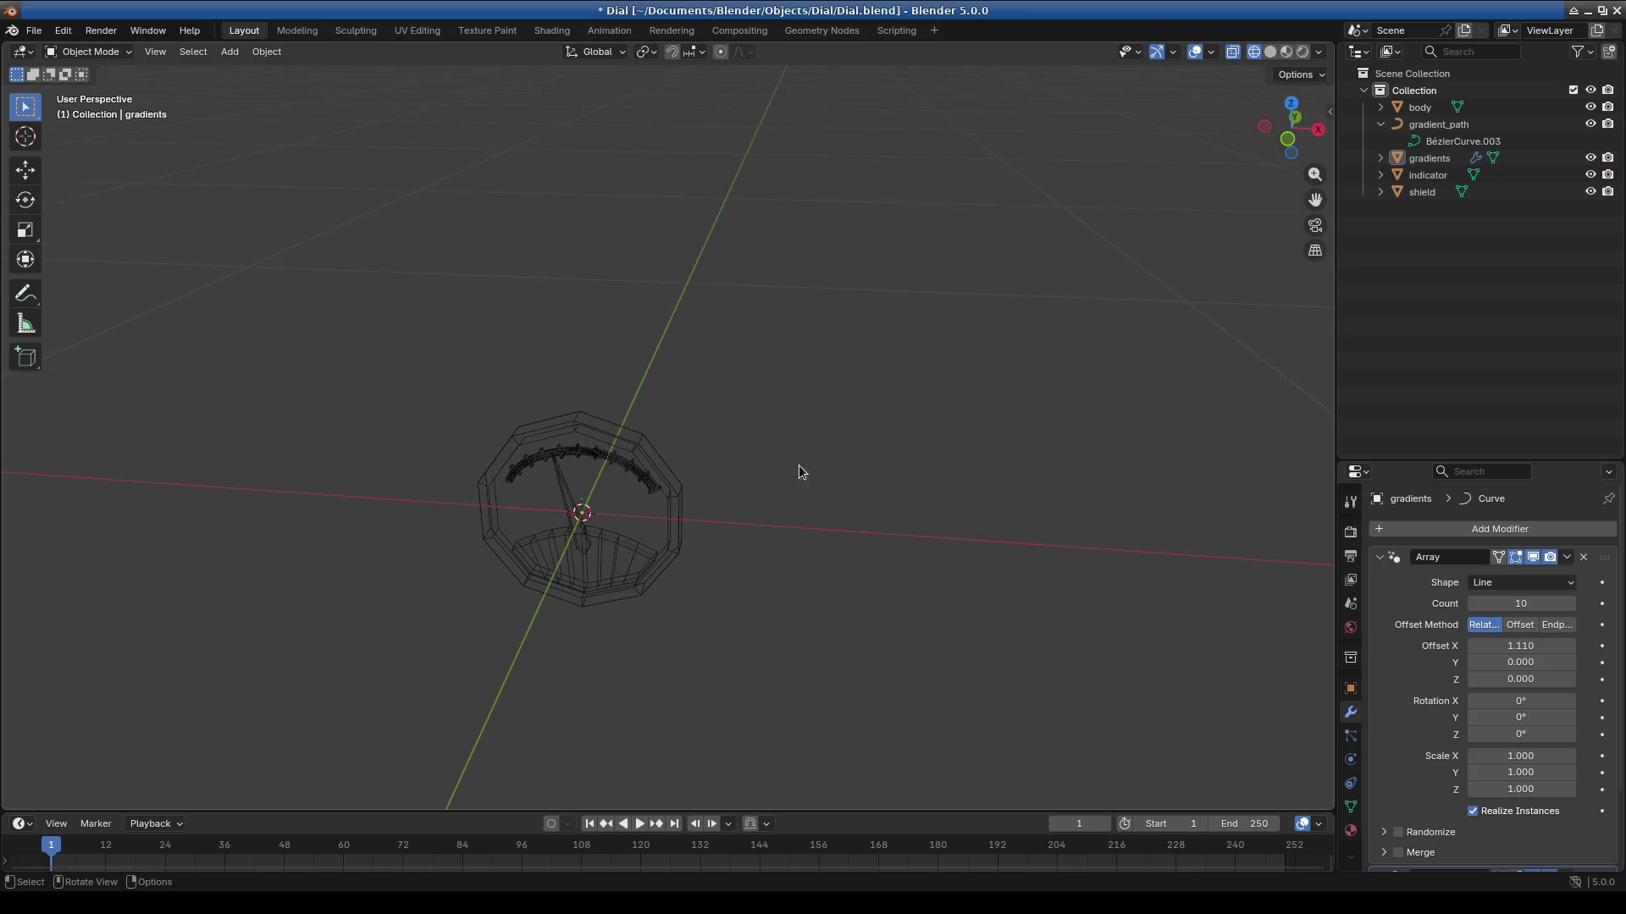
left_click(682, 507)
middle_click_drag(682, 506, 845, 485)
mouse_move(786, 790)
middle_mouse_down()
mouse_move(743, 490)
mouse_move(712, 464)
mouse_move(703, 647)
mouse_move(705, 570)
mouse_move(663, 530)
mouse_move(772, 596)
middle_mouse_up()
scroll(664, 528, "up", 2)
scroll(762, 567, "up", 4)
middle_click_drag(750, 532, 731, 571, "shift")
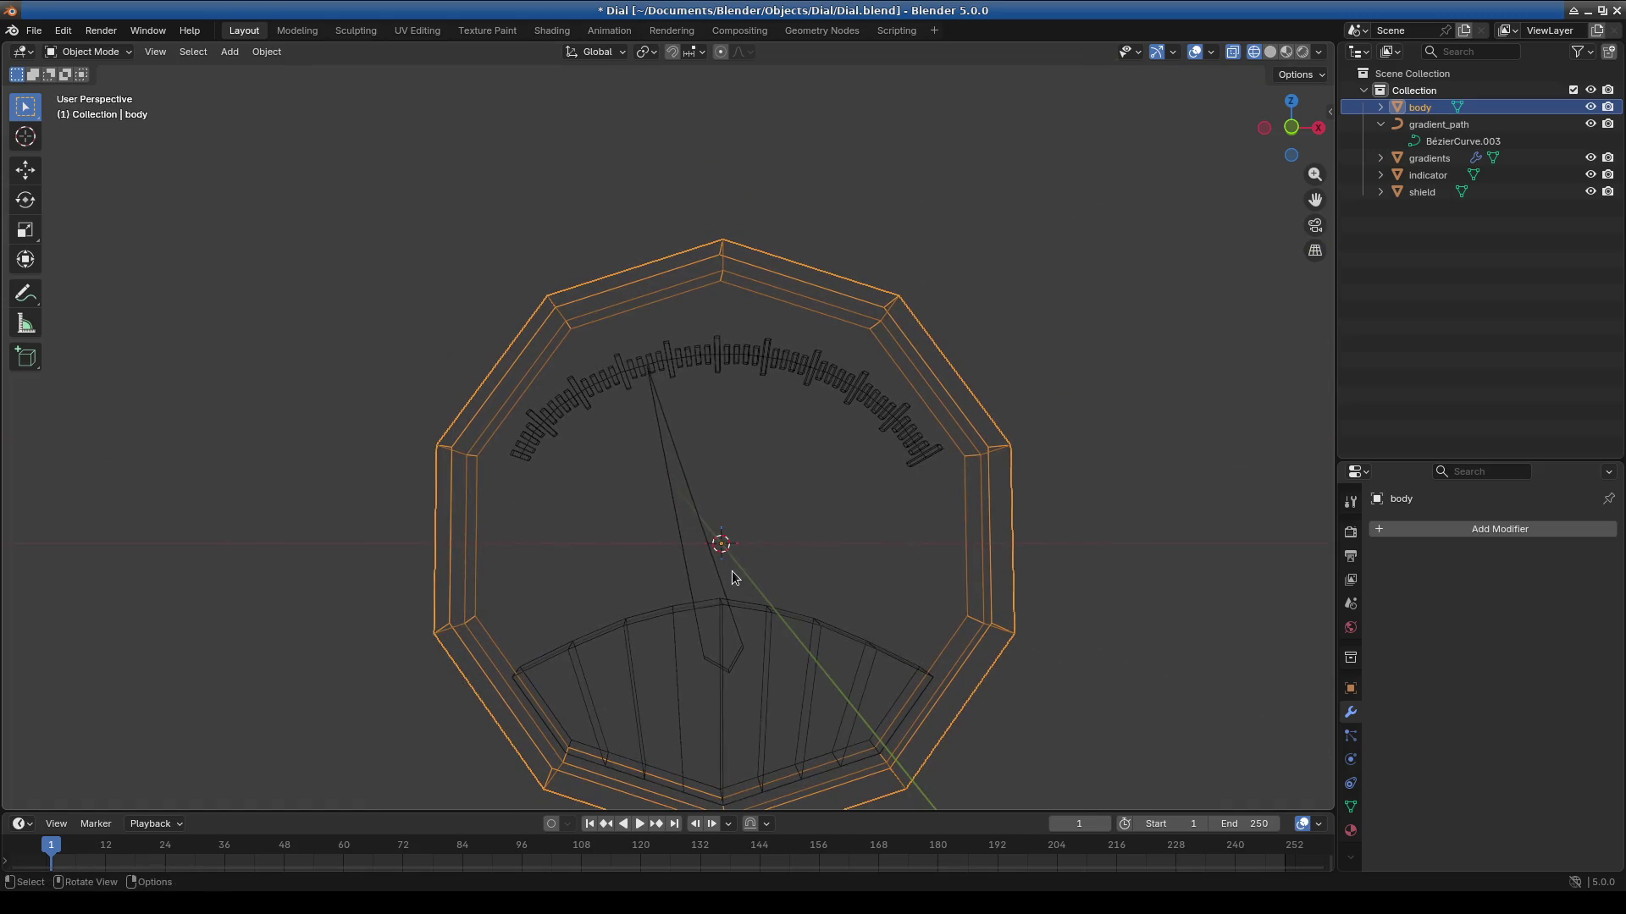
Return to Object Mode, select the indicator needle, enter its Edit Mode and choose Loop Cut.
left_click(87, 53)
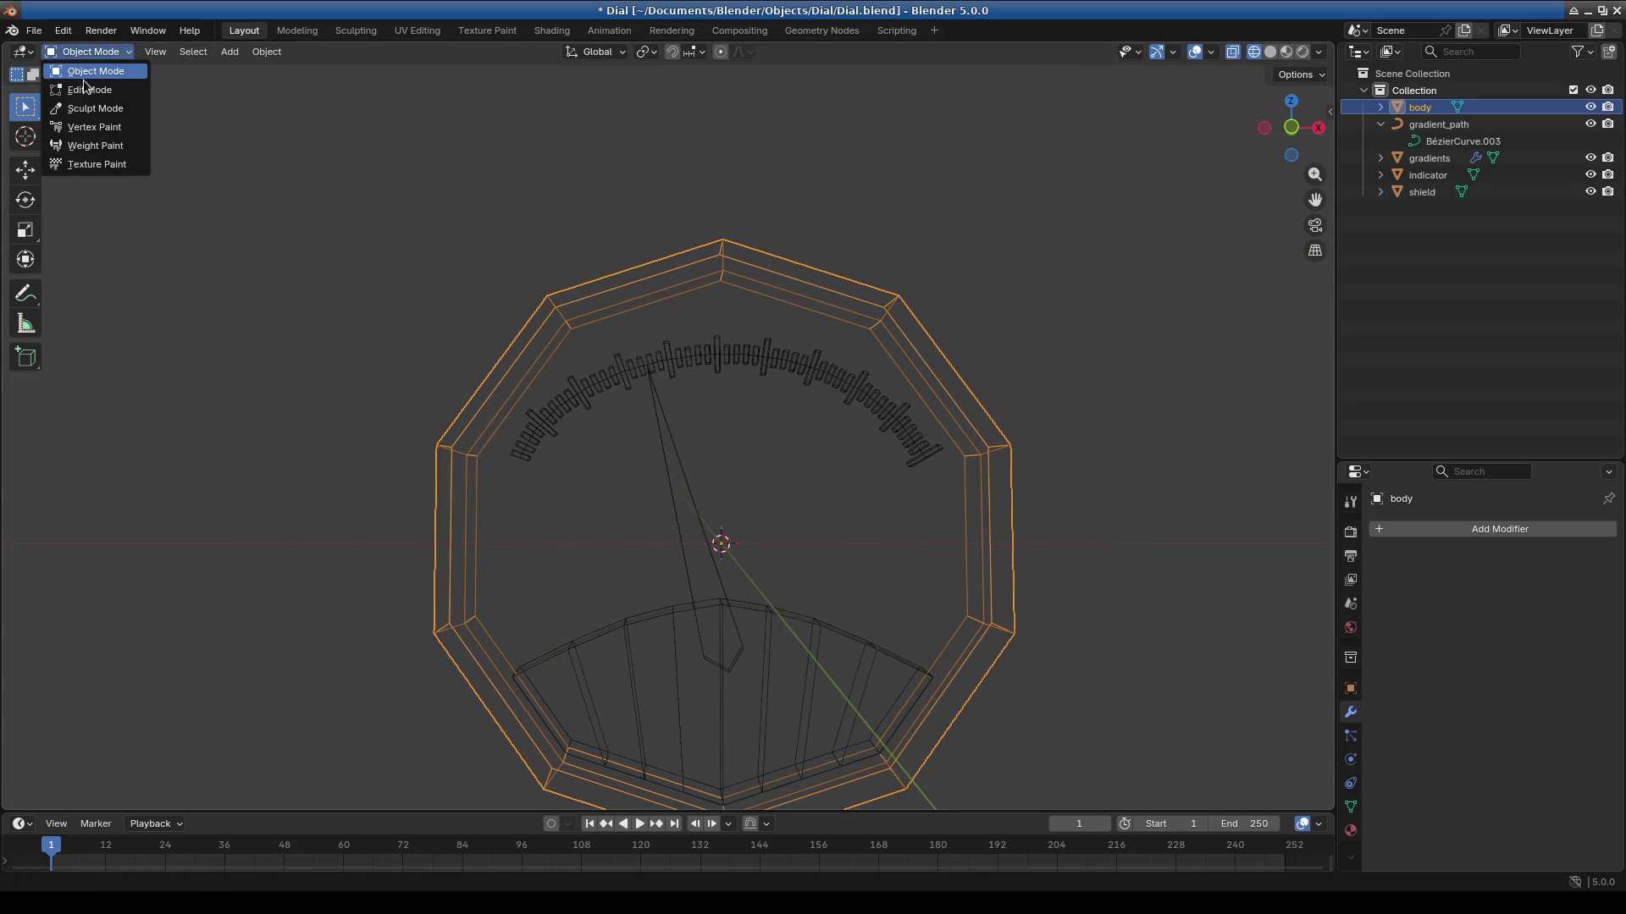
left_click(82, 88)
left_click(84, 52)
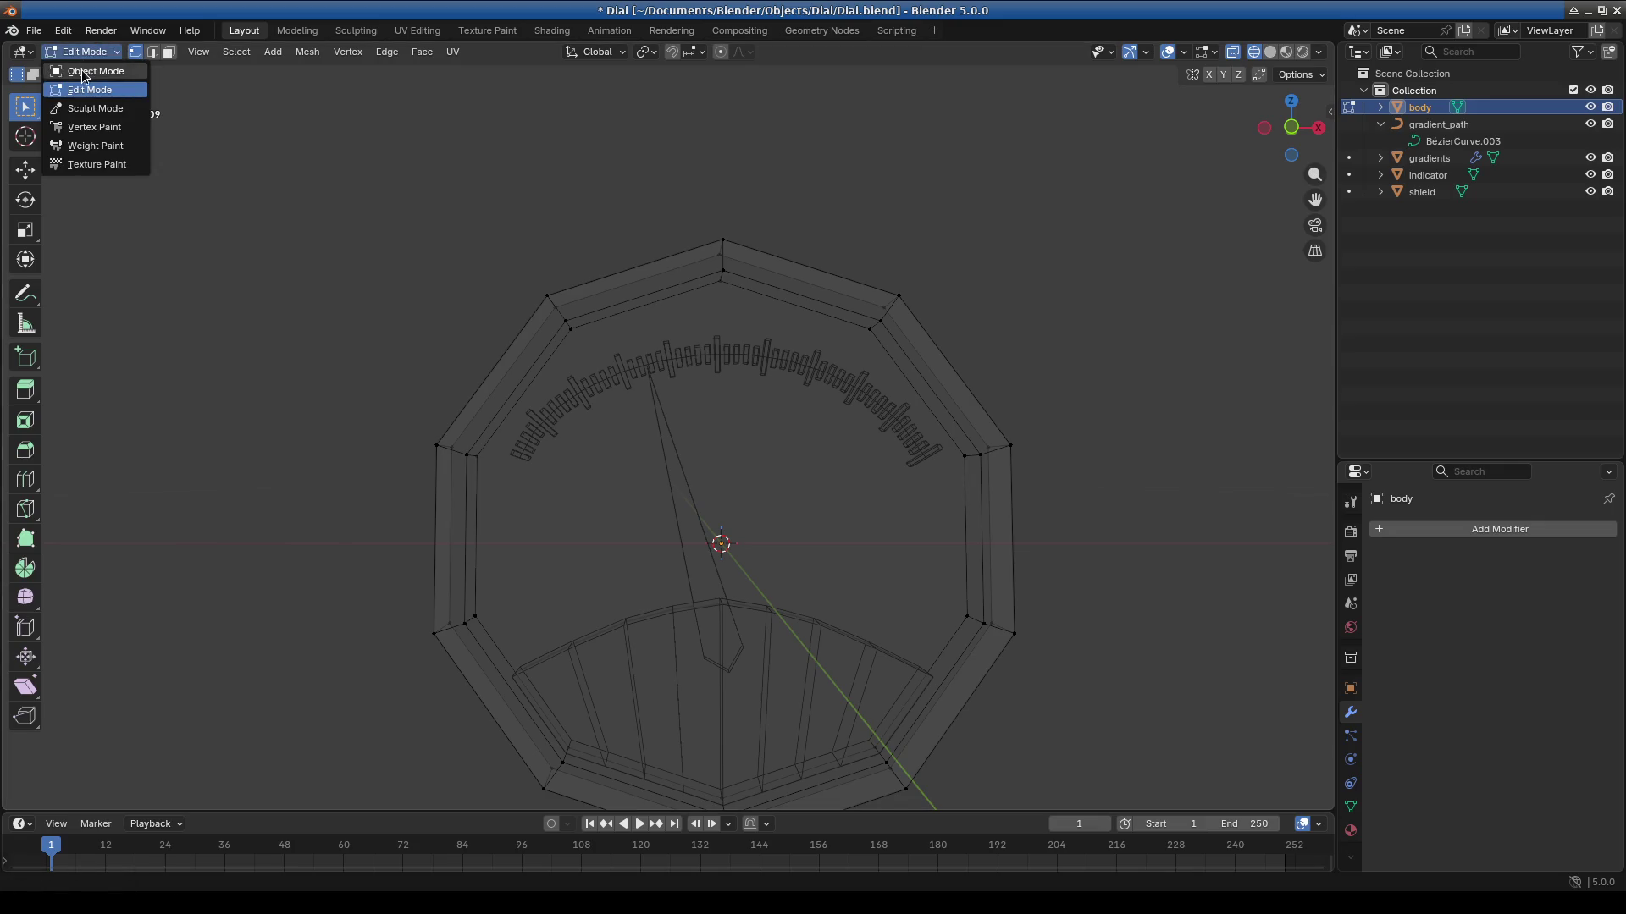
left_click(81, 70)
left_click(671, 499)
left_click(87, 52)
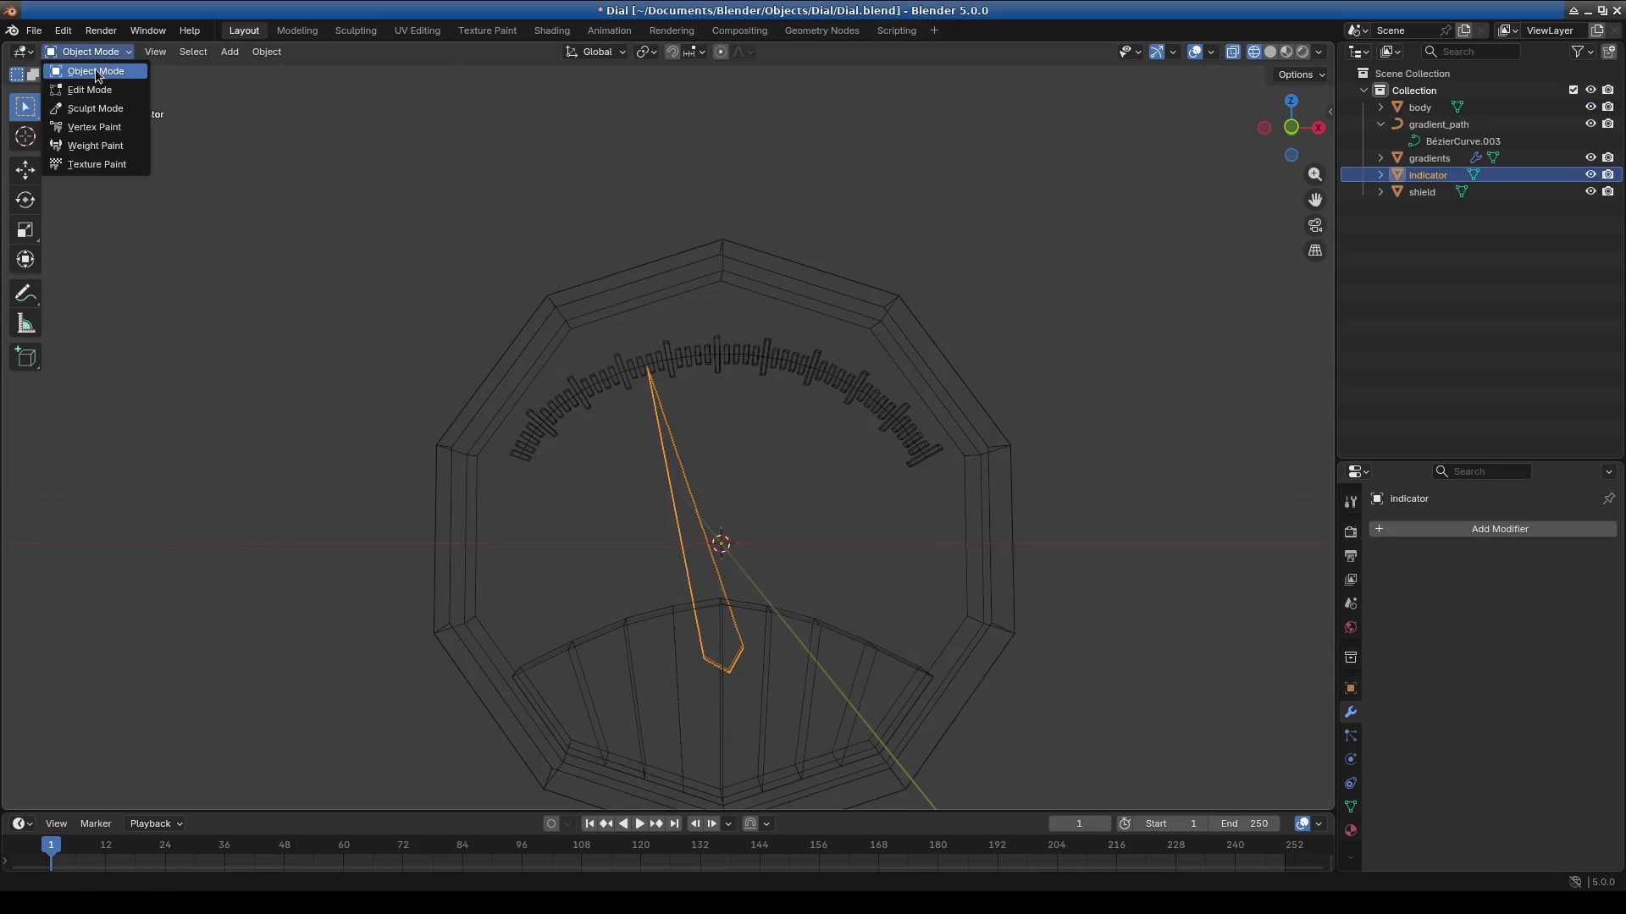
left_click(93, 90)
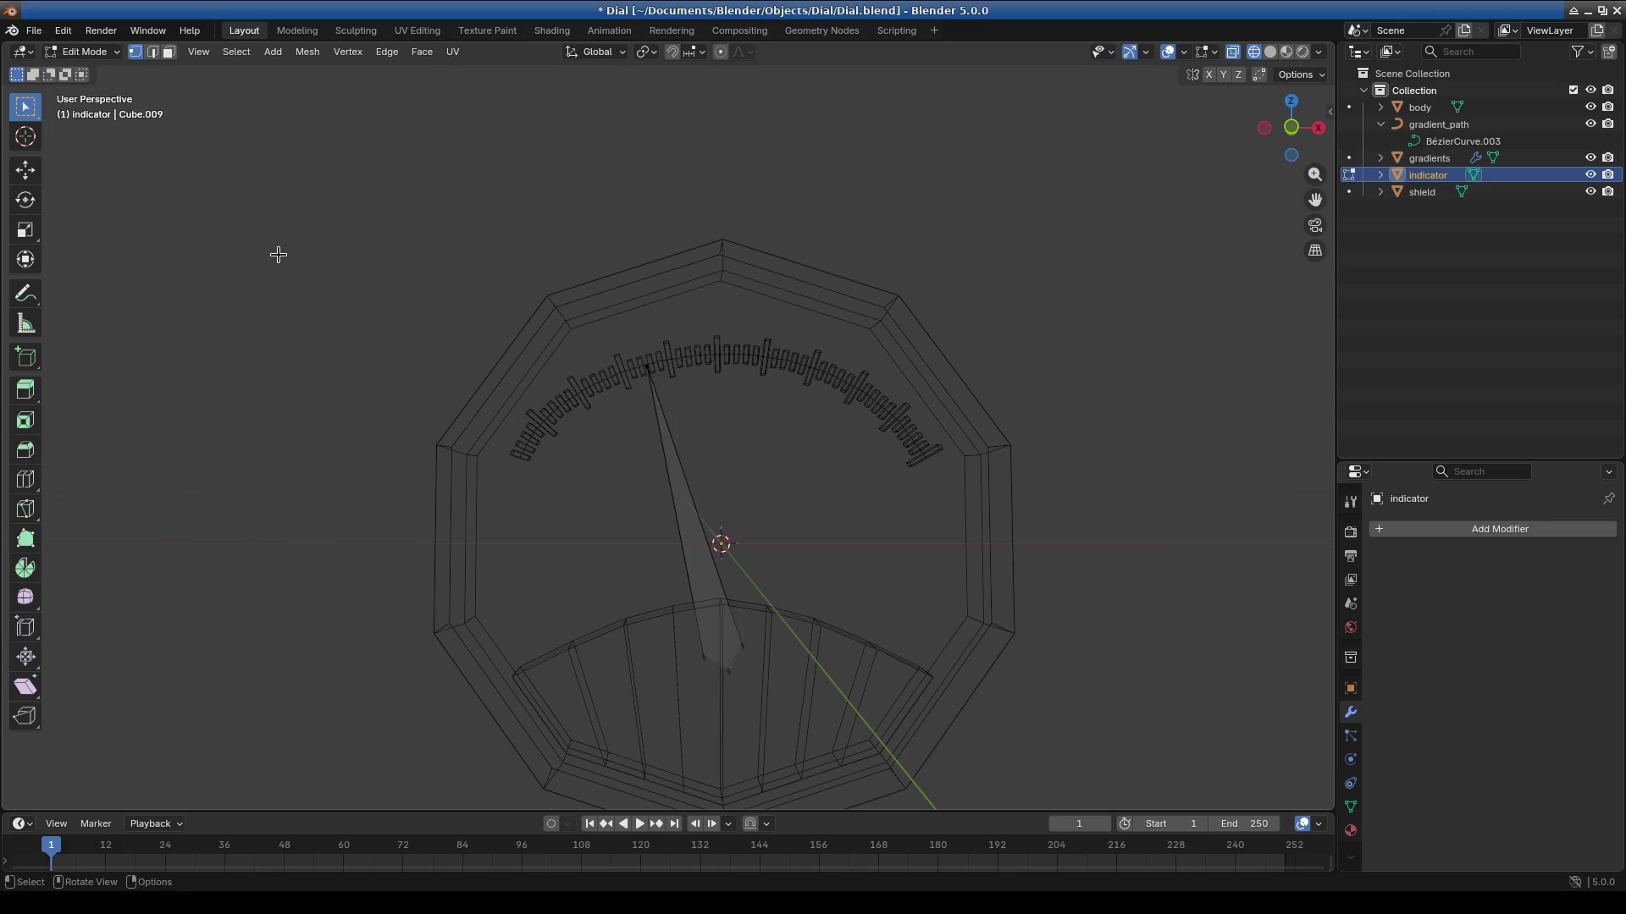
left_click(26, 479)
scroll(649, 525, "up", 5)
scroll(649, 440, "down", 5)
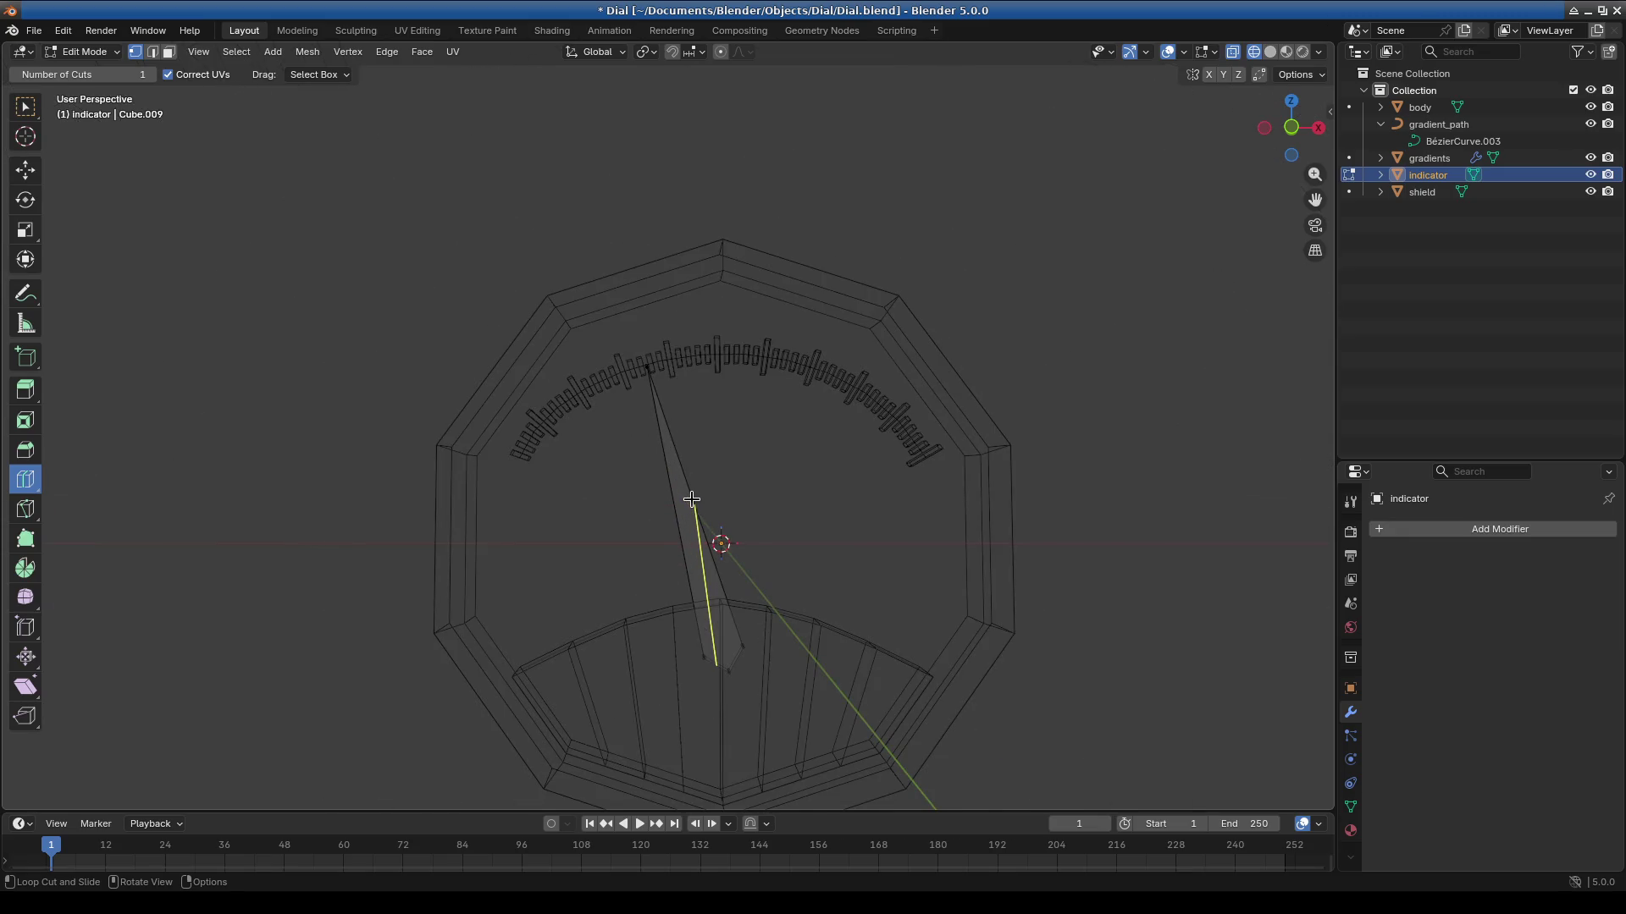
scroll(692, 499, "up", 2)
scroll(723, 624, "down", 5, "shift")
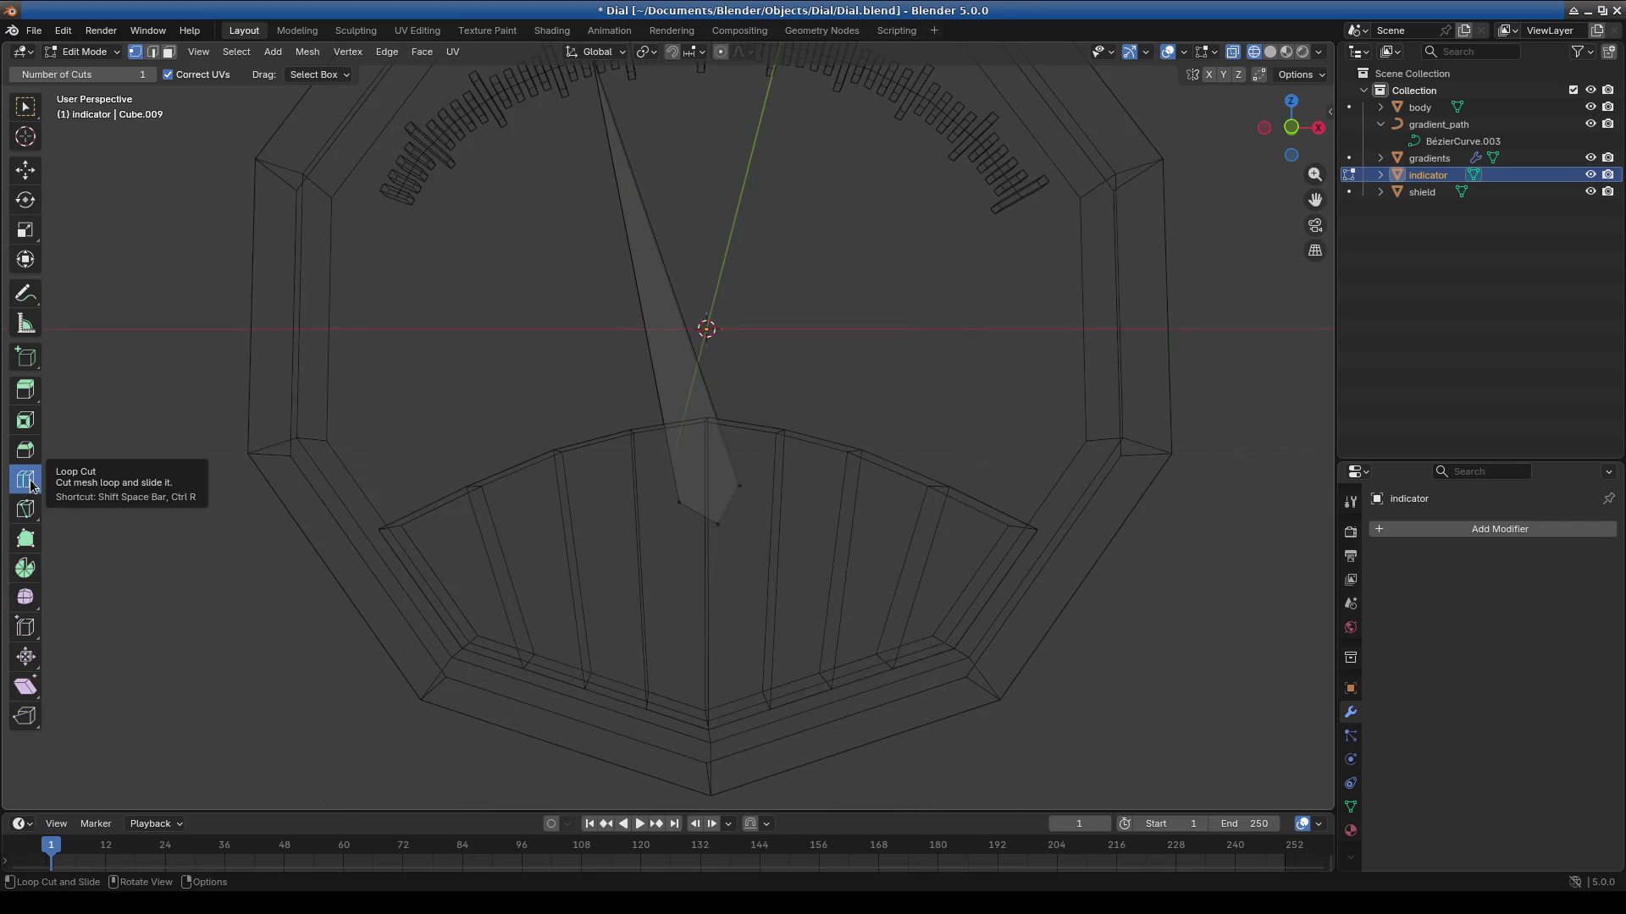
With the Knife tool, cut across the indicator needle's lower part.
left_click(25, 509)
scroll(674, 493, "up", 3)
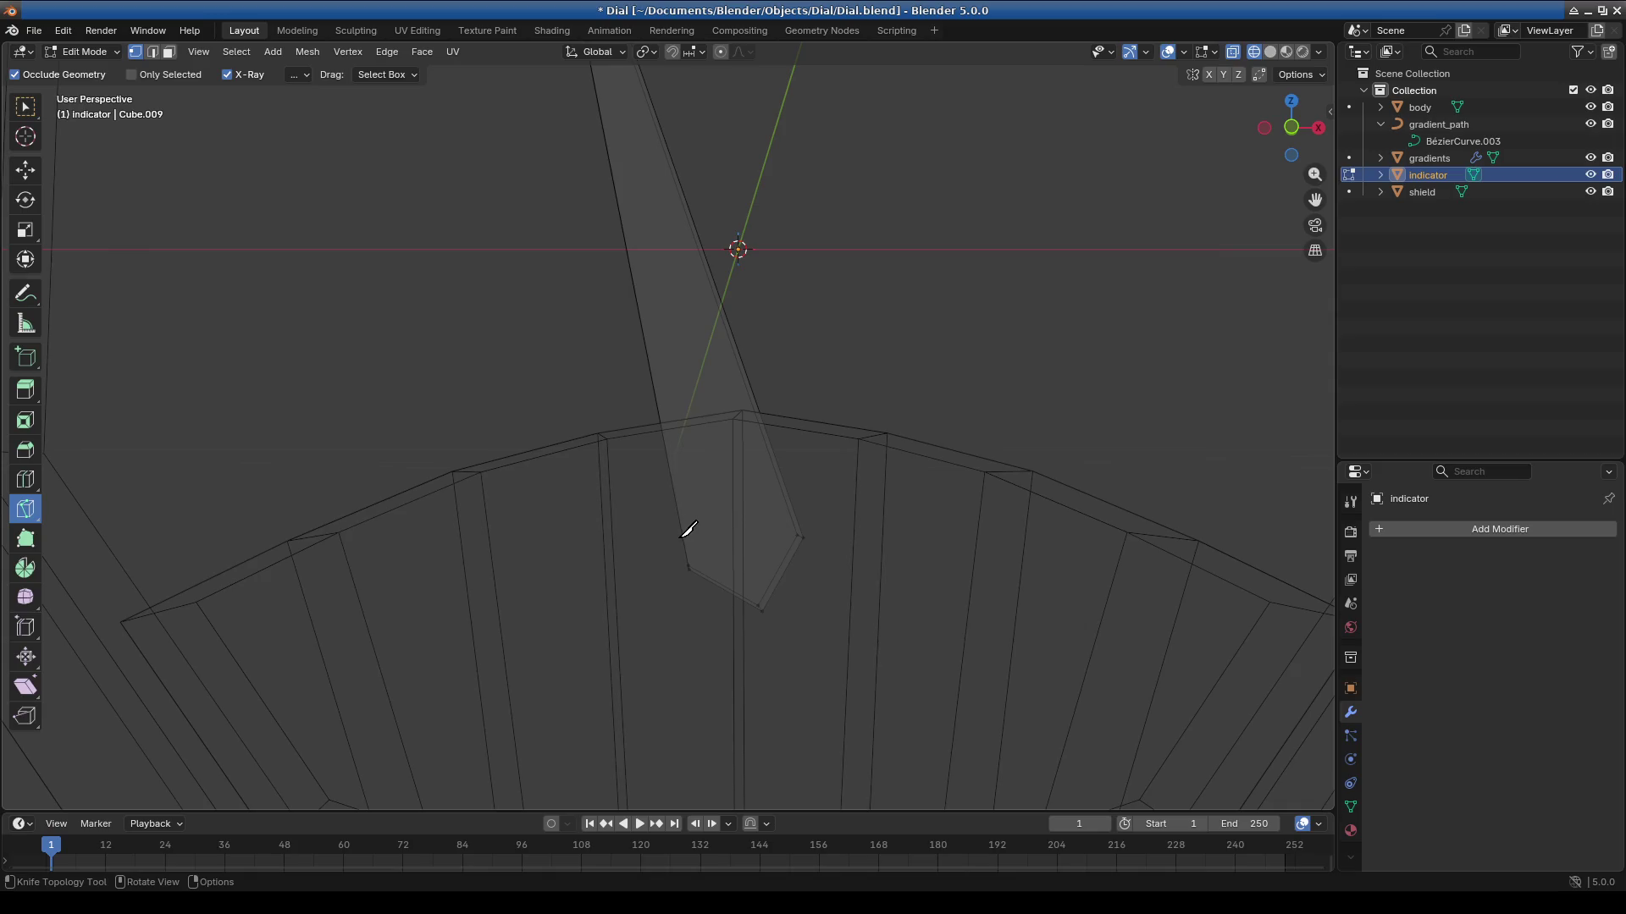
left_click(680, 523)
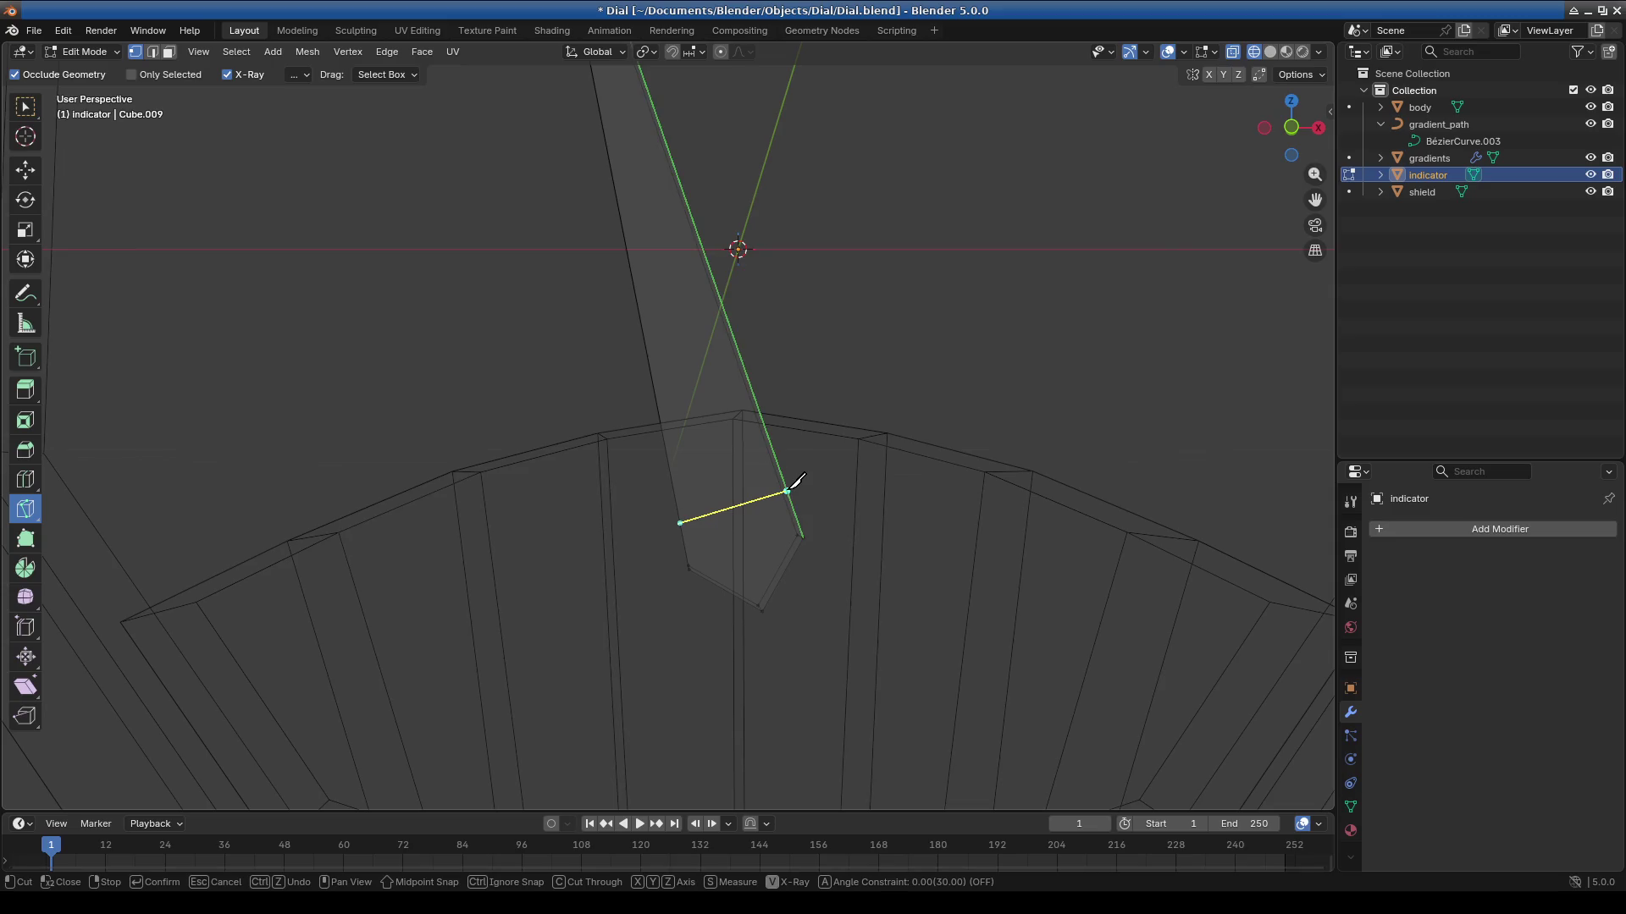
scroll(711, 321, "up", 3, "shift")
scroll(710, 326, "up", 1, "shift")
scroll(784, 392, "up", 5, "shift")
scroll(809, 393, "down", 3, "shift")
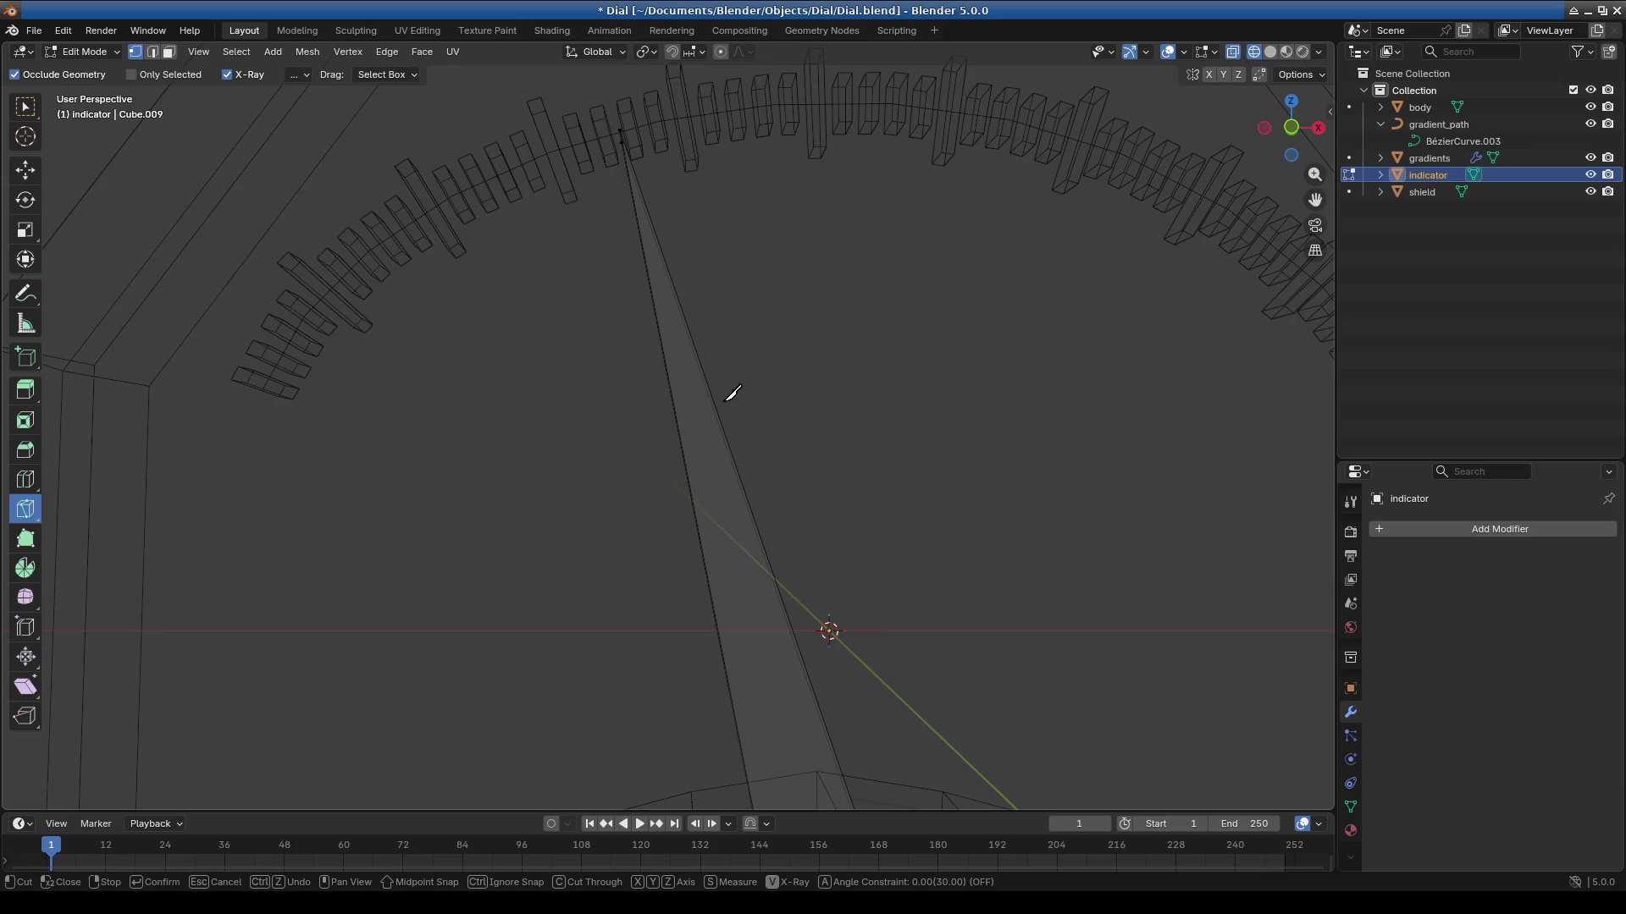
left_click(717, 408)
left_click(704, 443)
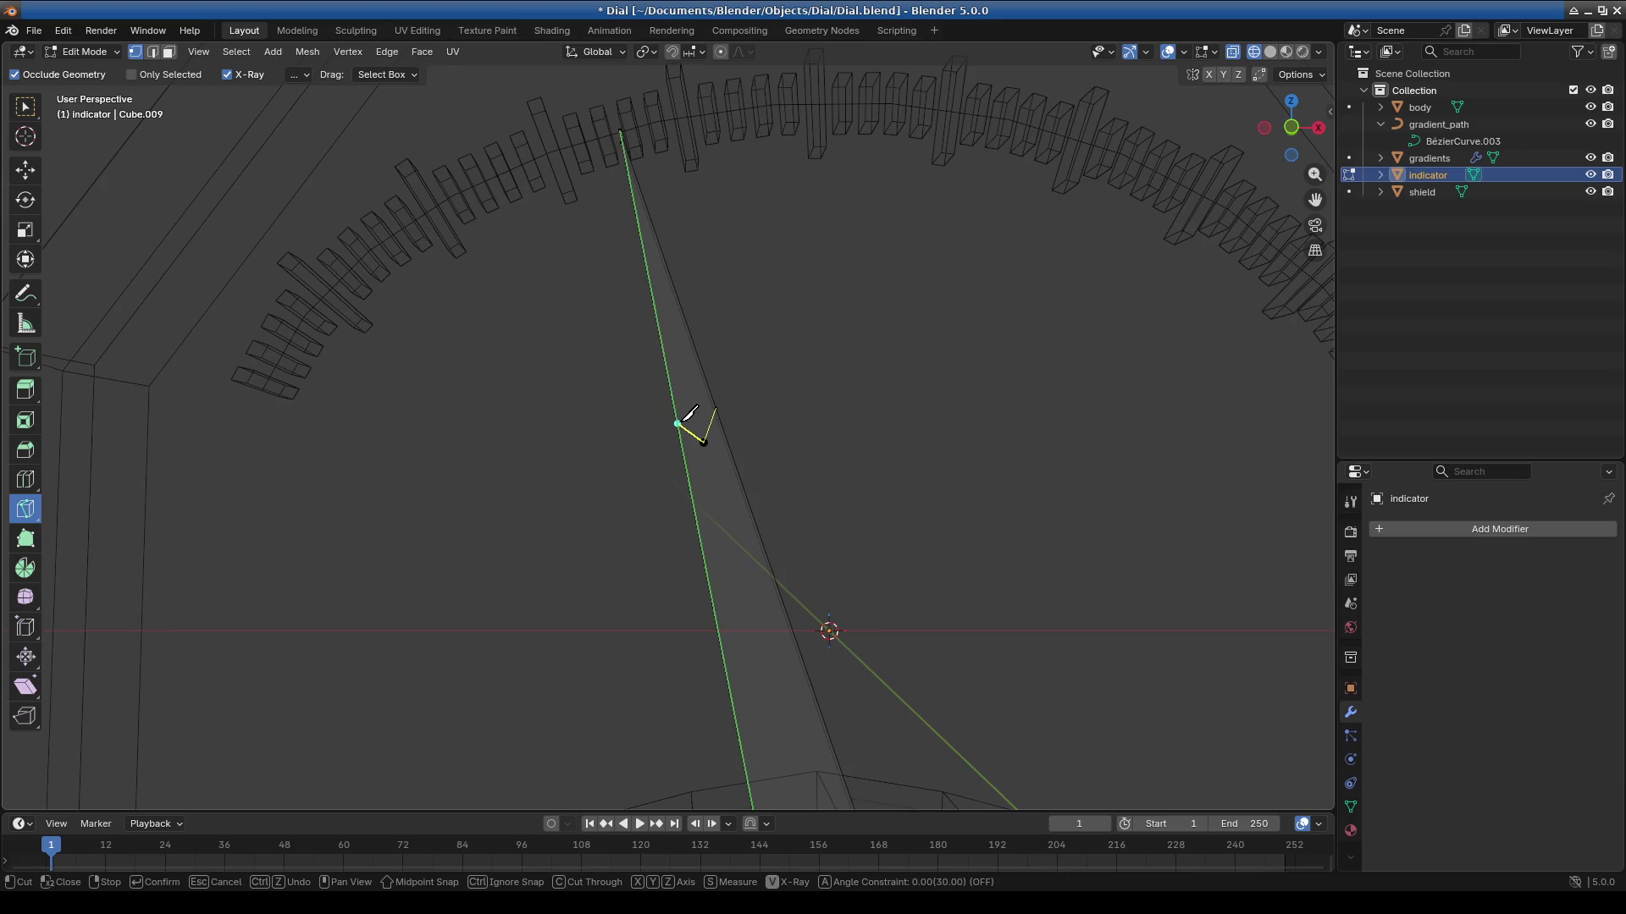
Add a cut point on the needle's upper part, drop the dangling segment and confirm the cuts.
scroll(684, 423, "down", 8)
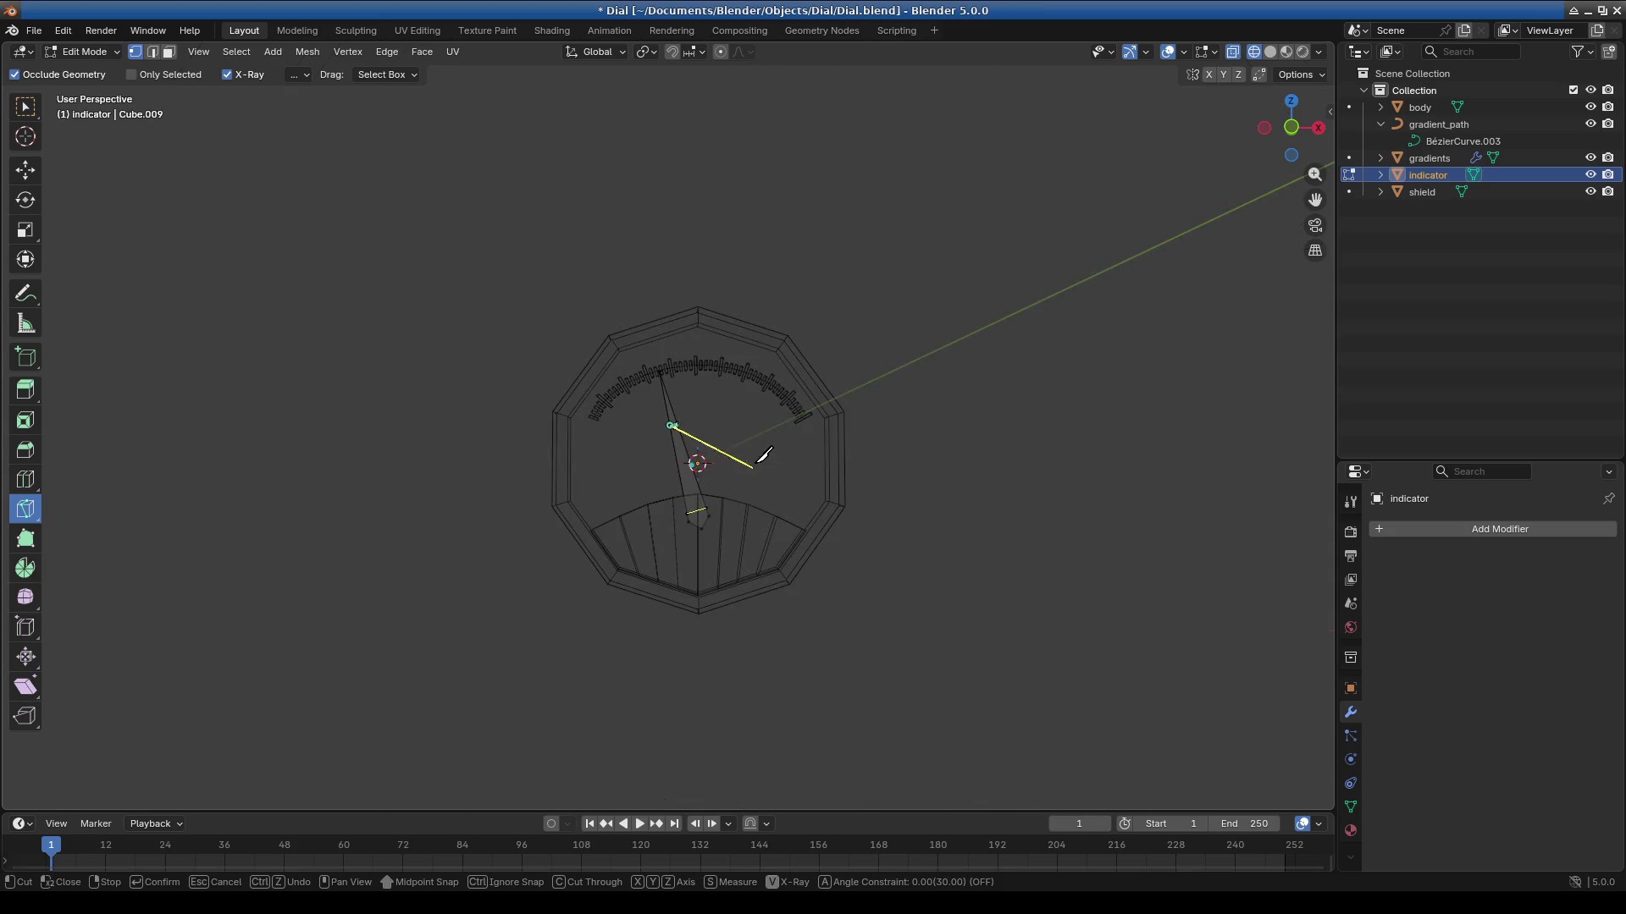
scroll(751, 403, "up", 8)
scroll(787, 504, "down", 4)
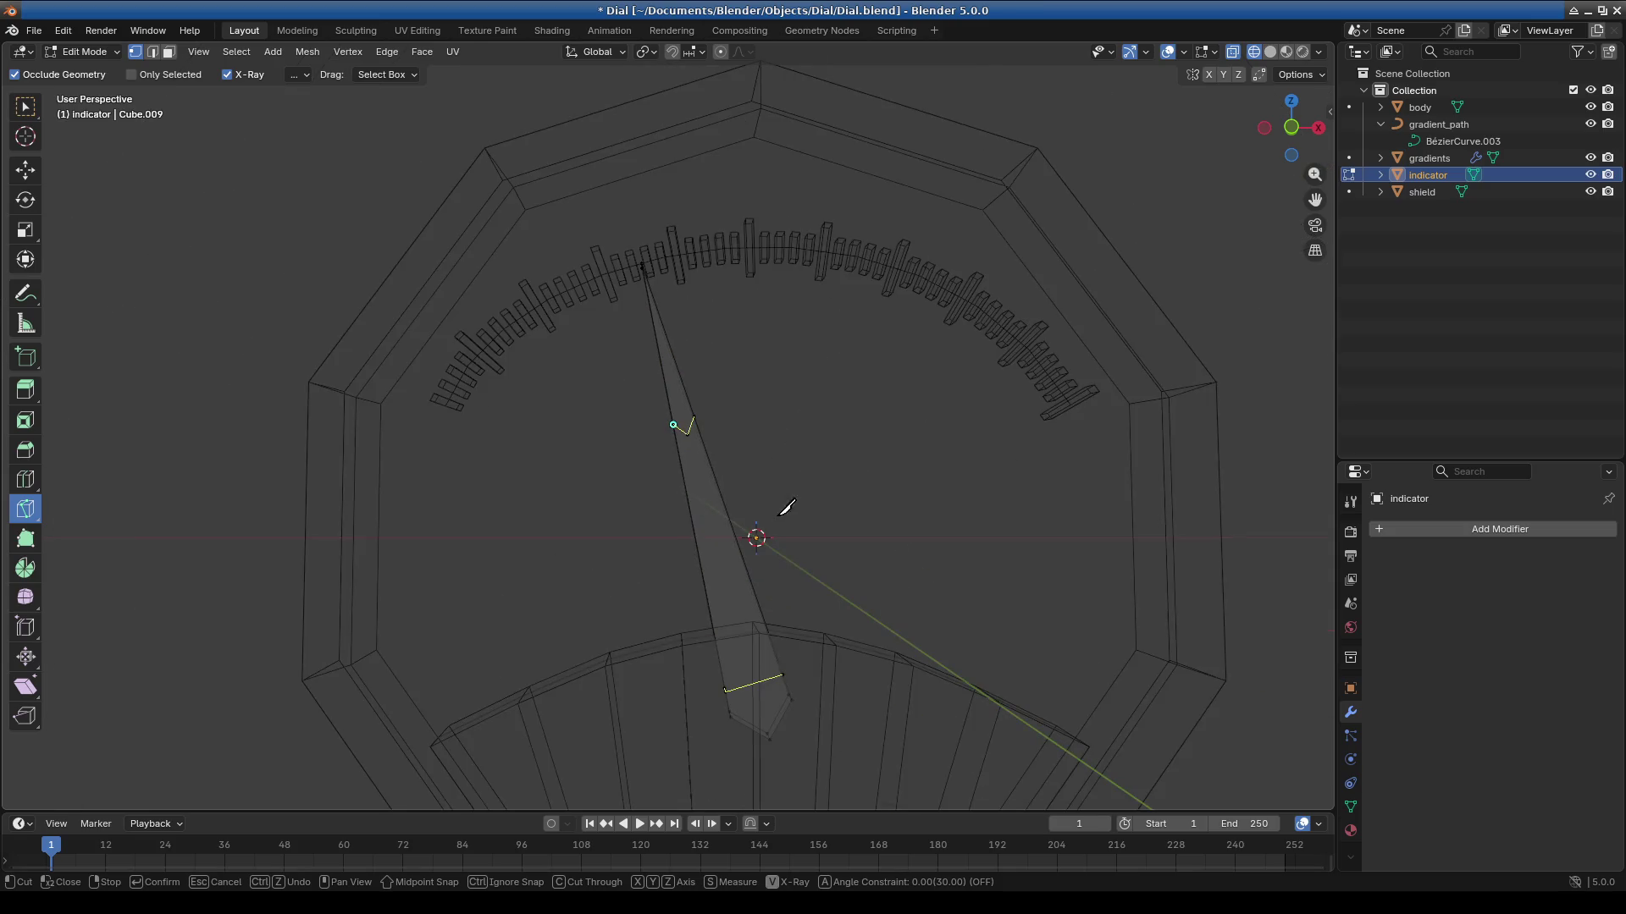
left_click(688, 434)
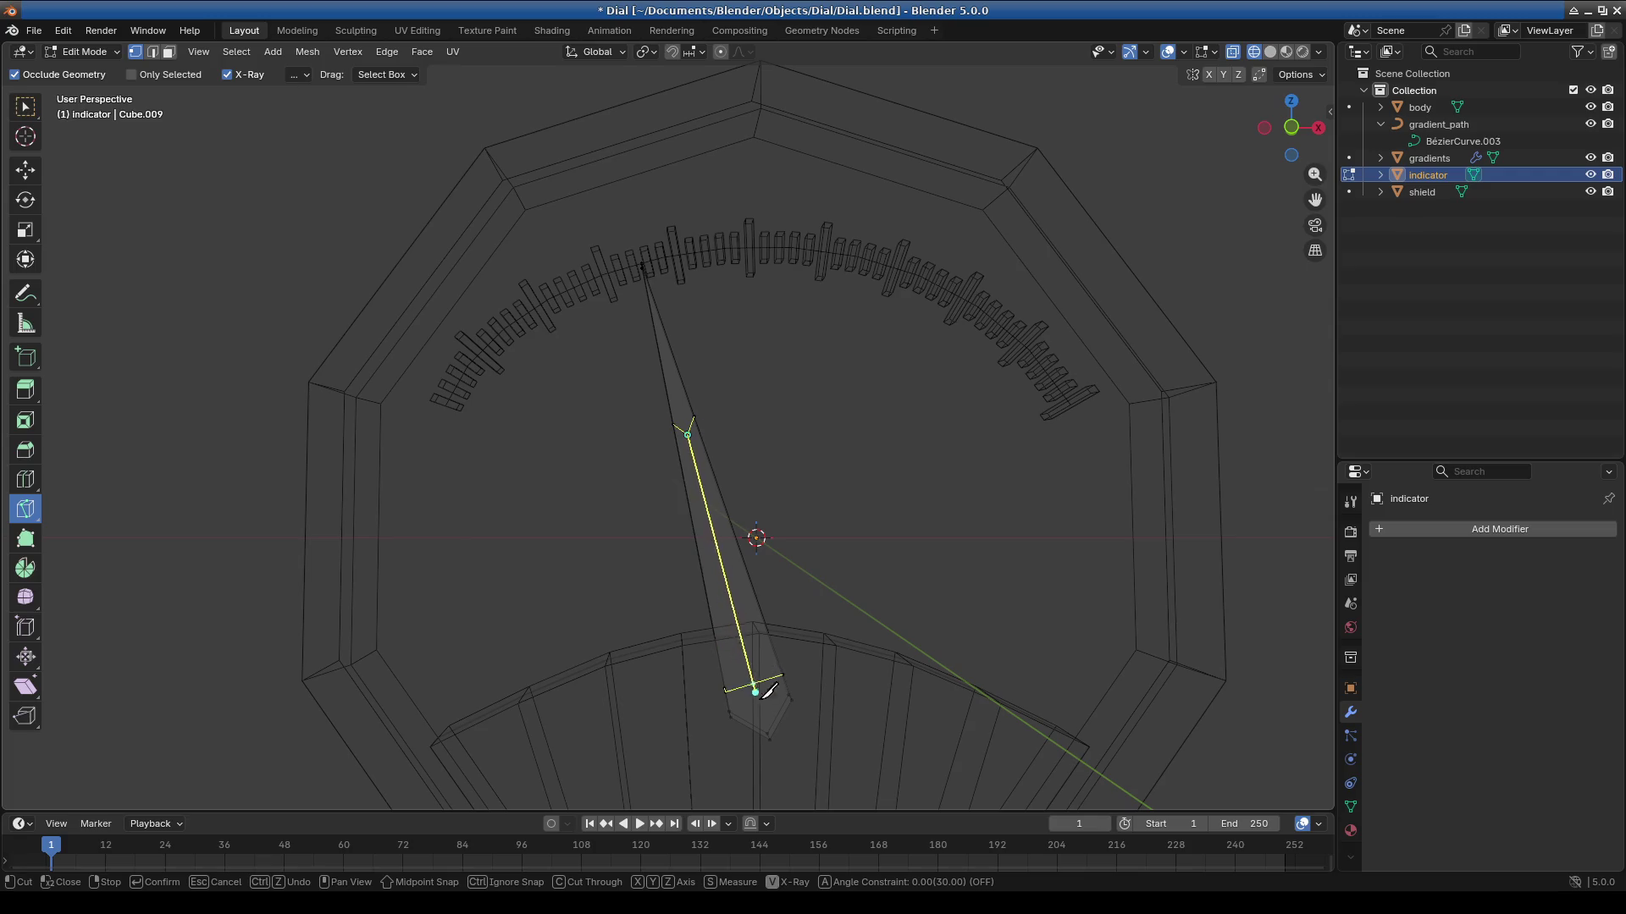
right_click(853, 574)
key("Return")
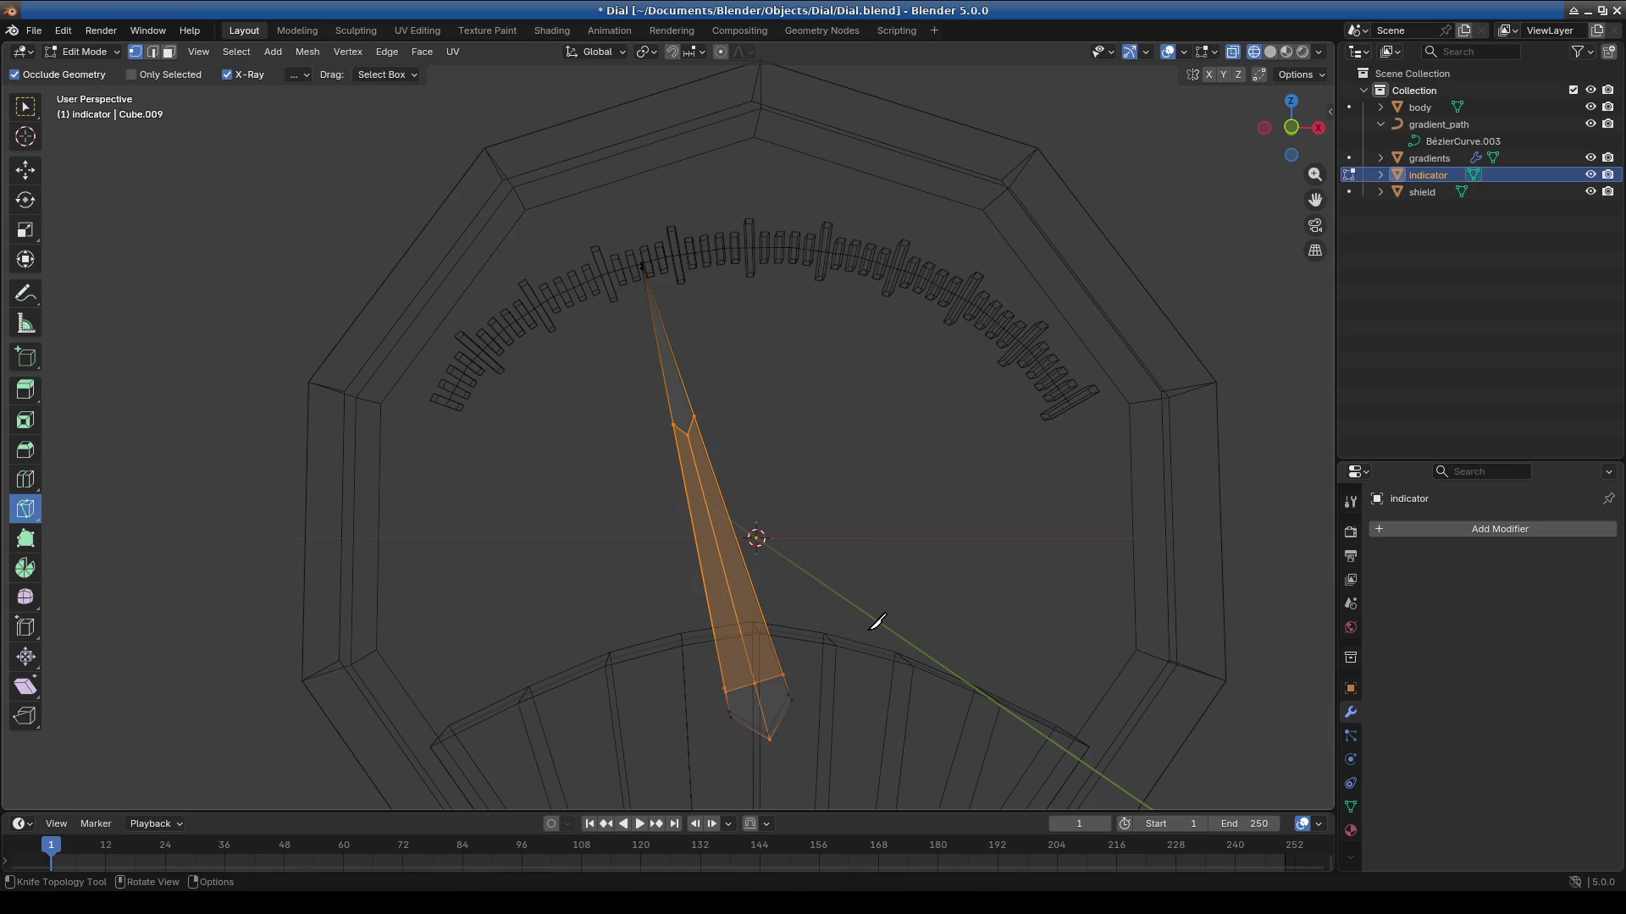
Restore box selection and return to the front orthographic view of the dial.
left_click(26, 107)
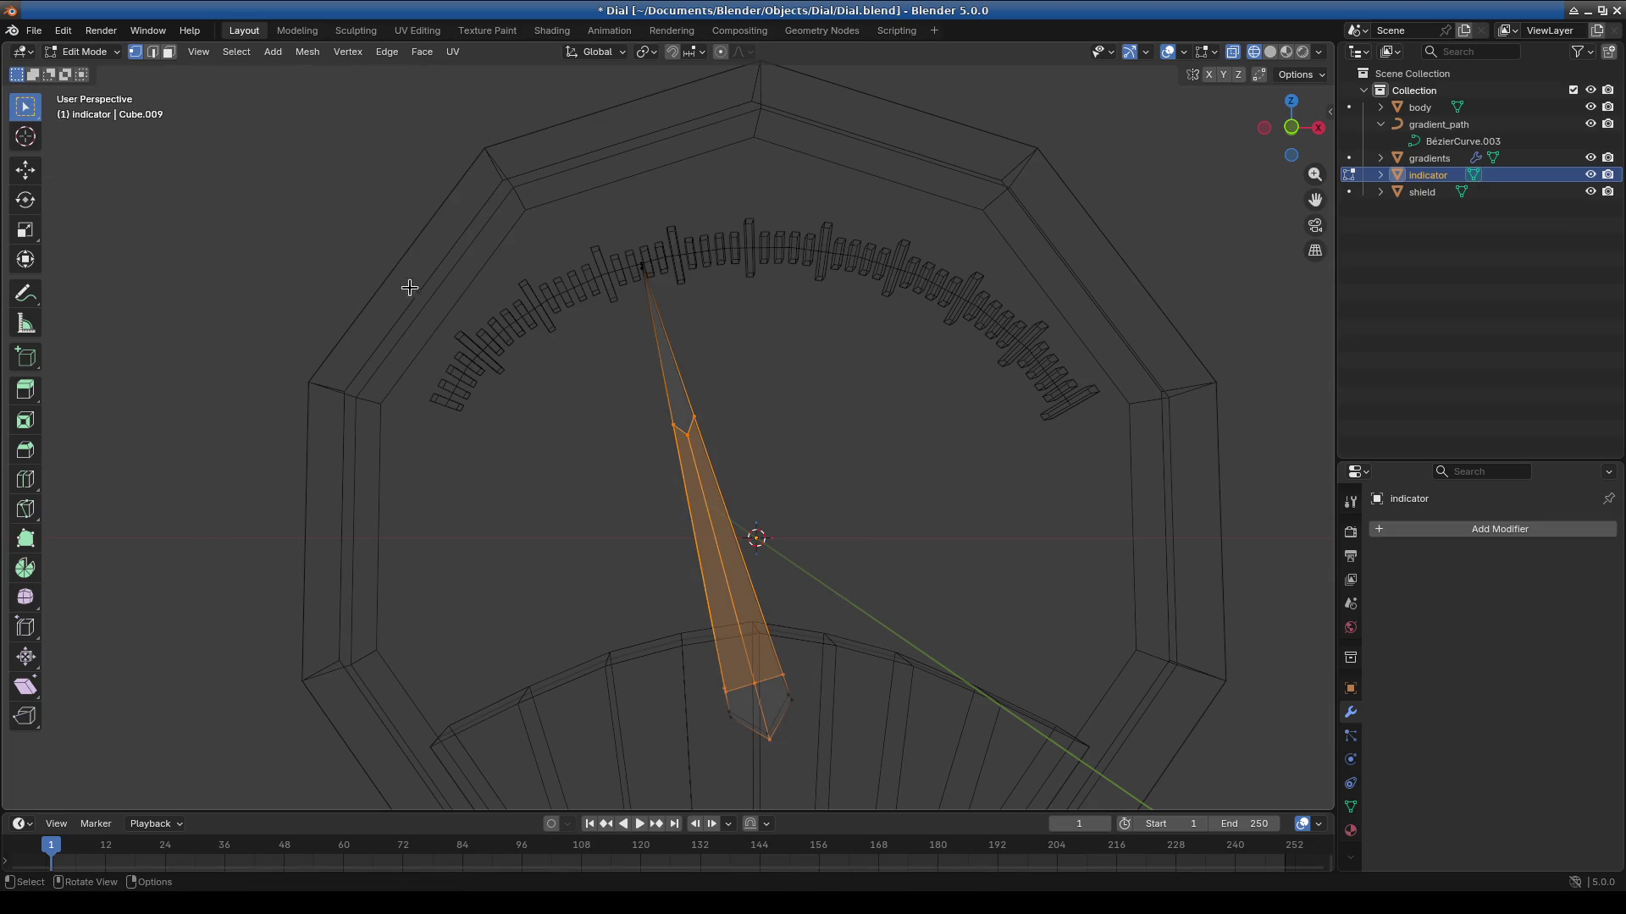
key("KP_5")
mouse_move(602, 439)
middle_mouse_down()
mouse_move(563, 424)
mouse_move(624, 438)
mouse_move(643, 423)
mouse_move(606, 403)
mouse_move(739, 408)
mouse_move(744, 483)
mouse_move(796, 520)
middle_mouse_up()
key("KP_1")
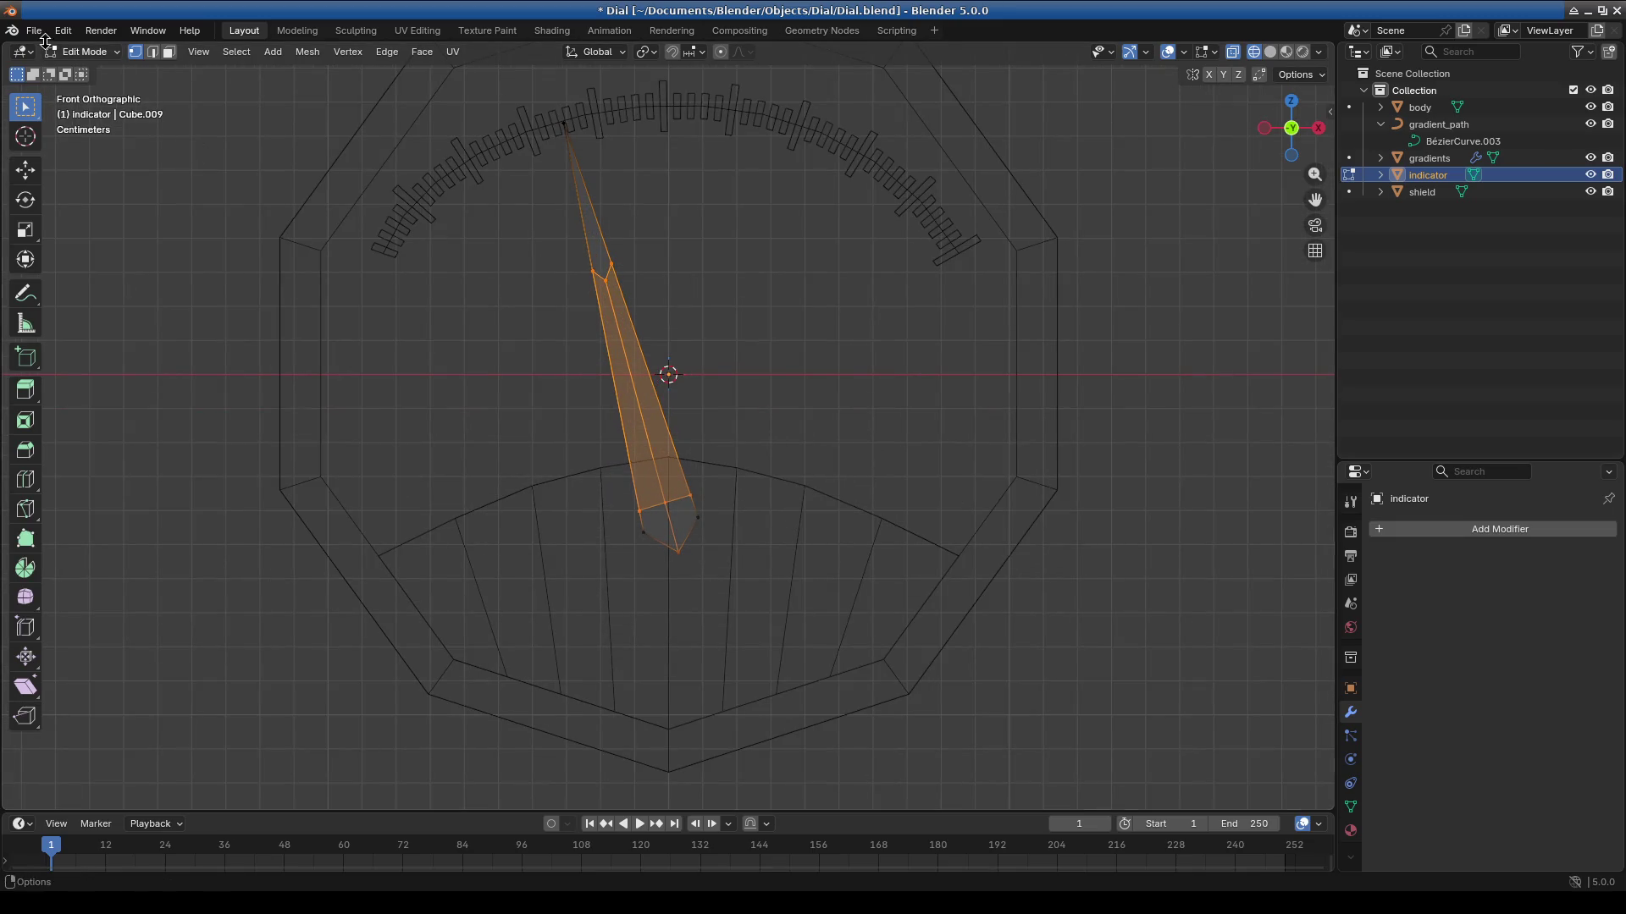
left_click(84, 53)
Go back to Object Mode and add a Single Bone armature at the dial's centre.
left_click(88, 69)
left_click(230, 52)
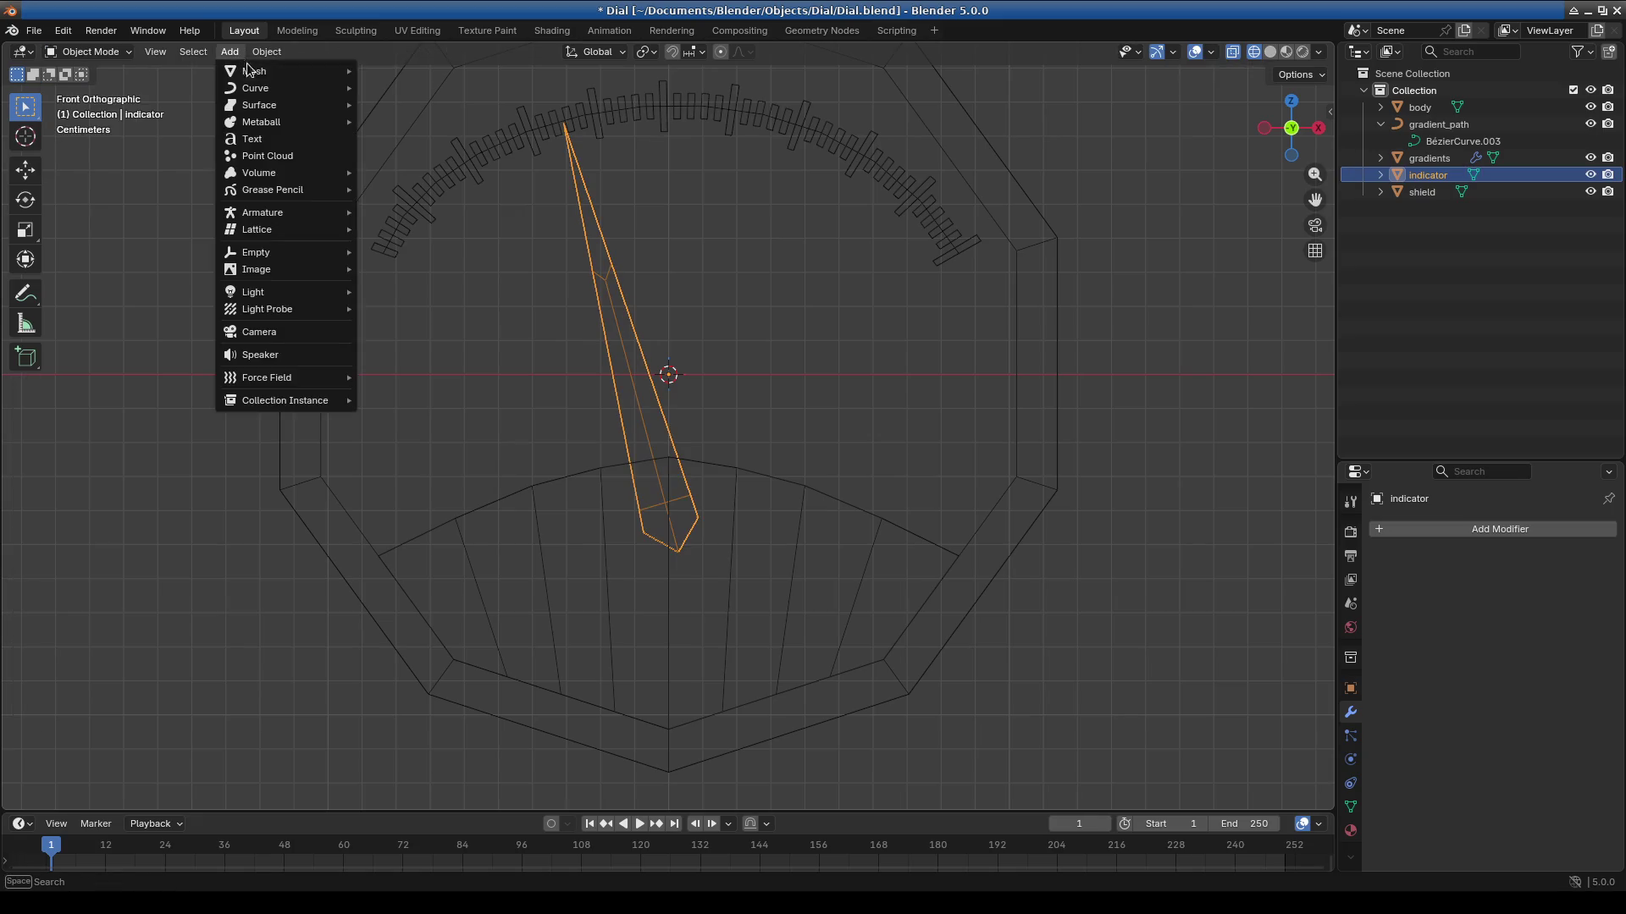
mouse_move(261, 76)
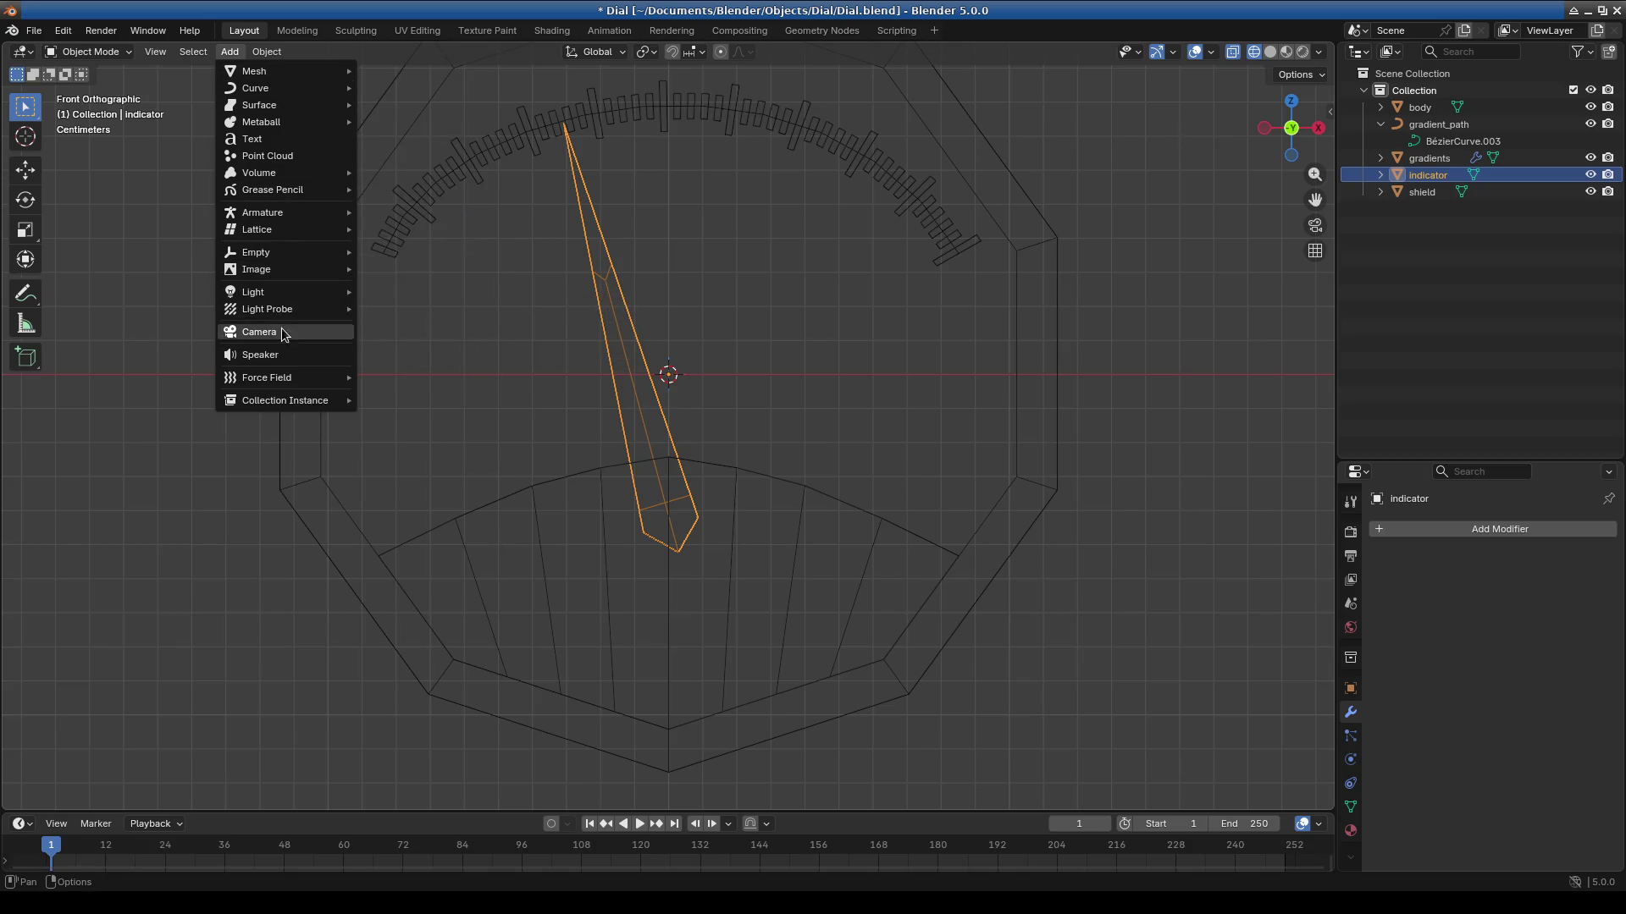
mouse_move(284, 190)
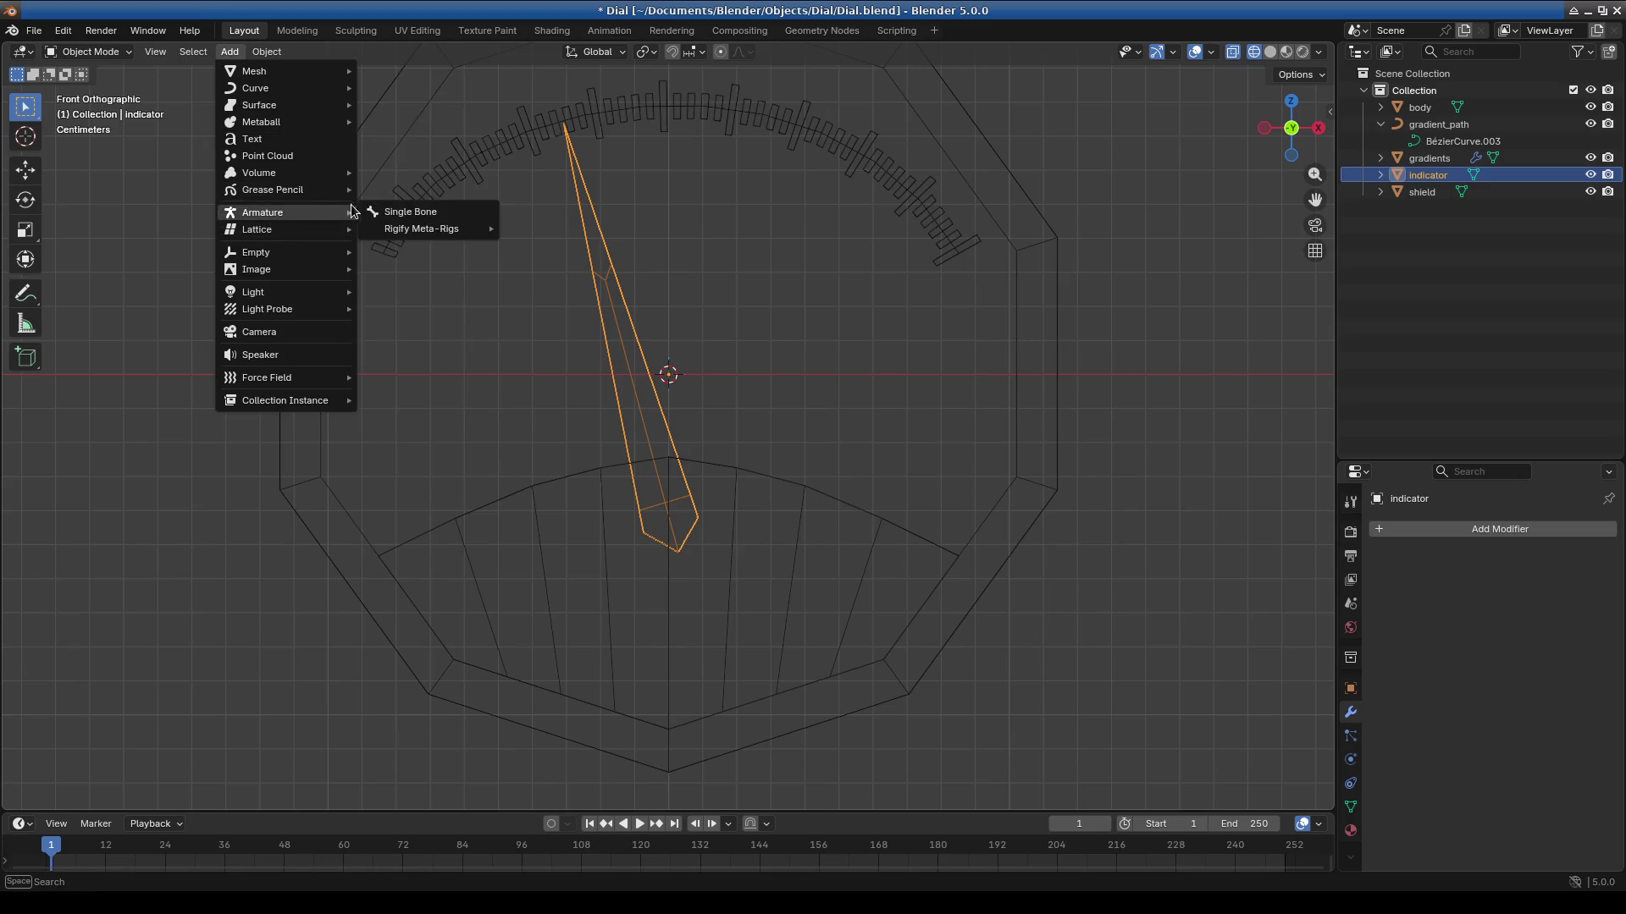
left_click(410, 210)
scroll(728, 329, "down", 10)
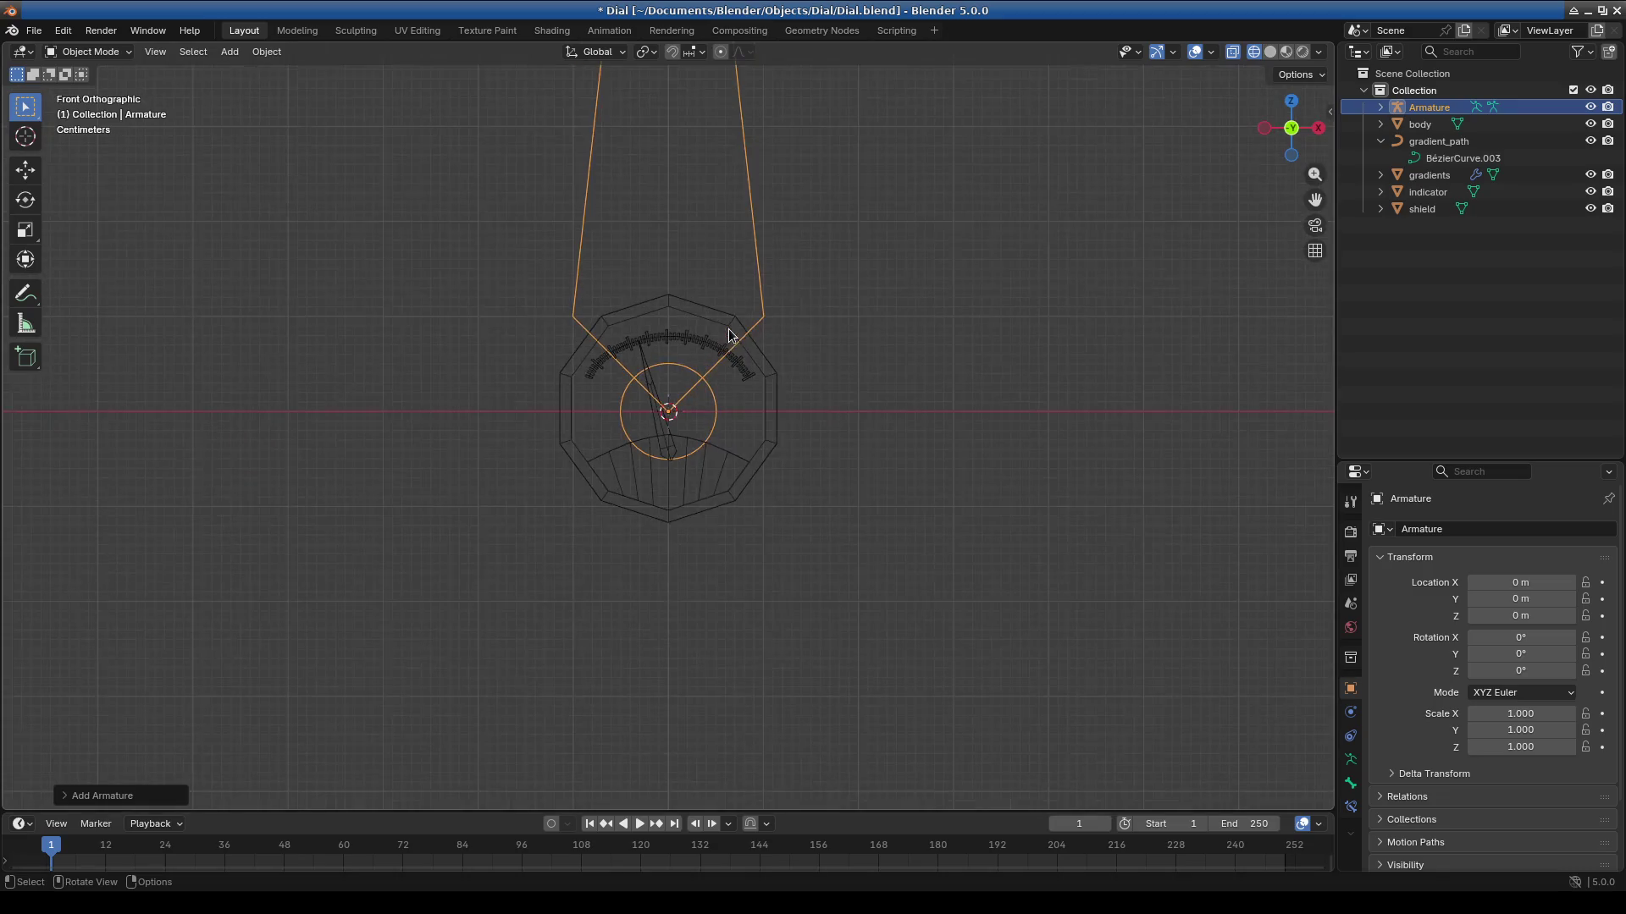
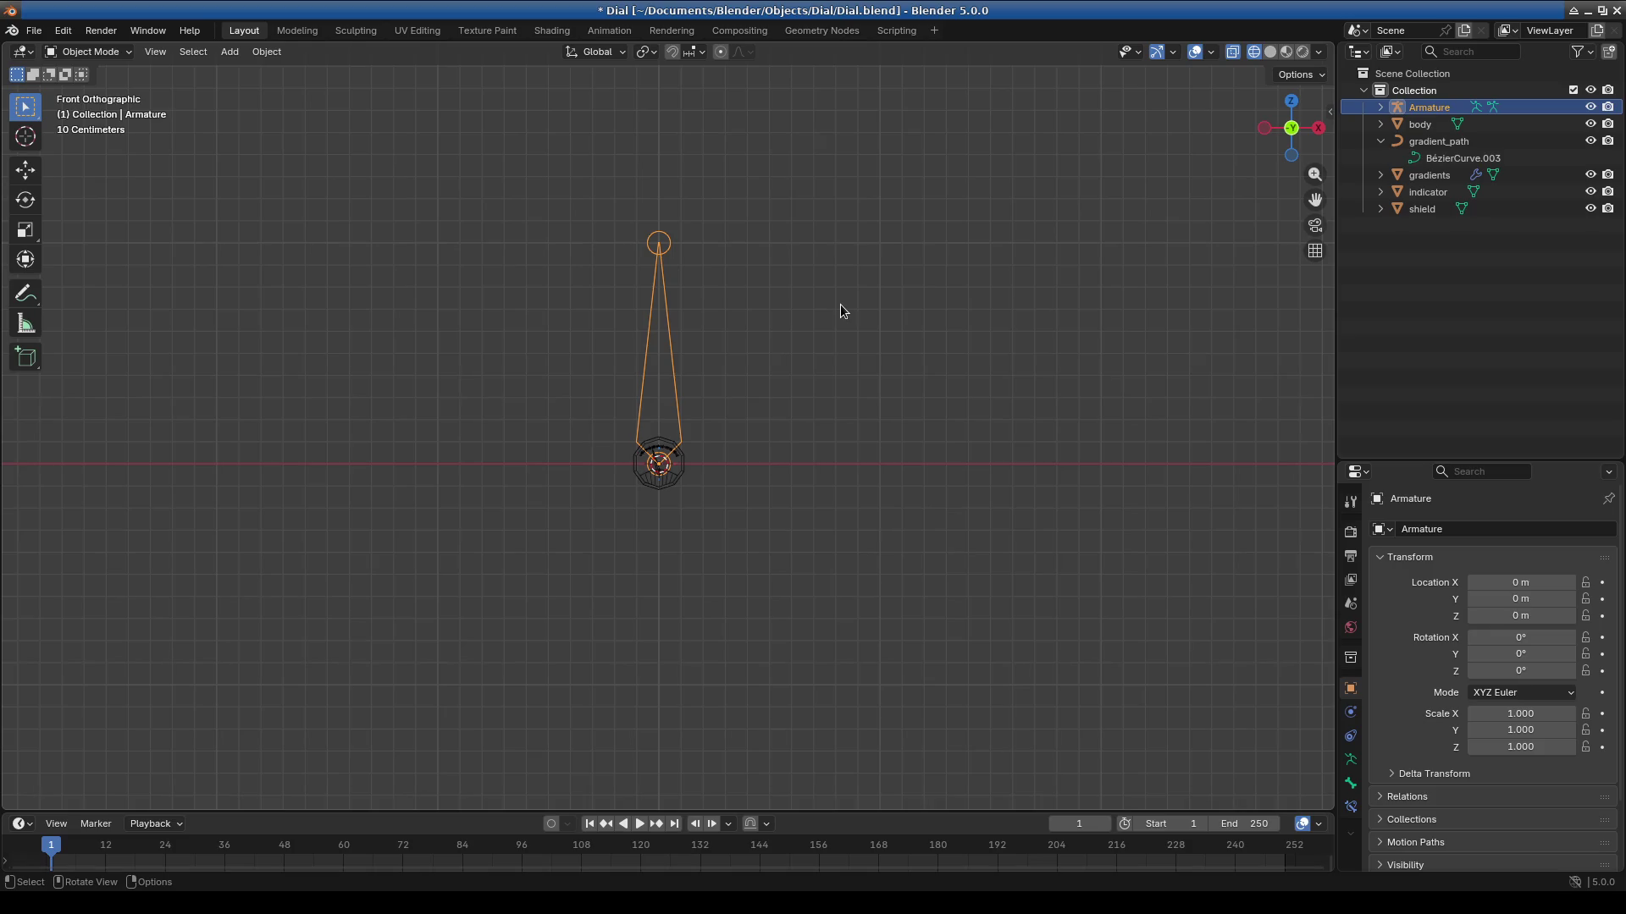
Try moving the armature along Z, cancel it, and recentre the view on the dial.
key("g")
key("z")
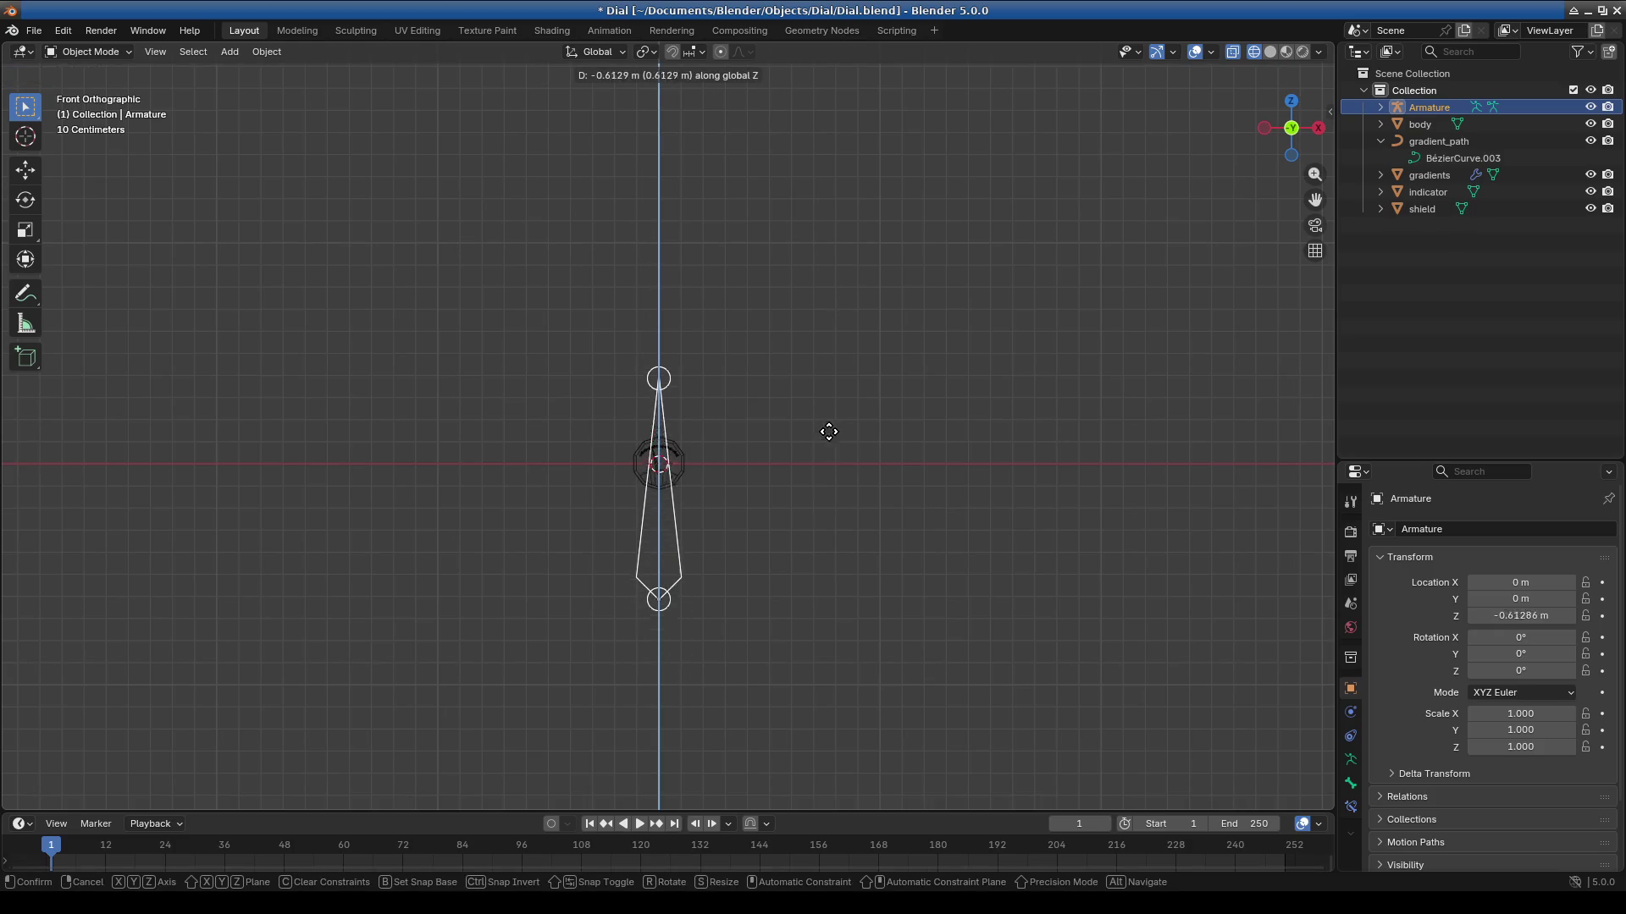
key("Escape")
scroll(778, 423, "up", 5)
scroll(830, 385, "up", 2, "shift")
middle_click_drag(857, 308, 847, 412, "shift")
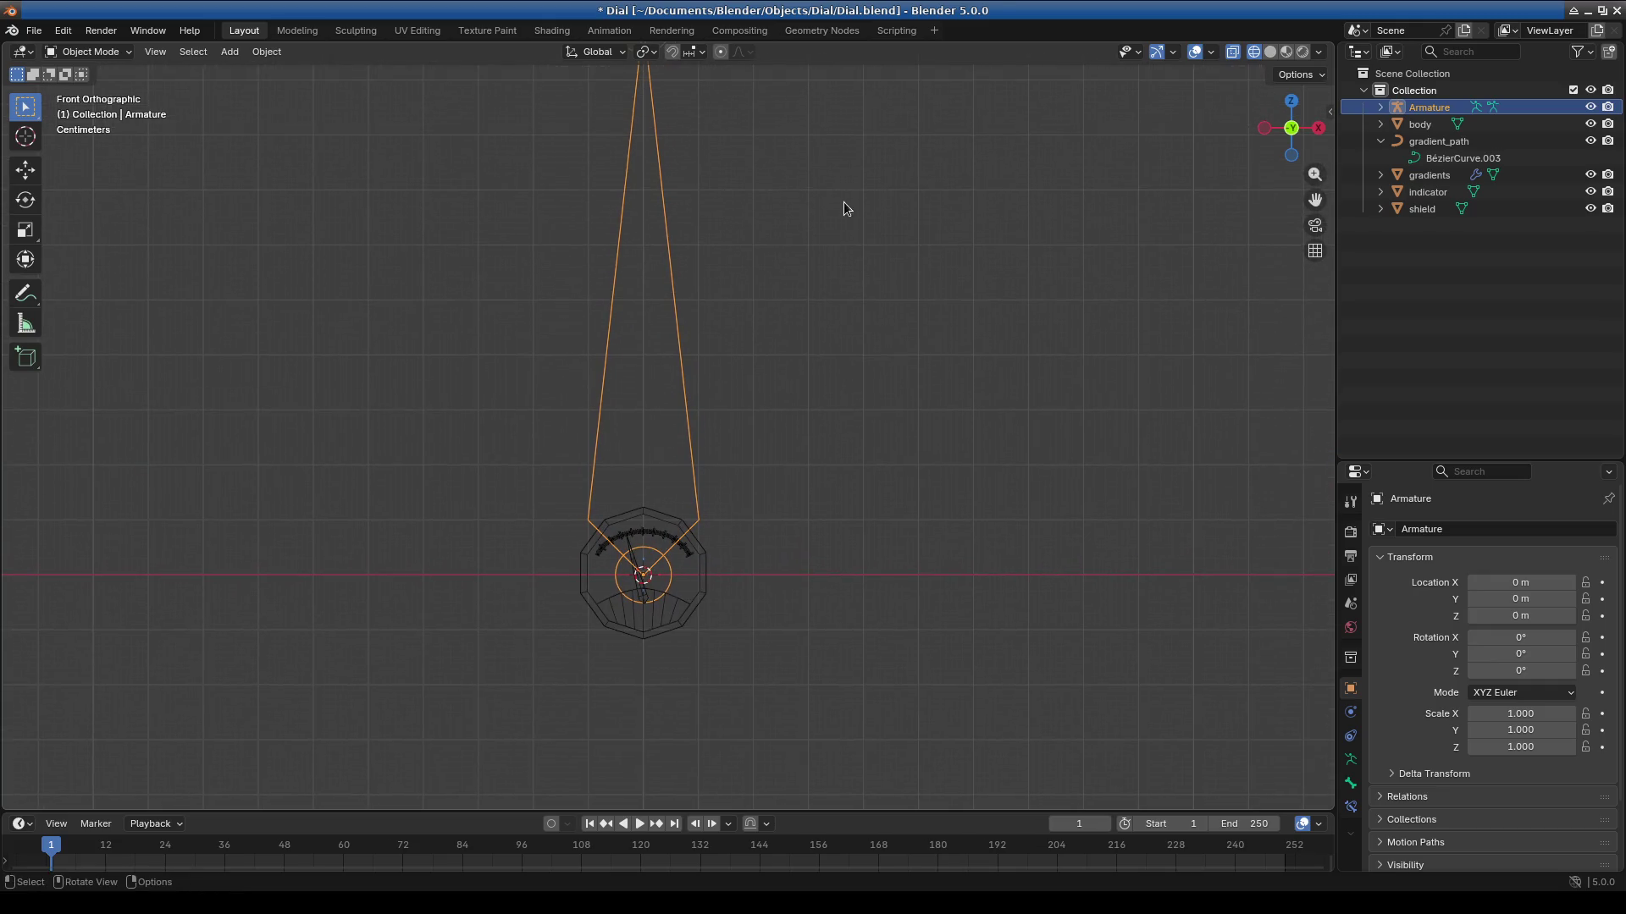
key("g")
key("z")
key("Escape")
Deselect and reselect the armature, then try another Z move and cancel it.
left_click(826, 419)
scroll(636, 254, "down", 3)
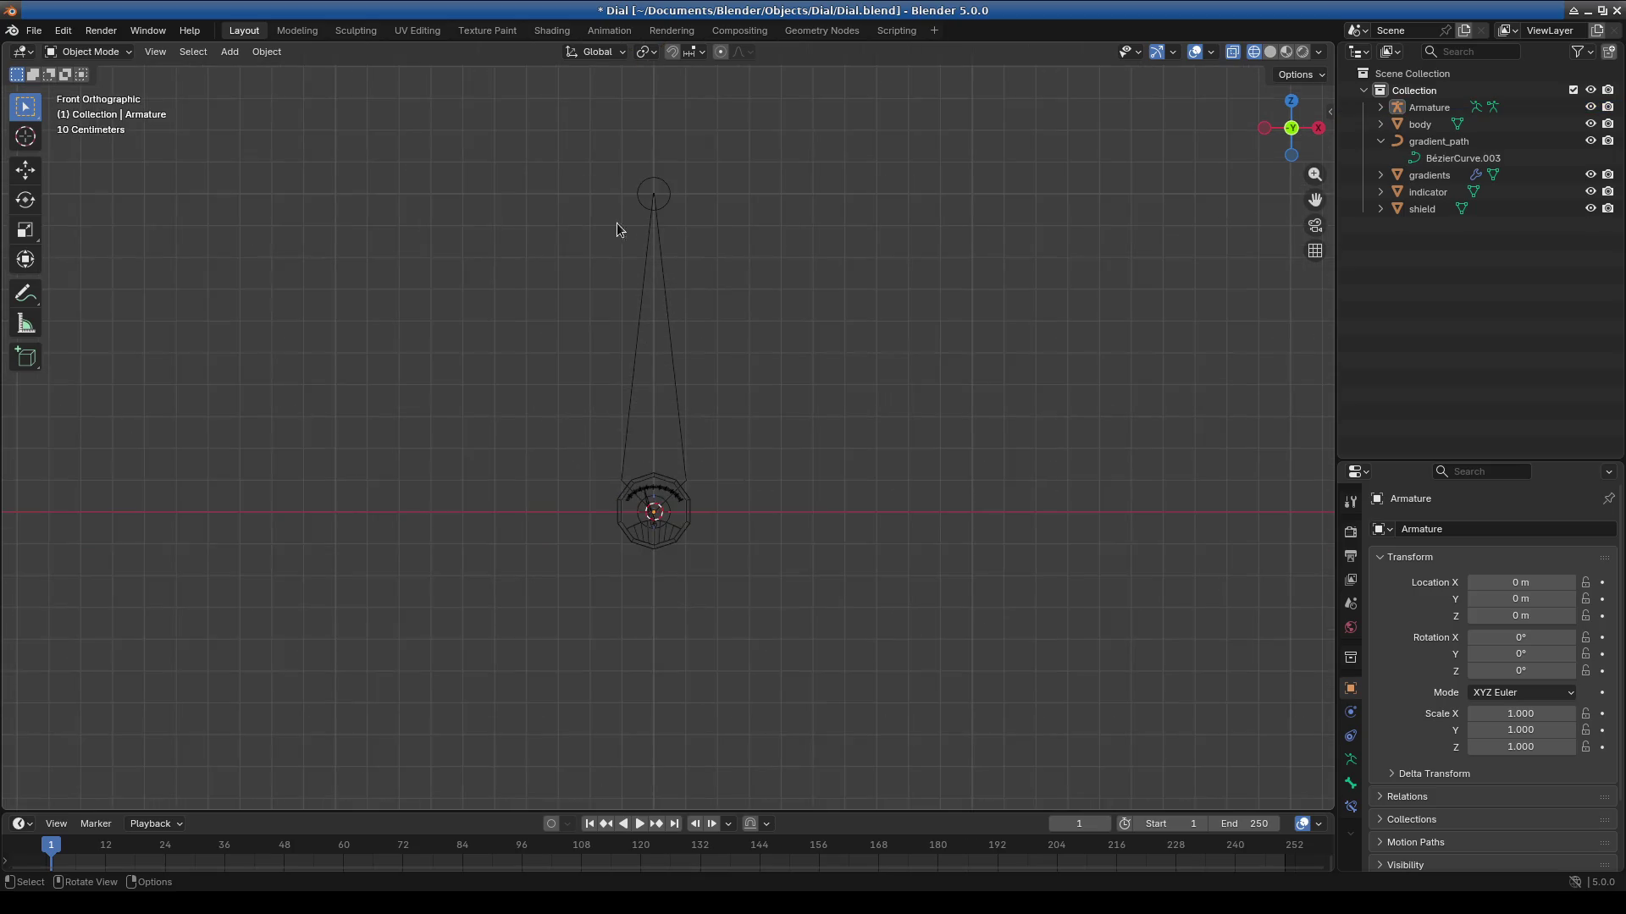
key("ctrl+z")
key("g")
key("z")
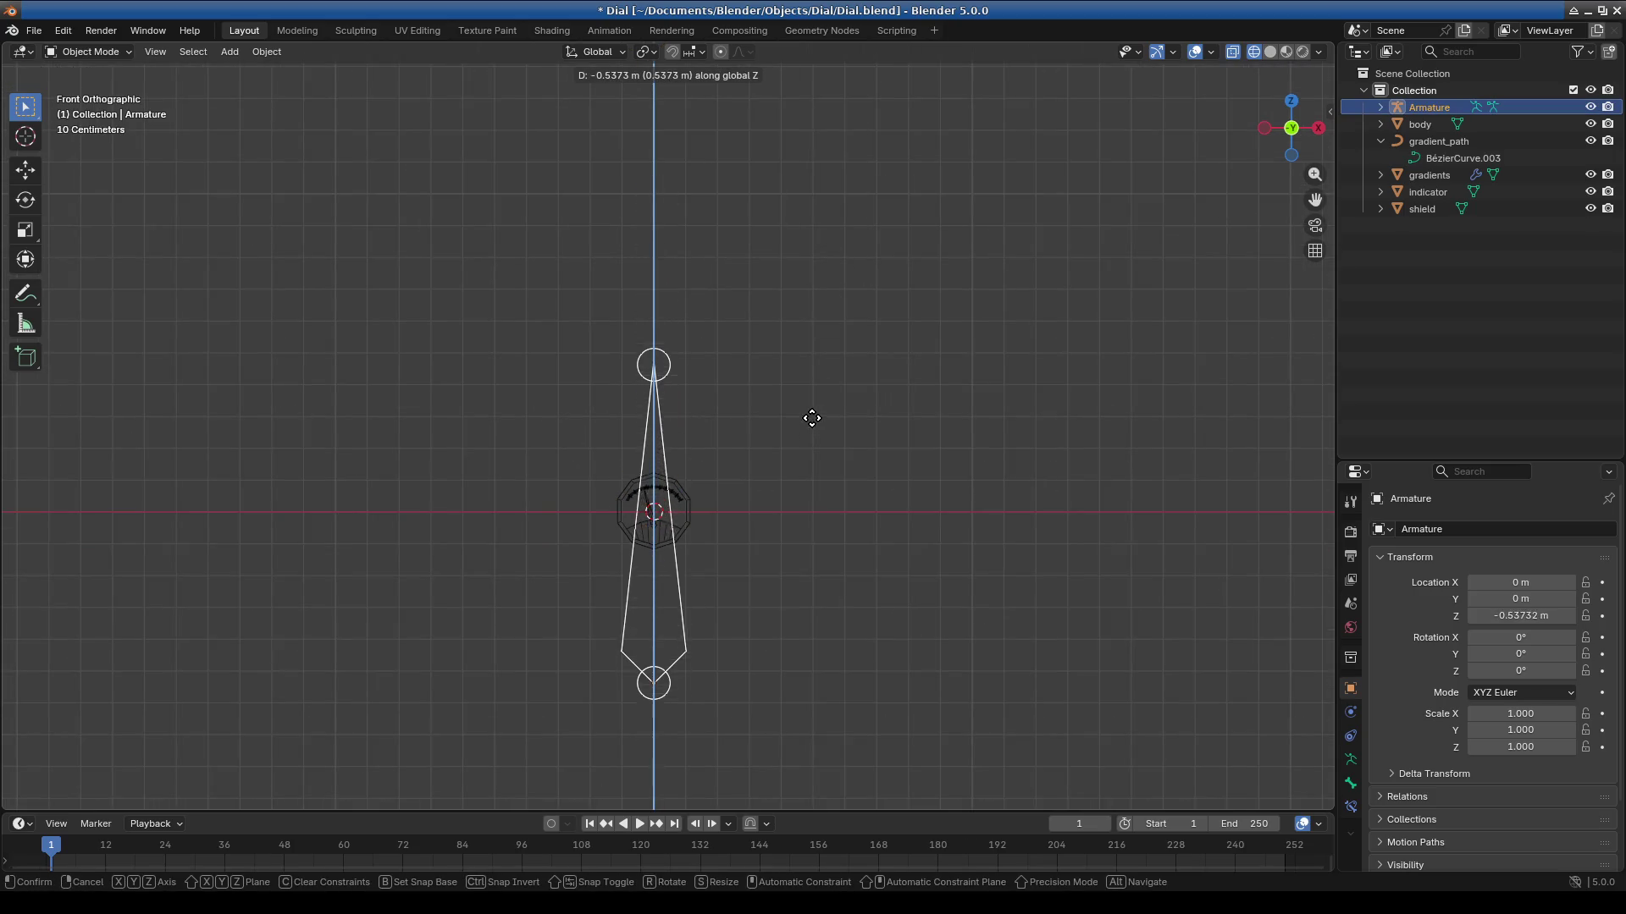
key("Escape")
Switch the armature to Edit Mode and box-select the bone's tip.
left_click(89, 52)
left_click(84, 91)
left_click_drag(466, 135, 828, 247)
Pull the bone tip straight down along Z, then zoom in on the dial.
key("g")
key("z")
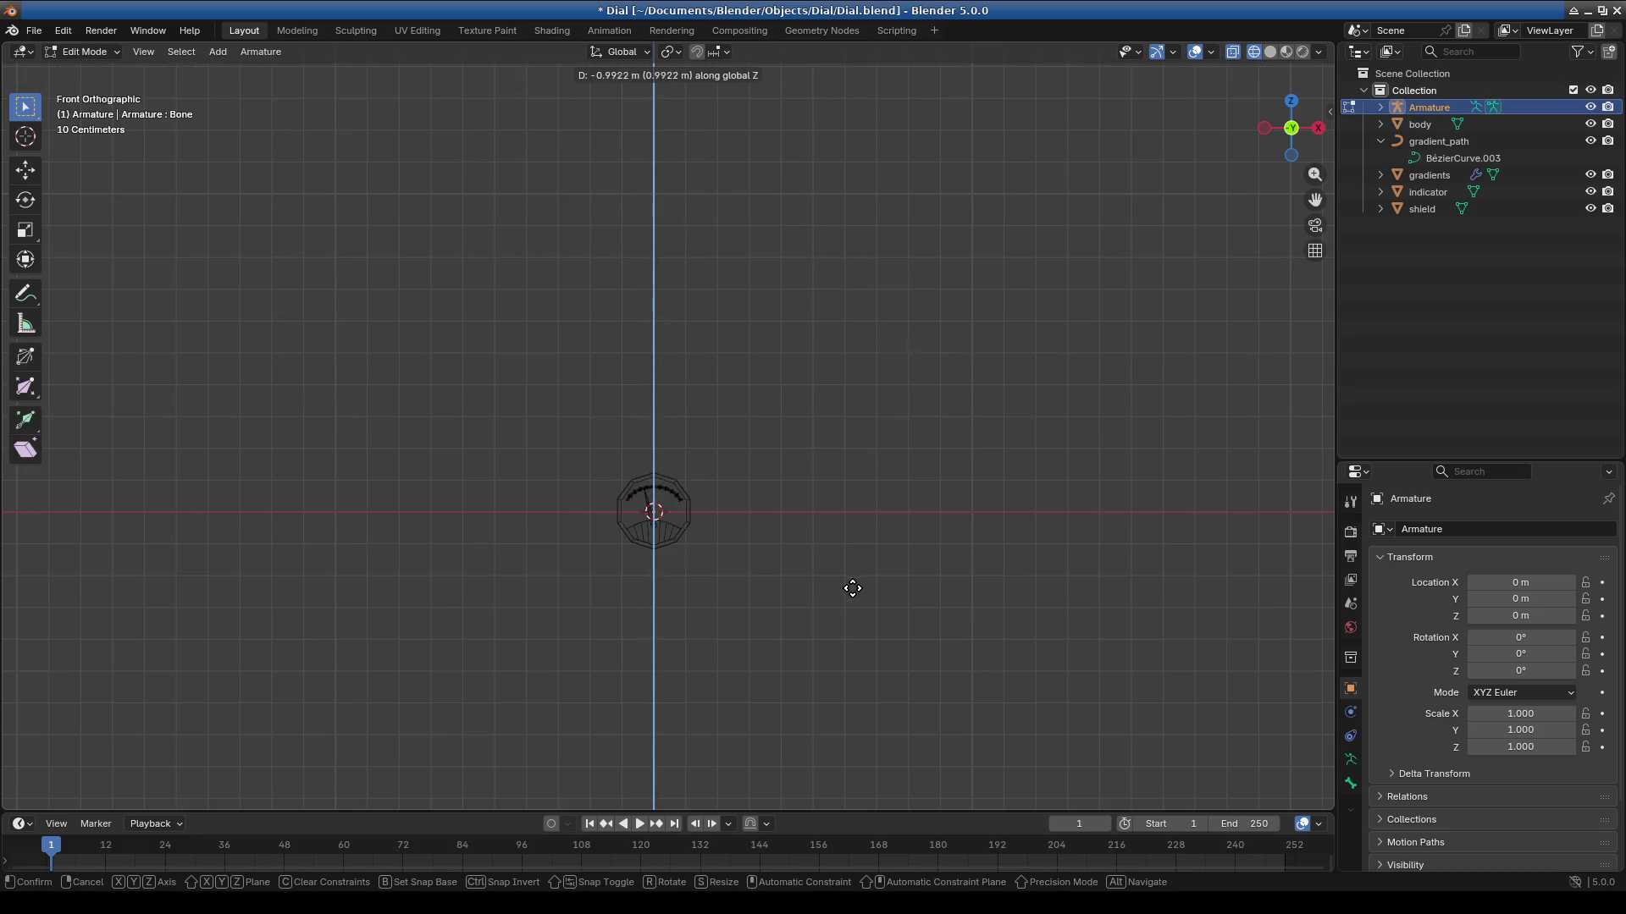
left_click(852, 576)
mouse_move(691, 613)
middle_mouse_down("ctrl")
mouse_move(635, 534)
mouse_move(658, 375)
mouse_move(573, 232)
middle_mouse_up("ctrl")
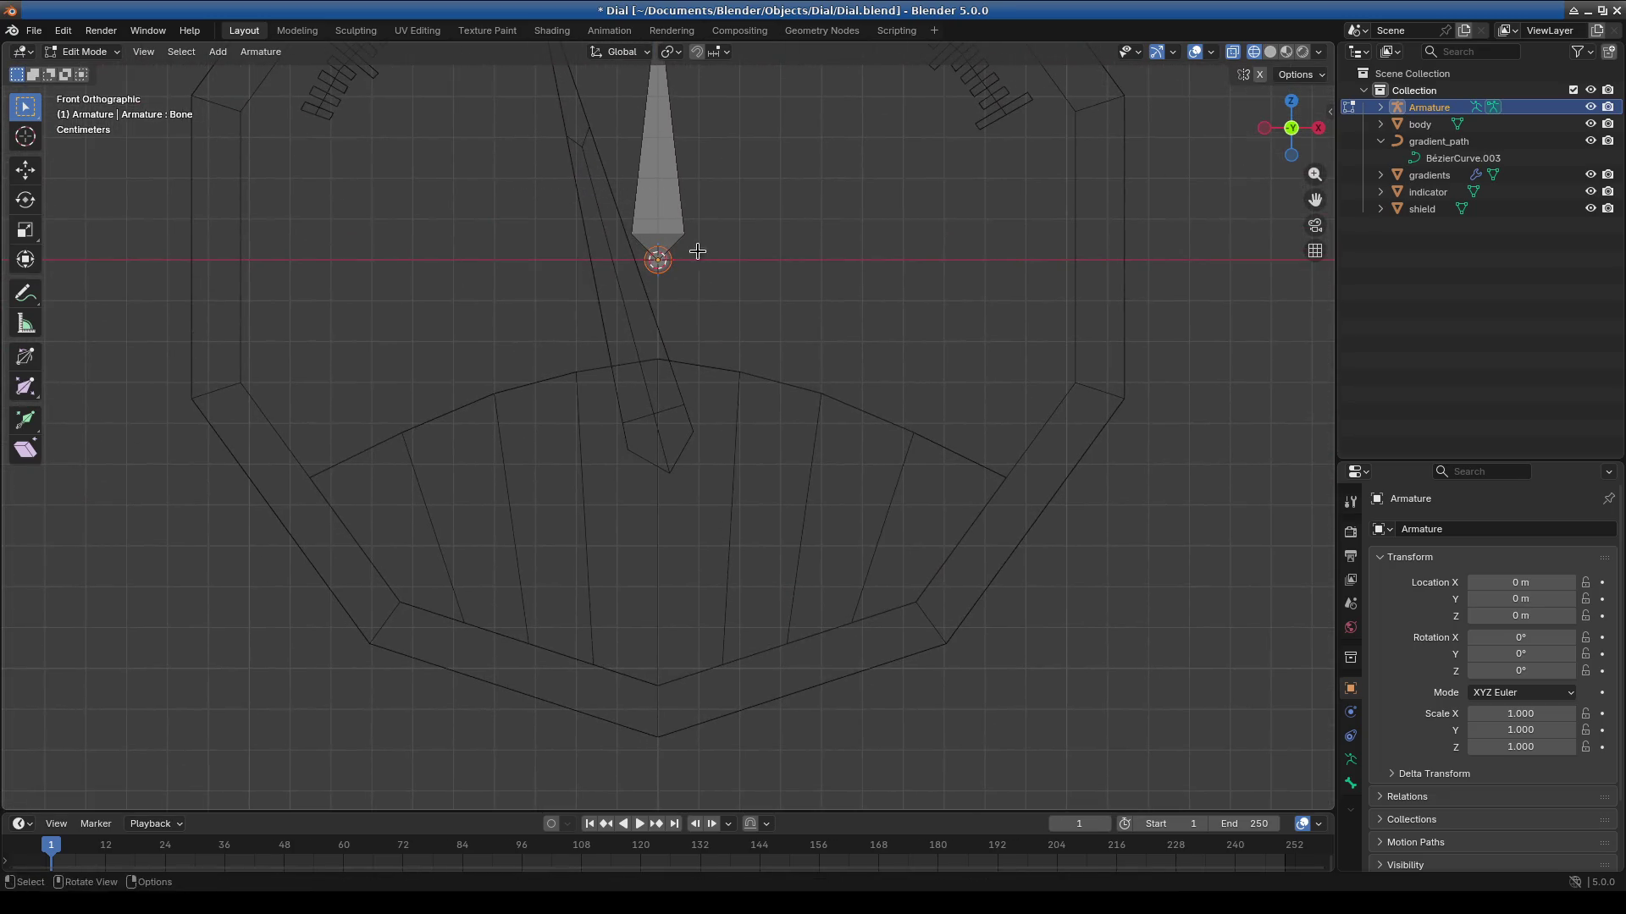
middle_click_drag(689, 254, 726, 337, "shift")
Move the bone down along Z to the needle's pivot and select its upper end.
key("g")
key("z")
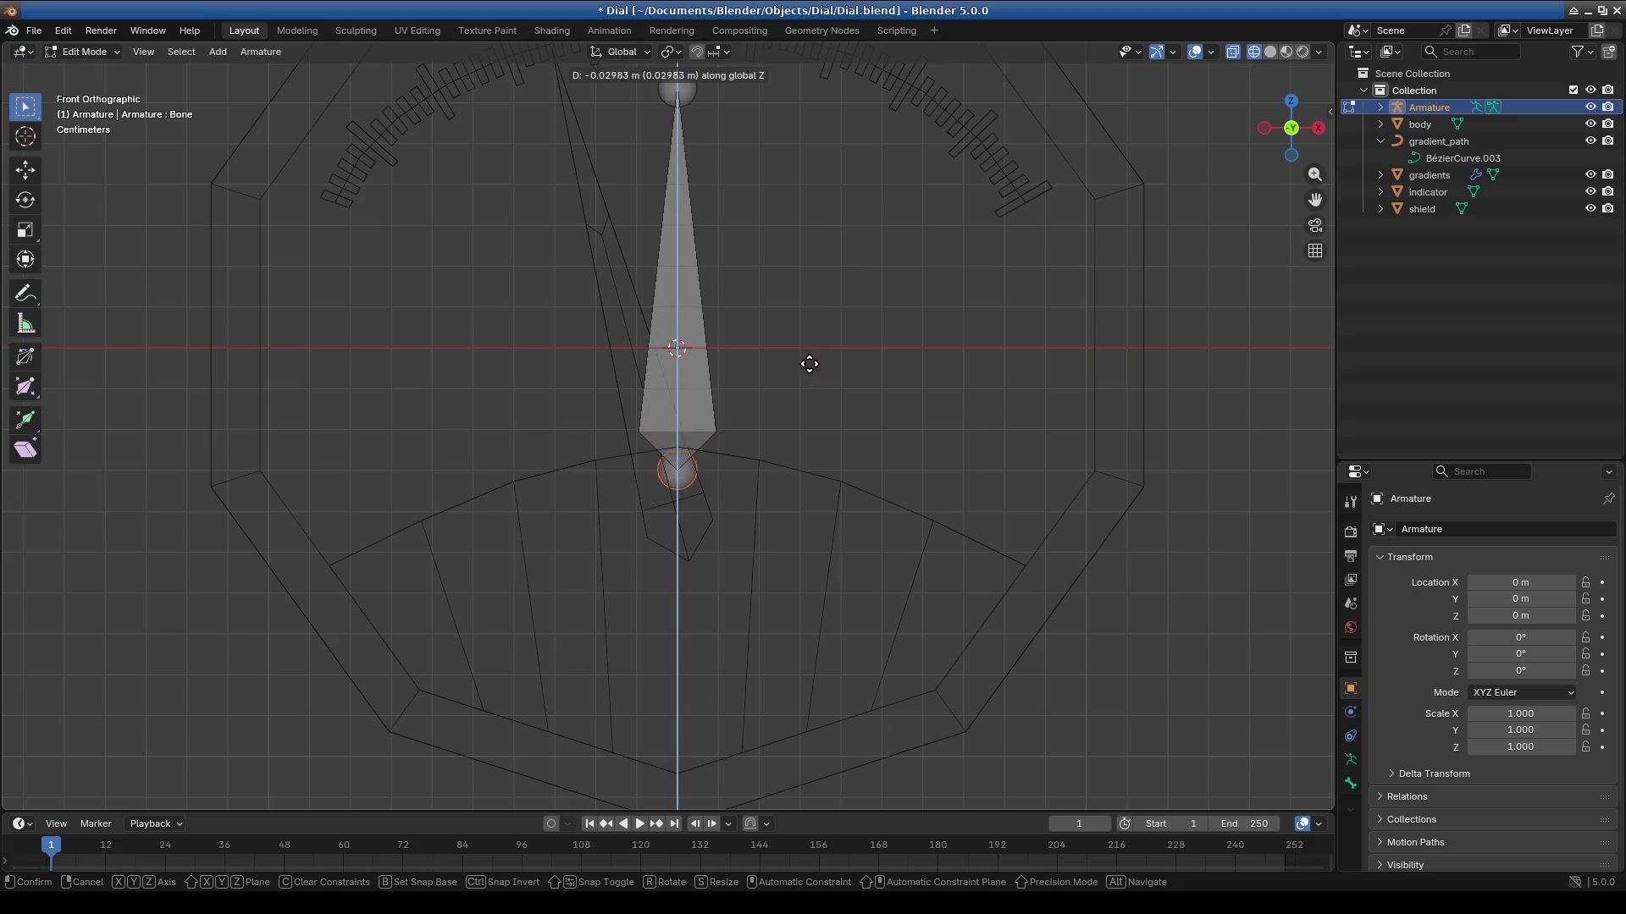
left_click(807, 395)
middle_click_drag(788, 284, 822, 503, "shift")
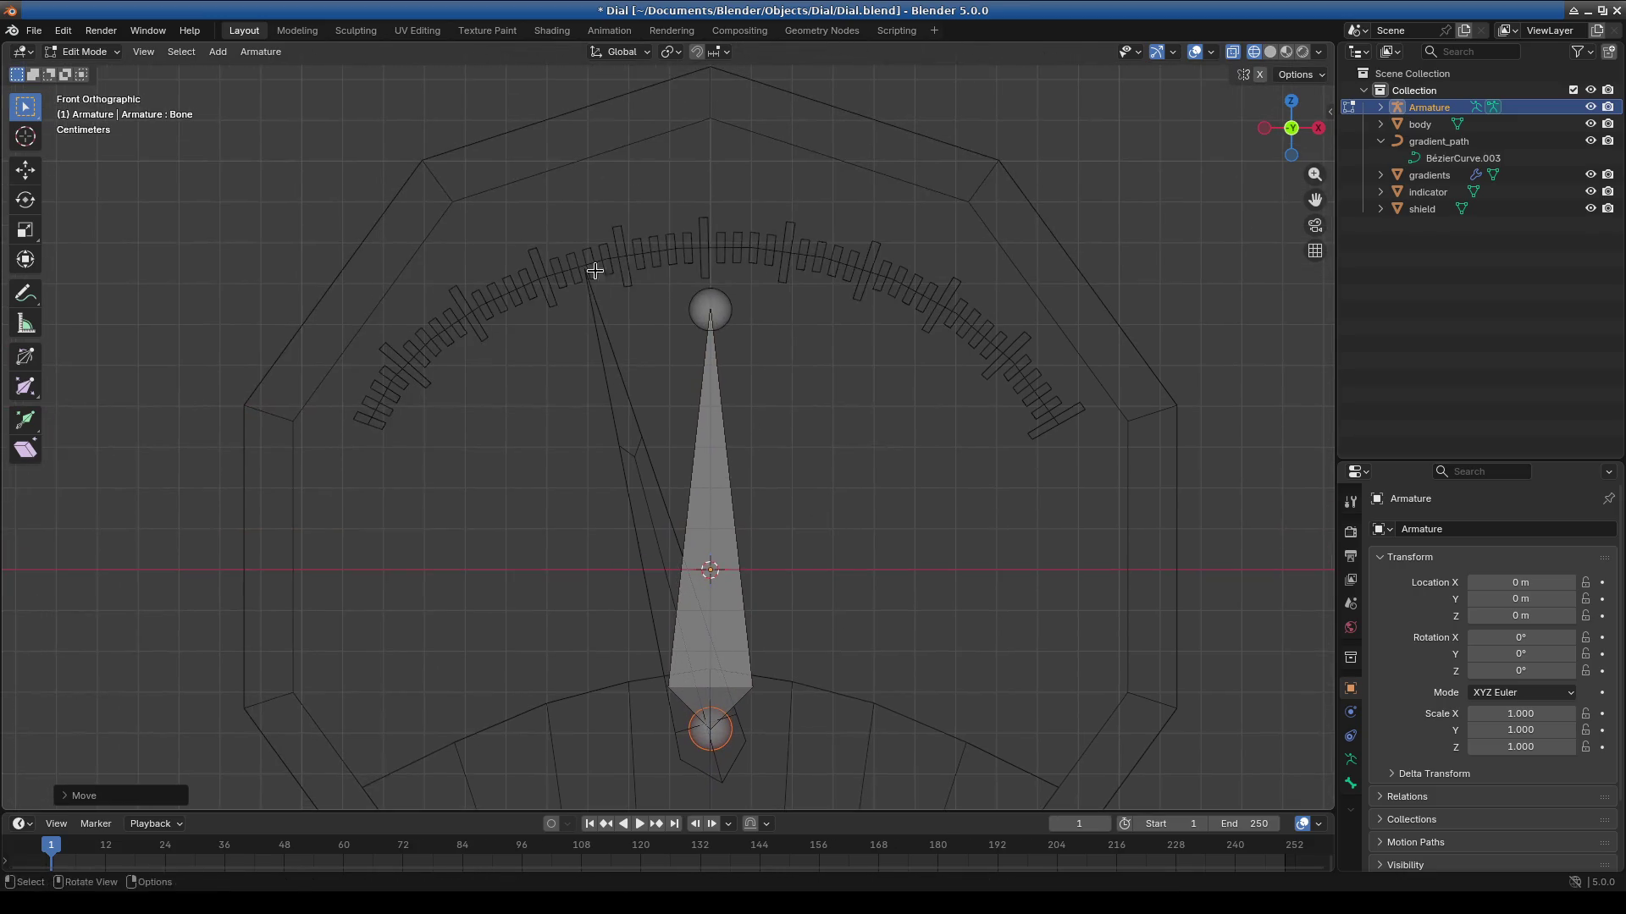
left_click_drag(584, 270, 879, 375)
Return to Object Mode and select the indicator needle mesh.
left_click(83, 51)
left_click(85, 67)
left_click(738, 420)
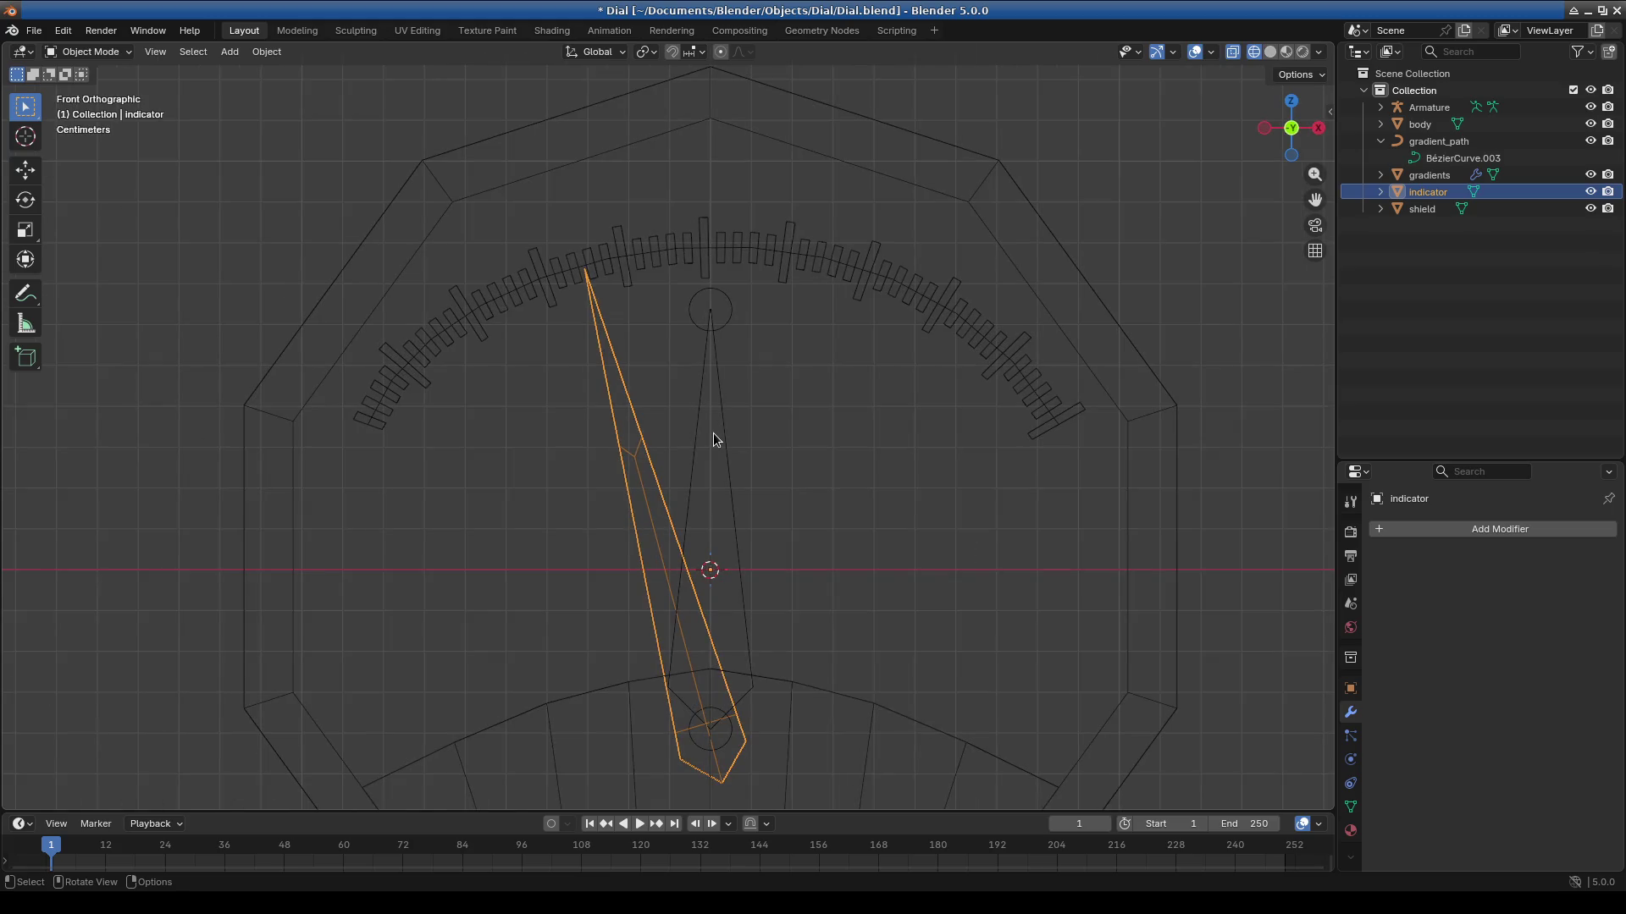
Try rotating the indicator, cancel, and switch it to Edit Mode.
middle_click_drag(869, 455, 811, 379, "shift")
key("r")
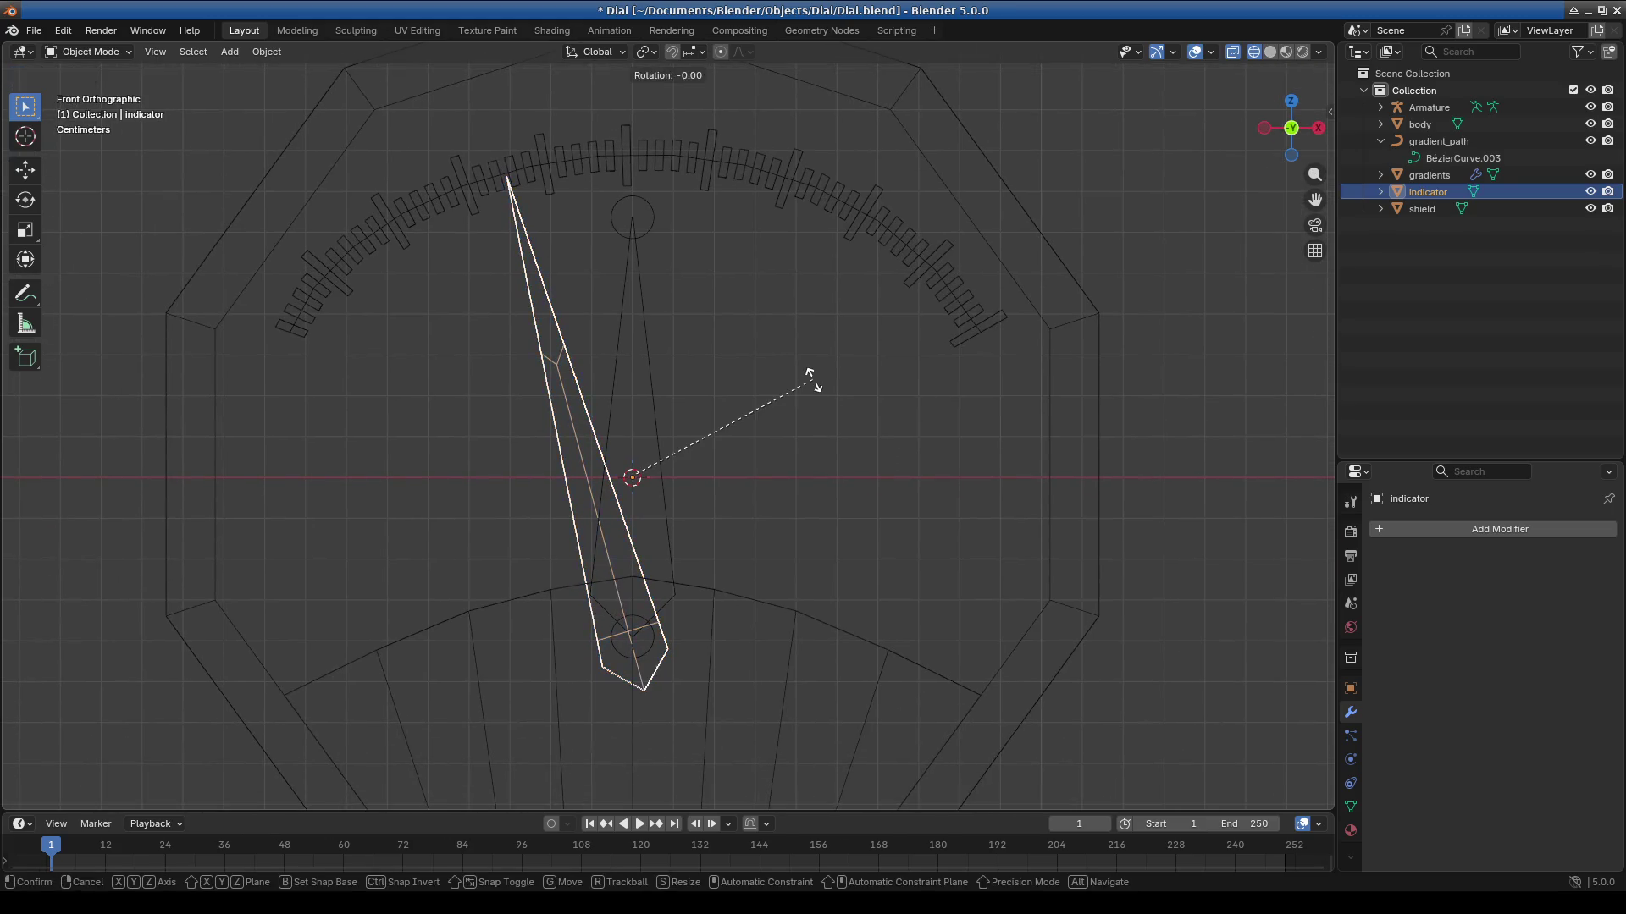
key("Escape")
left_click(88, 52)
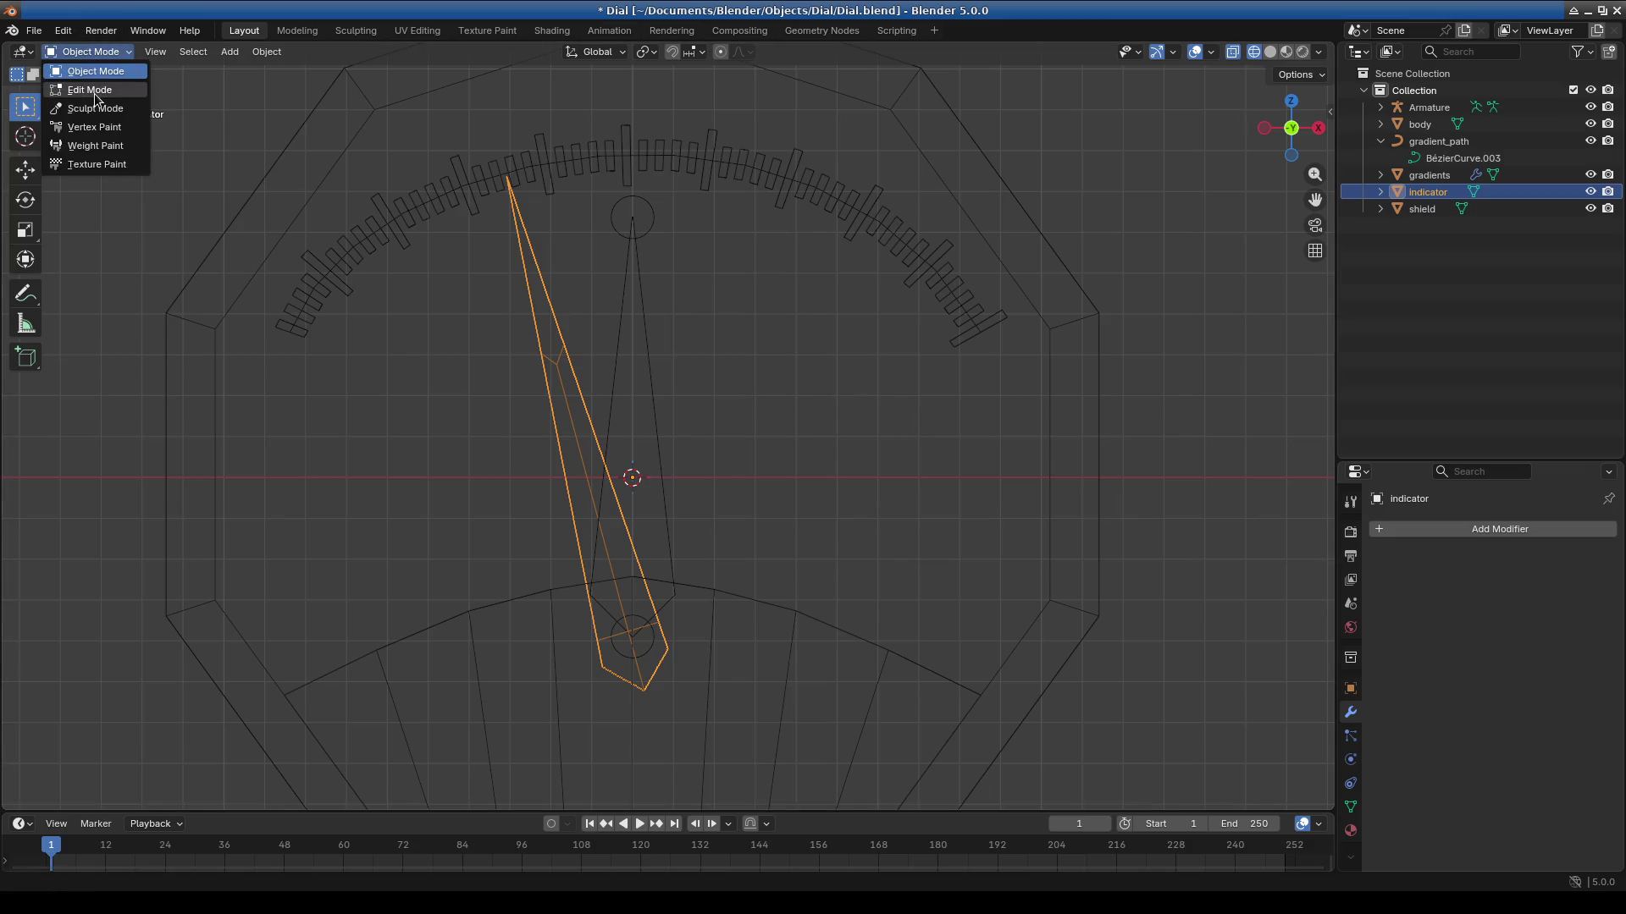
left_click(84, 89)
Rotate the needle mesh about 14.8° to stand upright, then return to Front view.
key("r")
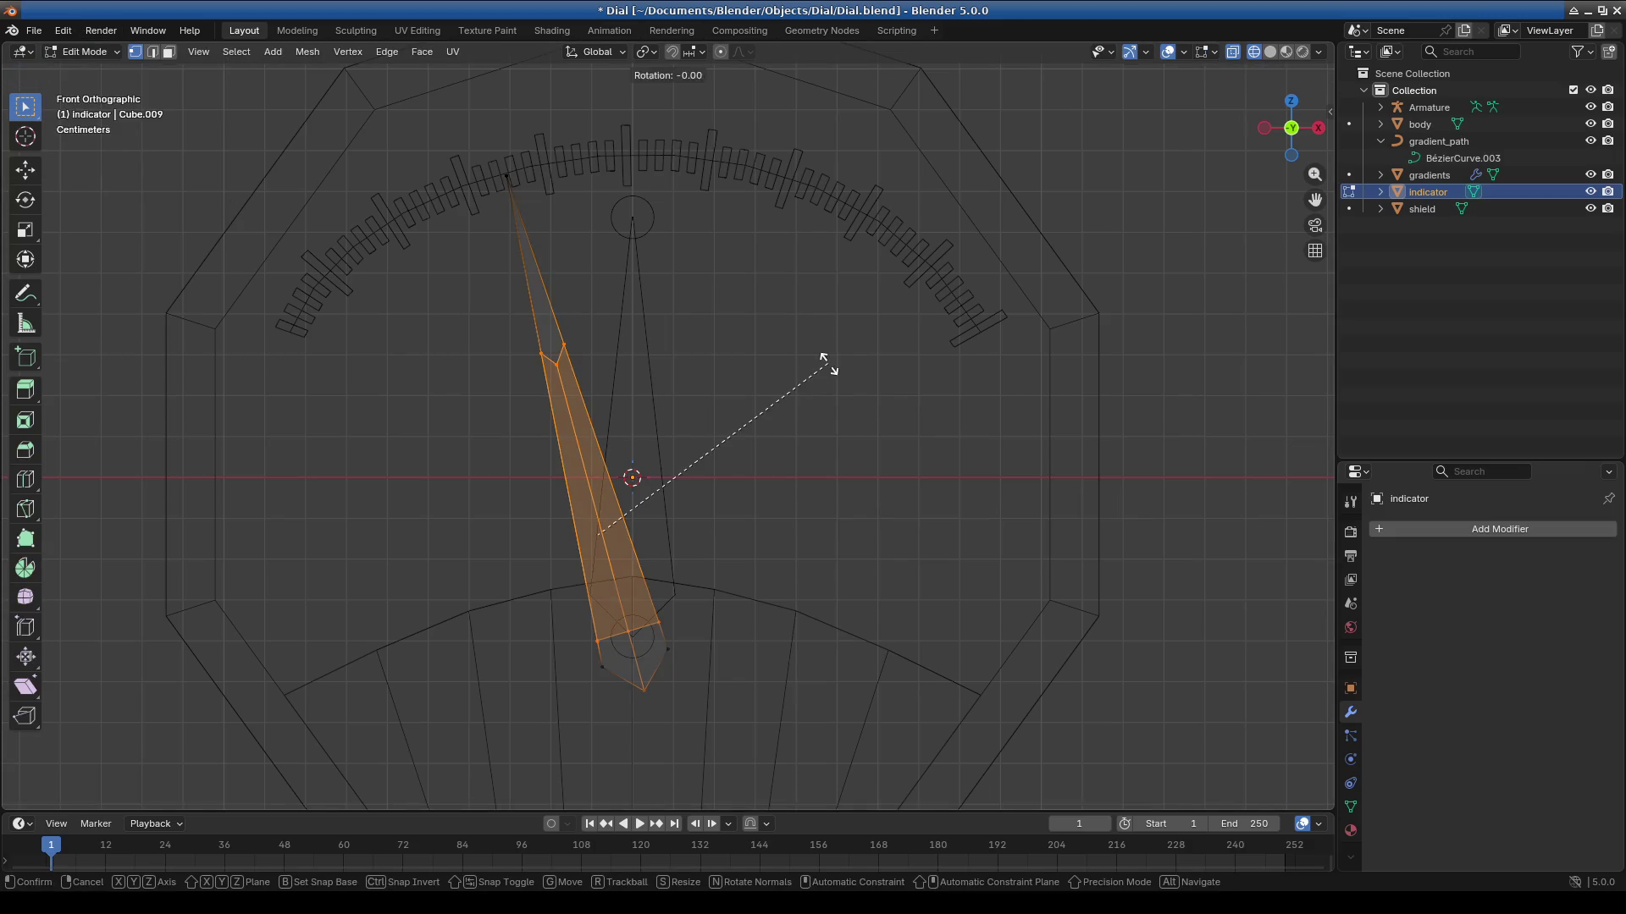
key("Escape")
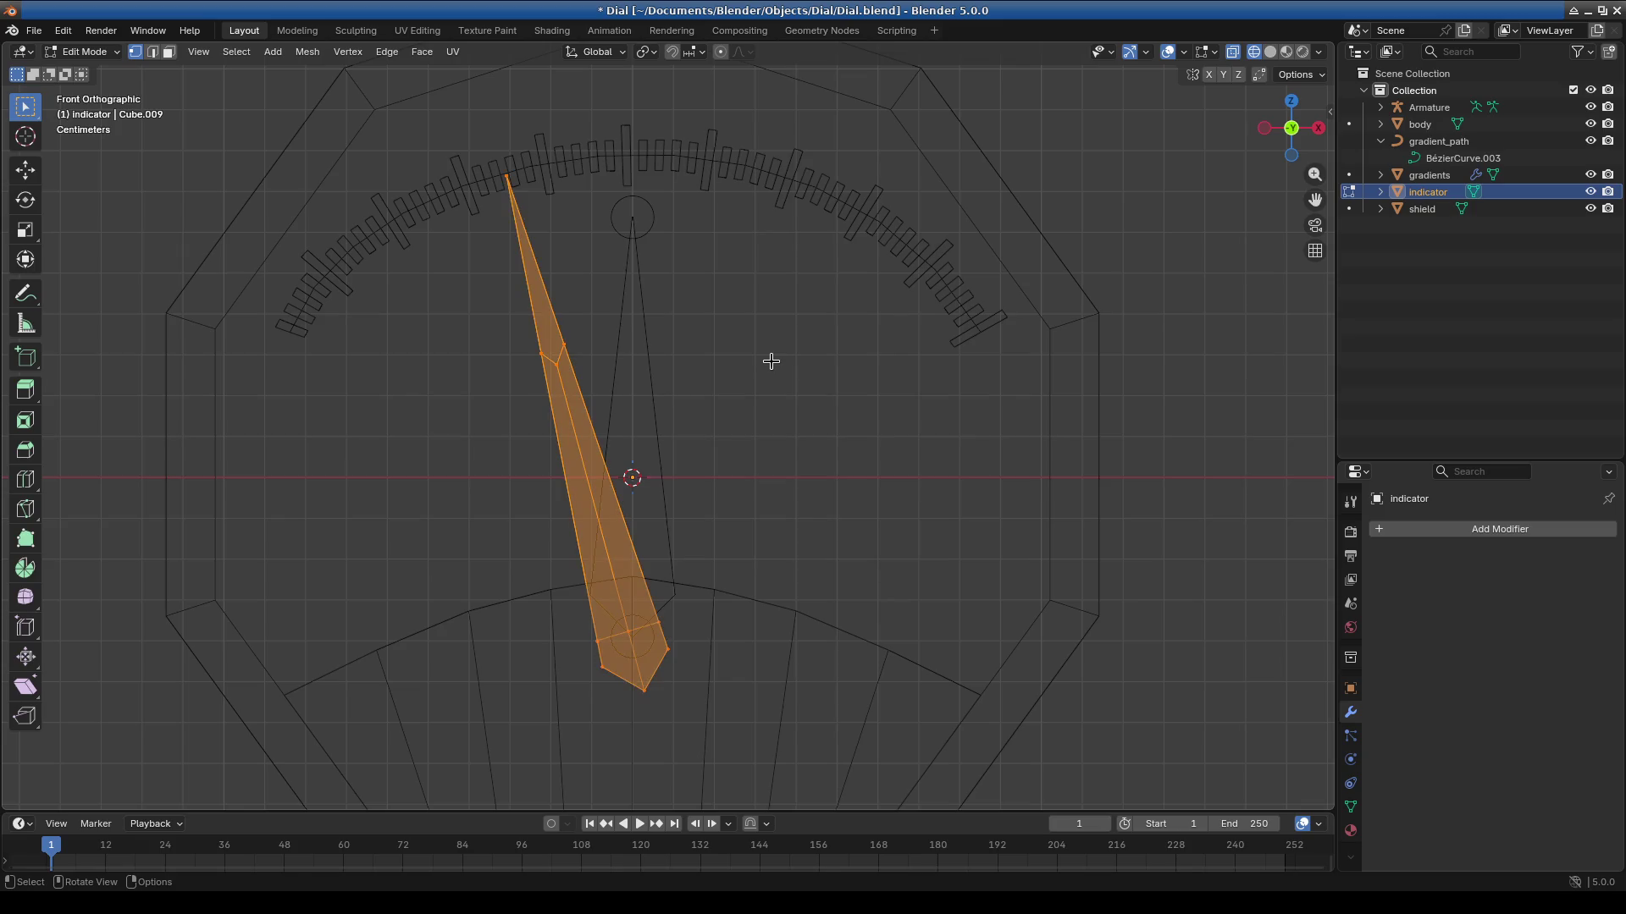
key("r")
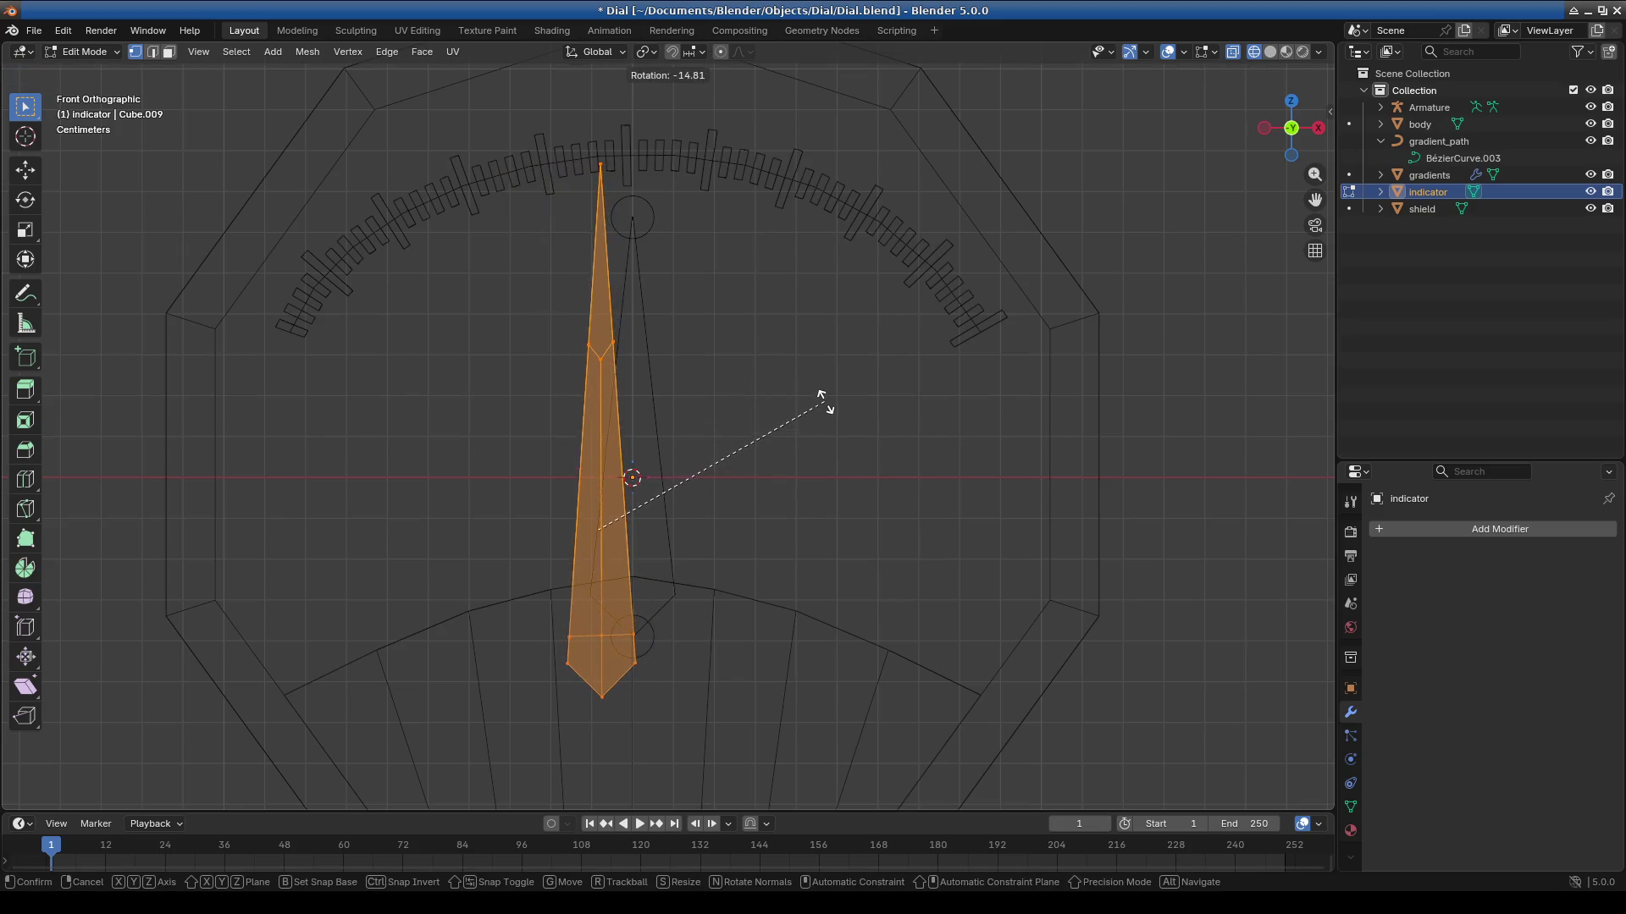
left_click(827, 401)
scroll(850, 447, "up", 7)
mouse_move(711, 465)
middle_mouse_down("shift")
mouse_move(745, 465)
mouse_move(712, 537)
middle_mouse_up("shift")
middle_click_drag(540, 565, 569, 561)
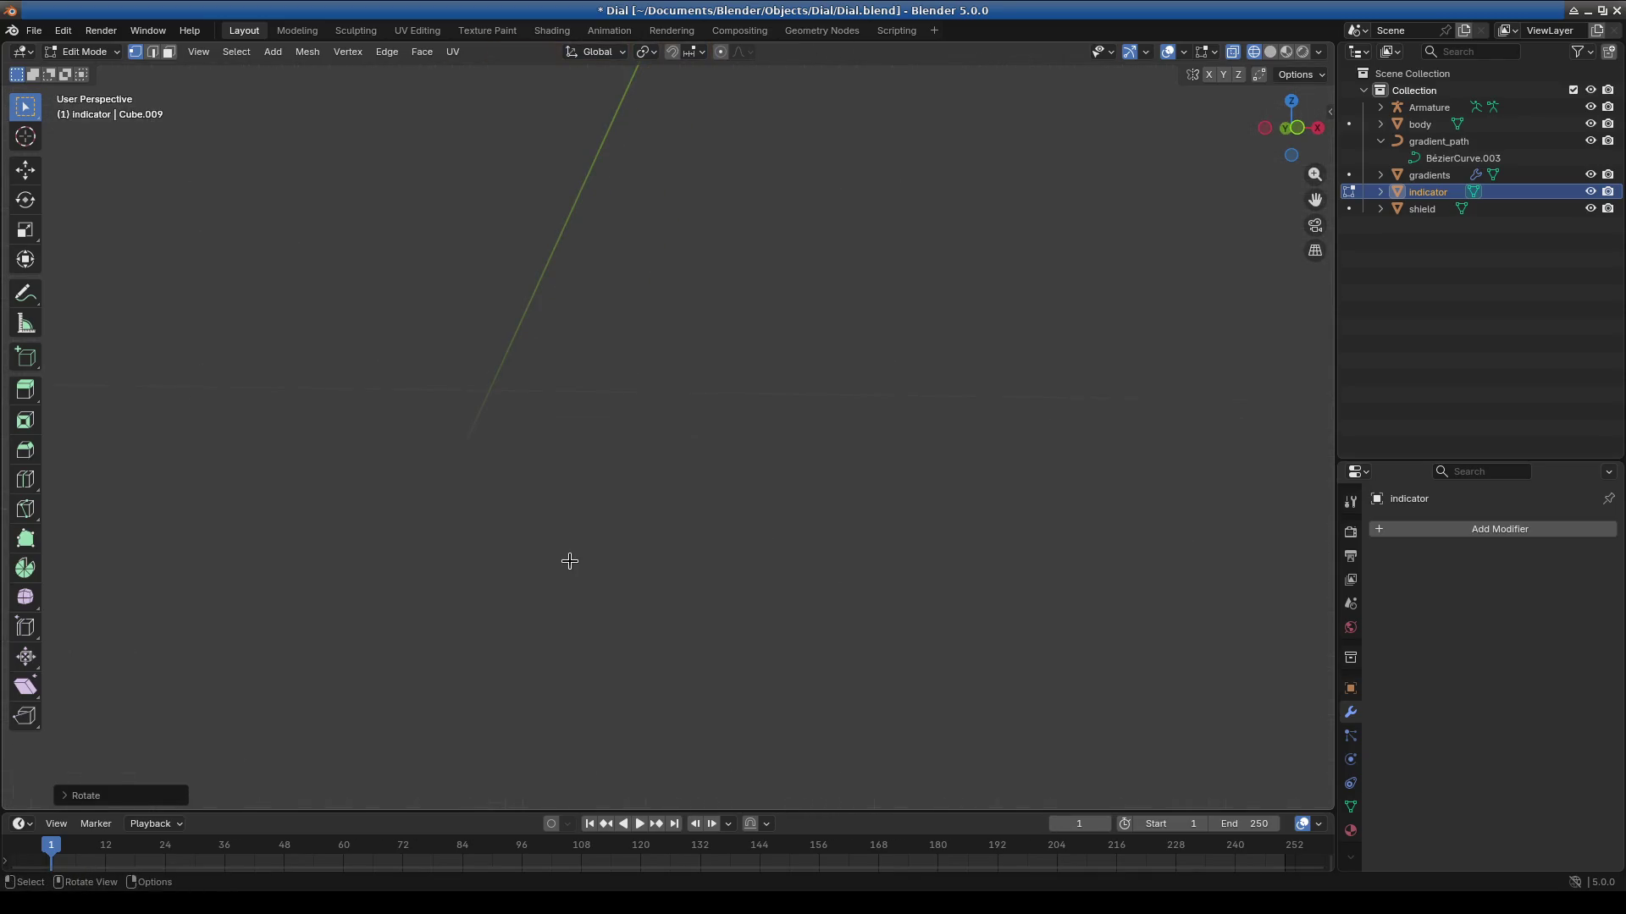
key("KP_1")
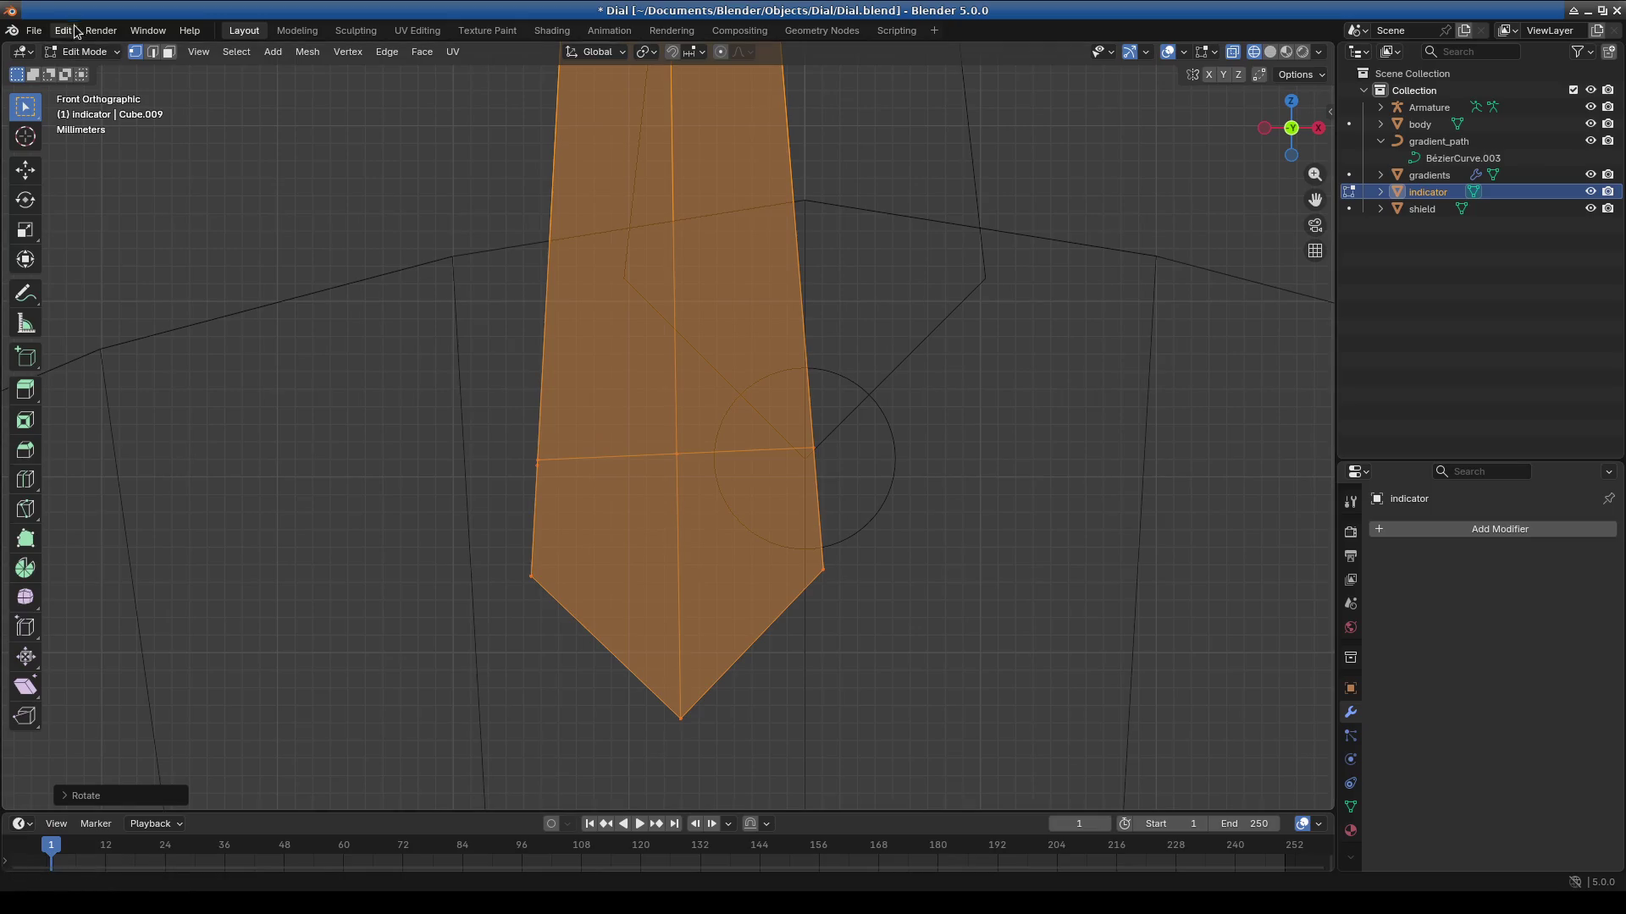
In Front view, box-select the vertex on the needle's side.
mouse_move(461, 425)
left_mouse_down()
mouse_move(536, 512)
mouse_move(542, 498)
left_mouse_up()
scroll(542, 496, "up", 3)
mouse_move(542, 496)
middle_mouse_down()
mouse_move(711, 559)
mouse_move(719, 579)
mouse_move(750, 515)
mouse_move(715, 519)
middle_mouse_up()
scroll(719, 581, "up", 8)
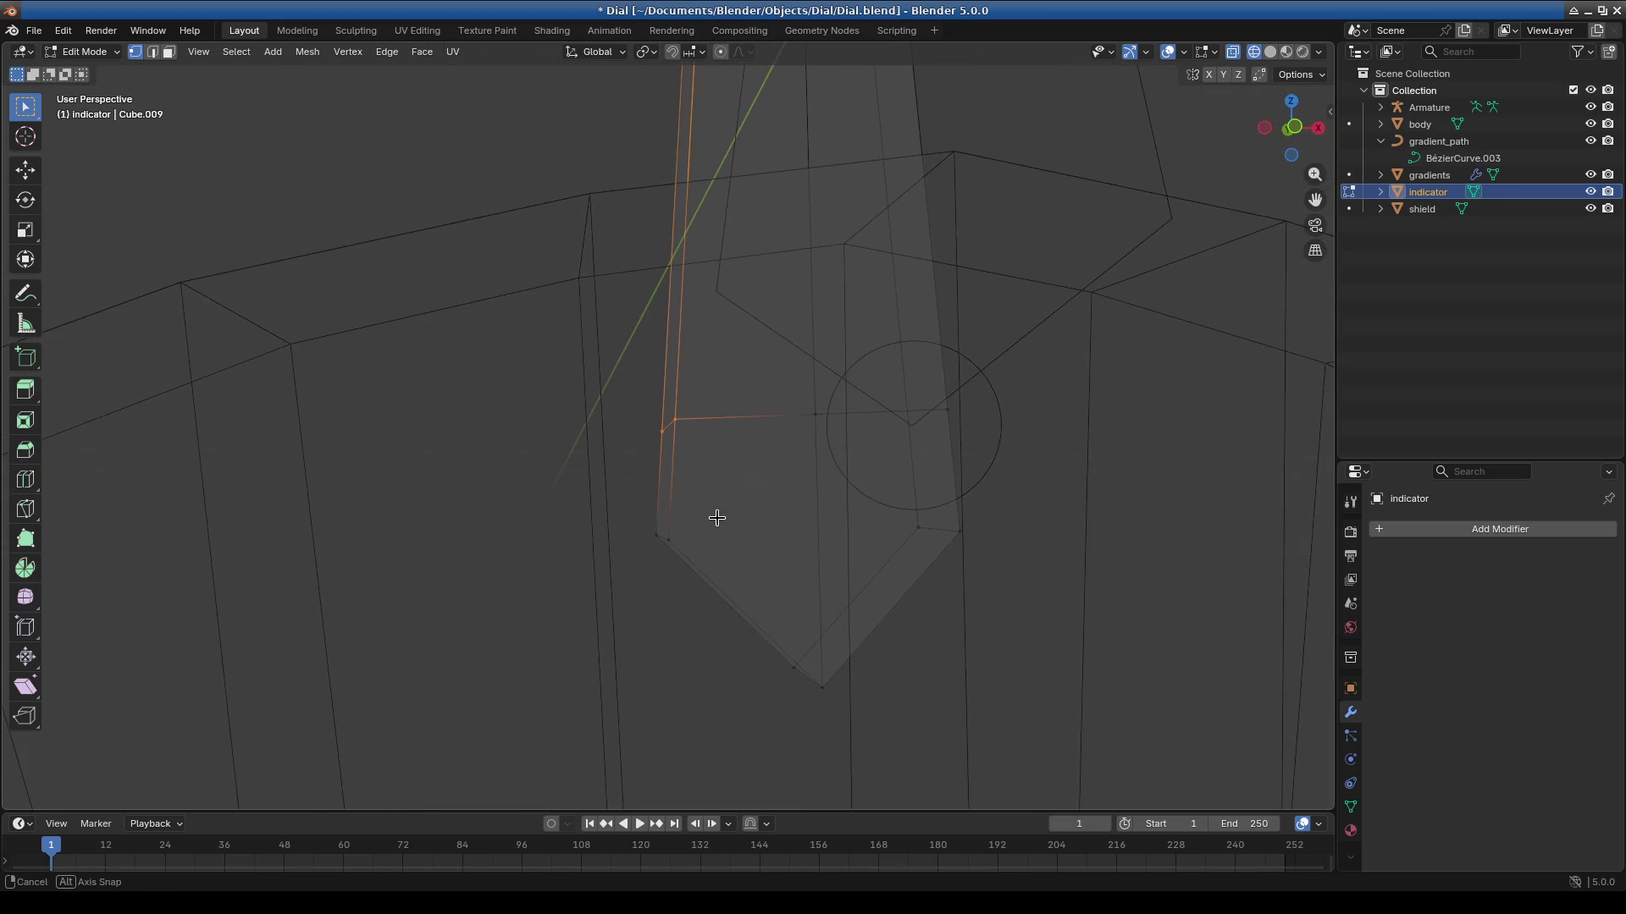
left_click(662, 432)
key("KP_1")
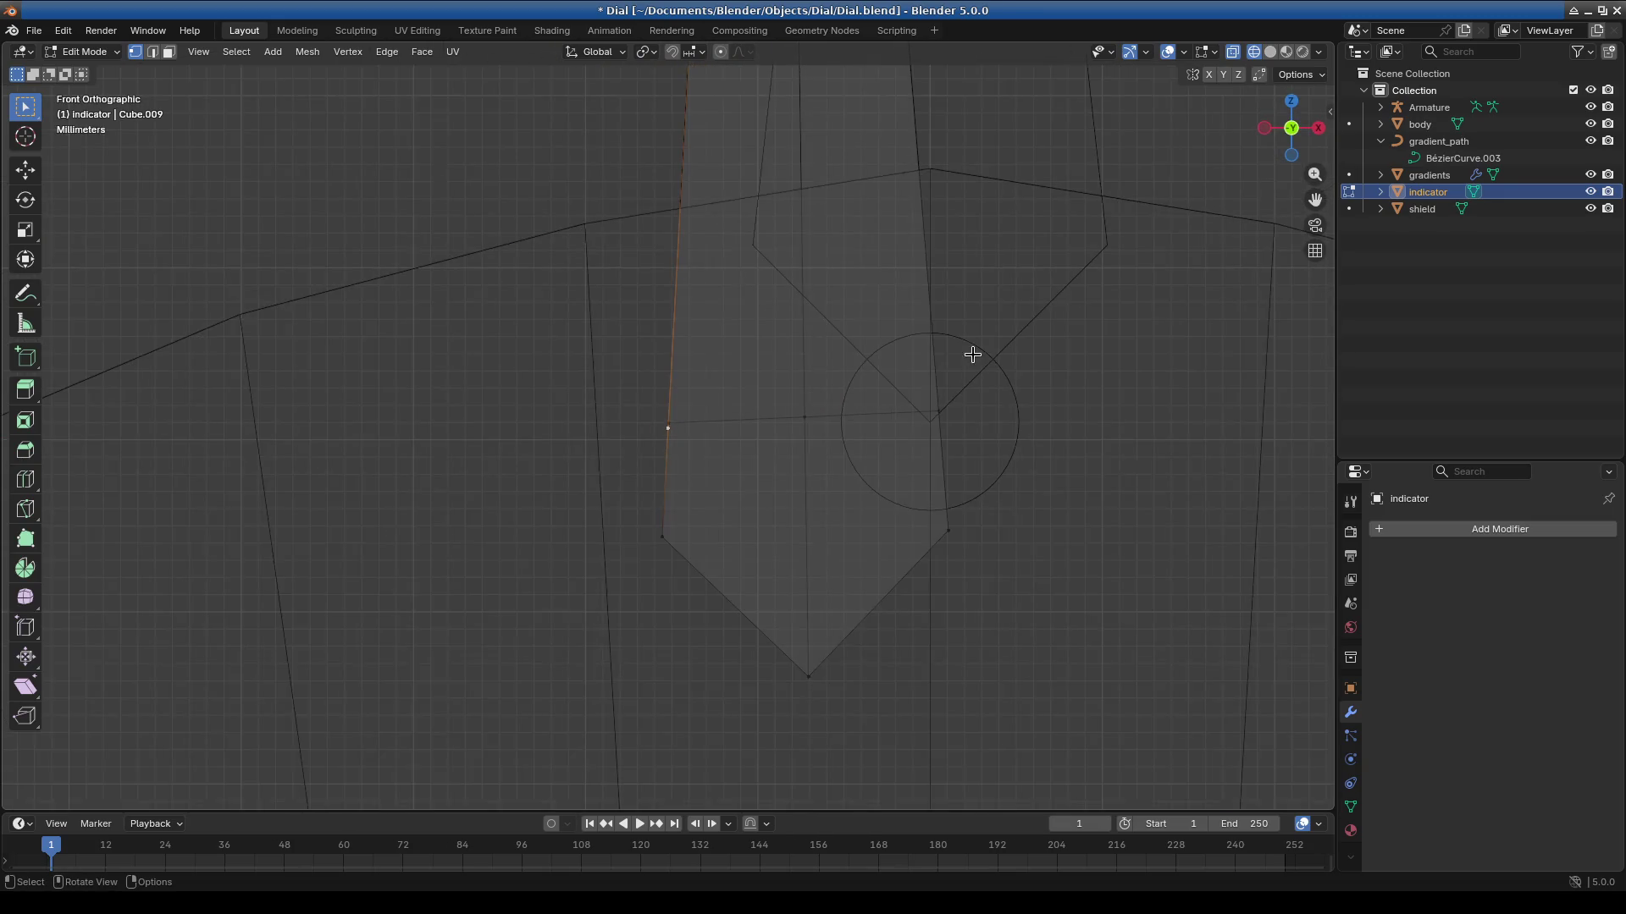
scroll(795, 545, "up", 4)
middle_click_drag(813, 465, 592, 483, "shift")
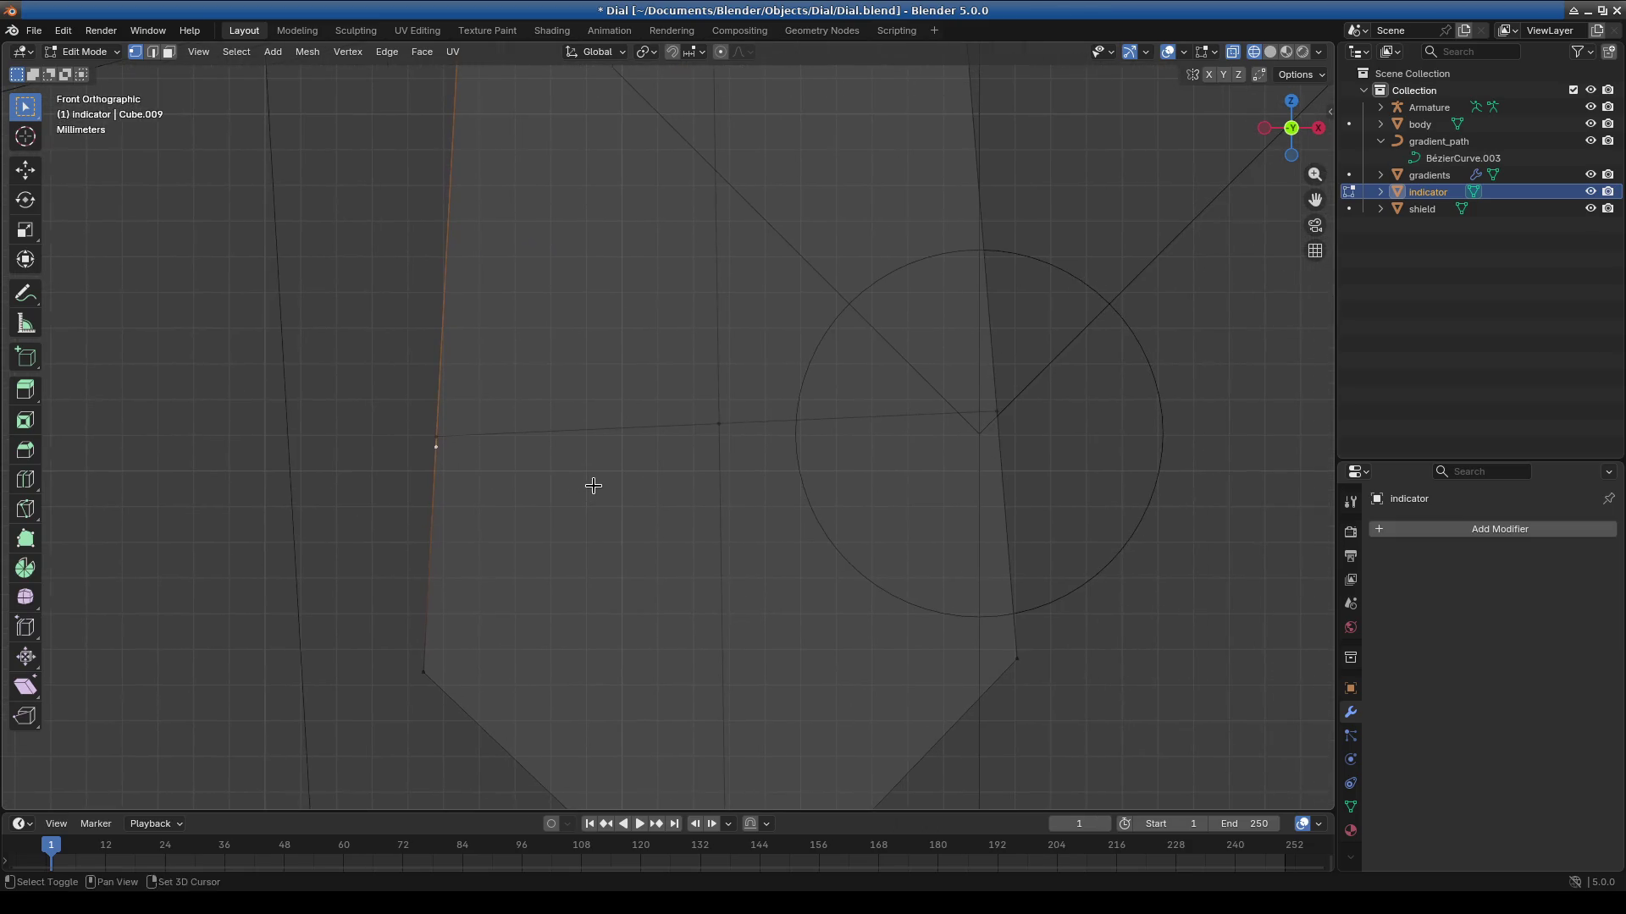
left_click_drag(340, 388, 447, 492)
scroll(573, 458, "up", 1)
middle_click_drag(900, 449, 752, 449, "shift")
left_click_drag(788, 342, 993, 465)
Vertex-slide that vertex and the next side vertex along their edges.
key("g")
key("z")
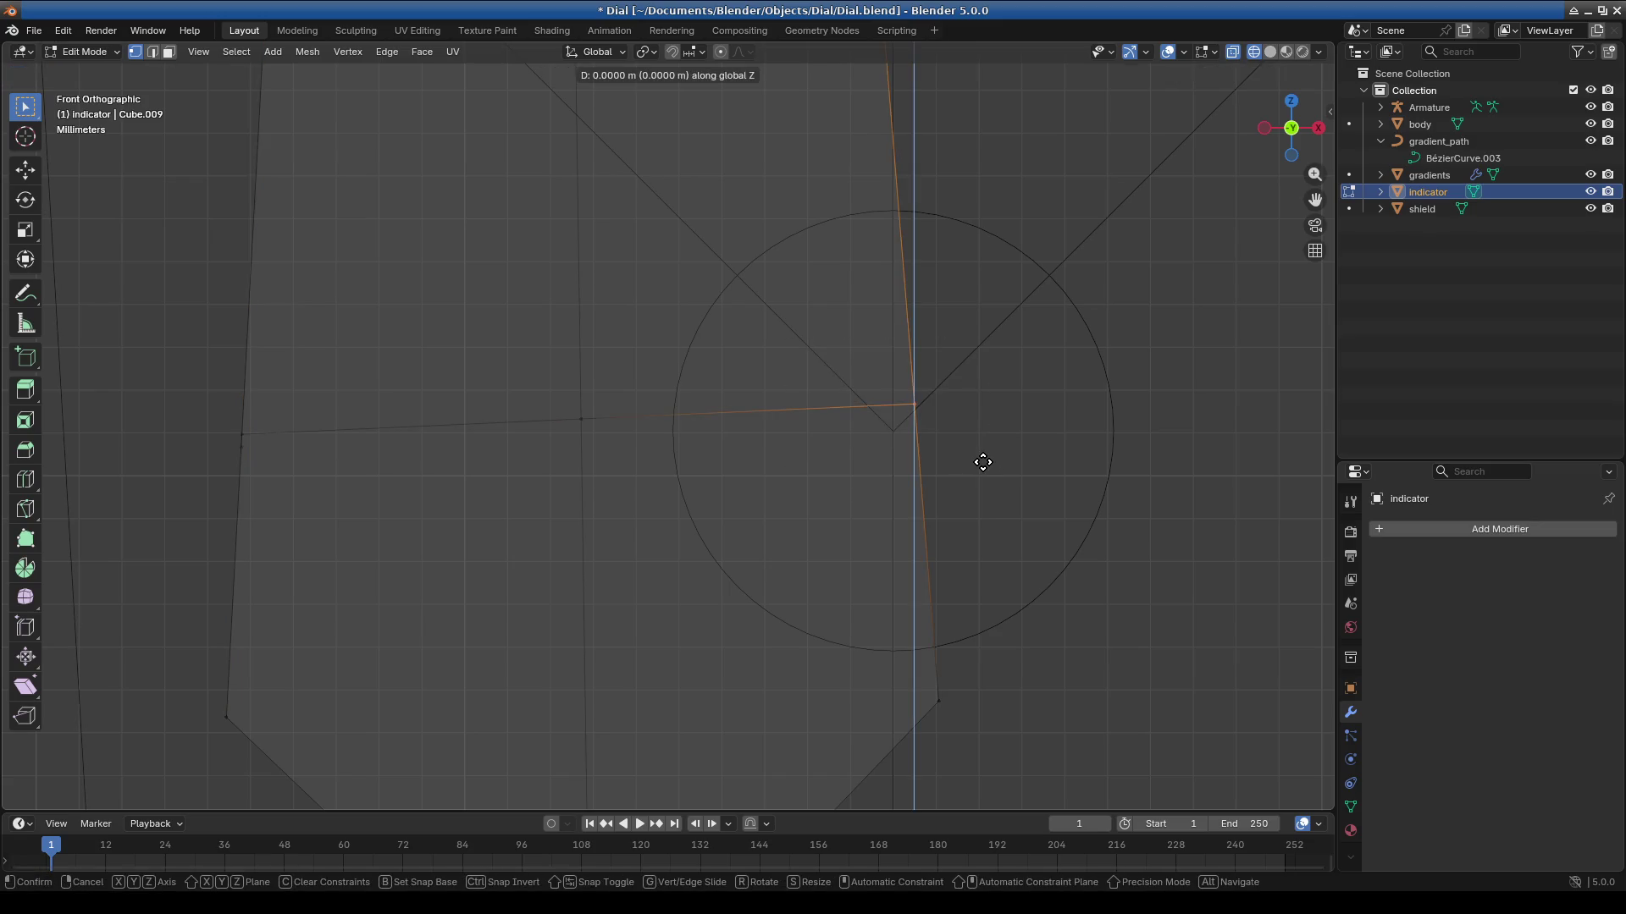
key("z")
key("g")
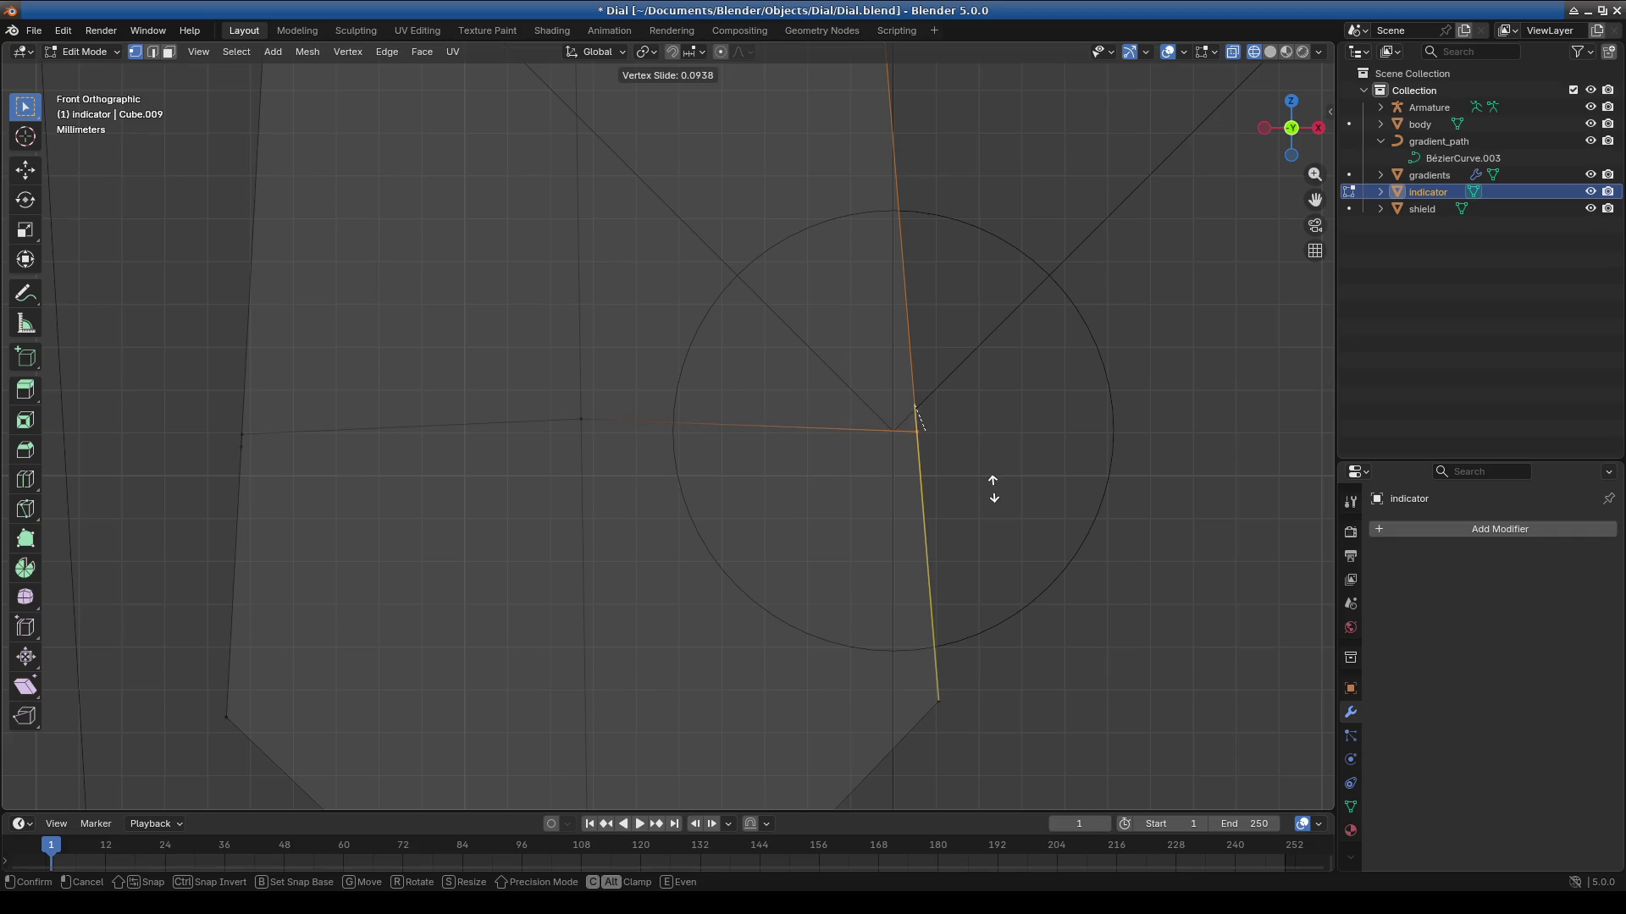
left_click(899, 497)
left_click(581, 421)
key("g")
key("g")
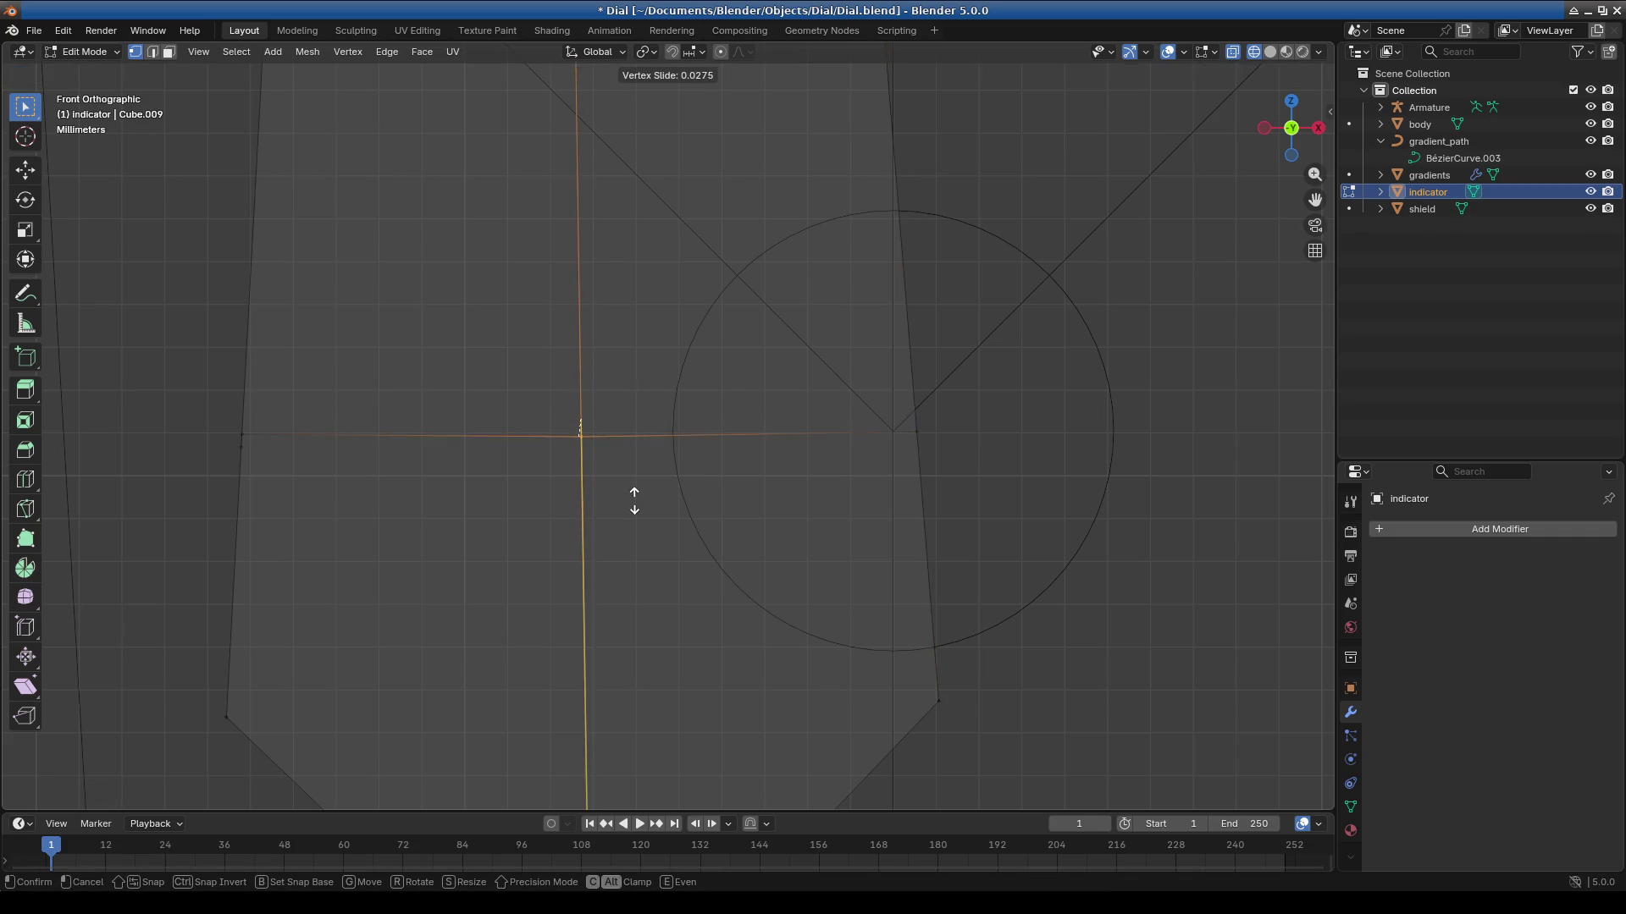
left_click(598, 537)
scroll(635, 491, "up", 5)
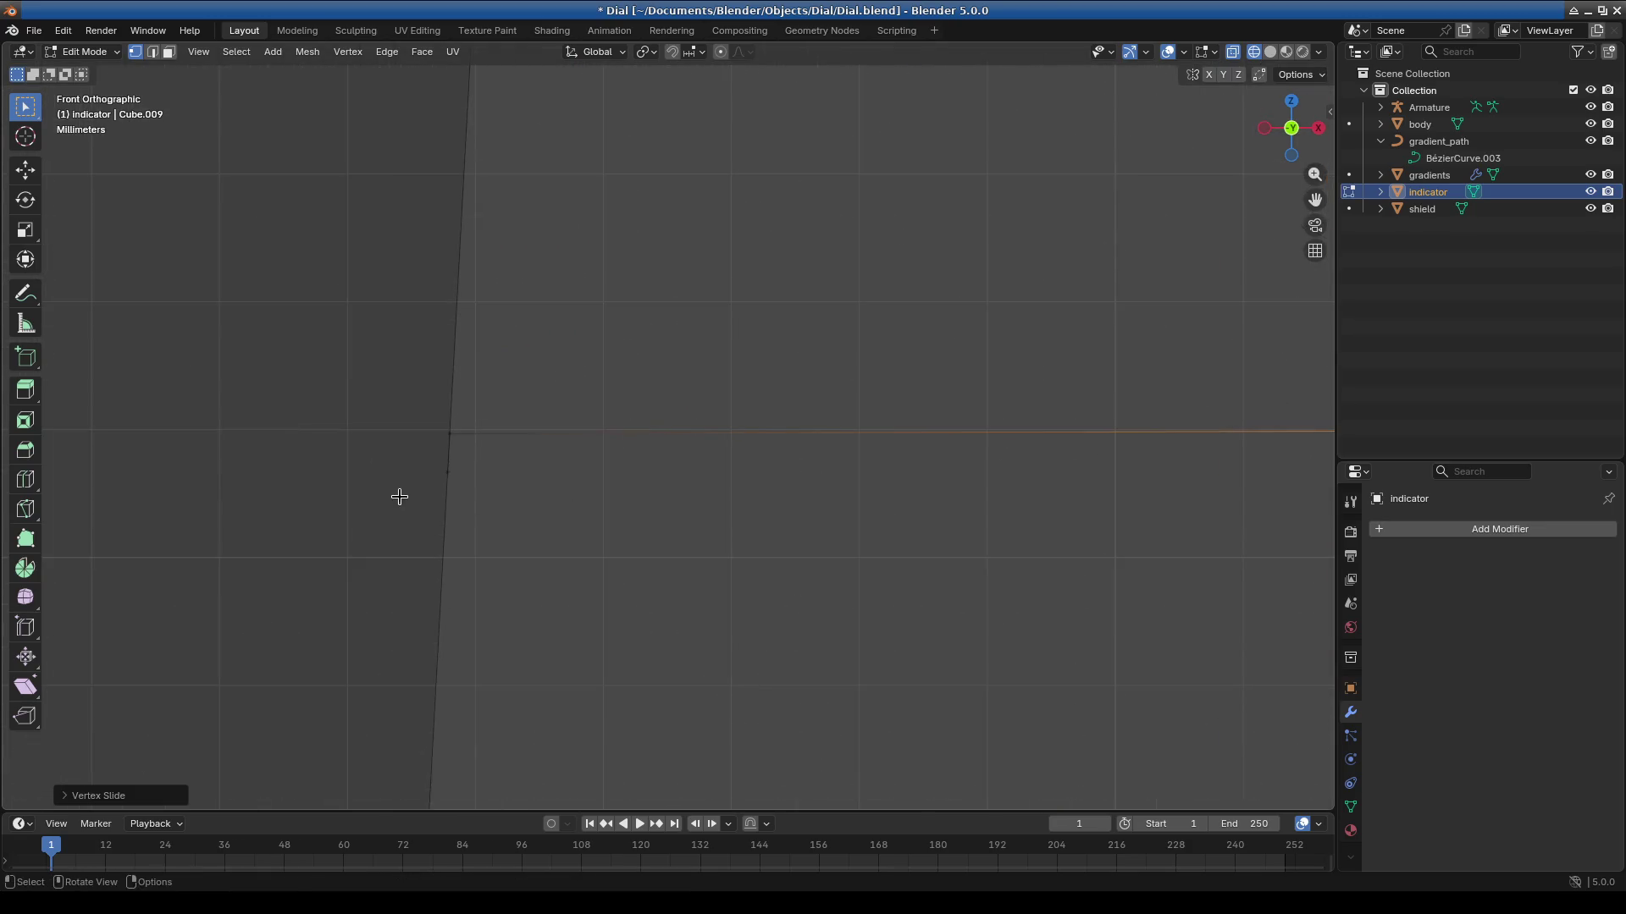
Slide a long-edge vertex, the horizontal edge, and another vertex along the mesh.
key("alt+a")
left_click_drag(470, 511, 393, 468)
key("g")
key("g")
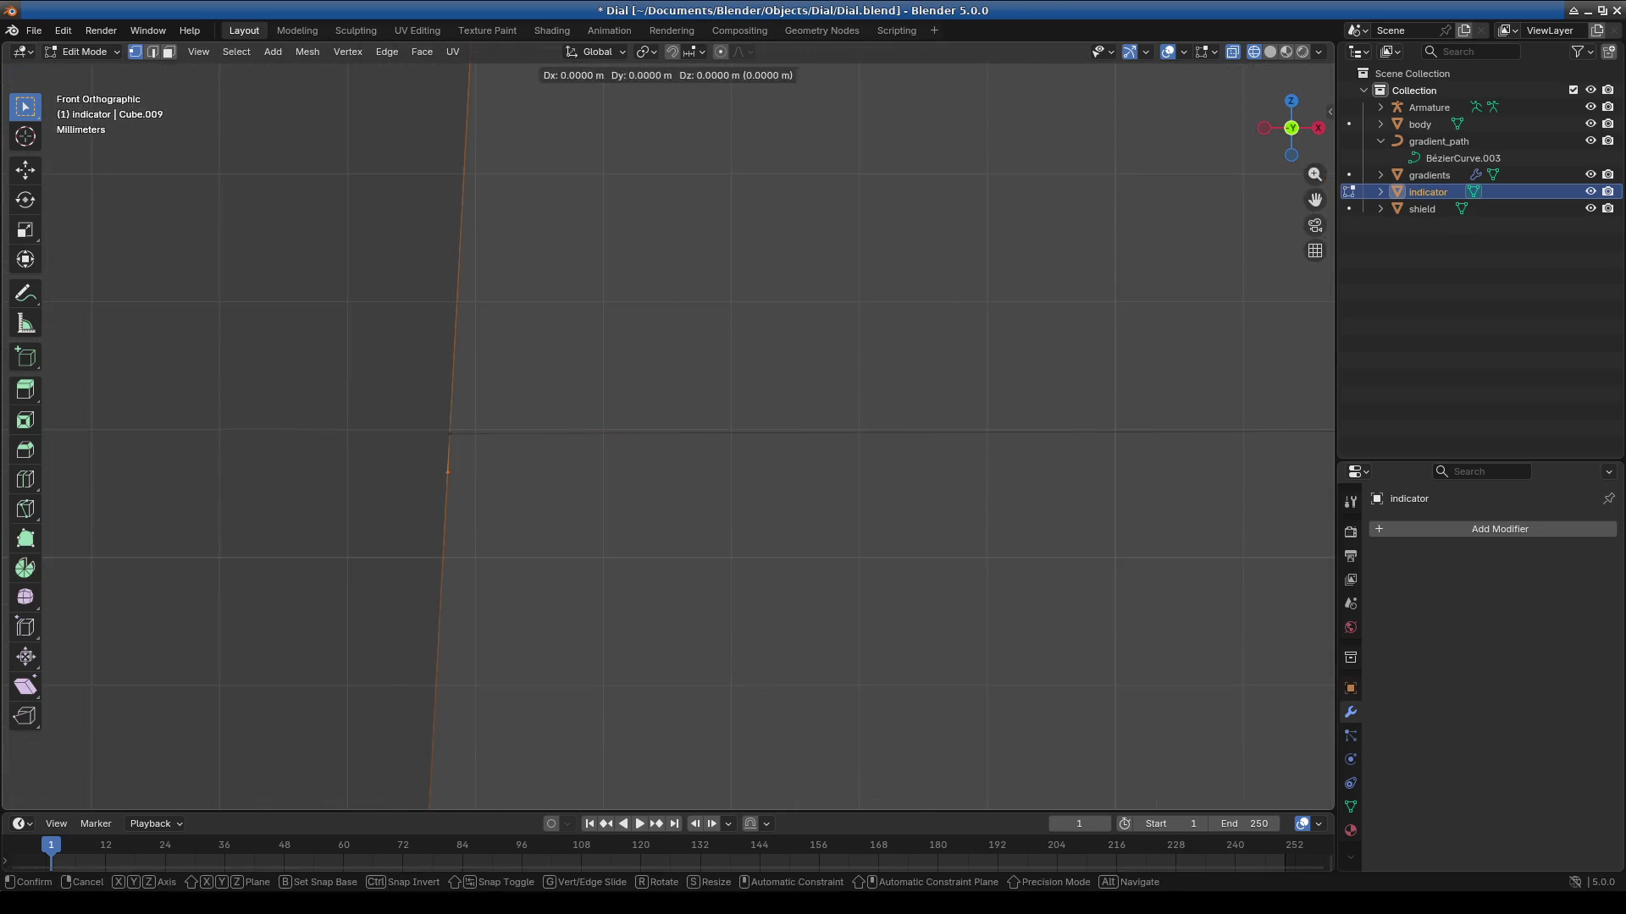
left_click(527, 489)
mouse_move(468, 480)
middle_mouse_down("shift")
mouse_move(694, 519)
mouse_move(710, 481)
middle_mouse_up("shift")
left_click_drag(548, 406, 675, 508)
key("g")
key("g")
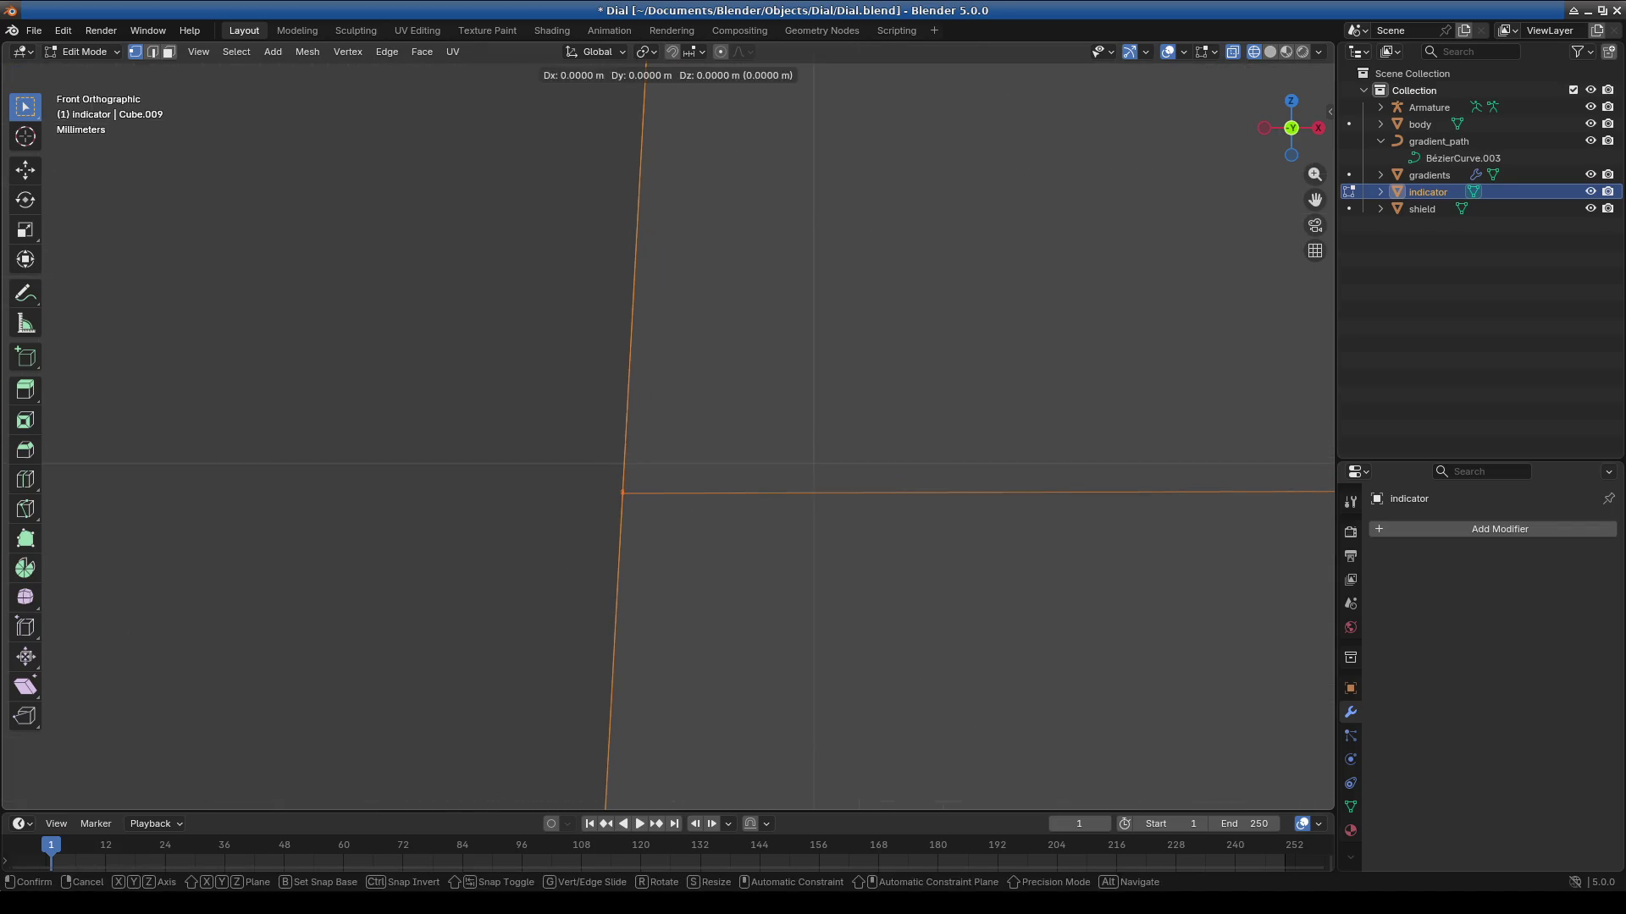
left_click(683, 489)
left_click_drag(578, 425, 646, 457)
key("g")
key("g")
left_click(646, 479)
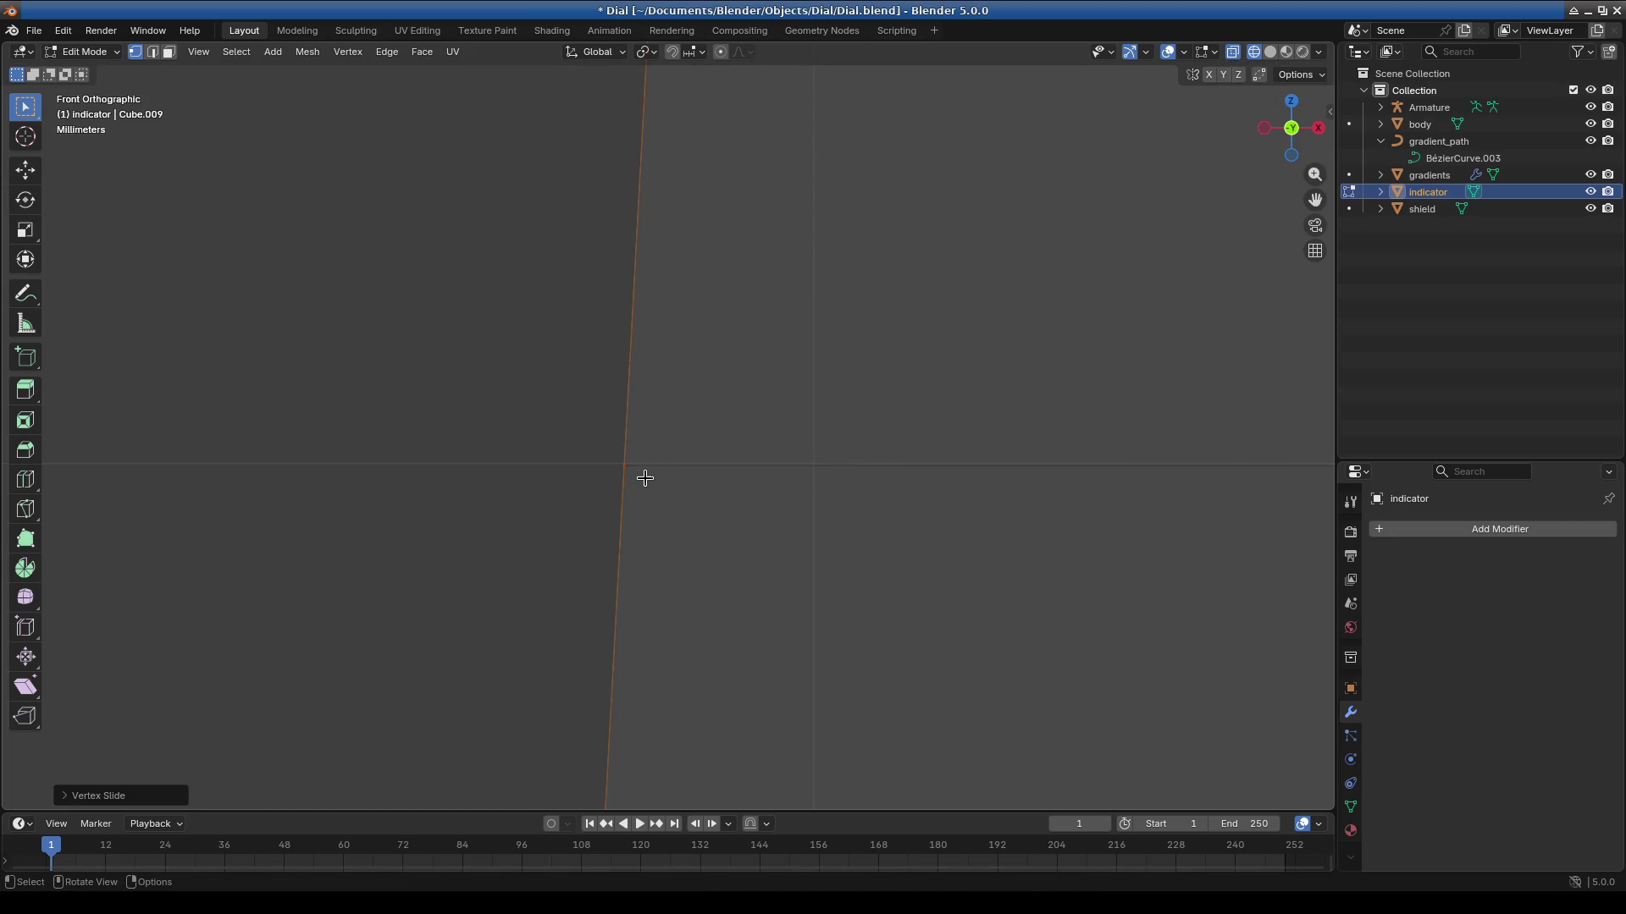
Select the V-junction vertex and move it near the pivot.
scroll(726, 532, "up", 3)
scroll(821, 493, "down", 6)
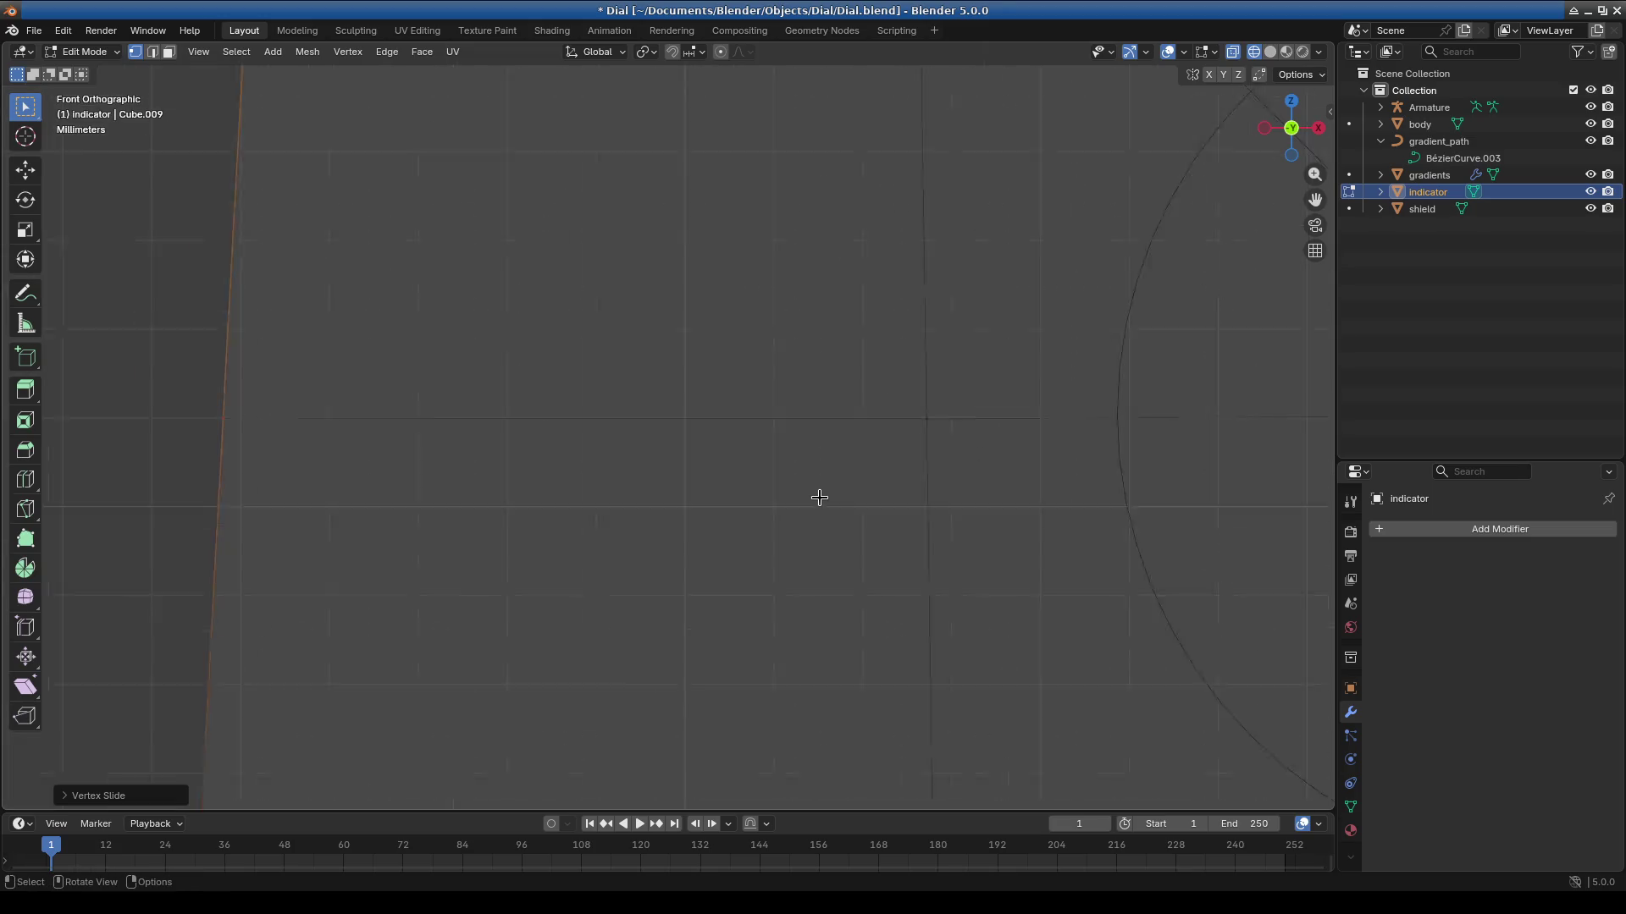
scroll(918, 504, "up", 3)
scroll(799, 500, "up", 10)
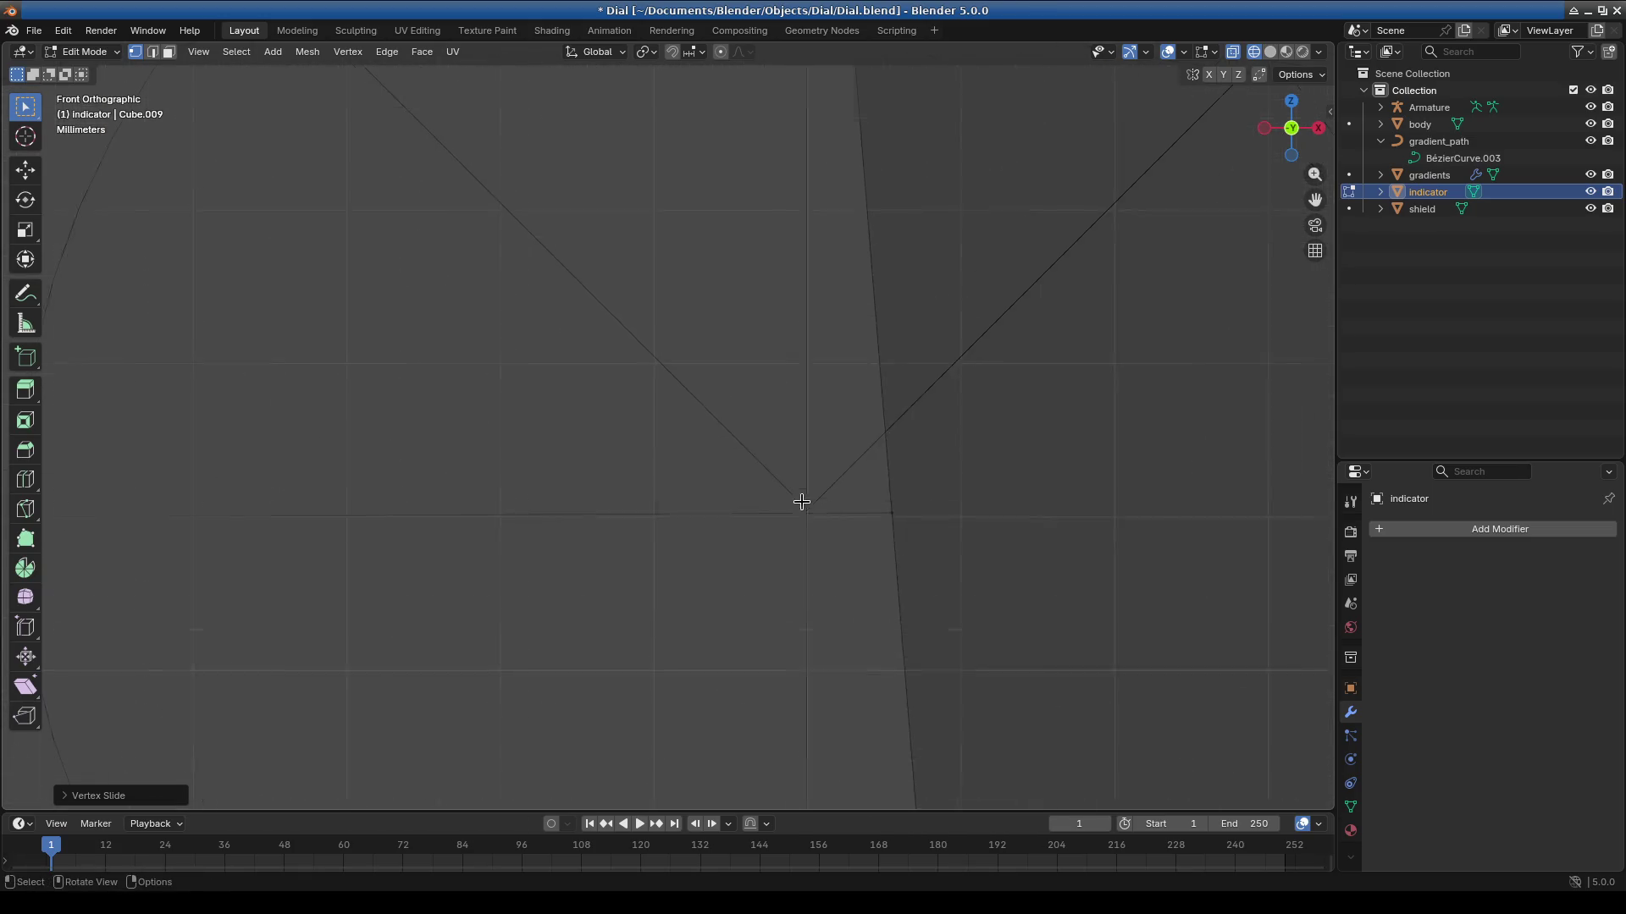
scroll(572, 406, "up", 2)
left_click_drag(406, 302, 744, 490)
scroll(756, 516, "down", 5)
middle_click_drag(690, 556, 843, 562, "shift")
scroll(660, 548, "down", 3)
scroll(657, 443, "up", 8)
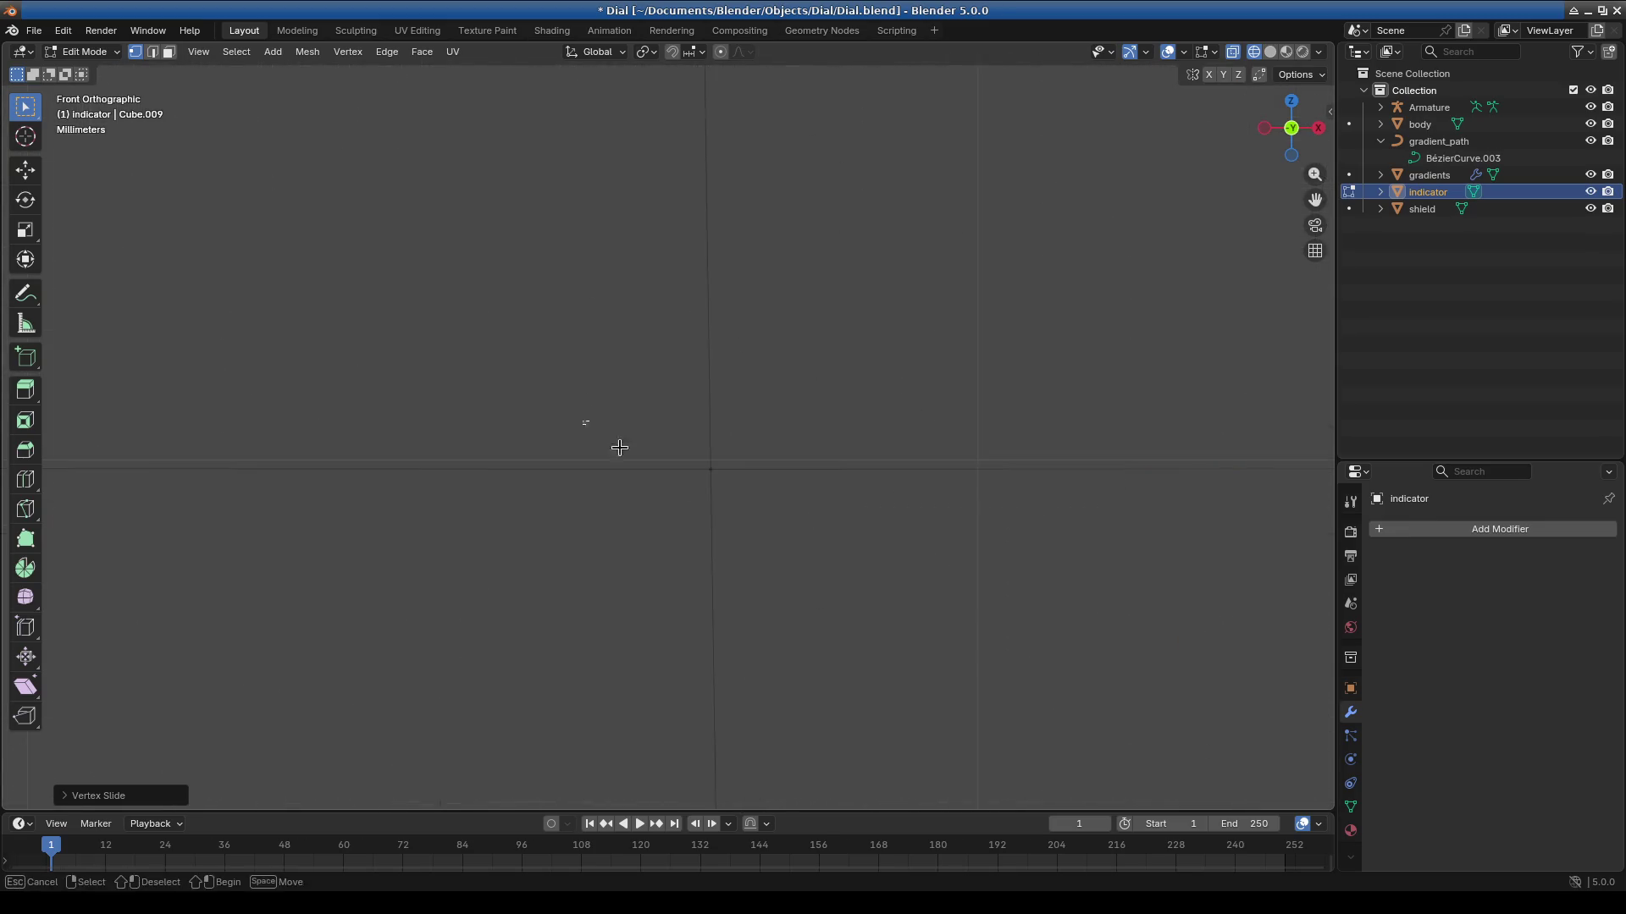
key("g")
left_click(844, 552)
Orbit around the dial to inspect the reshaped needle in perspective.
scroll(766, 557, "down", 4)
scroll(762, 555, "up", 4)
scroll(444, 509, "down", 5, "ctrl")
middle_click_drag(445, 509, 486, 508)
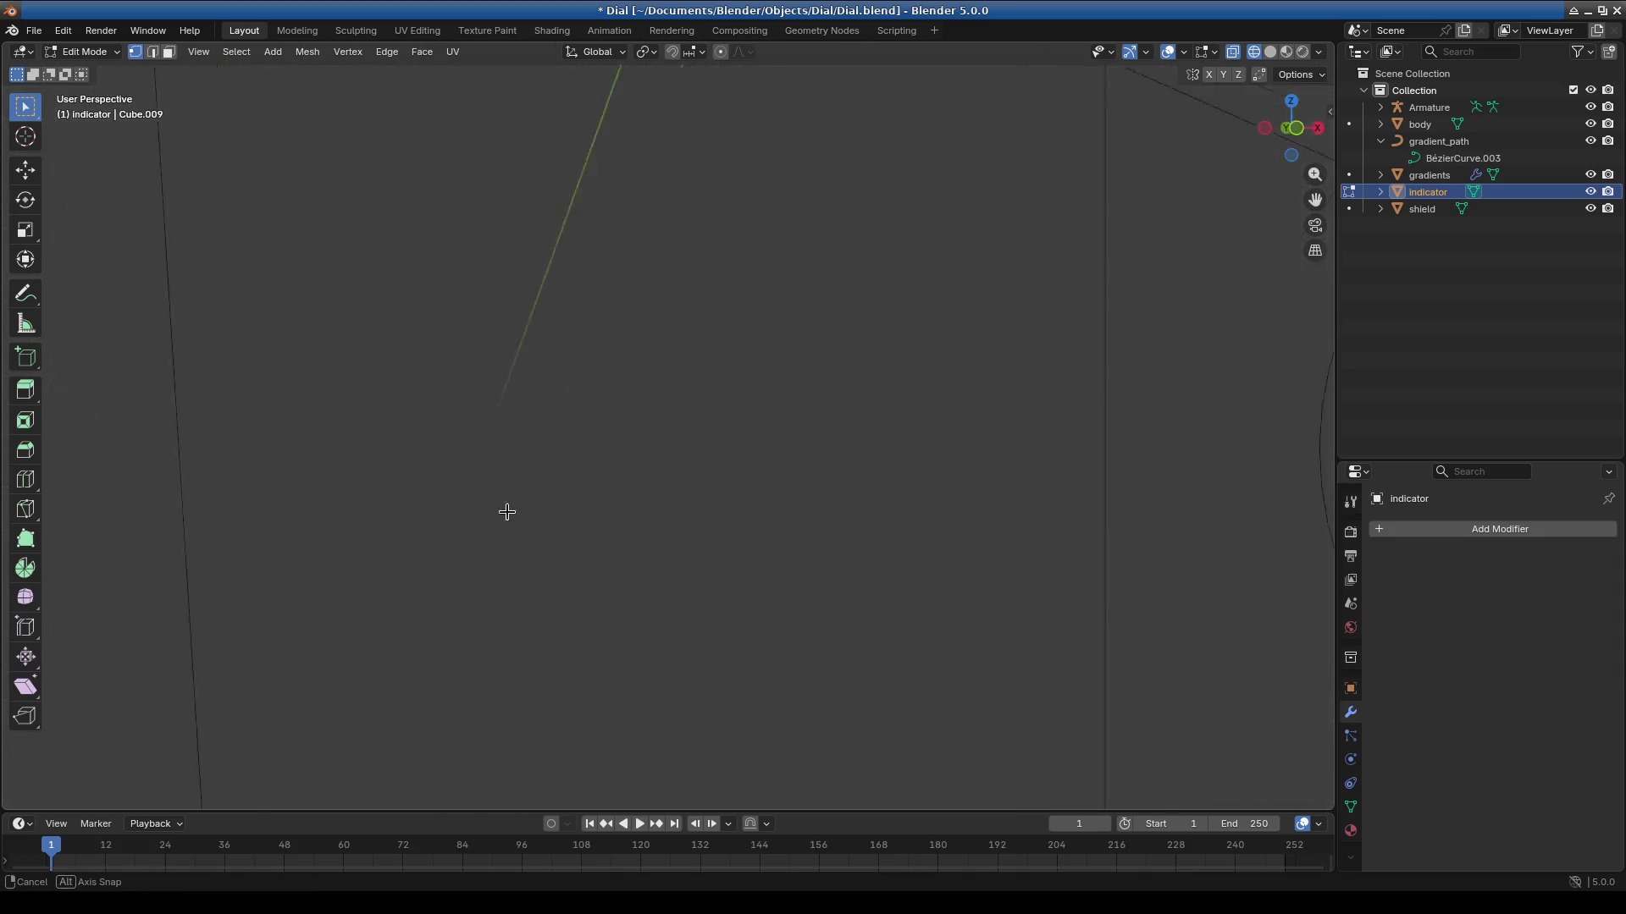
scroll(777, 483, "down", 5)
middle_click_drag(765, 500, 531, 580)
middle_click_drag(750, 551, 697, 497)
Nudge the selected vertex slightly sideways and check it in Front and Right orthographic views.
key("ctrl+z")
key("ctrl+z")
key("ctrl+z")
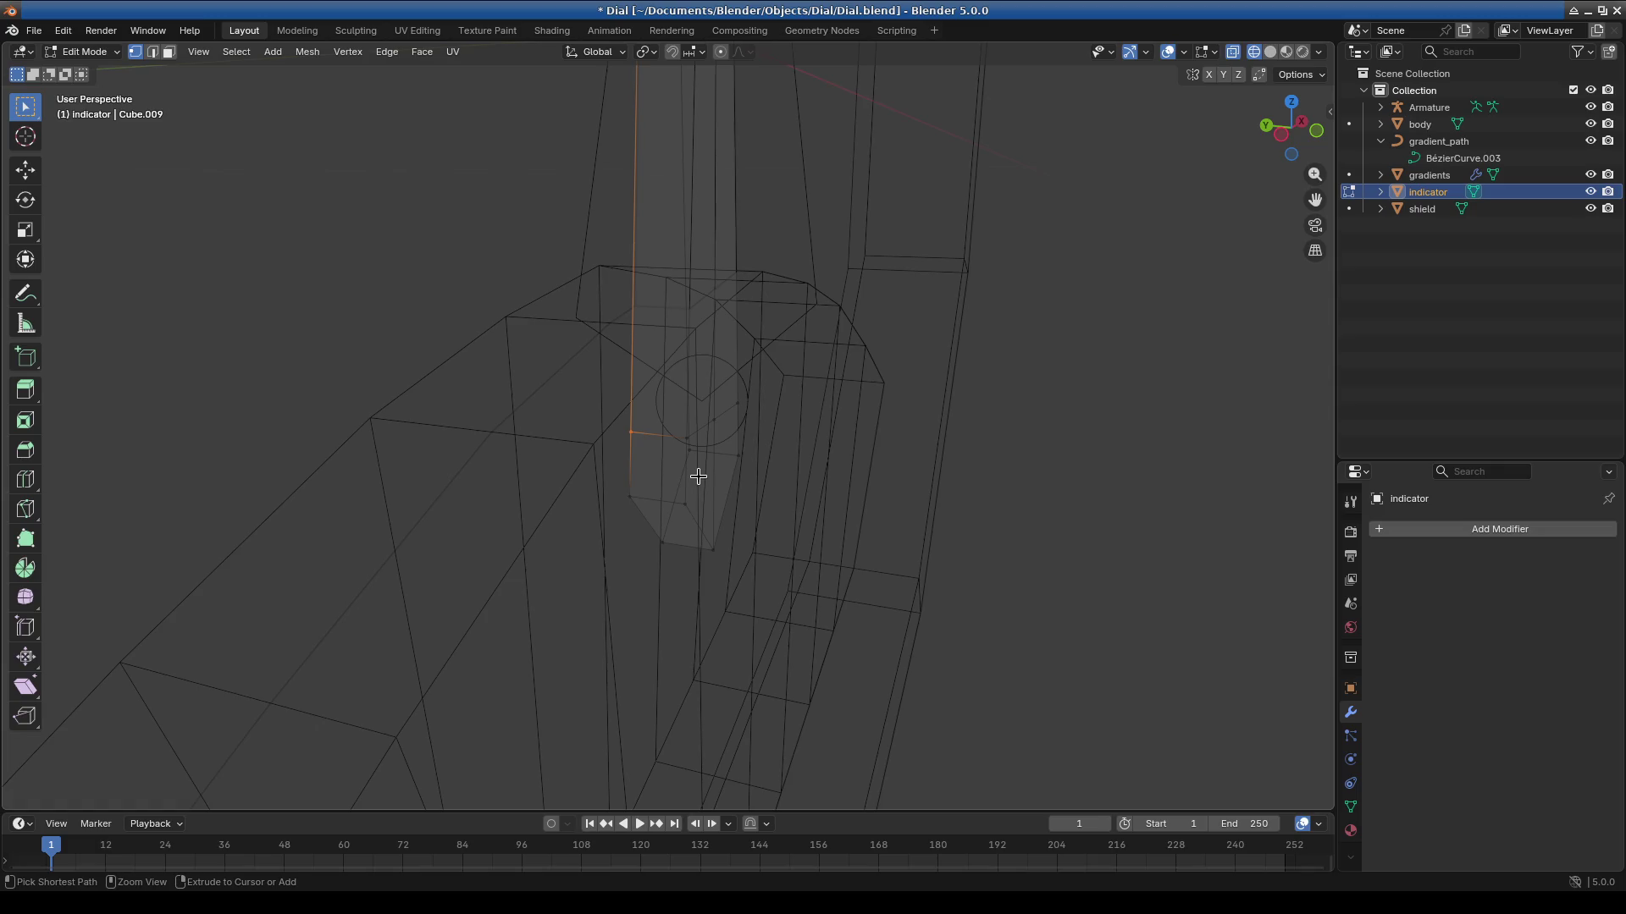
key("KP_1")
scroll(554, 512, "up", 10)
scroll(554, 507, "down", 4)
mouse_move(755, 508)
middle_mouse_down("shift")
mouse_move(487, 519)
mouse_move(561, 486)
middle_mouse_up("shift")
scroll(718, 447, "up", 3)
scroll(796, 529, "up", 3)
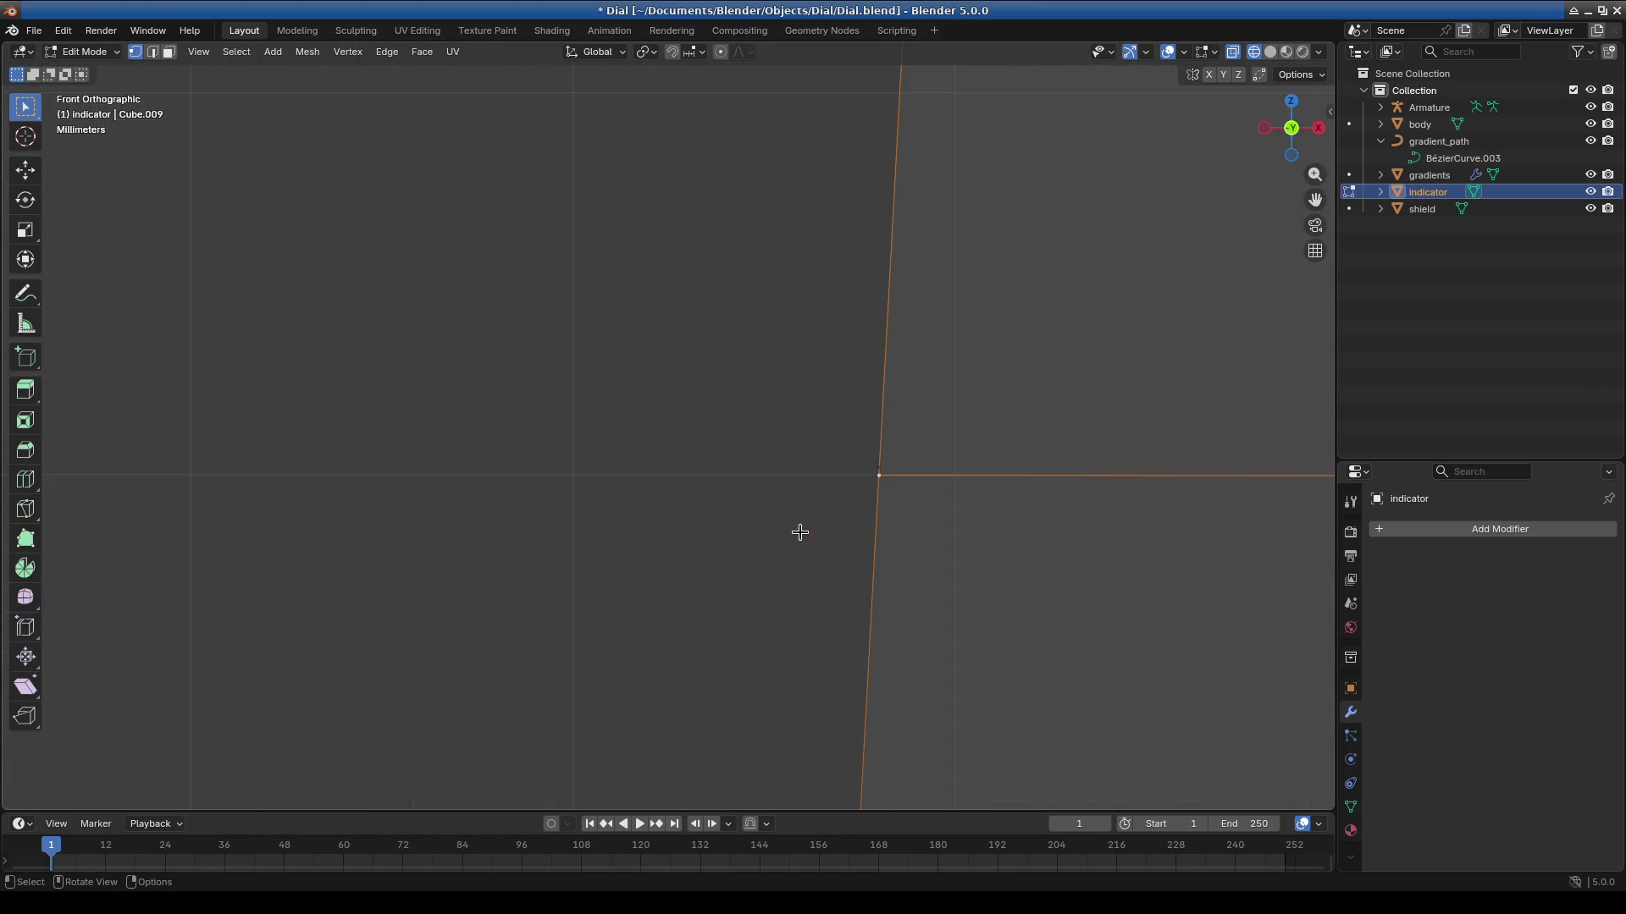
middle_click_drag(856, 556, 701, 547, "shift")
mouse_move(717, 461)
middle_mouse_down()
mouse_move(745, 567)
mouse_move(806, 566)
middle_mouse_up()
key("KP_3")
scroll(806, 566, "down", 5)
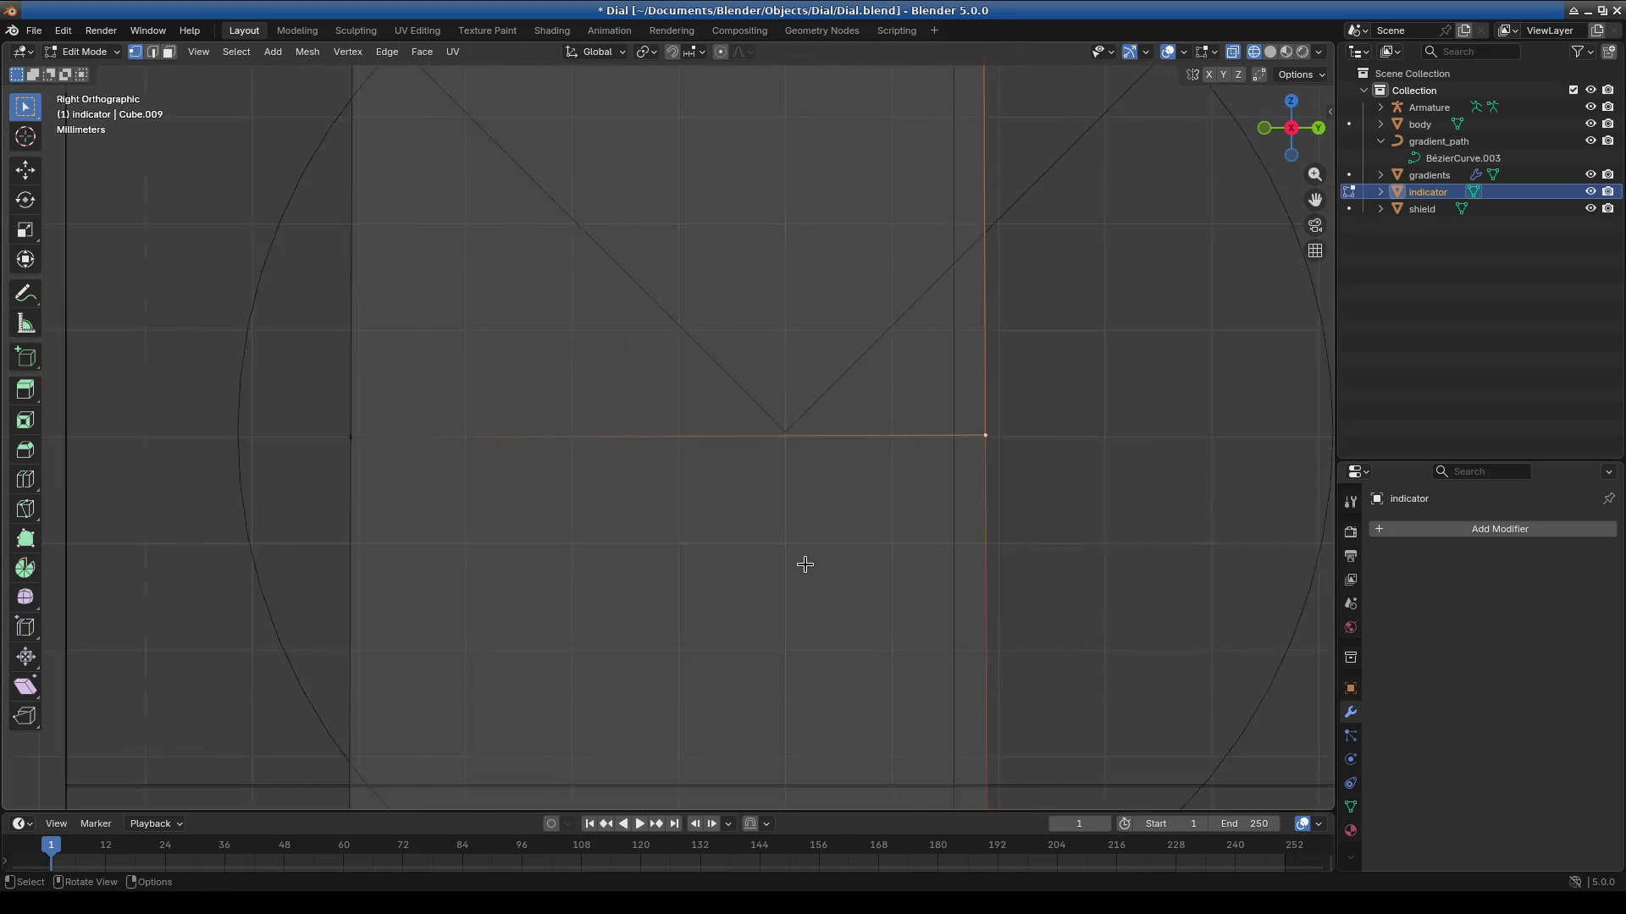
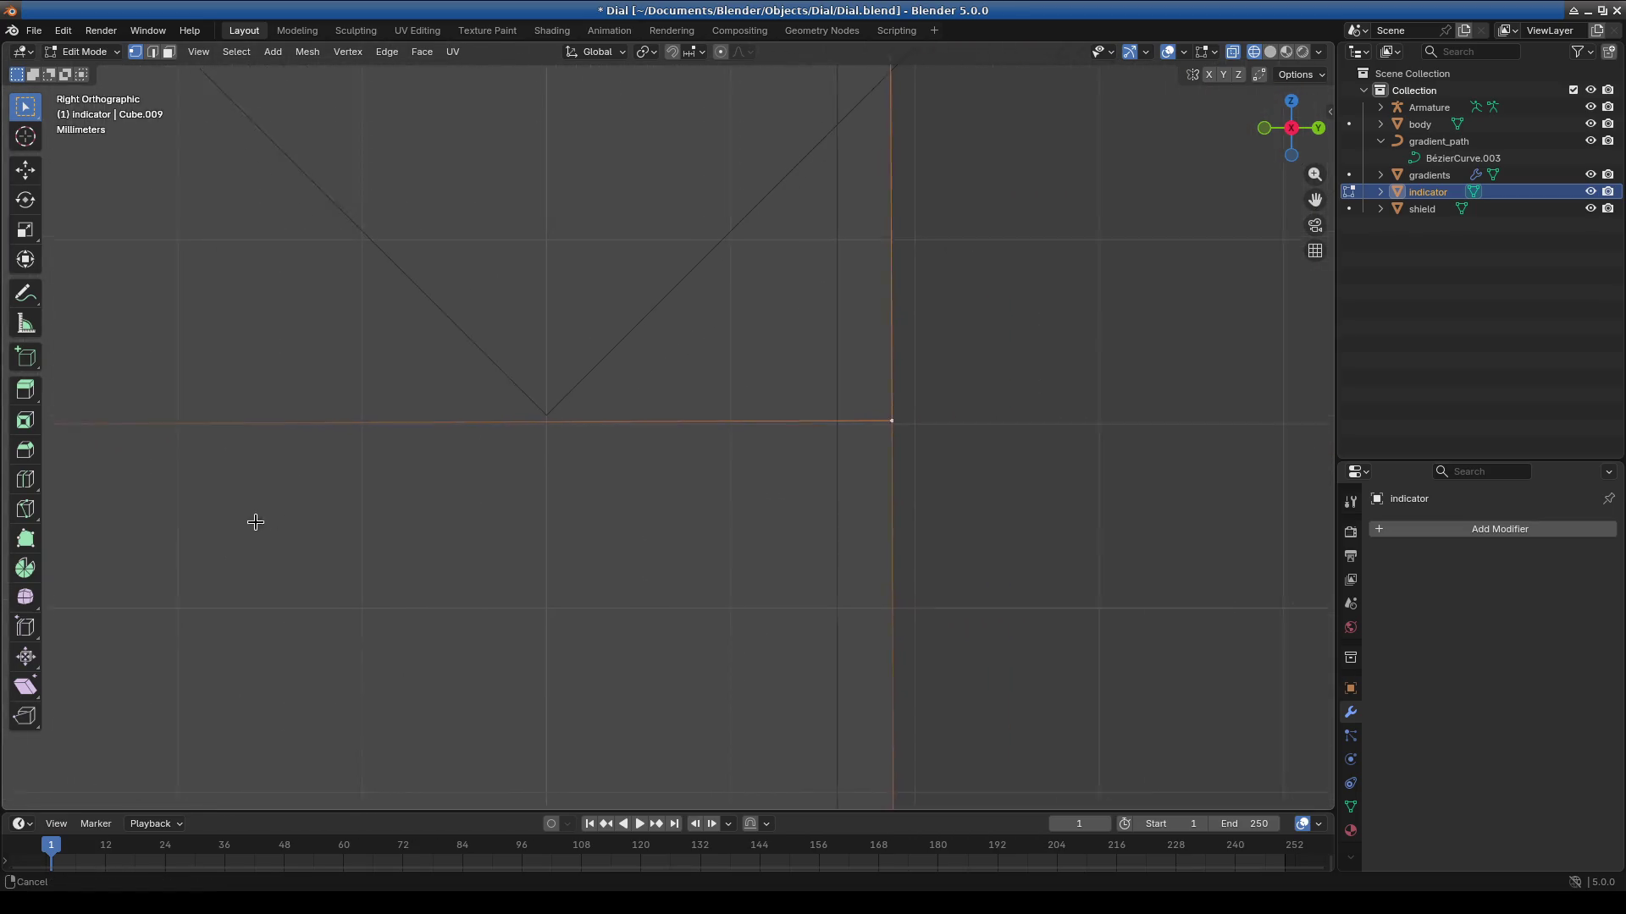
Slide the indicator's corner vertex along its edge twice in the side view.
scroll(754, 464, "up", 3)
middle_click_drag(754, 464, 558, 442, "shift")
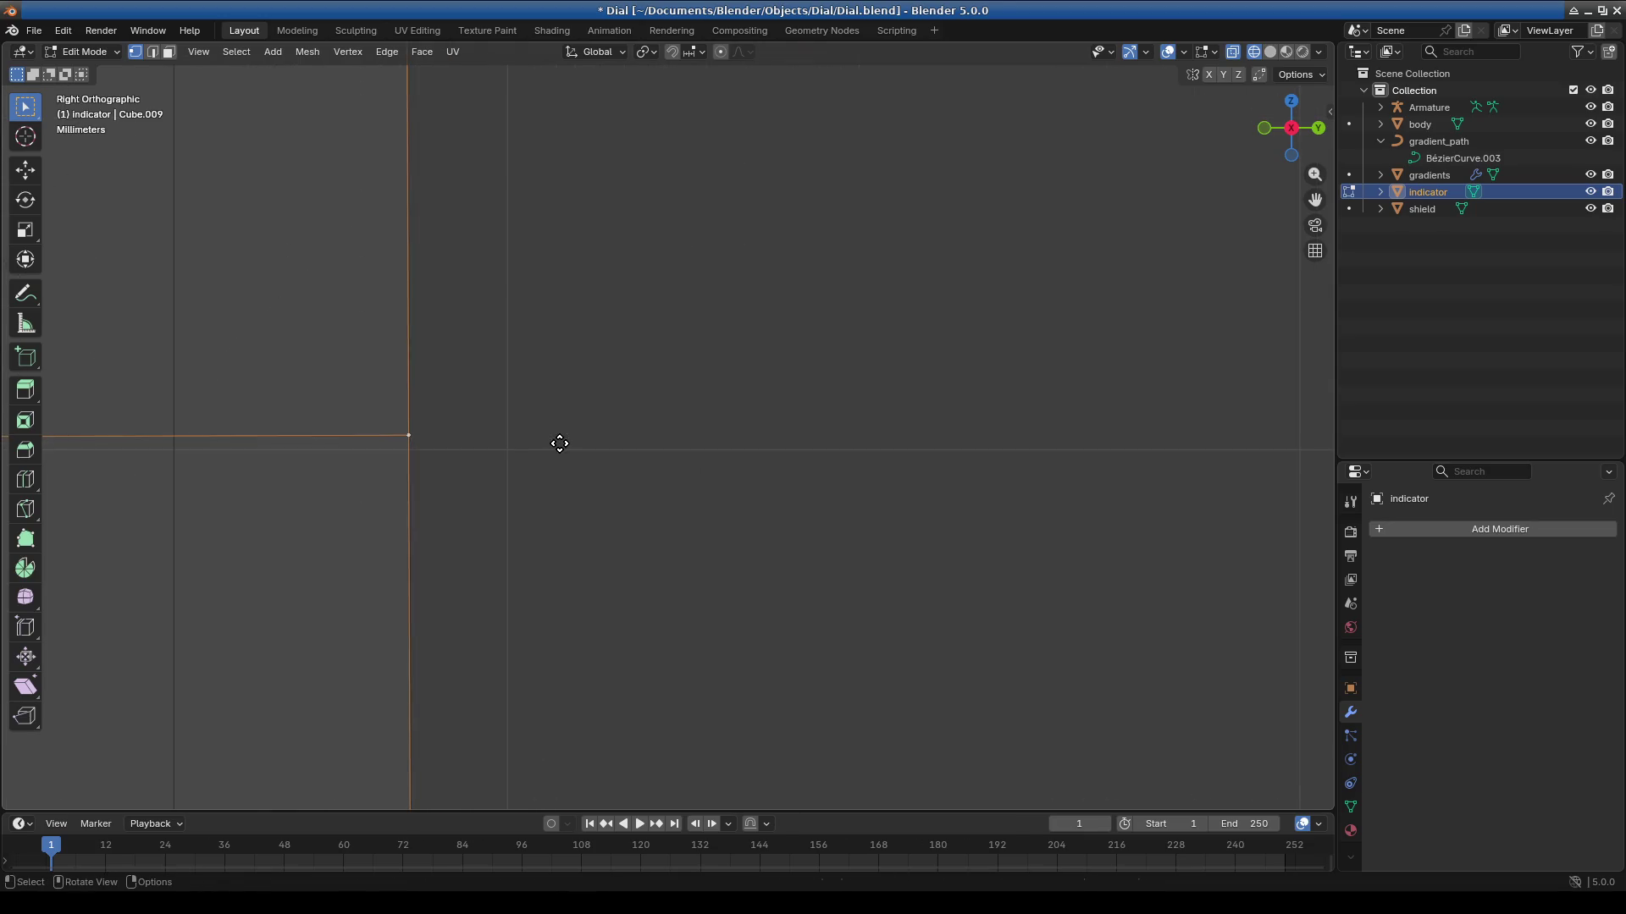
key("shift+v")
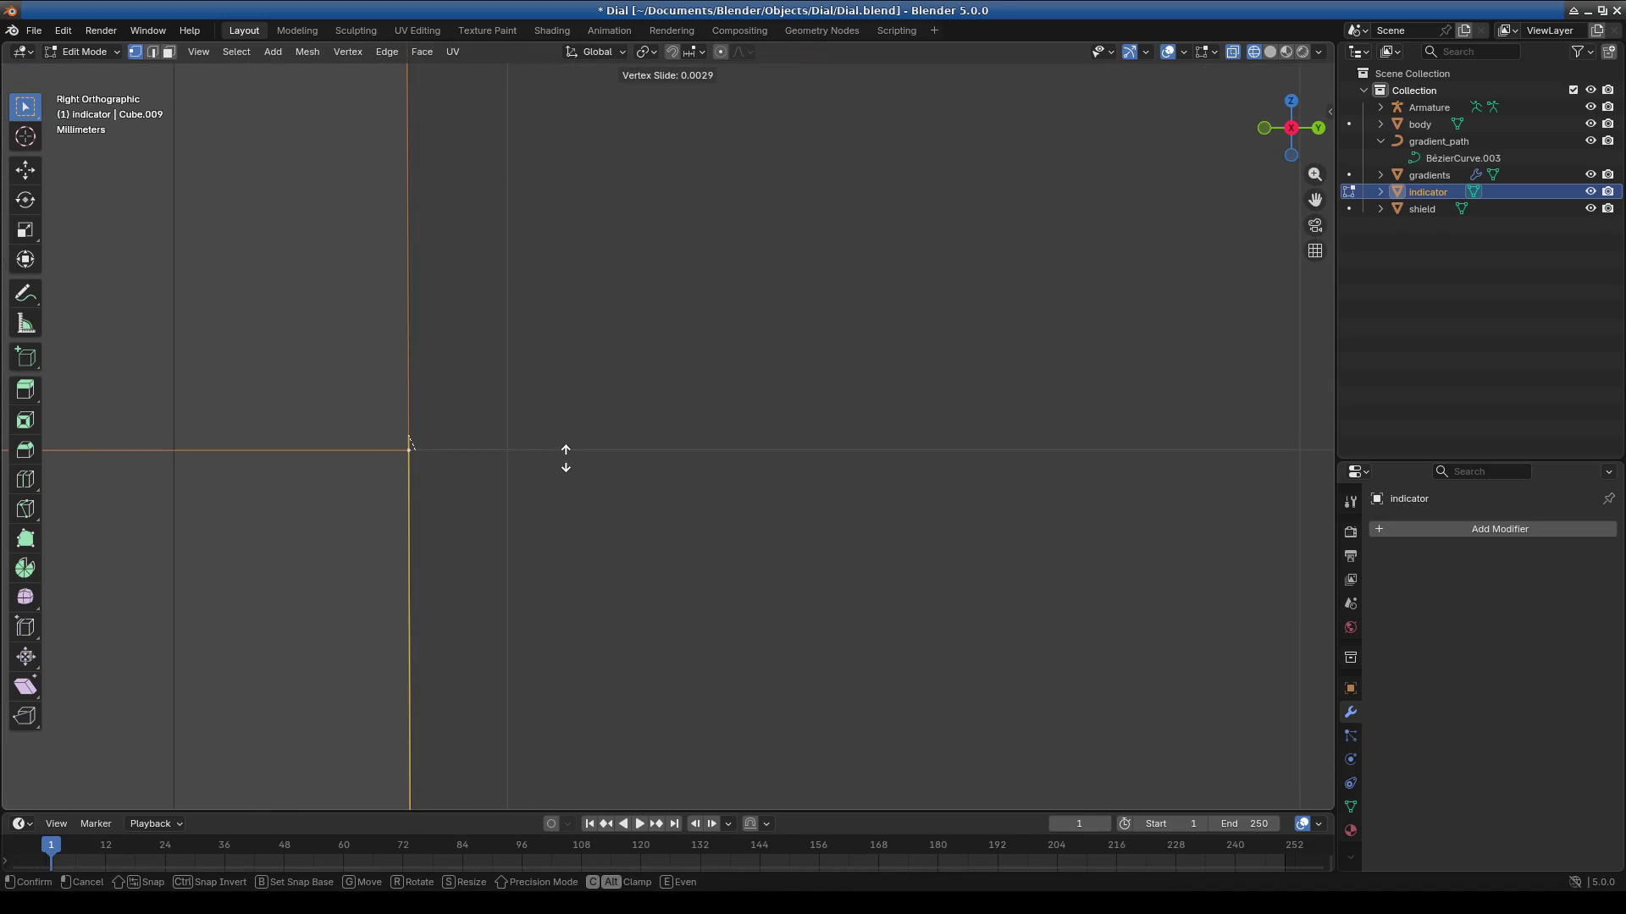
left_click(565, 458)
key("shift+v")
left_click(569, 458)
Re-frame the right side view and slide the corner vertex along its edge twice more.
scroll(512, 540, "down", 3)
scroll(544, 505, "up", 5)
scroll(701, 460, "up", 3)
scroll(700, 406, "down", 2)
mouse_move(722, 559)
middle_mouse_down()
mouse_move(646, 573)
mouse_move(759, 572)
middle_mouse_up()
key("KP_1")
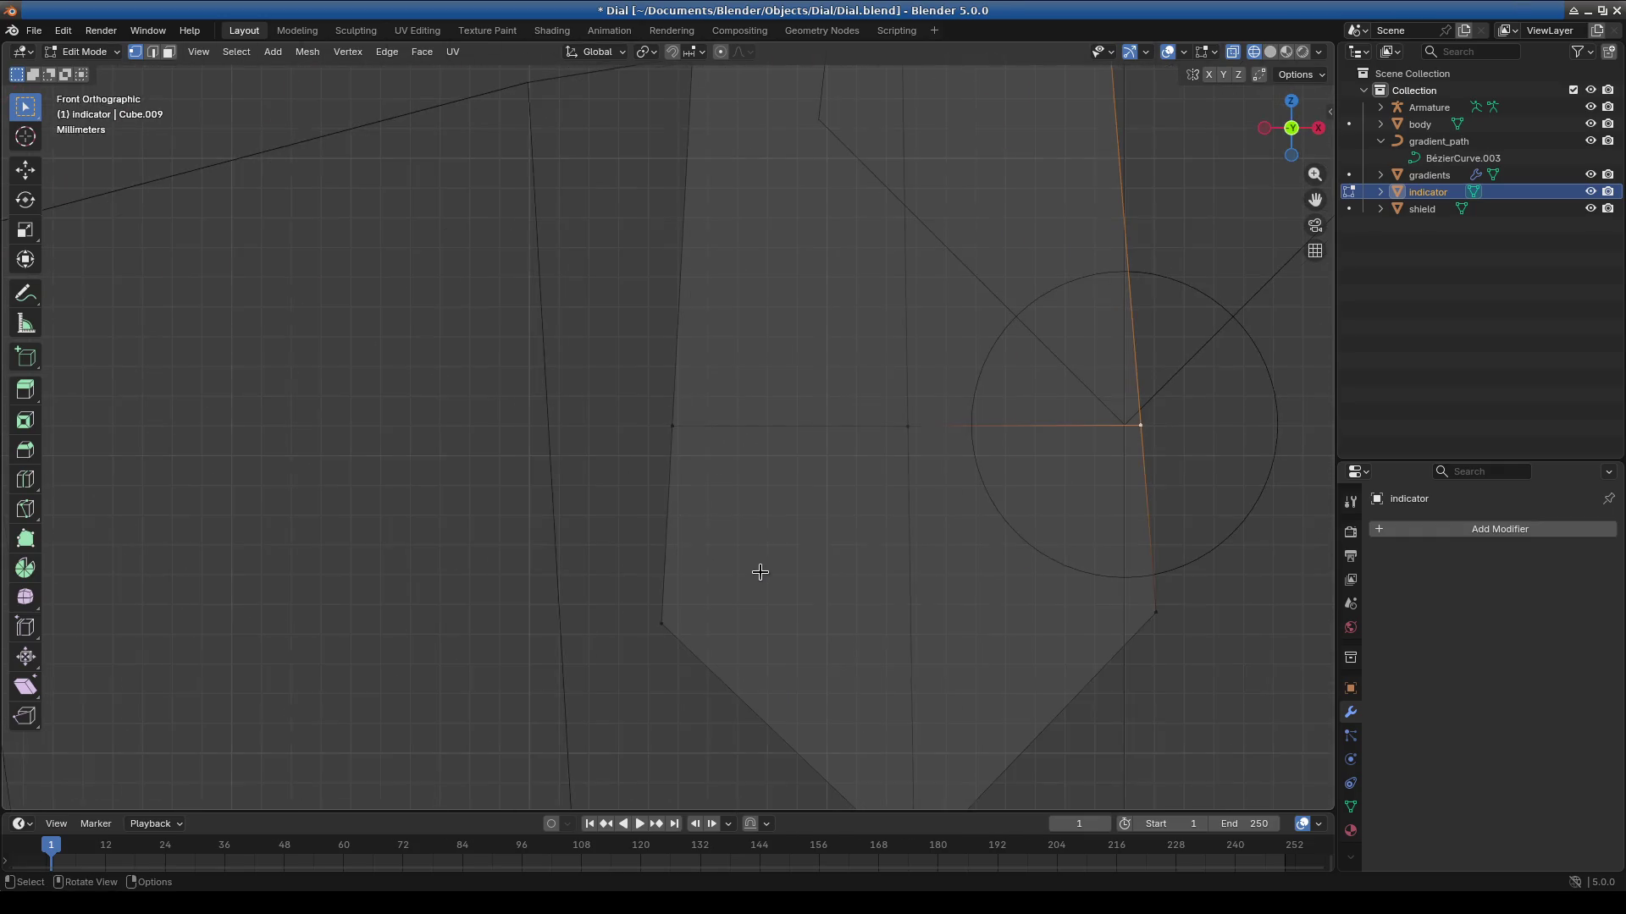
key("KP_3")
scroll(660, 432, "up", 4)
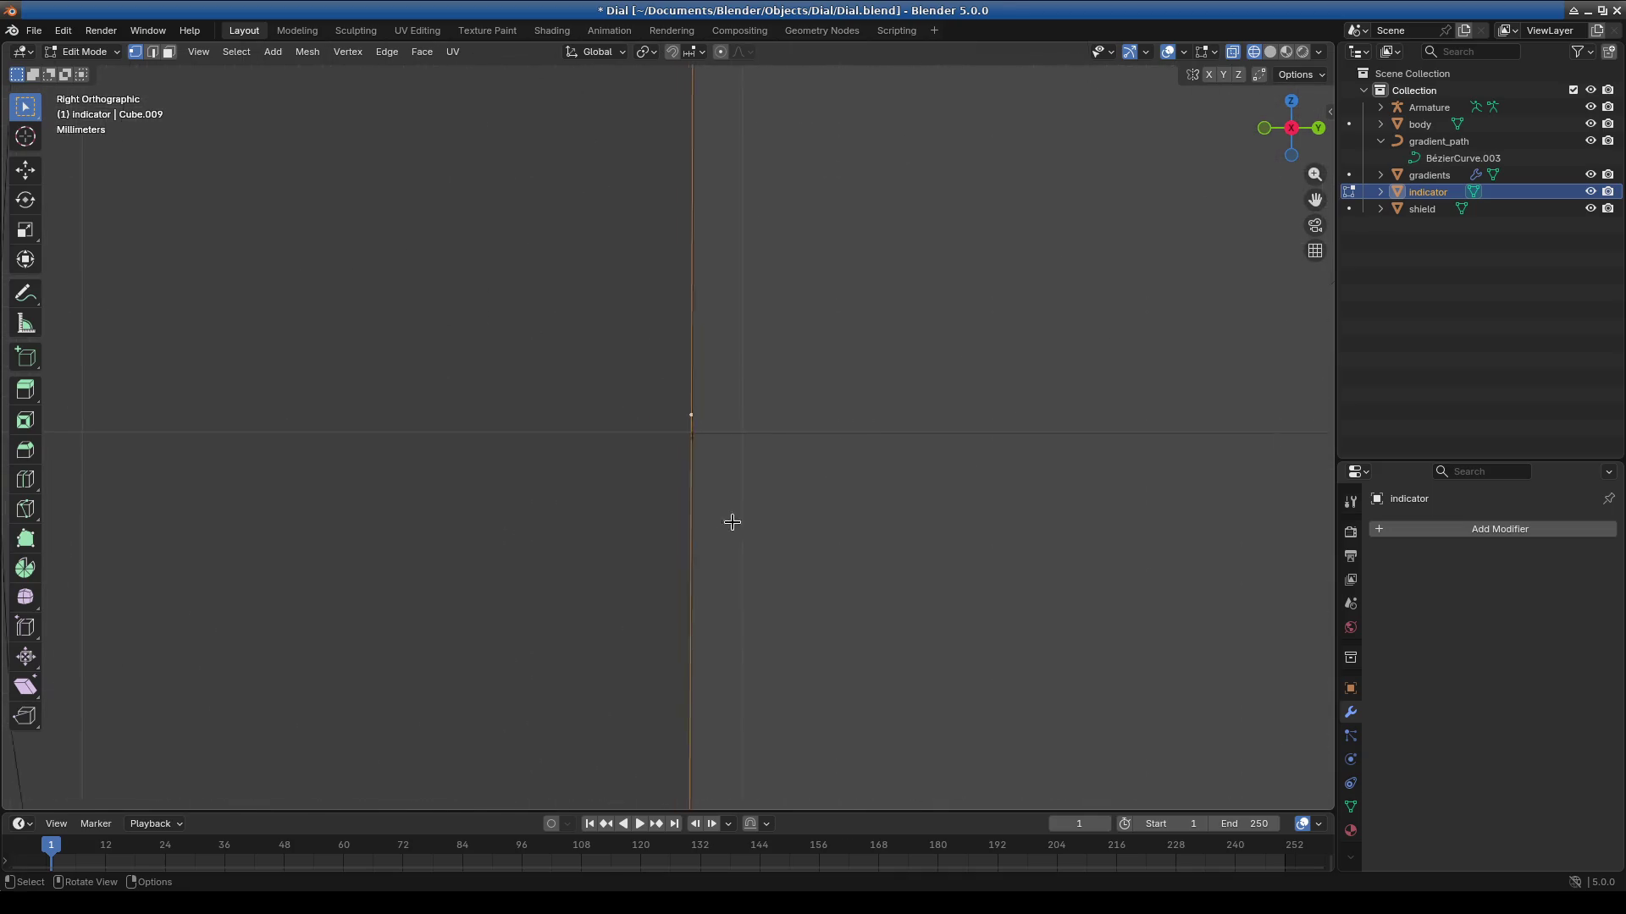
middle_click_drag(946, 489, 835, 466, "shift")
key("shift+v")
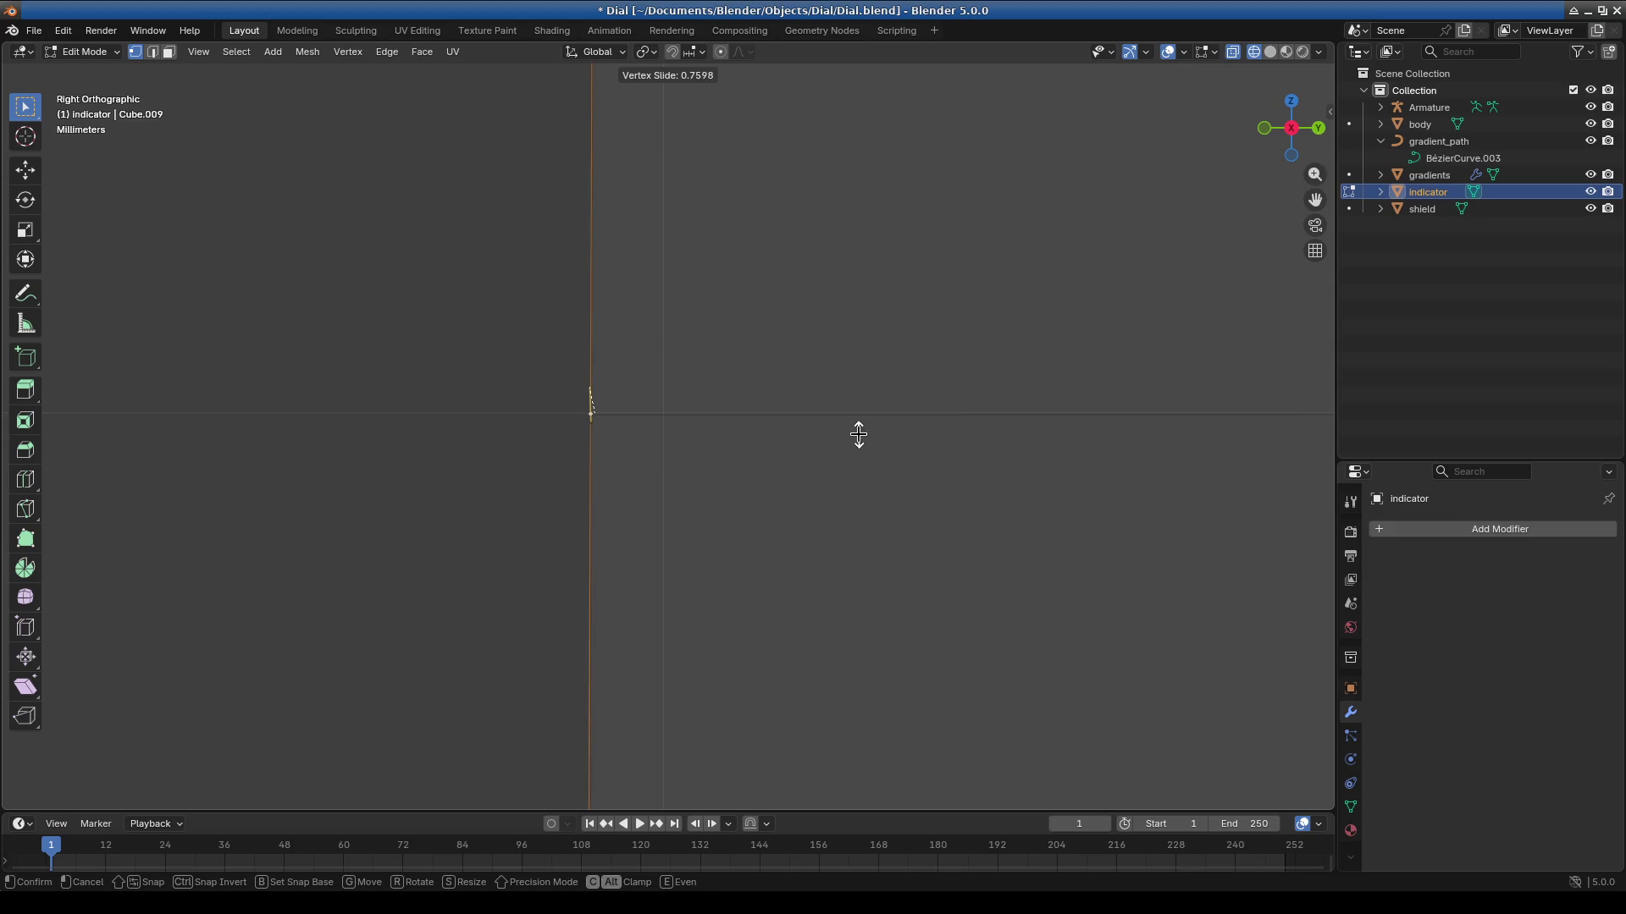
left_click(859, 435)
key("shift+v")
left_click(652, 448)
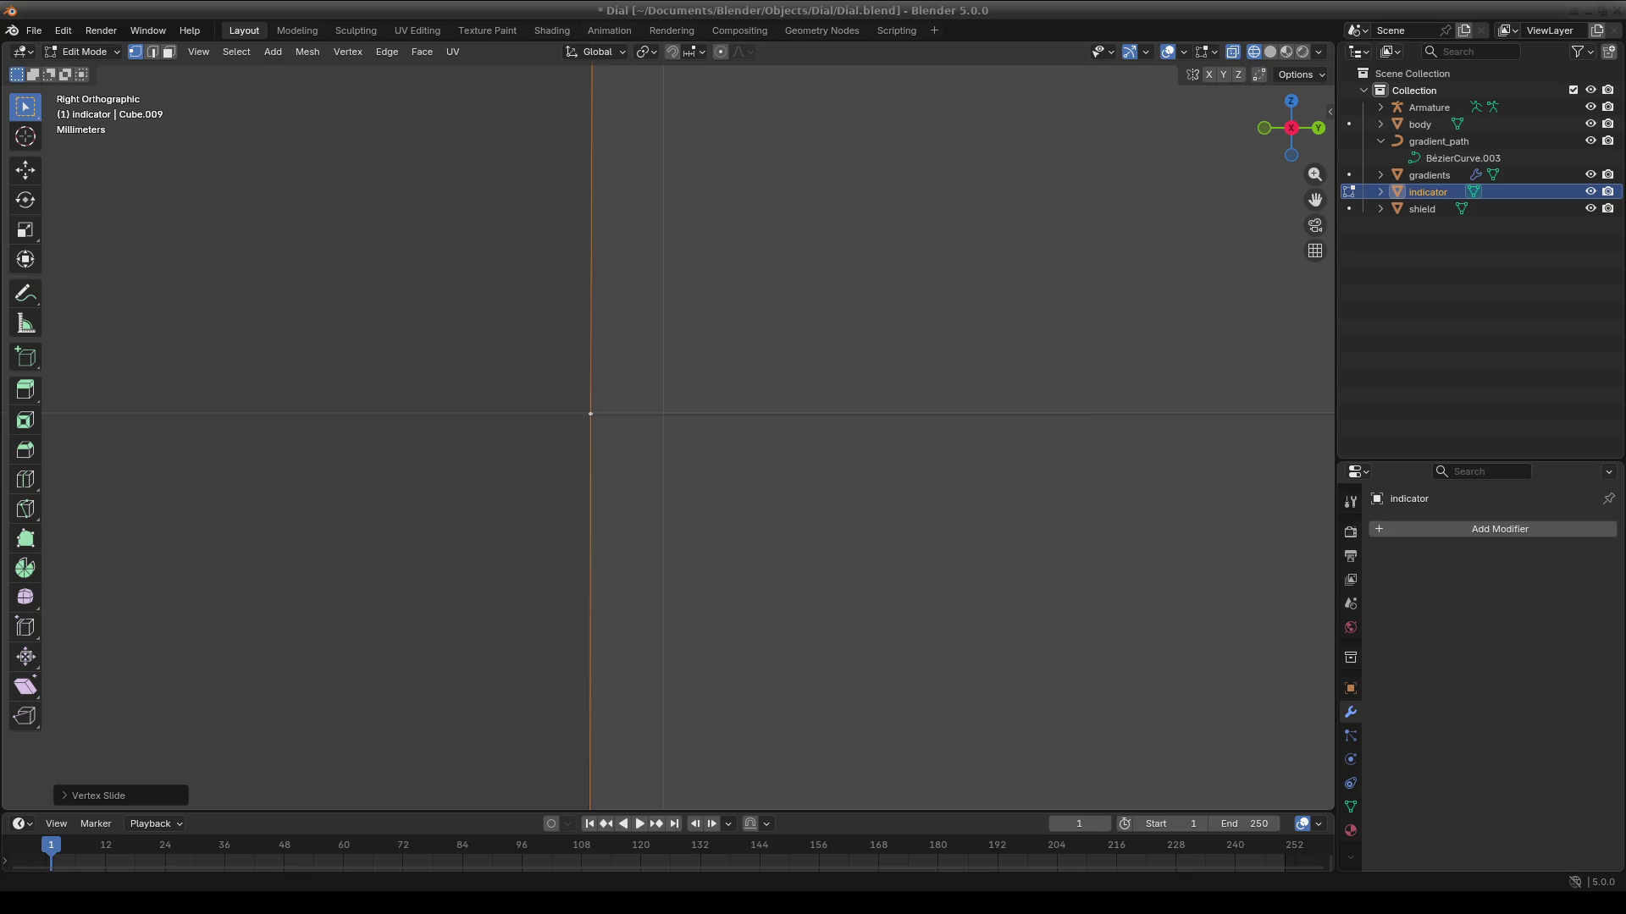
scroll(610, 405, "down", 5)
Compare front and right views, then undo the last two vertex changes.
mouse_move(700, 410)
middle_mouse_down()
mouse_move(697, 460)
mouse_move(856, 512)
mouse_move(887, 450)
middle_mouse_up()
scroll(845, 480, "up", 3)
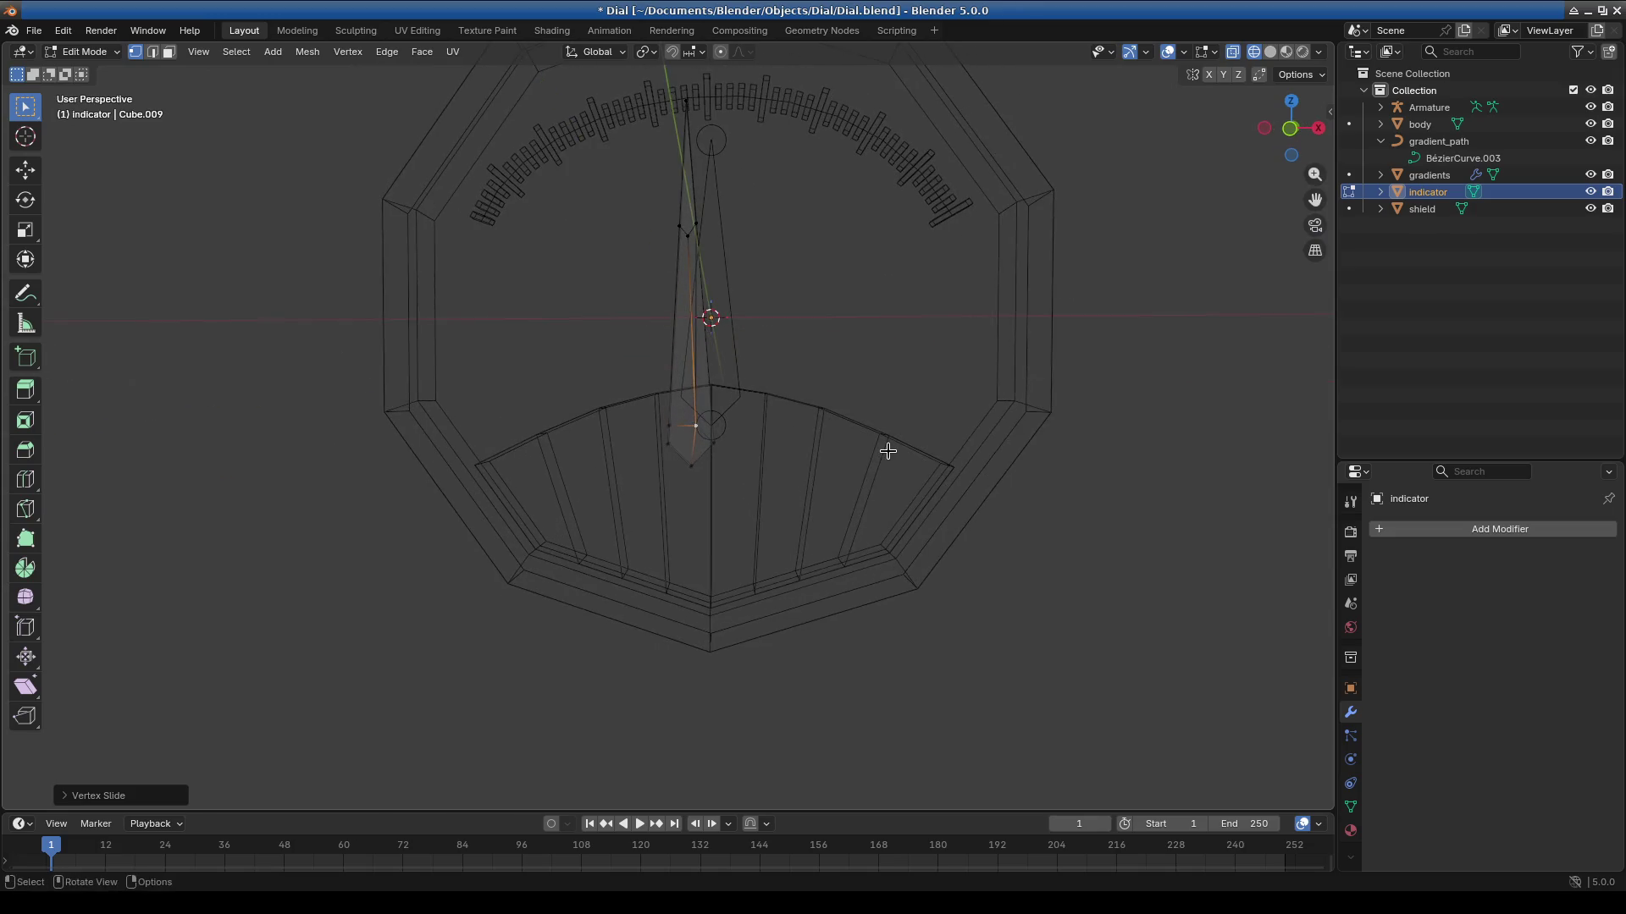
key("KP_1")
scroll(849, 500, "up", 10)
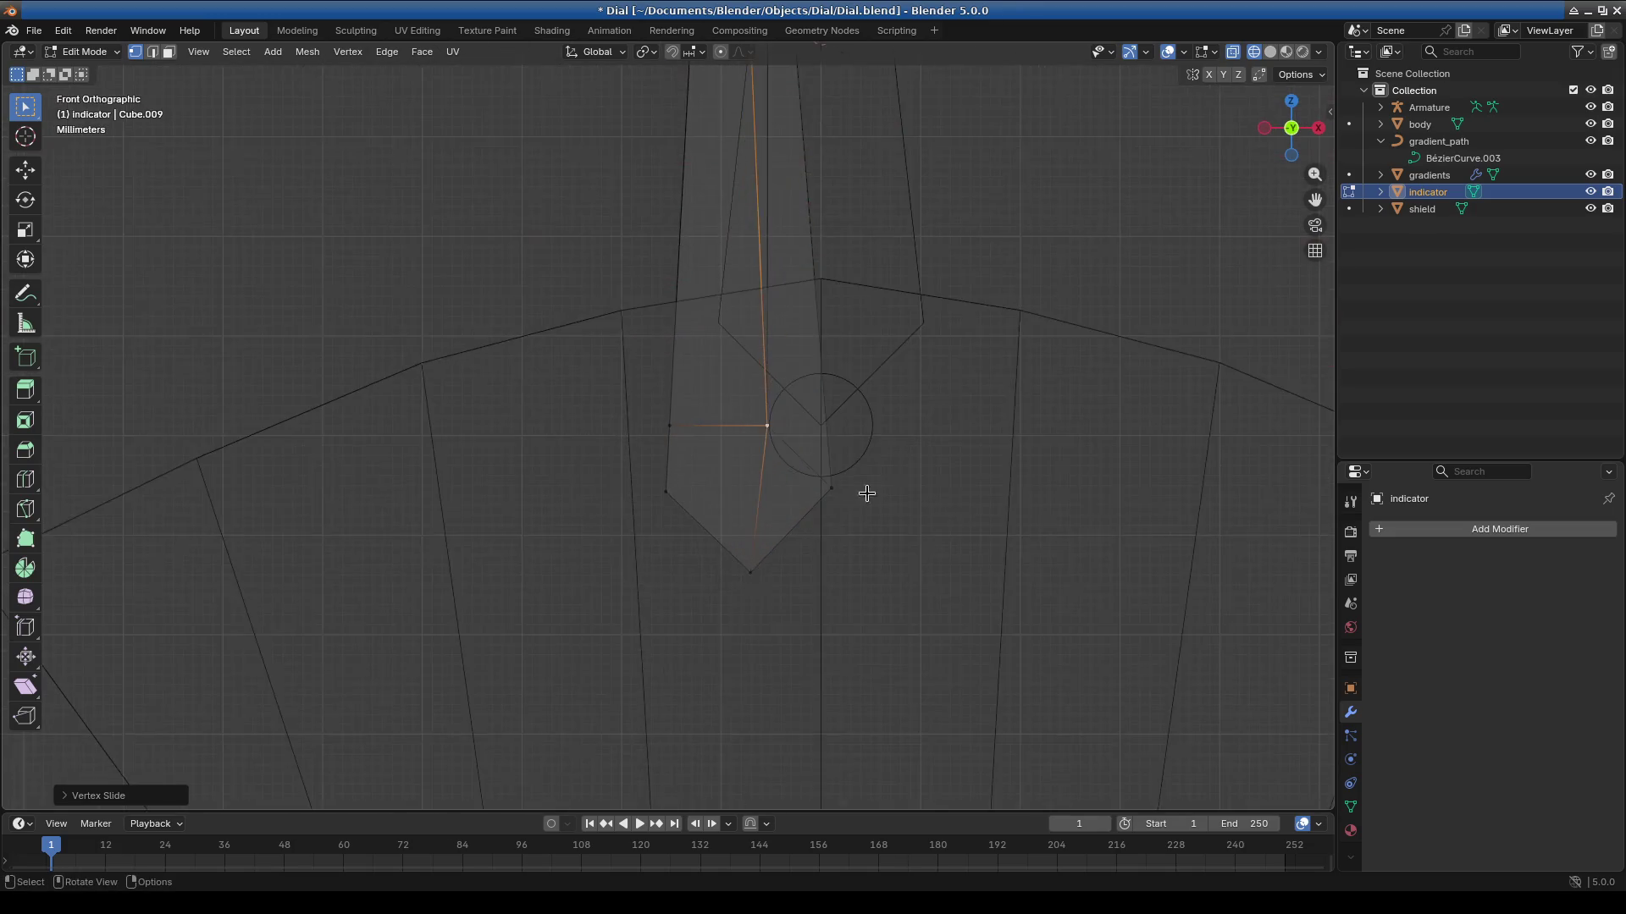
middle_click_drag(997, 461, 825, 435, "shift")
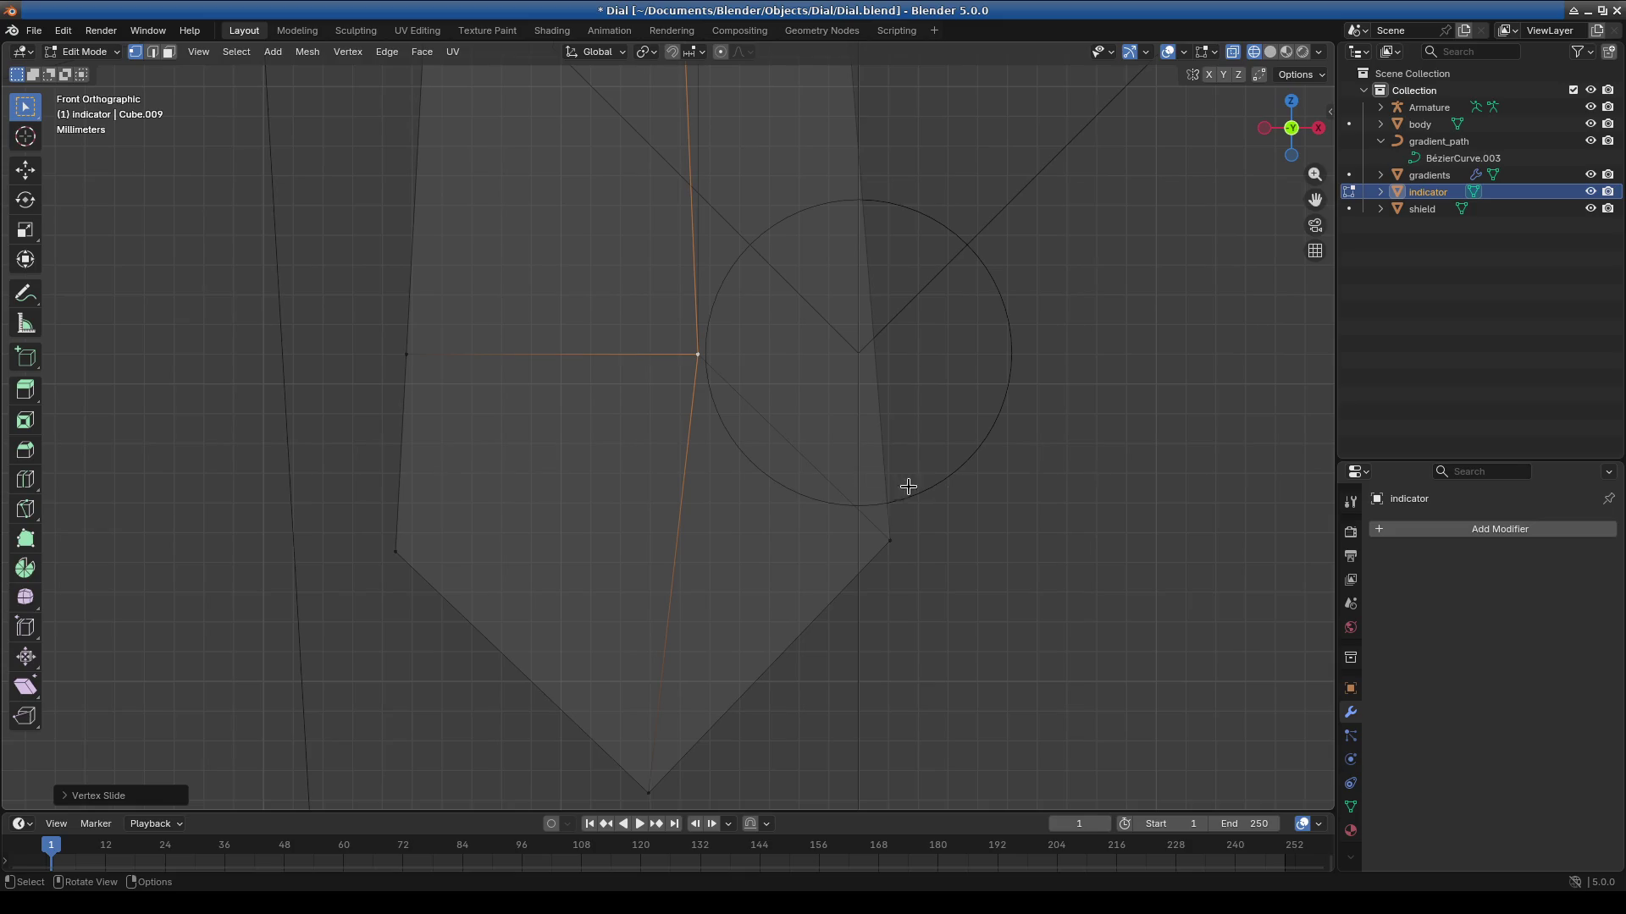
key("KP_3")
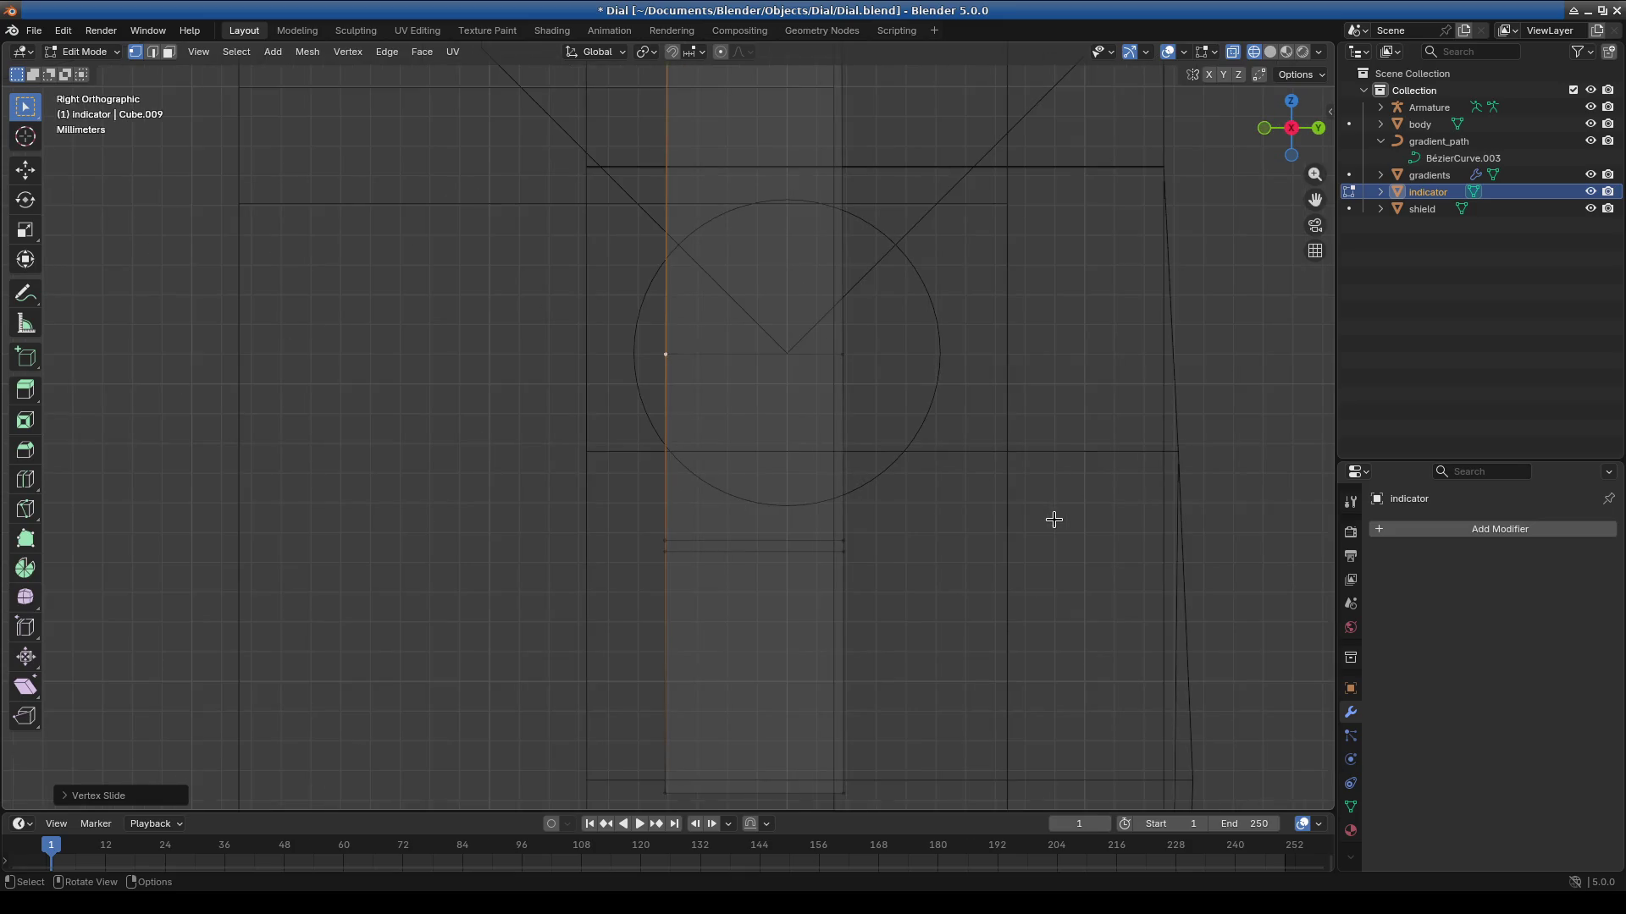
scroll(802, 599, "up", 4)
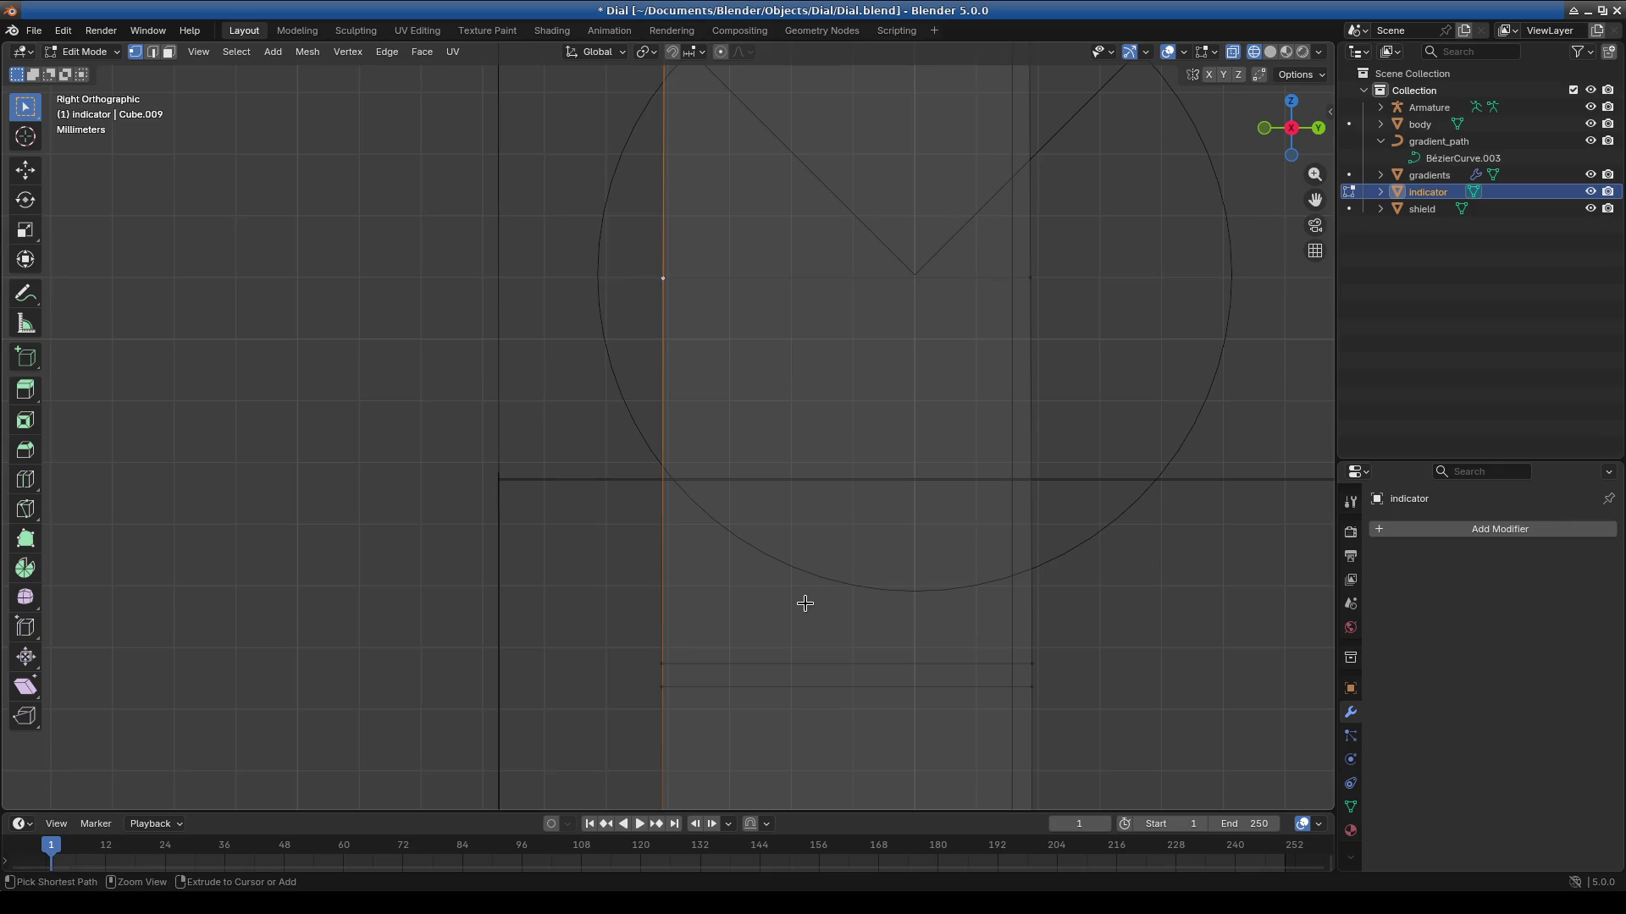
key("ctrl+z")
key("ctrl+z")
key("ctrl+z")
key("ctrl+z")
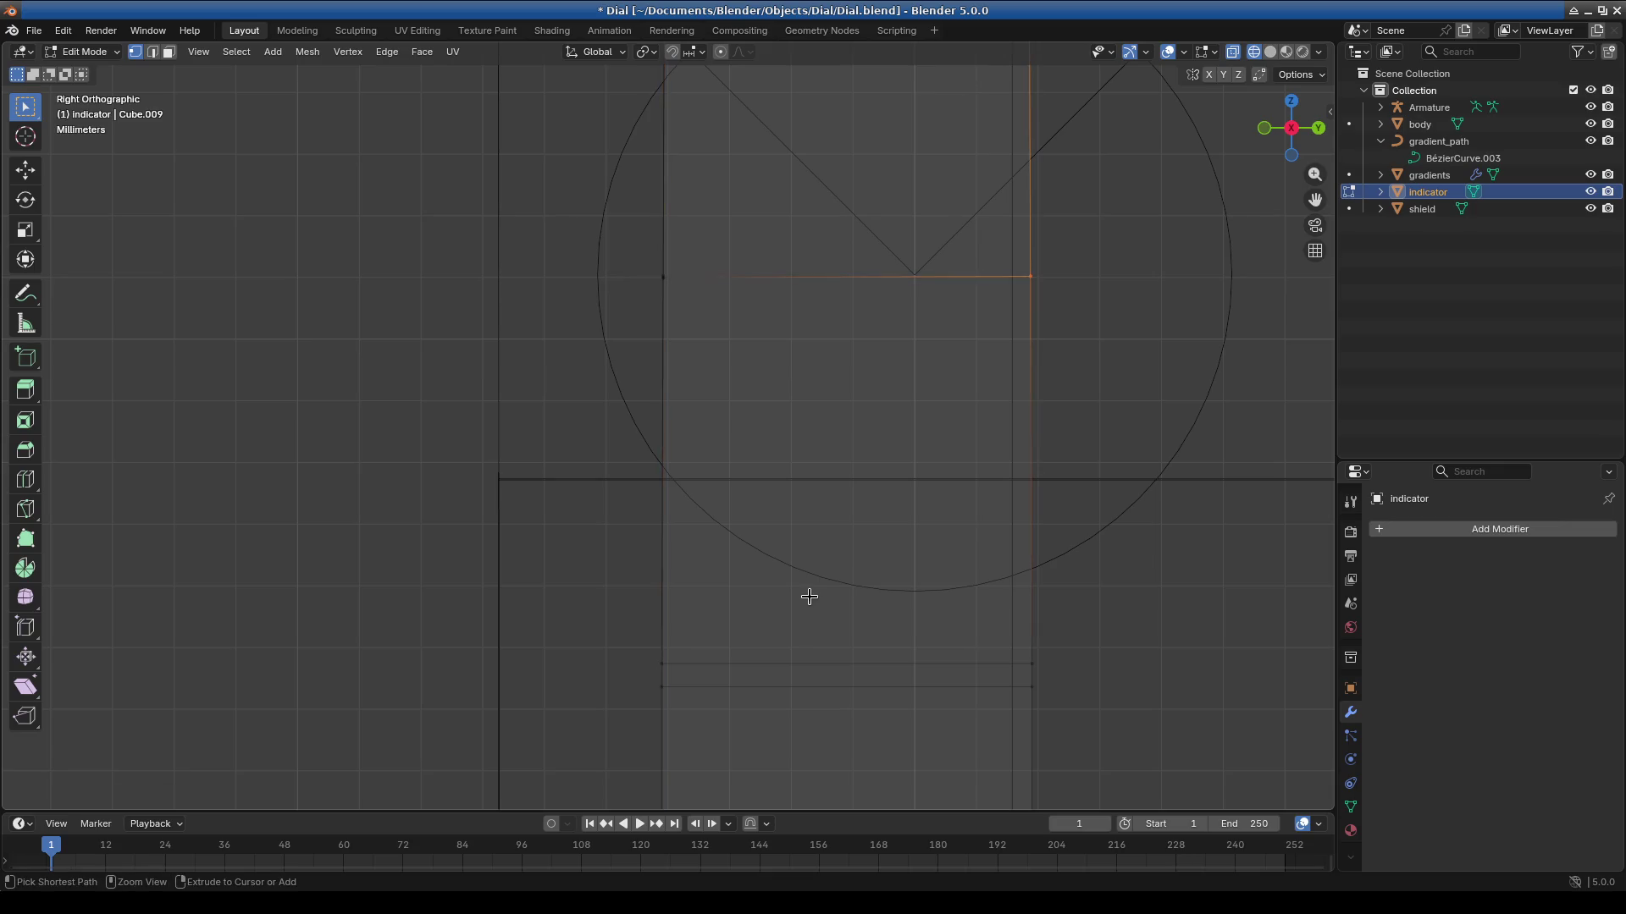
key("ctrl+z")
key("ctrl+z")
key("ctrl+z")
Step through undo and redo until the inner corner vertex sits at the circle centre.
scroll(809, 597, "down", 5)
mouse_move(809, 597)
middle_mouse_down()
mouse_move(977, 606)
mouse_move(883, 622)
mouse_move(998, 595)
mouse_move(985, 597)
middle_mouse_up()
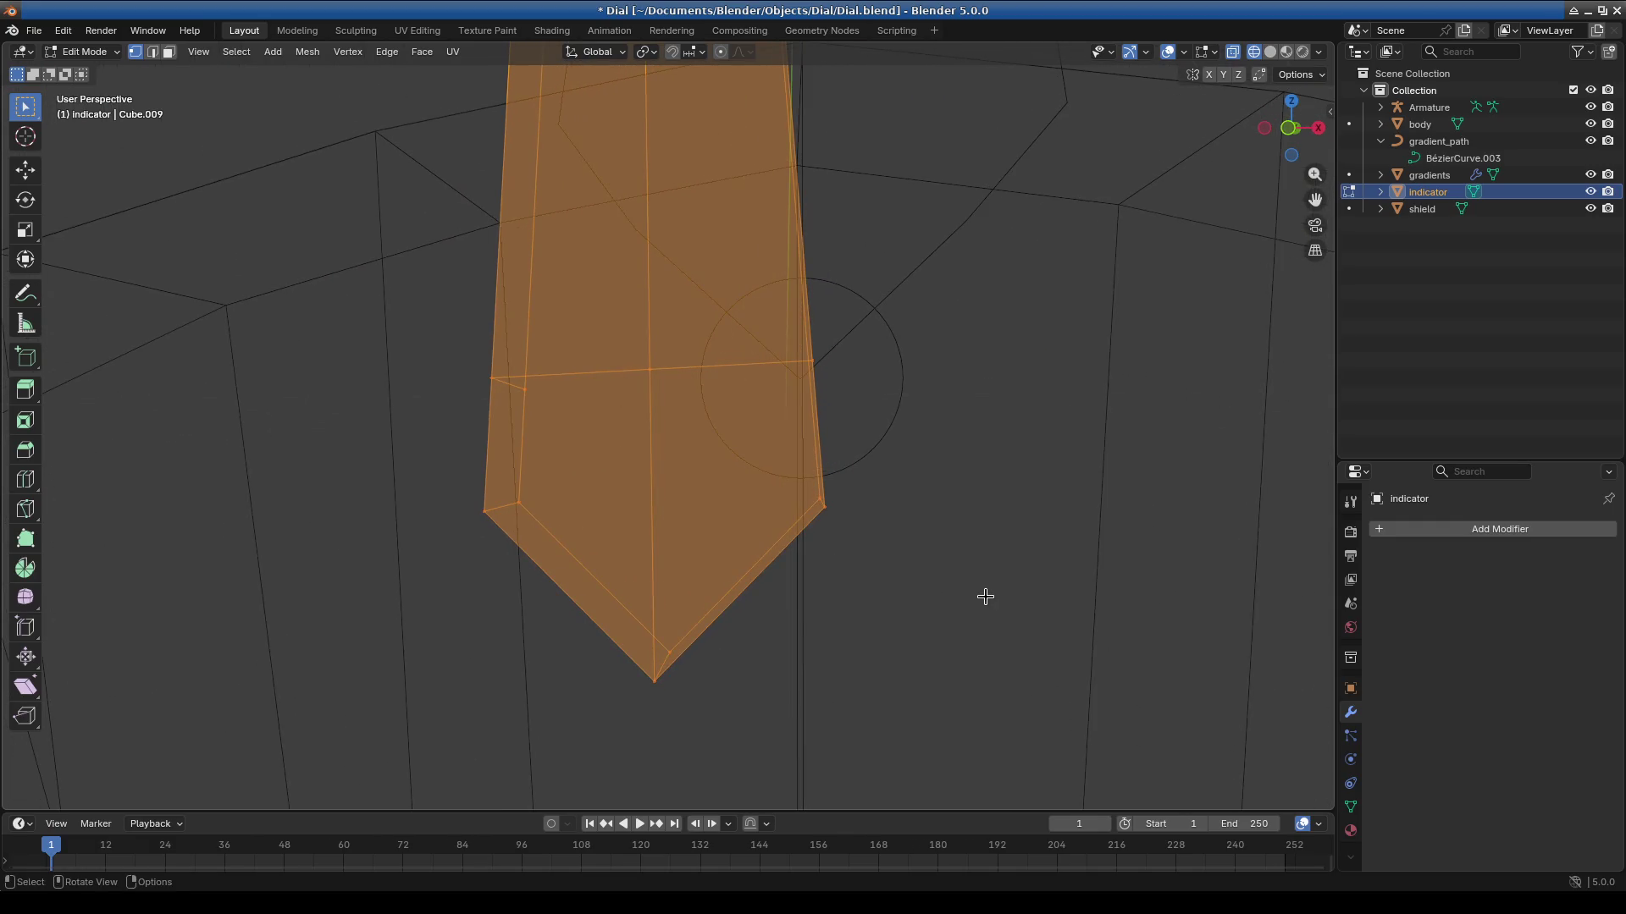
key("ctrl+i")
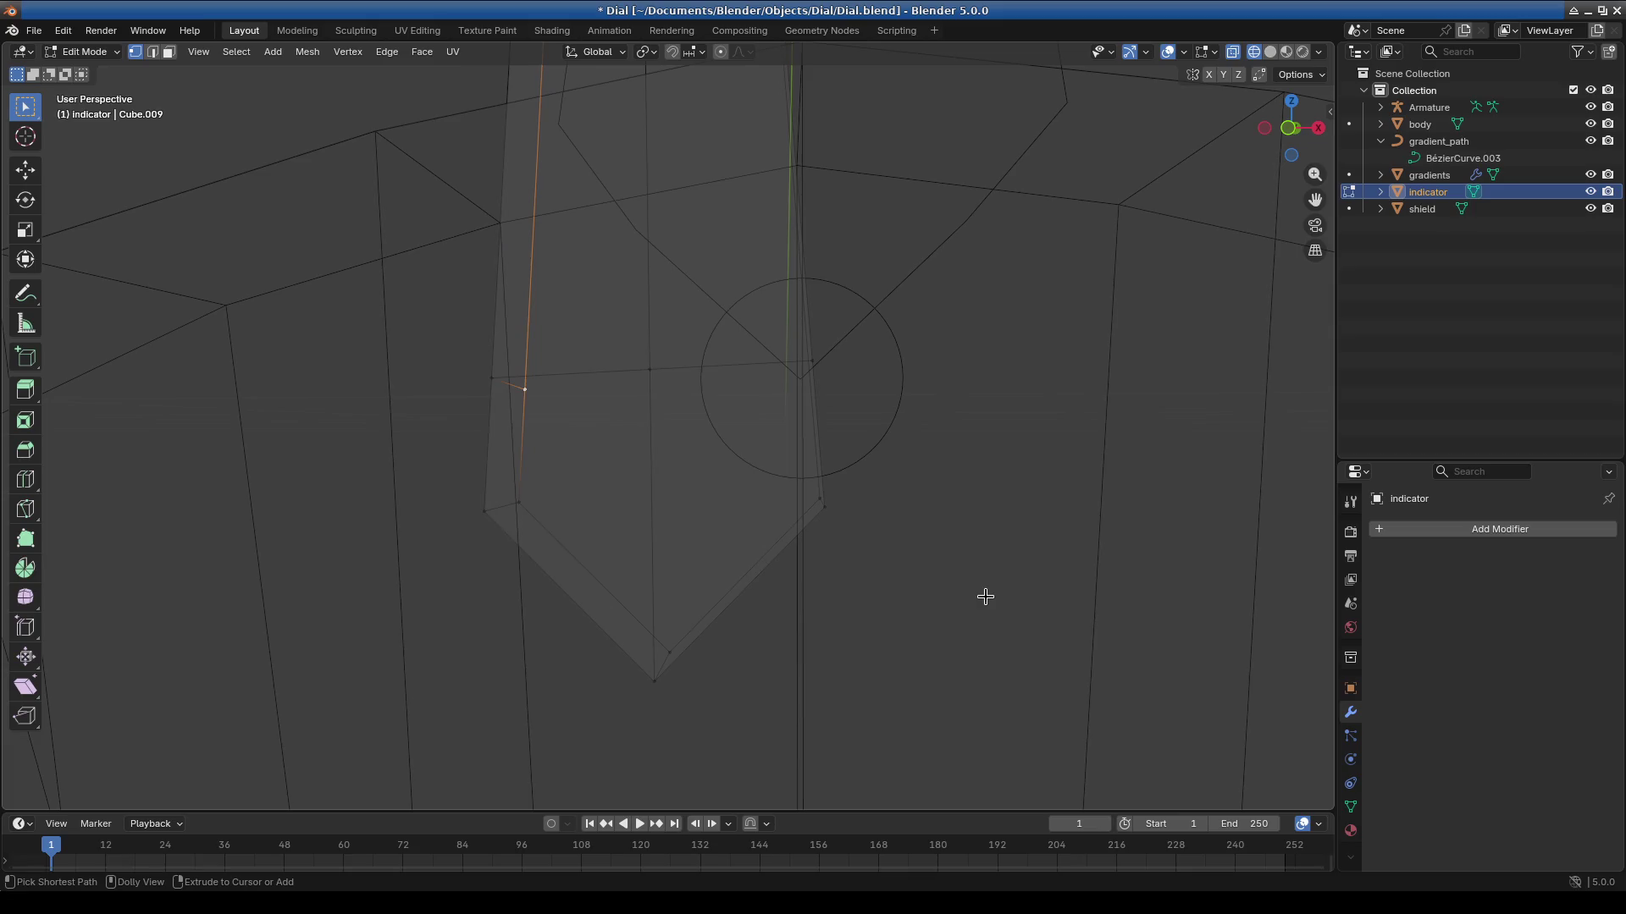
key("ctrl+z")
key("ctrl+z")
key("ctrl+z")
key("ctrl+z")
key("ctrl+z")
key("ctrl+z")
key("ctrl+shift+z")
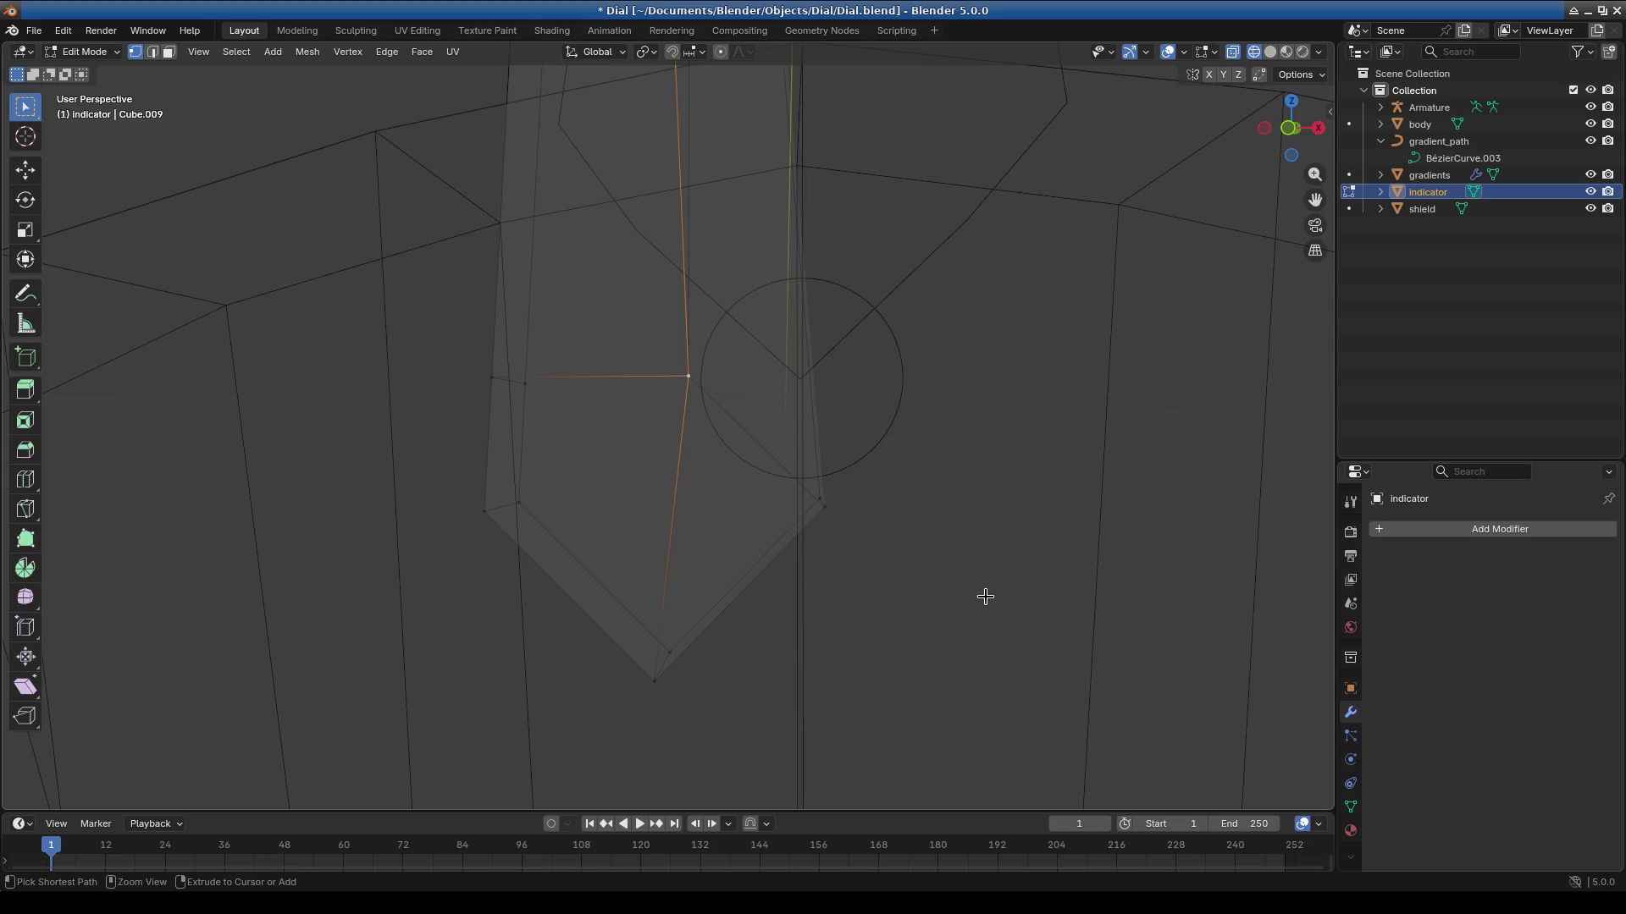
key("ctrl+z")
key("ctrl+z")
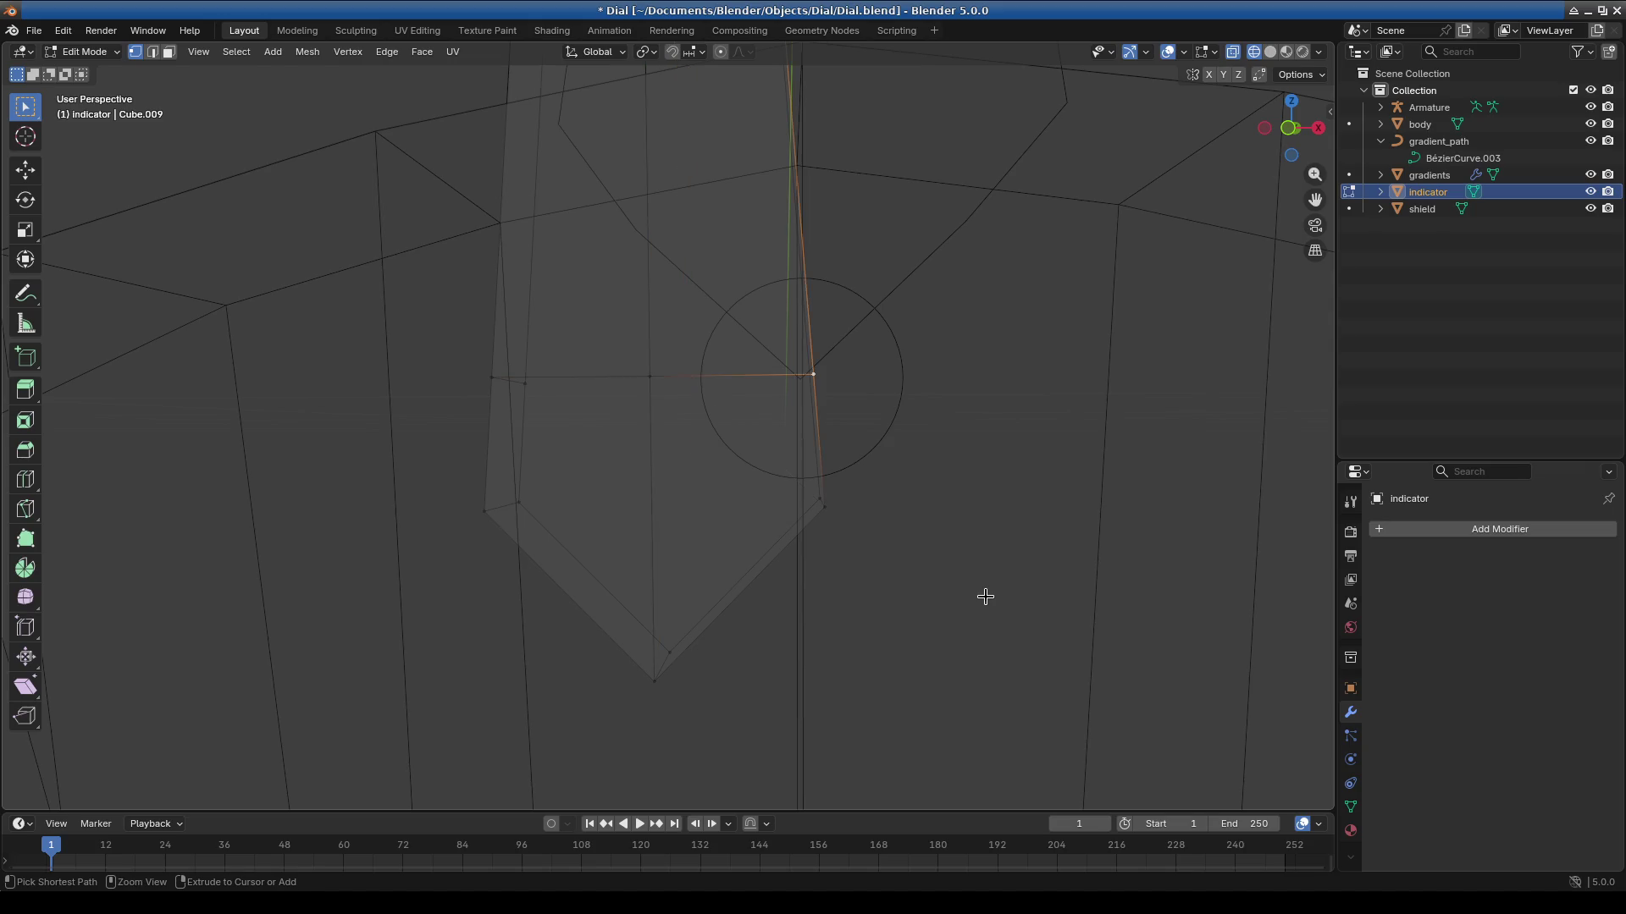
key("KP_3")
Zoom on the orange corner vertex in front view and slide it slightly down its edge.
scroll(624, 472, "up", 5)
middle_click_drag(878, 370, 830, 483, "shift")
scroll(836, 461, "down", 2)
key("KP_1")
middle_click_drag(969, 309, 650, 262, "shift")
scroll(828, 341, "up", 4)
middle_click_drag(828, 341, 595, 364, "shift")
scroll(917, 530, "up", 6)
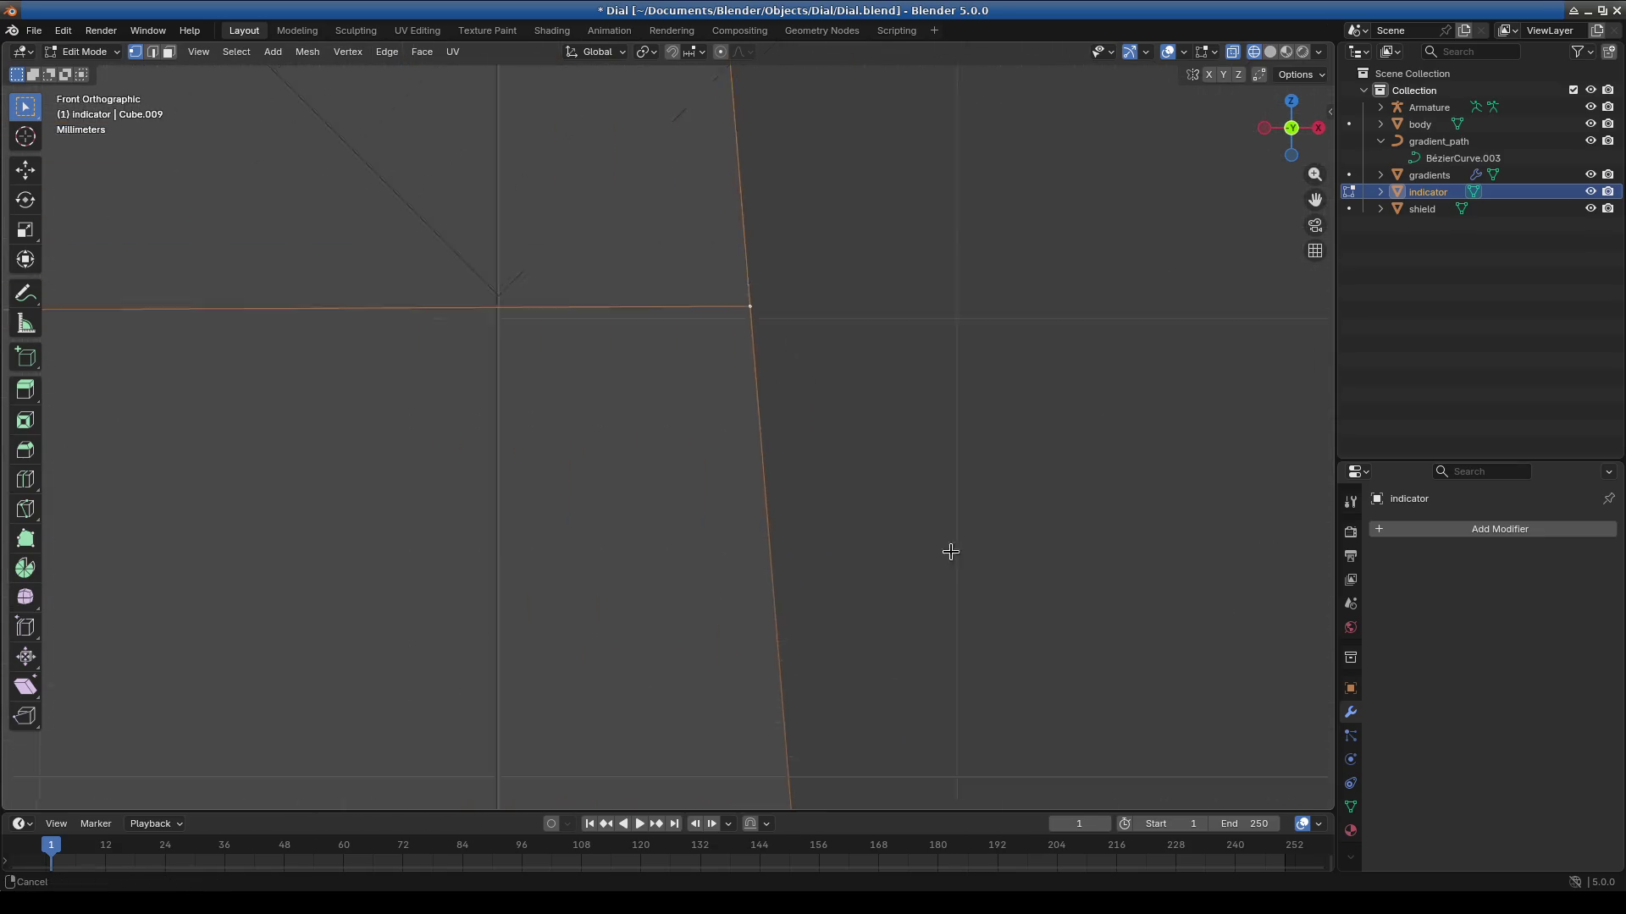
middle_click_drag(962, 493, 826, 521, "shift")
key("shift+v")
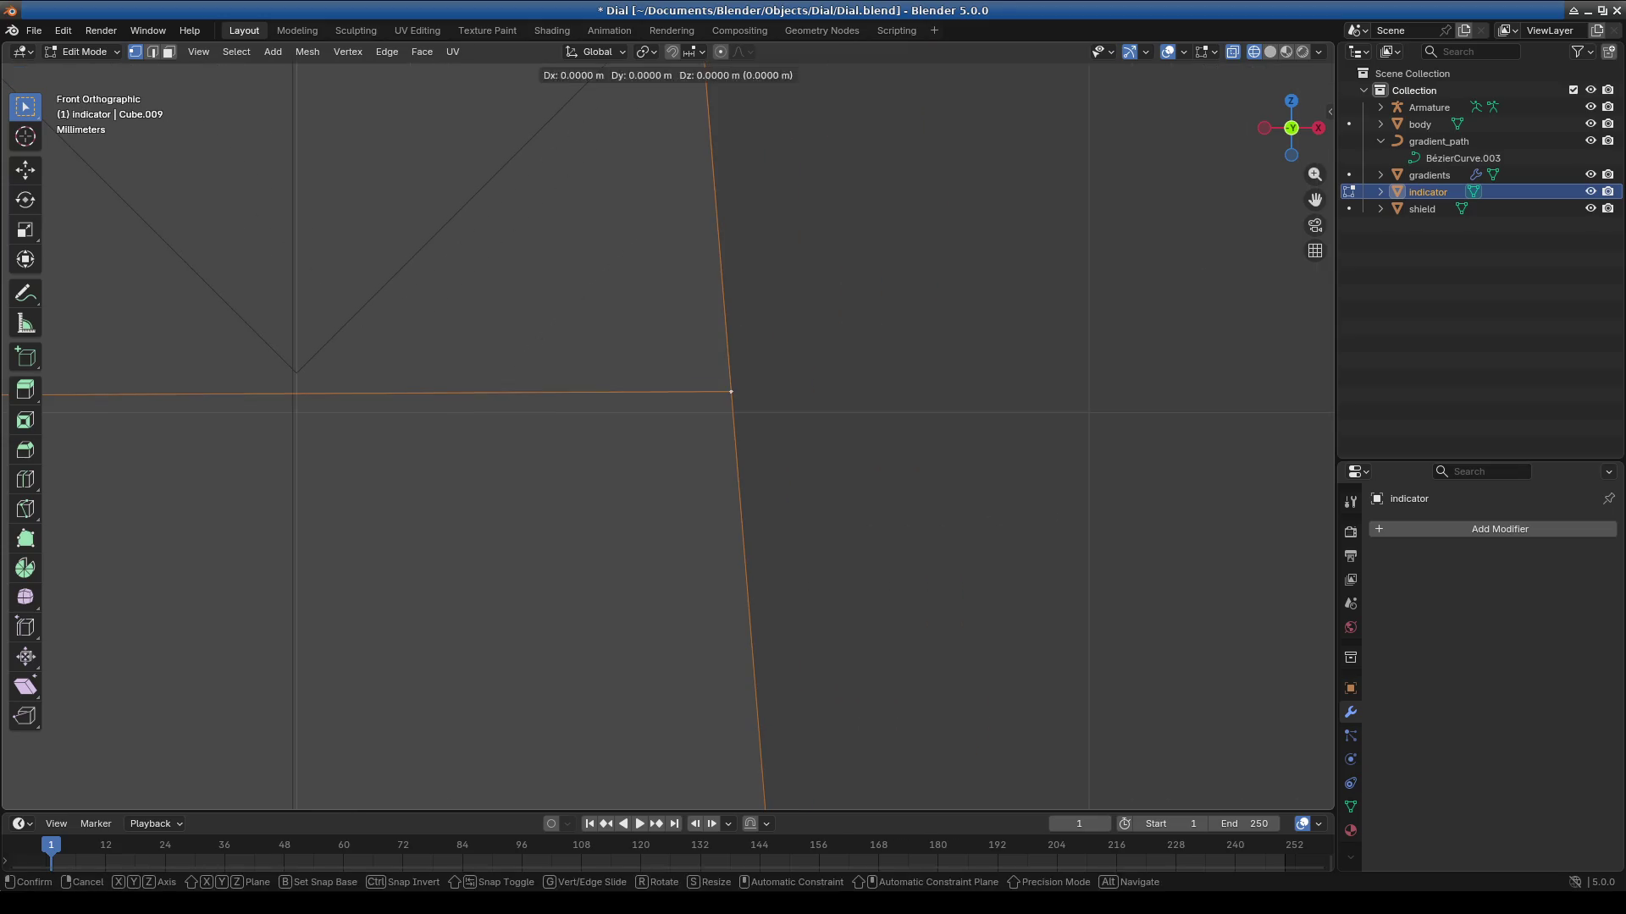
left_click(827, 545)
Inspect the vertex from perspective, front and right views against the pivot circle's arc.
mouse_move(827, 544)
middle_mouse_down()
mouse_move(806, 562)
mouse_move(657, 547)
middle_mouse_up()
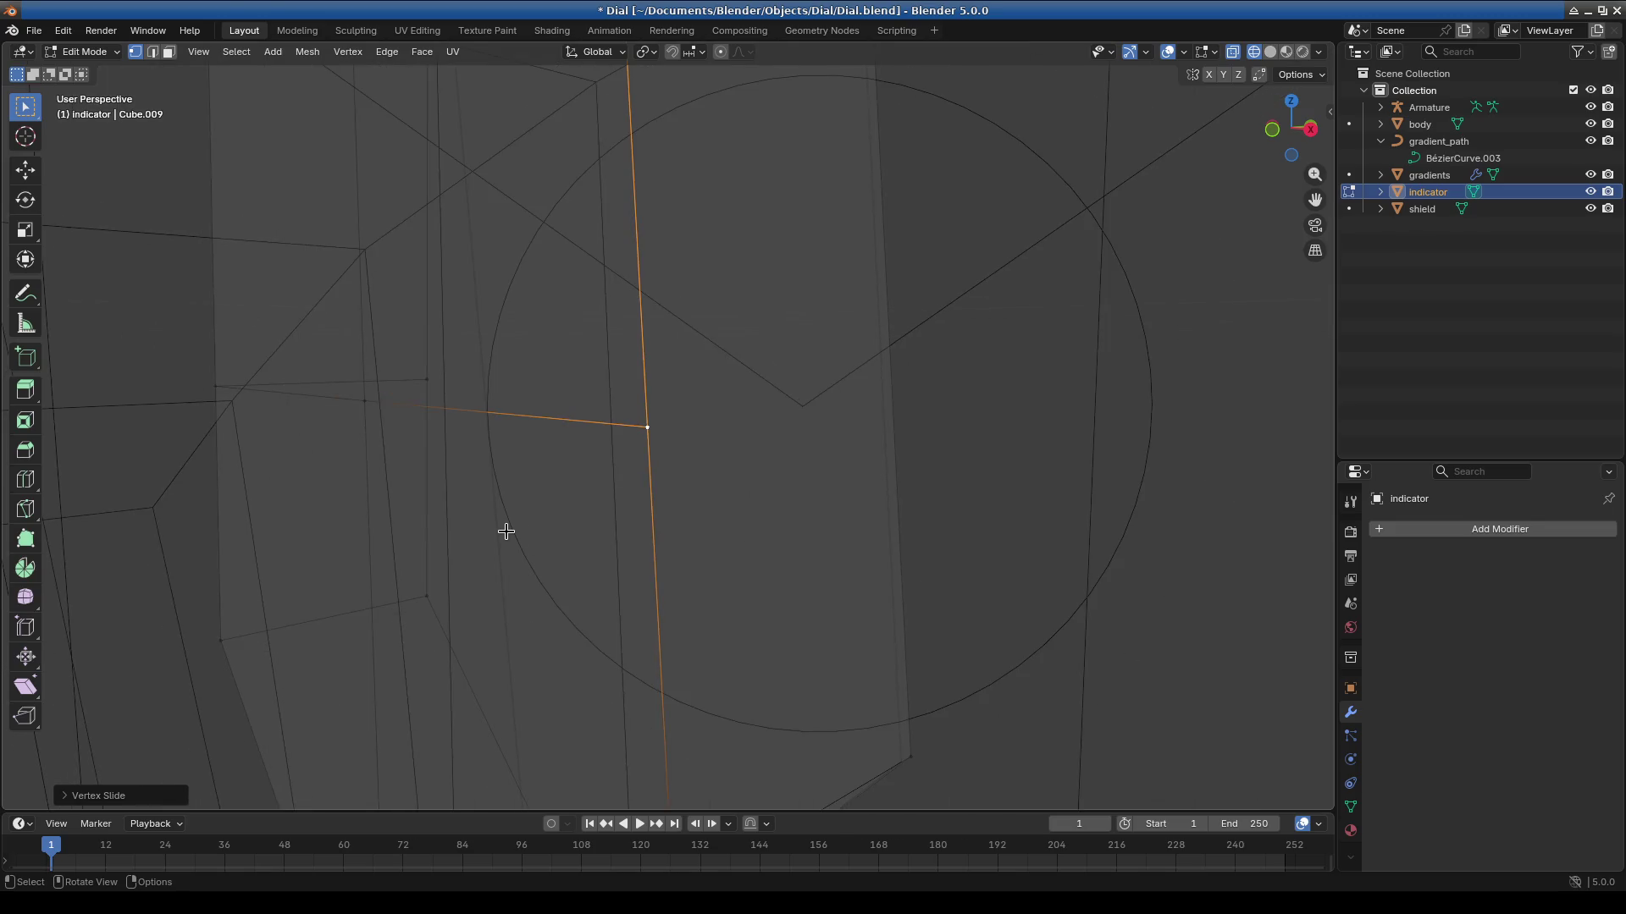
key("KP_1")
scroll(505, 533, "down", 3)
middle_click_drag(504, 533, 570, 519, "shift")
scroll(435, 494, "up", 10)
mouse_move(435, 494)
middle_mouse_down("shift")
mouse_move(563, 472)
mouse_move(530, 483)
mouse_move(628, 425)
mouse_move(574, 401)
mouse_move(923, 454)
middle_mouse_up("shift")
scroll(577, 497, "down", 5)
scroll(750, 523, "down", 3)
mouse_move(751, 523)
middle_mouse_down()
mouse_move(759, 562)
mouse_move(602, 541)
mouse_move(659, 409)
mouse_move(624, 638)
mouse_move(635, 555)
mouse_move(573, 669)
mouse_move(658, 519)
middle_mouse_up()
scroll(602, 541, "down", 2)
scroll(675, 726, "up", 2)
middle_click_drag(675, 726, 657, 519, "shift")
scroll(657, 519, "up", 2)
mouse_move(517, 507)
middle_mouse_down()
mouse_move(530, 483)
mouse_move(508, 497)
mouse_move(682, 559)
mouse_move(573, 508)
mouse_move(658, 513)
middle_mouse_up()
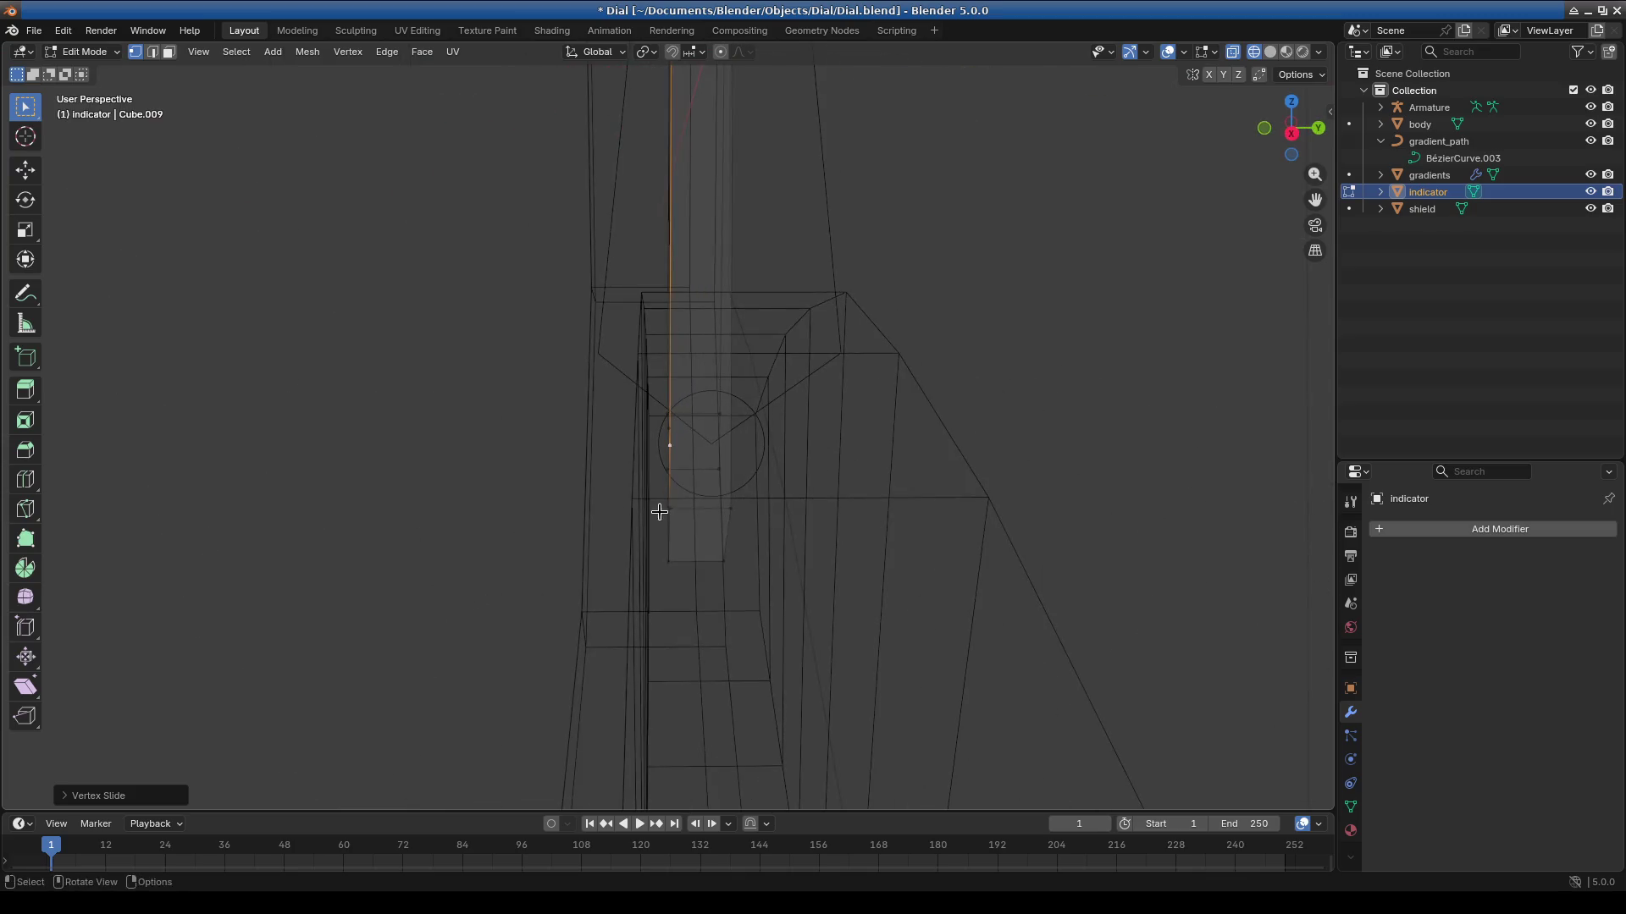
scroll(557, 527, "up", 5)
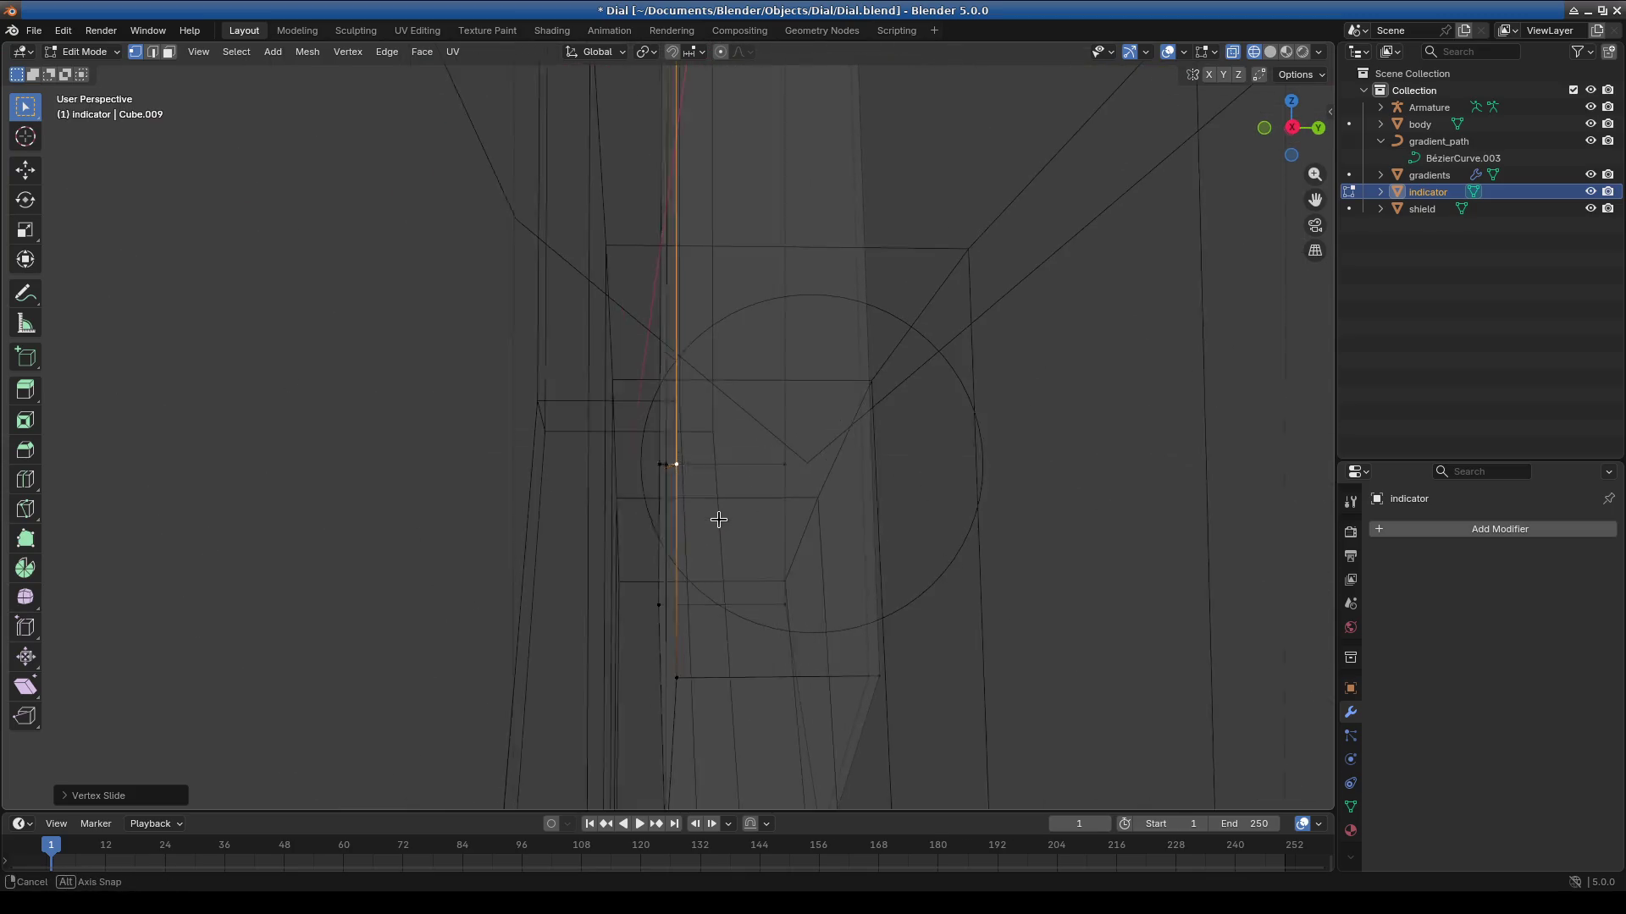
key("KP_1")
scroll(727, 520, "up", 4)
key("KP_3")
scroll(929, 395, "down", 2)
mouse_move(928, 395)
middle_mouse_down("shift")
mouse_move(1078, 475)
mouse_move(1022, 481)
middle_mouse_up("shift")
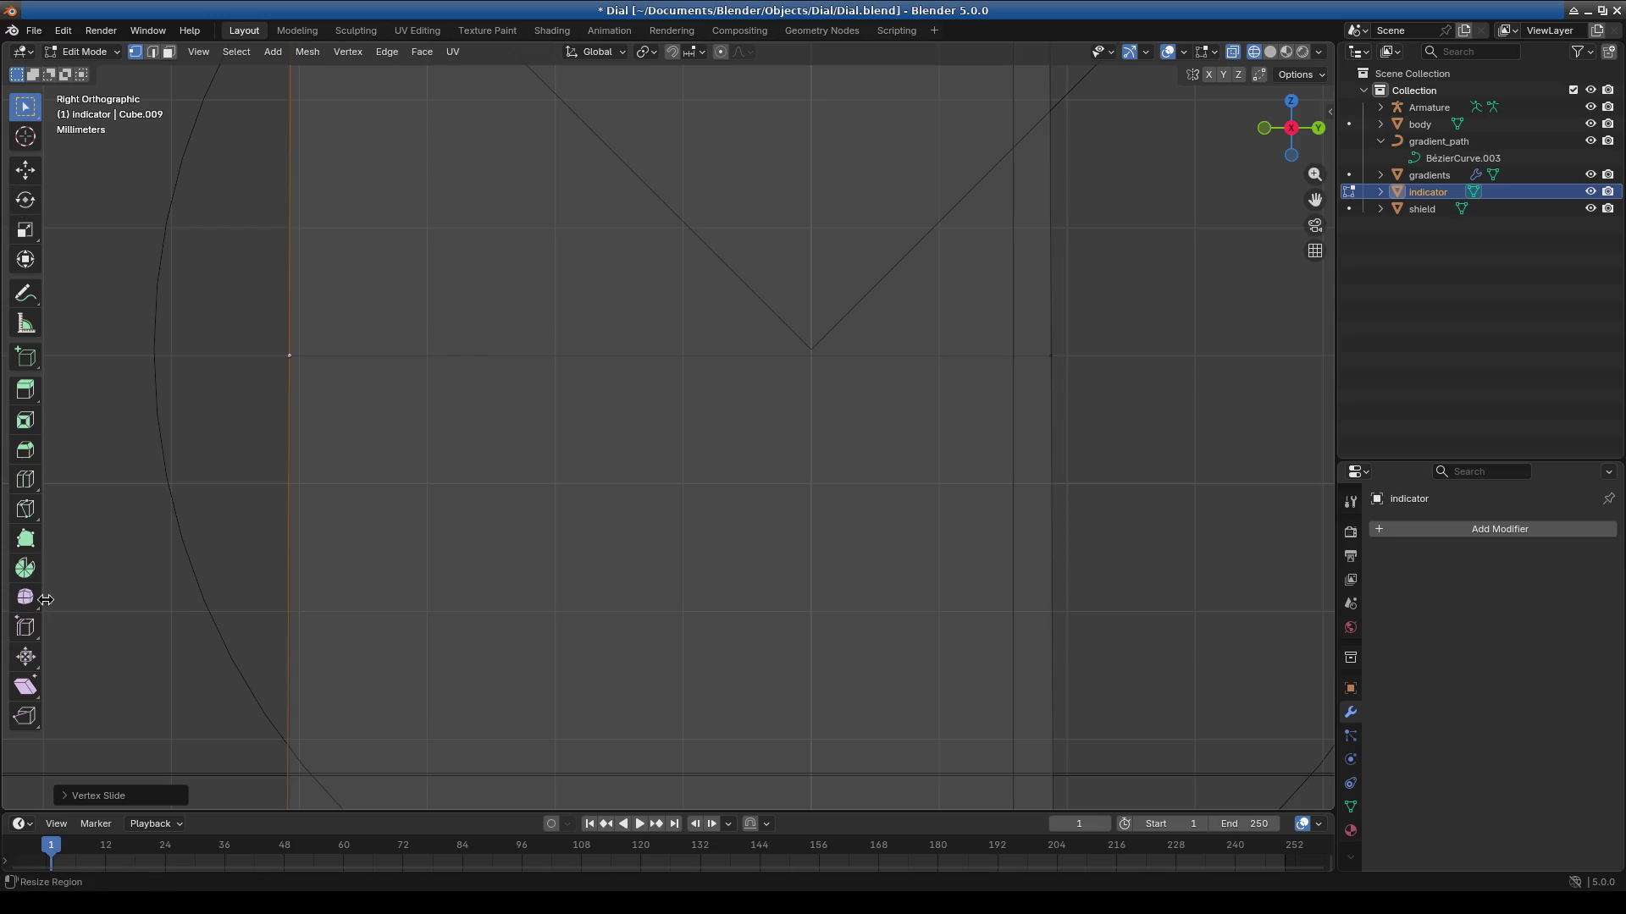
Knife-cut a new edge from the orange edge's vertex across to the far edge.
left_click(25, 508)
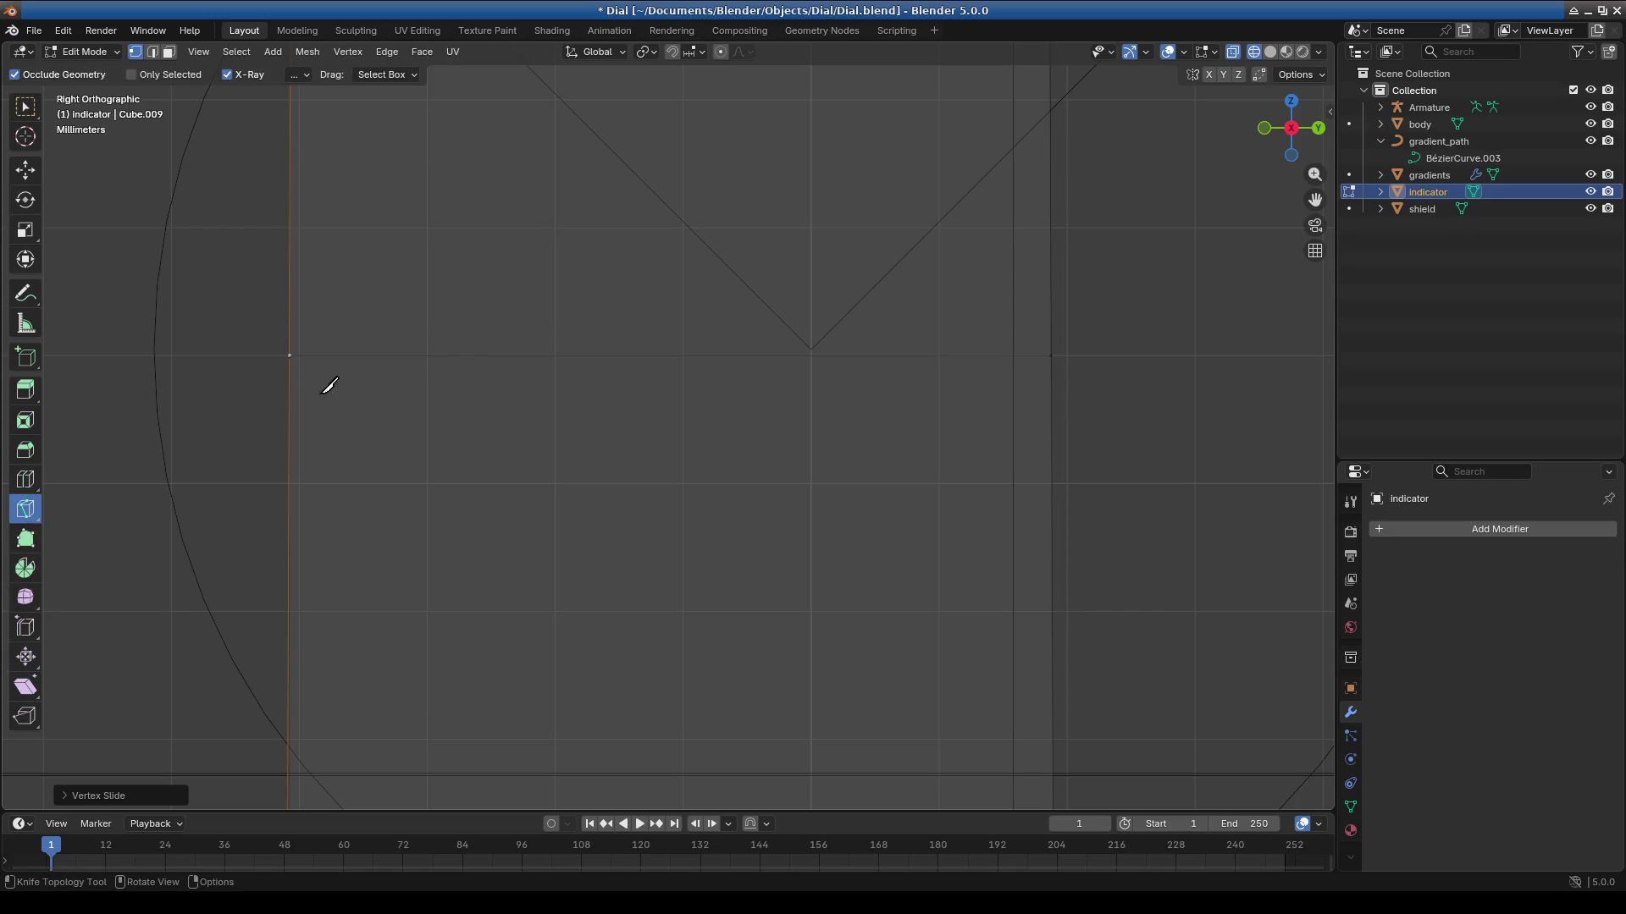
left_click(289, 357)
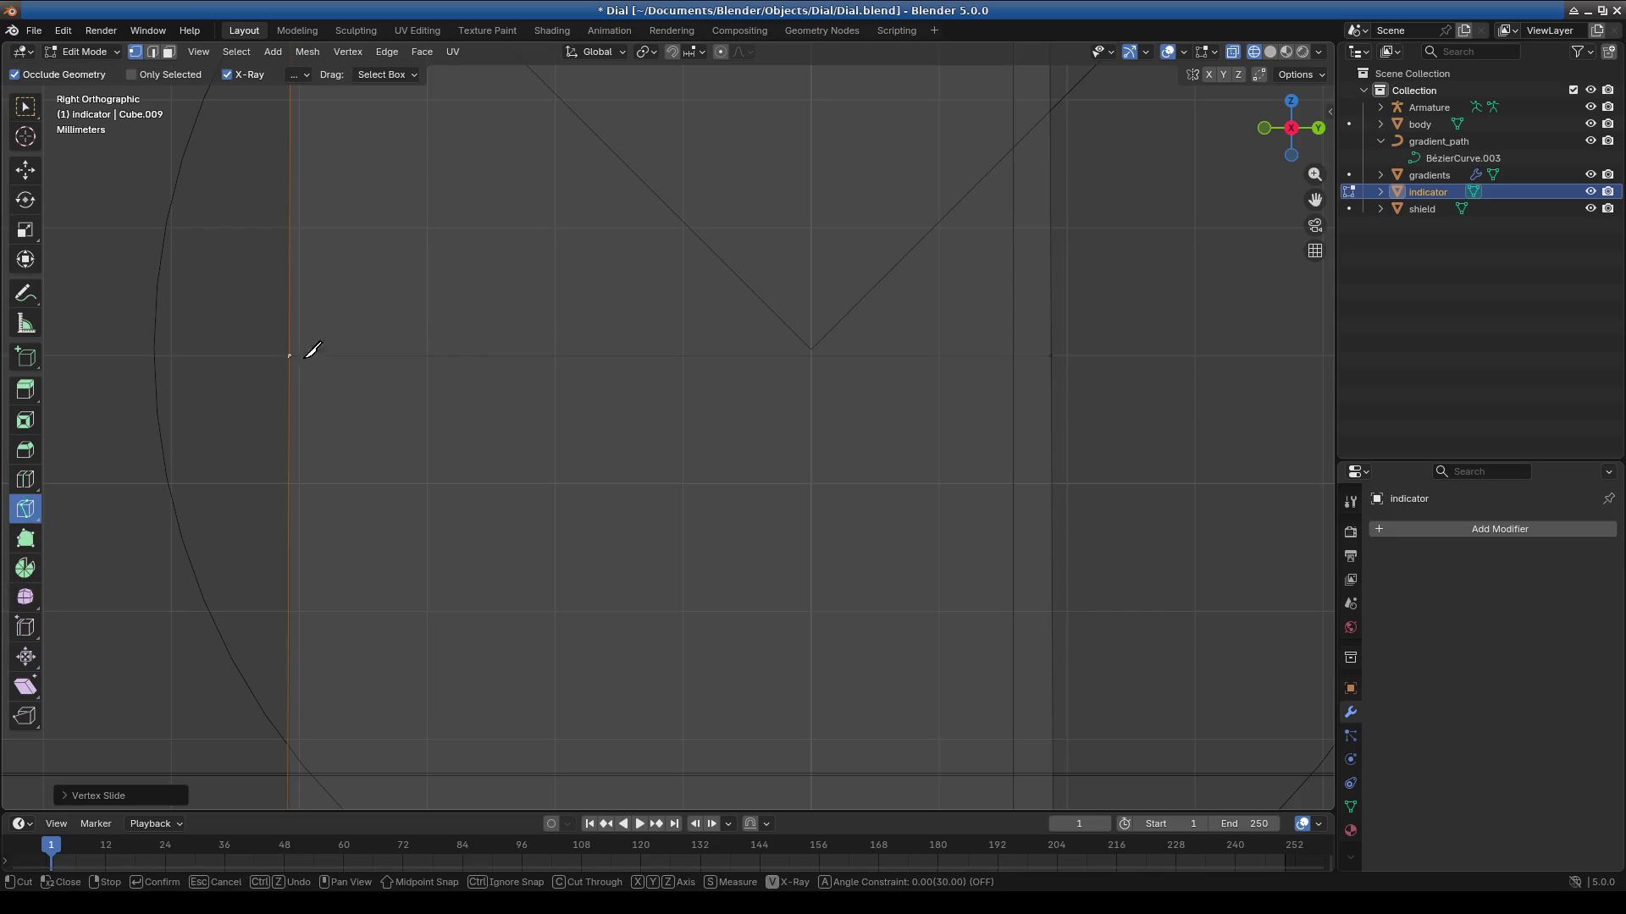
left_click(1053, 357)
mouse_move(1150, 429)
middle_mouse_down()
mouse_move(944, 475)
mouse_move(1016, 519)
mouse_move(624, 511)
mouse_move(635, 523)
middle_mouse_up()
key("Return")
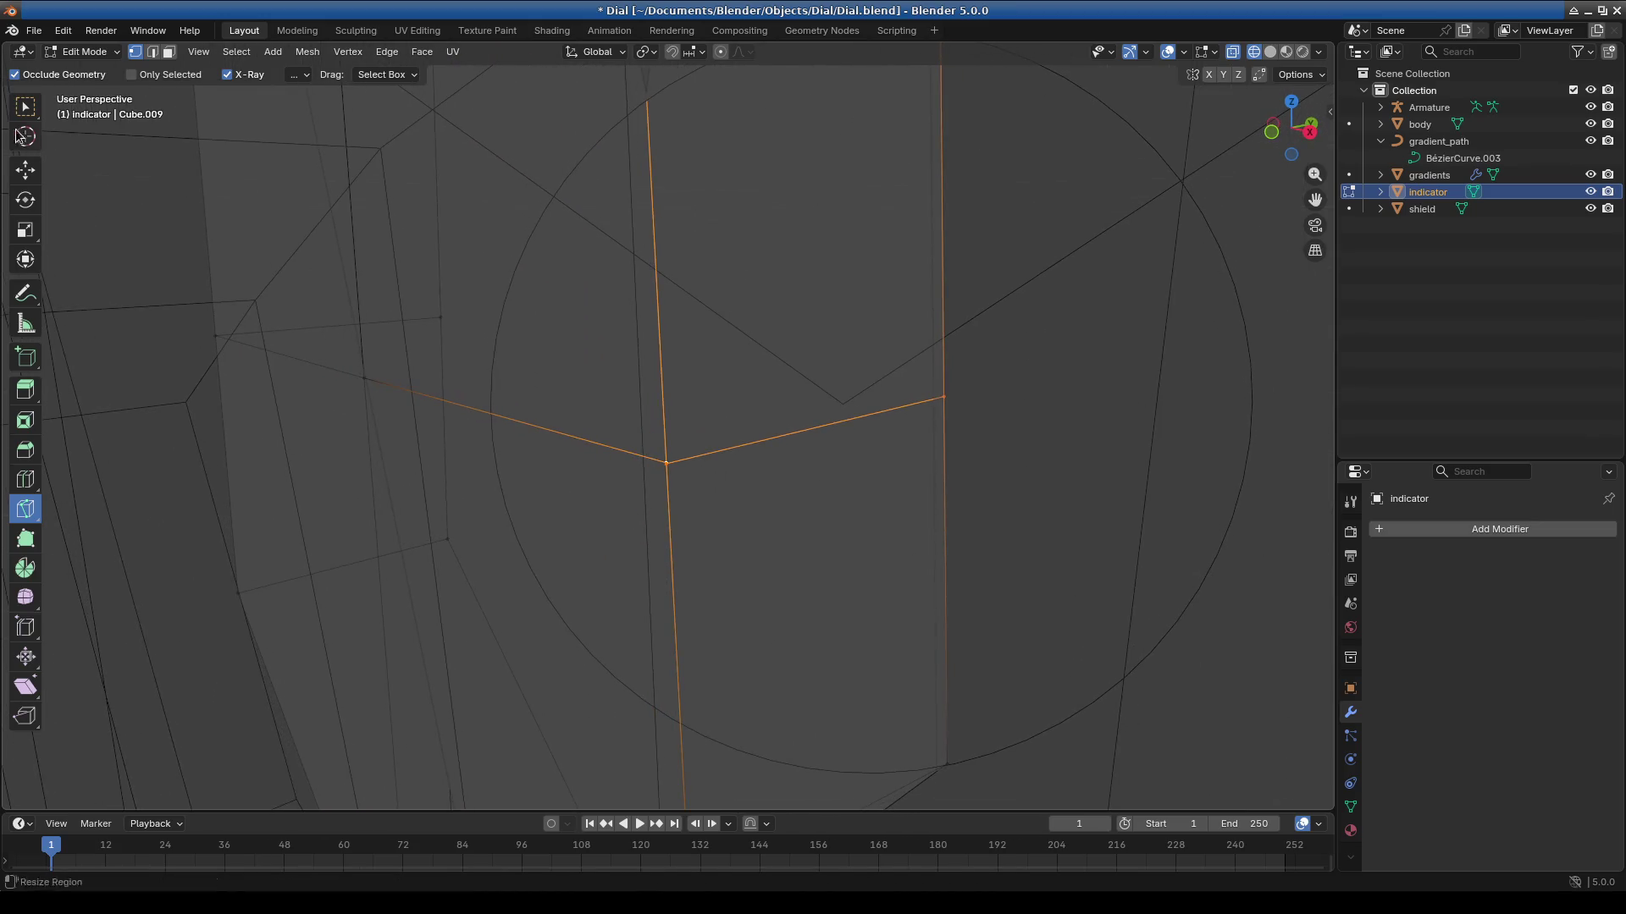
Run Merge by Distance twice on the indicator mesh, removing 0 vertices.
left_click(26, 105)
key("m")
left_click(708, 508)
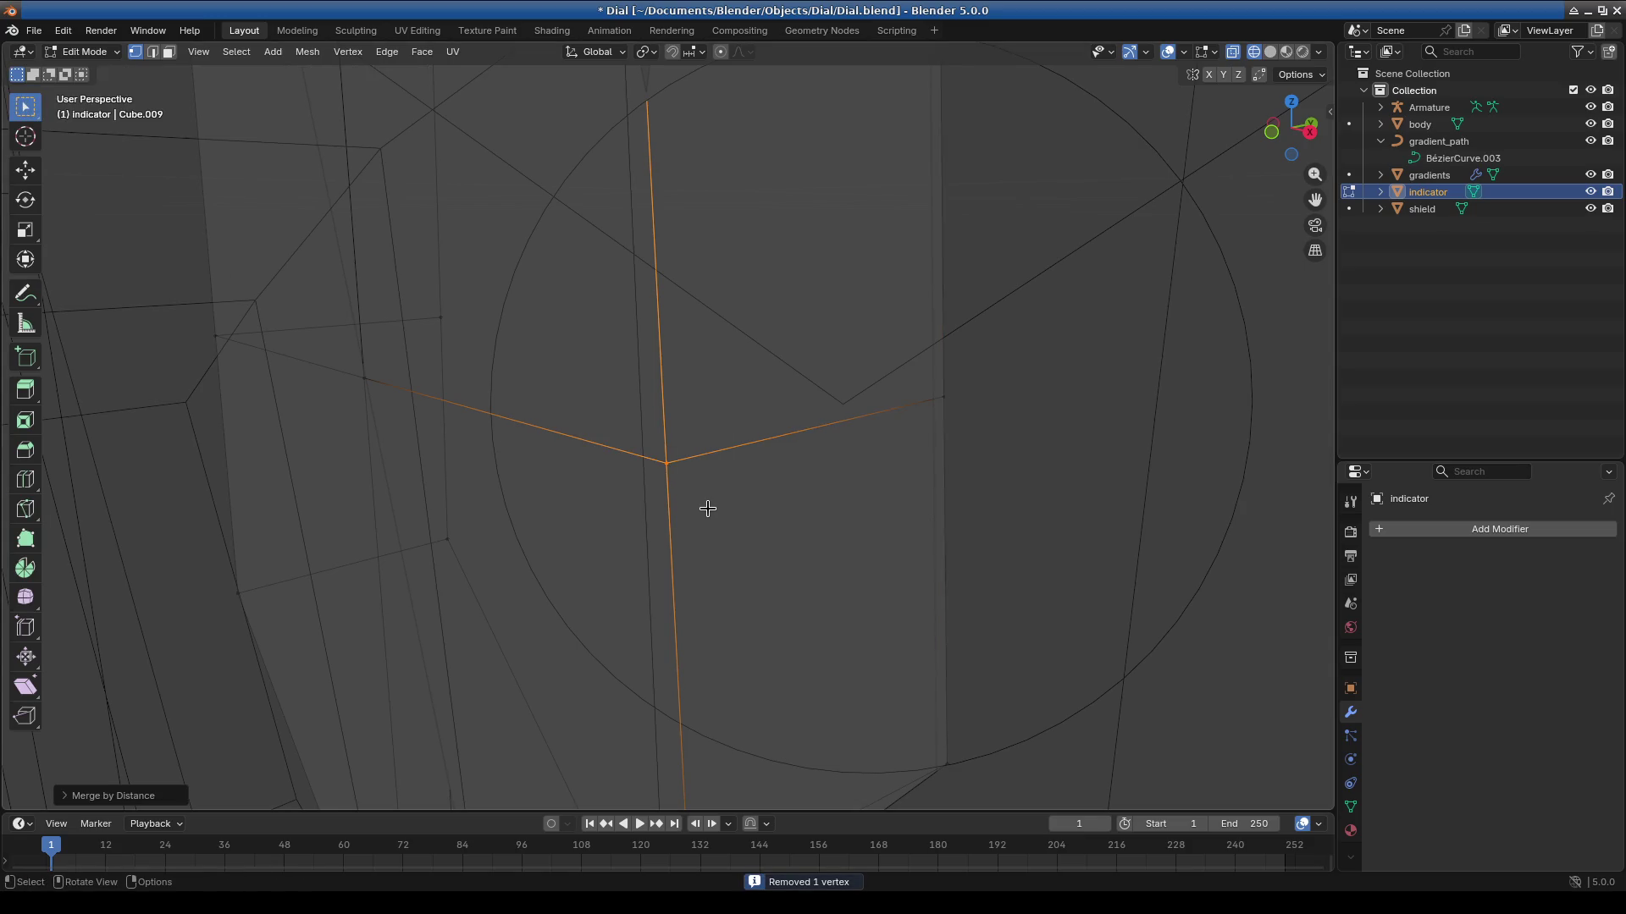
middle_click_drag(802, 539, 769, 537)
key("m")
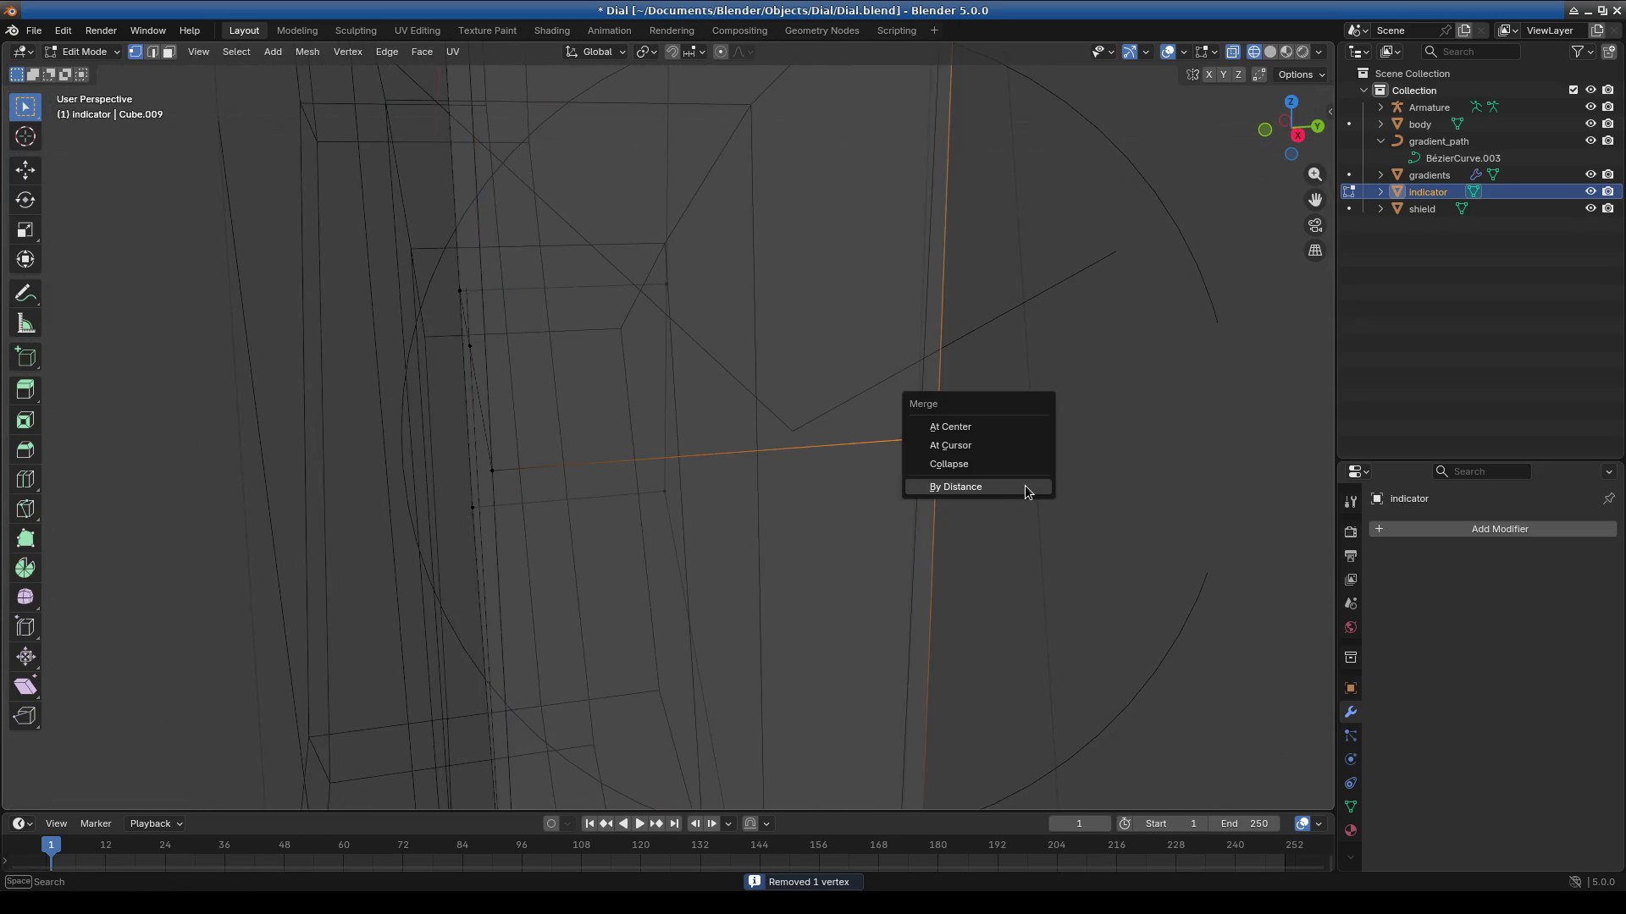
left_click(1030, 486)
mouse_move(995, 522)
middle_mouse_down()
mouse_move(830, 584)
mouse_move(740, 569)
mouse_move(740, 497)
mouse_move(756, 506)
middle_mouse_up()
Connect the two selected vertices with an edge across the needle, then deselect all.
left_click(1091, 404, "shift")
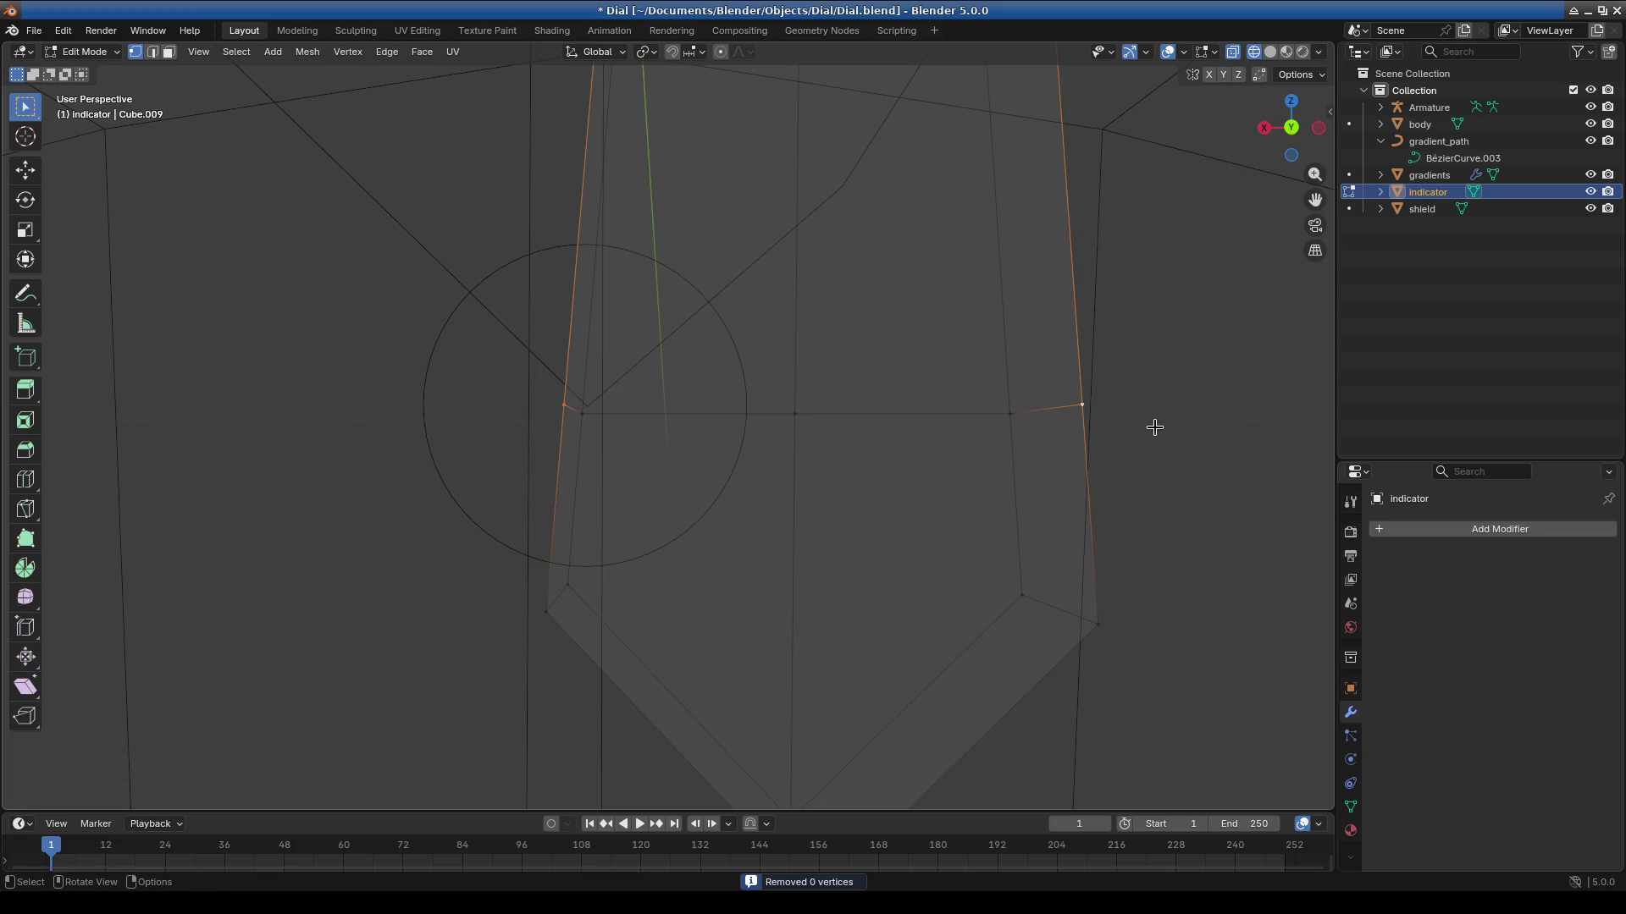
key("f")
mouse_move(856, 526)
middle_mouse_down()
mouse_move(827, 592)
mouse_move(1060, 551)
mouse_move(942, 570)
middle_mouse_up()
mouse_move(813, 479)
middle_mouse_down()
mouse_move(795, 686)
mouse_move(610, 530)
mouse_move(407, 521)
mouse_move(719, 486)
mouse_move(751, 497)
mouse_move(742, 521)
middle_mouse_up()
left_click(739, 261)
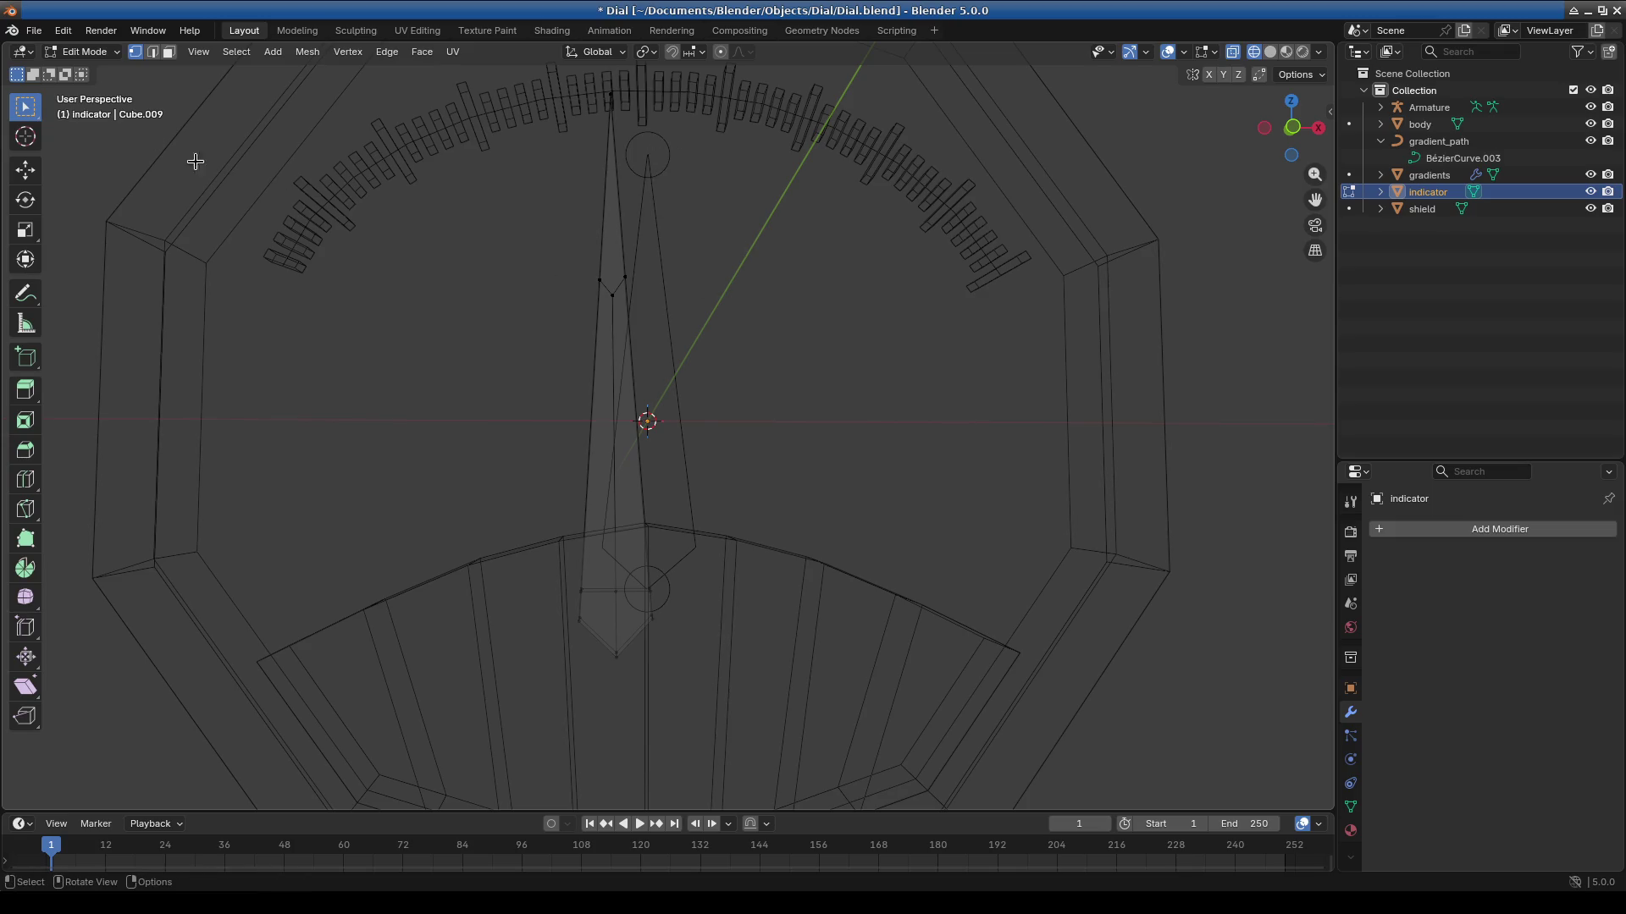
Check the Armature in Object Mode, then go back to editing the indicator mesh.
left_click(82, 52)
left_click(76, 69)
left_click(661, 160)
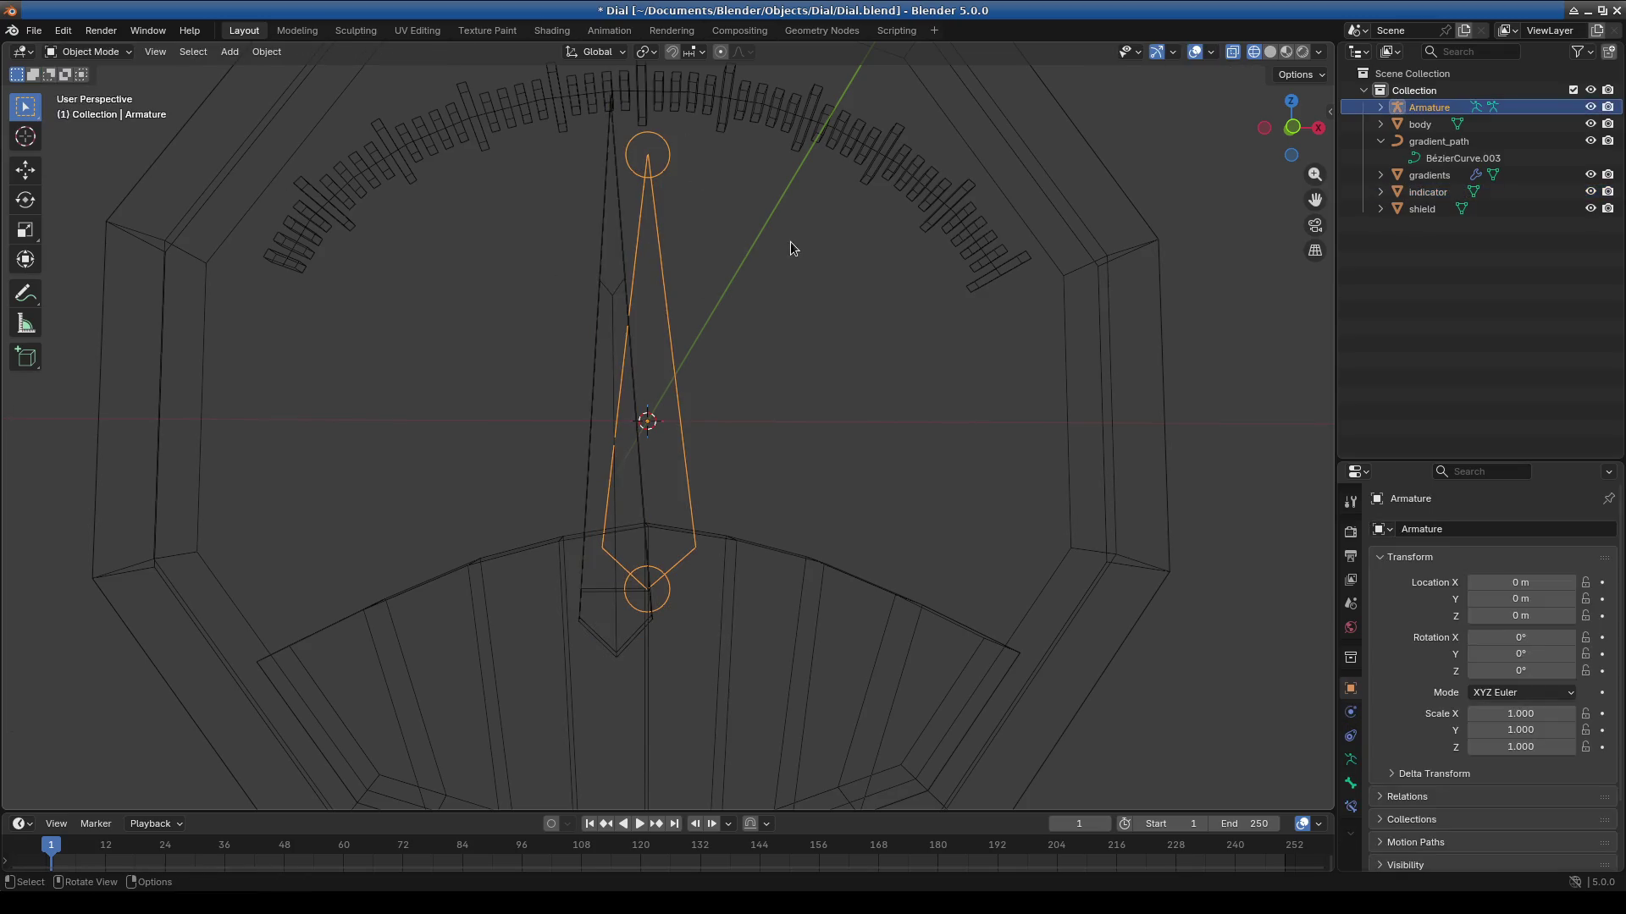
left_click(82, 51)
left_click(76, 85)
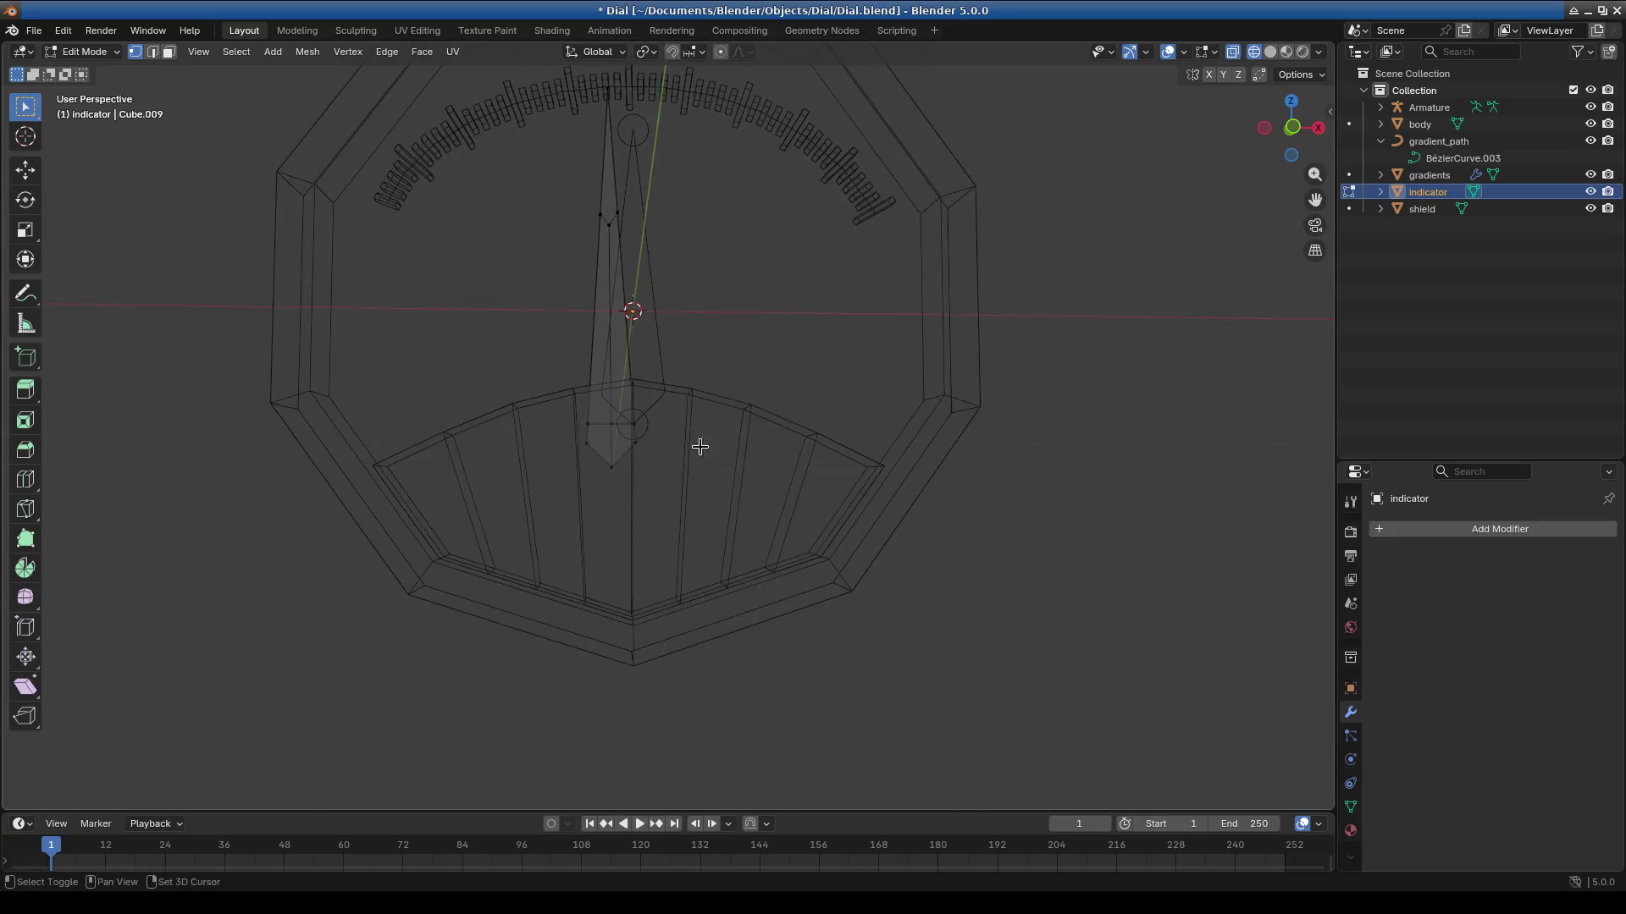
In front view, move the whole needle mesh along X to centre it on the pivot.
key("KP_1")
middle_click_drag(693, 495, 776, 638, "shift")
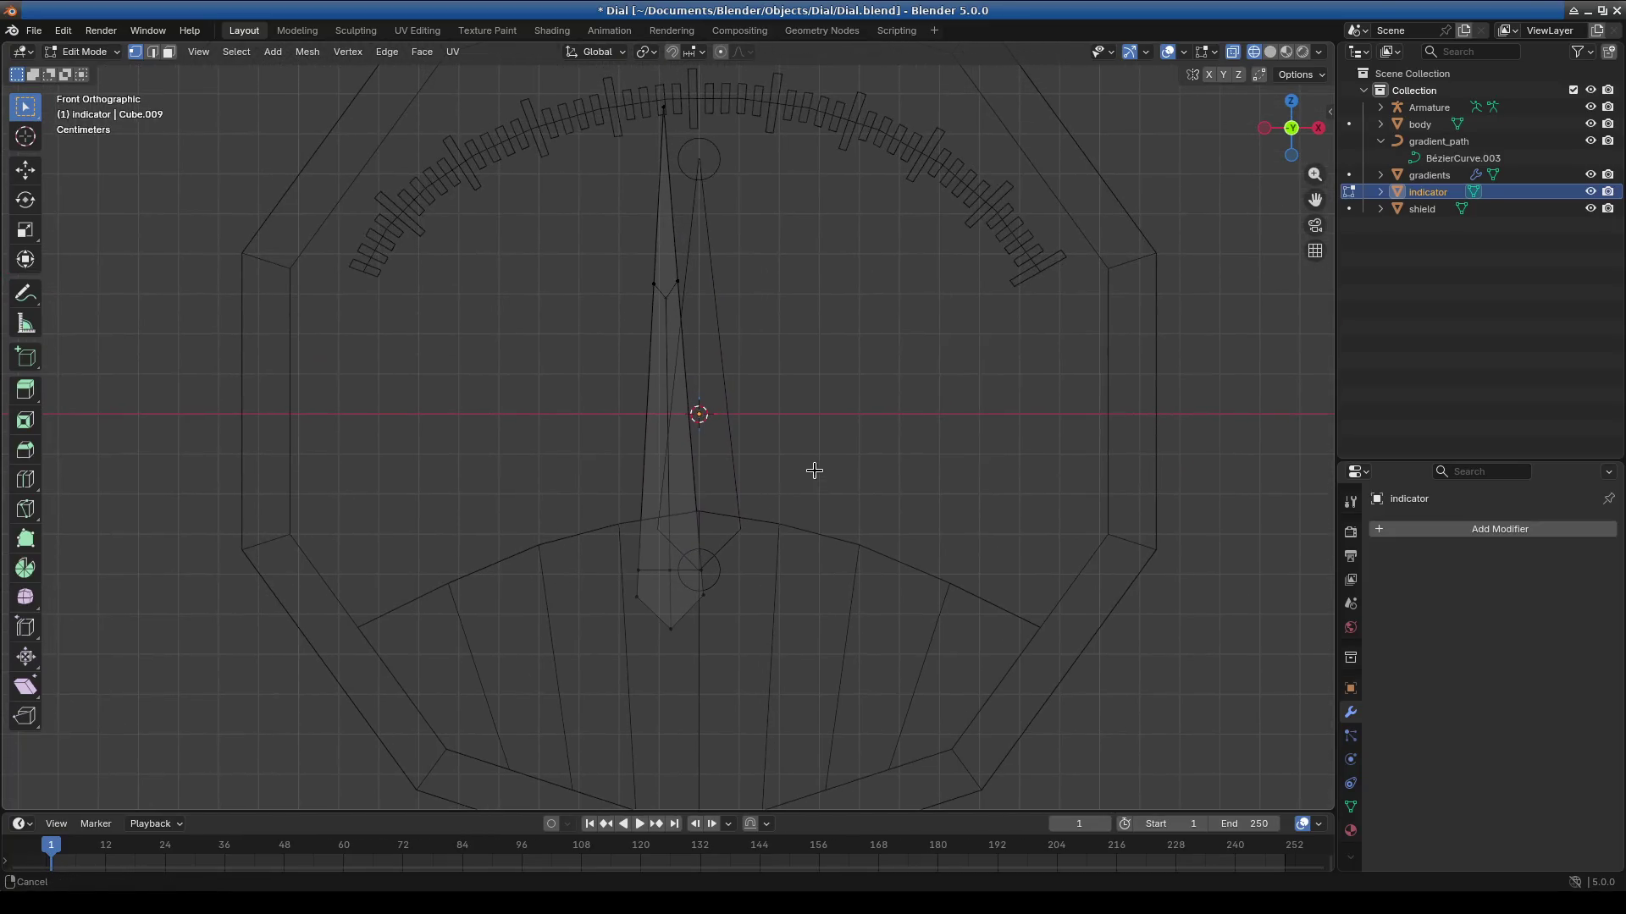
key("a")
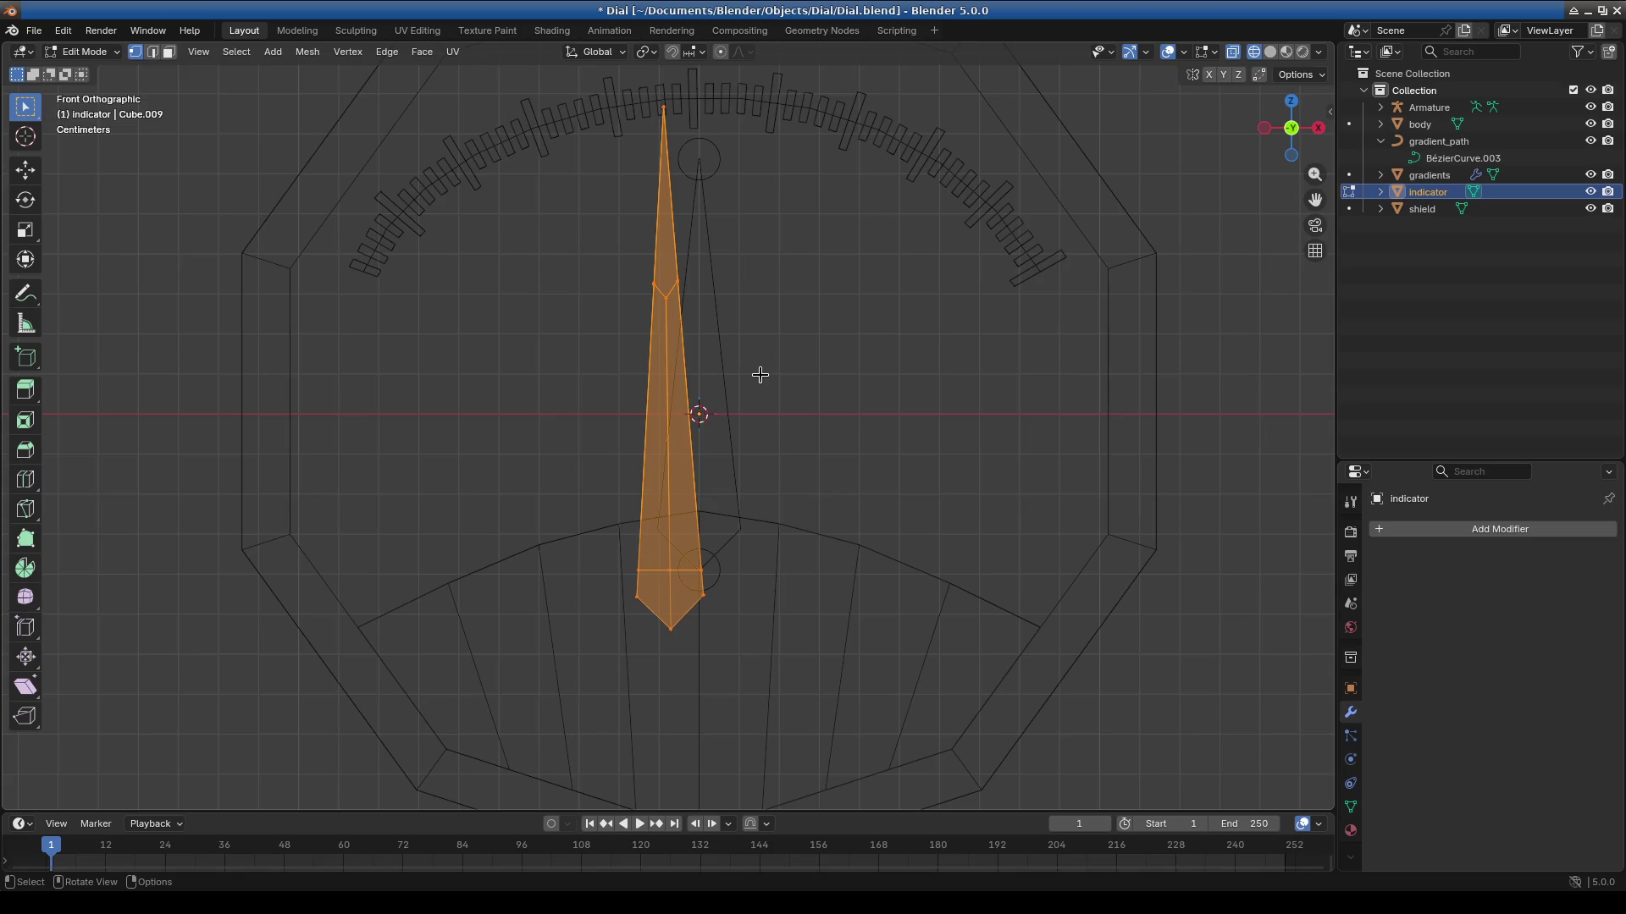
key("g")
key("y")
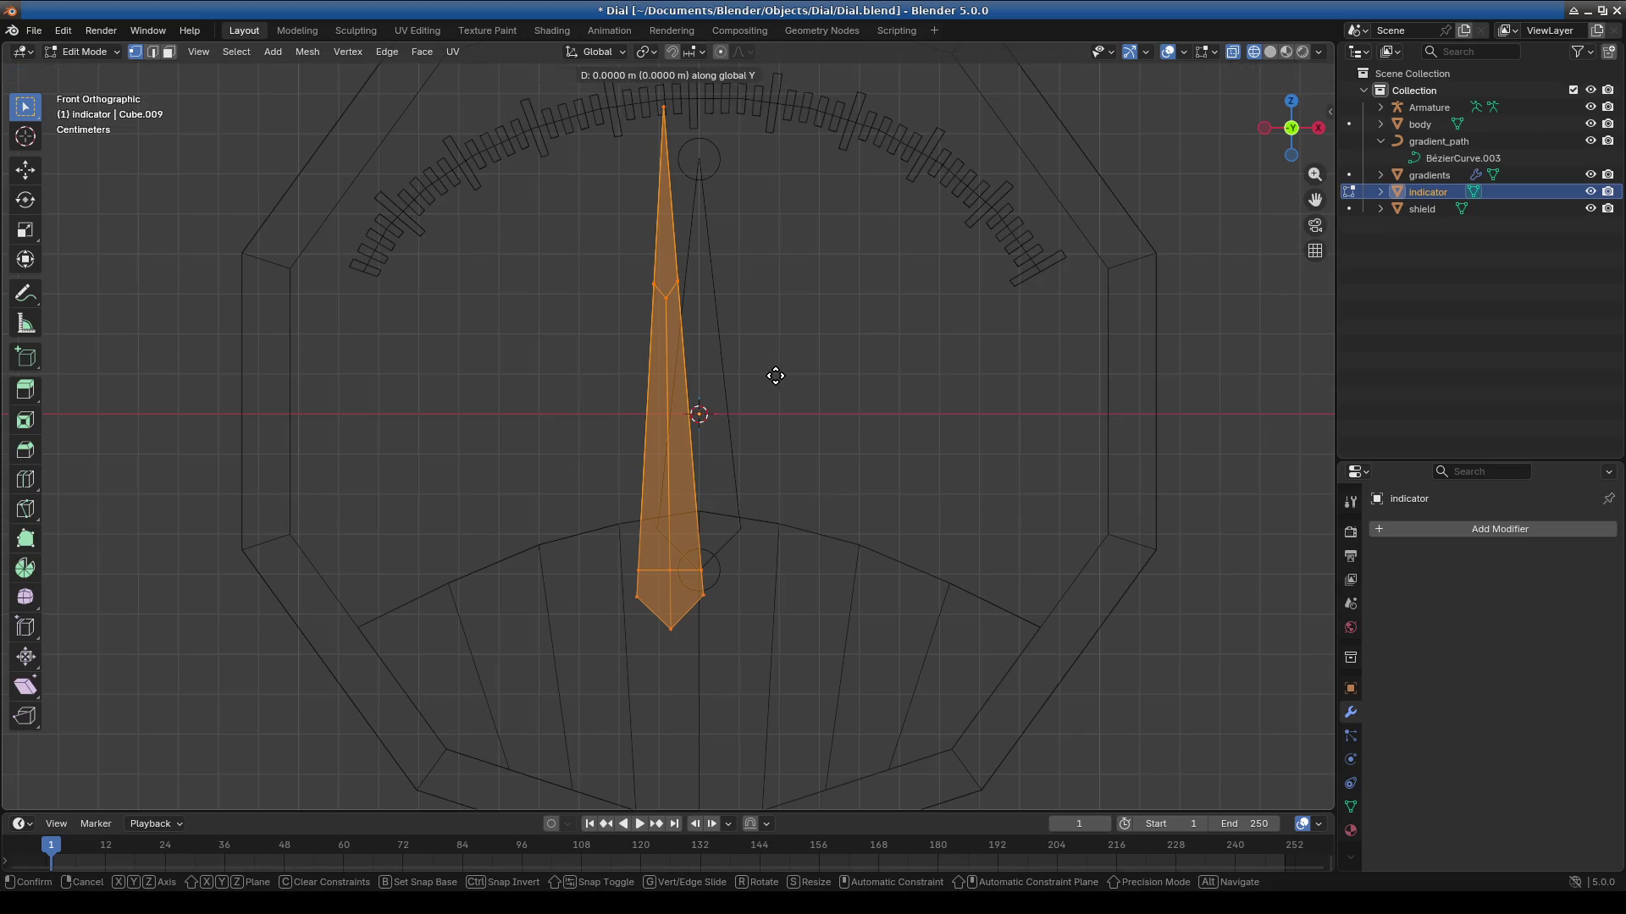
key("x")
left_click(736, 423)
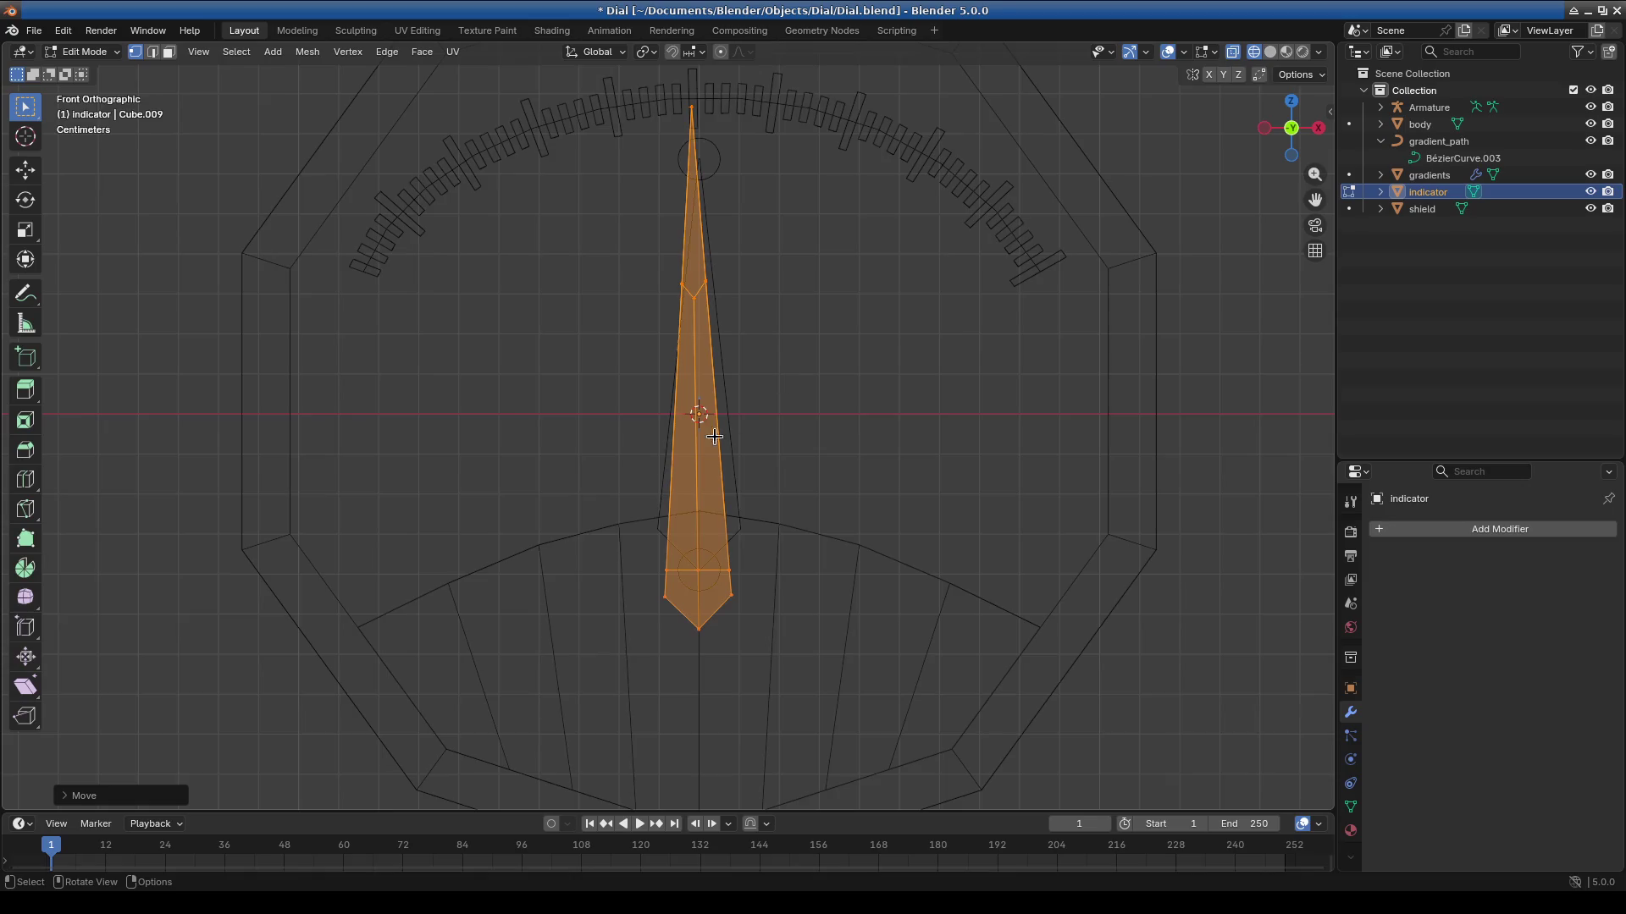
scroll(736, 424, "up", 6)
Delete all of the indicator needle's vertices, keeping it unrotated.
key("r")
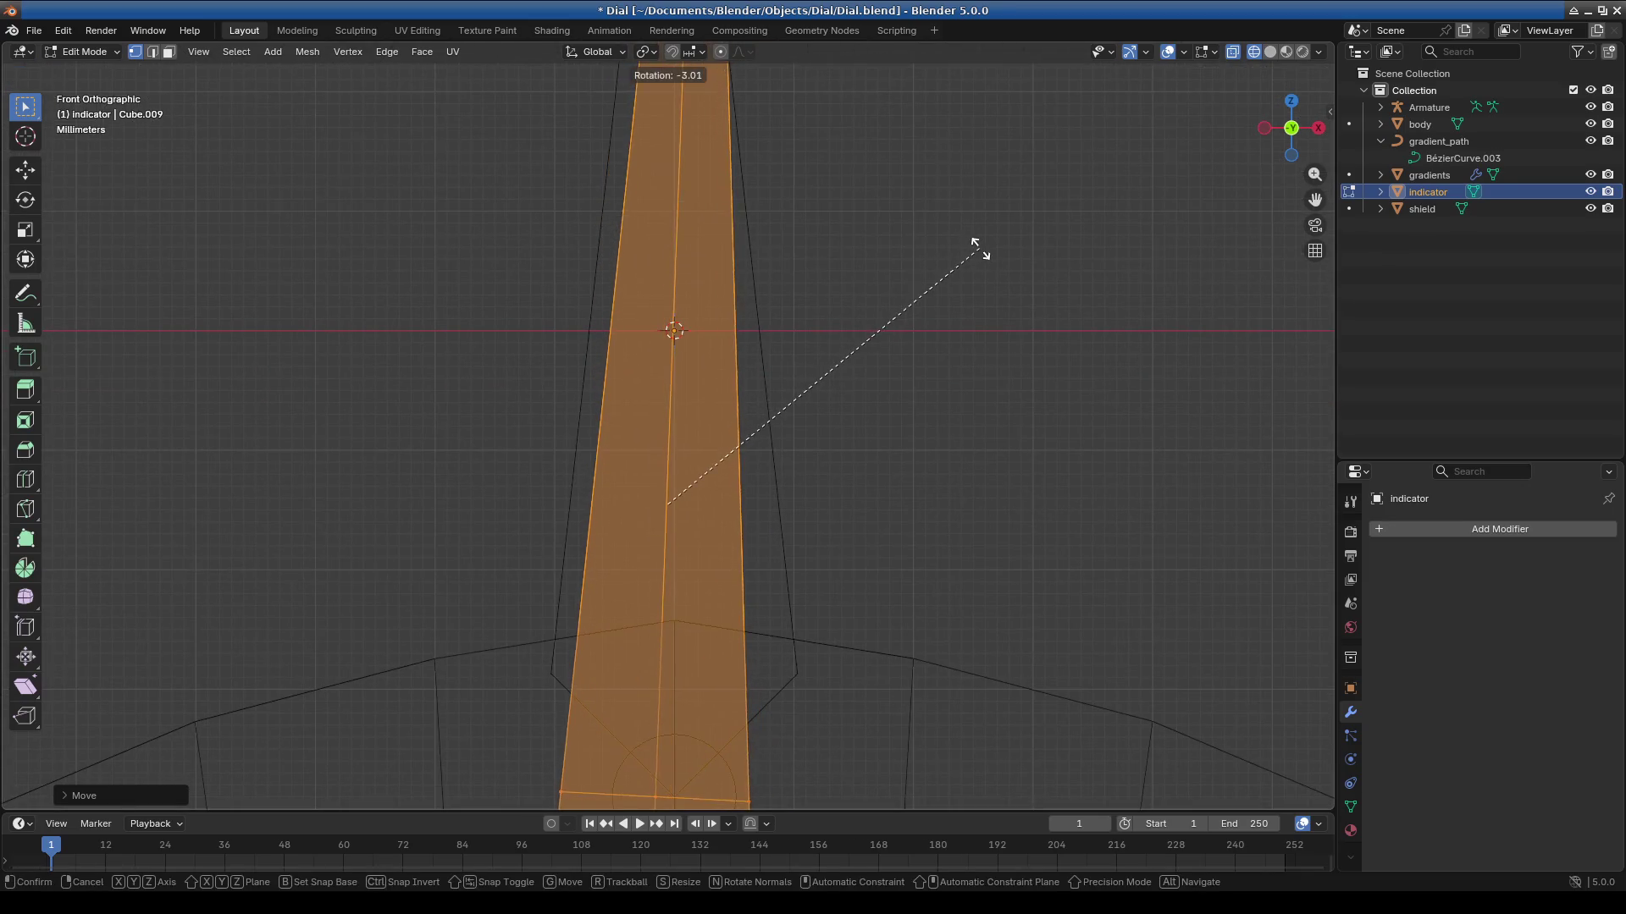
right_click(973, 229)
scroll(924, 320, "down", 5)
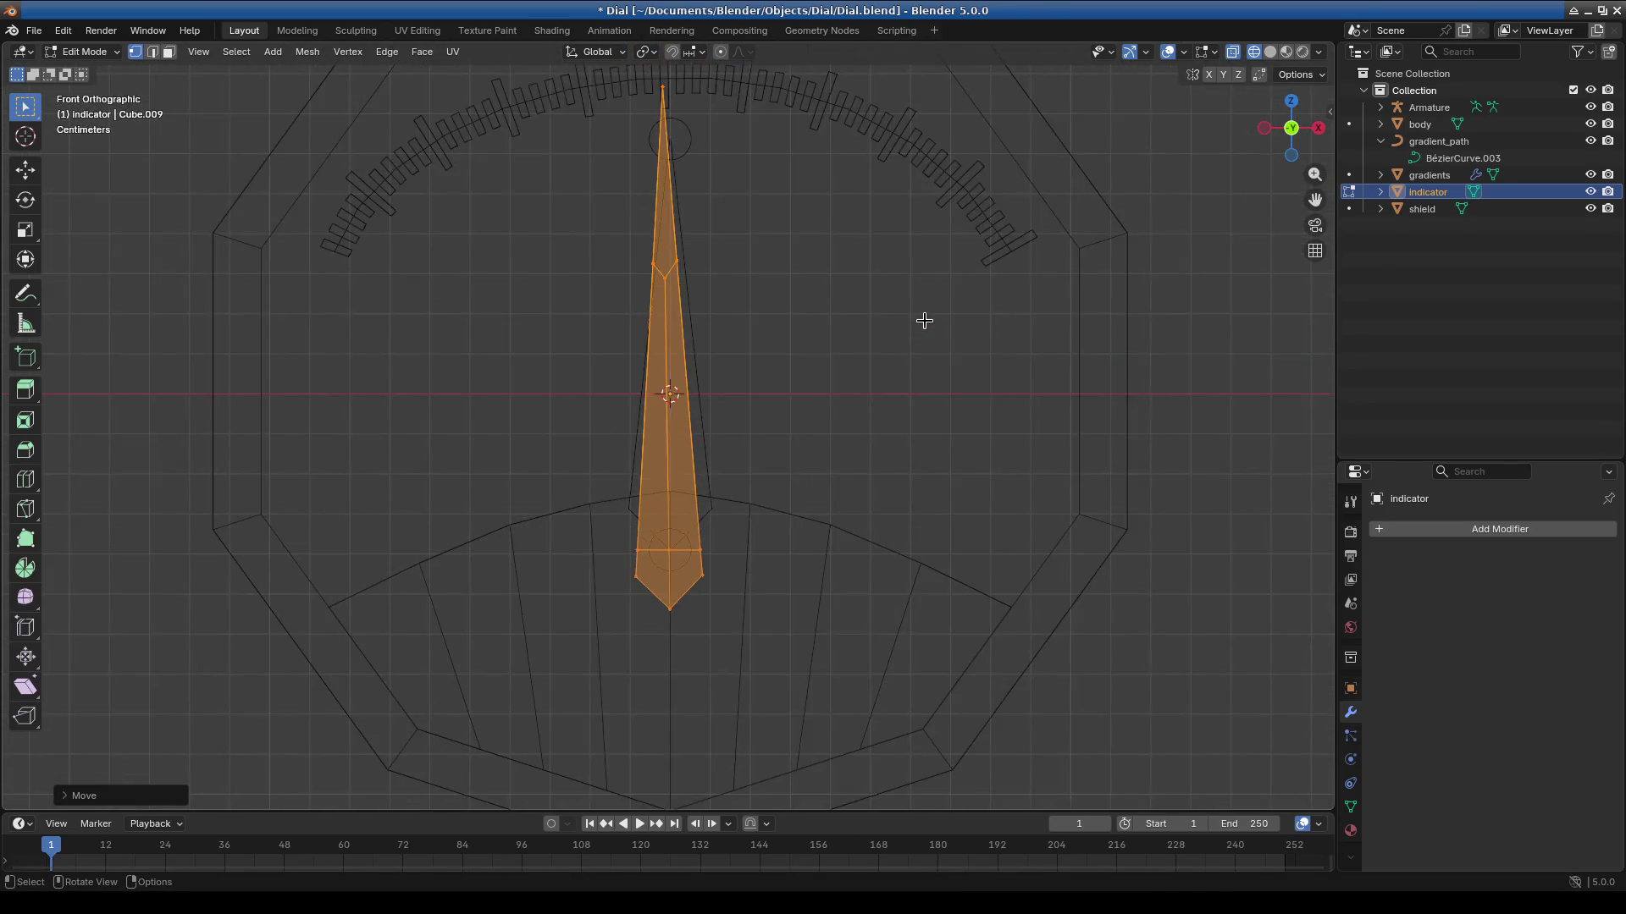
key("x")
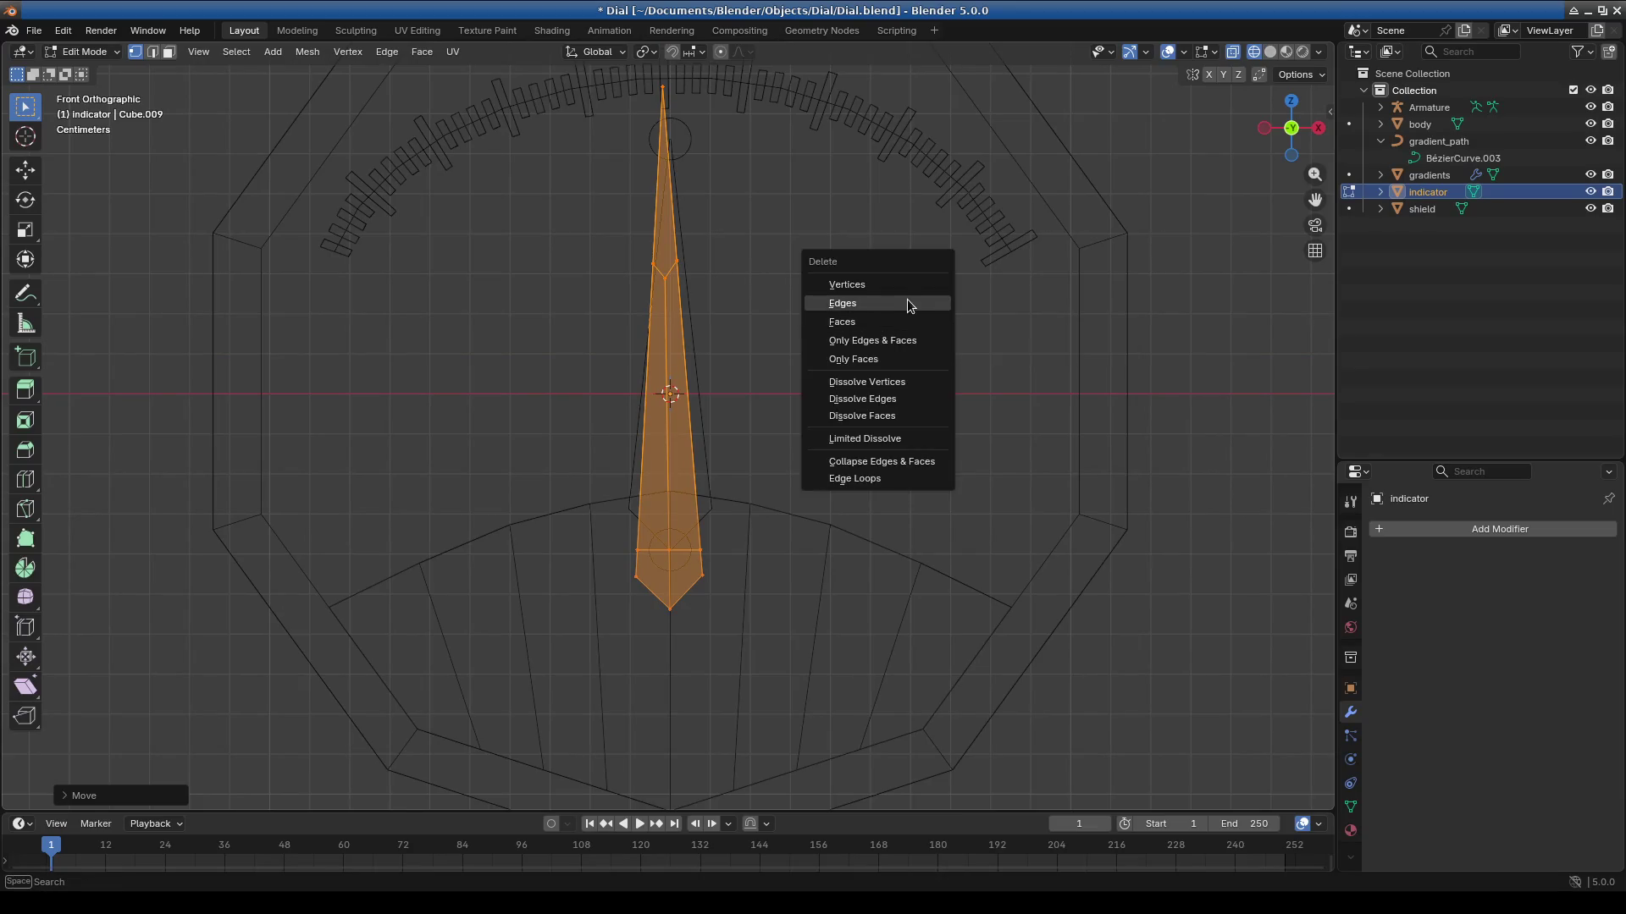
left_click(906, 287)
Add a Cube in Object Mode, scale it to 0.1 and rotate it 45° into a diamond.
left_click(85, 52)
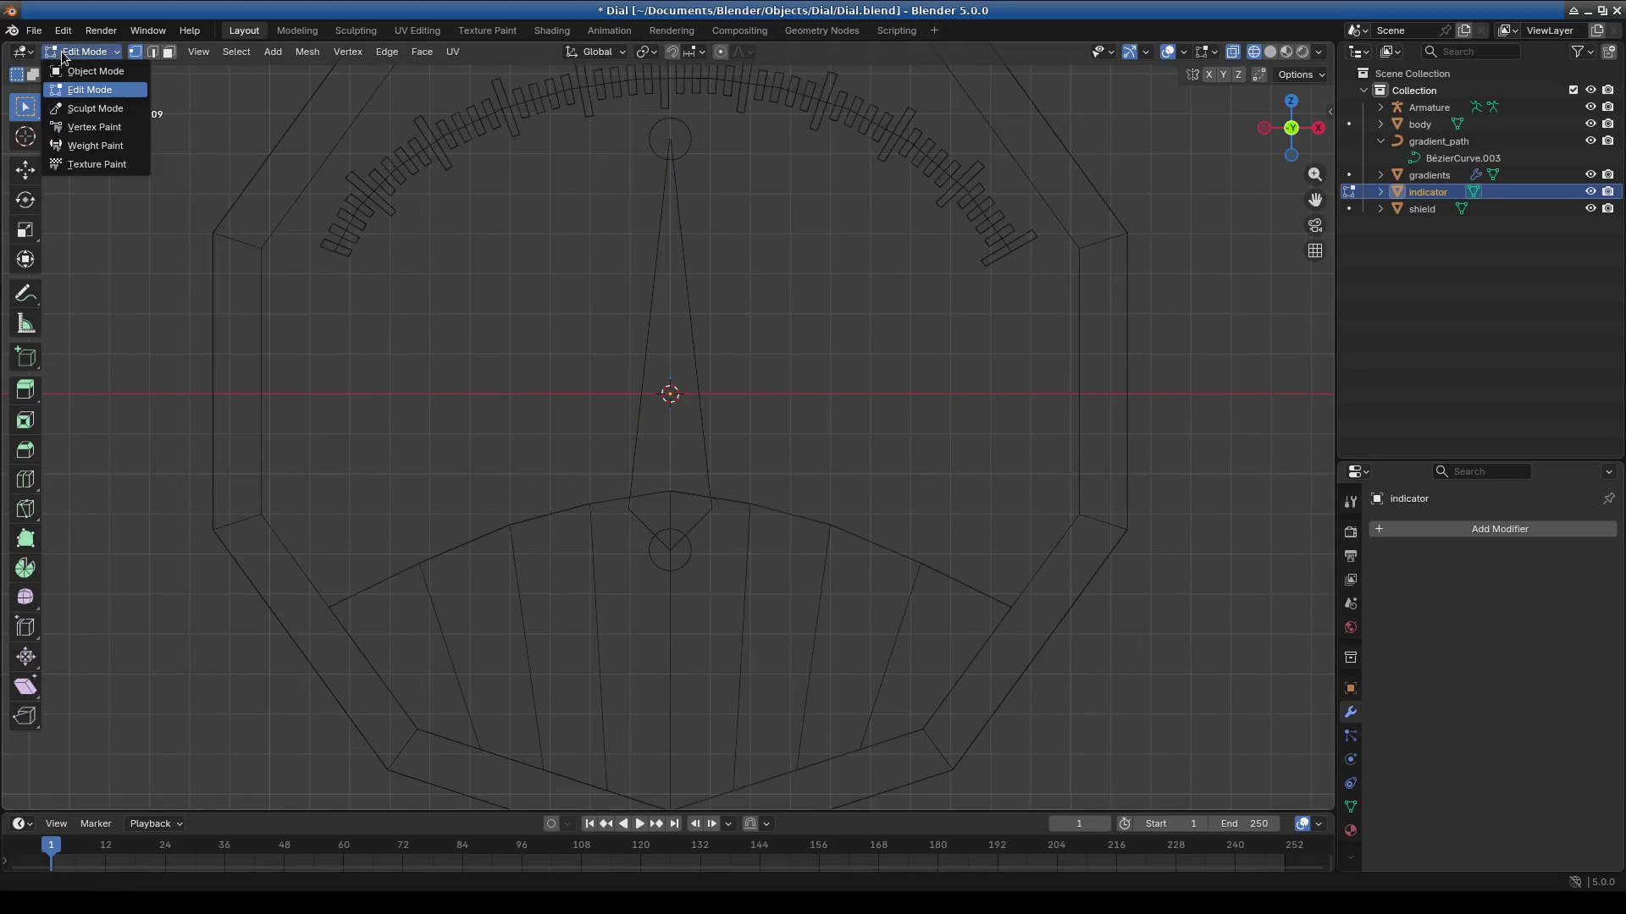
left_click(95, 71)
left_click(229, 51)
mouse_move(263, 71)
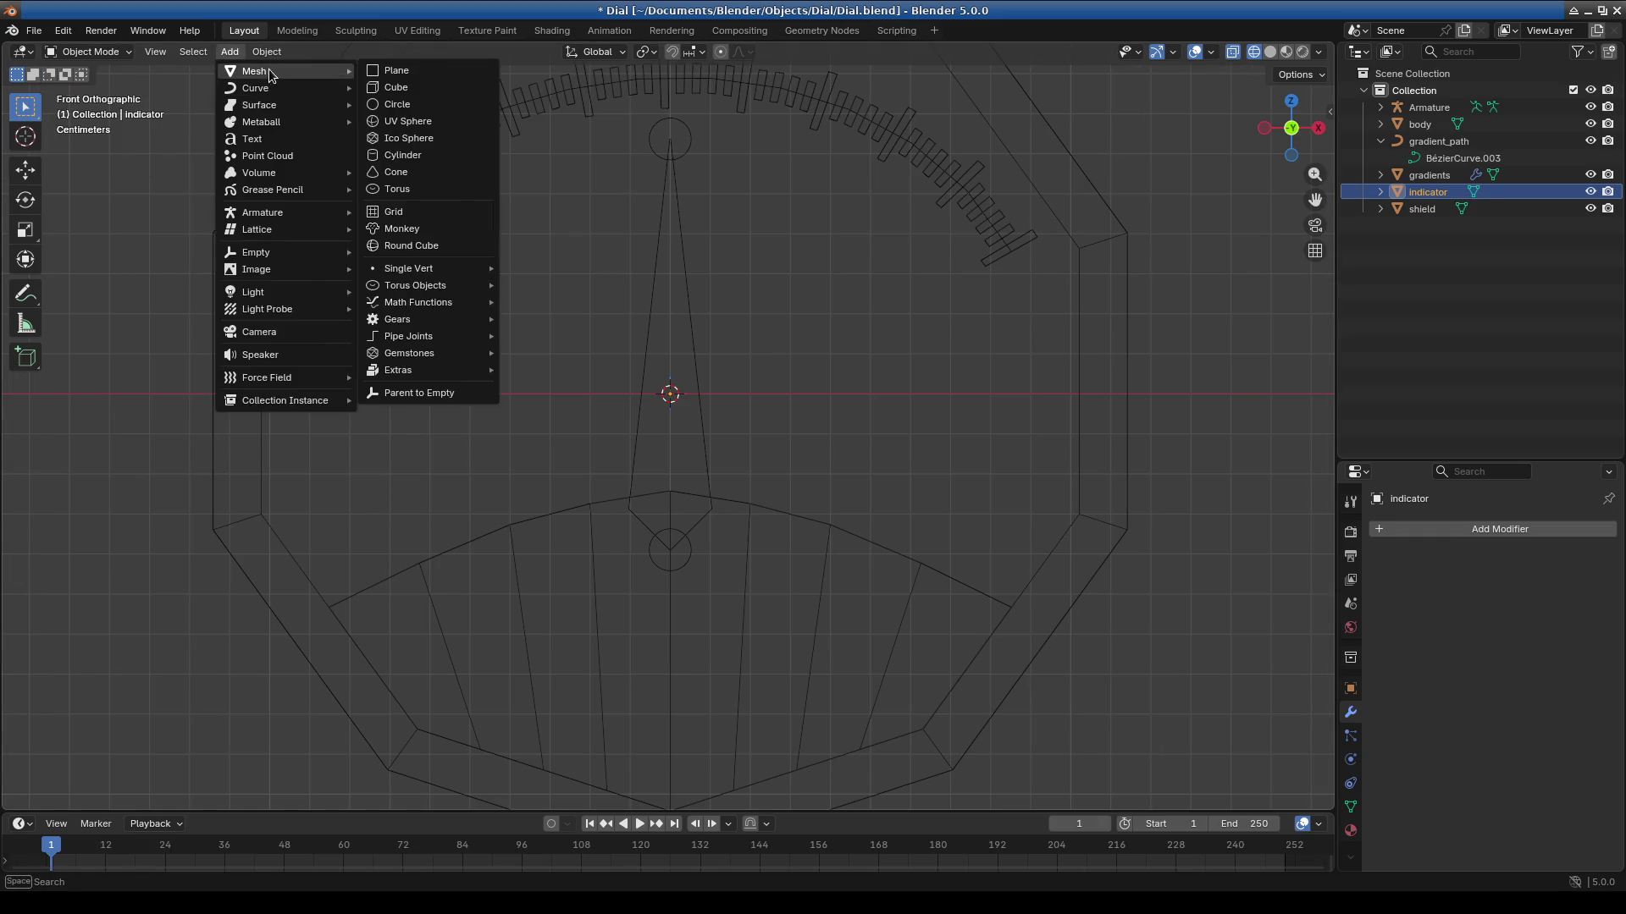
left_click(472, 87)
key("KP_Decimal")
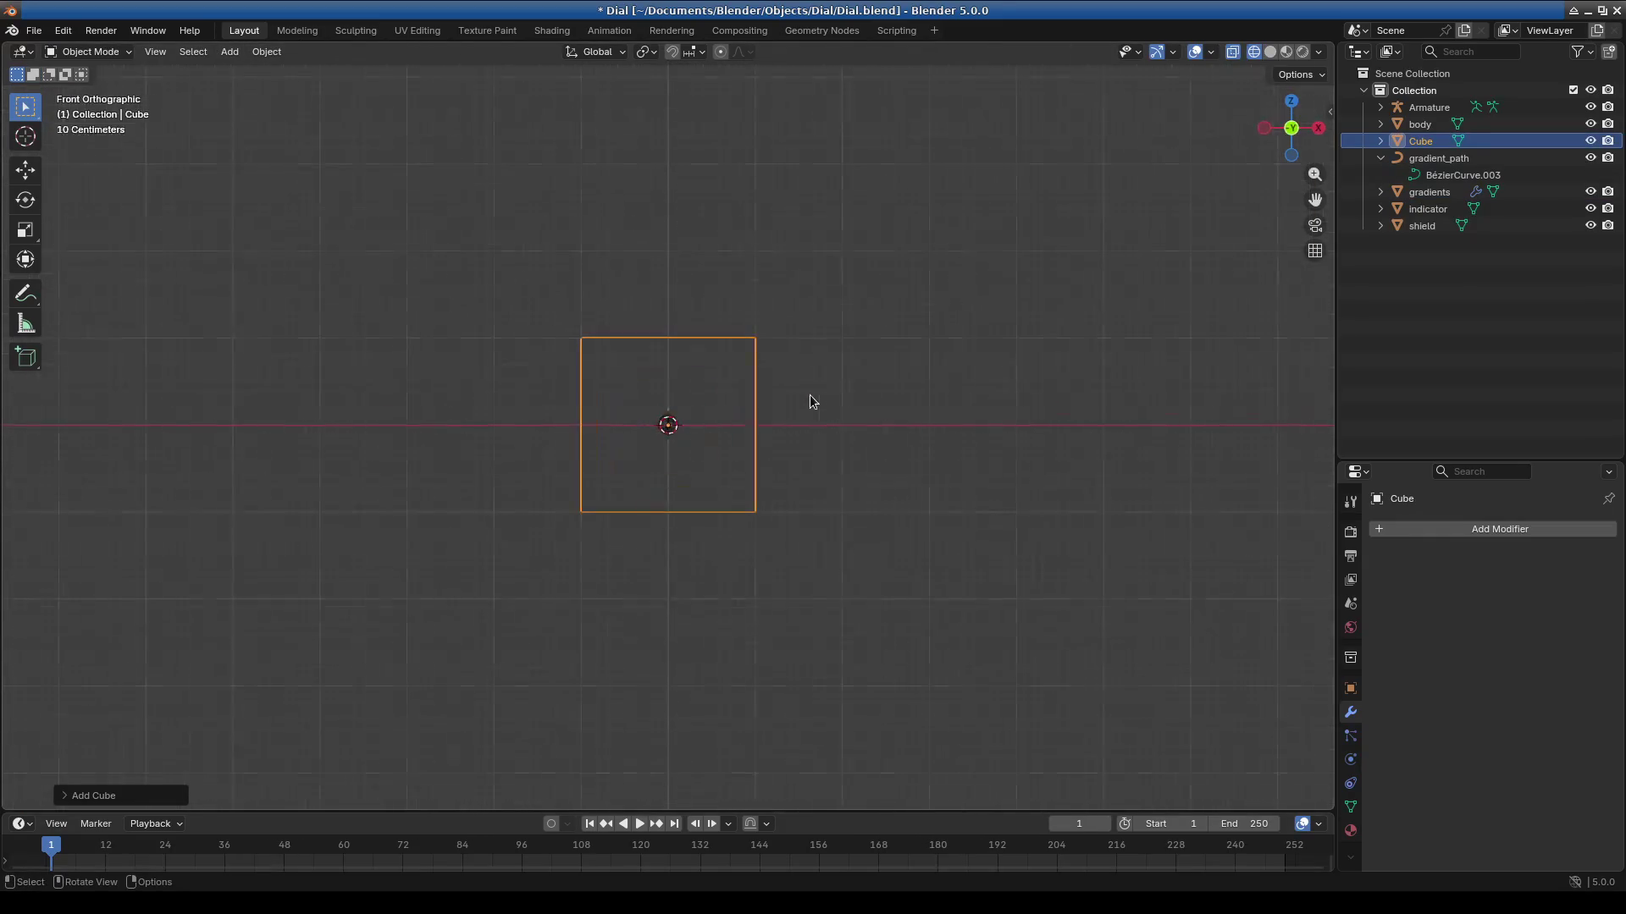
type("s0.1")
key("Return")
type("r45")
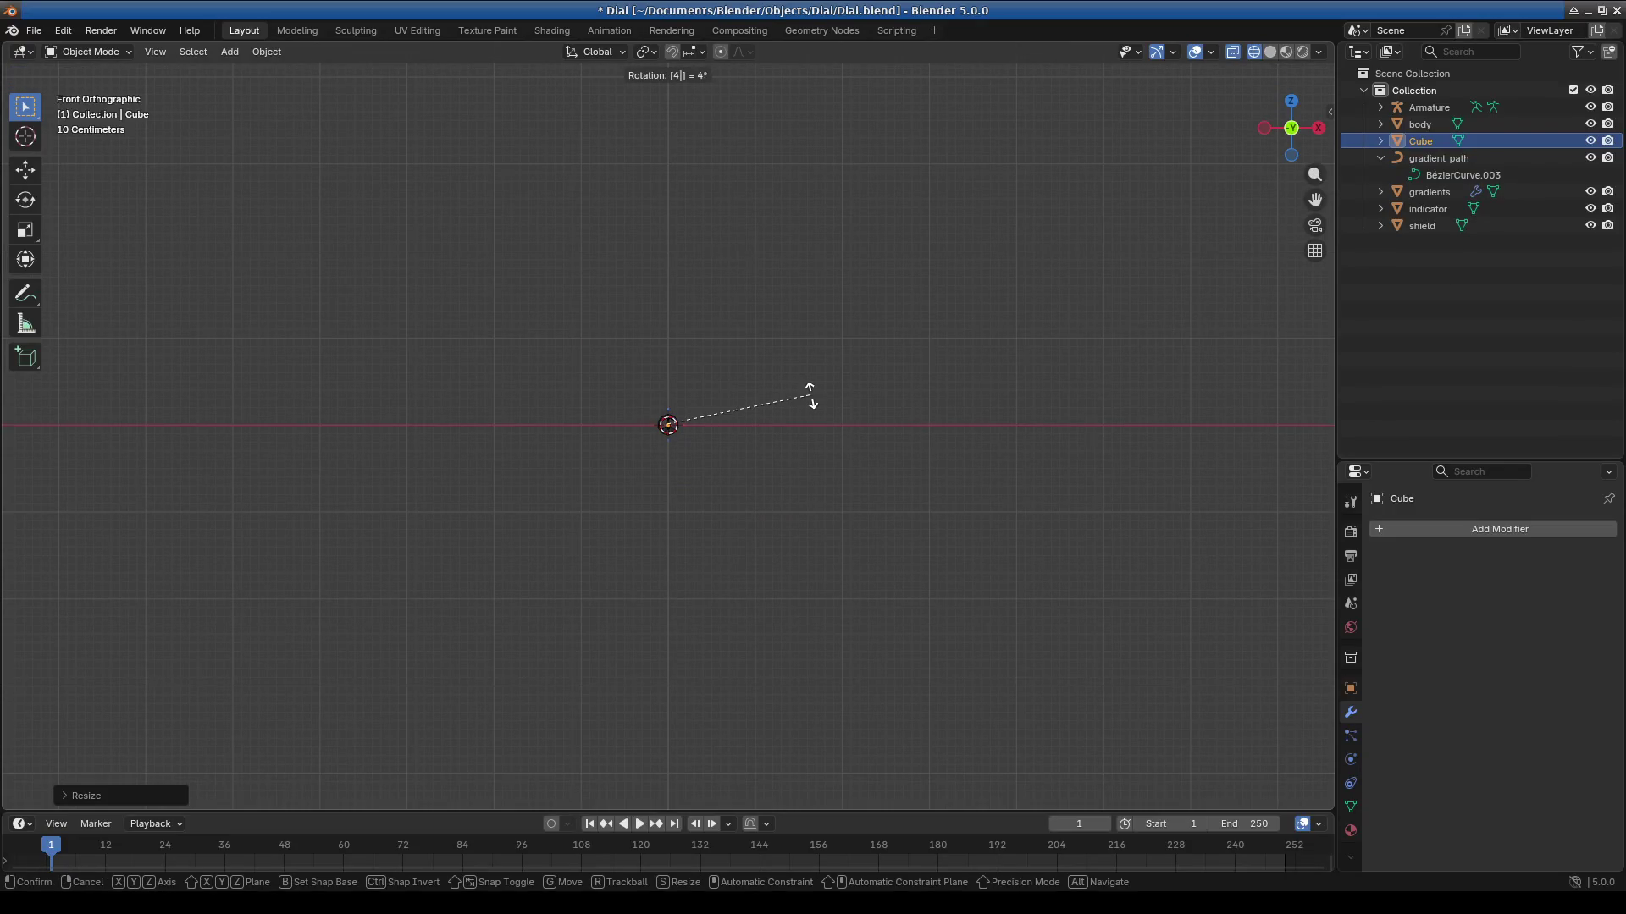
key("Return")
In Edit Mode, move the diamond's left, right and bottom vertices along Z into a long needle.
scroll(701, 560, "up", 2)
scroll(701, 556, "up", 10)
scroll(701, 555, "down", 8)
middle_click_drag(701, 554, 644, 445, "shift")
left_click(80, 52)
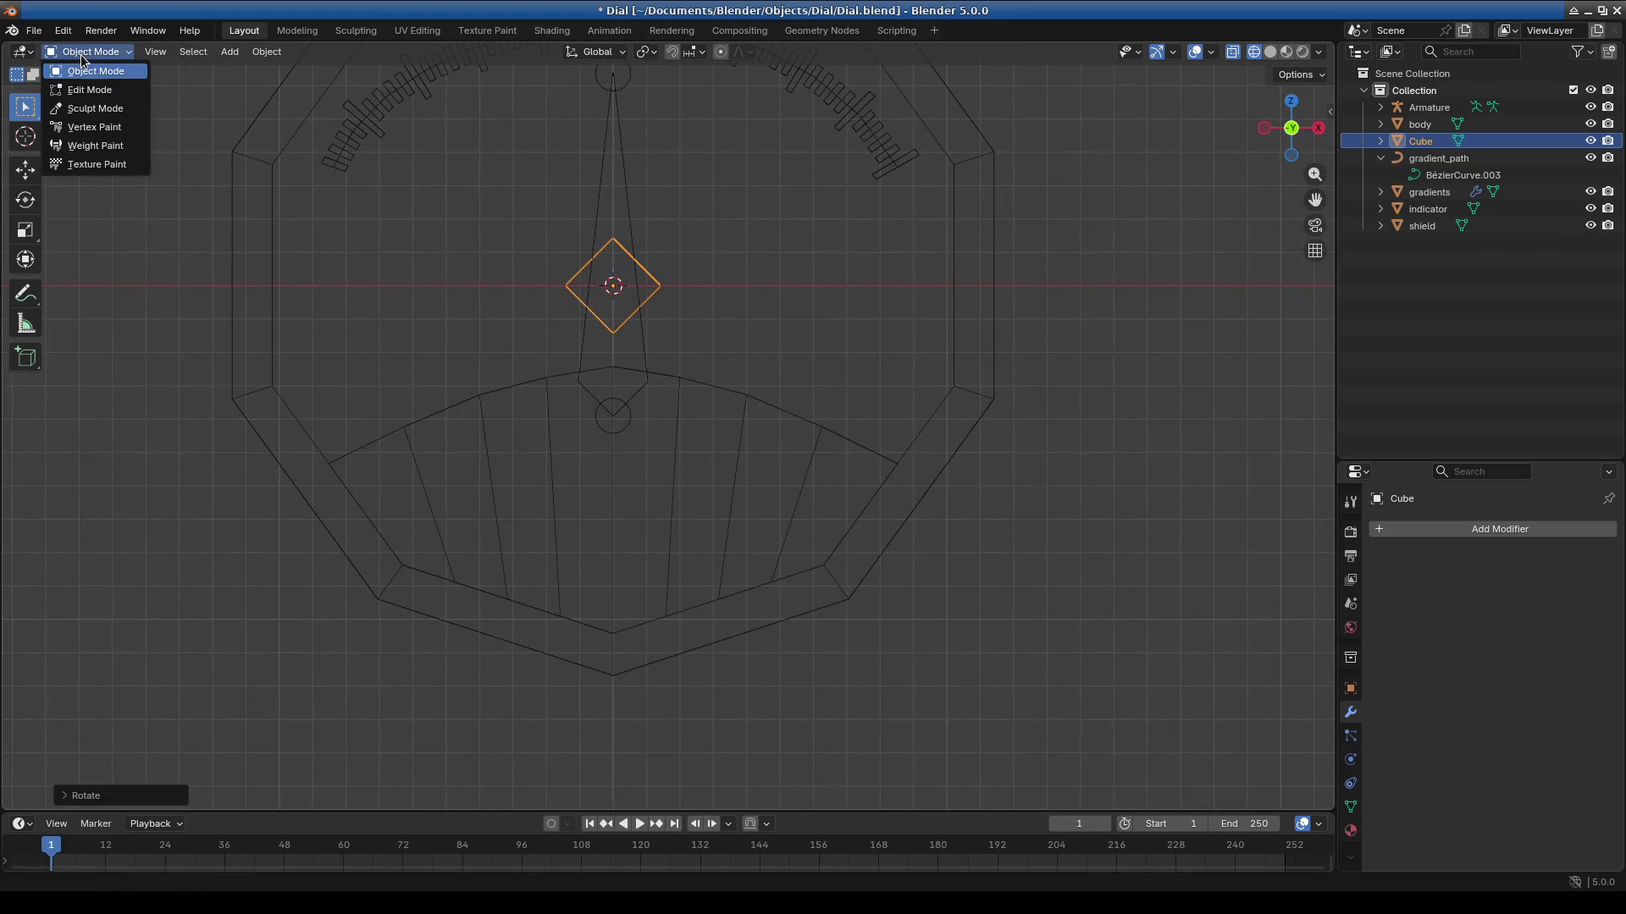
left_click(94, 74)
left_click_drag(515, 275, 745, 349)
key("g")
key("z")
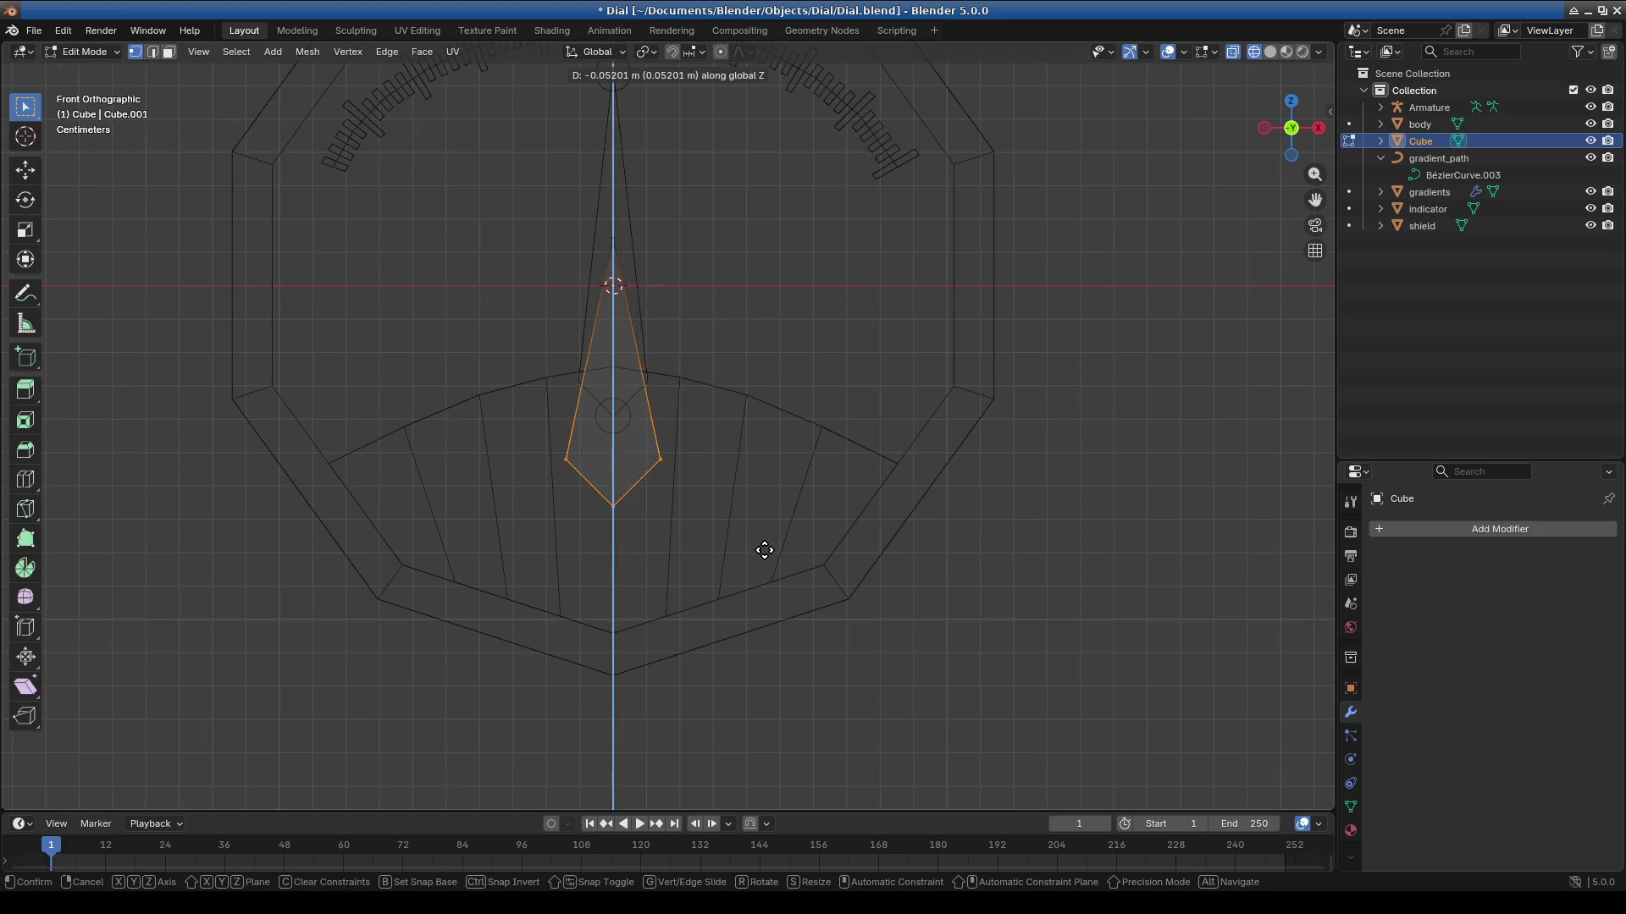
middle_click_drag(860, 265, 835, 440, "shift")
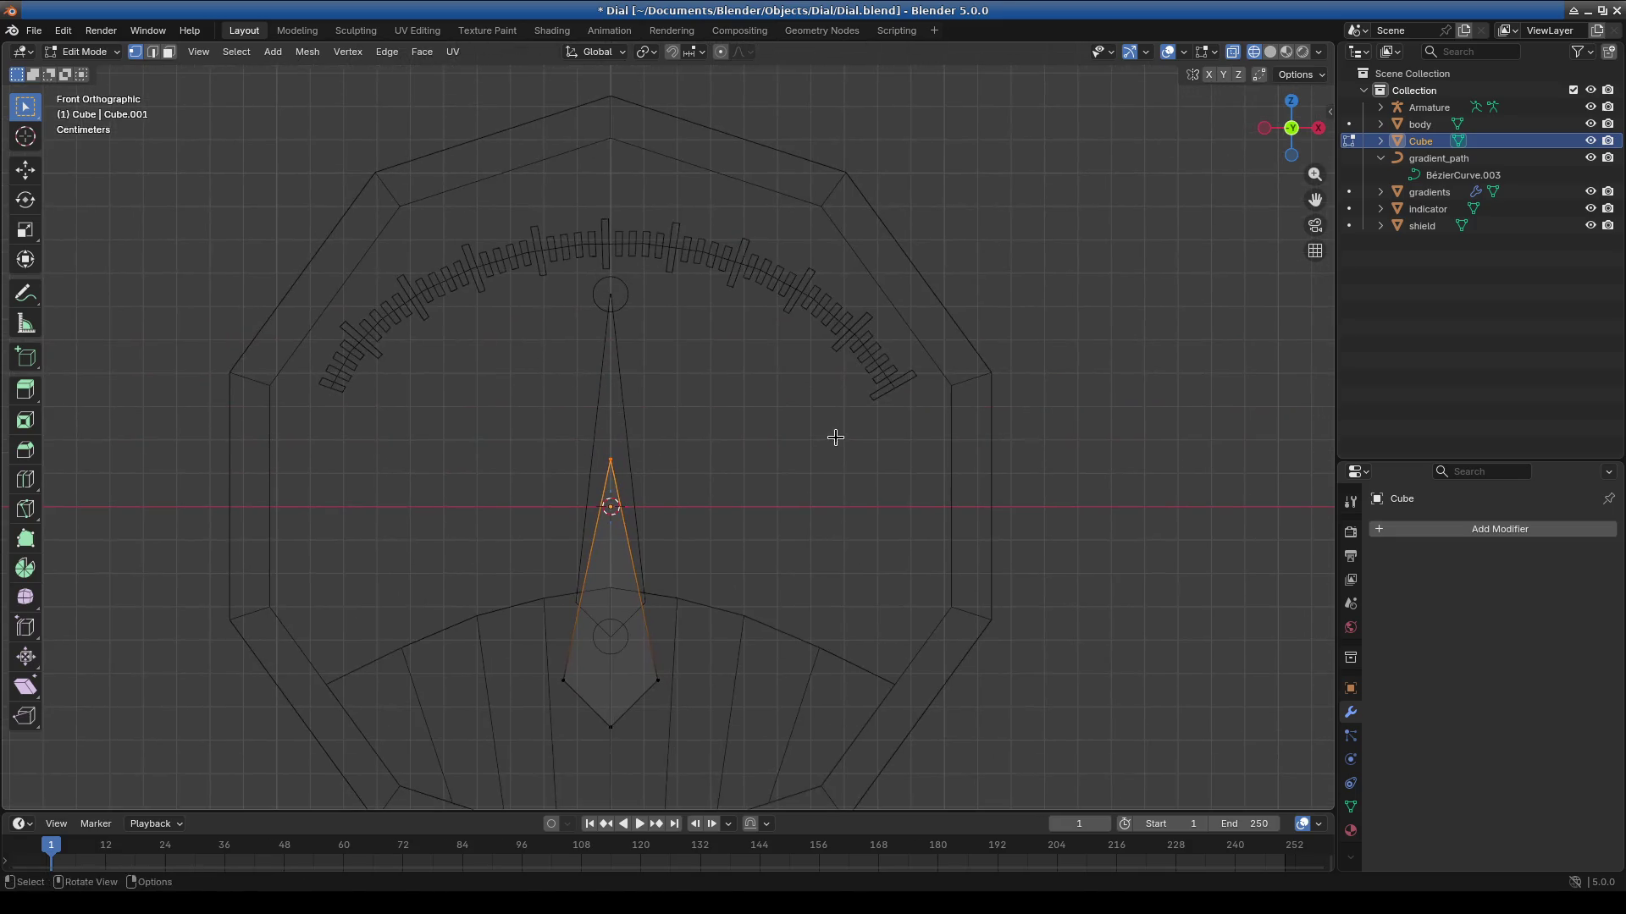
left_click(851, 240)
Check the needle tip reaches the tick arc and return to Object Mode.
scroll(770, 635, "up", 1)
middle_click_drag(770, 635, 744, 501, "shift")
middle_click_drag(815, 329, 800, 439, "shift")
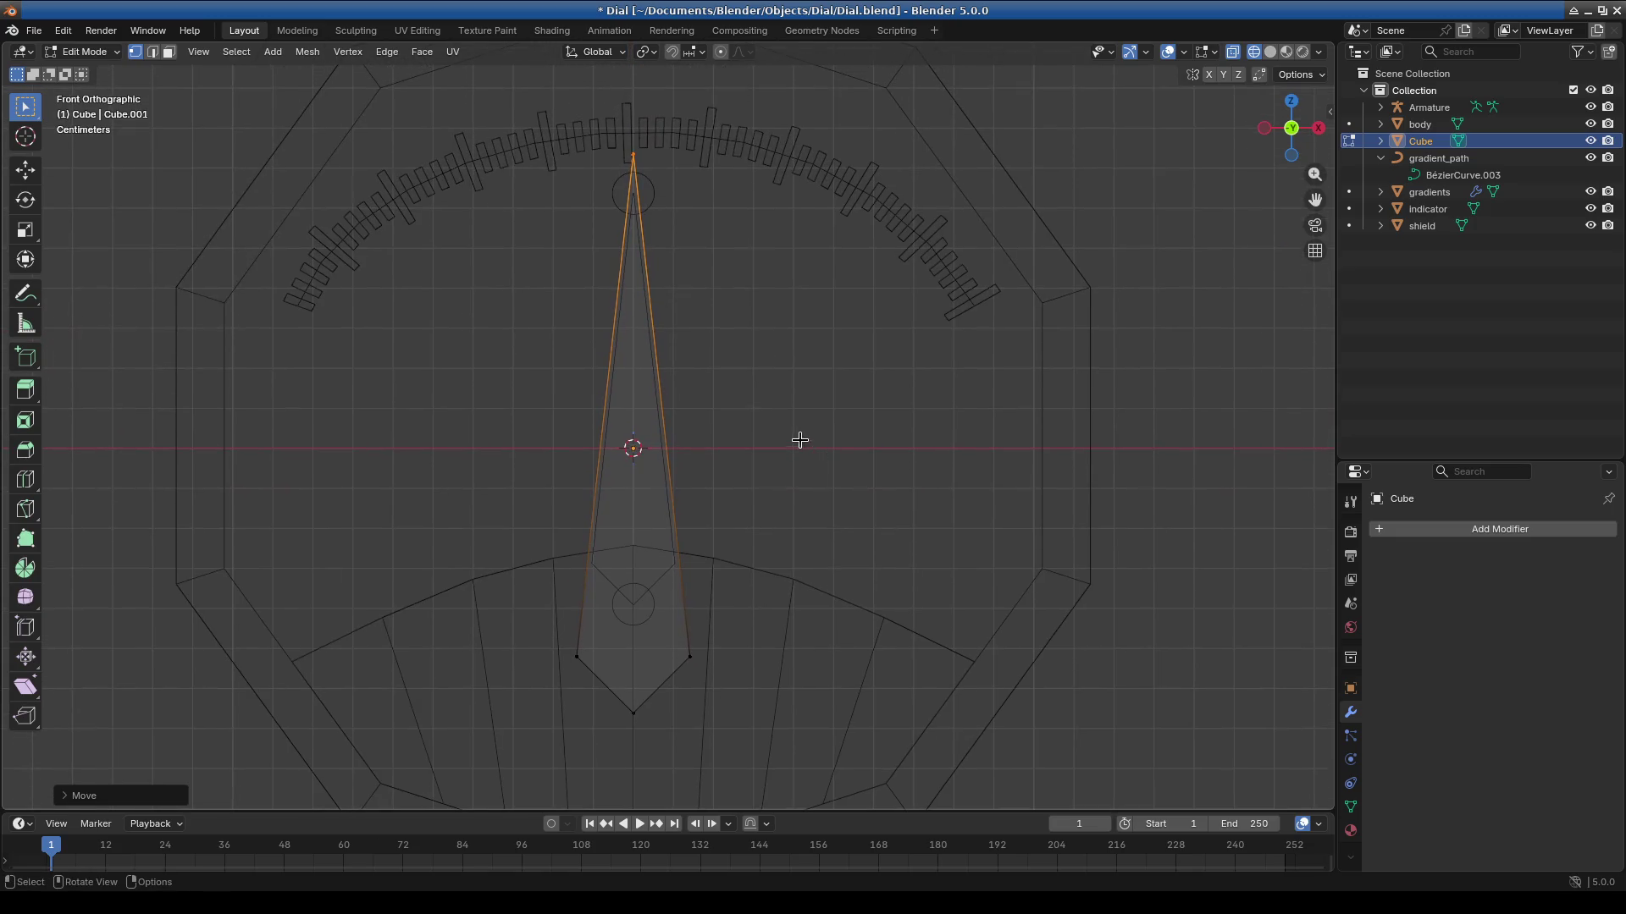
left_click(86, 54)
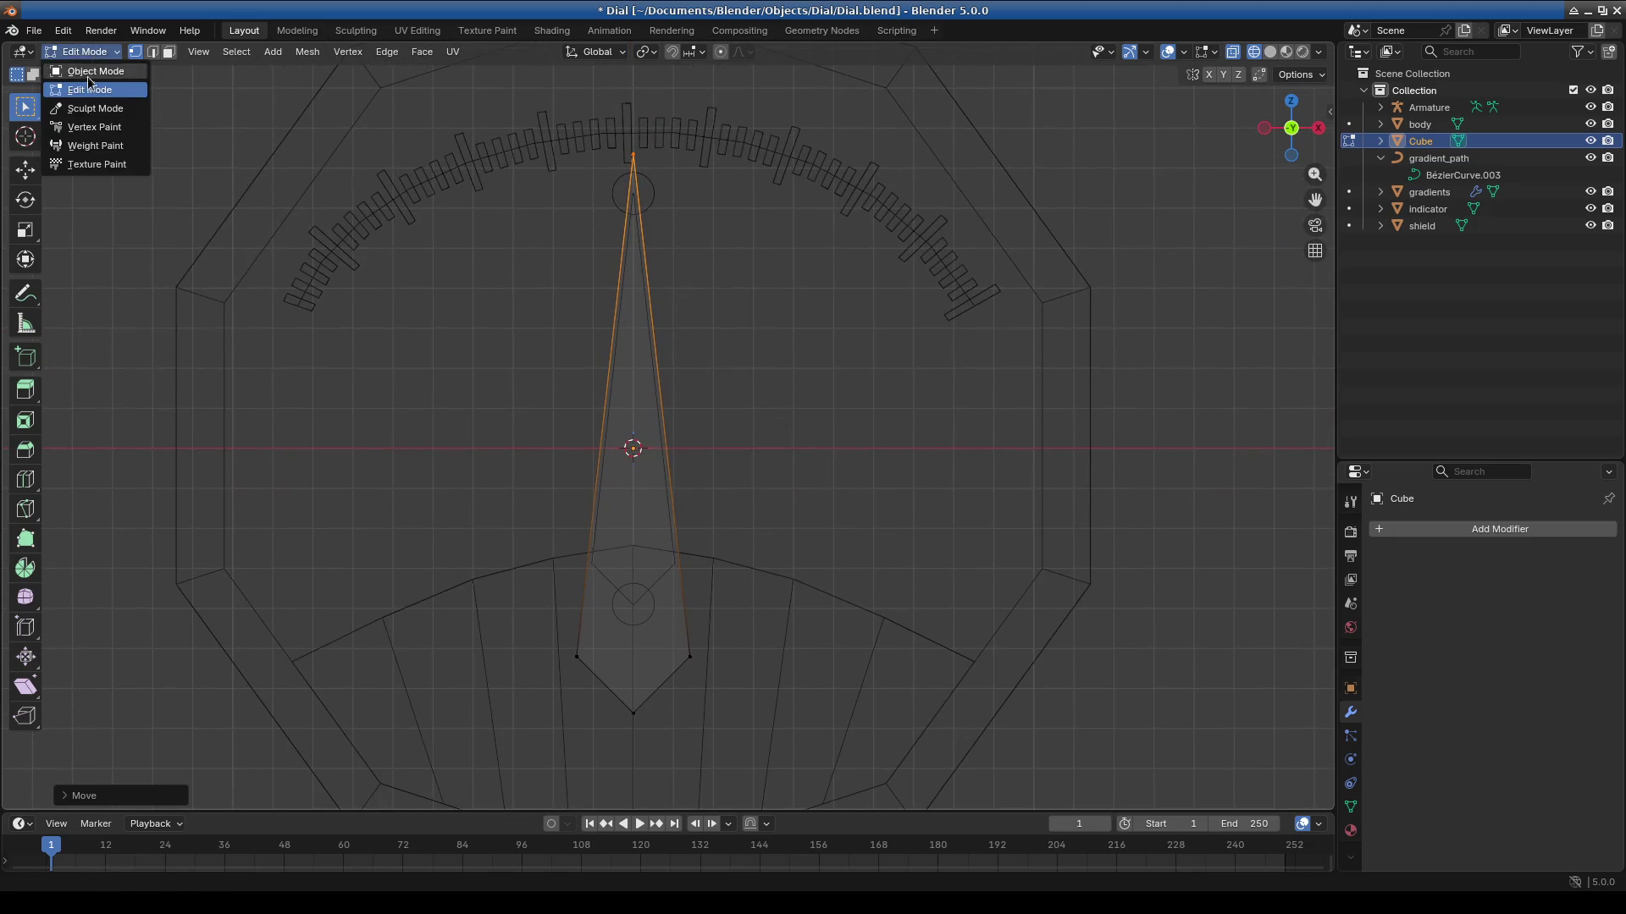
left_click(89, 73)
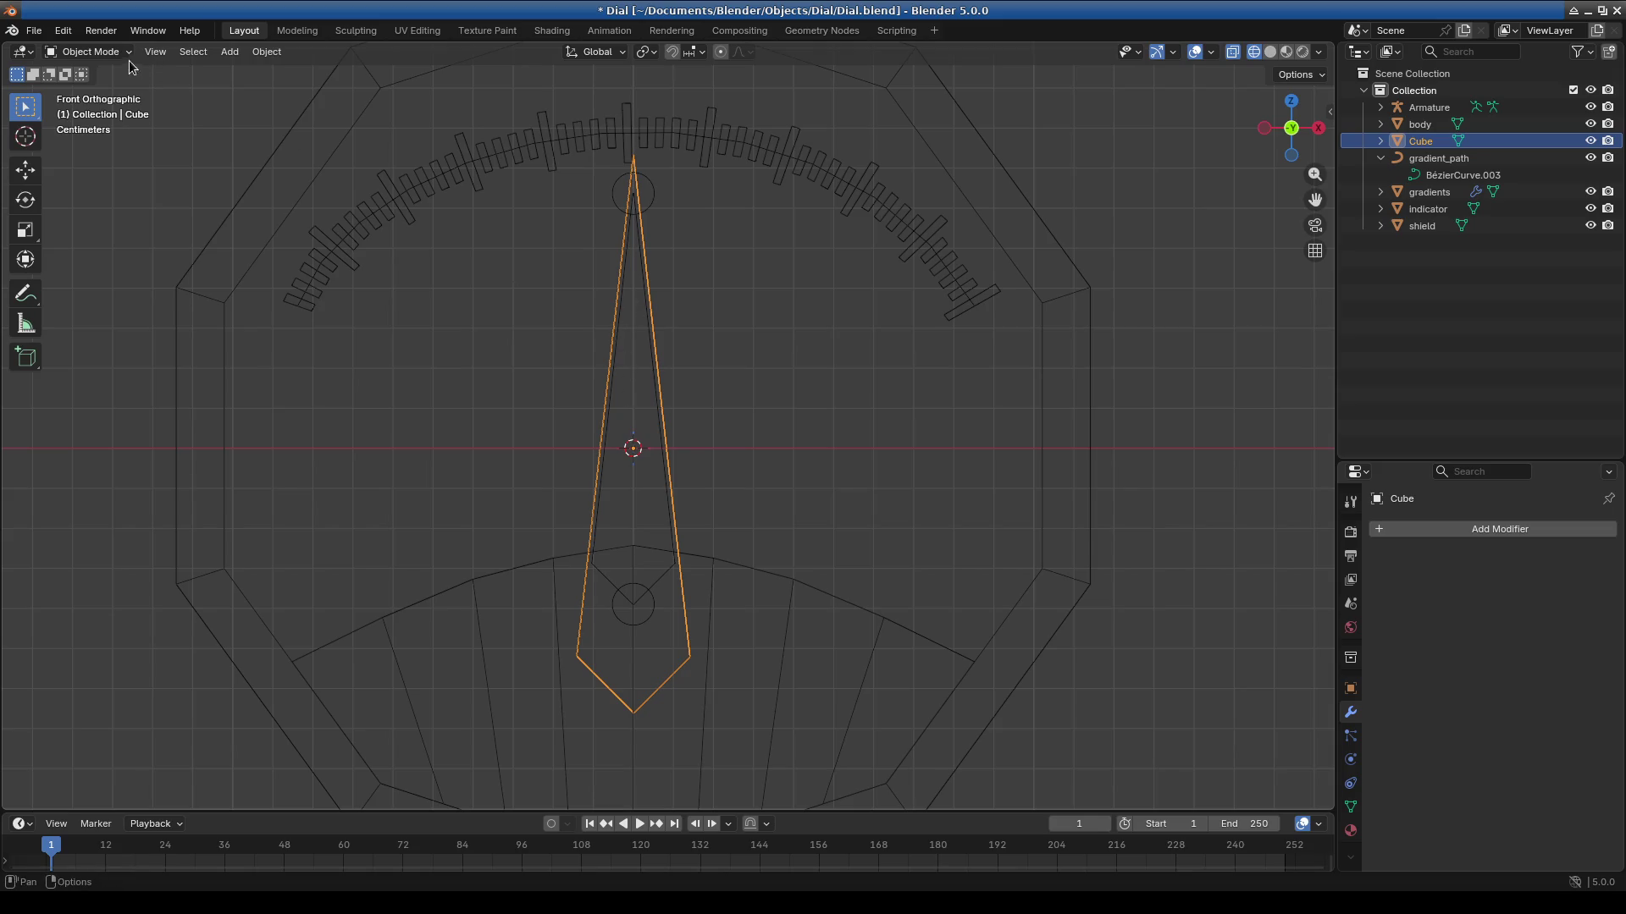
Add an Armature modifier to the Cube via the modifier search, then remove it.
left_click(1425, 525)
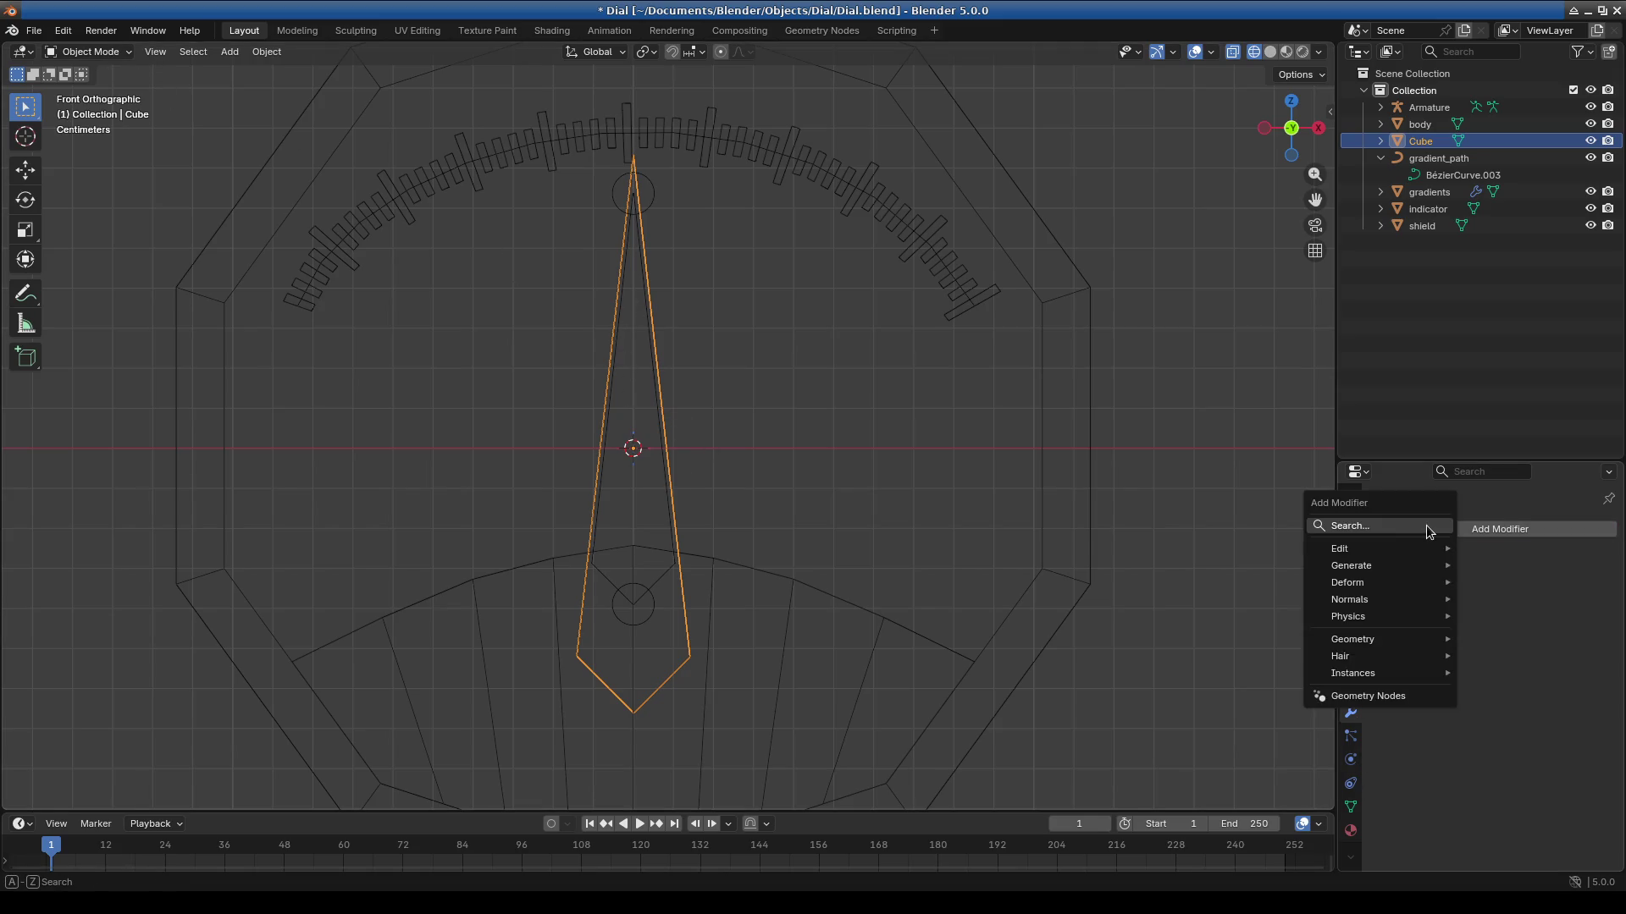
left_click(1425, 526)
type("arm")
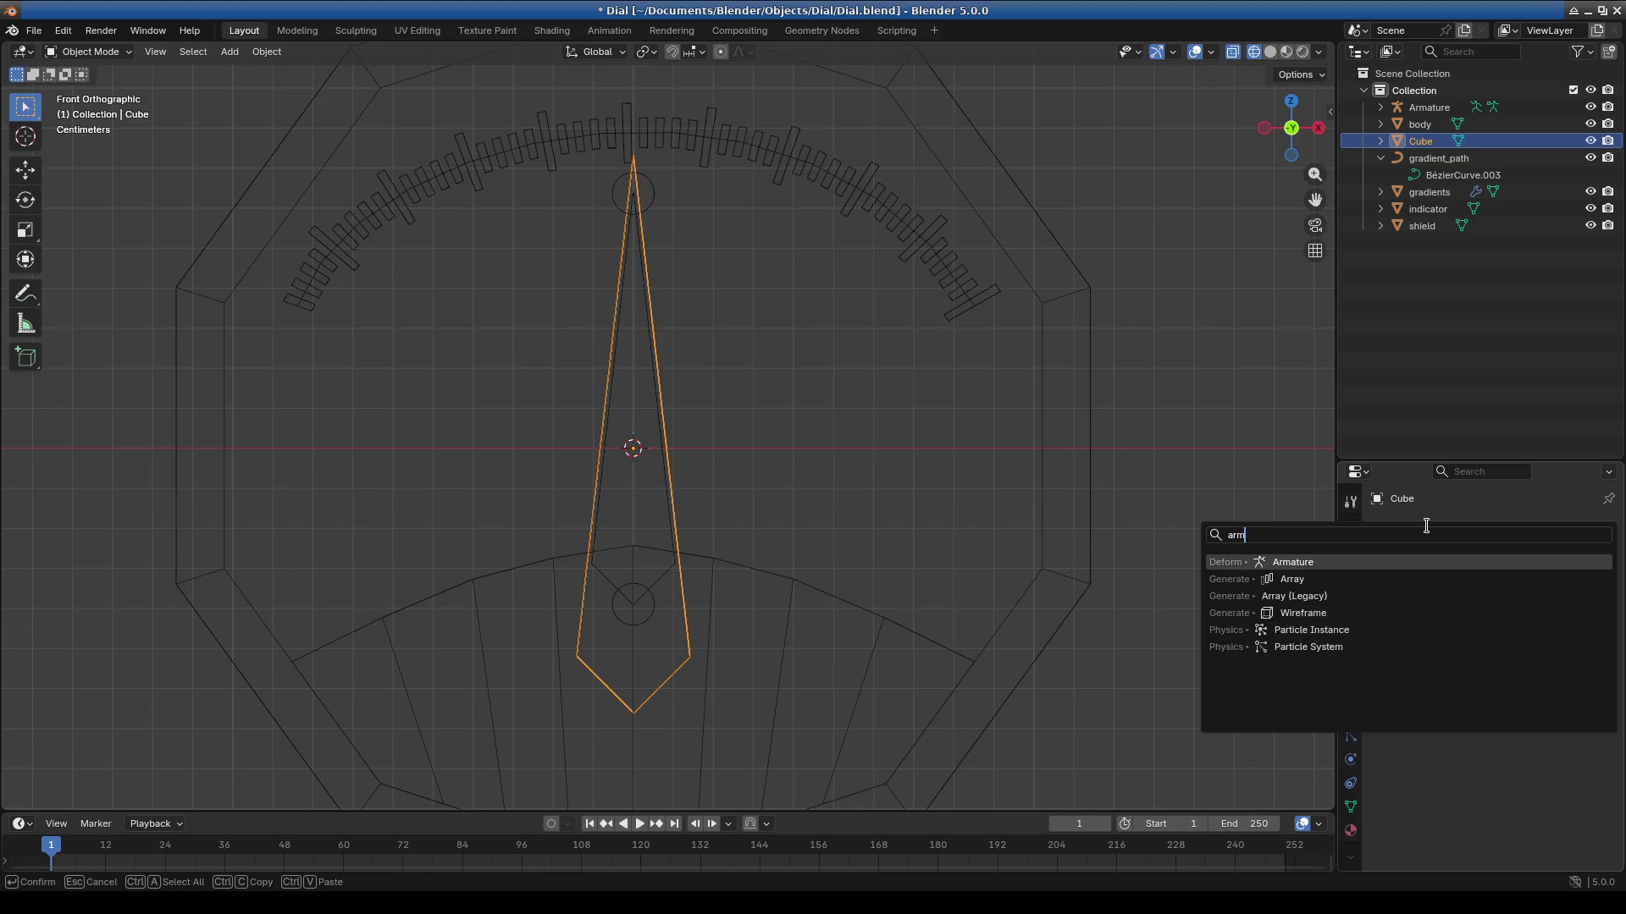
key("Return")
left_click(1583, 583)
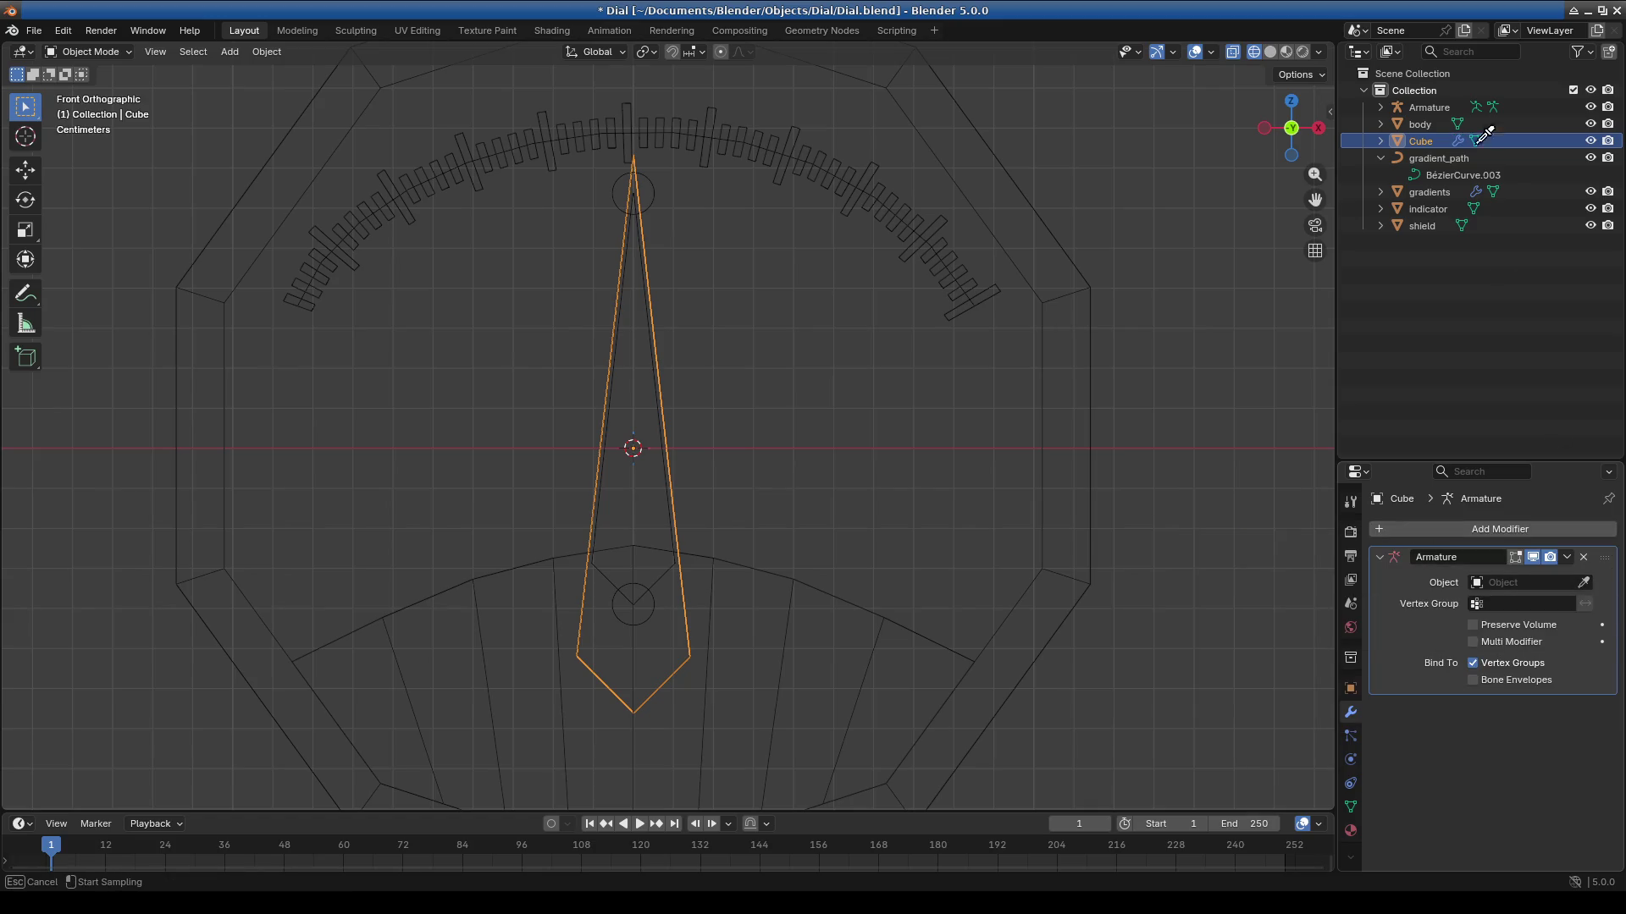
key("Escape")
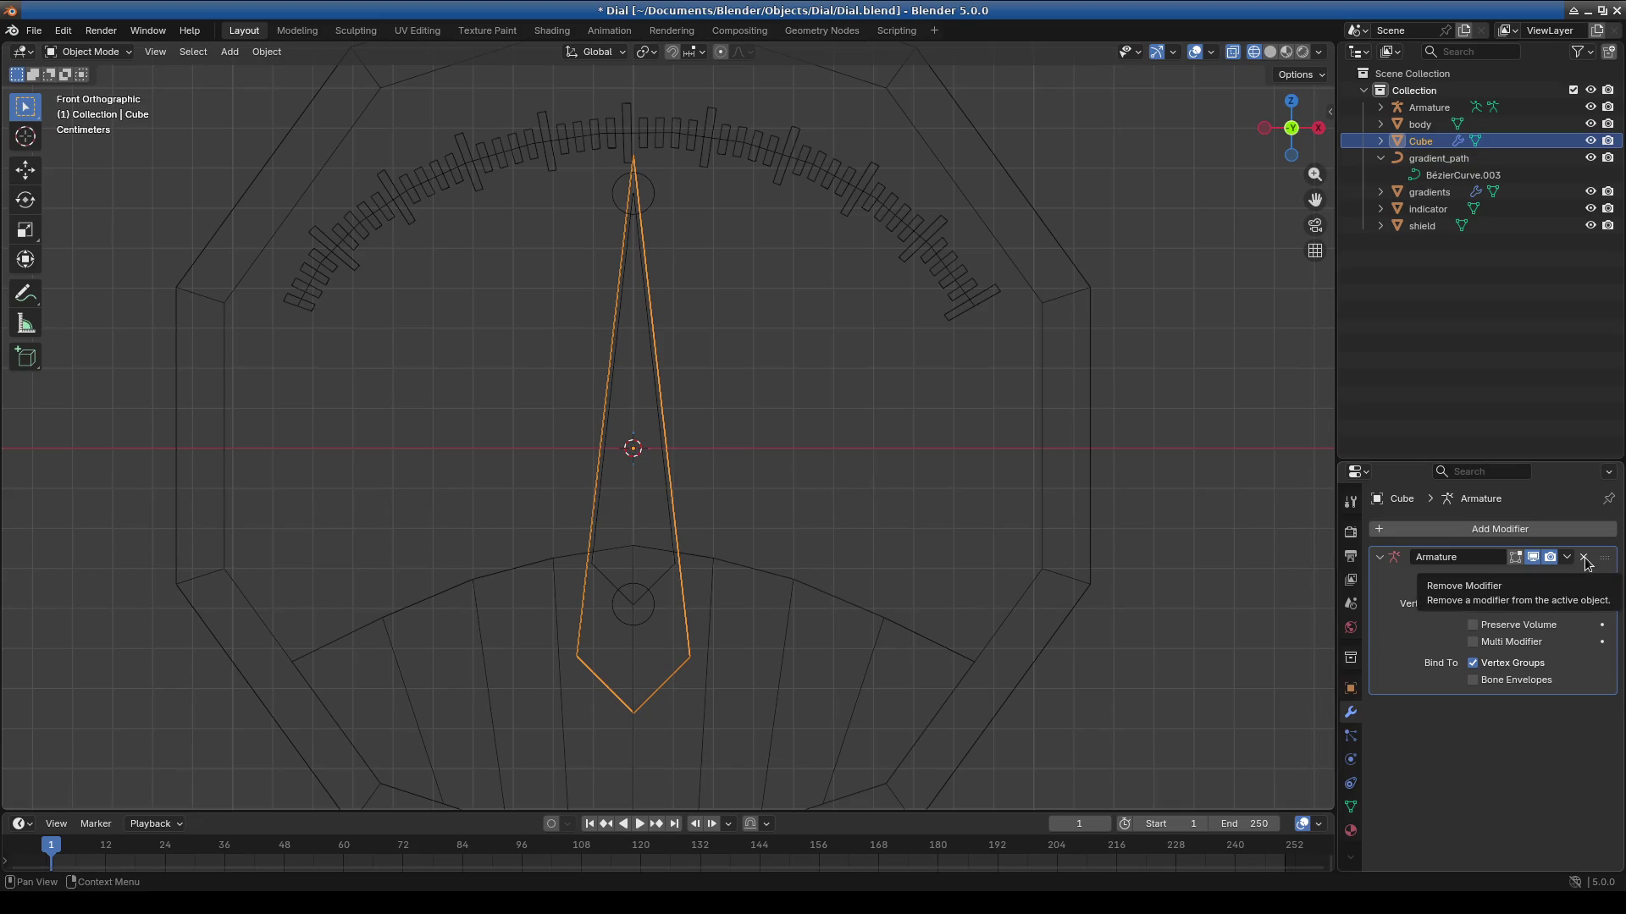
left_click(1586, 564)
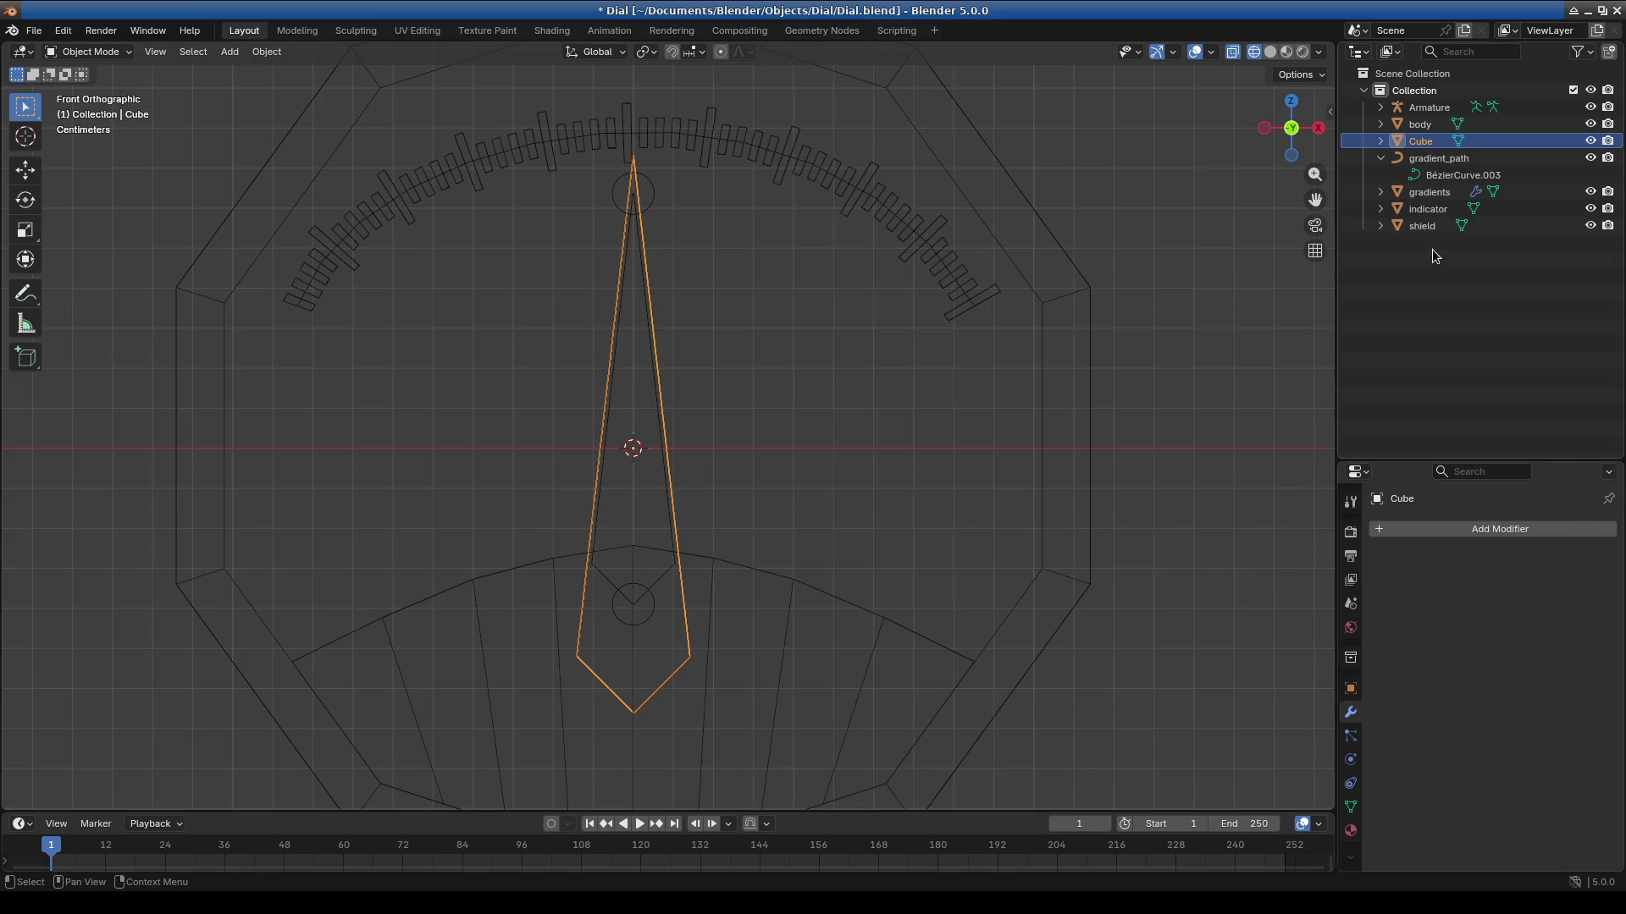
Delete the Armature object and reselect the needle-shaped Cube.
left_click(1439, 107)
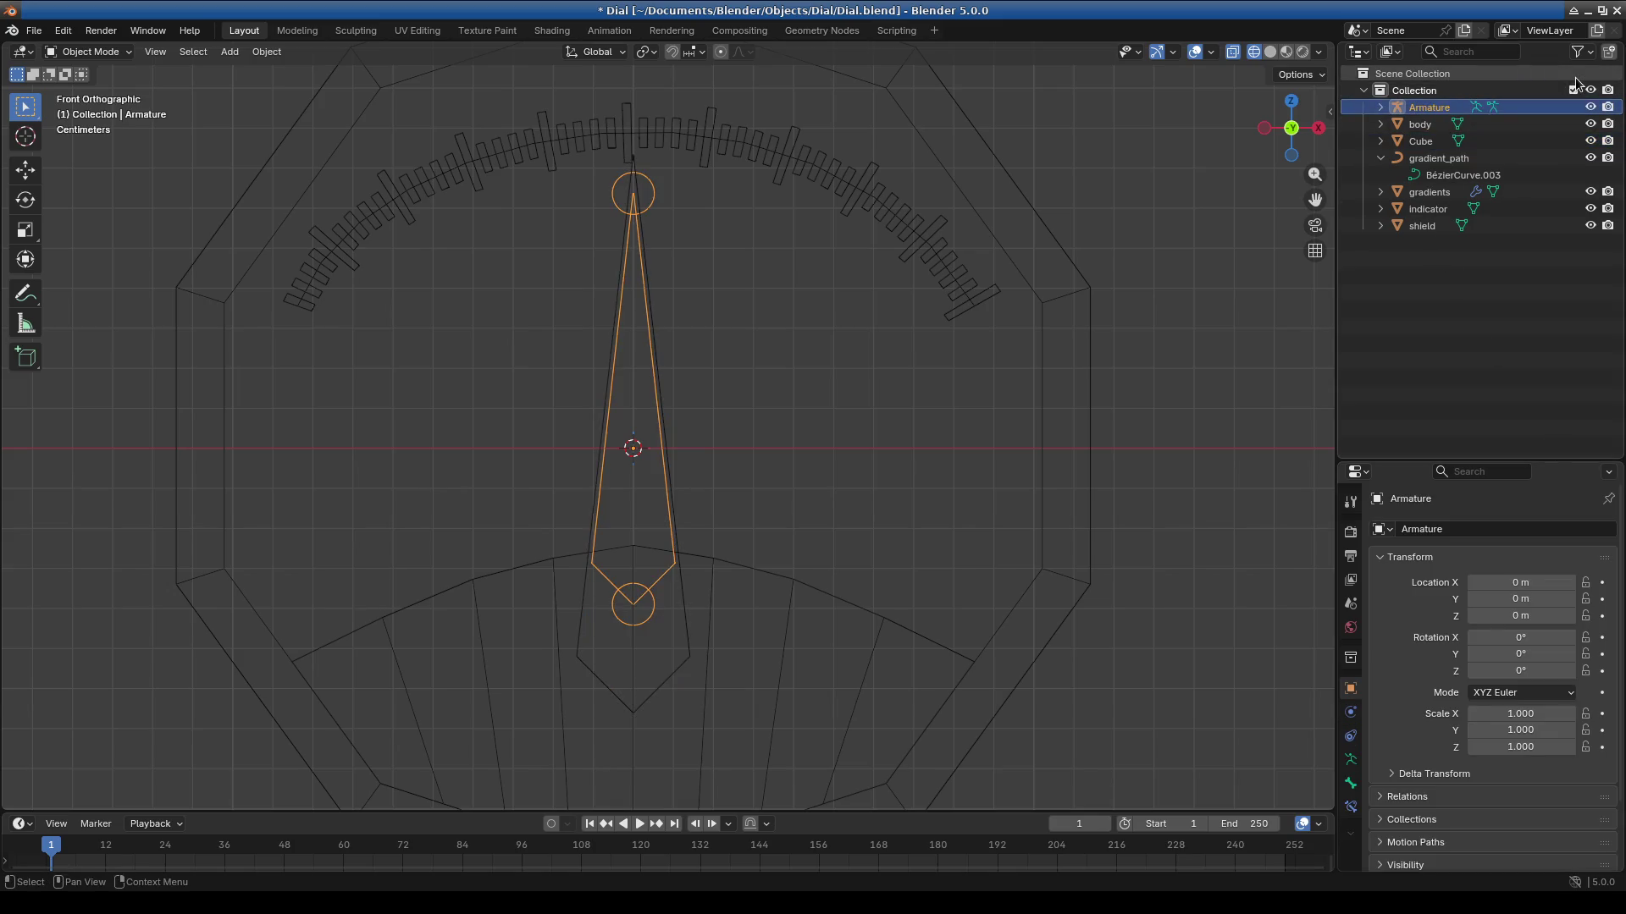
key("Delete")
left_click(679, 464)
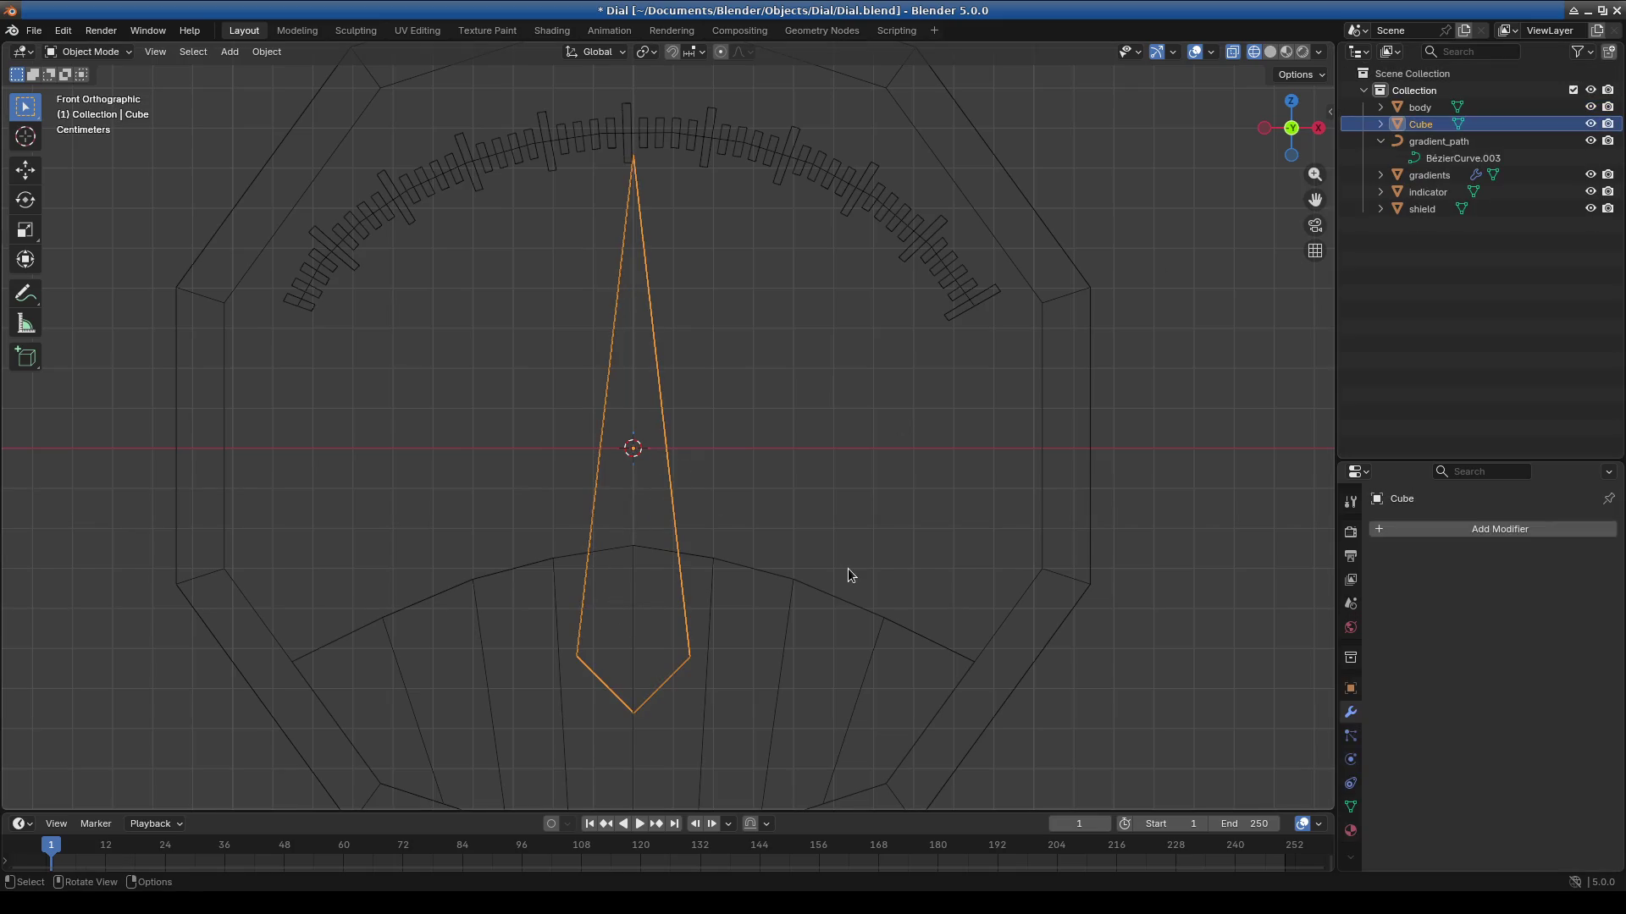
right_click(1421, 93)
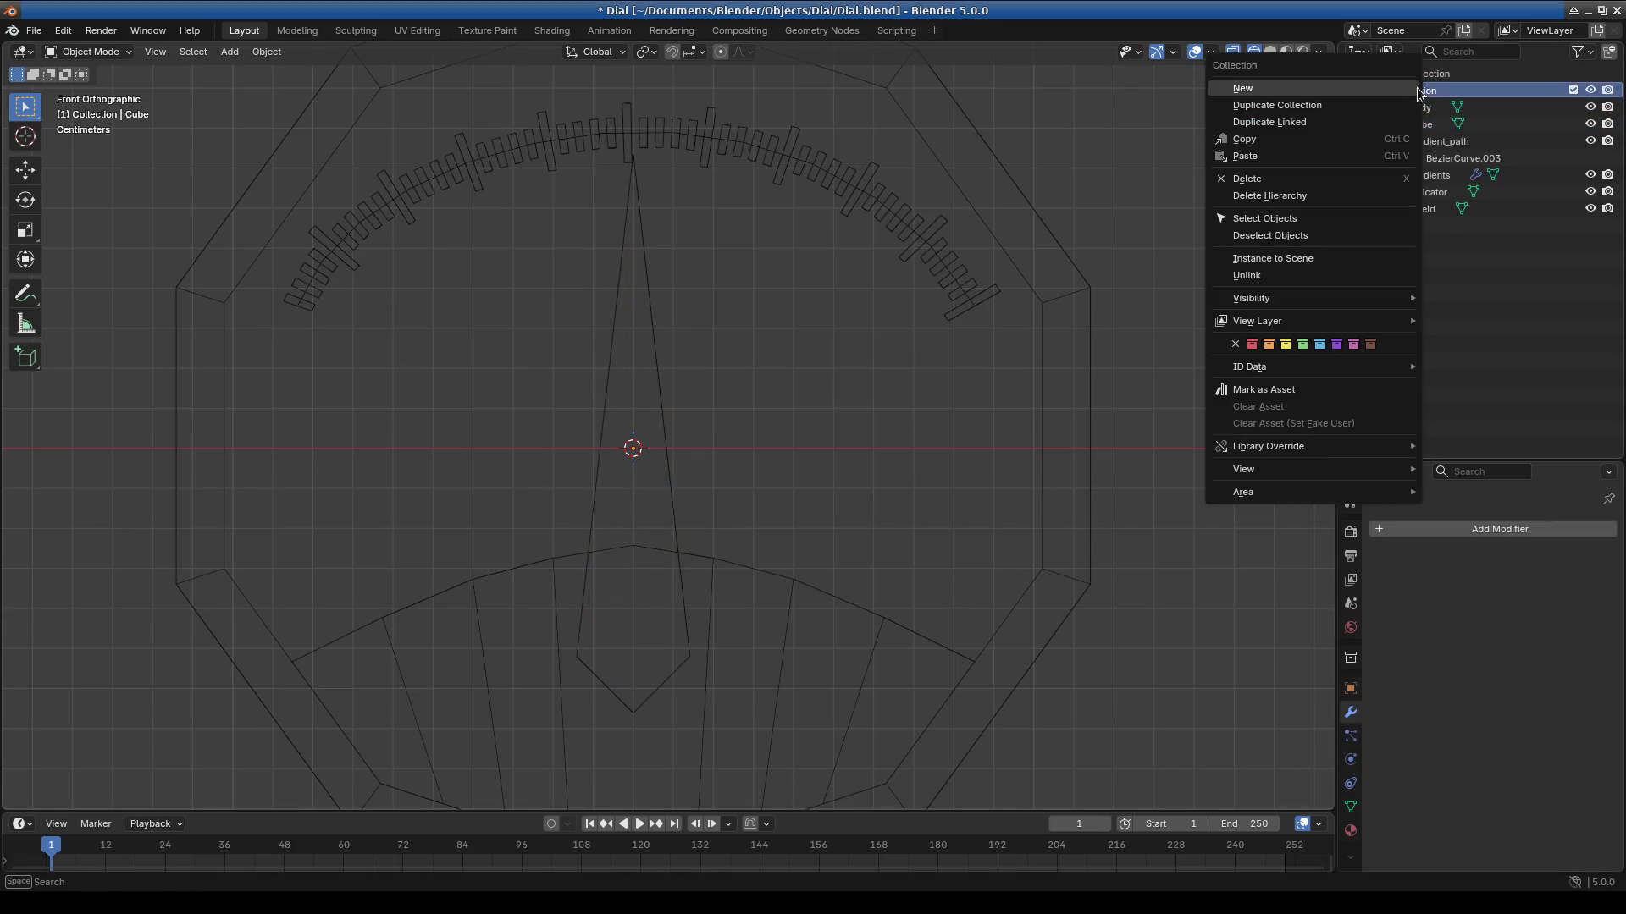
right_click(1413, 74)
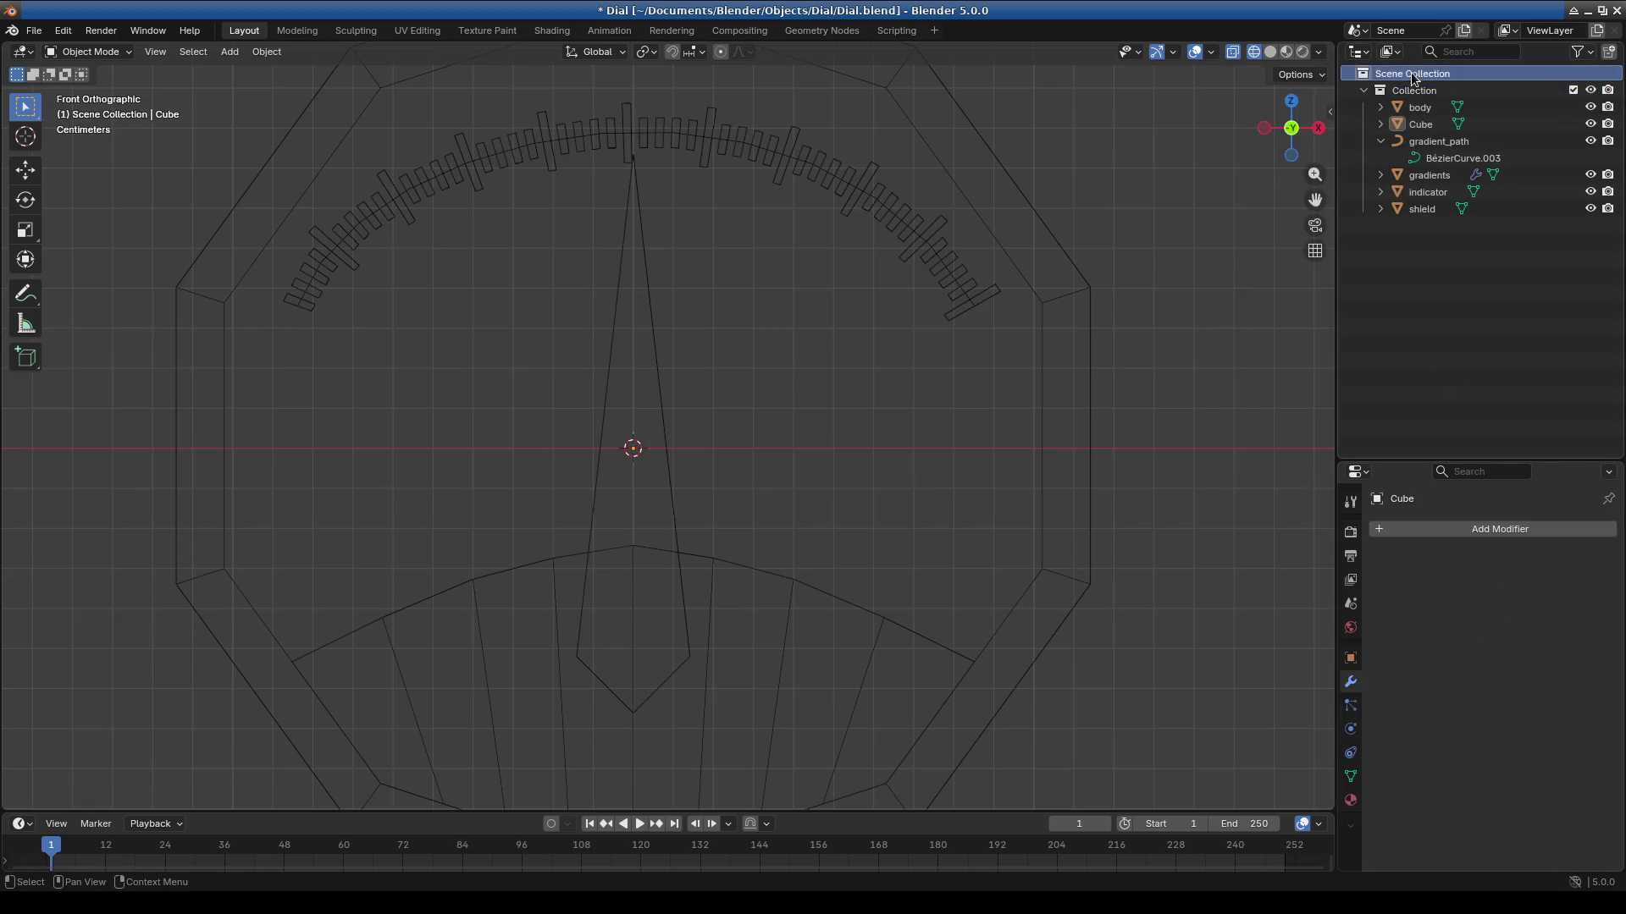
left_click(675, 499)
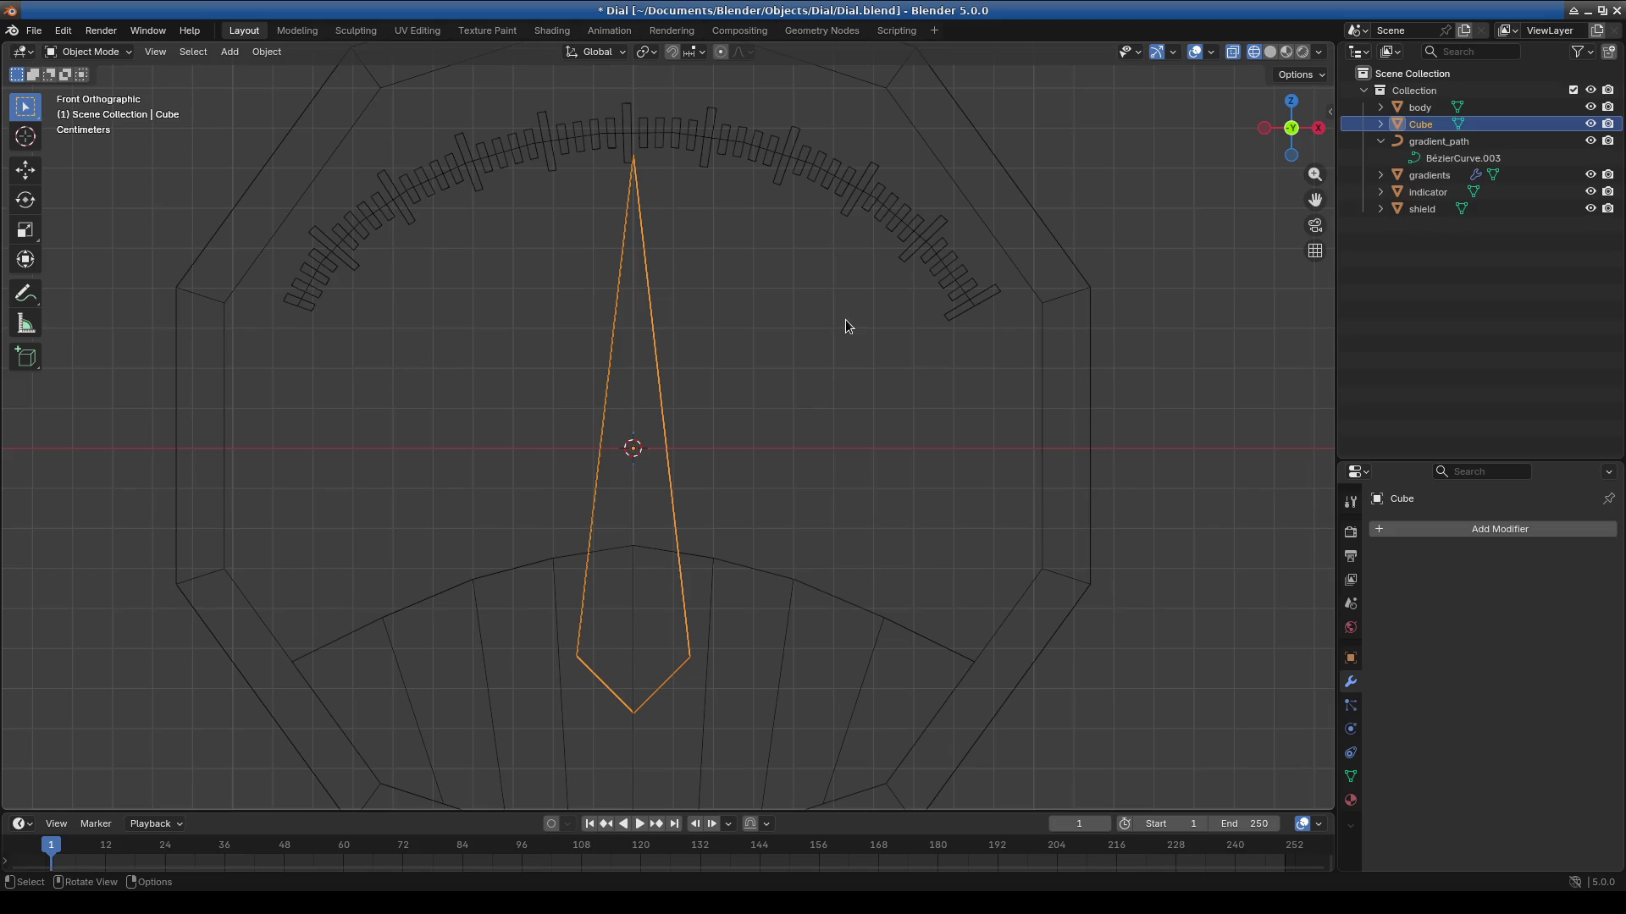
Restore the Armature with undo/redo and delete the Cube's leftover Armature modifier.
key("ctrl+z")
key("ctrl+z")
key("ctrl+z")
key("ctrl+shift+z")
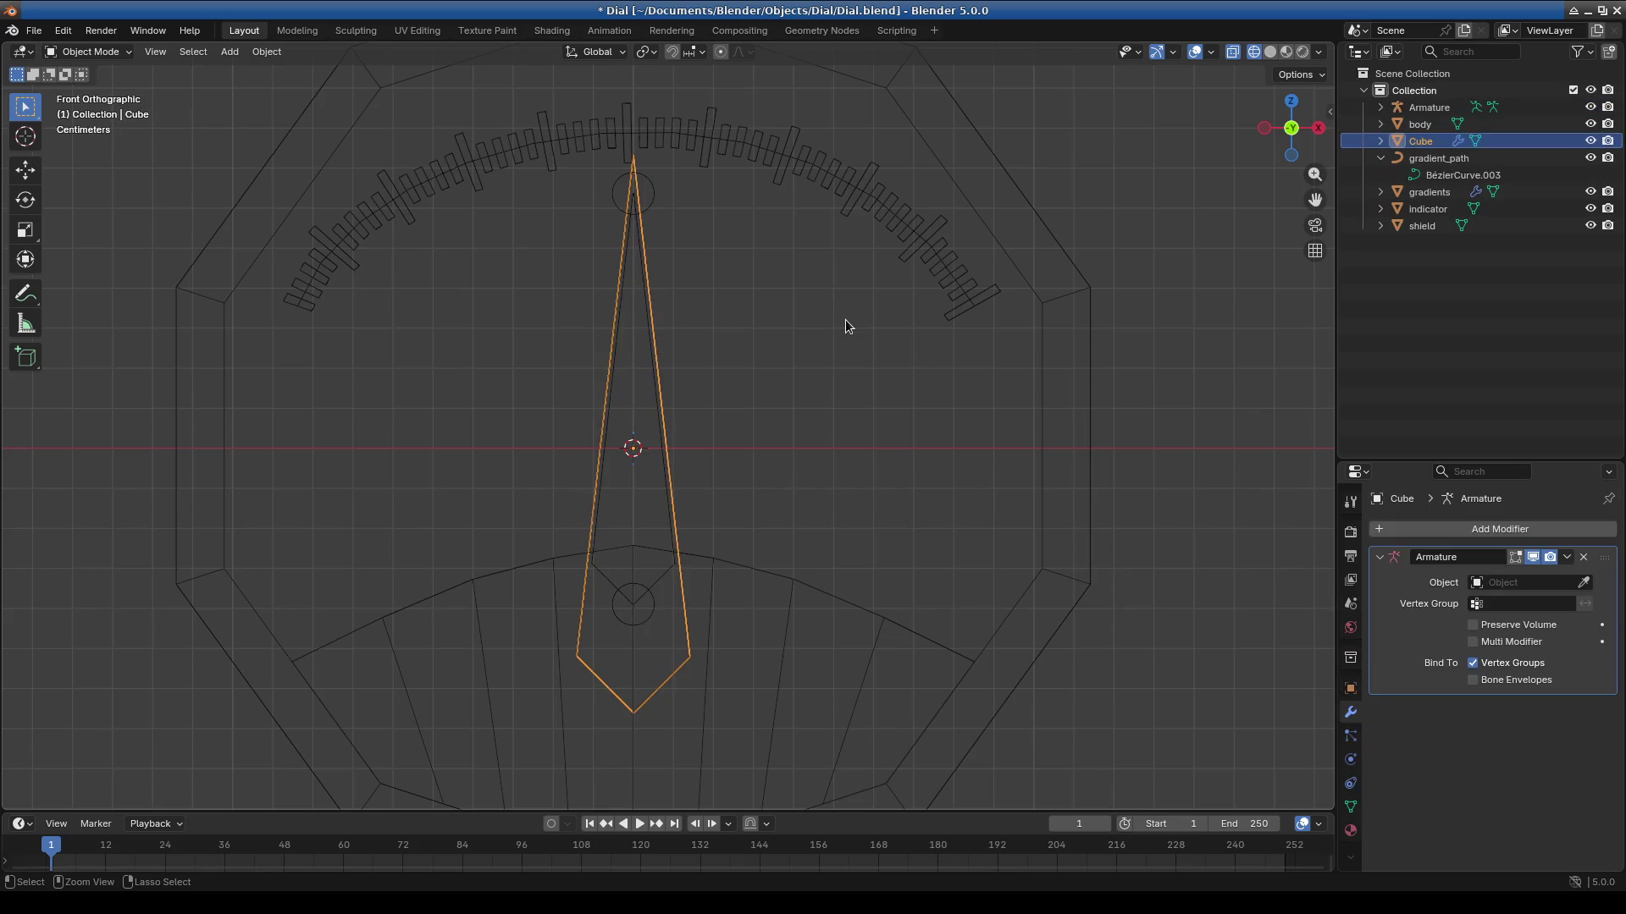
left_click(1566, 556)
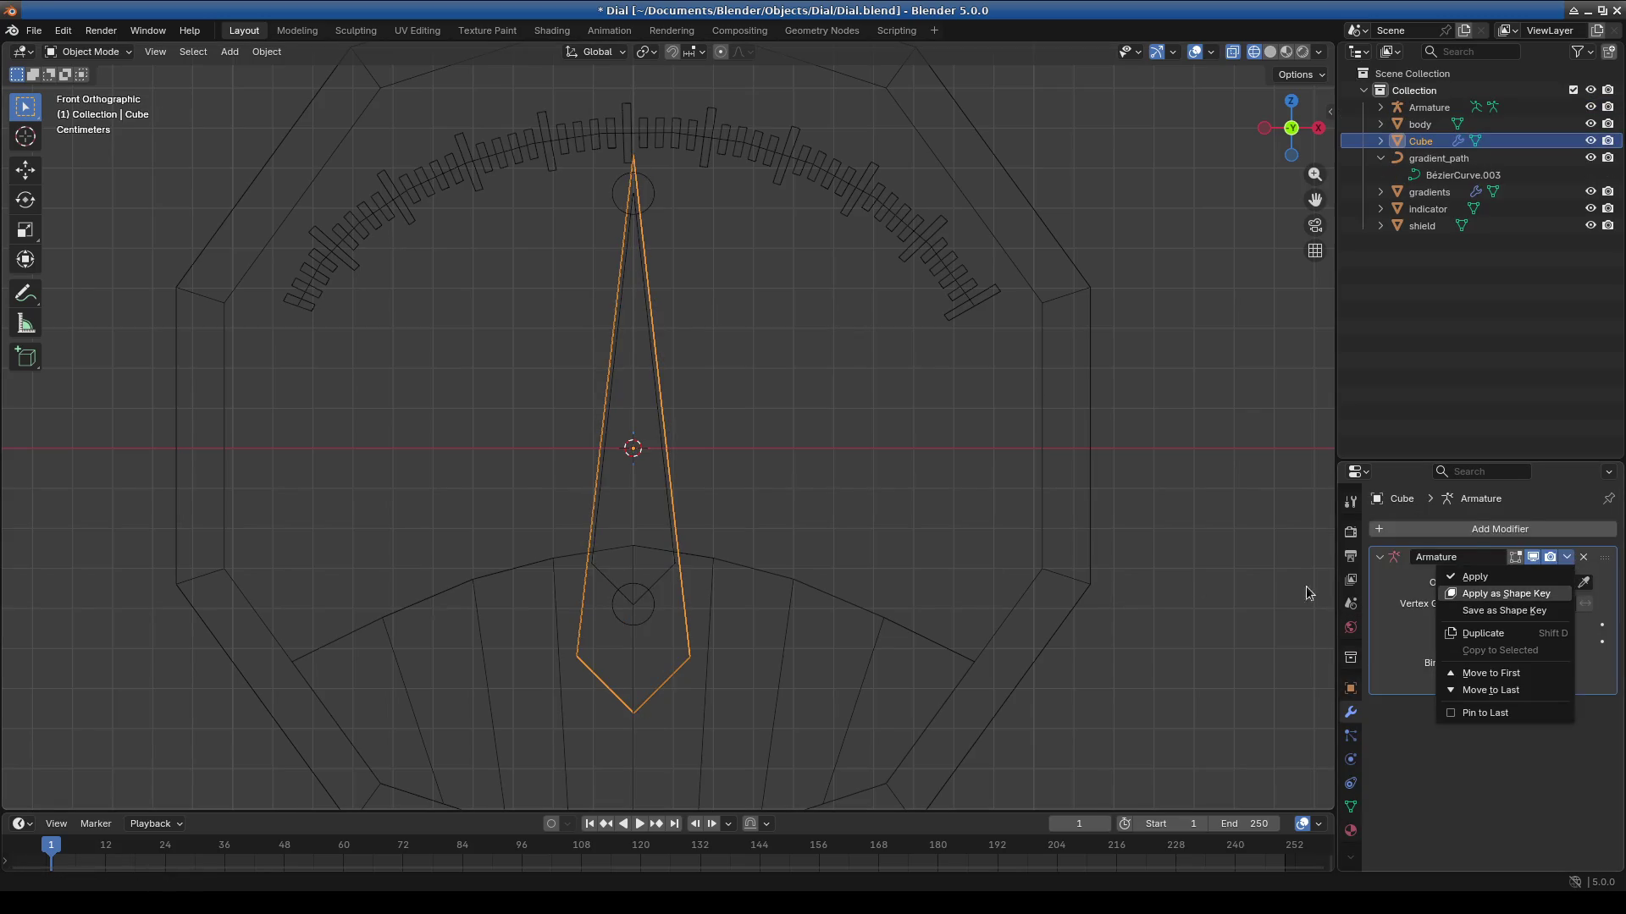
left_click(1582, 559)
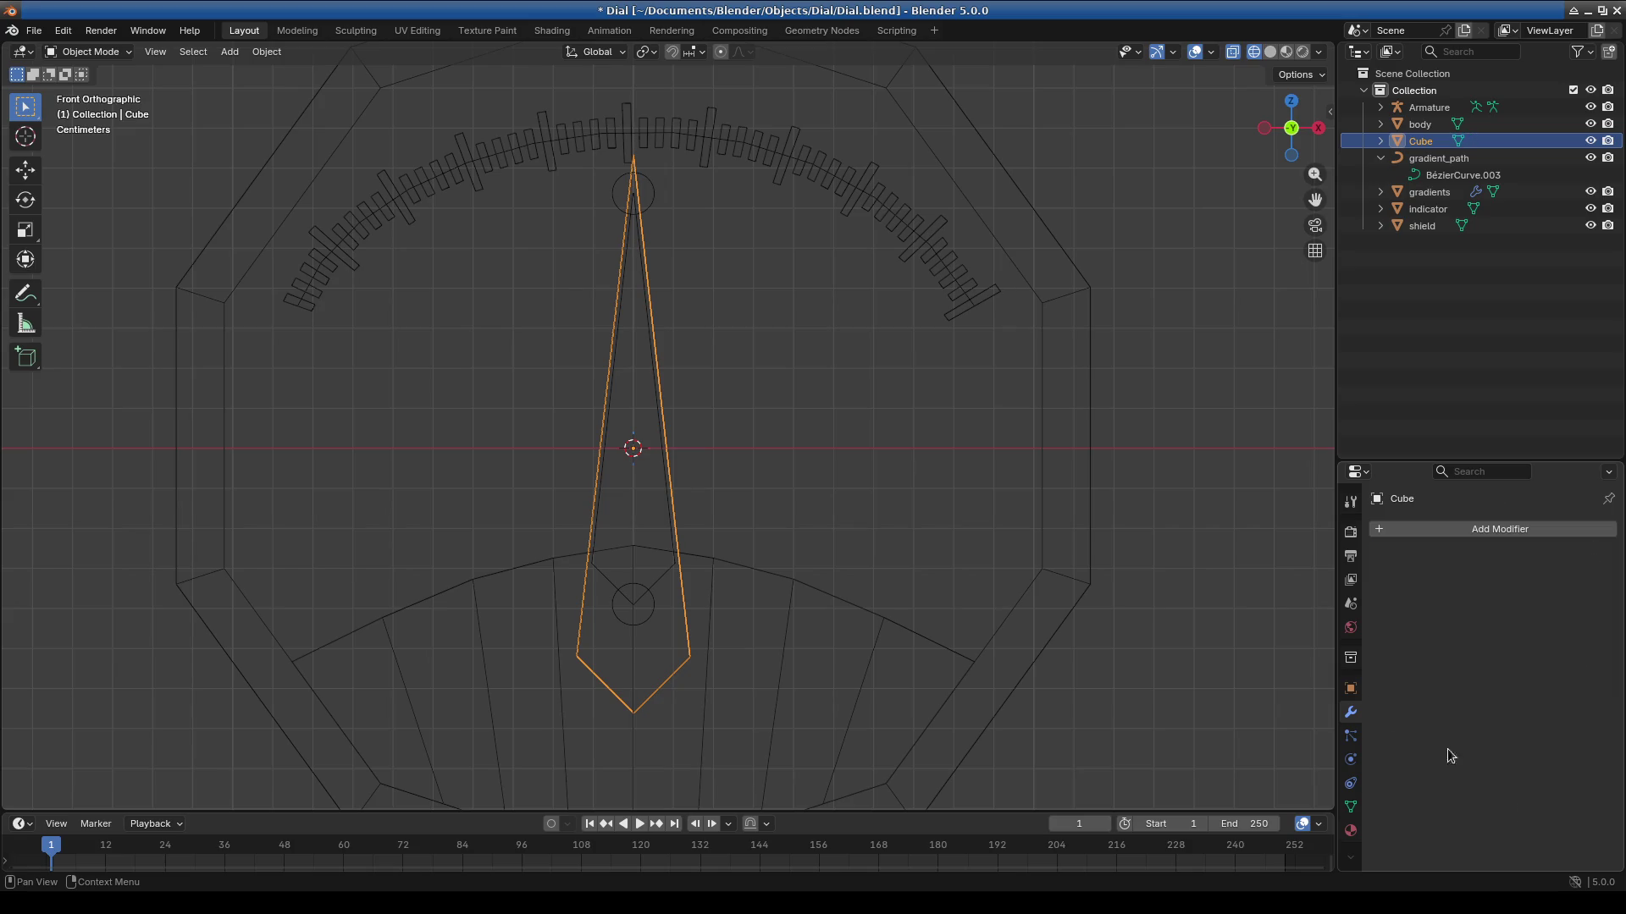
Clear the Cube's Armature modifier, select the Armature and switch it to Pose Mode.
left_click(71, 52)
left_click(651, 341)
left_click(88, 58)
left_click(88, 108)
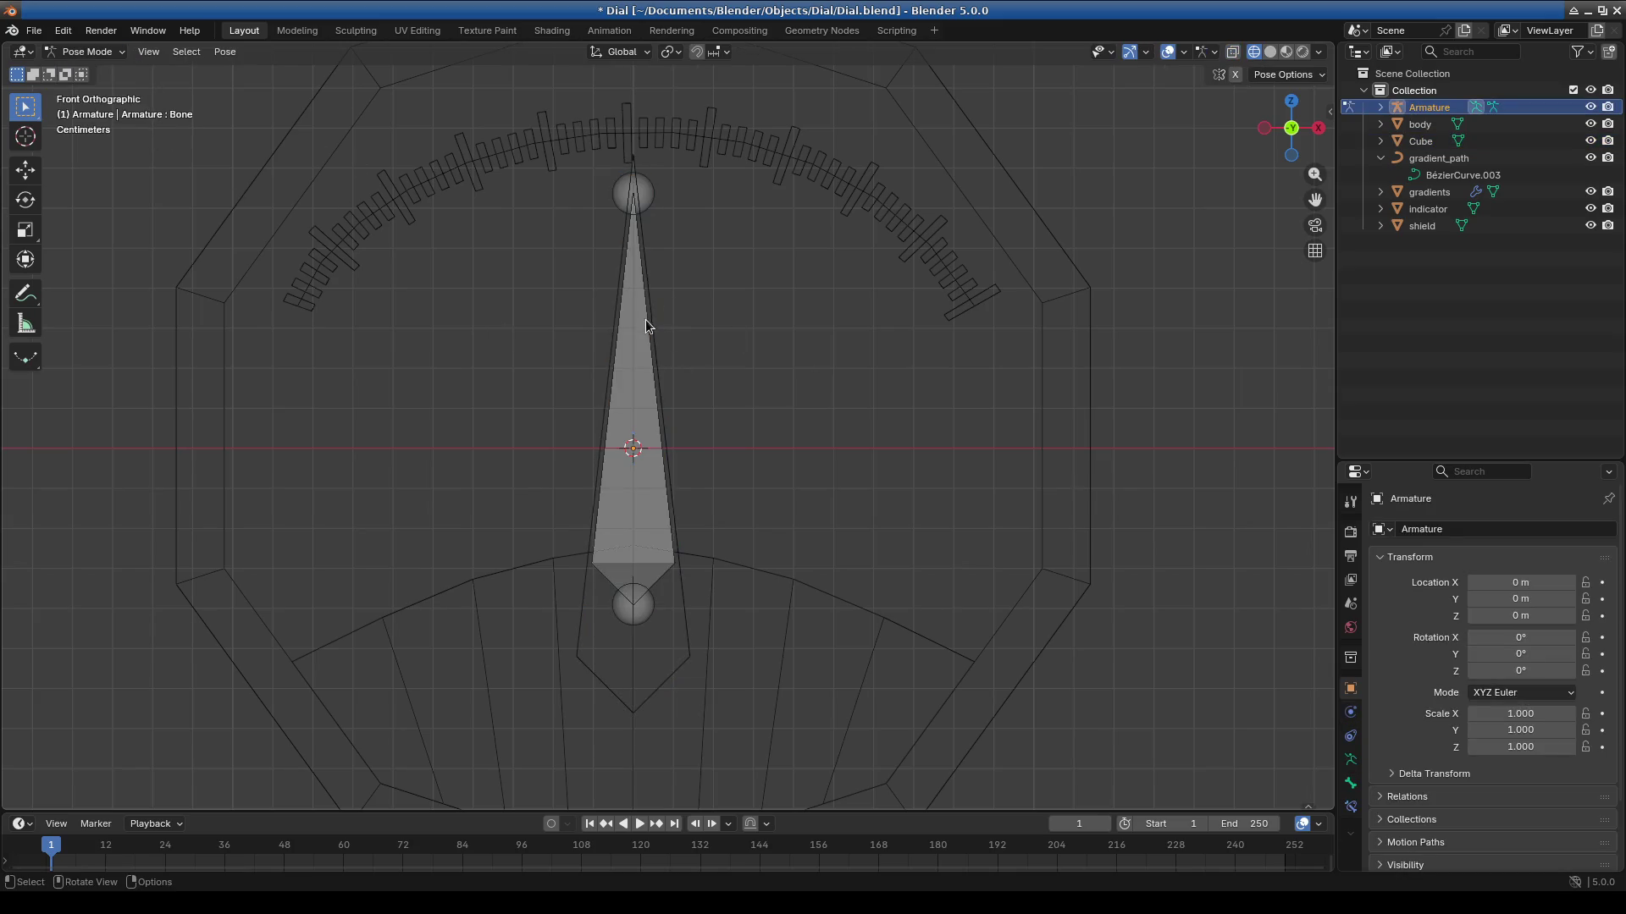
left_click(688, 615)
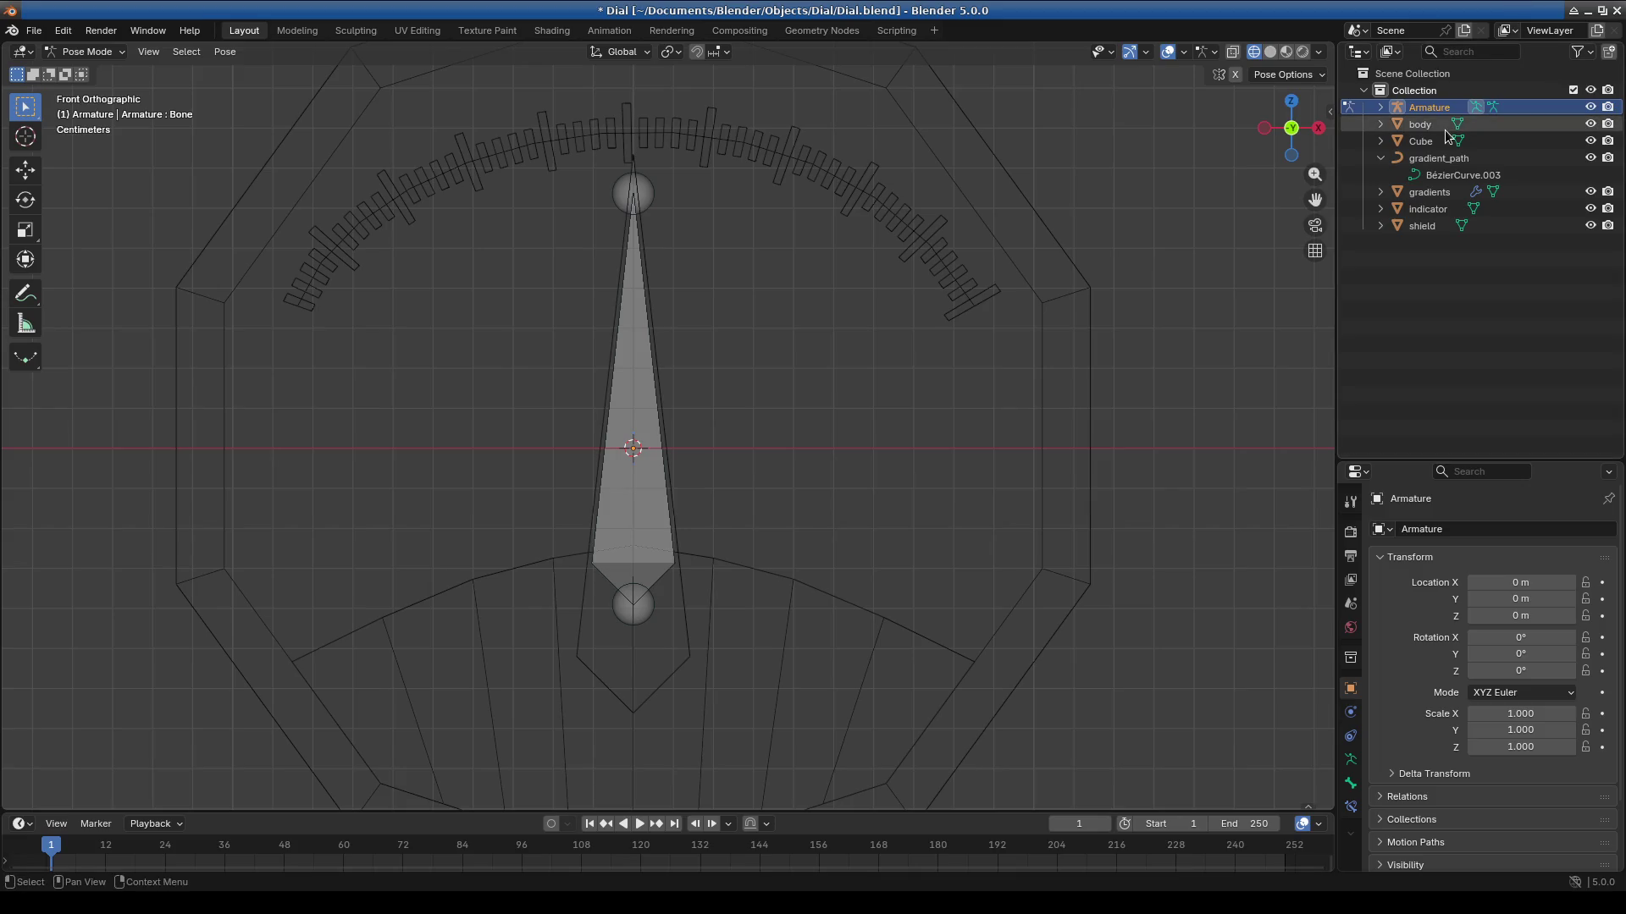
Select the needle Cube plus the bone and parent the Cube with Ctrl+P > Object.
left_click(1380, 157)
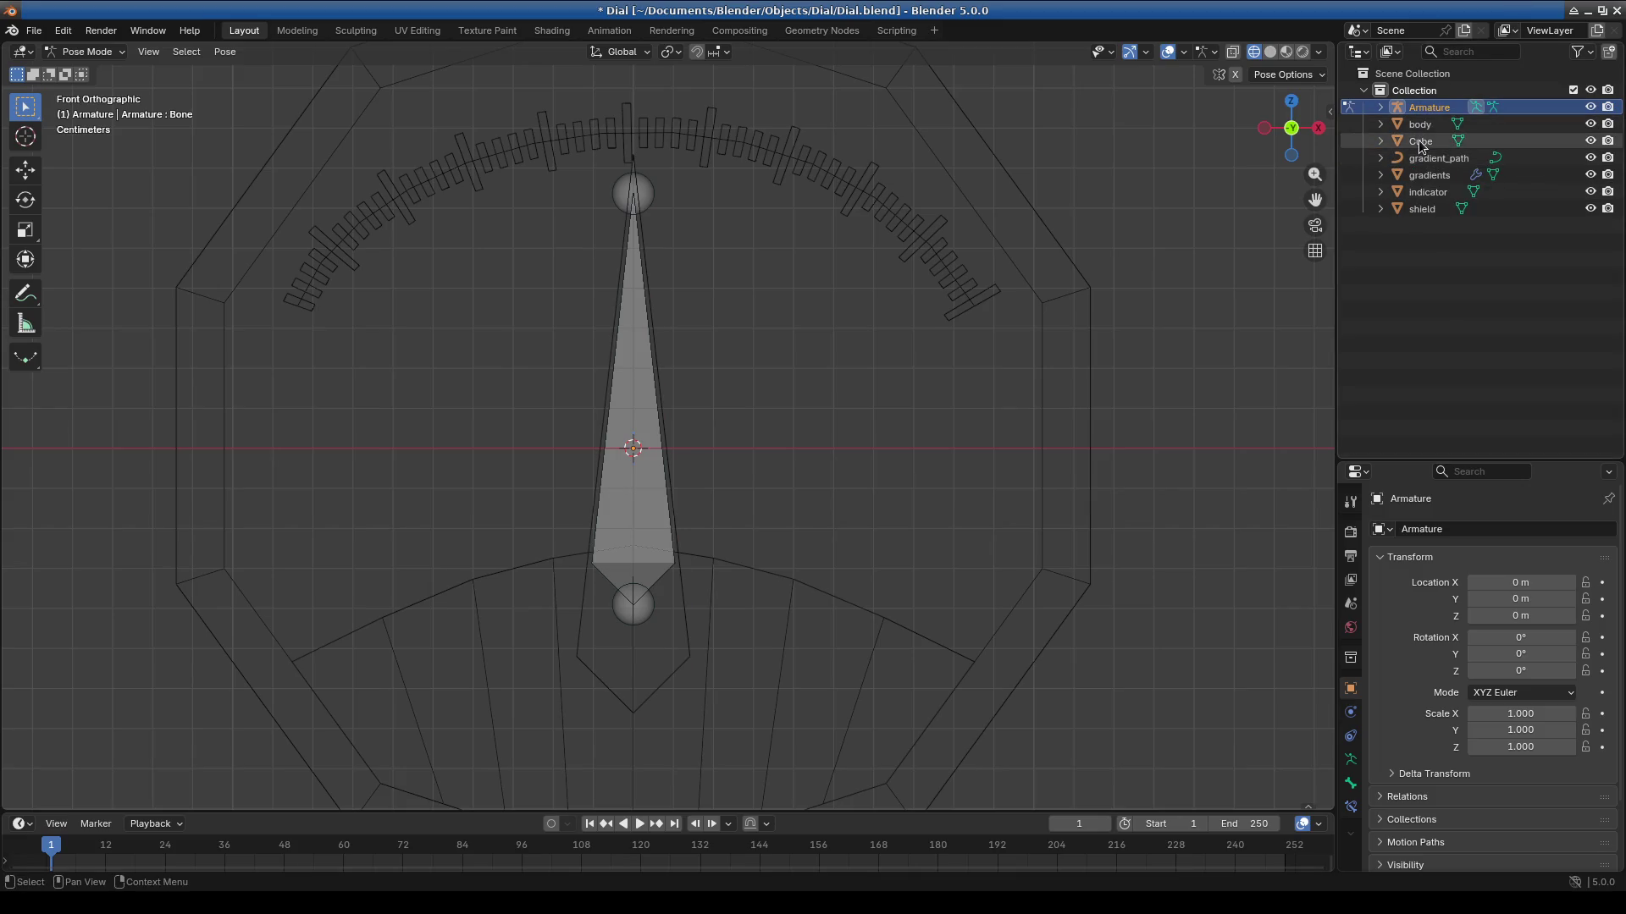
left_click(1421, 124)
left_click(1422, 210)
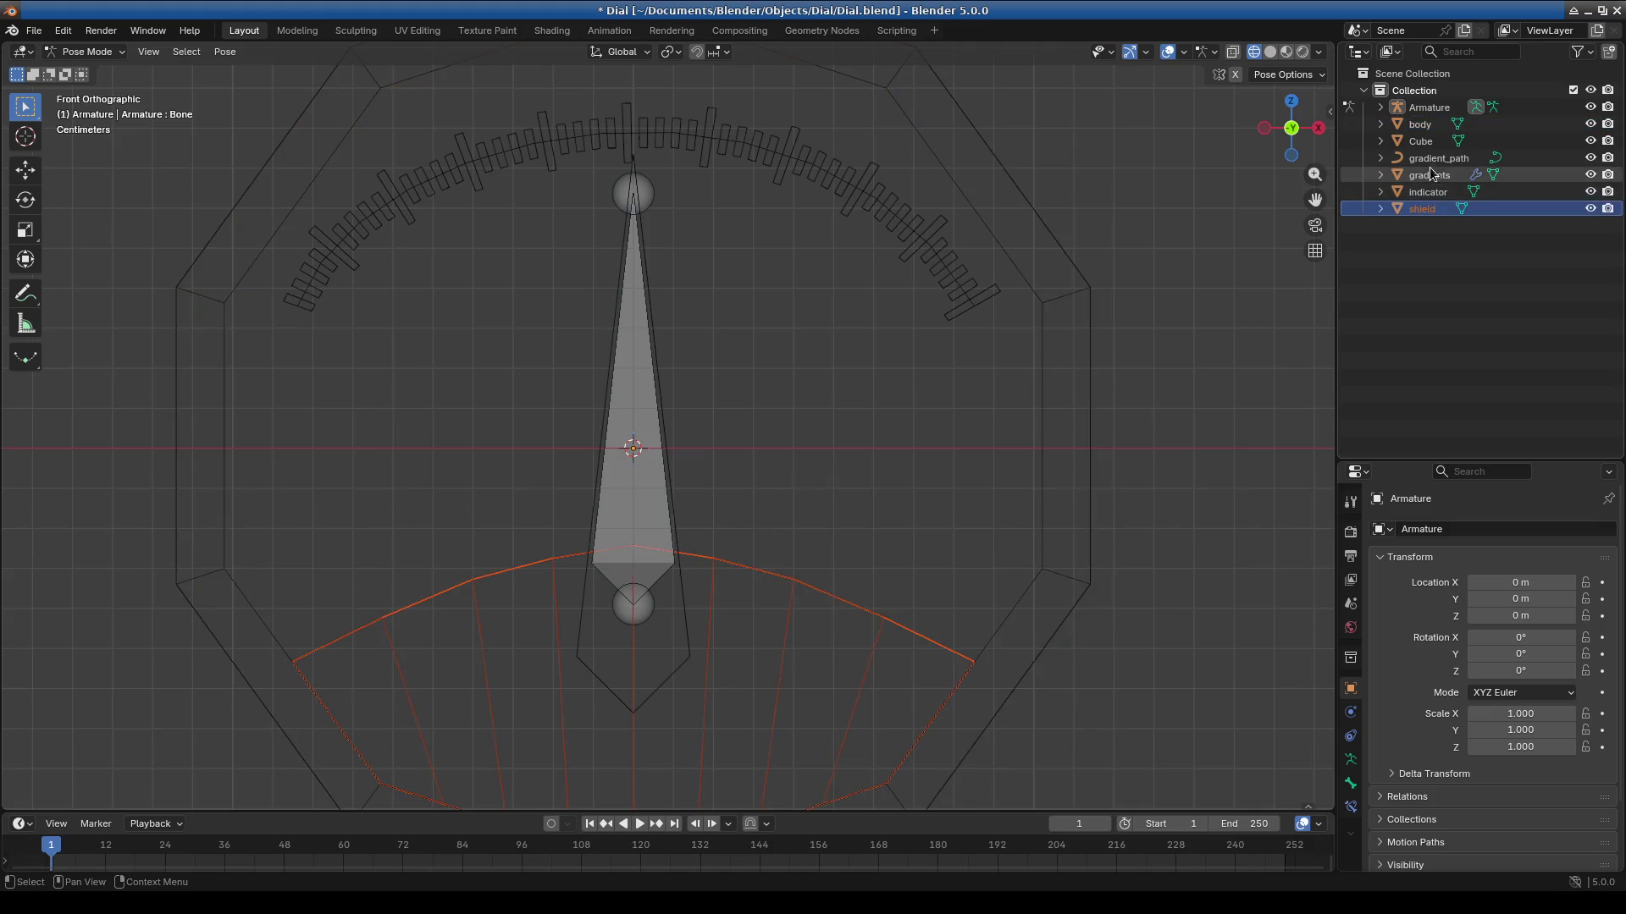
left_click(1422, 141)
mouse_move(1423, 140)
left_mouse_down()
mouse_move(1425, 110)
mouse_move(1208, 262)
left_mouse_up()
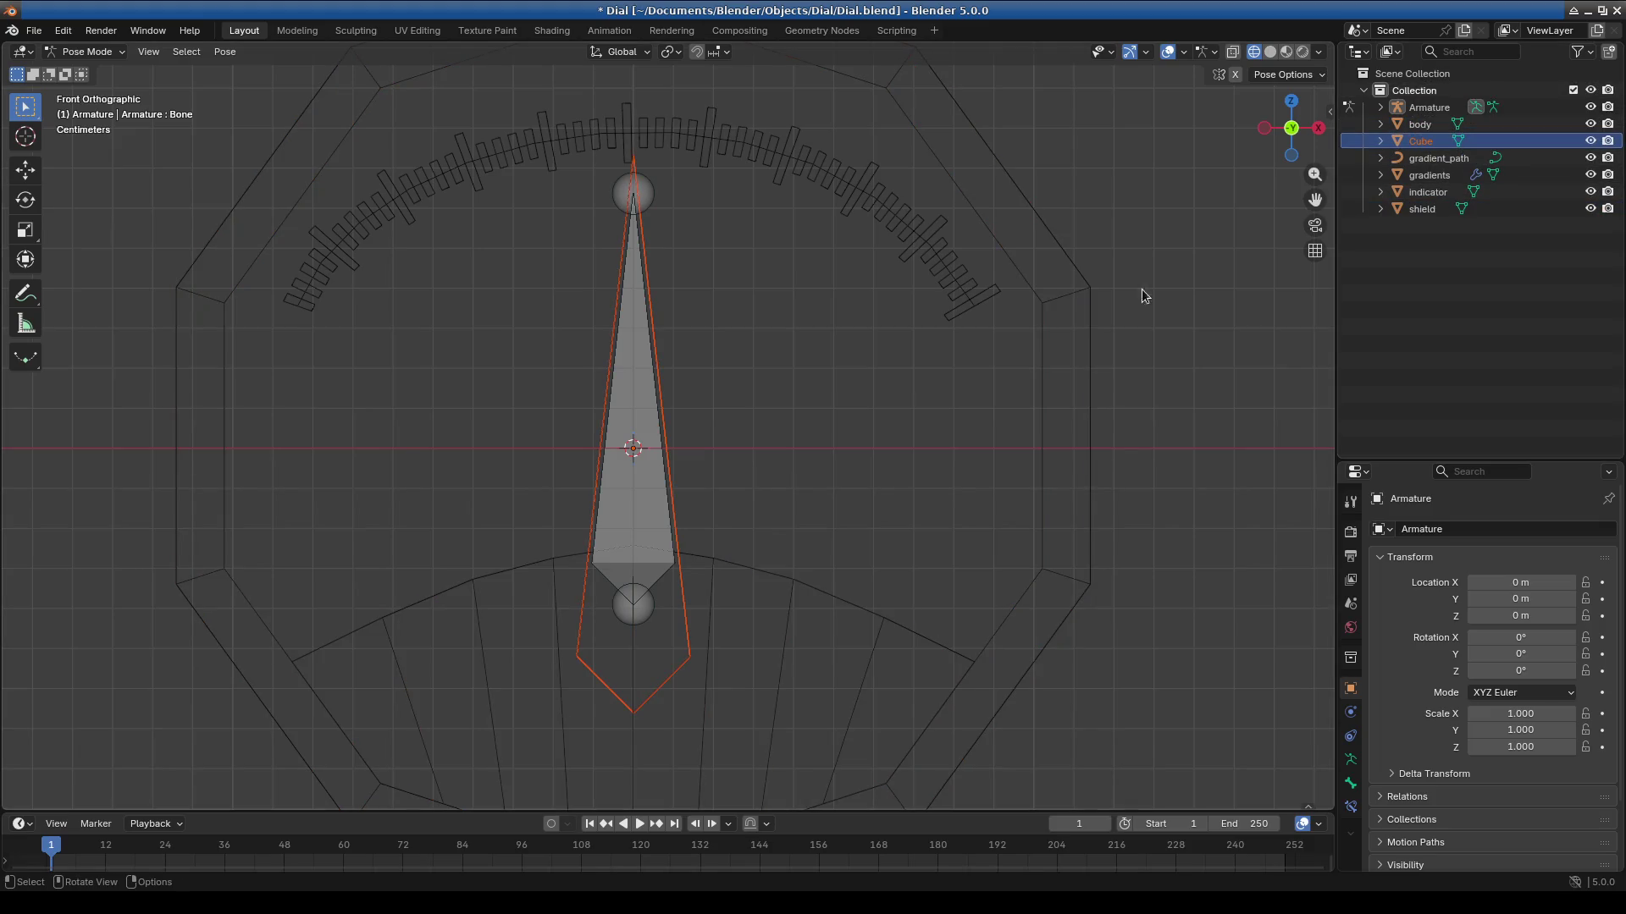
left_click(639, 525)
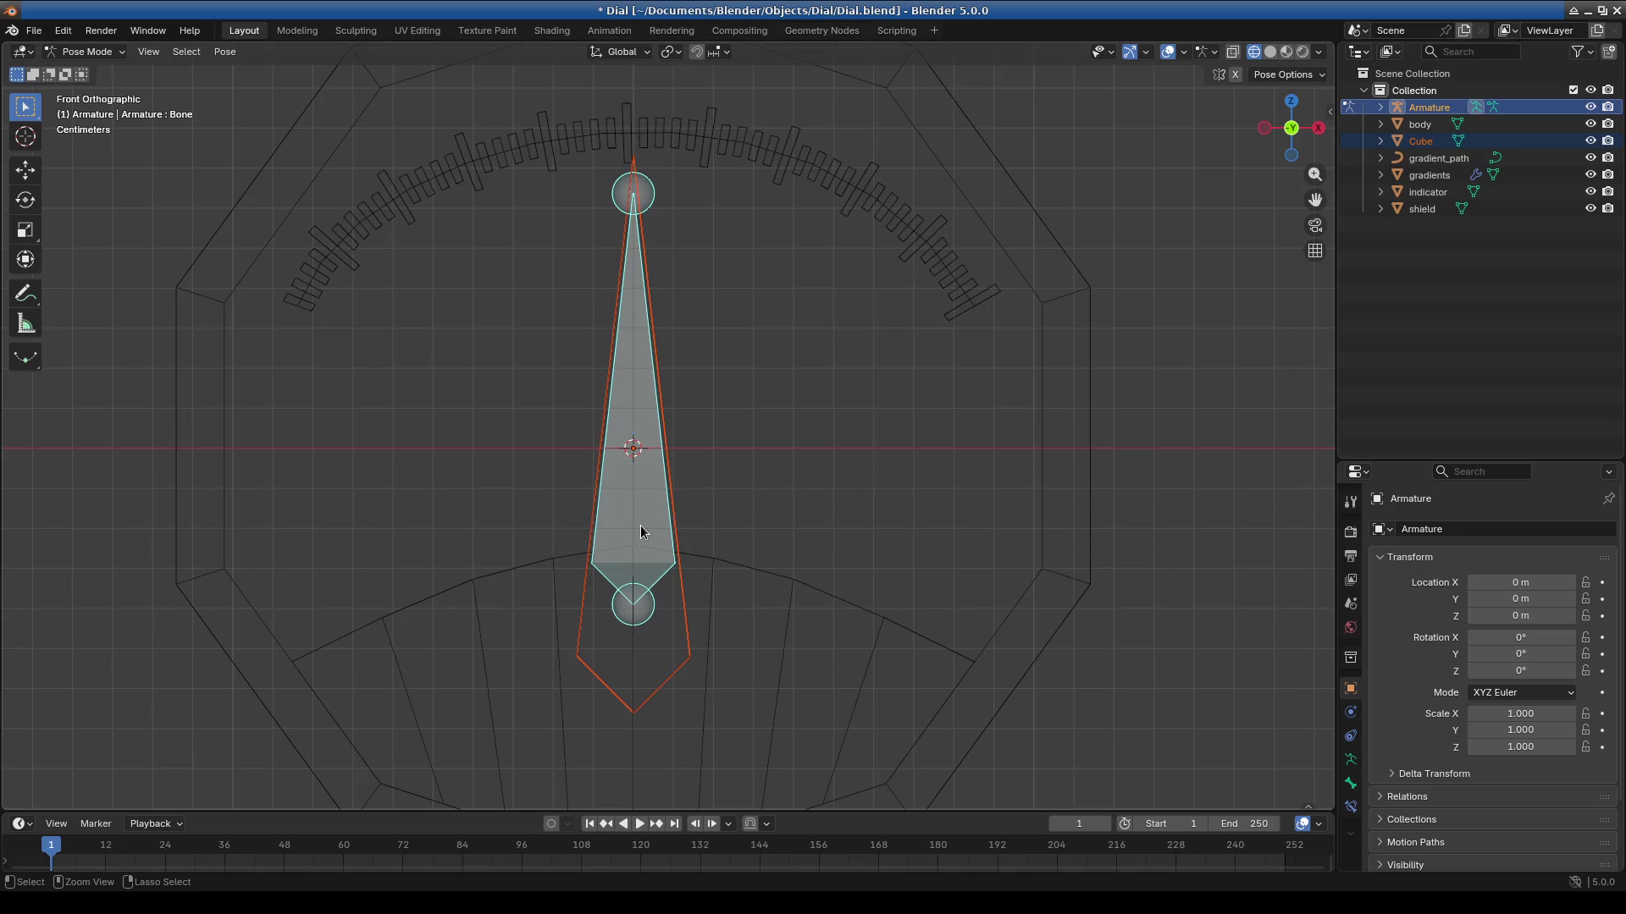
key("ctrl+p")
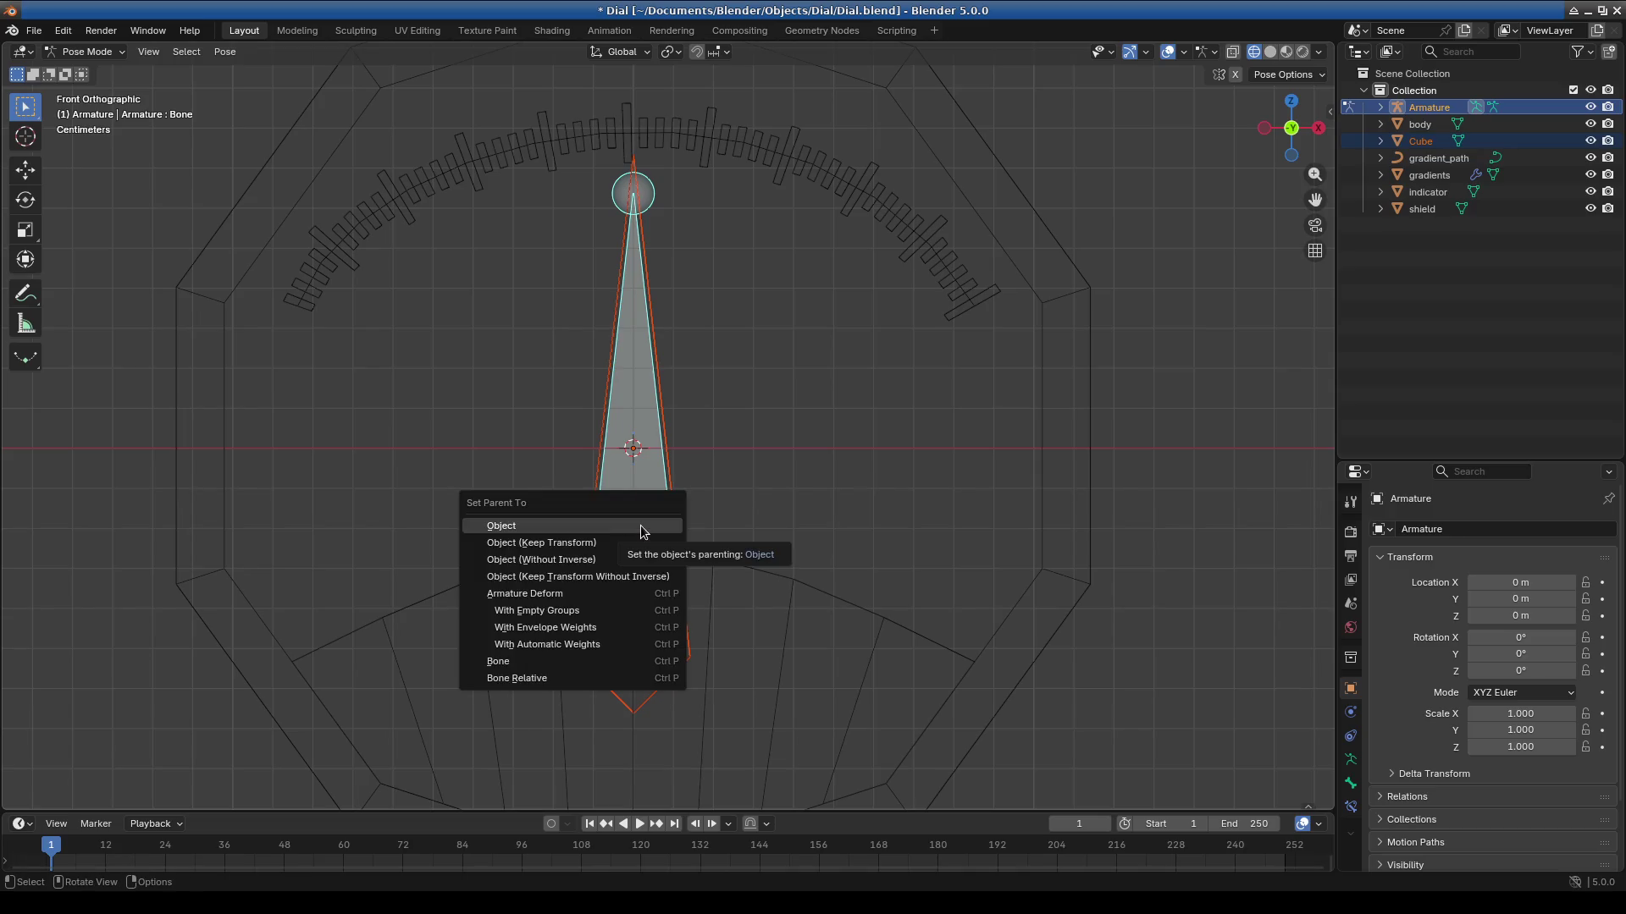
left_click(632, 522)
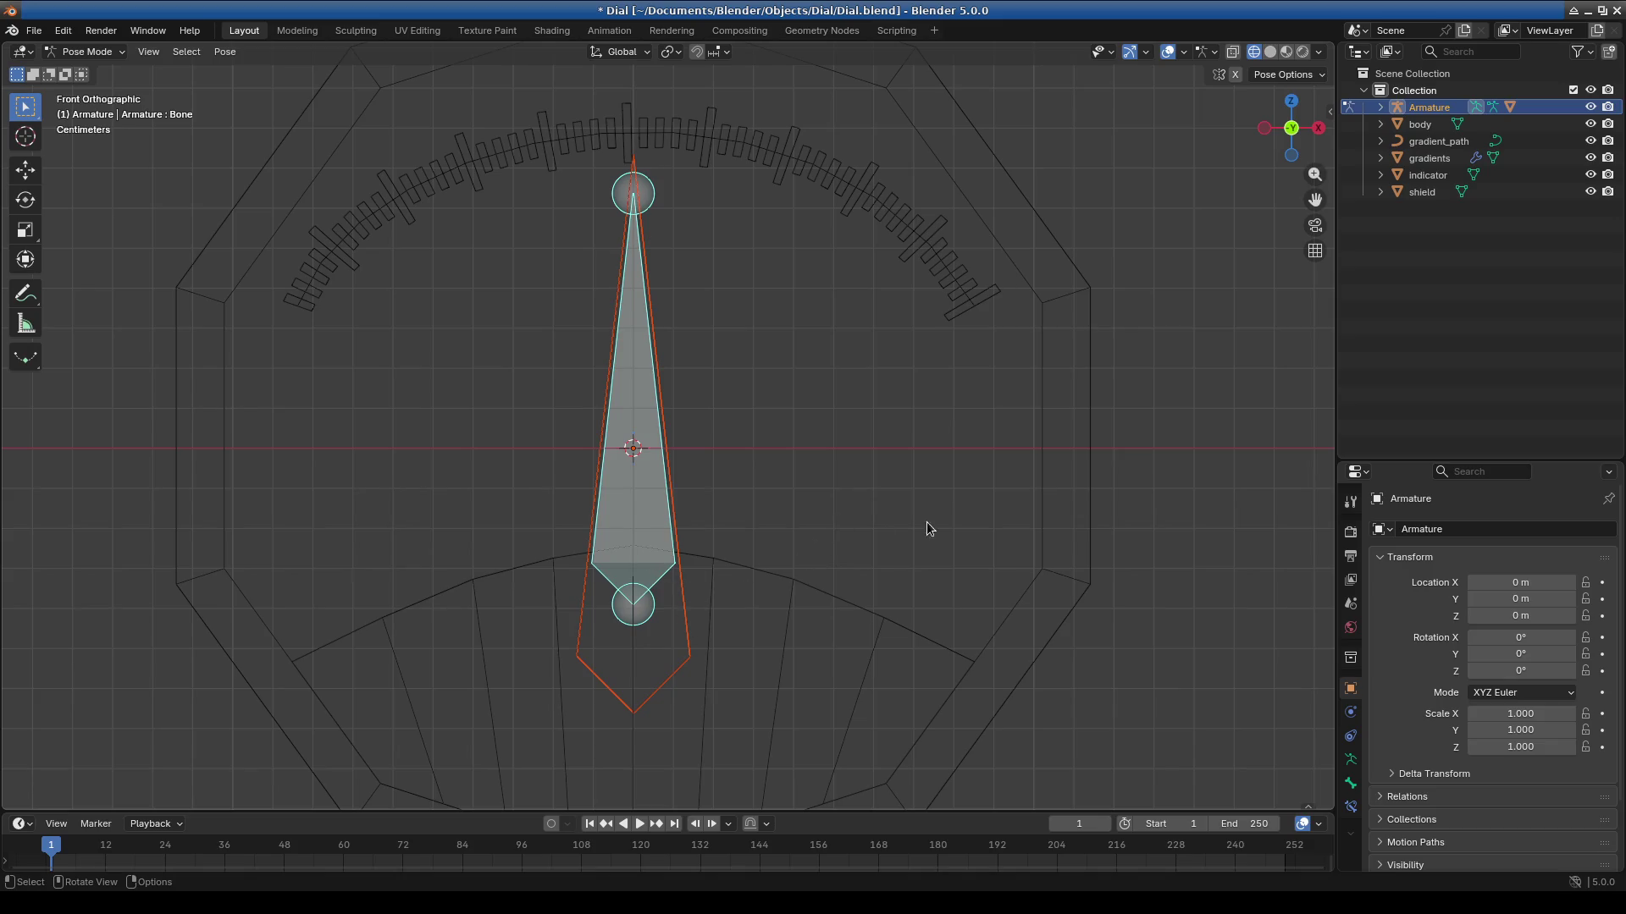
Test-rotate the bone, then snap the 3D cursor onto the needle.
key("r")
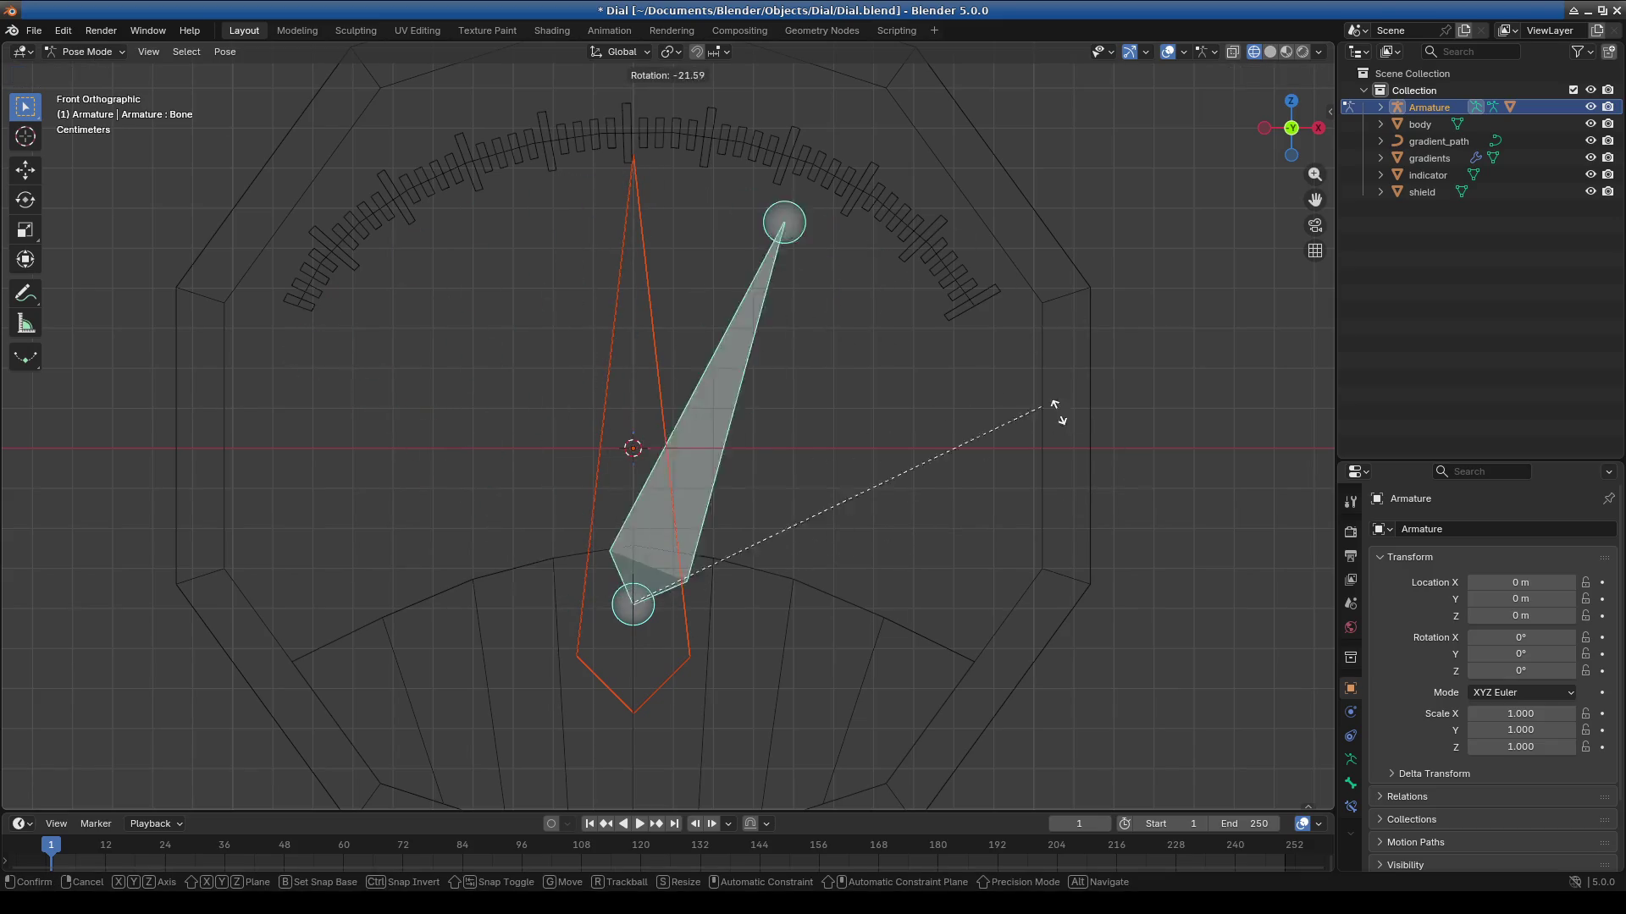
key("Escape")
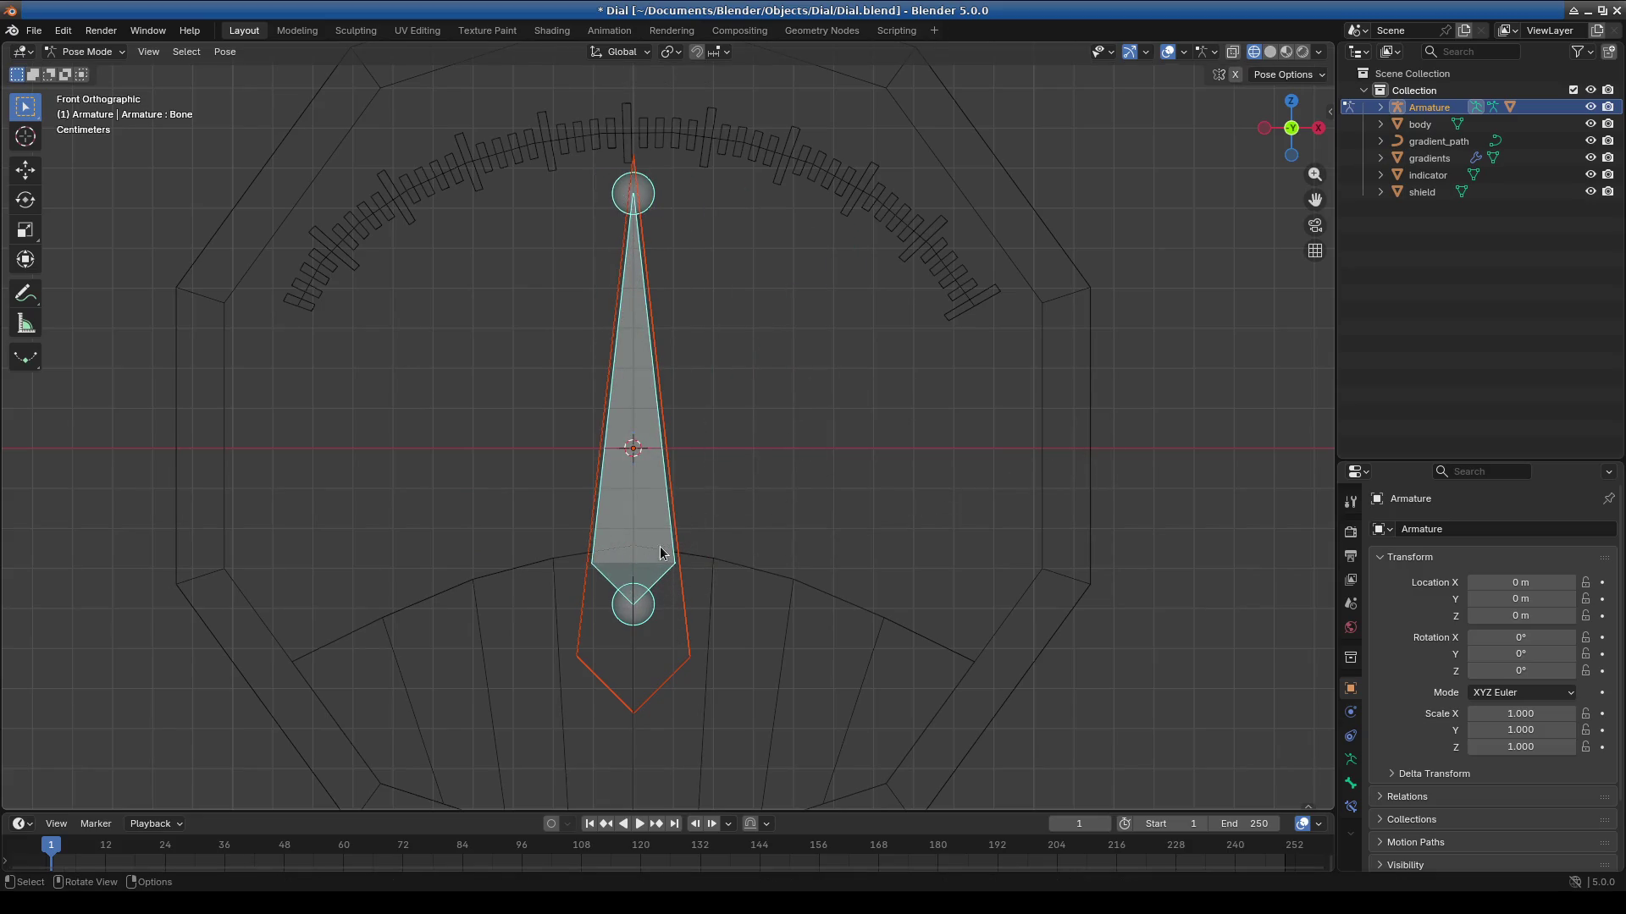
left_click(659, 536, "shift")
left_click(659, 536, "shift")
right_click(659, 536, "shift")
Parent the Cube to the bone with Ctrl+P > Bone and confirm it follows rotation.
key("ctrl+p")
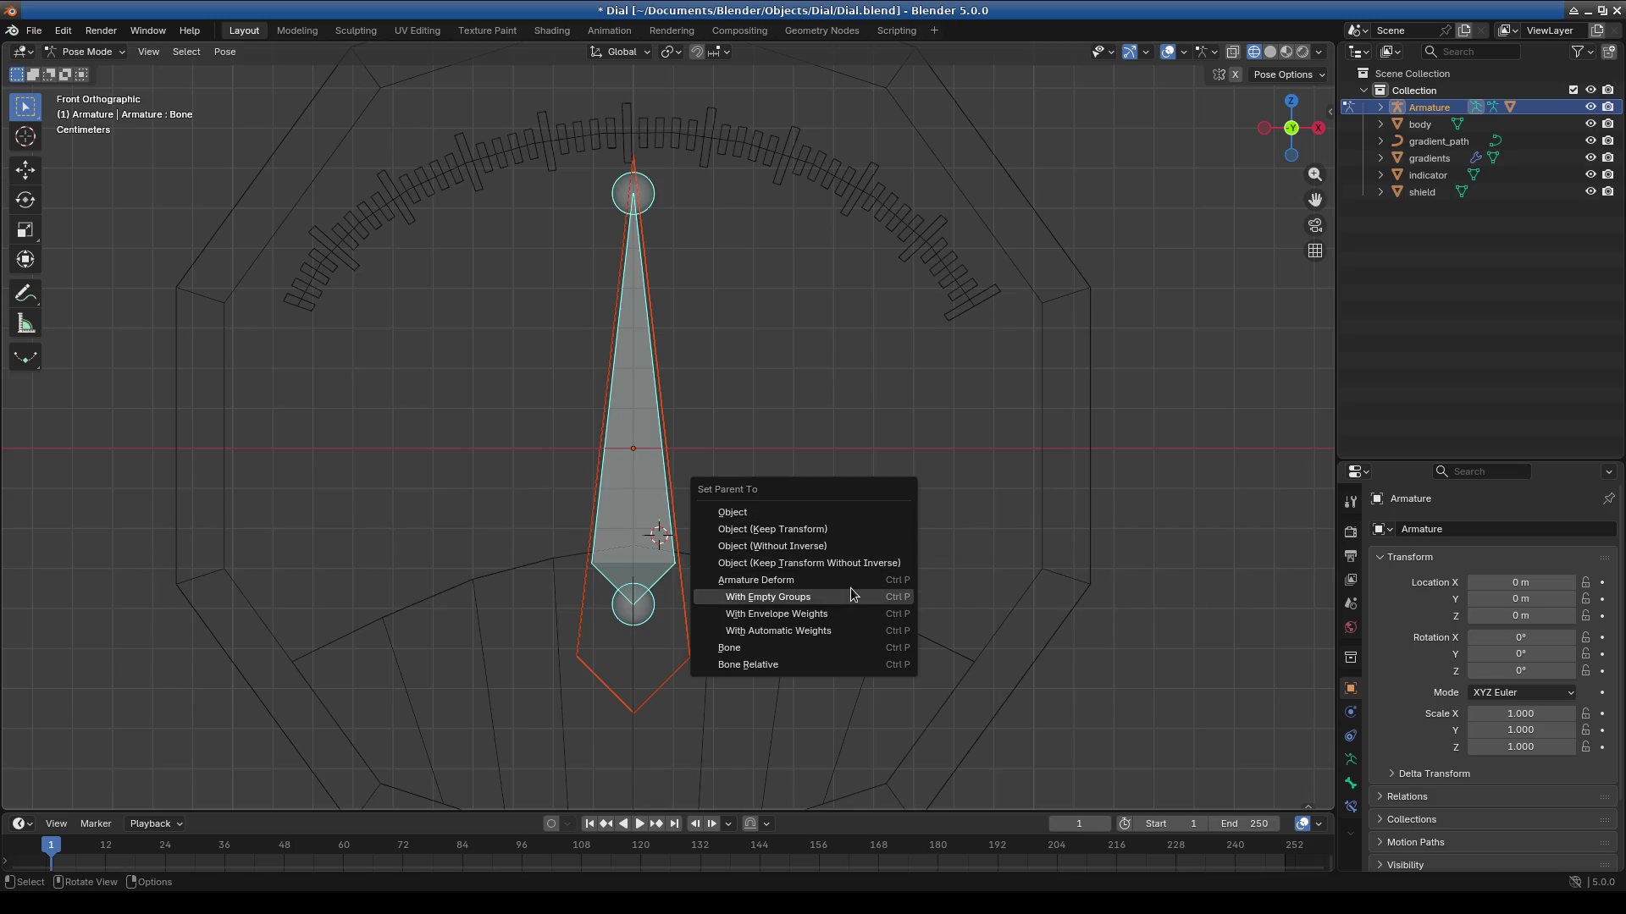
left_click(865, 652)
left_click(865, 652)
left_click(628, 562)
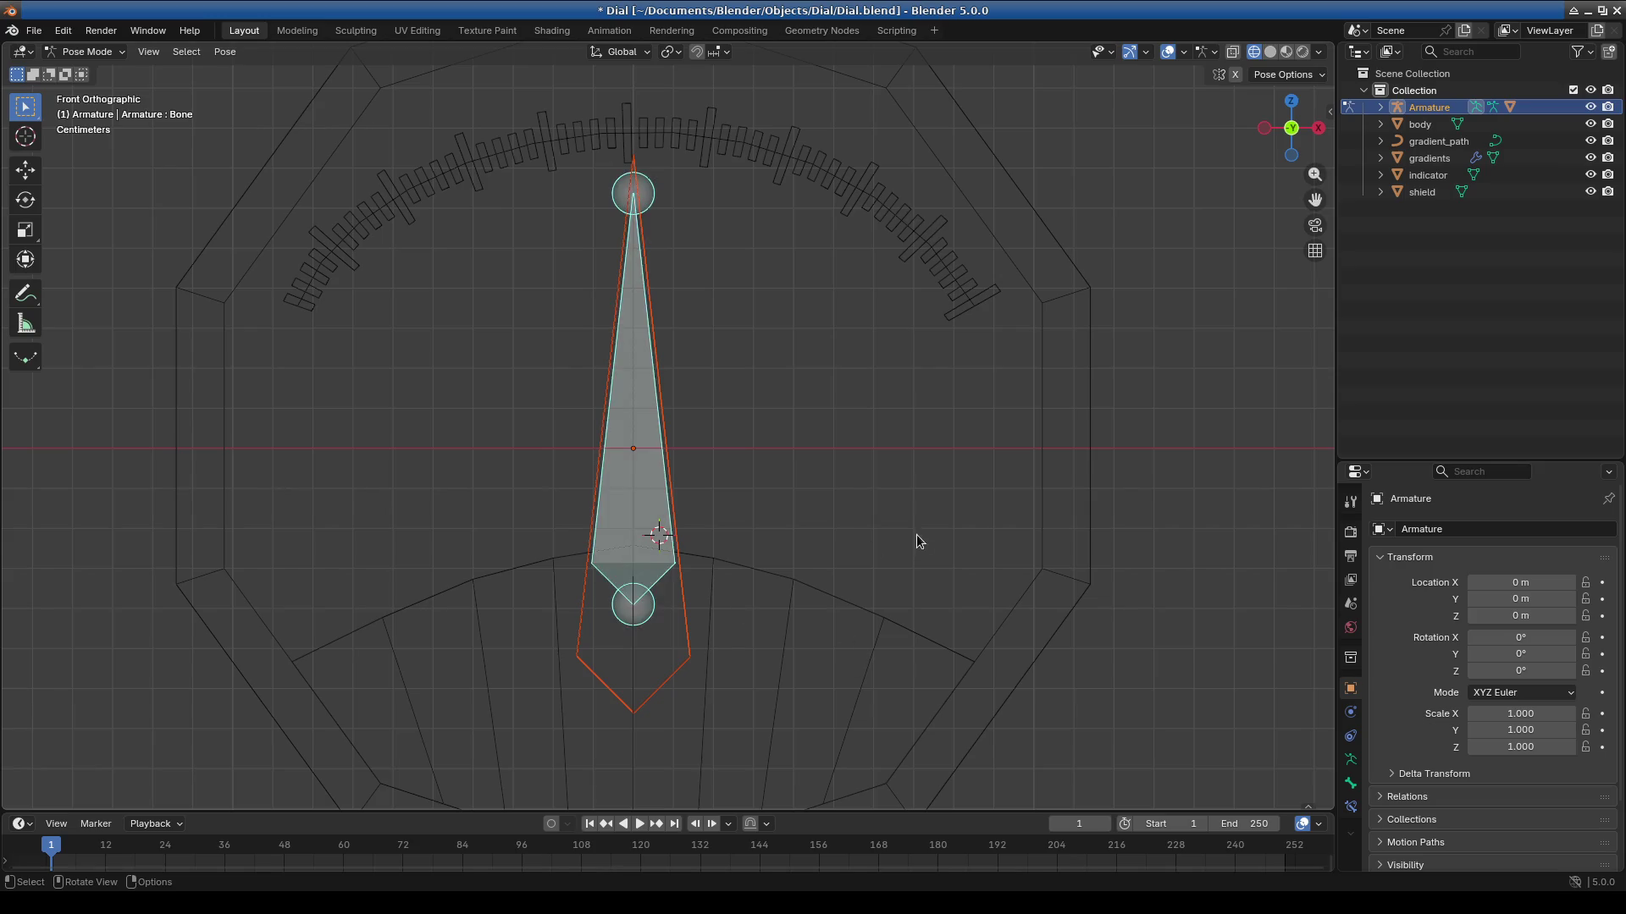
key("r")
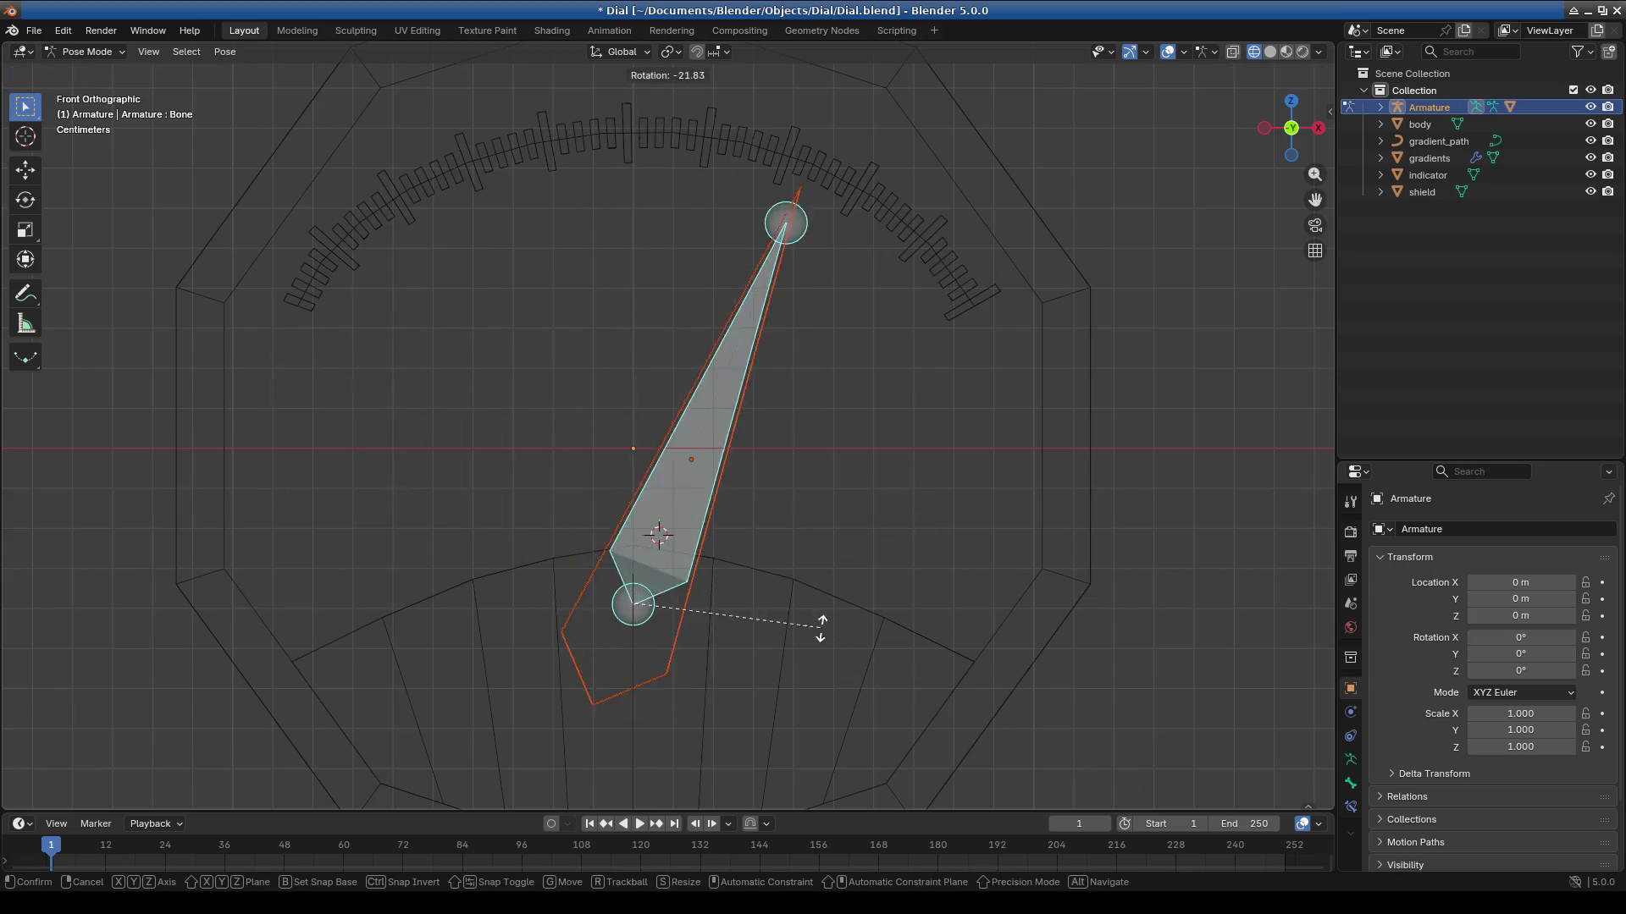
key("Escape")
left_click(1358, 806)
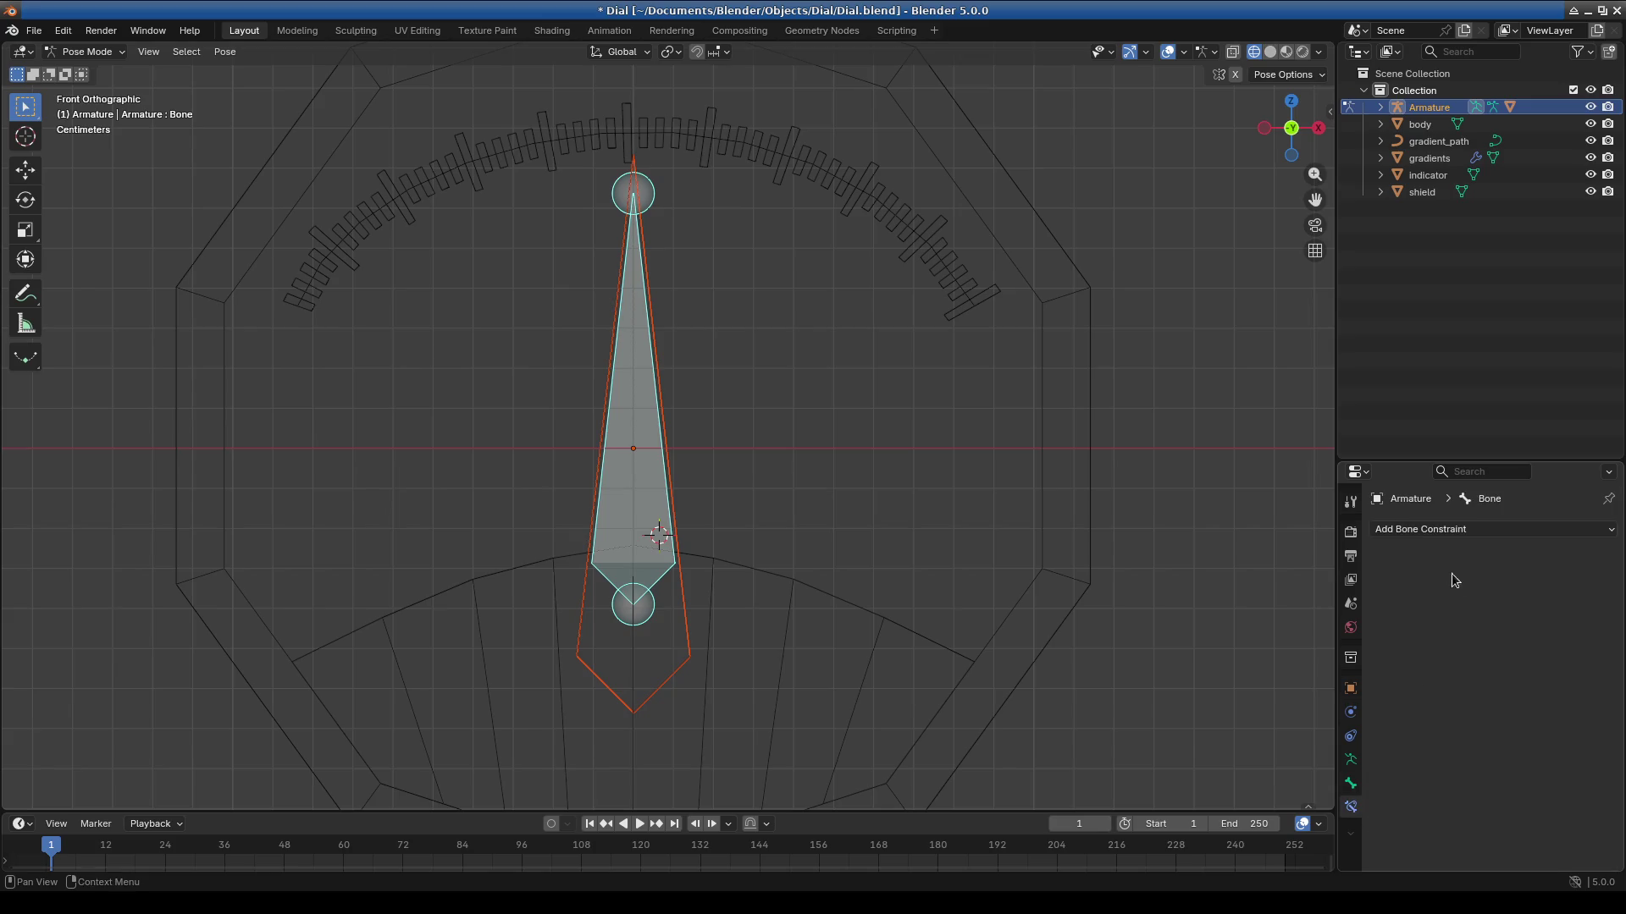
Add a Limit Rotation constraint to the bone, replacing a mistaken Copy Rotation.
left_click(1443, 530)
key("r")
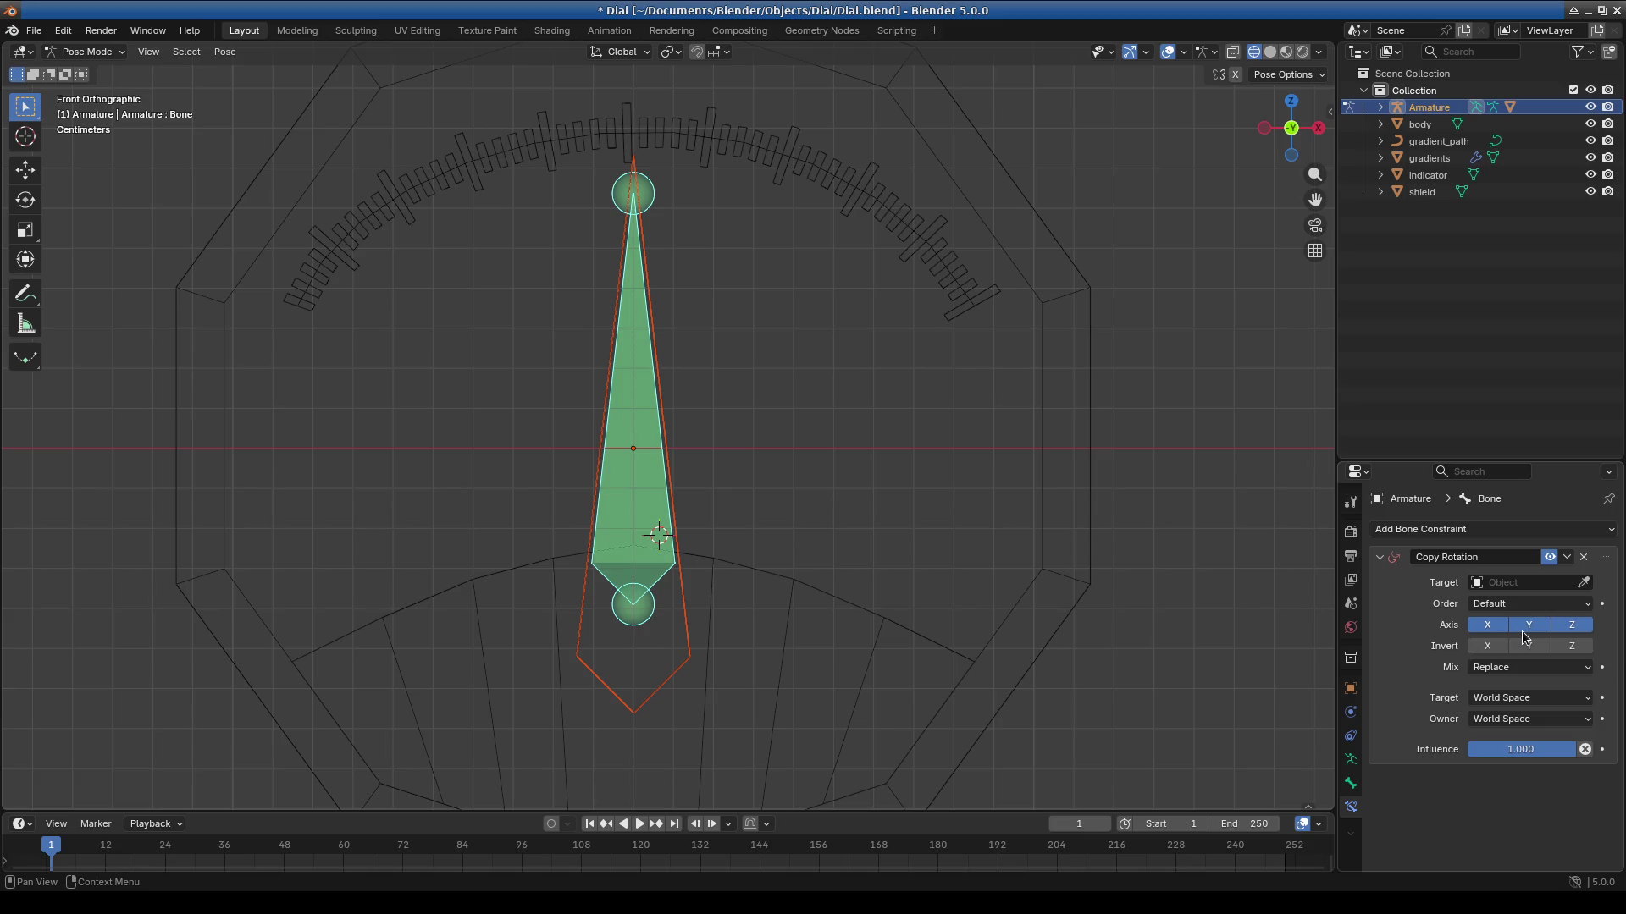
left_click(1585, 558)
left_click(1524, 529)
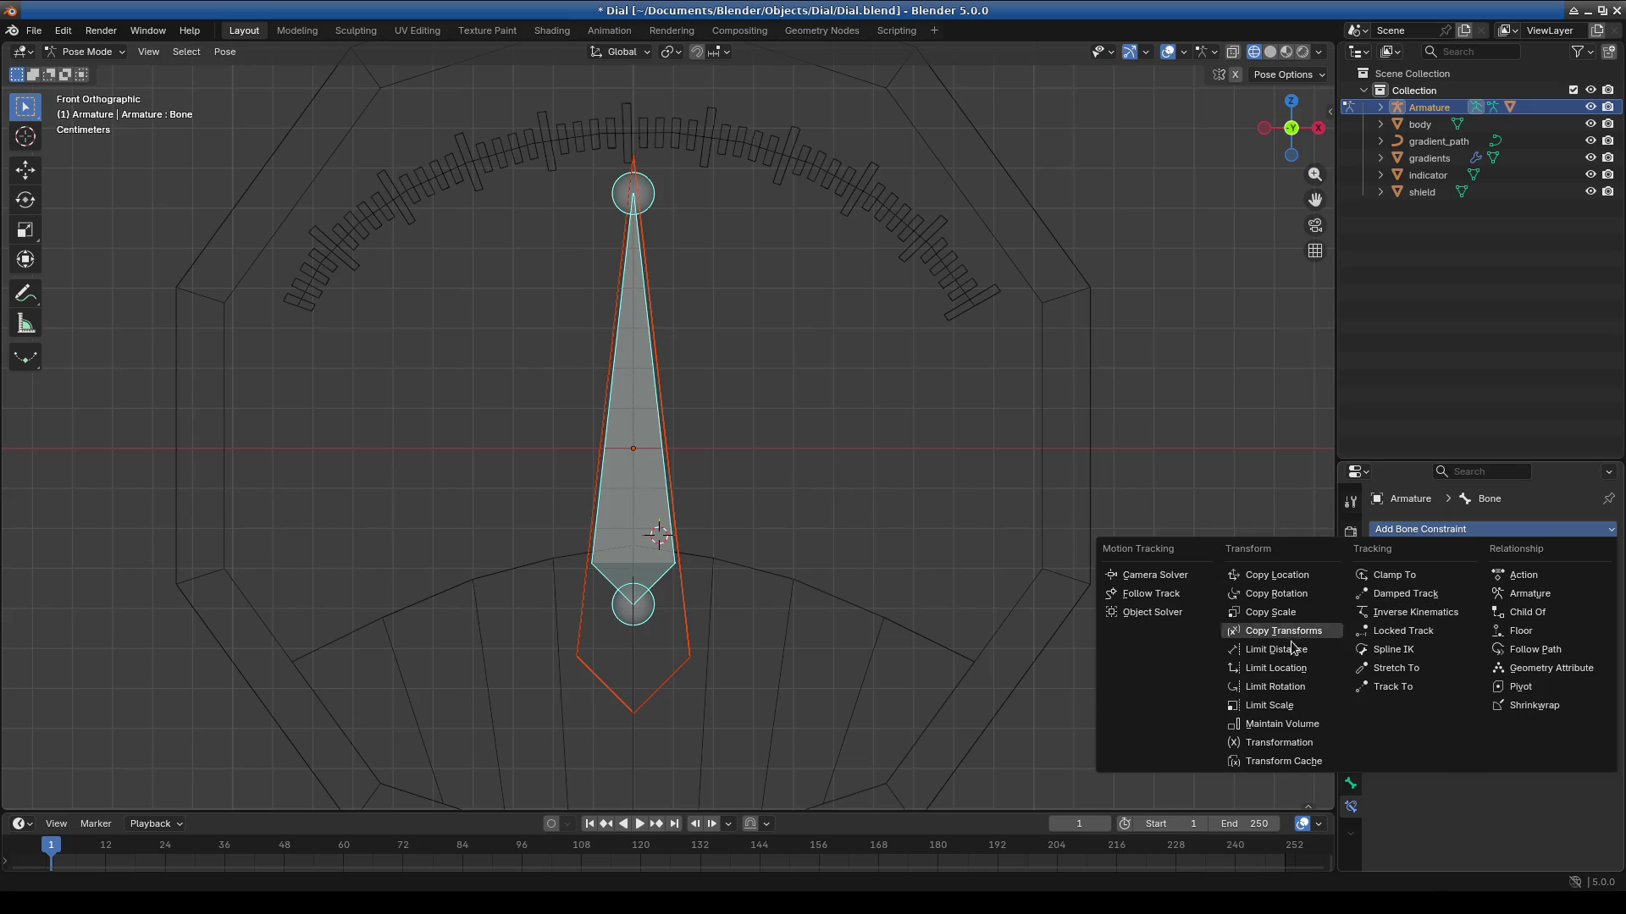
left_click(1301, 687)
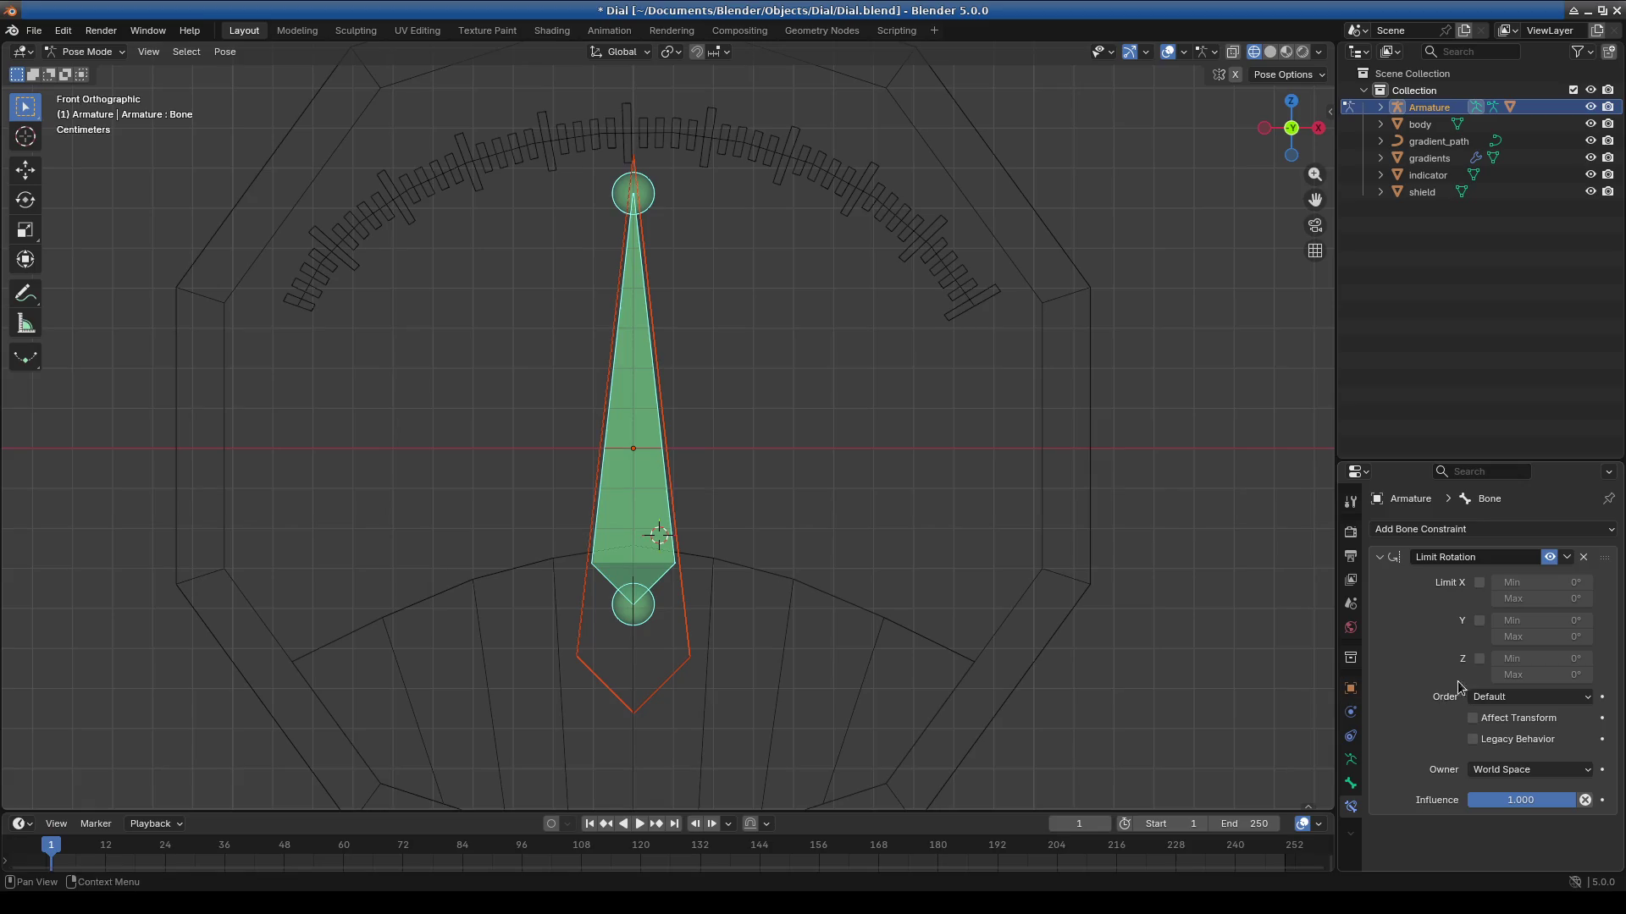
key("r")
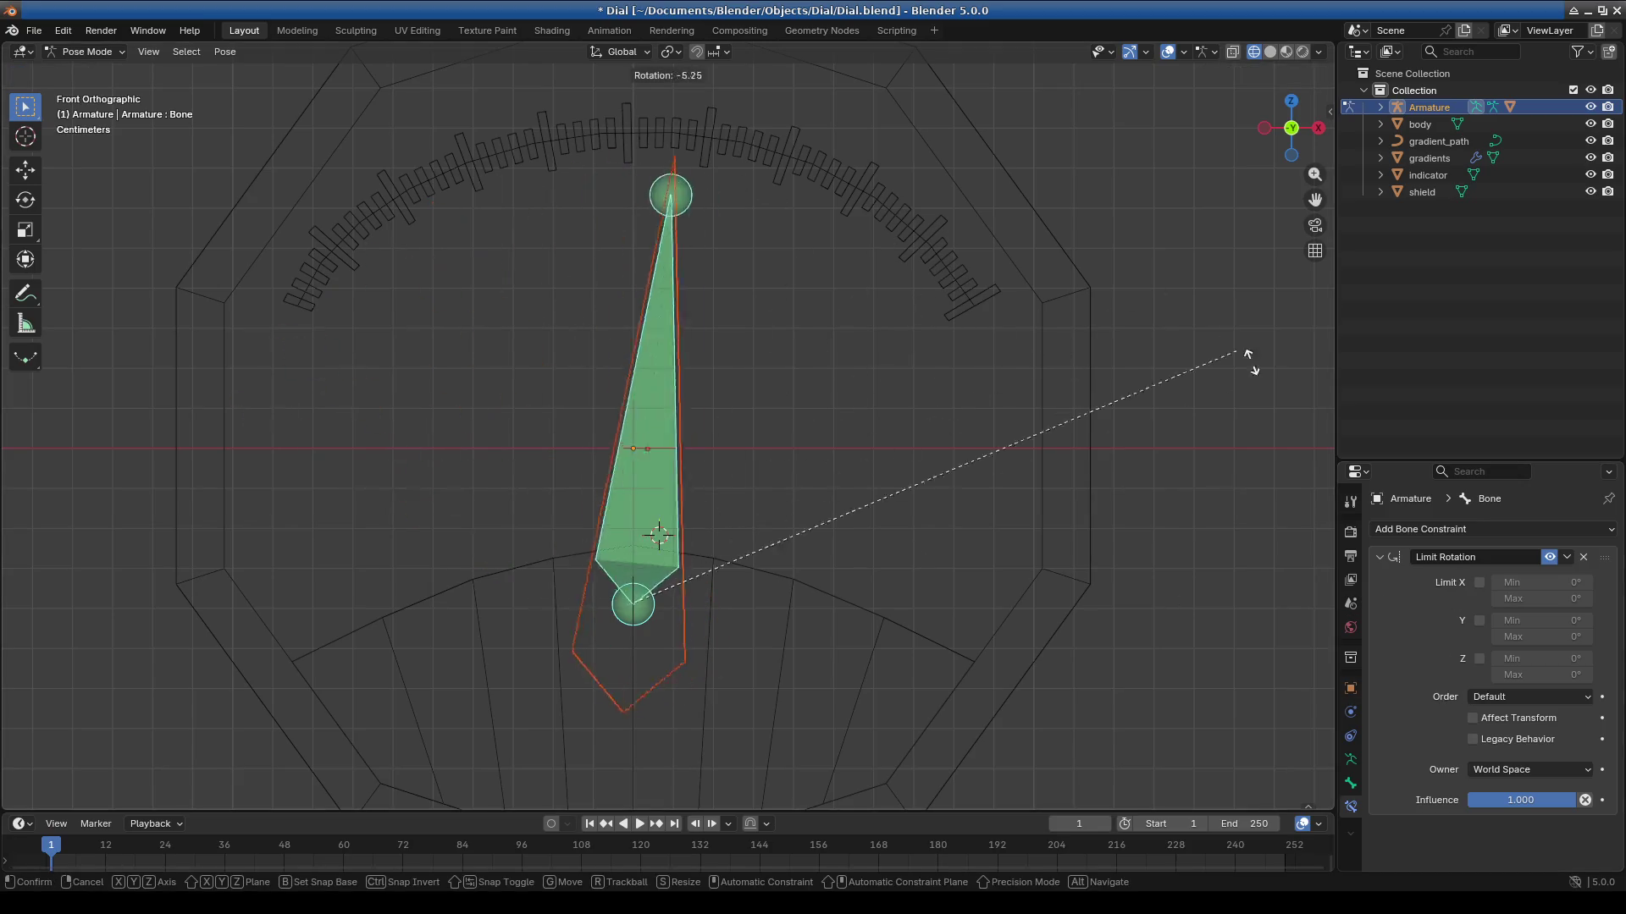
key("Escape")
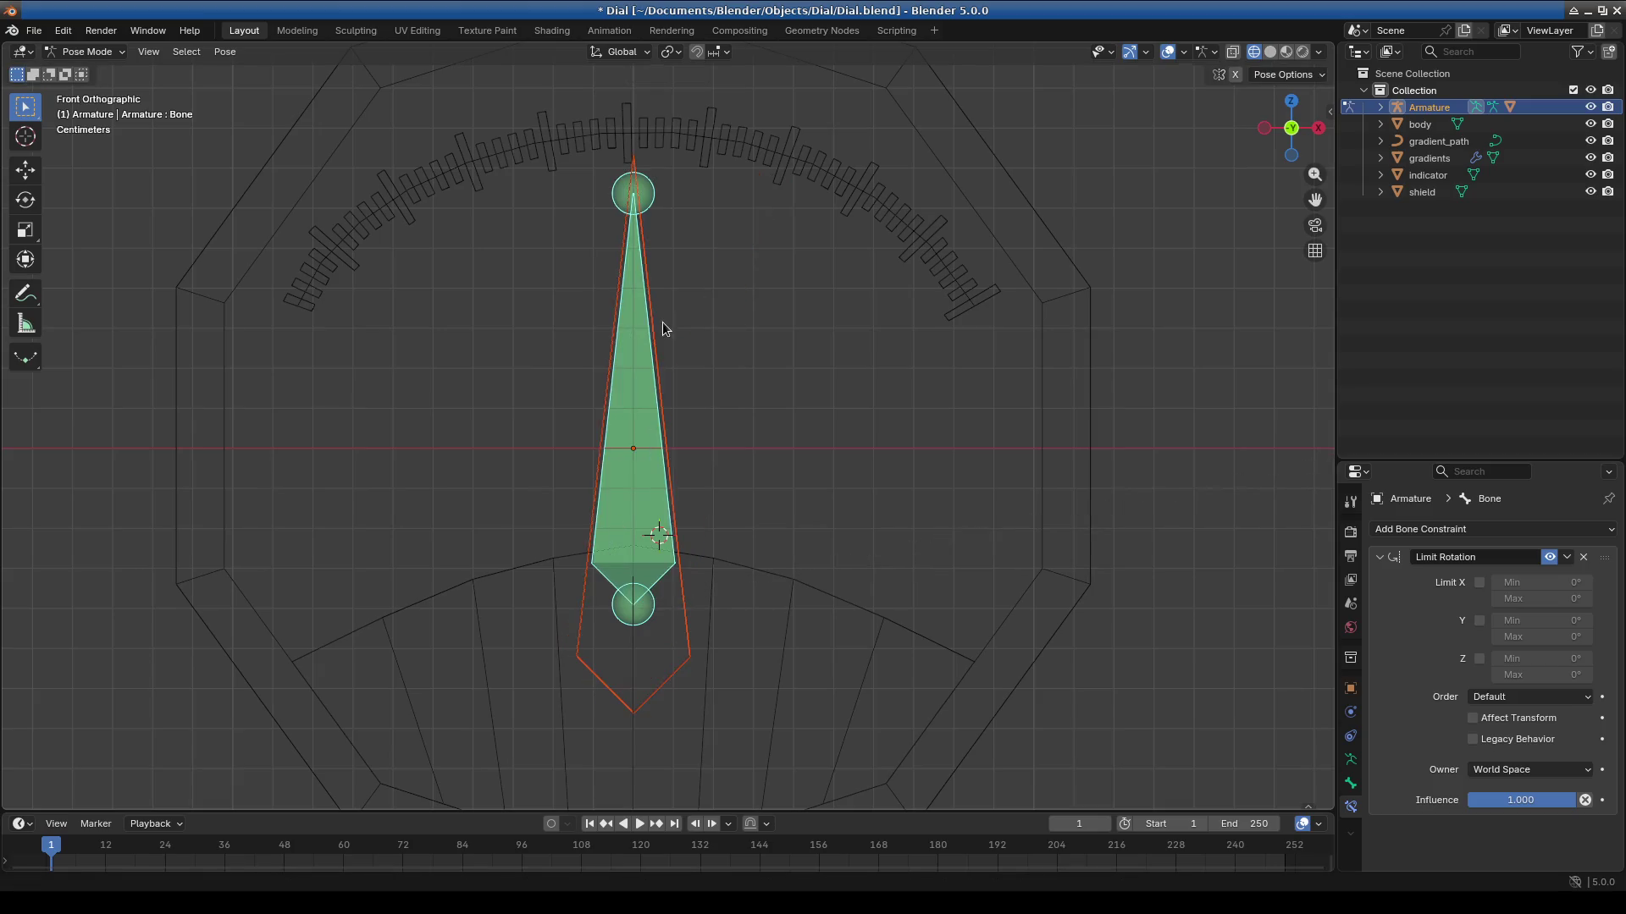
Show the bone's transform values and set its rotation mode to XYZ Euler.
left_click(1329, 111)
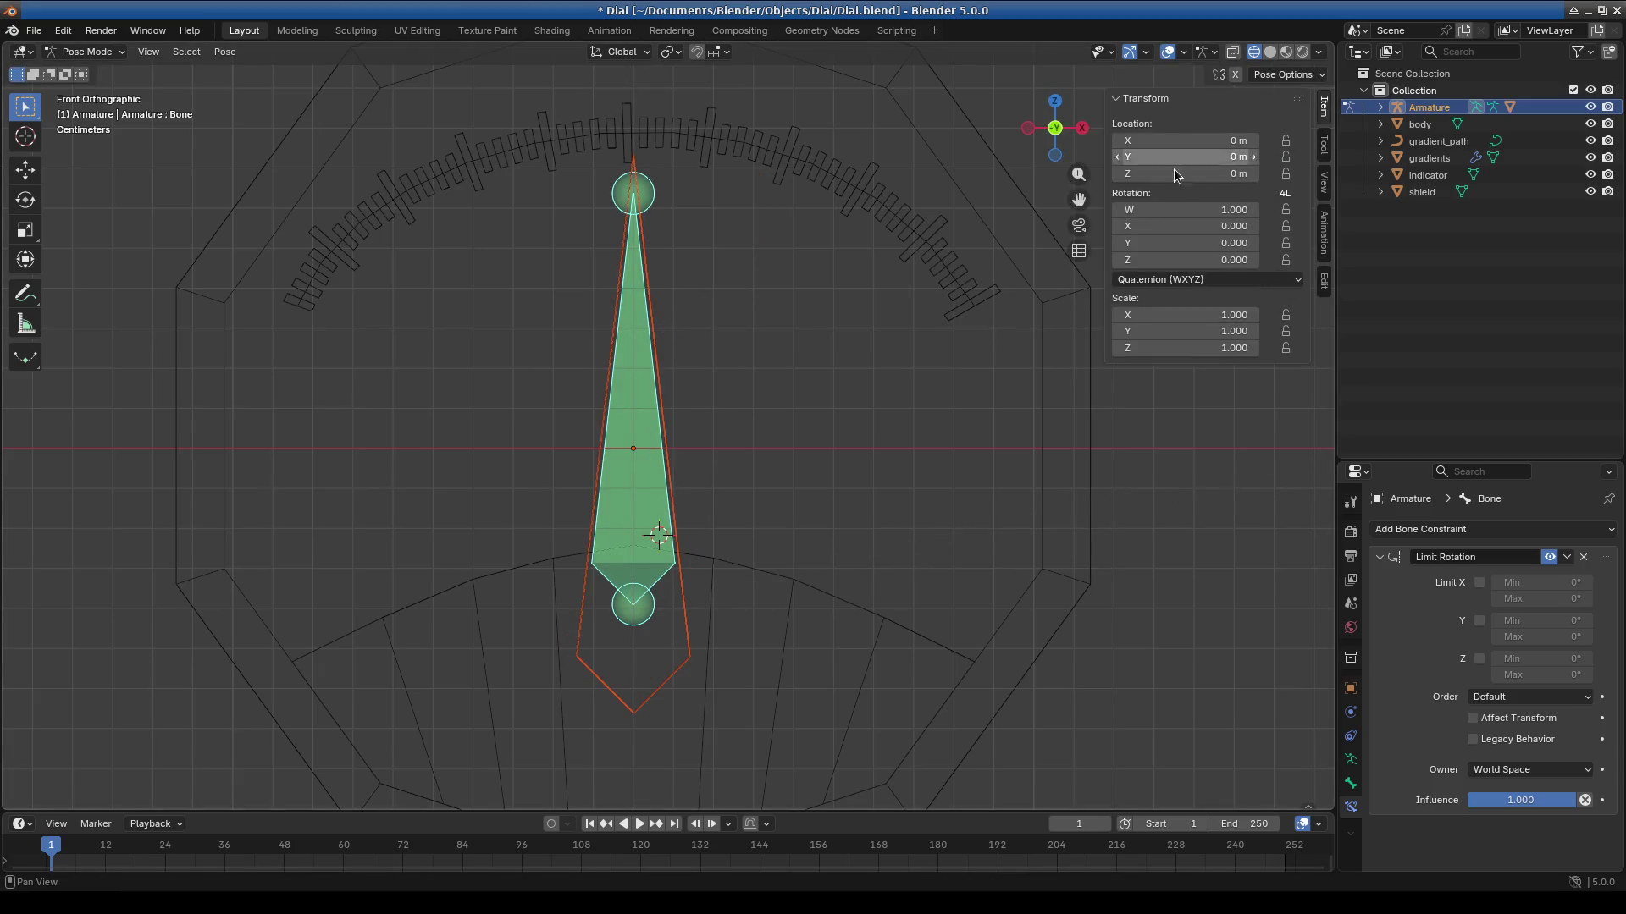
key("r")
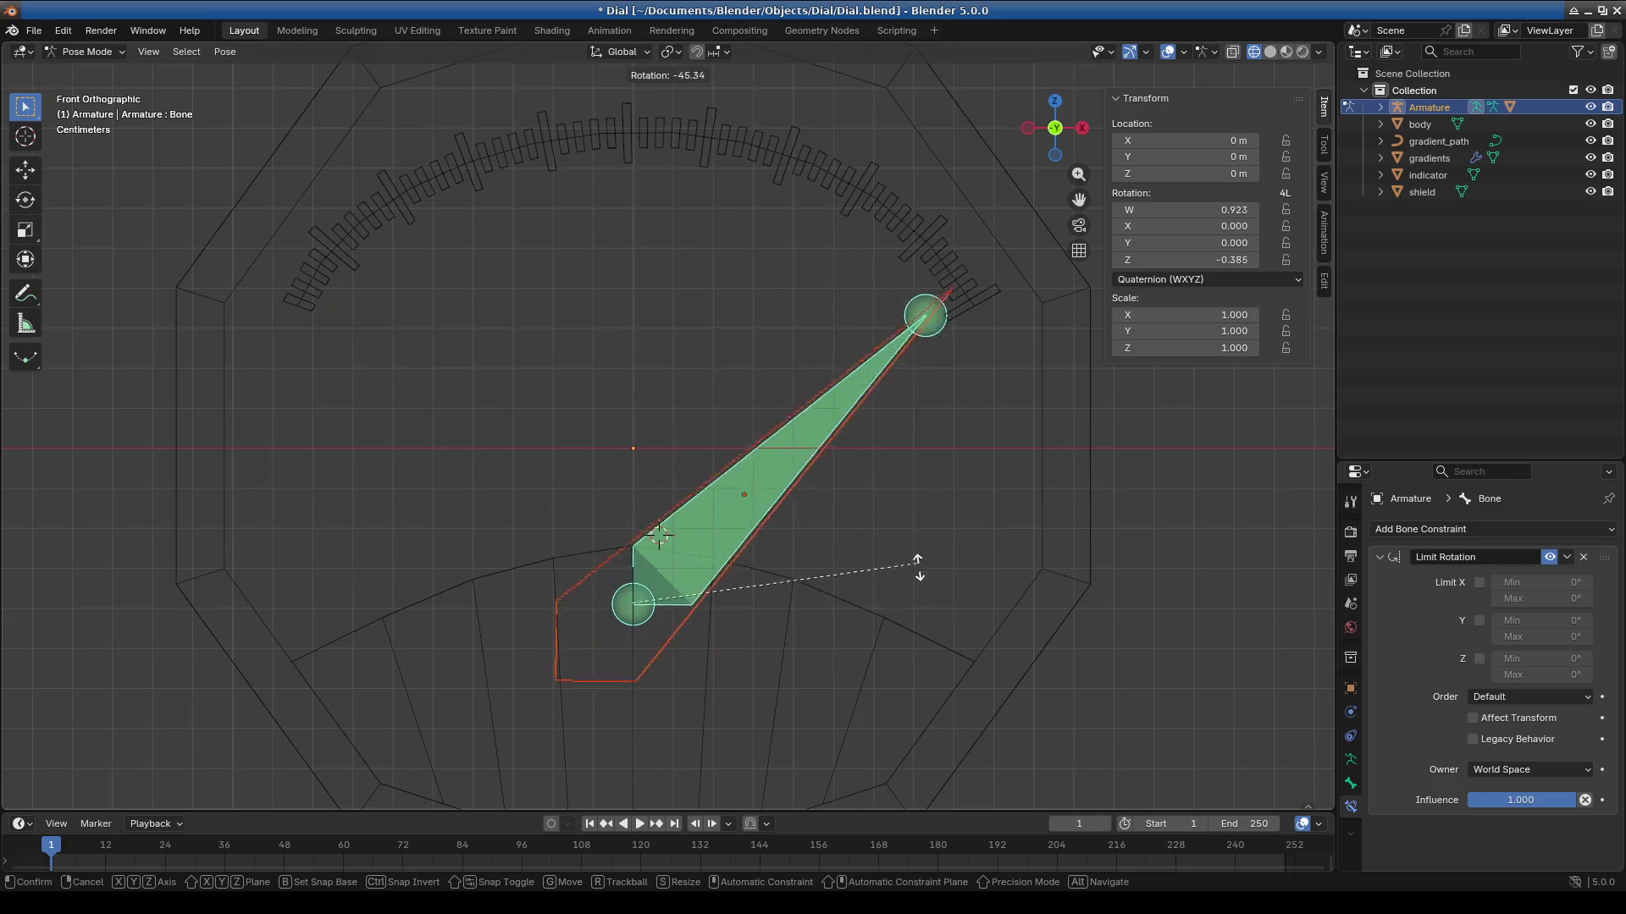
key("Escape")
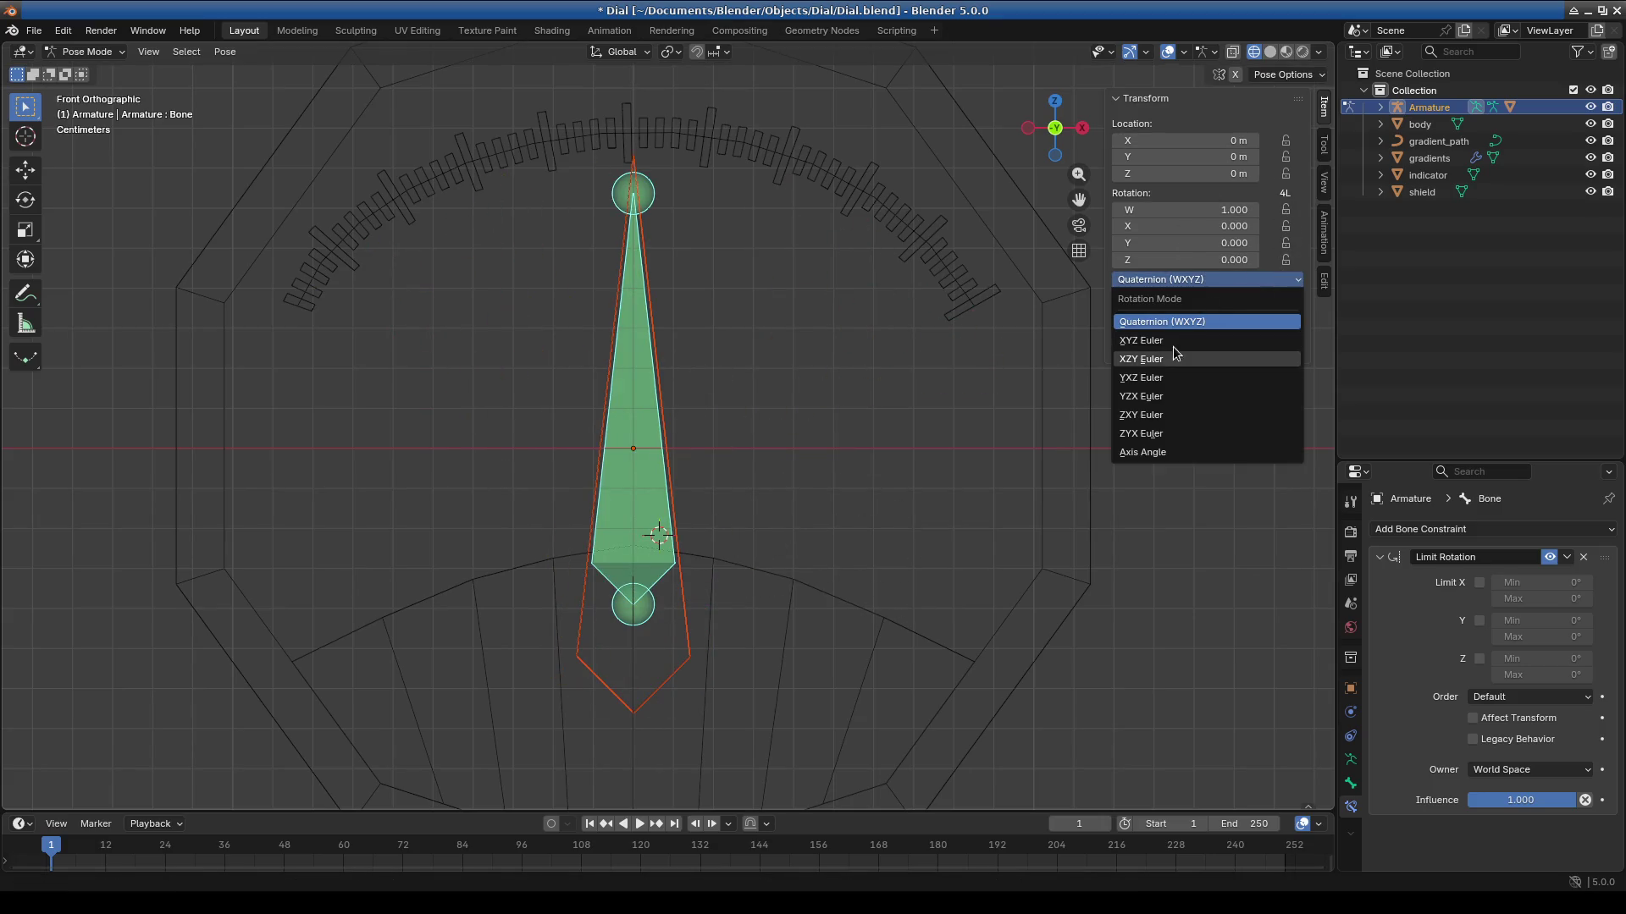
left_click(1174, 342)
key("r")
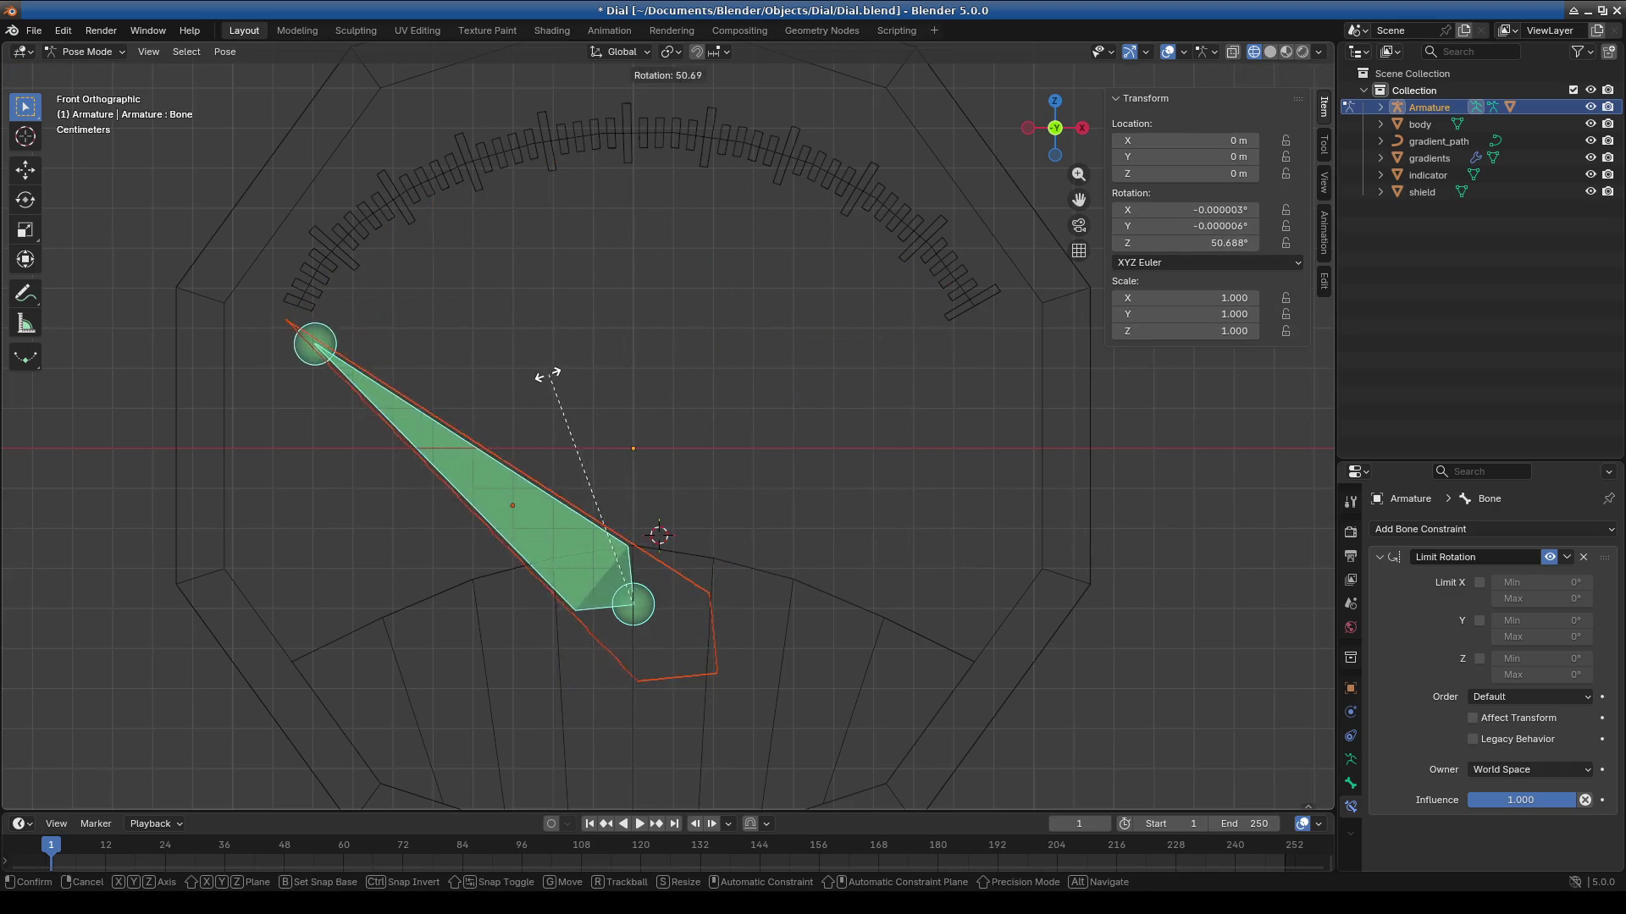
key("Escape")
Experiment with the X and Y limit checkboxes, ending with Limit X enabled.
left_click(1480, 582)
left_click(1479, 621)
left_click(1479, 620)
left_click(1479, 582)
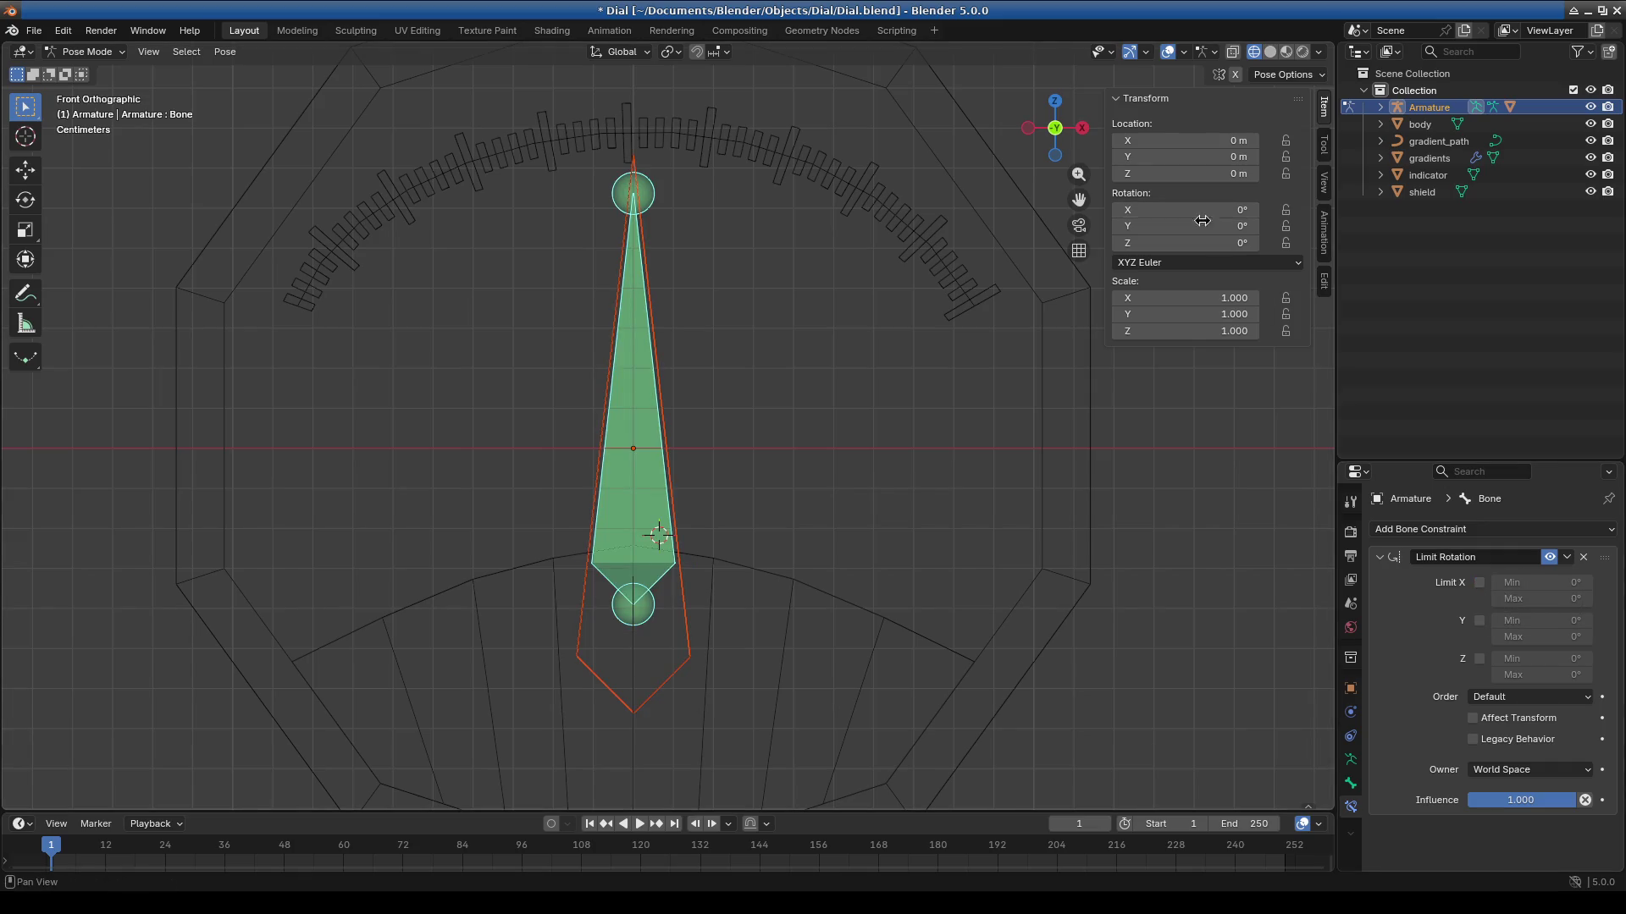
key("r")
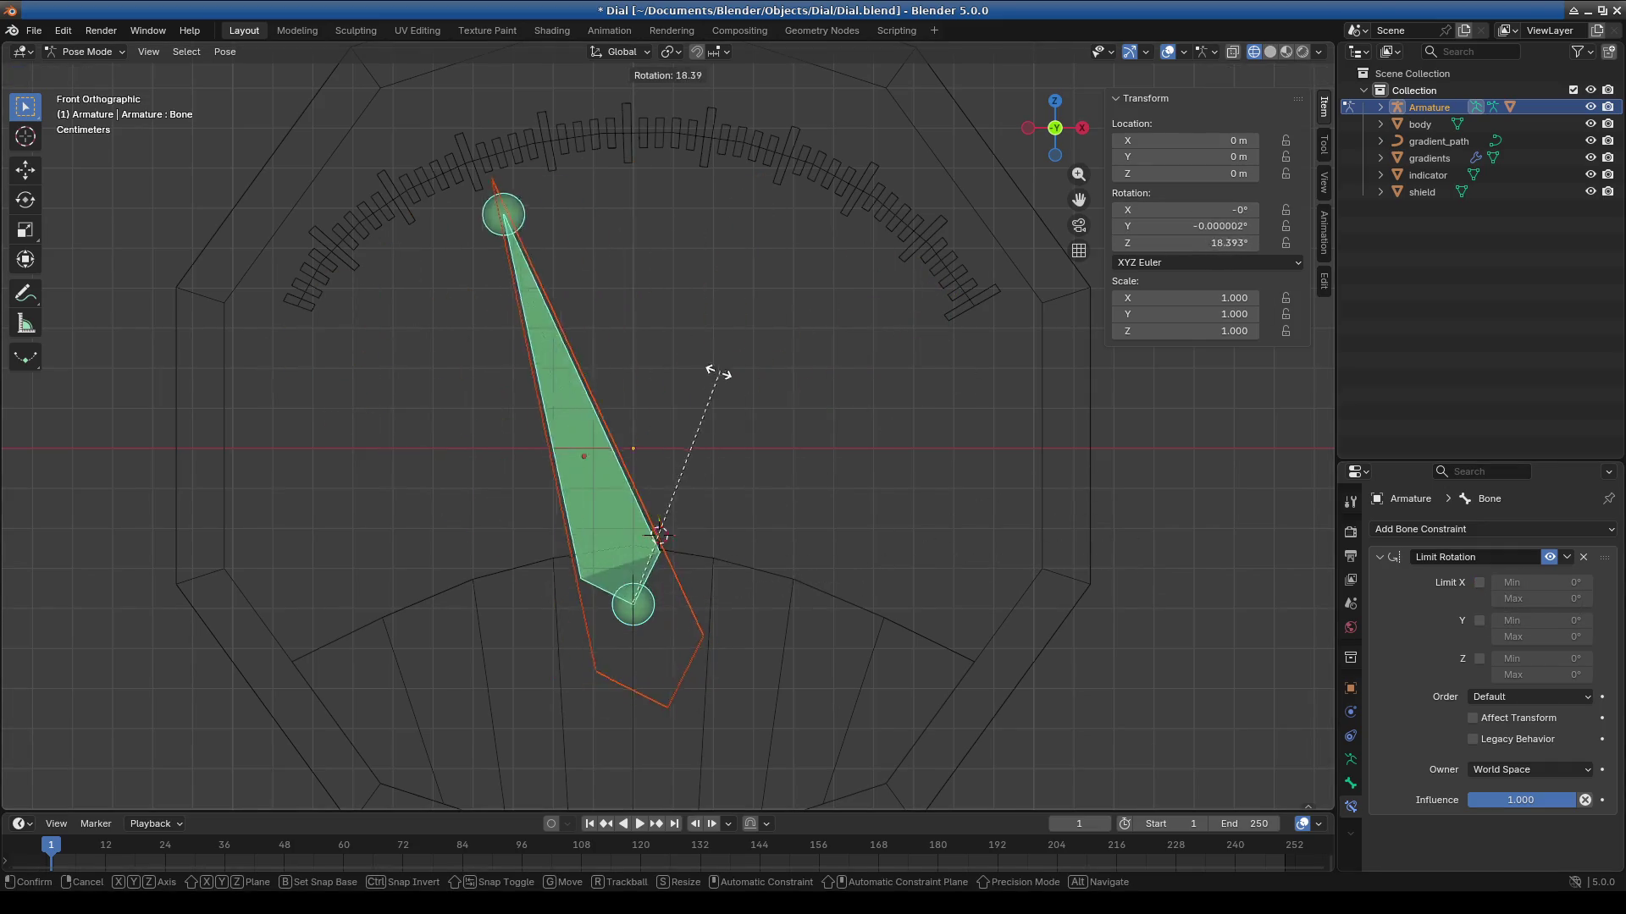
key("Escape")
left_click(1480, 583)
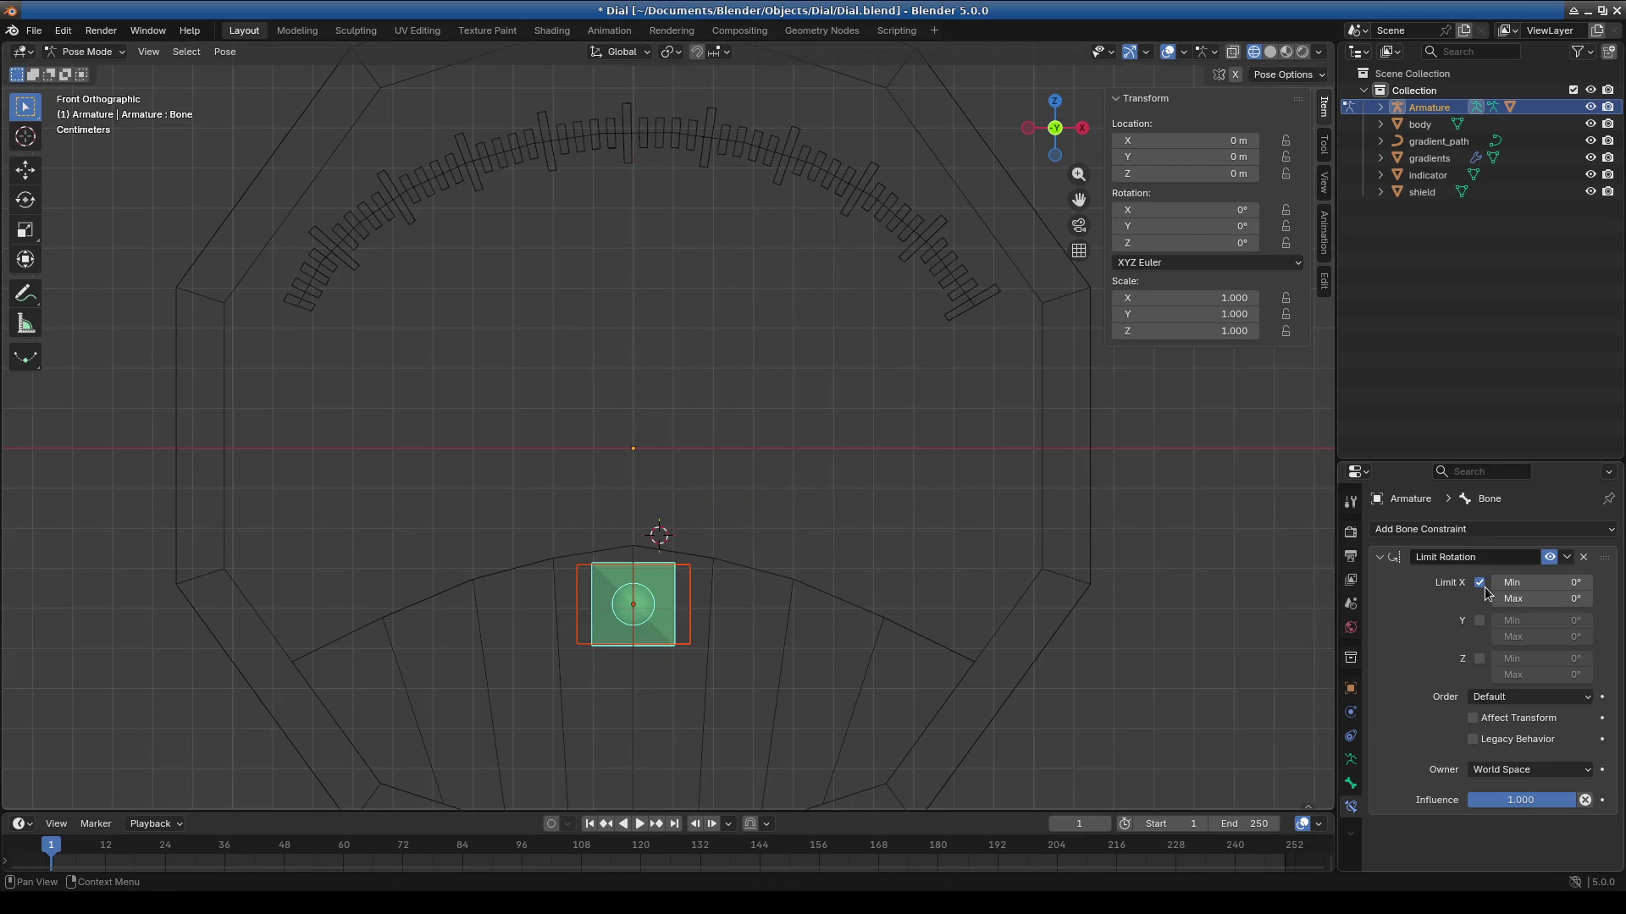
left_click(1479, 583)
left_click(1480, 625)
left_click(1480, 625)
left_click(1481, 625)
left_click(1480, 625)
left_click(1479, 583)
Set Limit X minimum and maximum to 90° and test-rotate the needle.
left_click(1516, 583)
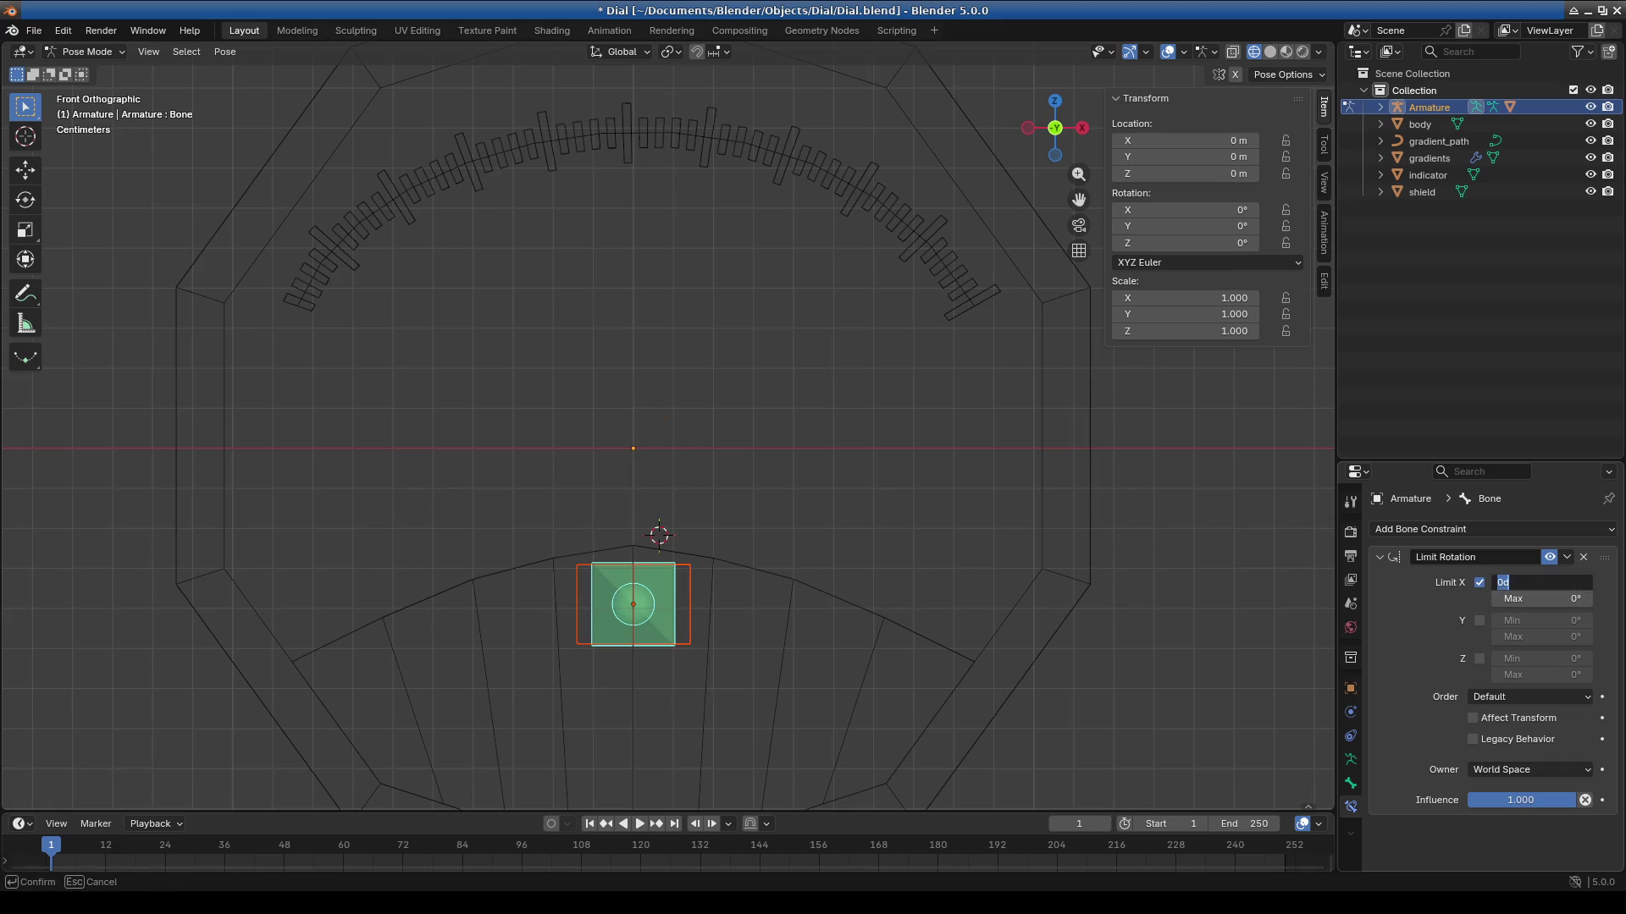
key("Return")
left_click(1544, 597)
type("90")
key("Return")
key("r")
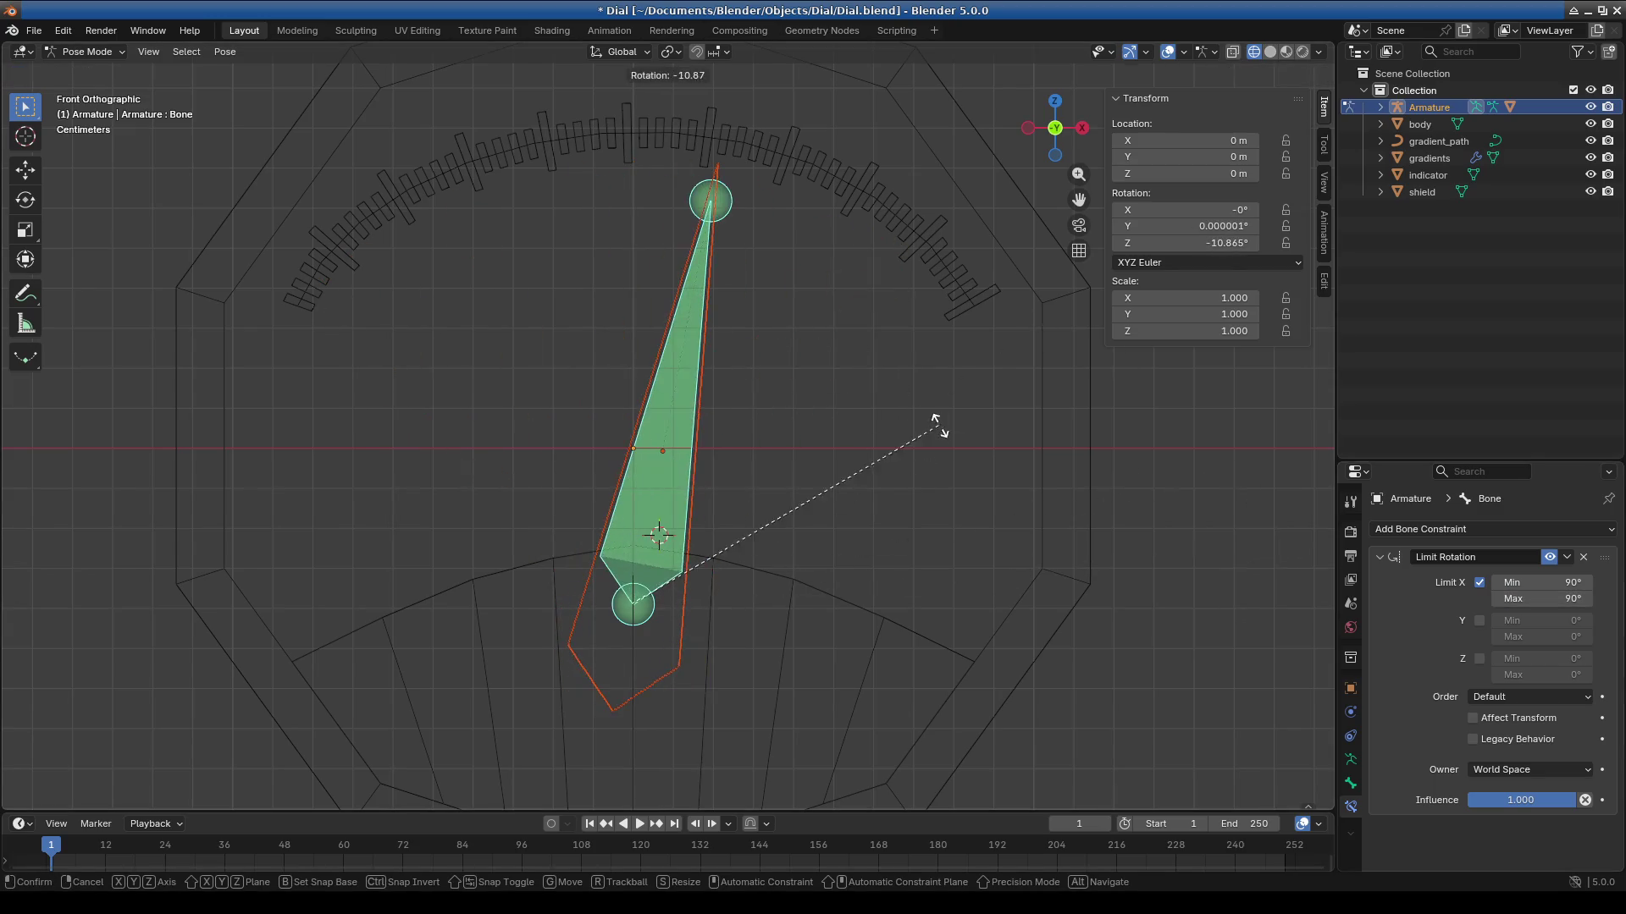
left_click(938, 426)
Test the needle with Limit Y on, then turn Y off and enable Limit Z.
left_click(1479, 621)
key("r")
left_click(731, 389)
key("r")
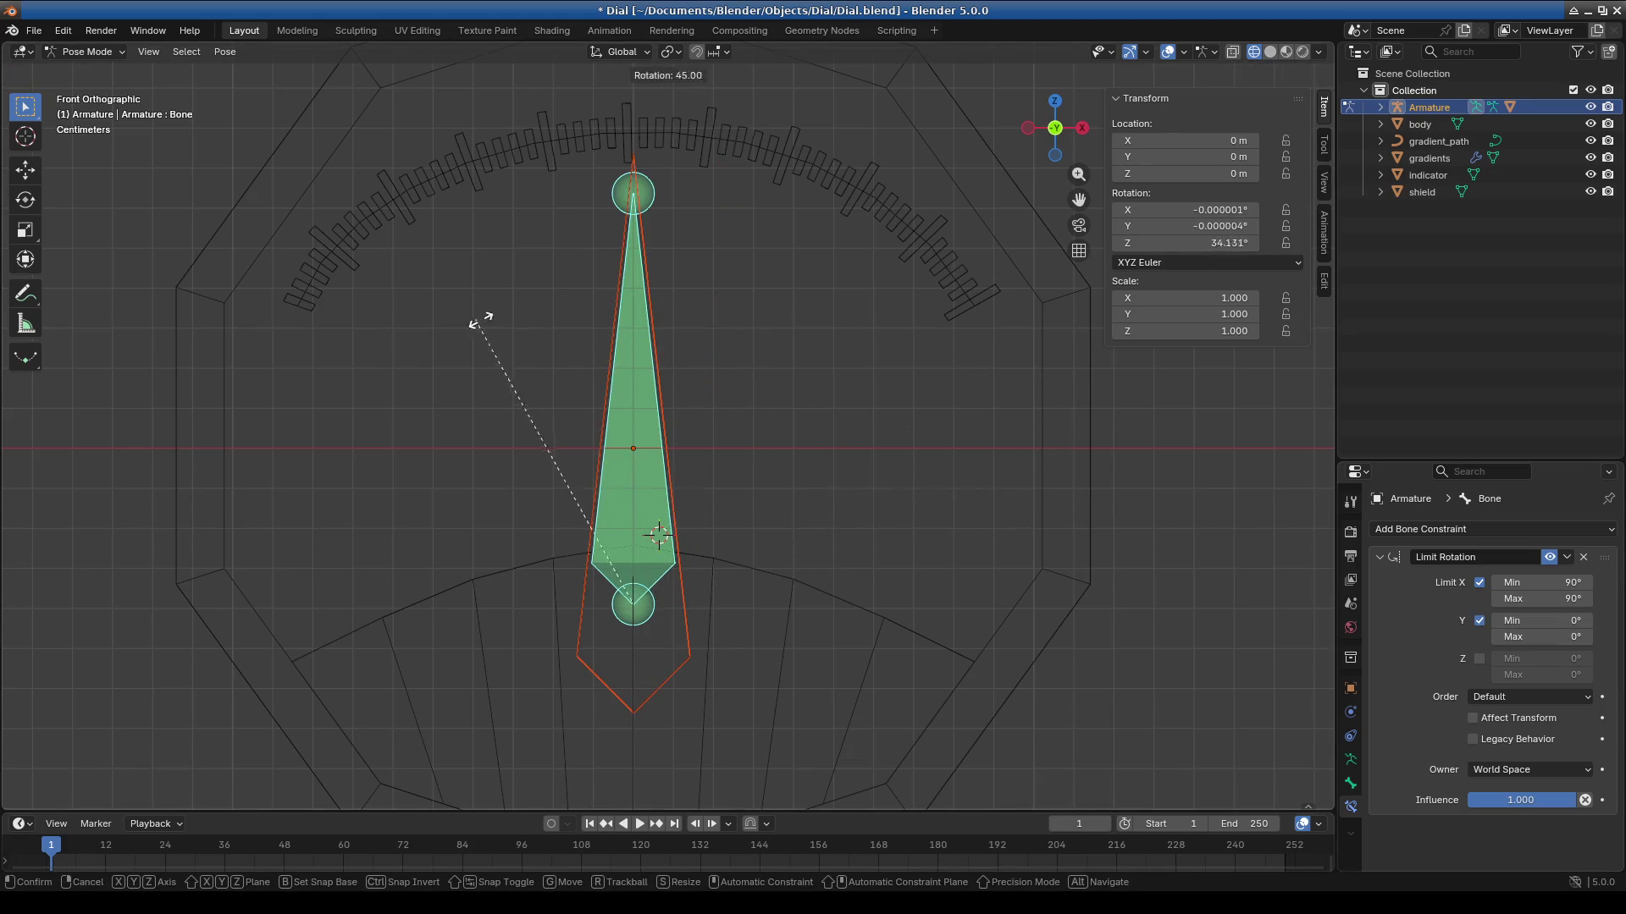
left_click(915, 356)
left_click(1479, 621)
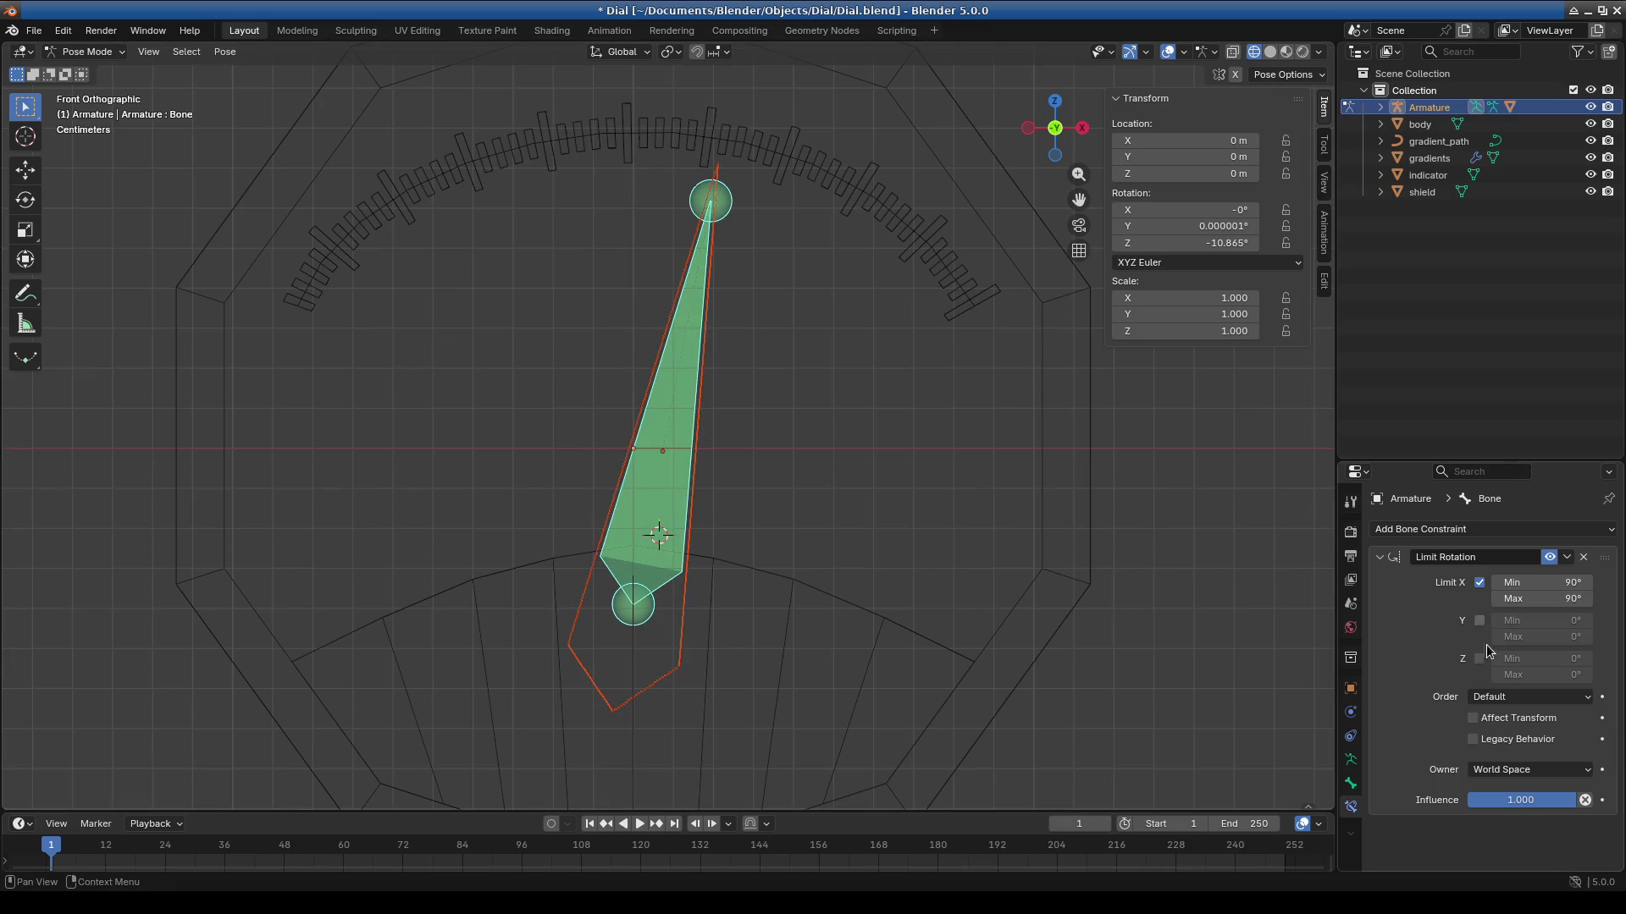
left_click(1480, 658)
key("r")
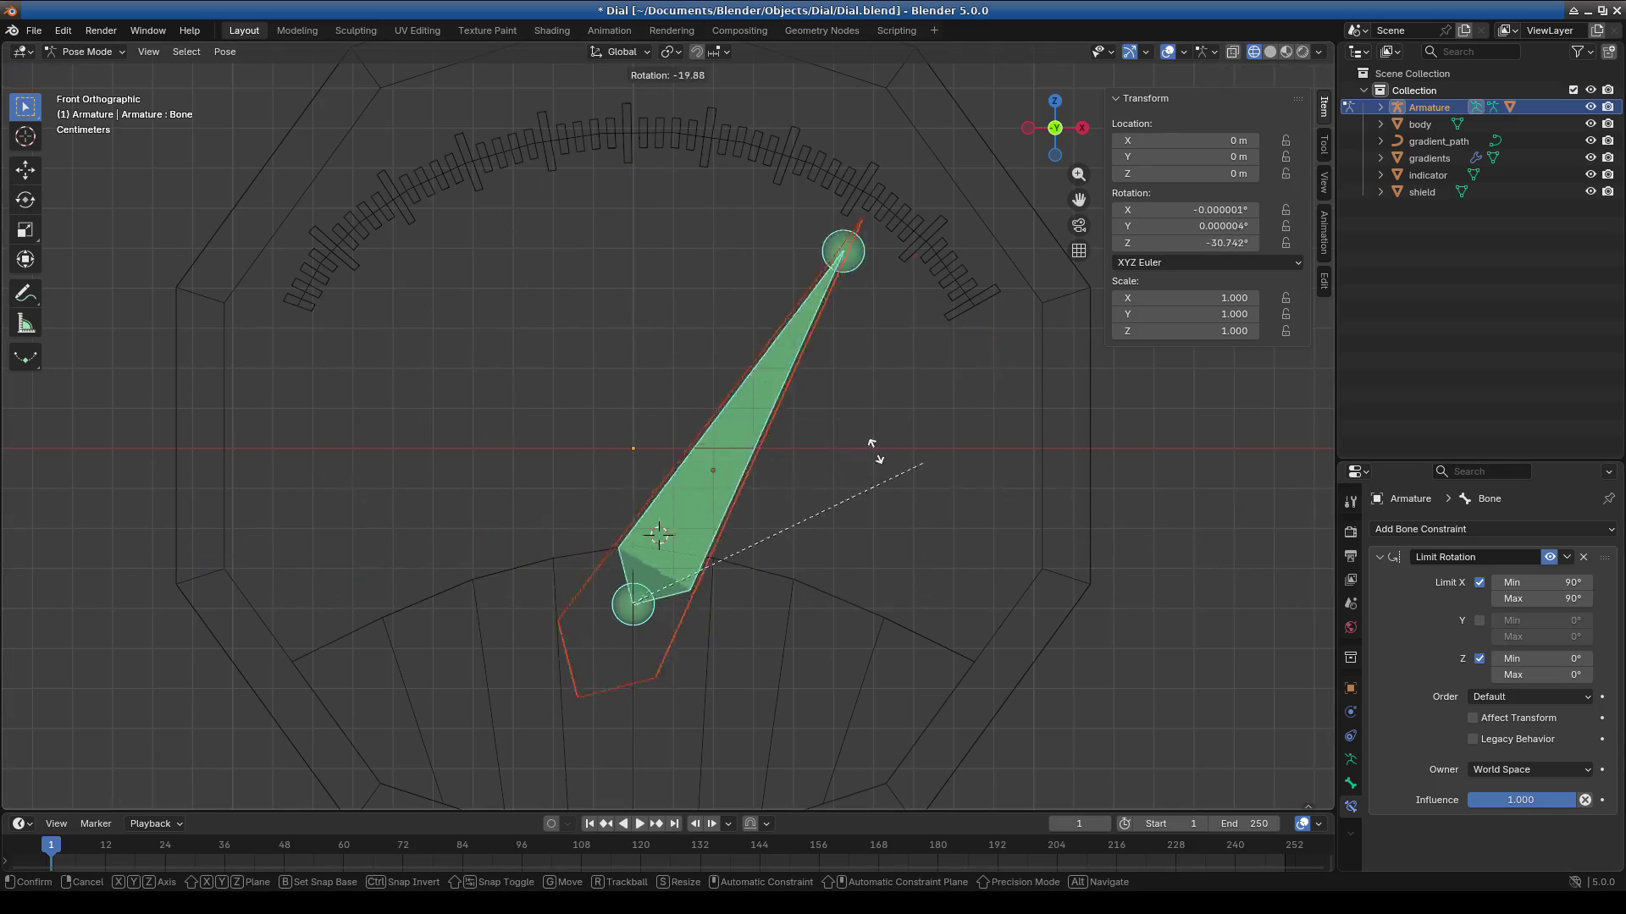
right_click(776, 464)
Swing the needle to the scale's left end, then begin editing the minimum Y rotation.
key("r")
left_click_drag(880, 359, 555, 338)
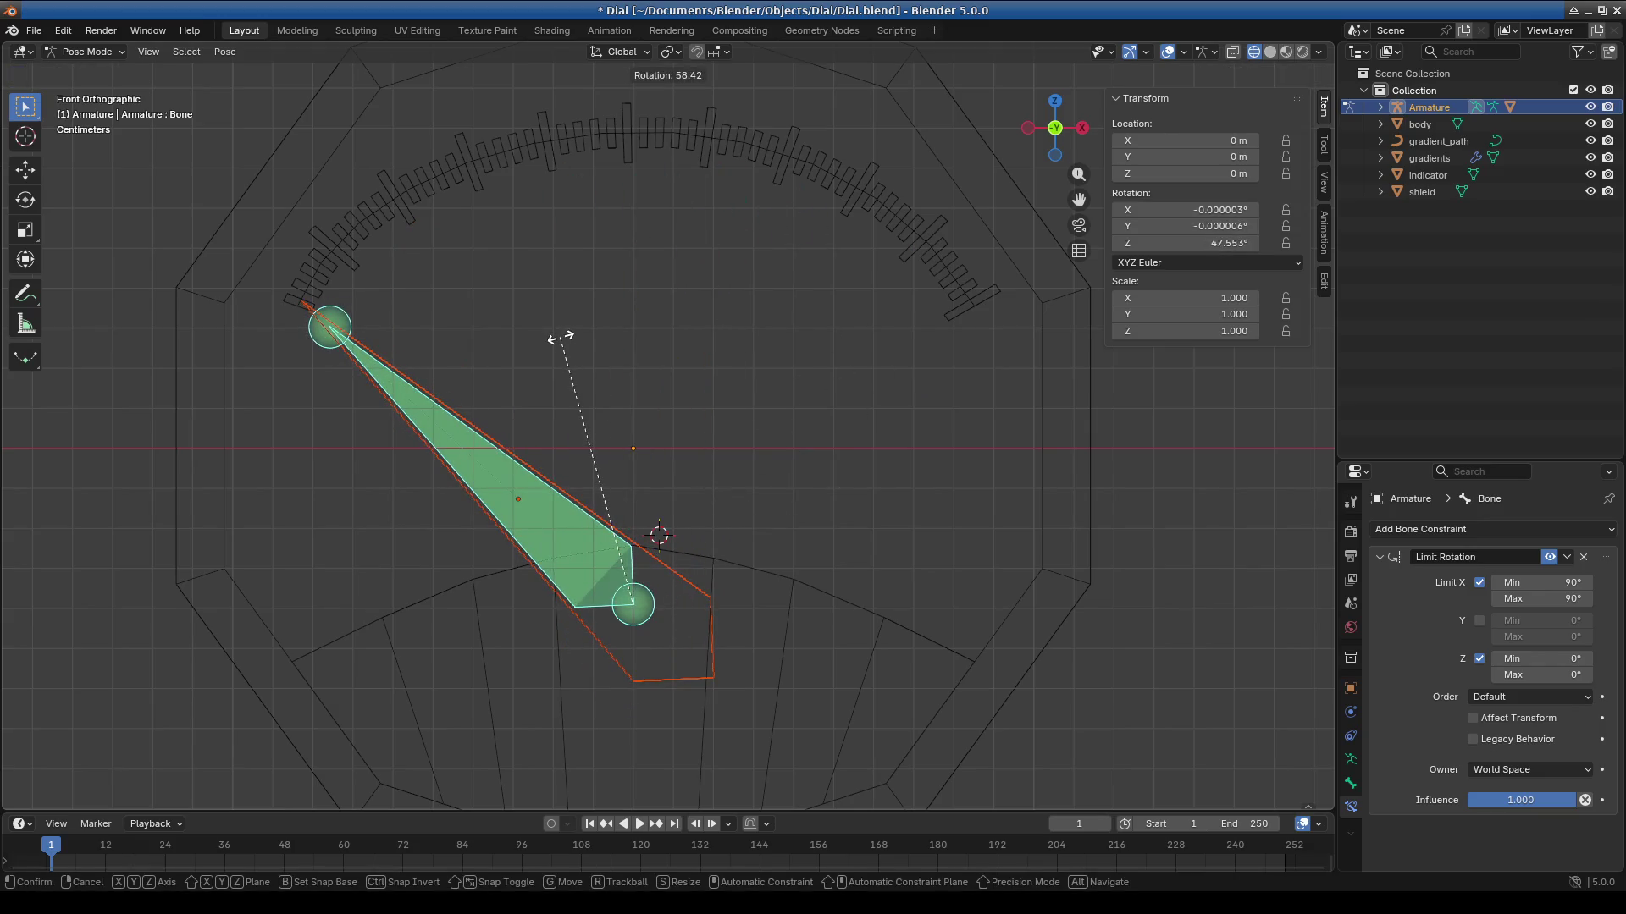
left_click(555, 337)
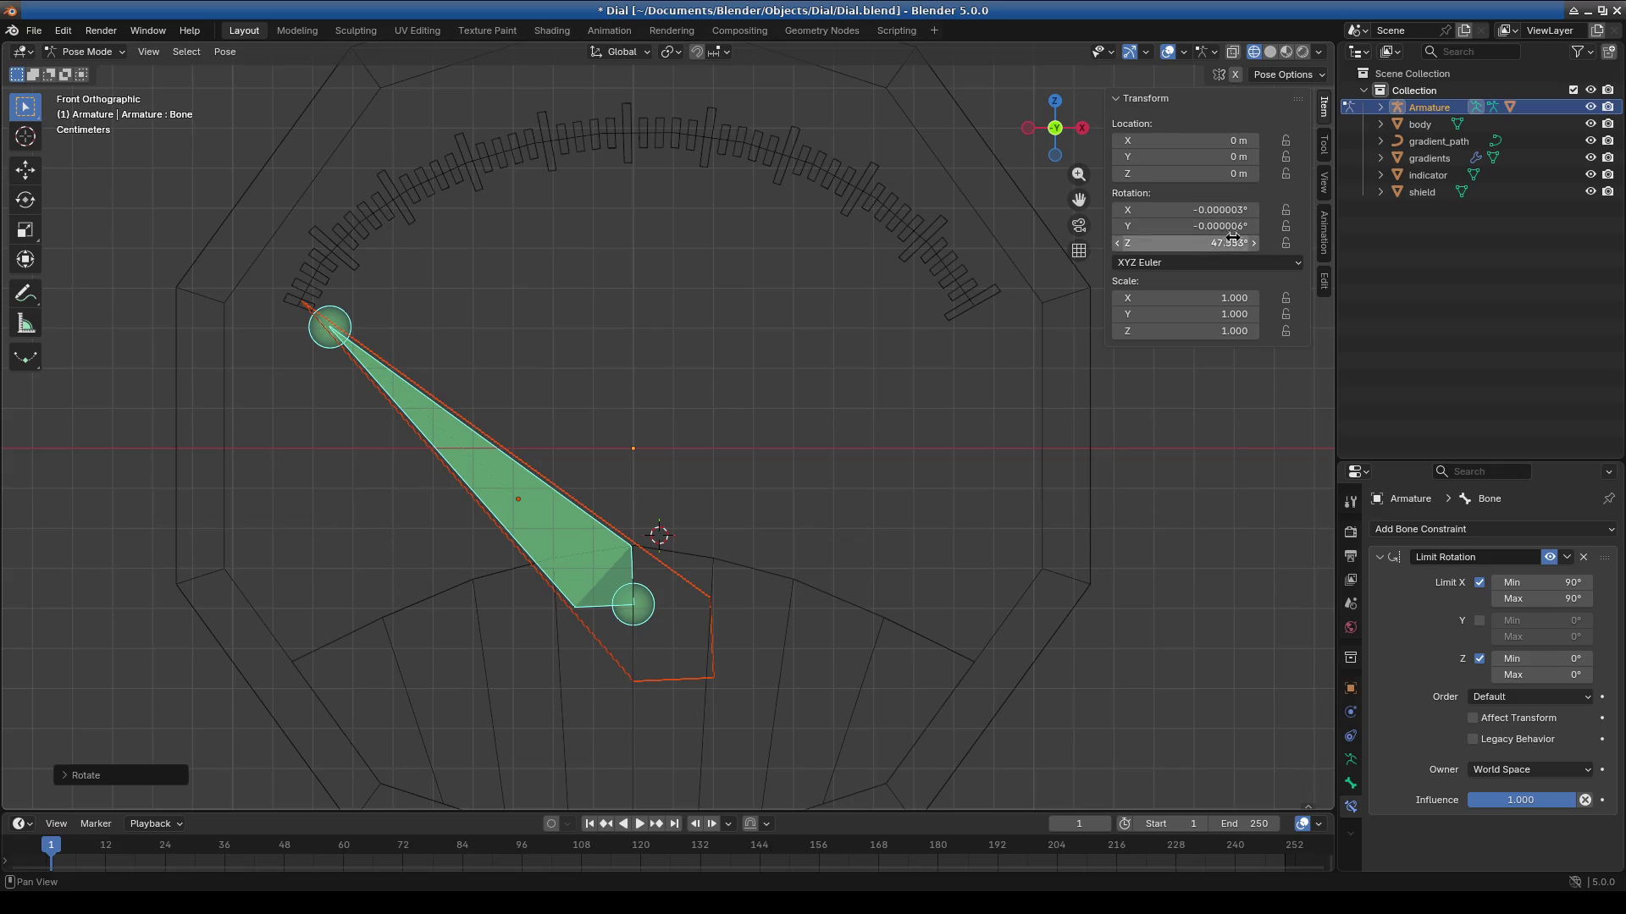
left_click(1566, 618)
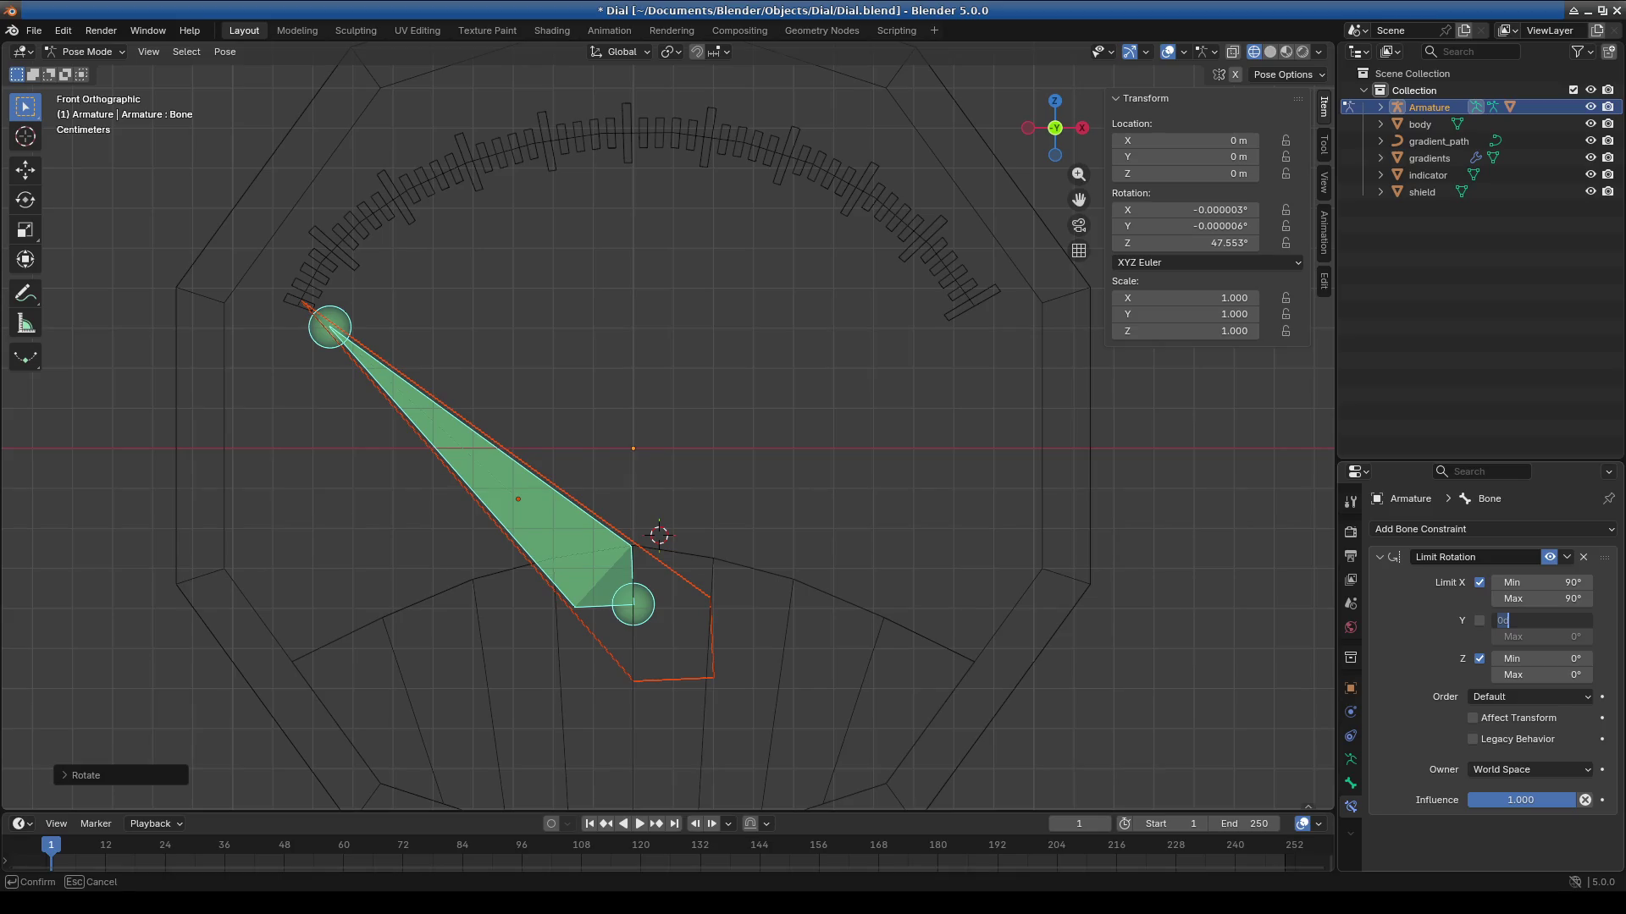
Enter Y limits of 45° minimum and -45° maximum, enable Limit Y and test-rotate.
type("5")
key("Return")
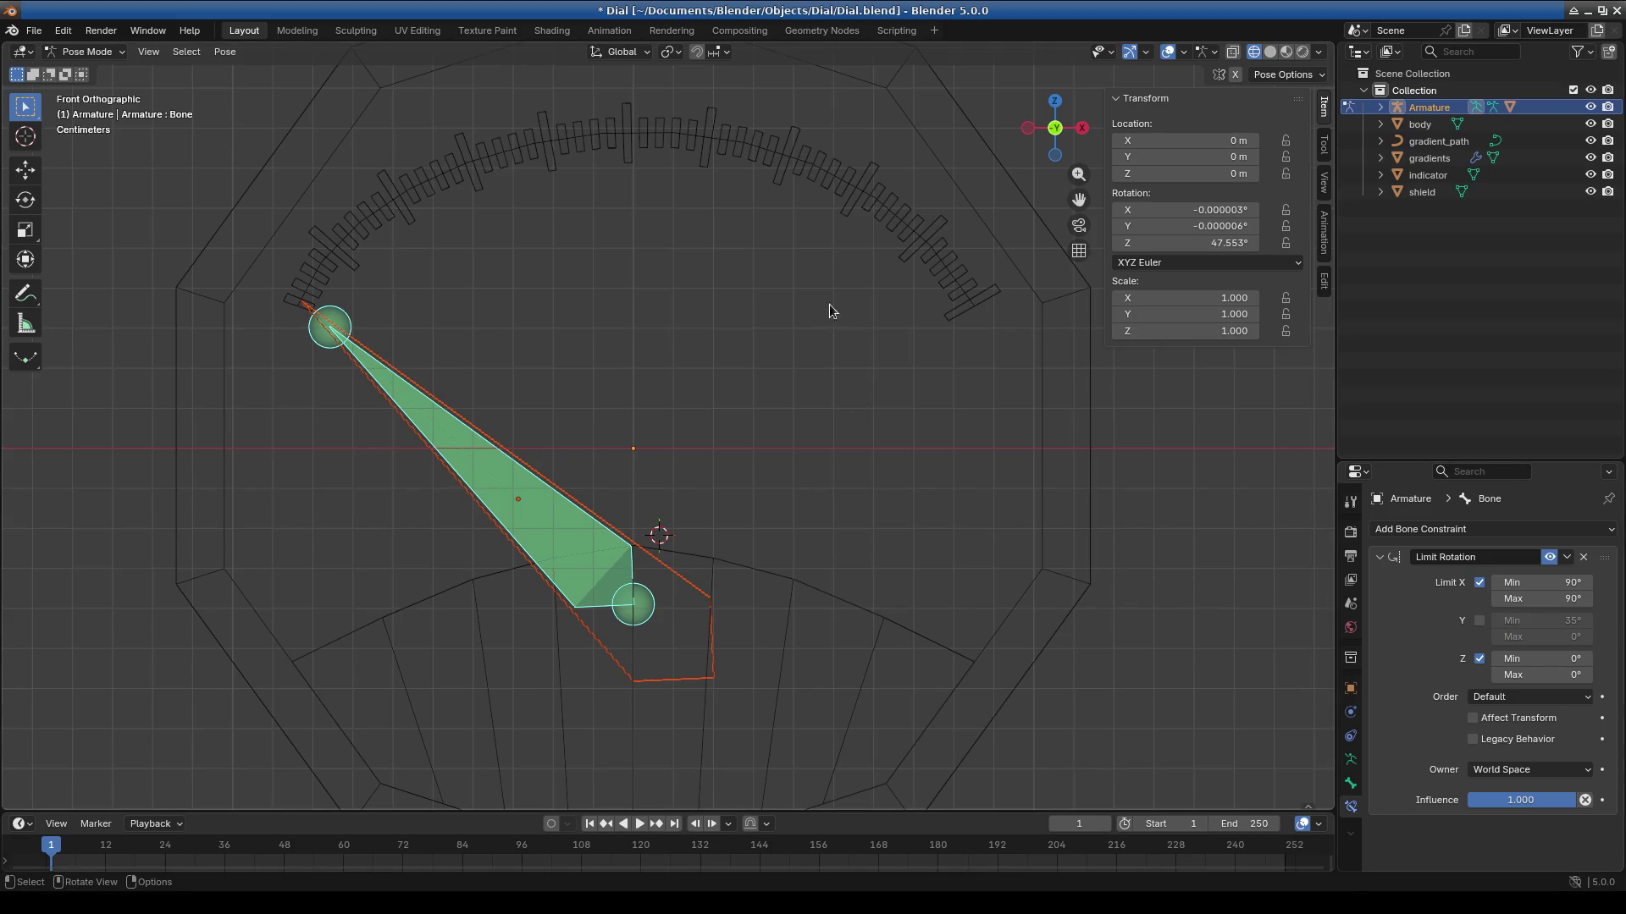
left_click(1571, 621)
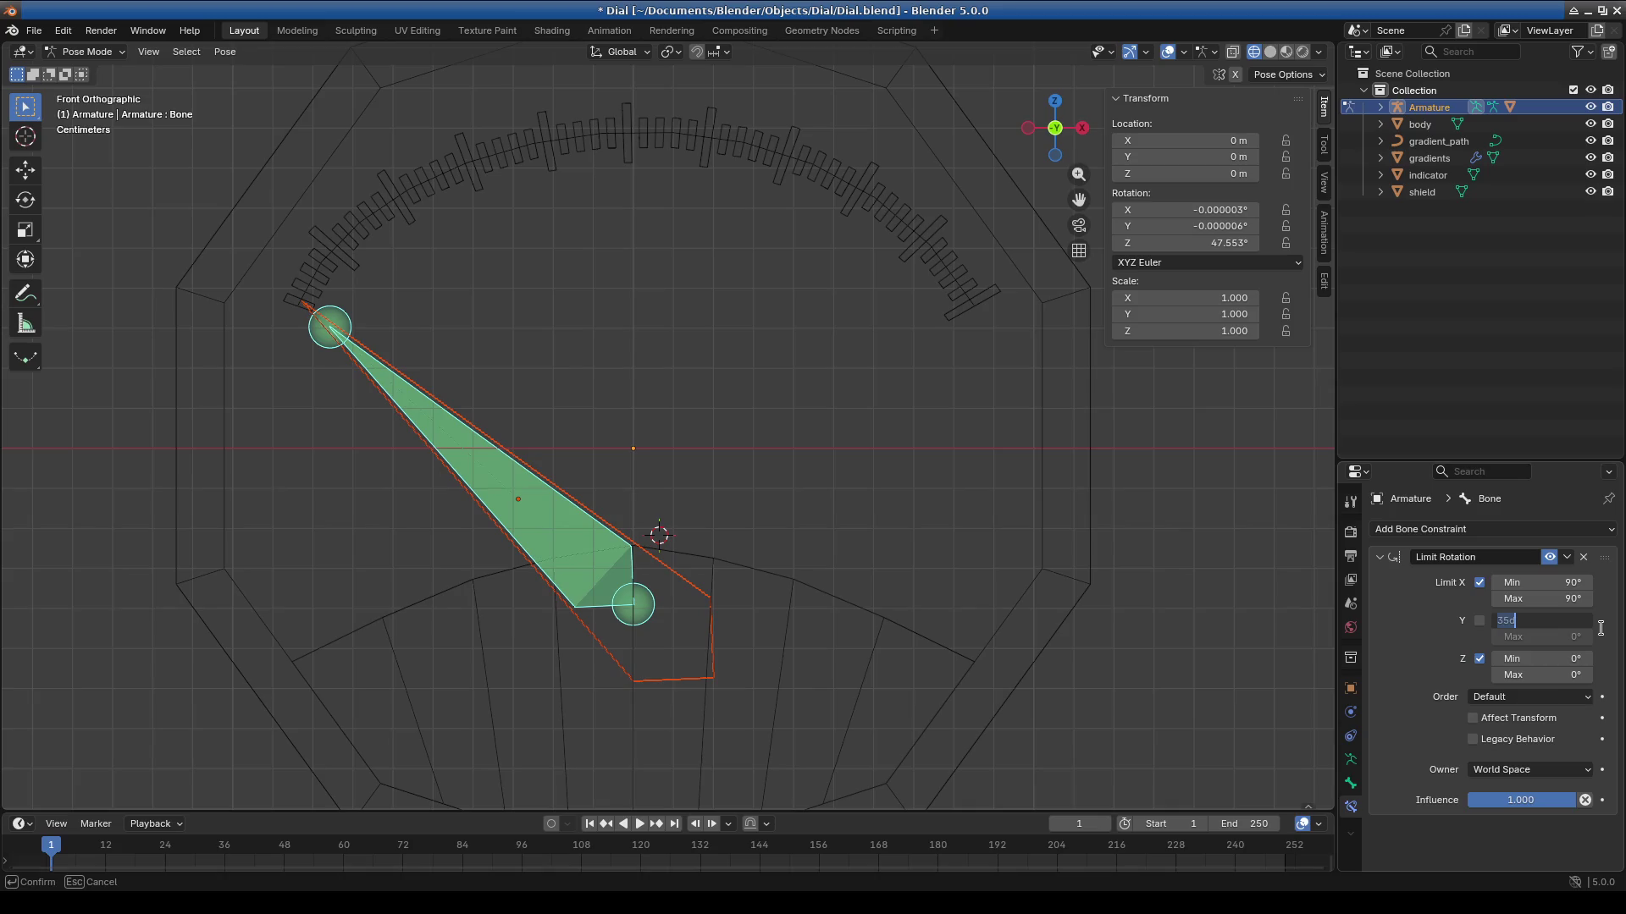
type("45")
key("Return")
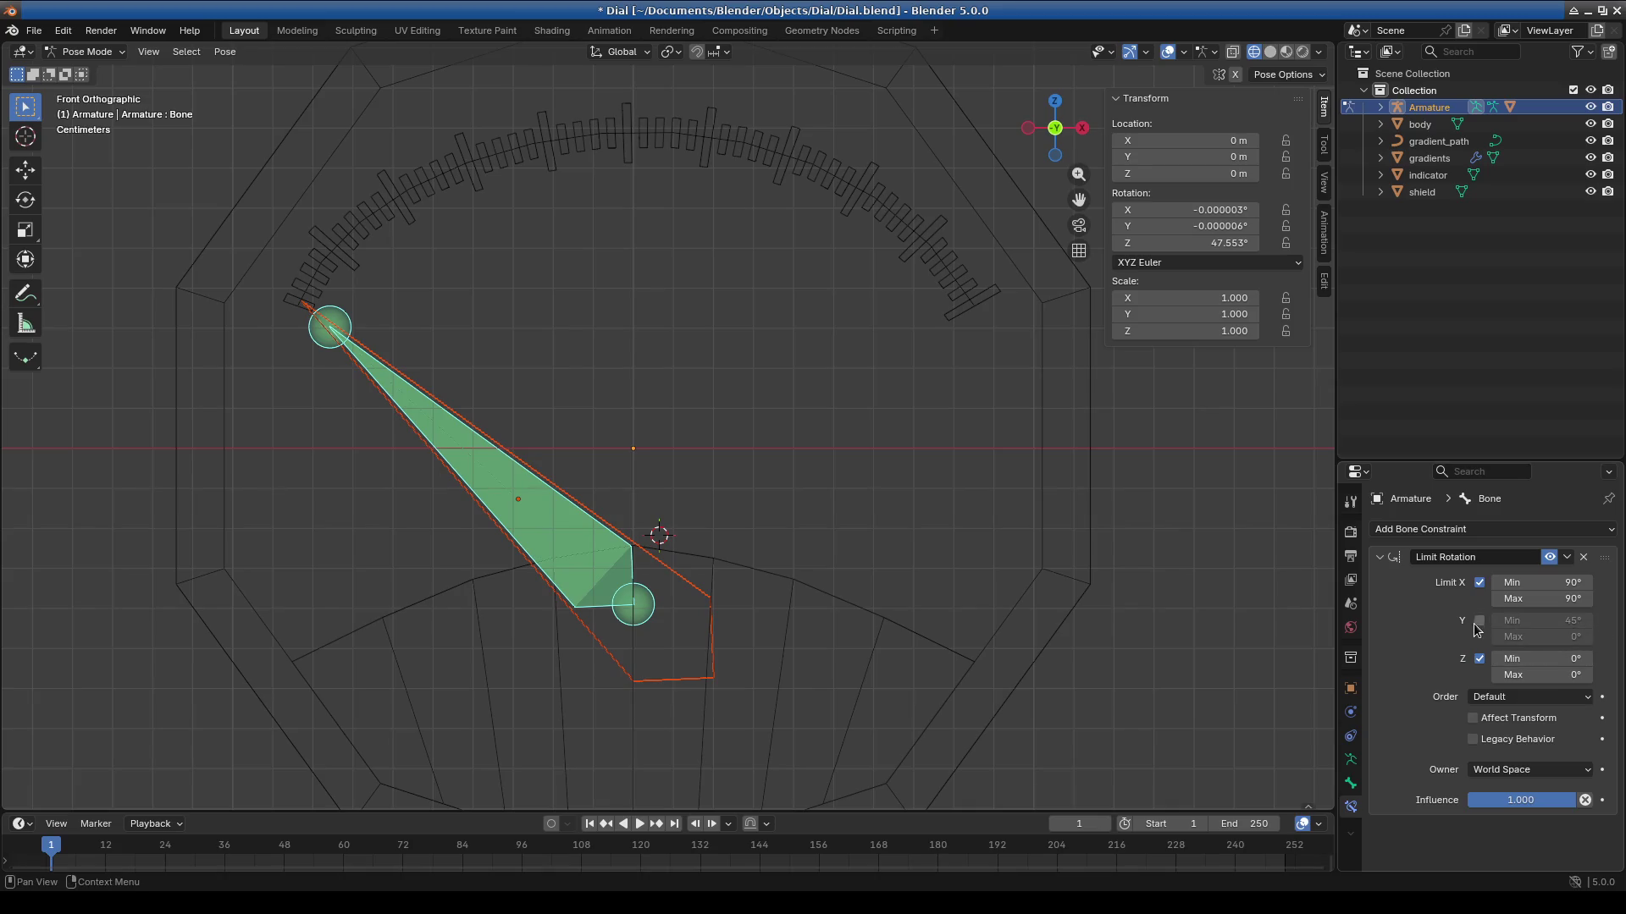
left_click(1555, 645)
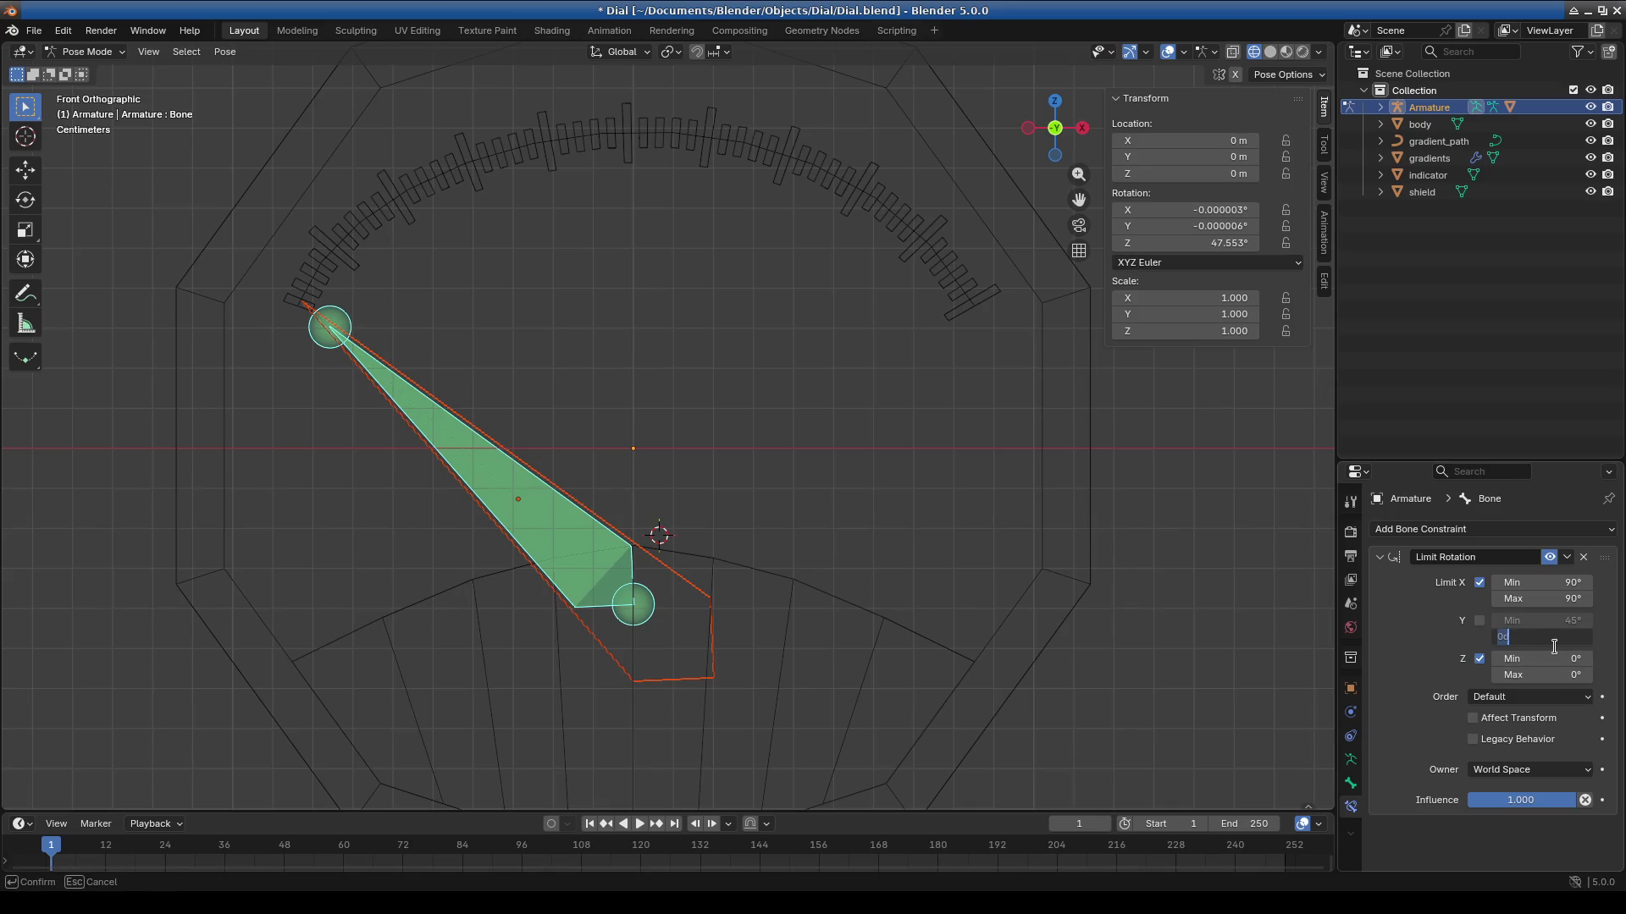
type("-45")
key("Return")
left_click(1479, 620)
key("r")
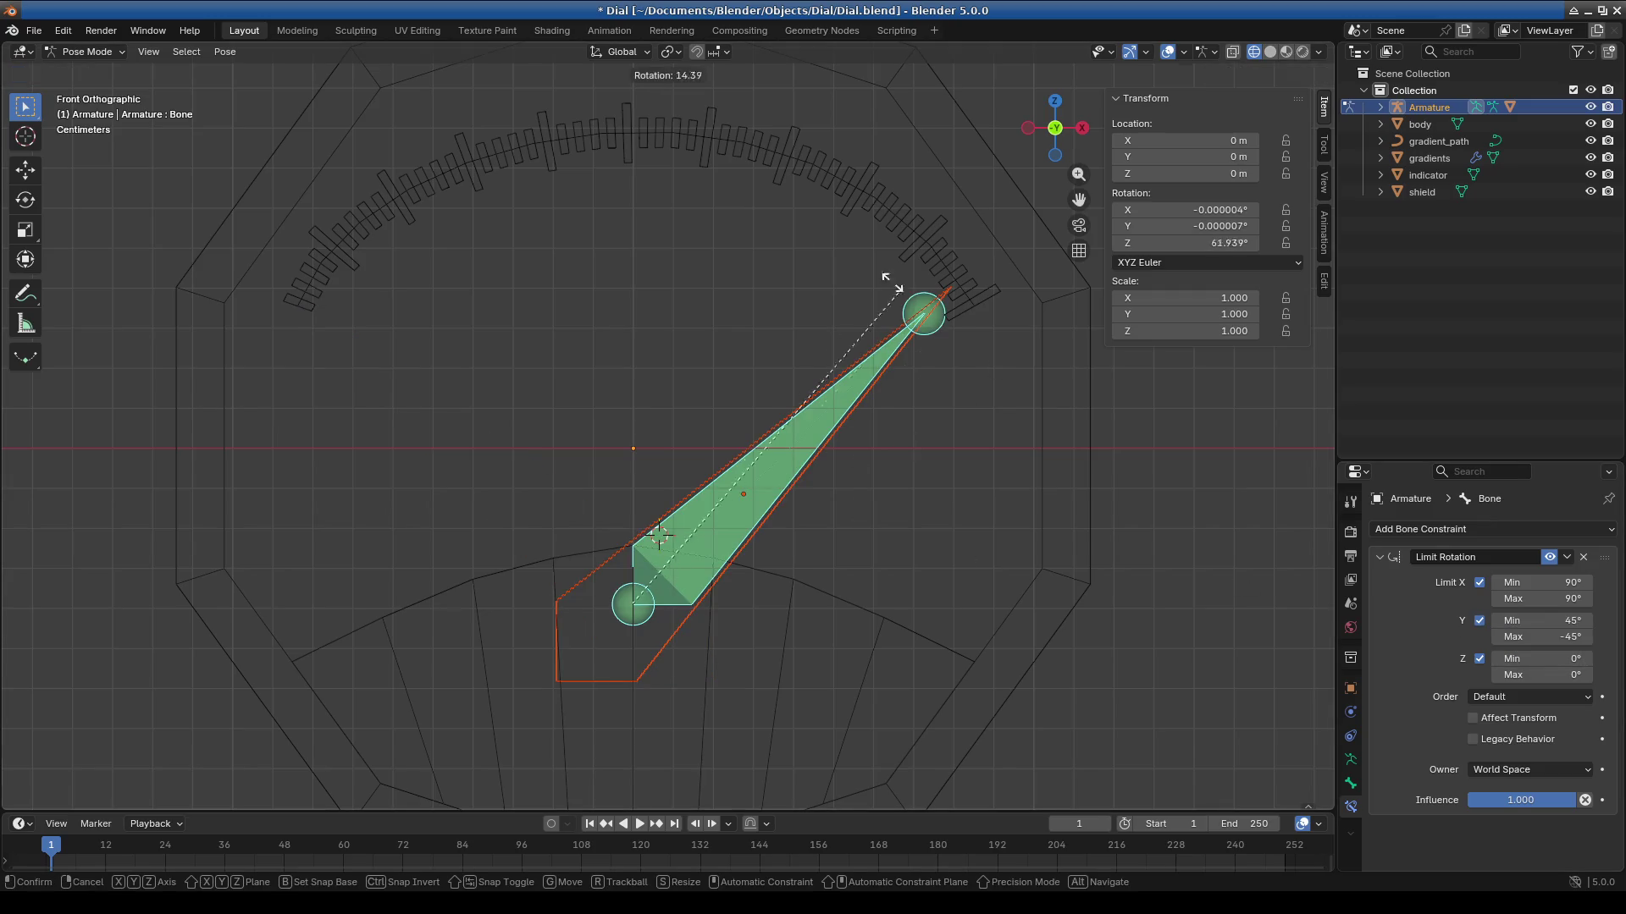
left_click(1017, 421)
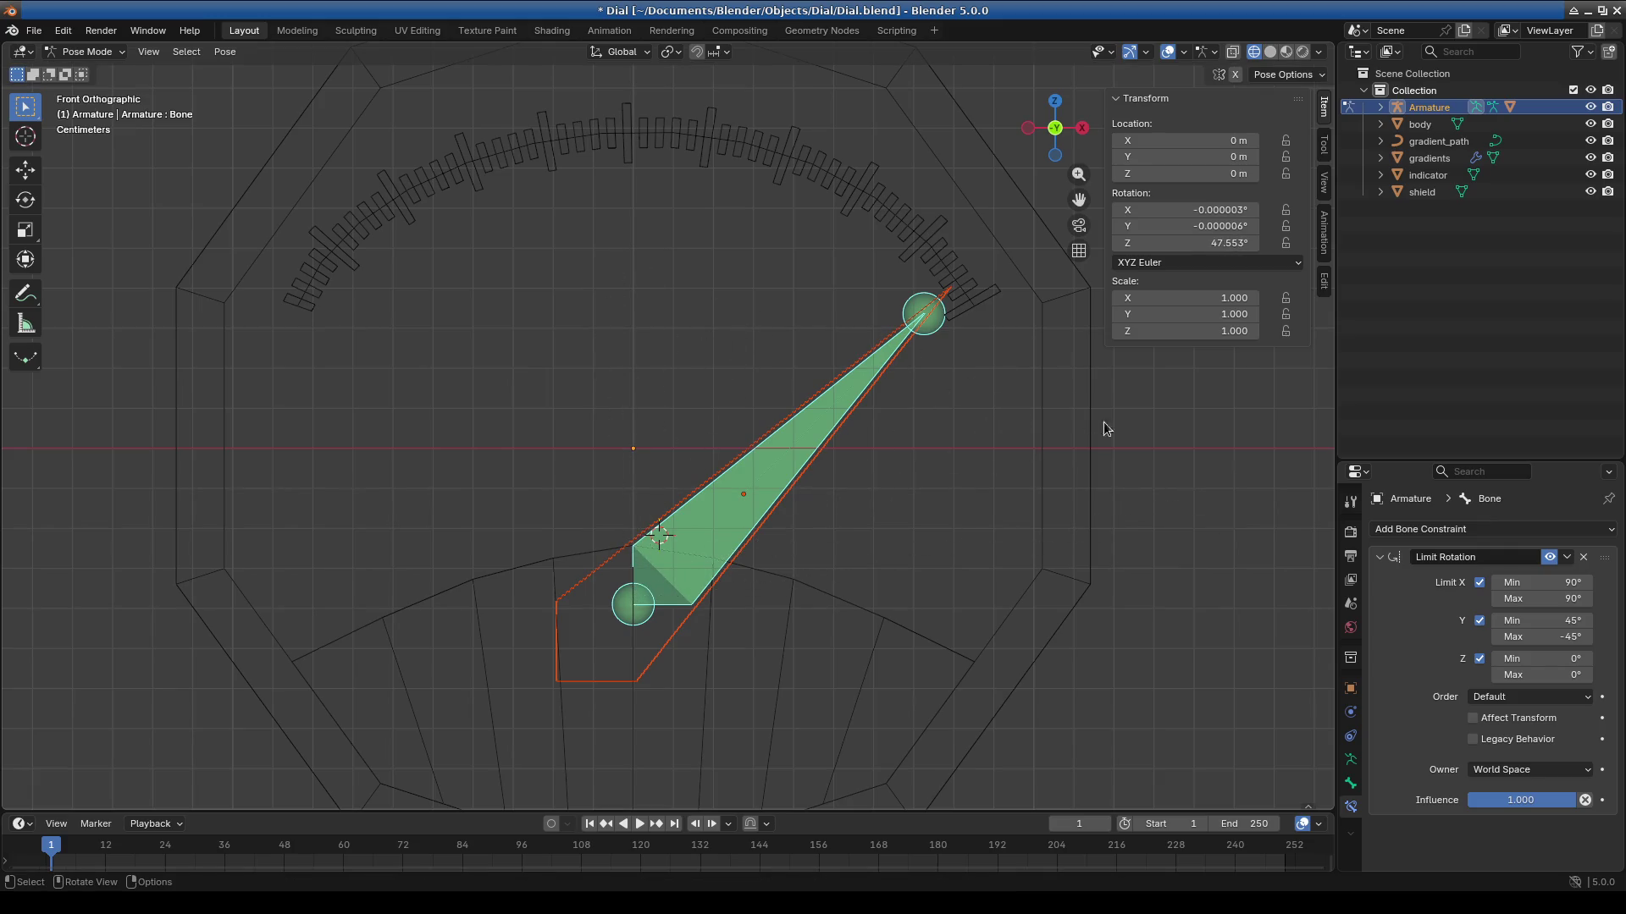
Correct the Y limits to -45° minimum and 45° maximum and test the needle.
left_click(1479, 621)
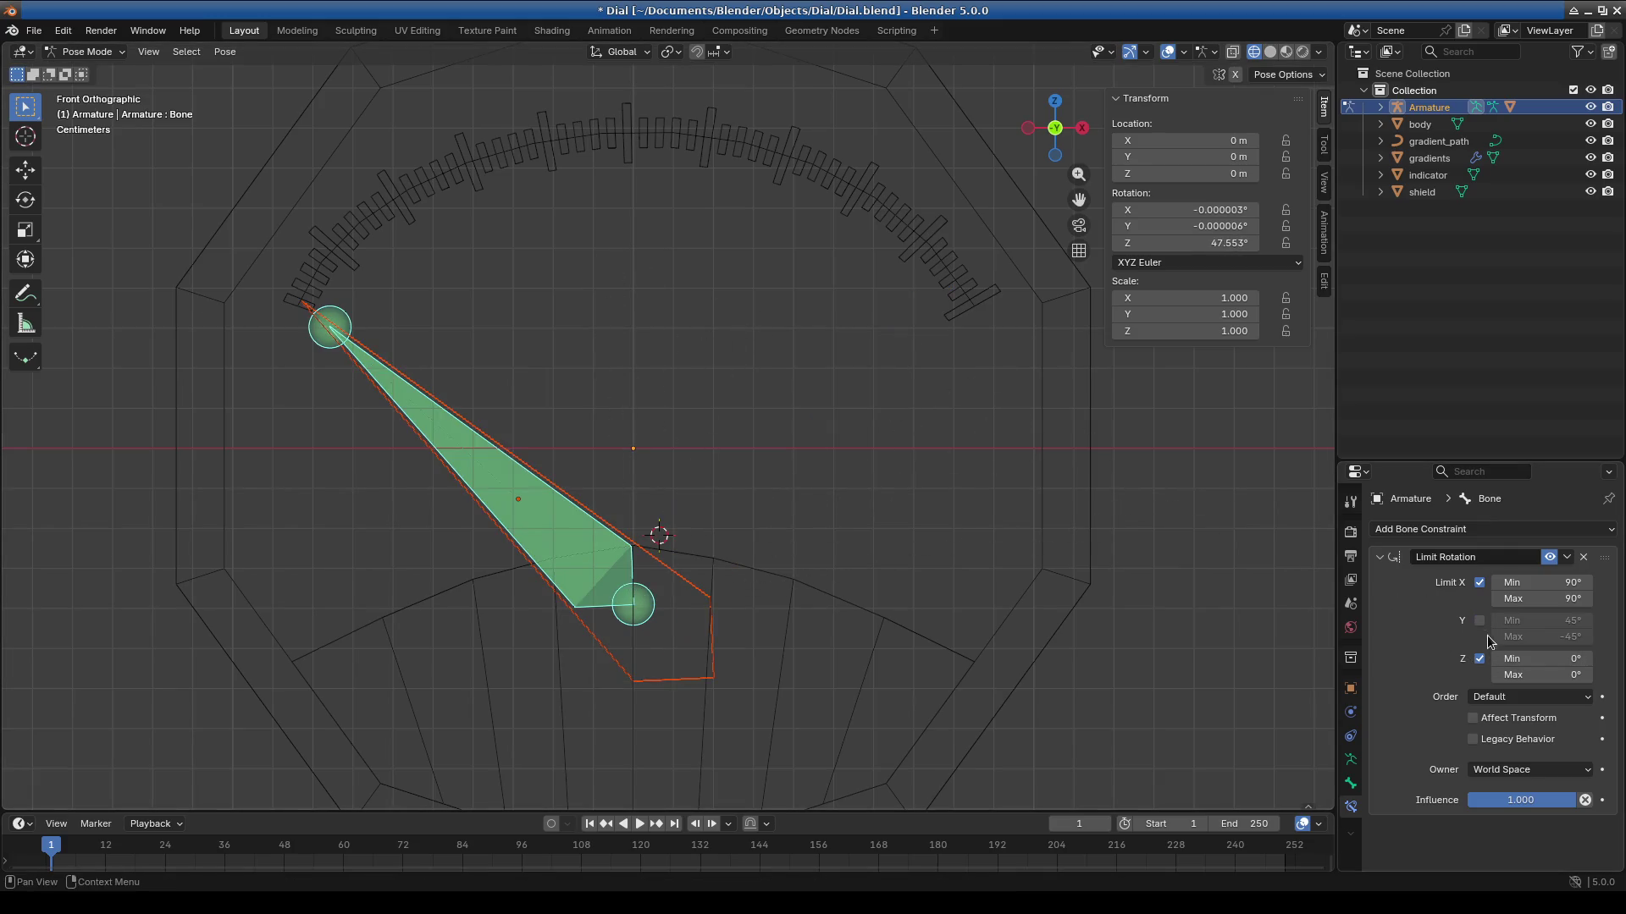
left_click(1479, 621)
mouse_move(1524, 636)
left_mouse_down()
mouse_move(1562, 620)
mouse_move(1520, 621)
left_mouse_up()
left_click(1541, 621)
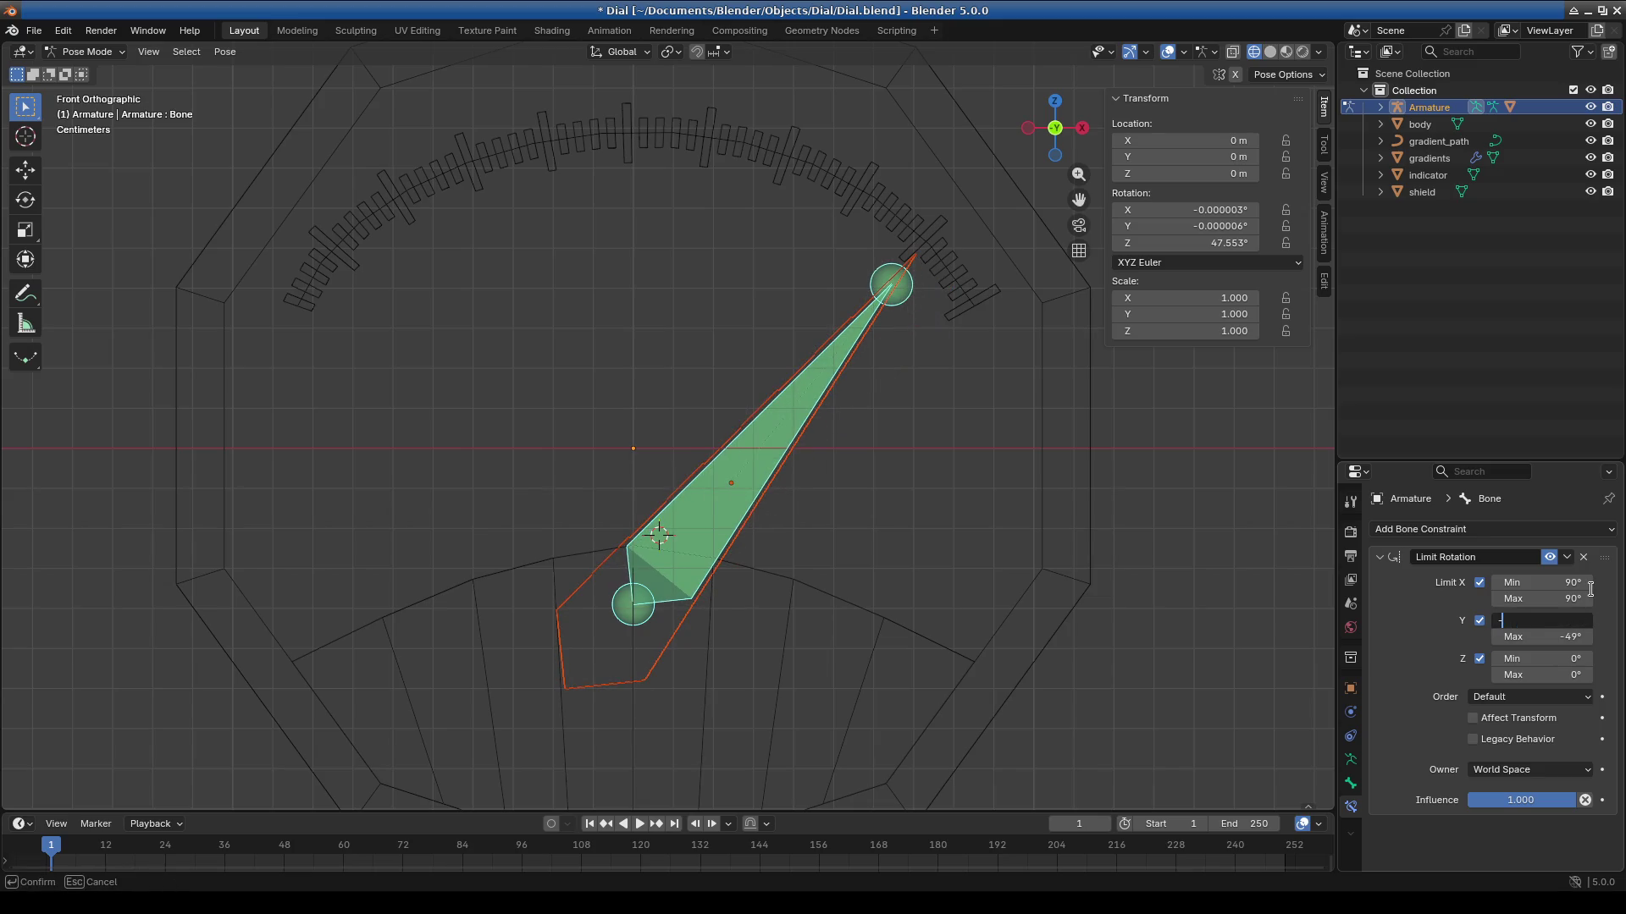
type("-45")
key("Return")
left_click(1552, 638)
type("45")
key("Return")
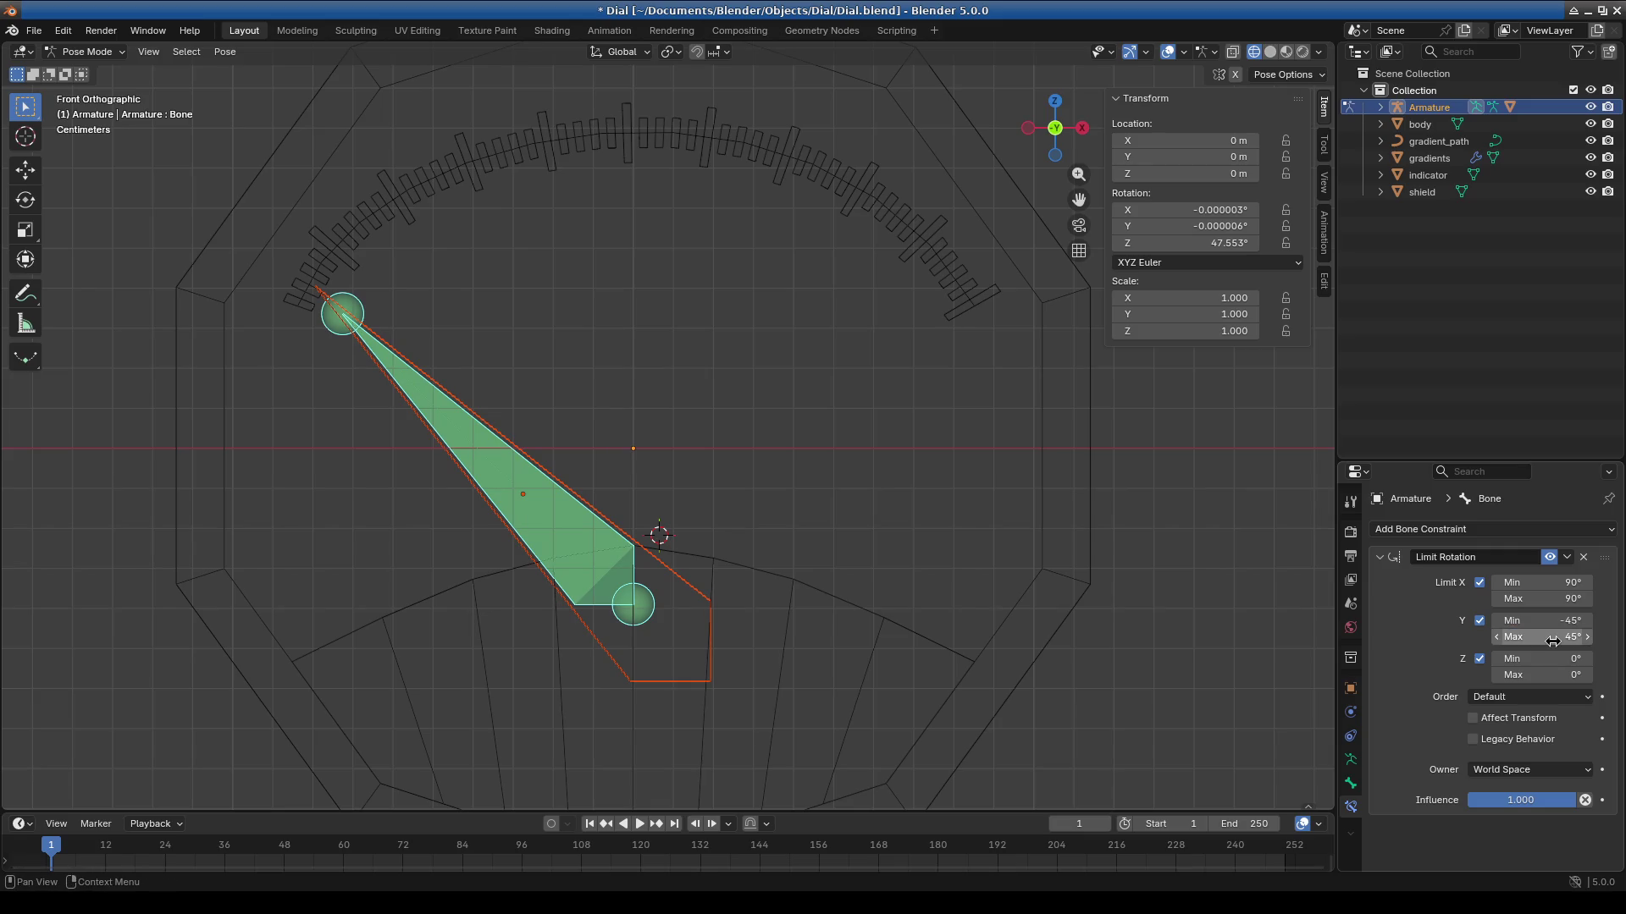
key("r")
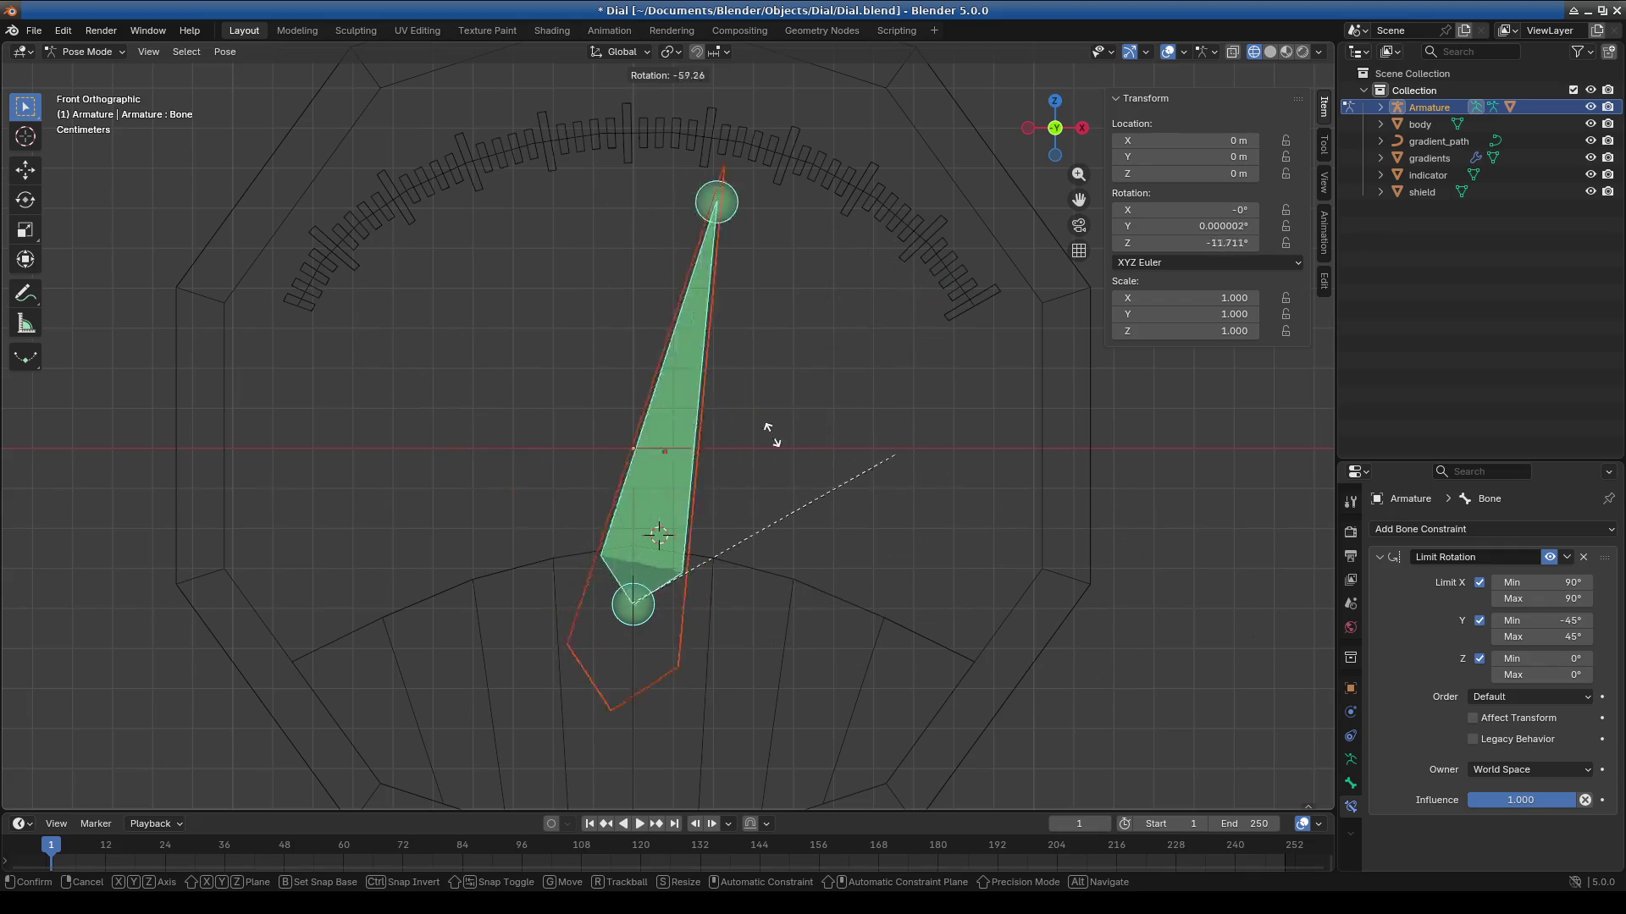
left_click(983, 549)
Try 47° and then 50° as the Y maximum, test-rotating the needle each time.
left_click(1544, 643)
left_click(1552, 642)
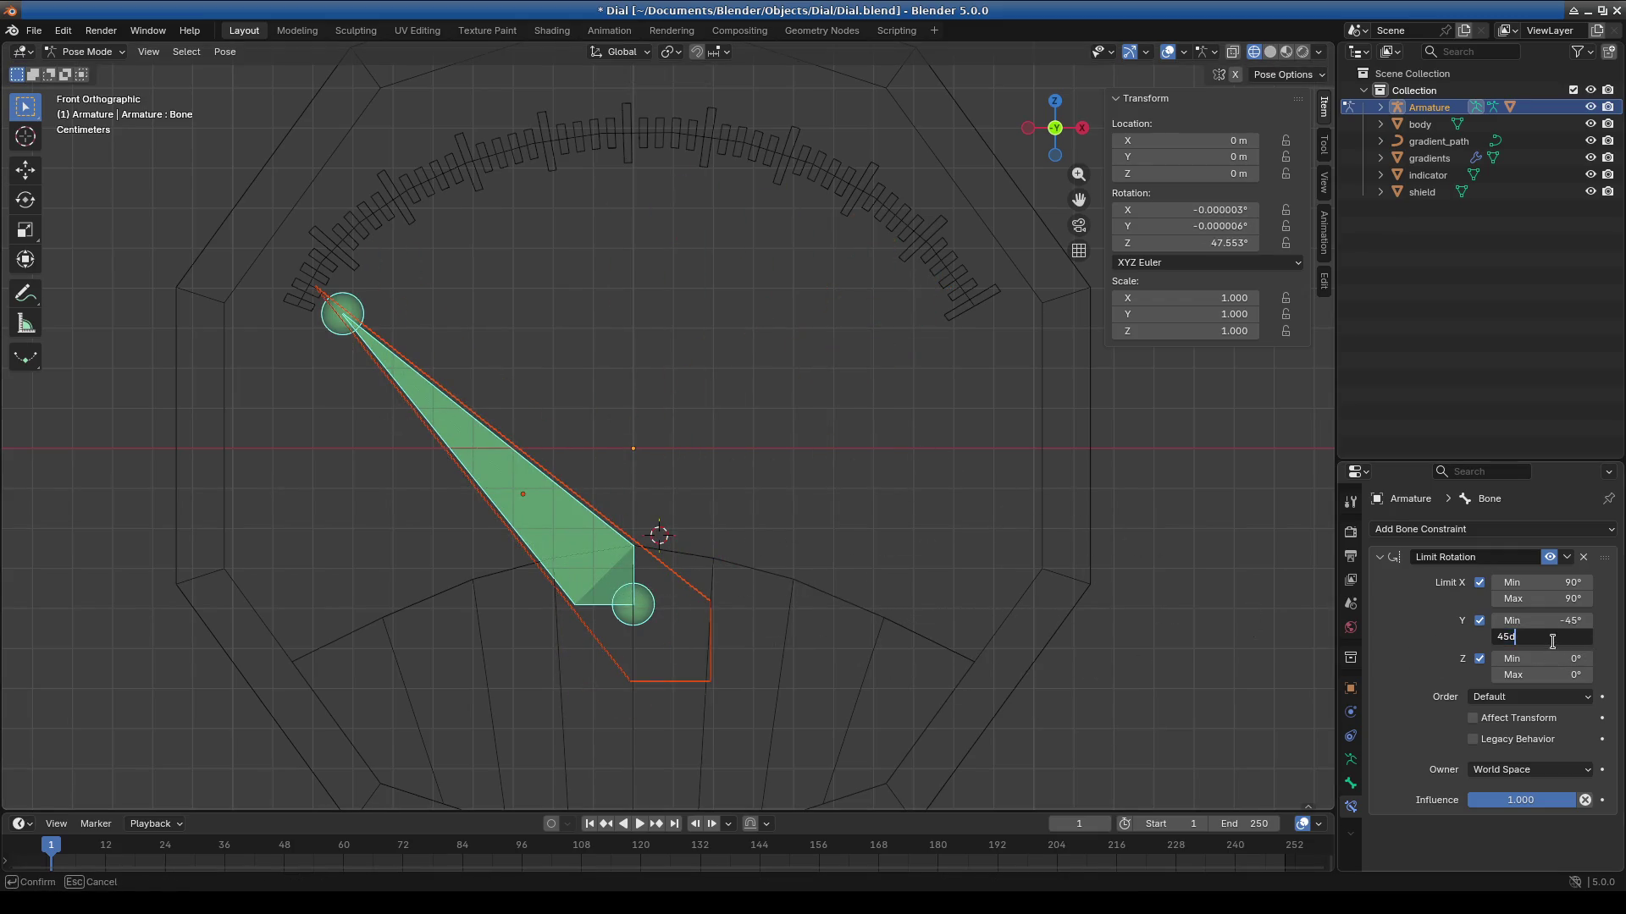
key("Return")
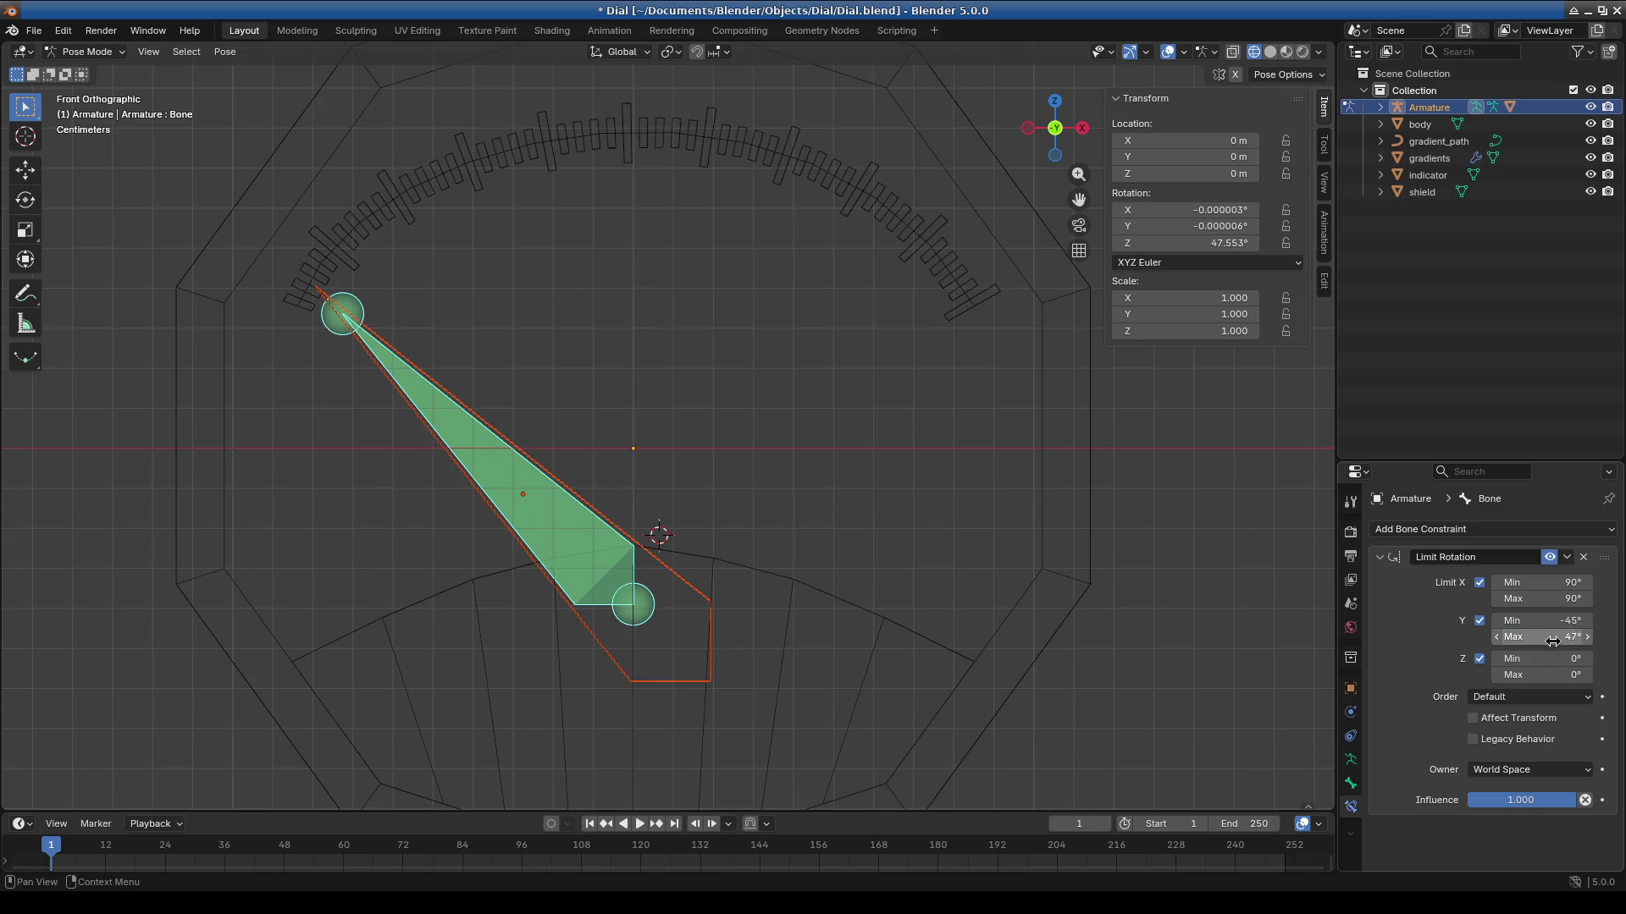
left_click(647, 293)
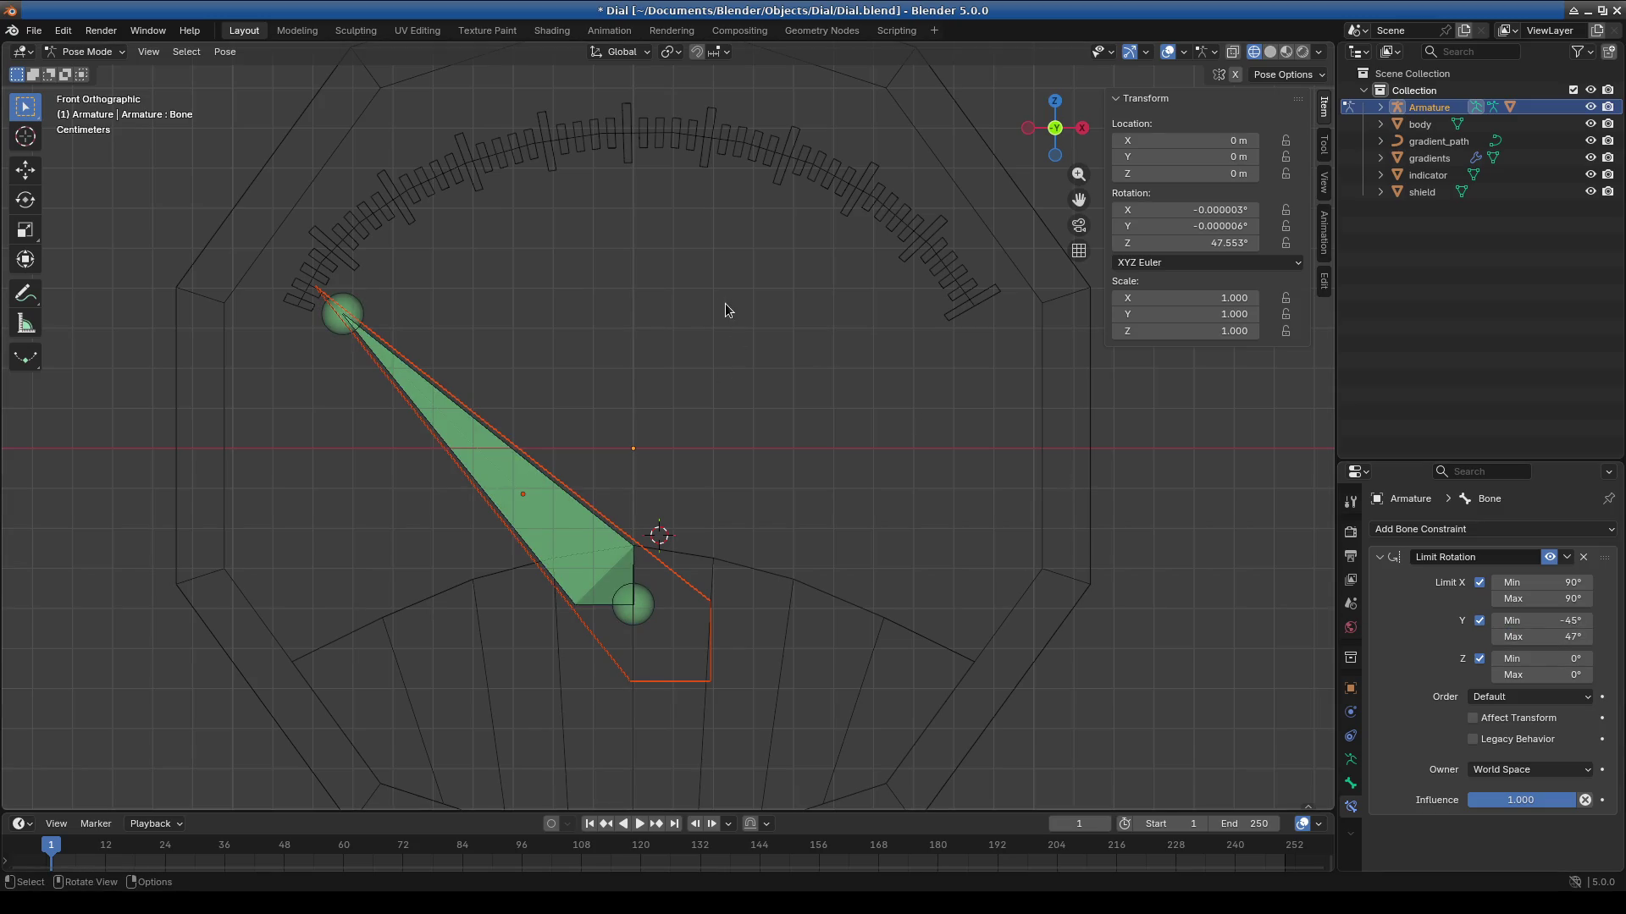
left_click(539, 530)
key("r")
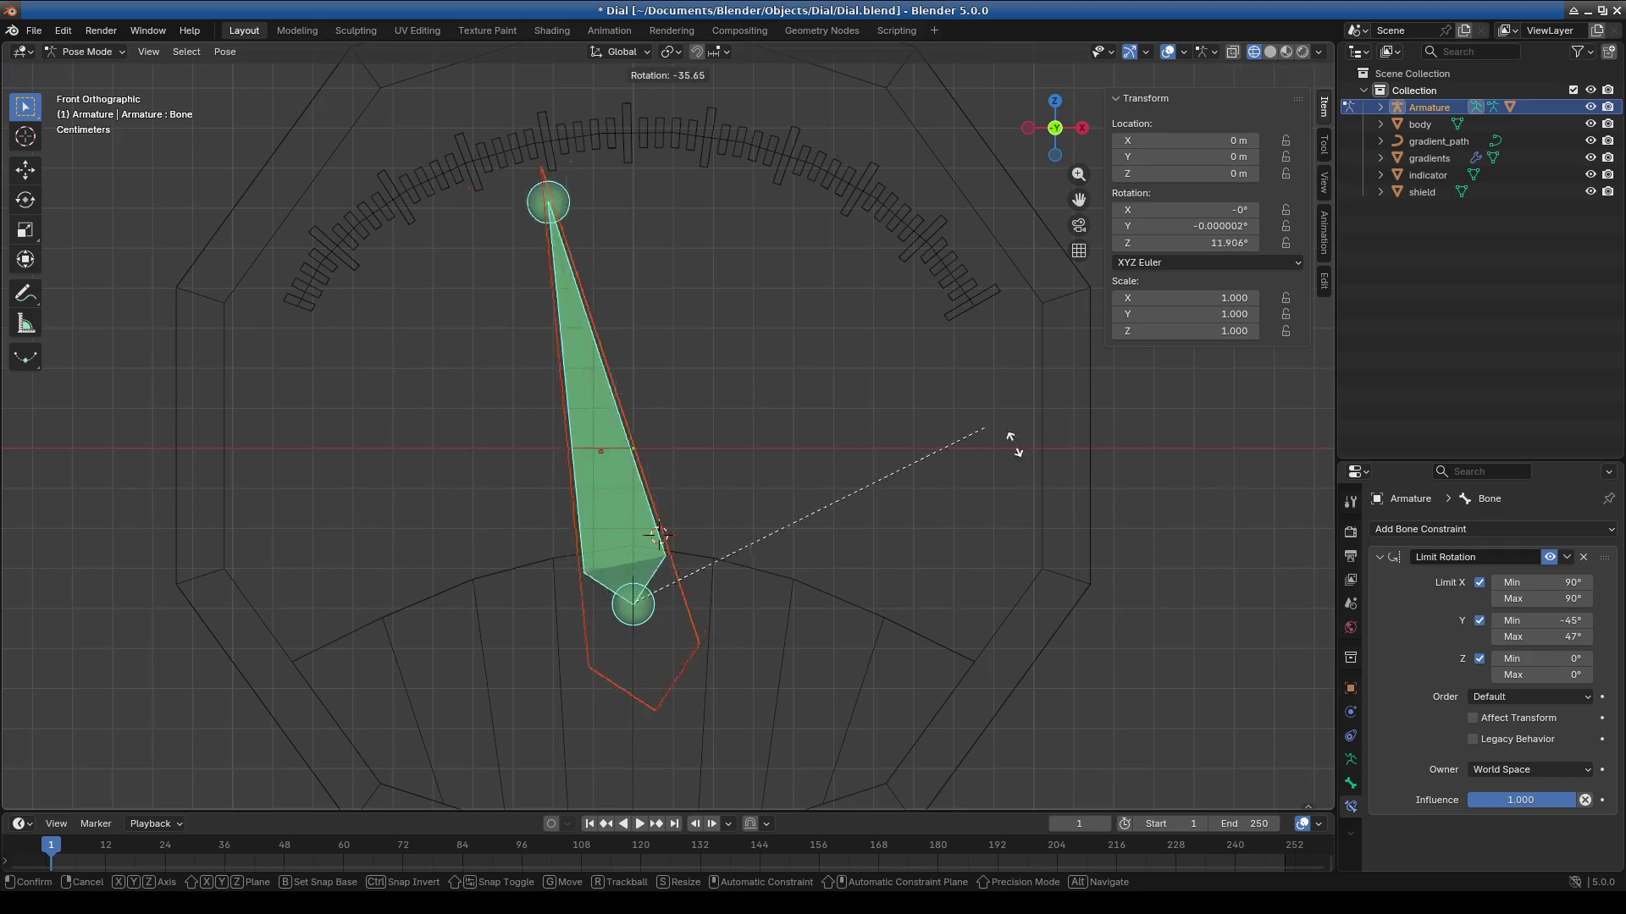
key("Escape")
left_click(1570, 631)
left_click(1551, 634)
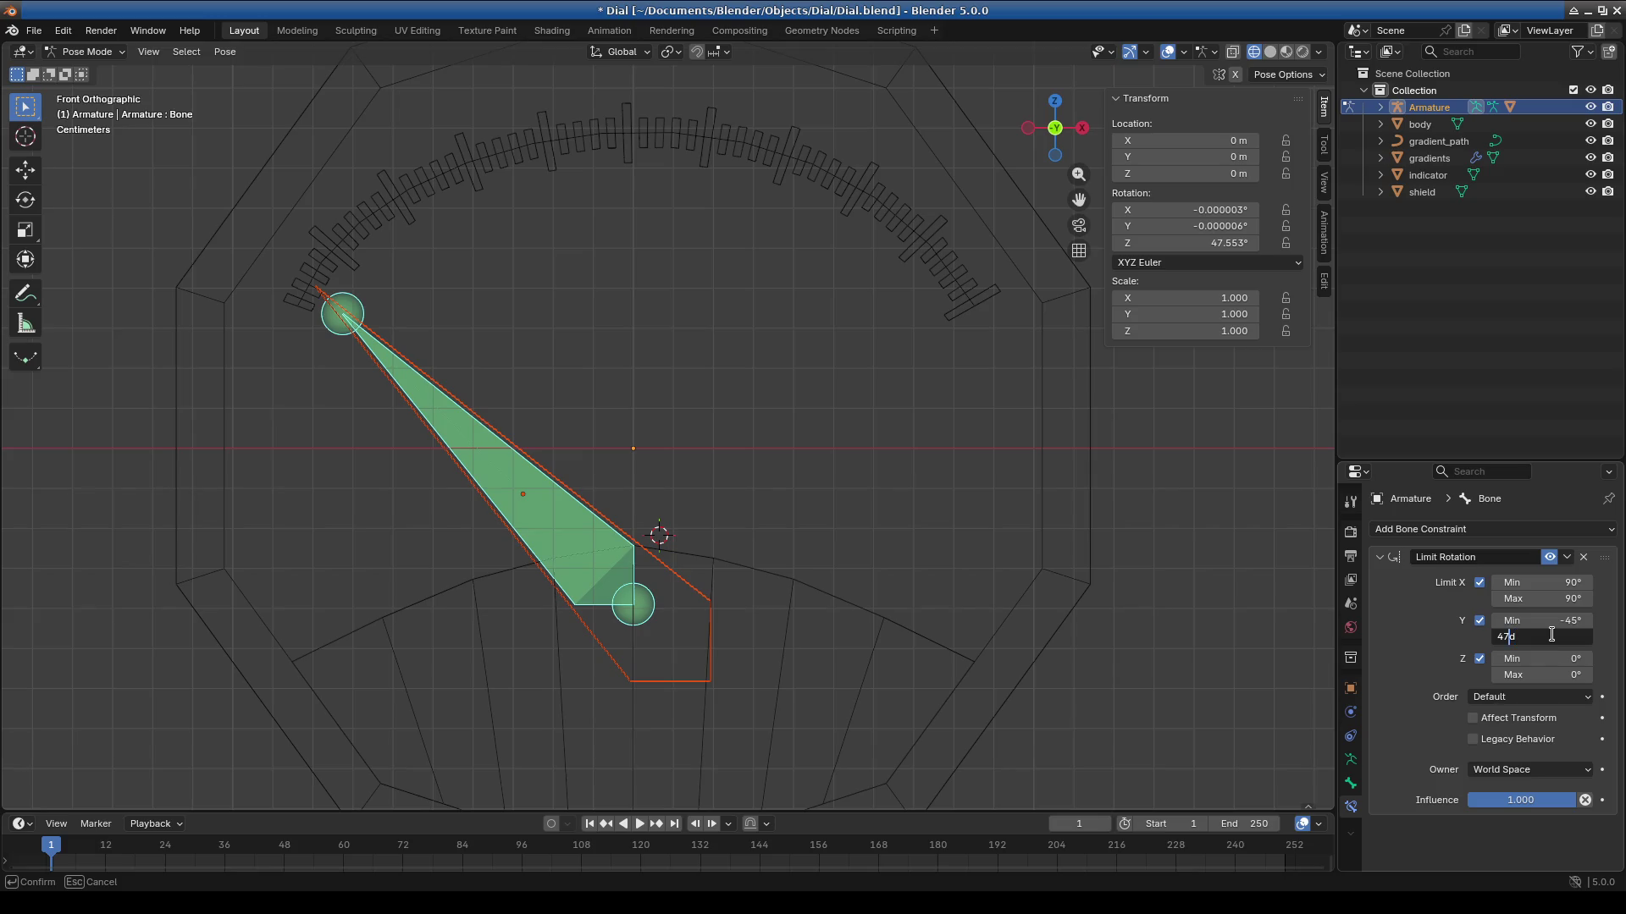
type("50")
key("Return")
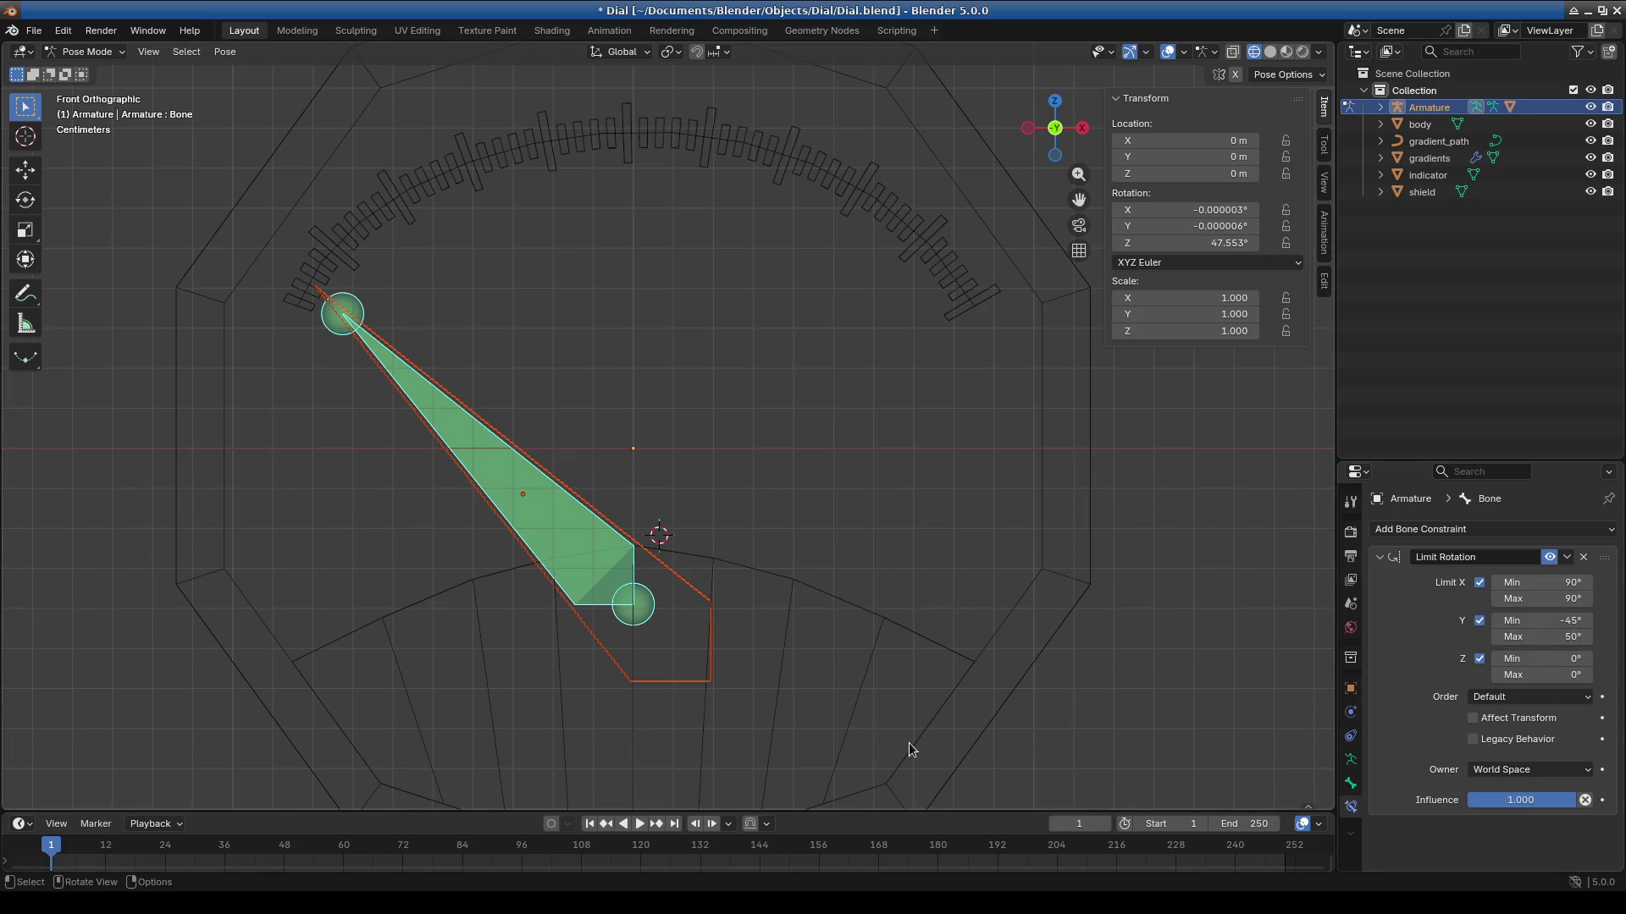
key("r")
key("Escape")
Set the Y limits to 48° maximum and -48° minimum and test-rotate the needle.
left_click(1564, 634)
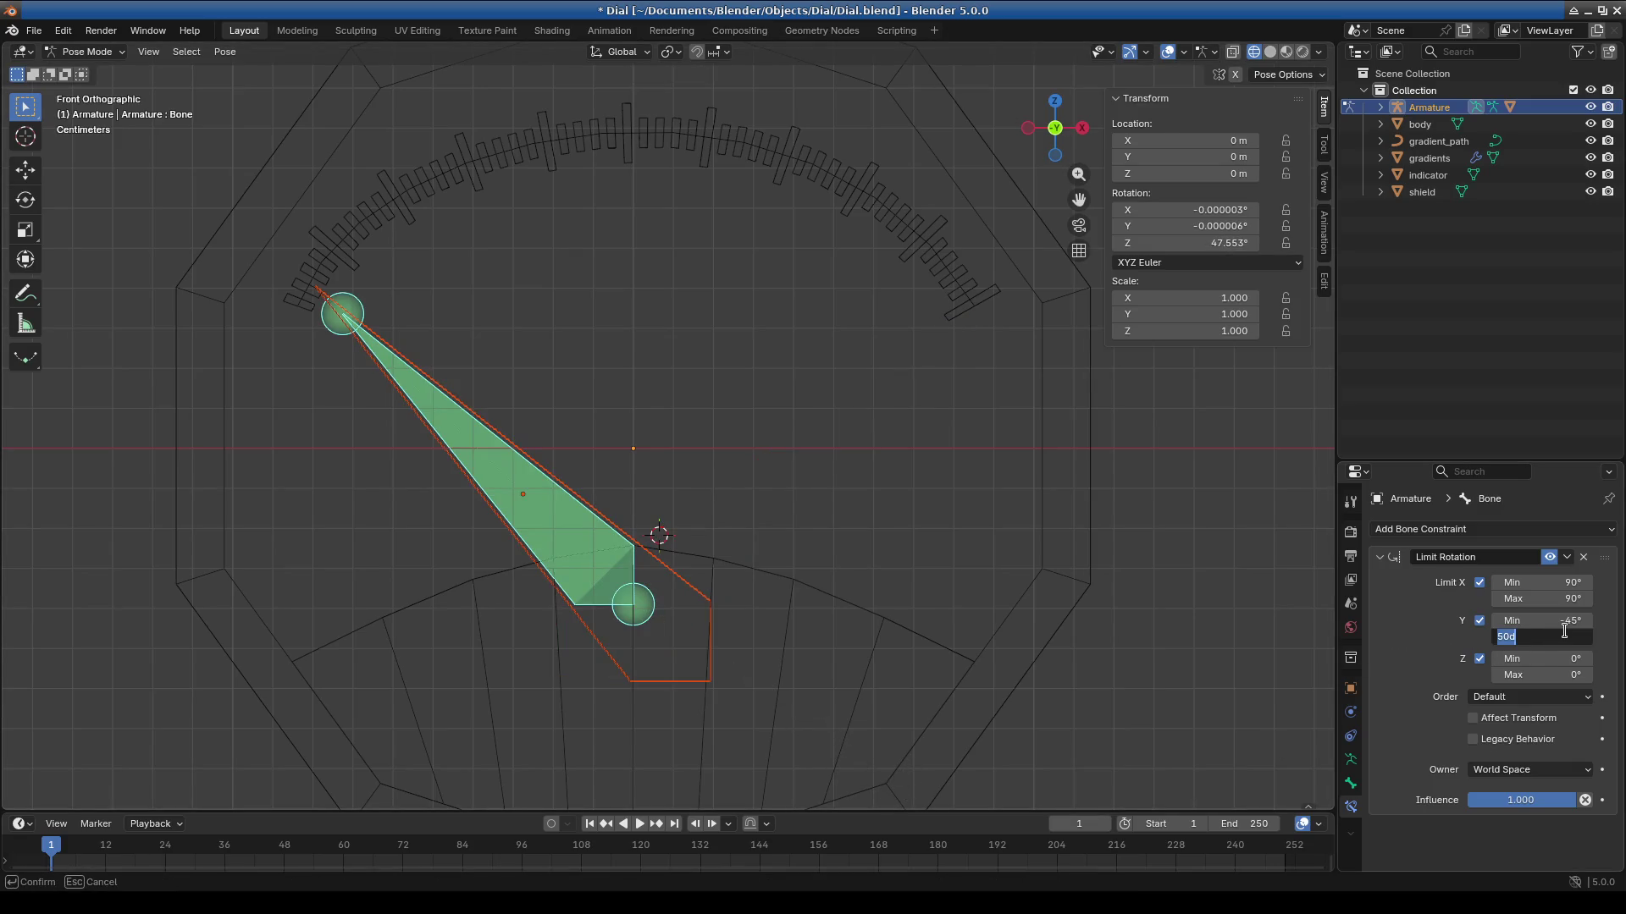
key("Return")
key("r")
left_click(1216, 715)
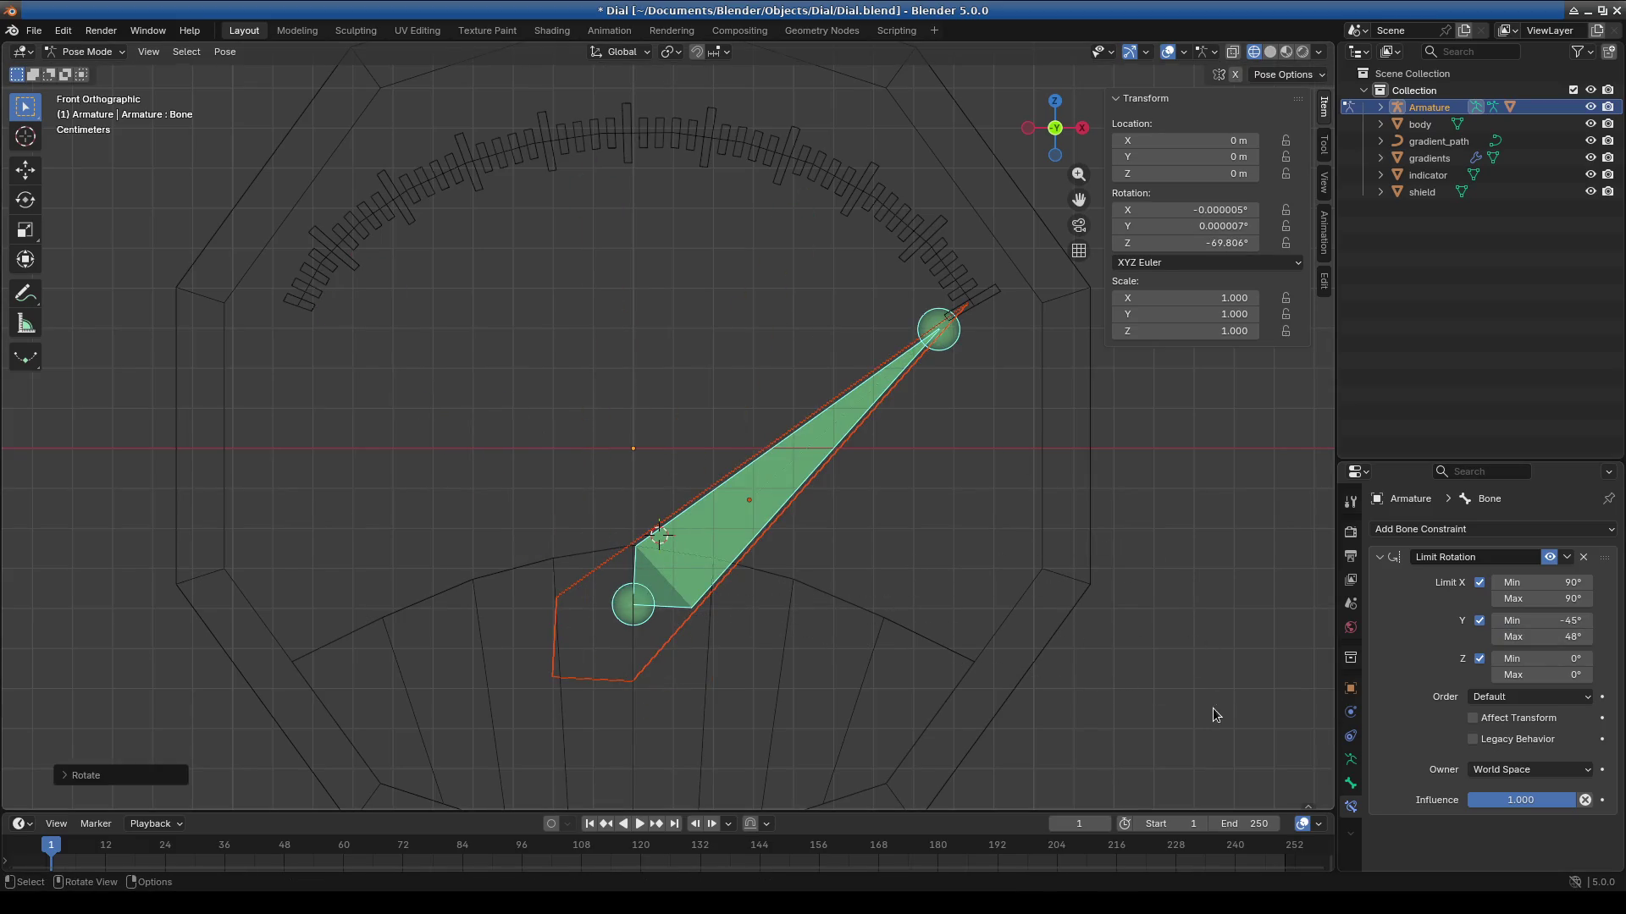
left_click(1541, 621)
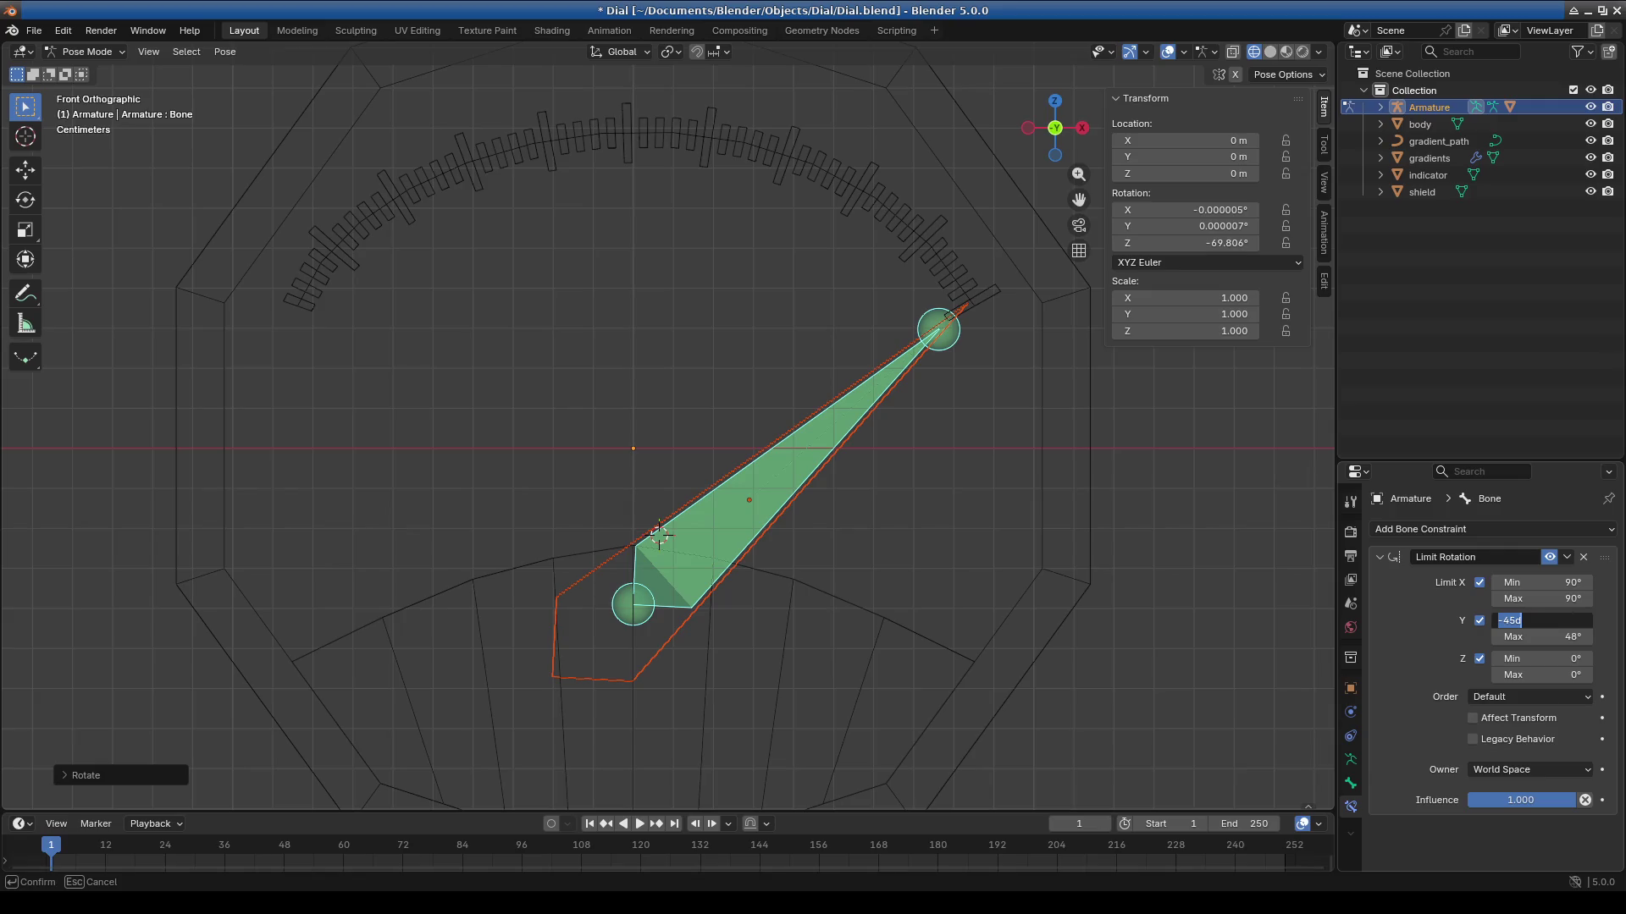
type("-48")
key("Return")
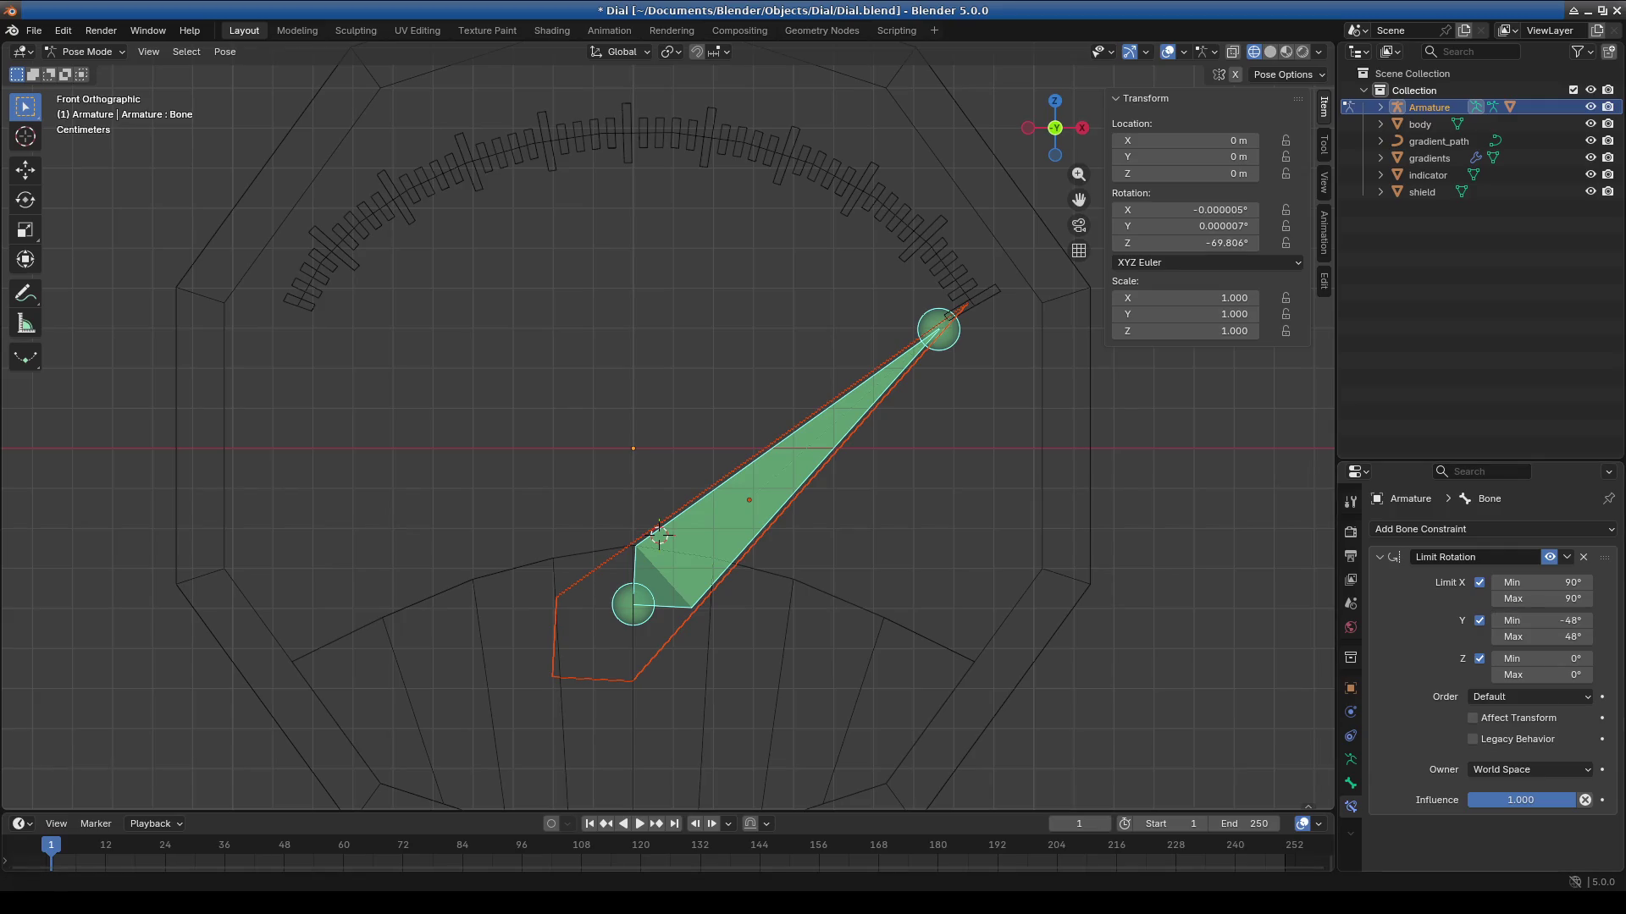
key("r")
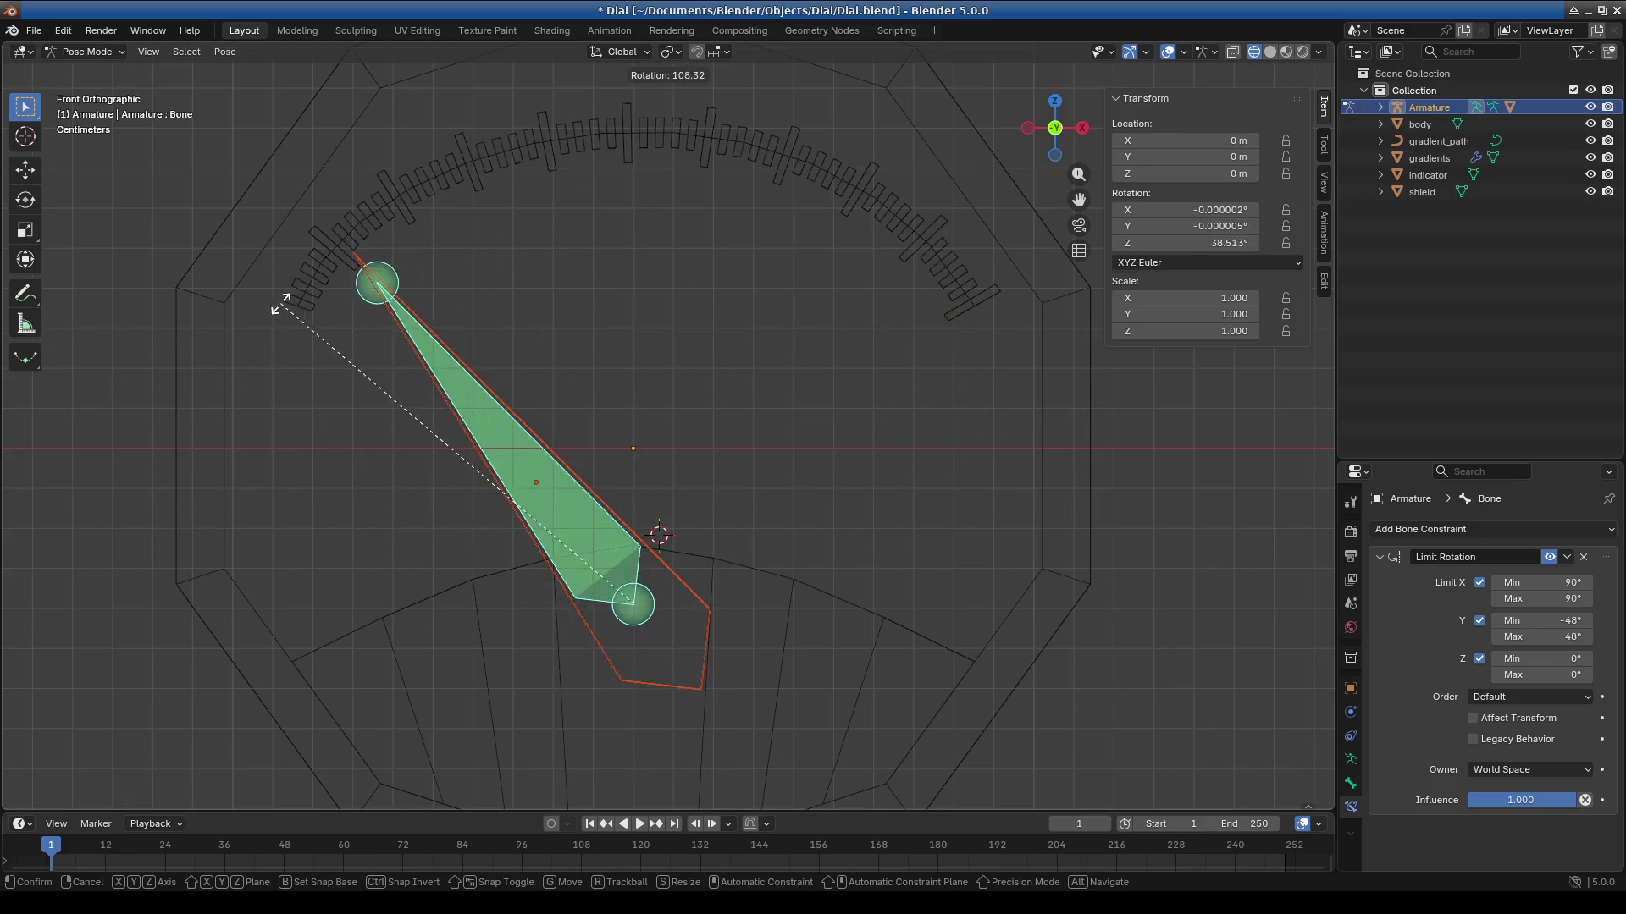
left_click(800, 343)
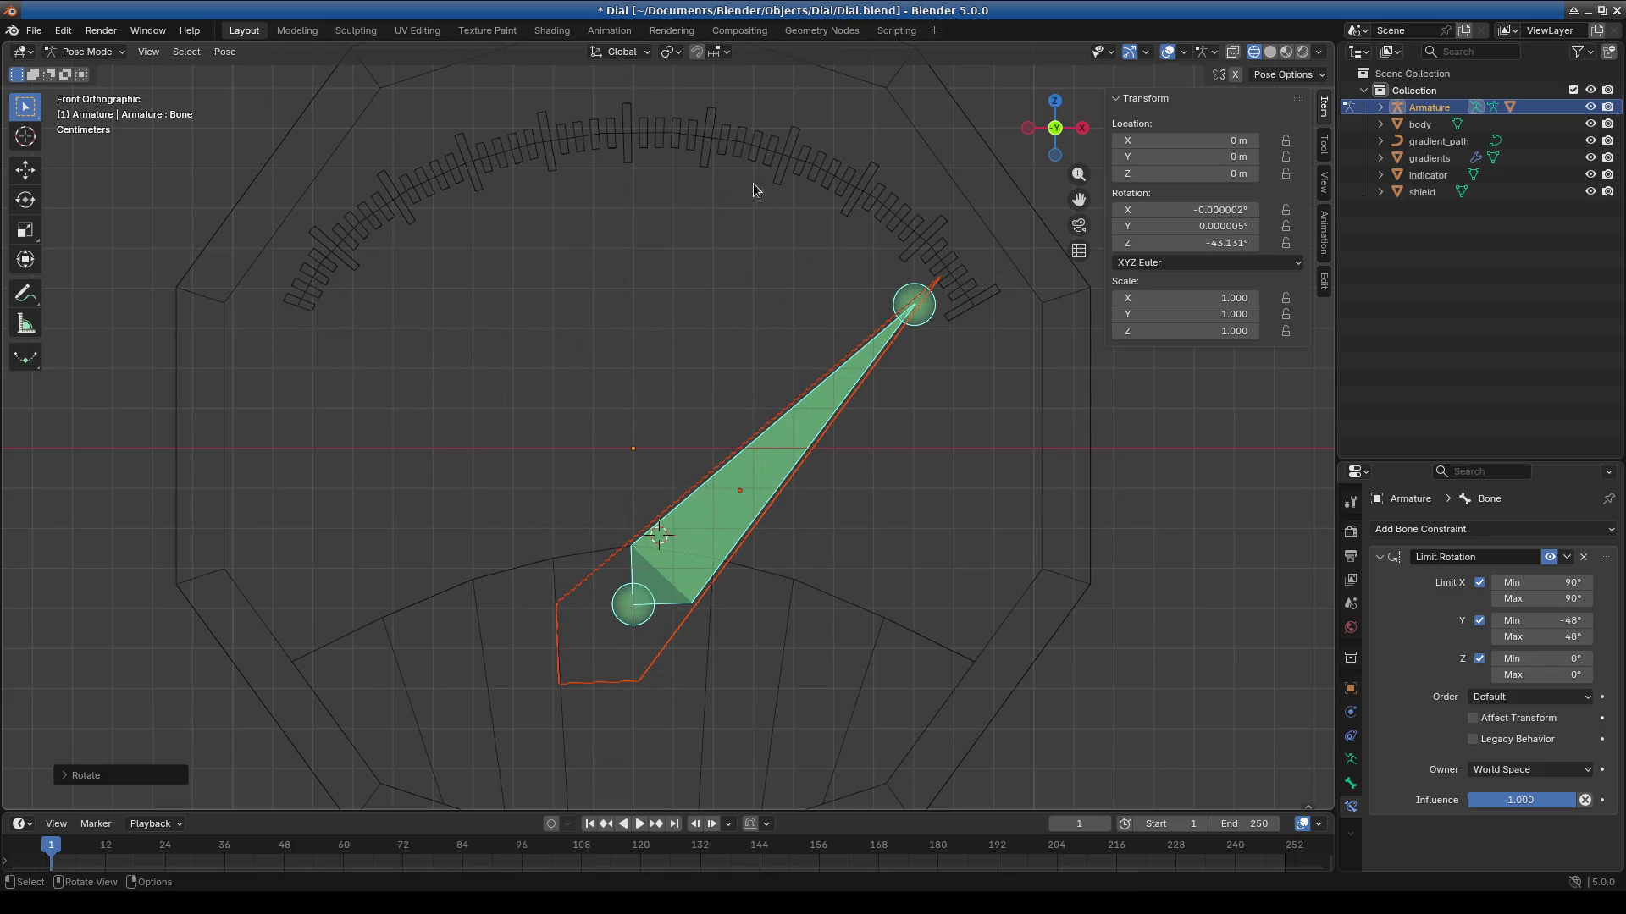
Switch the armature from Pose Mode back to Object Mode.
left_click(85, 51)
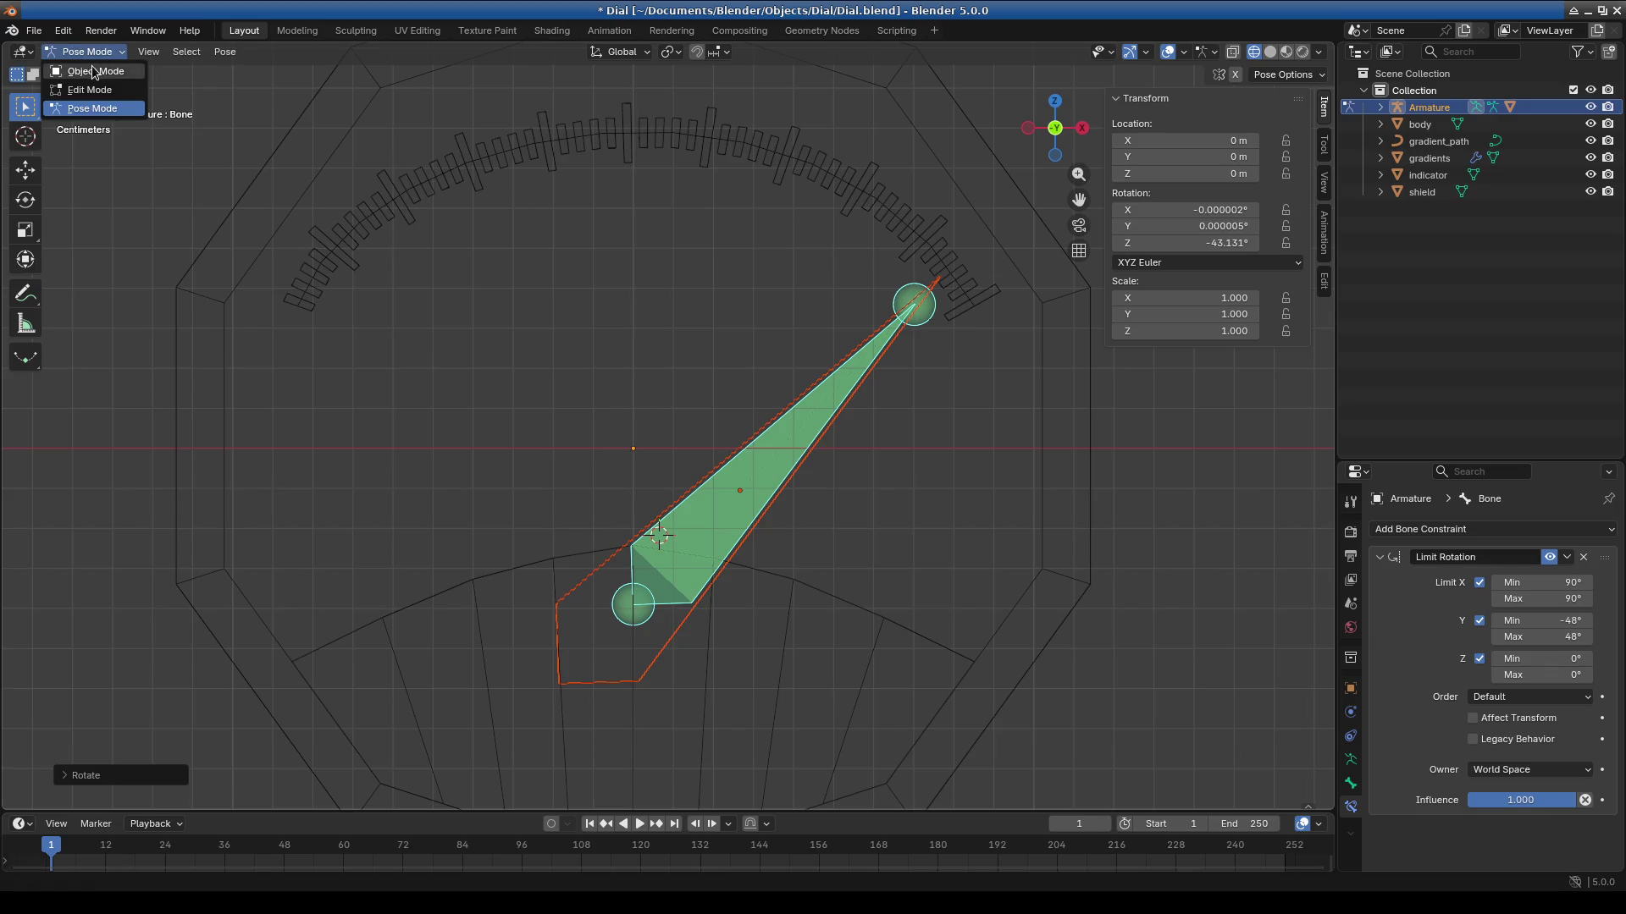
left_click(84, 52)
left_click(80, 69)
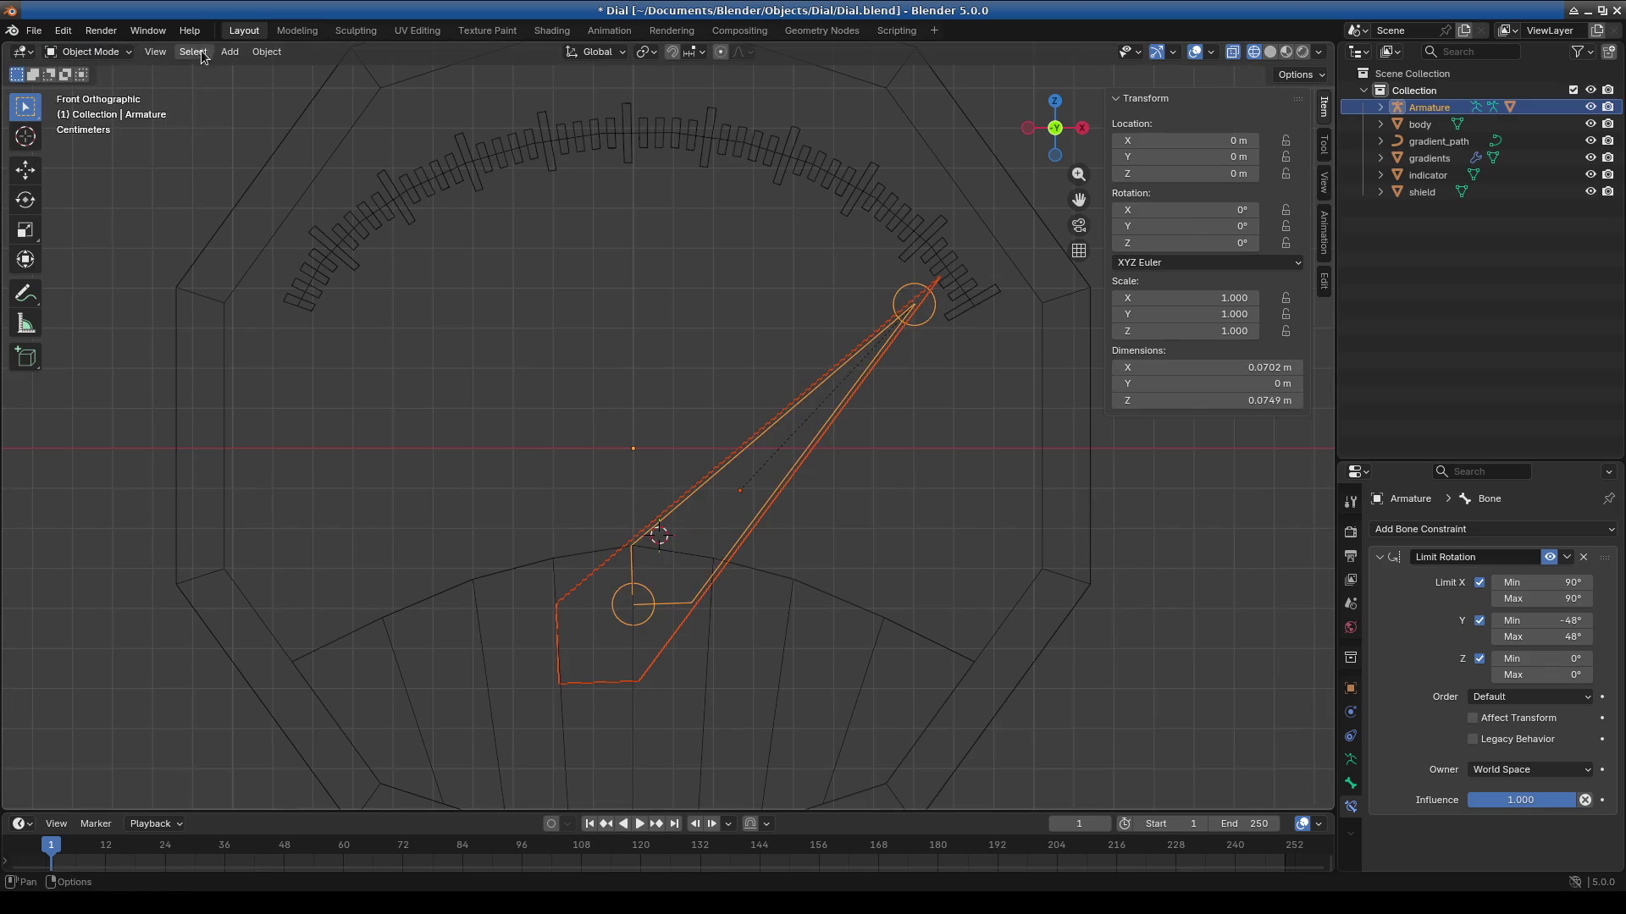
Add a mesh Circle and rotate it 90° to stand it upright.
left_click(230, 52)
mouse_move(254, 71)
left_click(398, 105)
key("KP_Decimal")
key("KP_3")
type("r90")
key("Return")
Scale the circle to 0.1, then undo it back to its full 2 m size.
type("s.1")
key("Return")
key("KP_1")
scroll(786, 607, "up", 10)
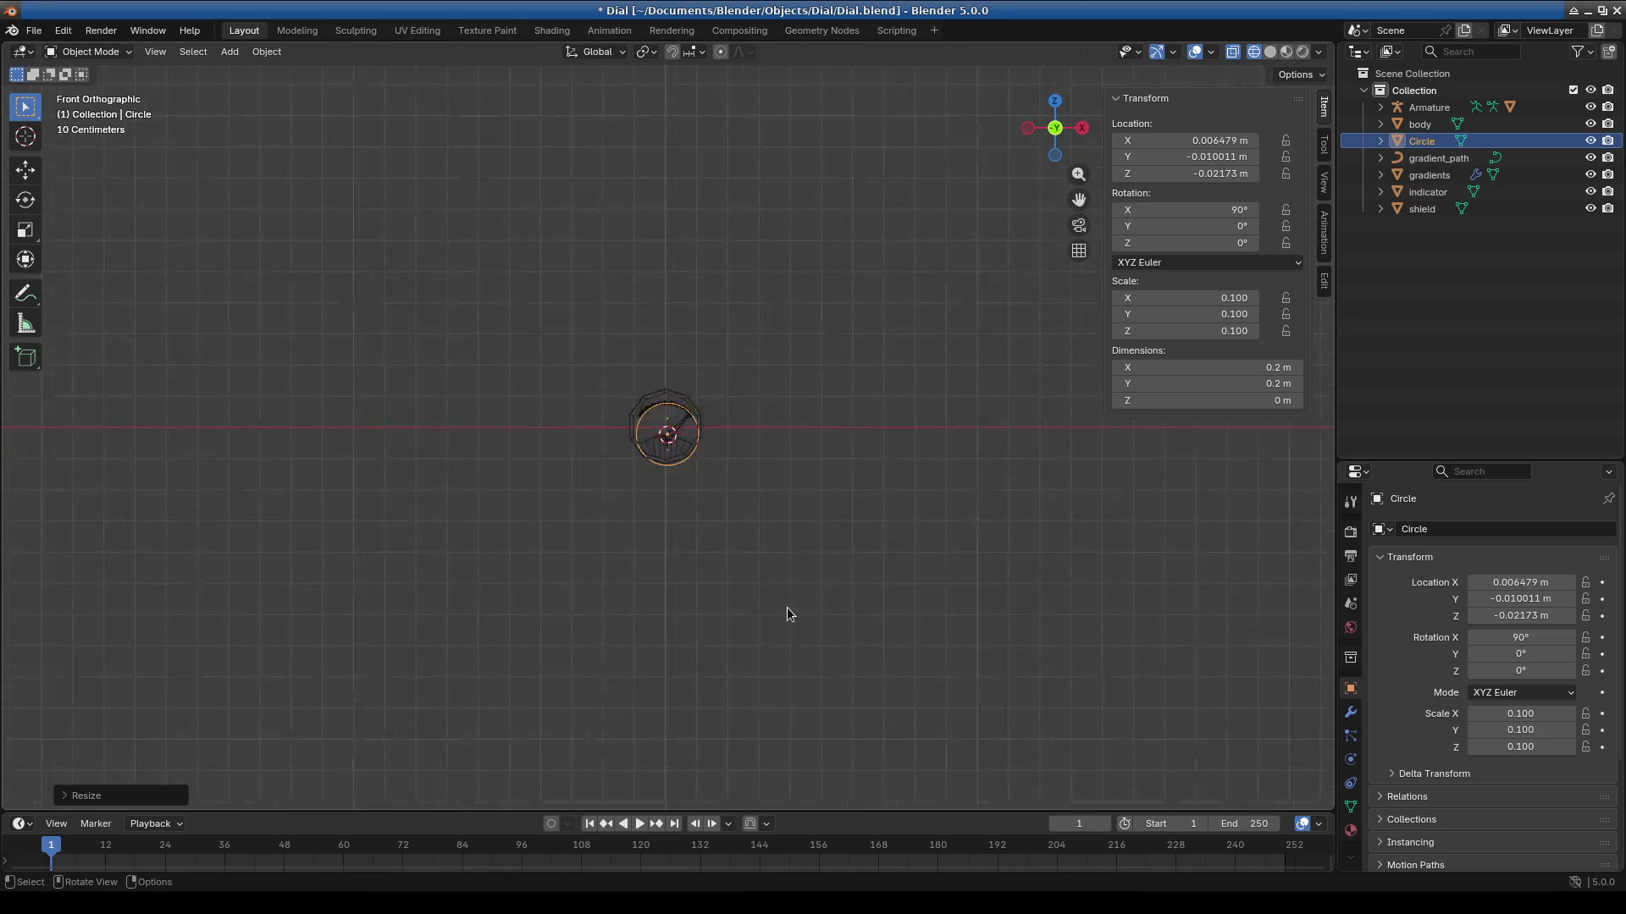
scroll(652, 474, "up", 2)
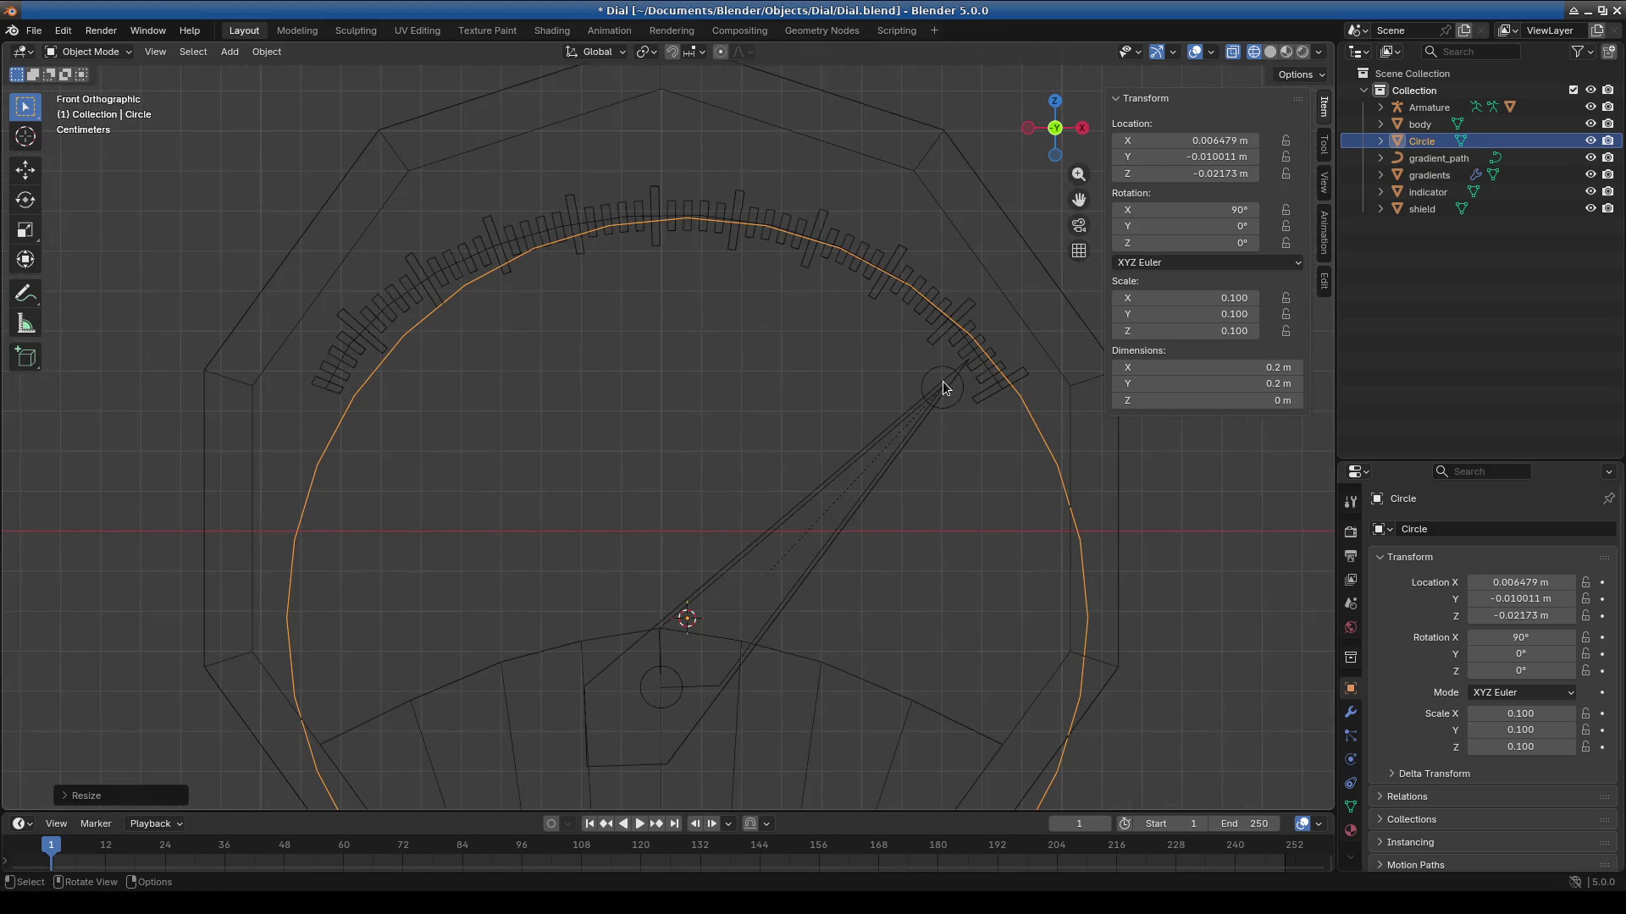
scroll(914, 432, "down", 3)
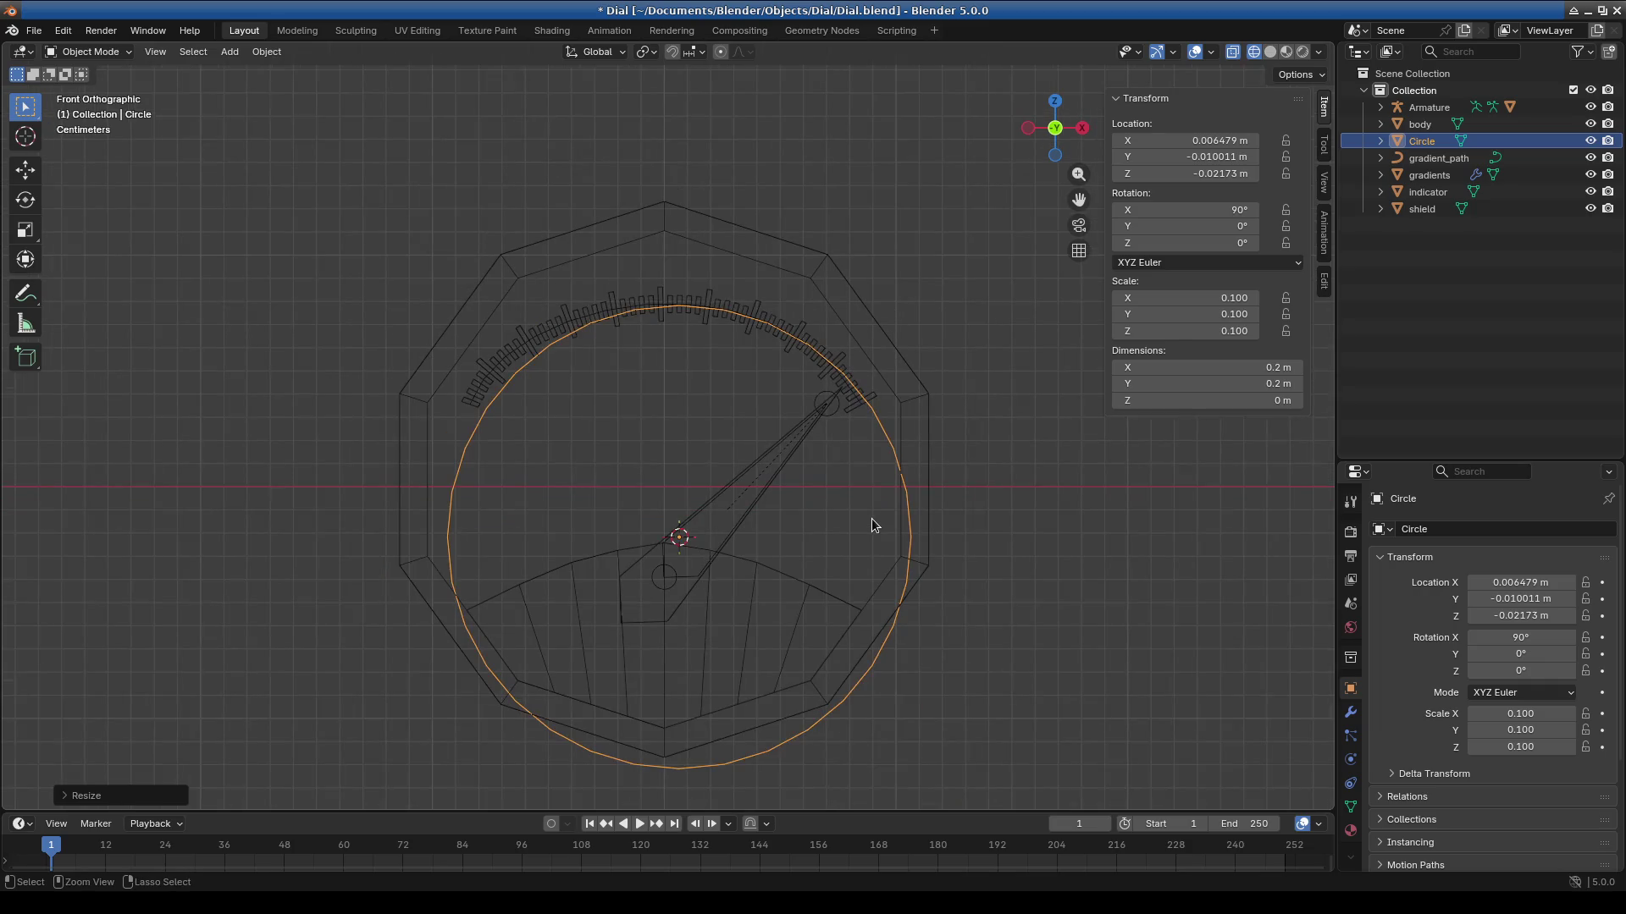
key("ctrl+z")
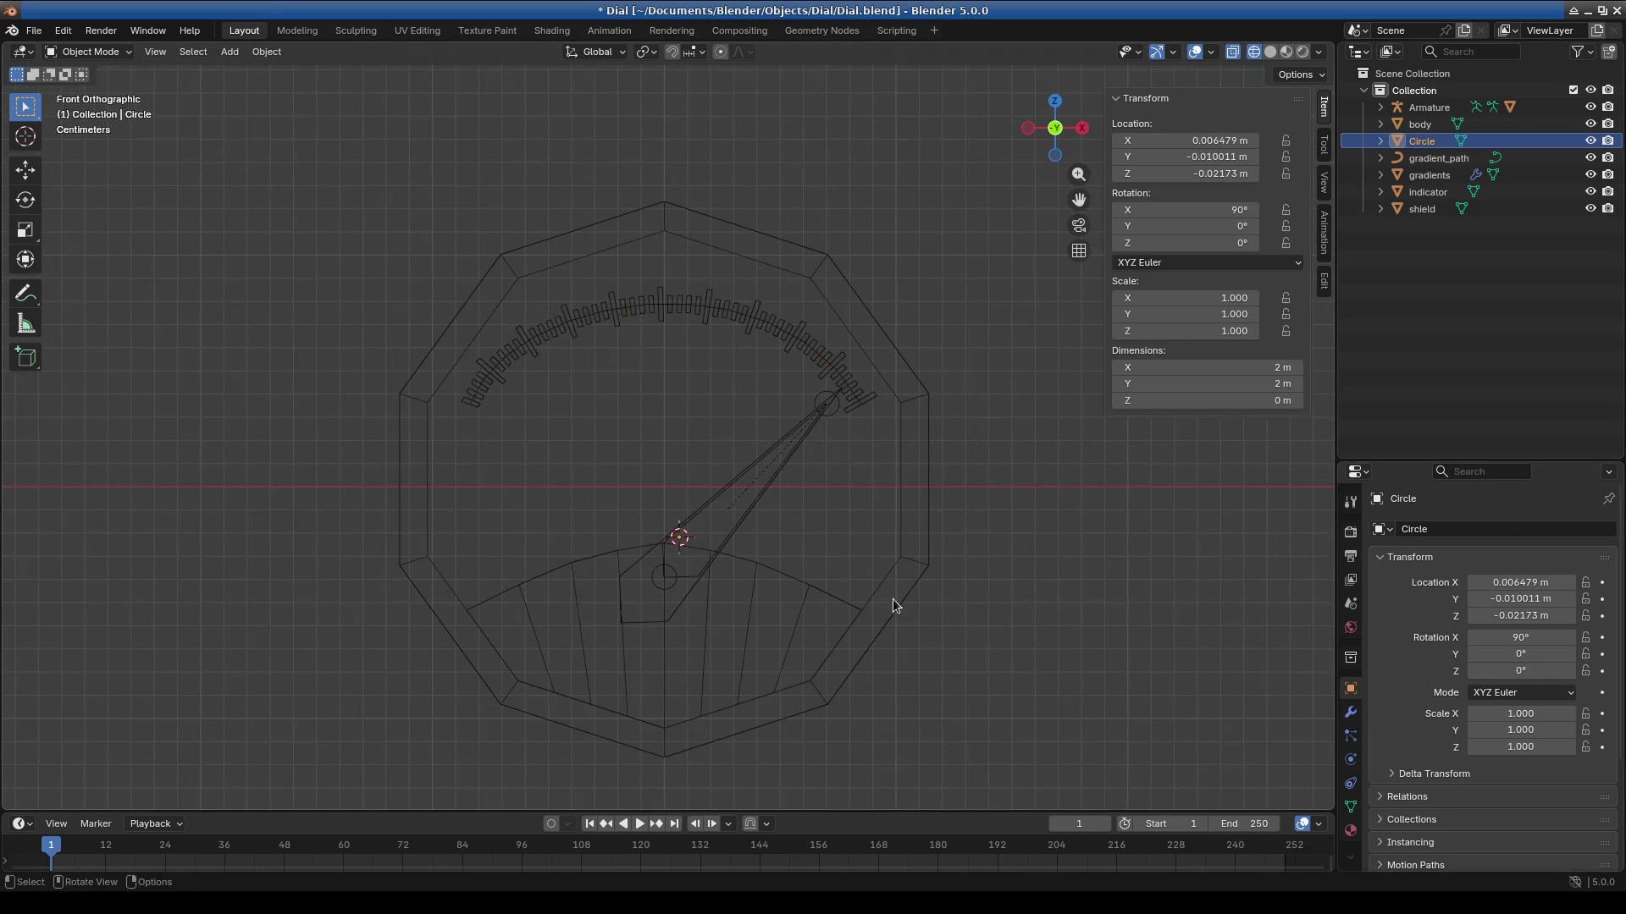
Save Dial.blend and deselect the Circle.
key("shift+s")
key("Escape")
key("ctrl+s")
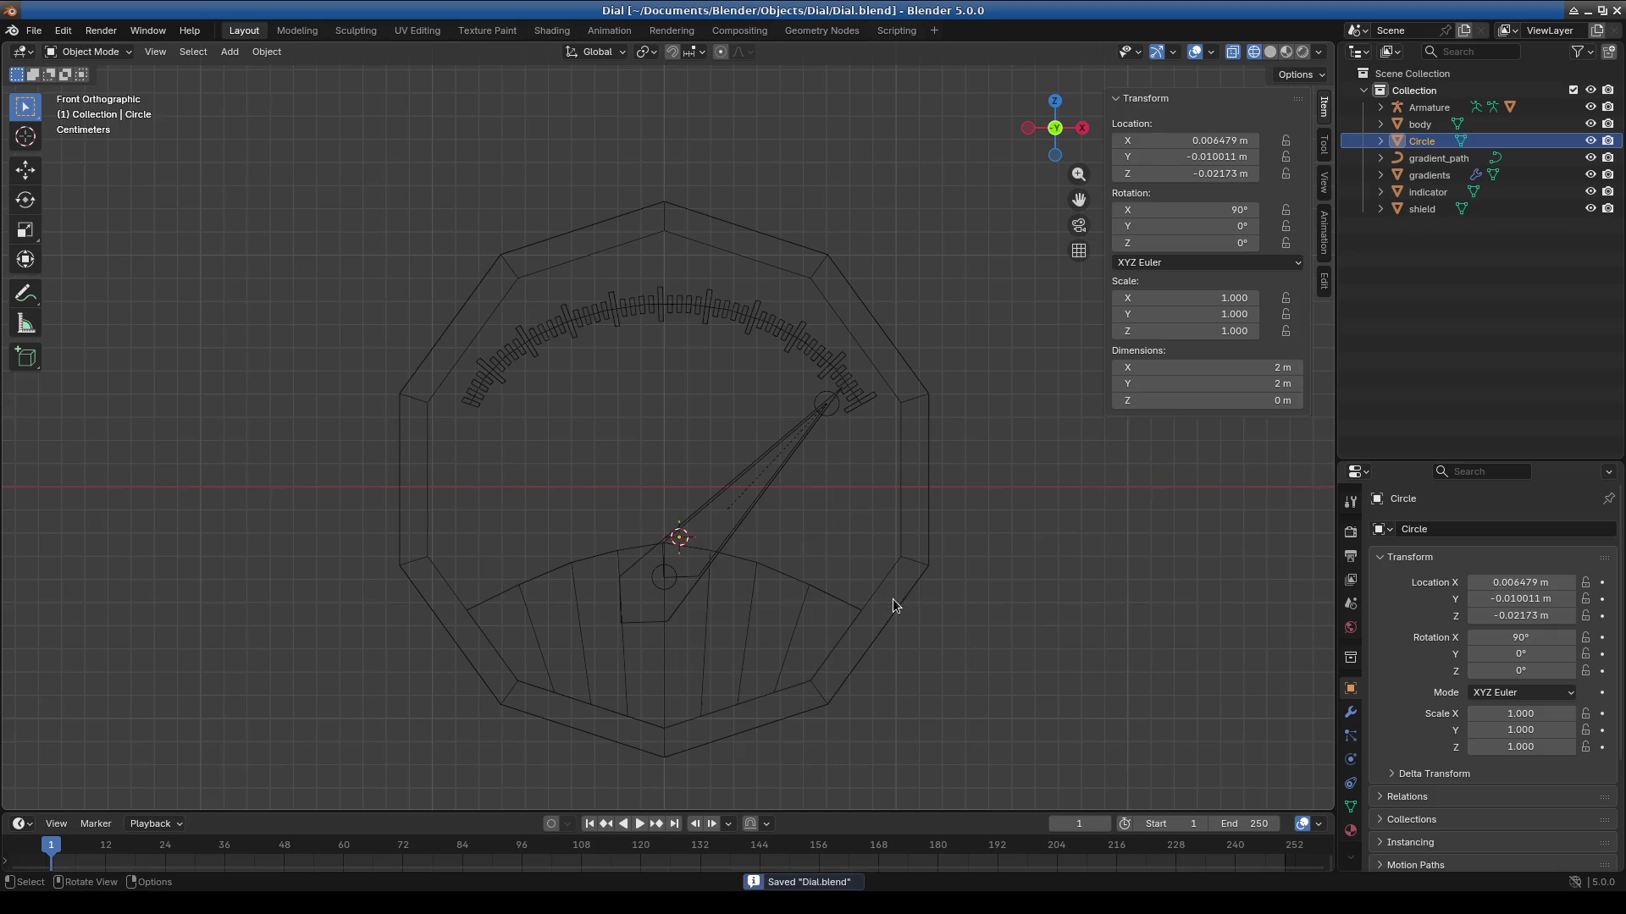
left_click(856, 531)
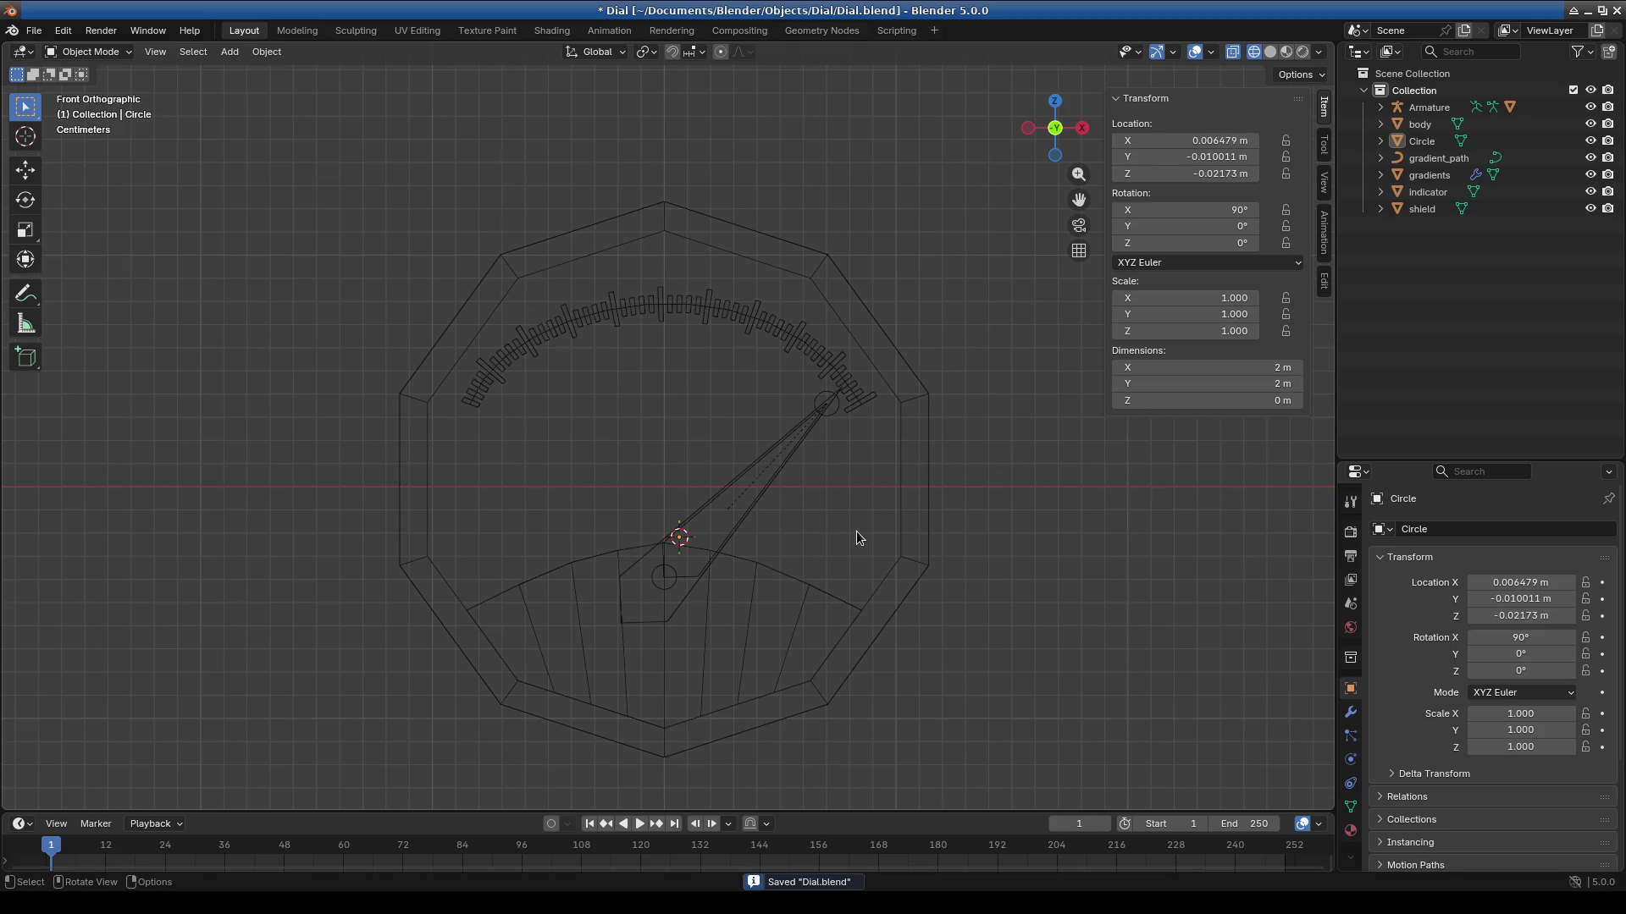
key("shift+s")
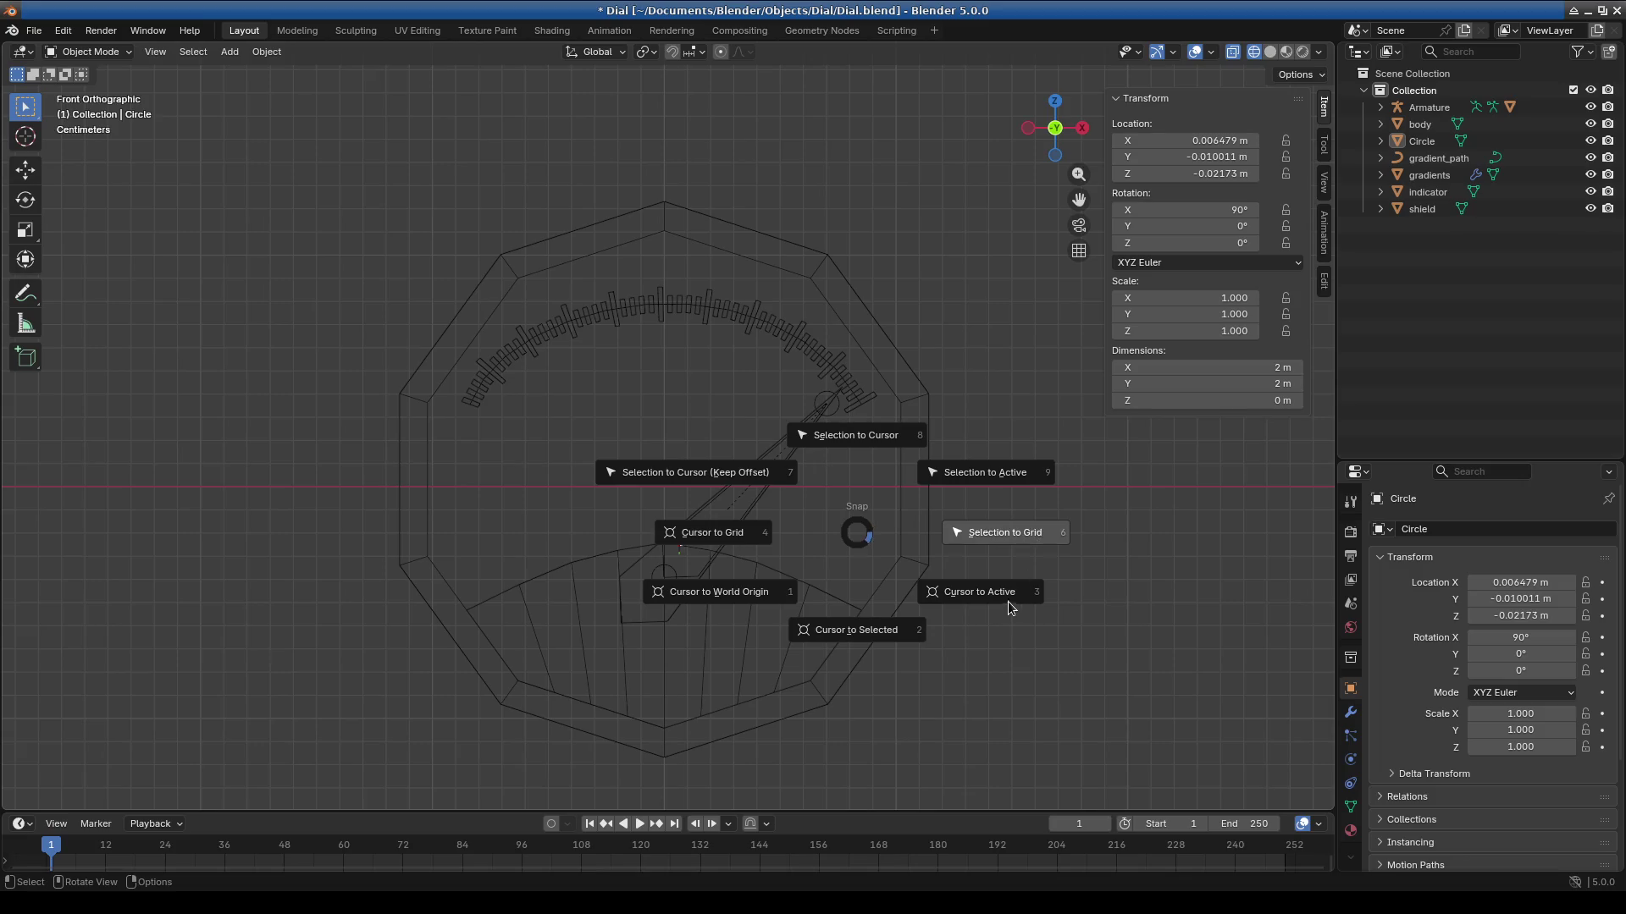
Snap the 3D cursor to the world origin and select the old Circle.
left_click(739, 606)
scroll(688, 531, "up", 2)
scroll(874, 537, "down", 3)
key("a")
mouse_move(881, 537)
middle_mouse_down()
mouse_move(674, 461)
mouse_move(671, 475)
middle_mouse_up()
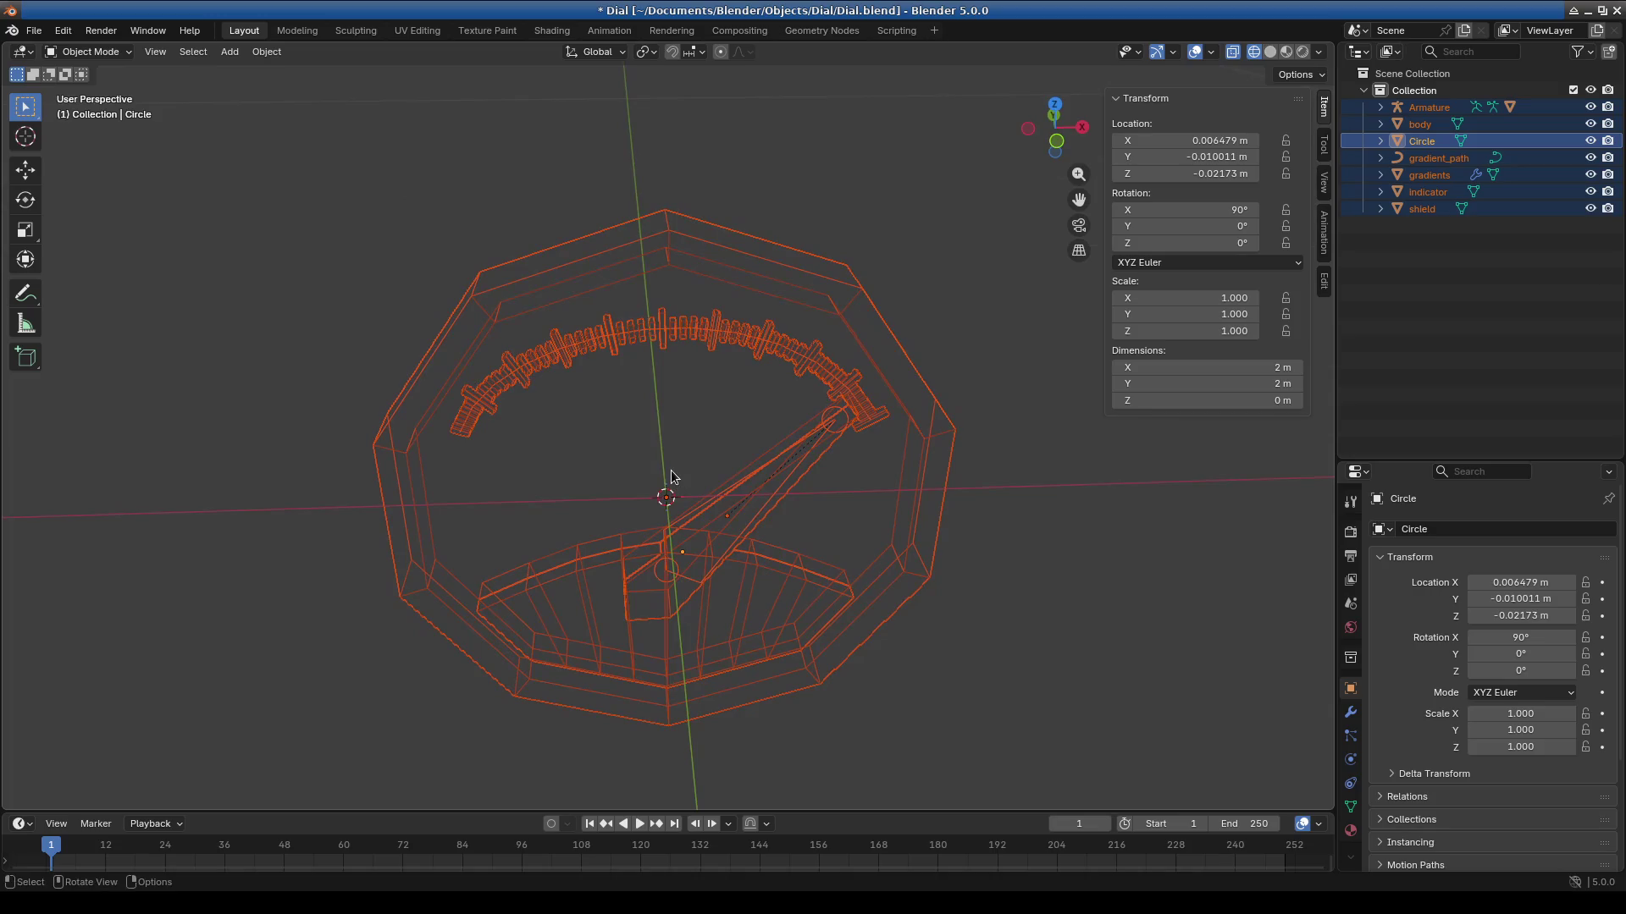
key("KP_1")
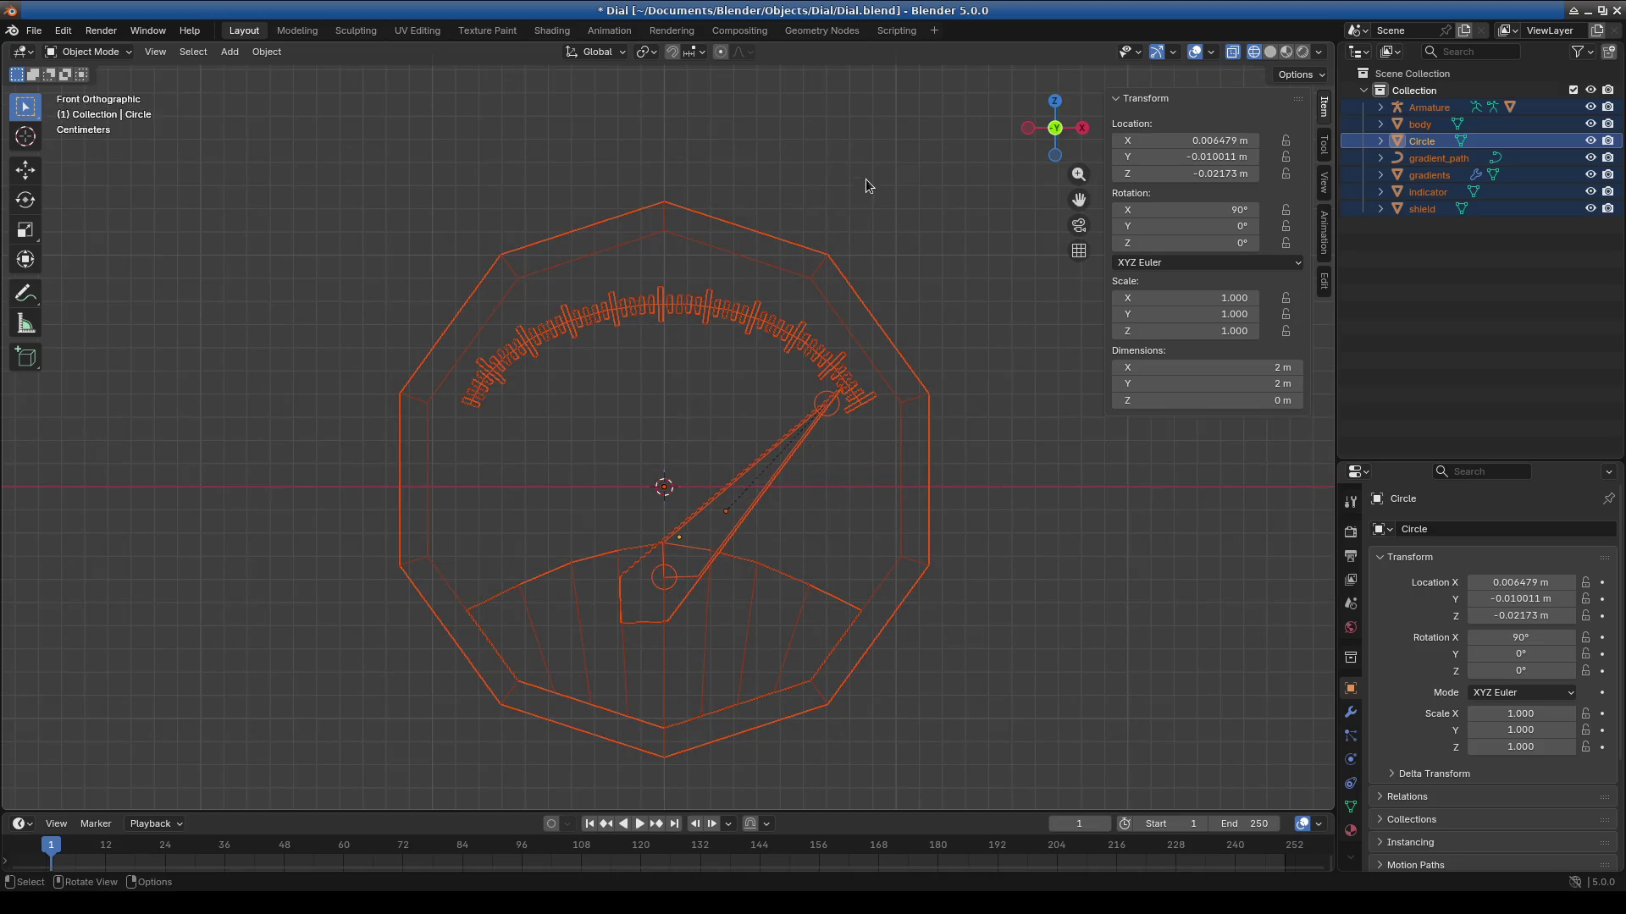
left_click(1463, 140)
key("KP_Decimal")
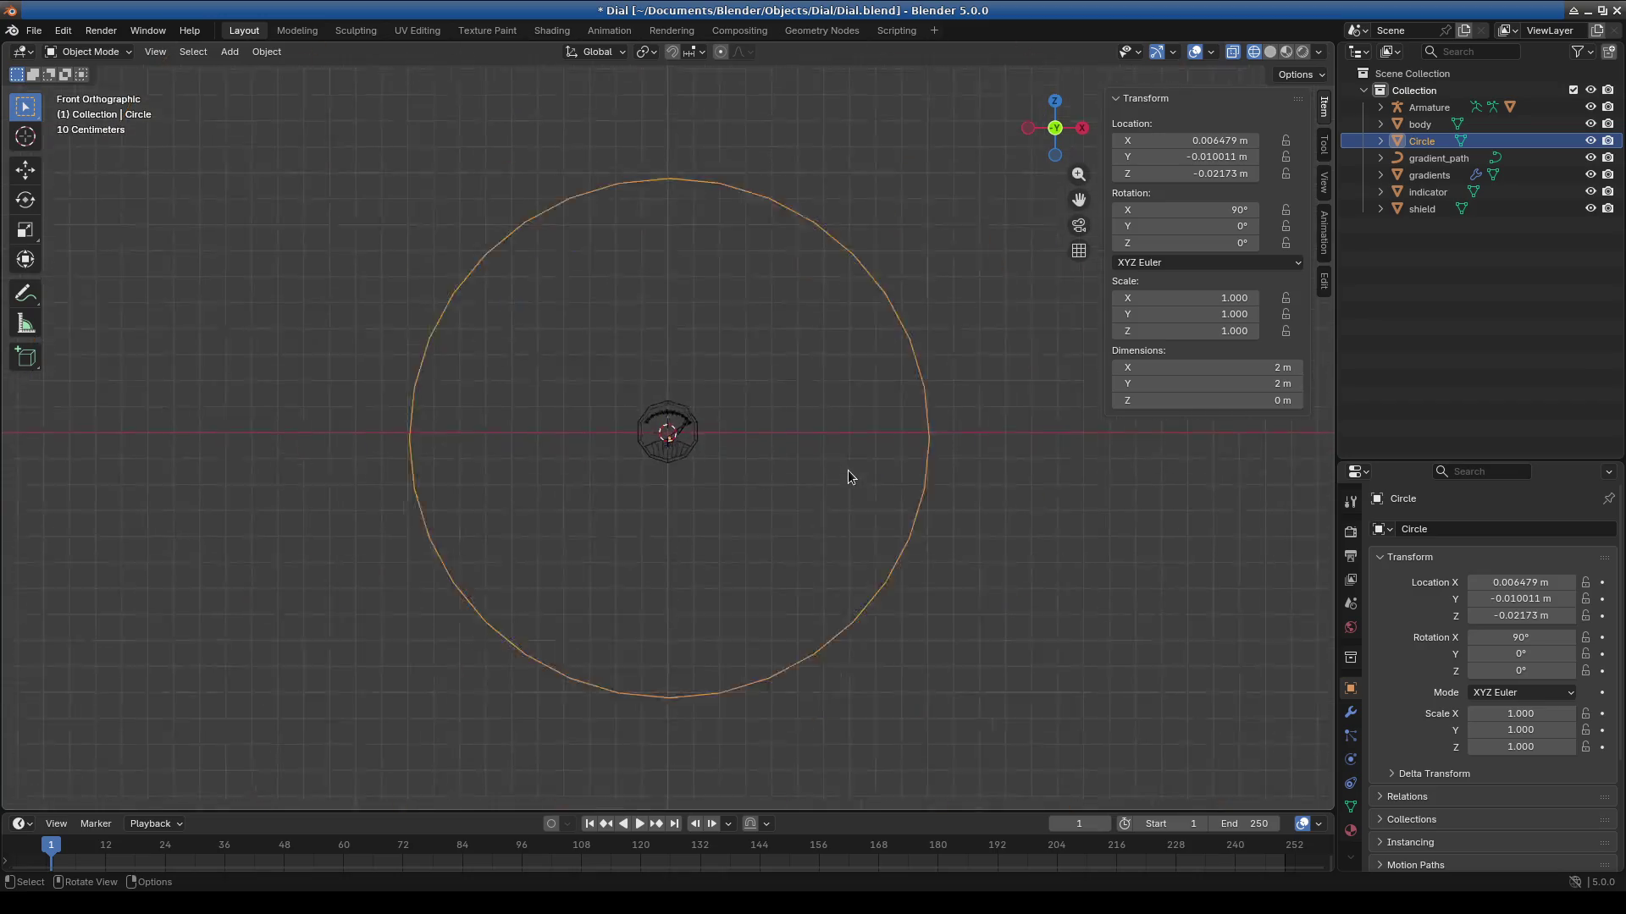
Shrink the old circle to 0.1, then delete it as misplaced.
type("s.1")
key("Return")
scroll(696, 468, "up", 12)
left_click(398, 366)
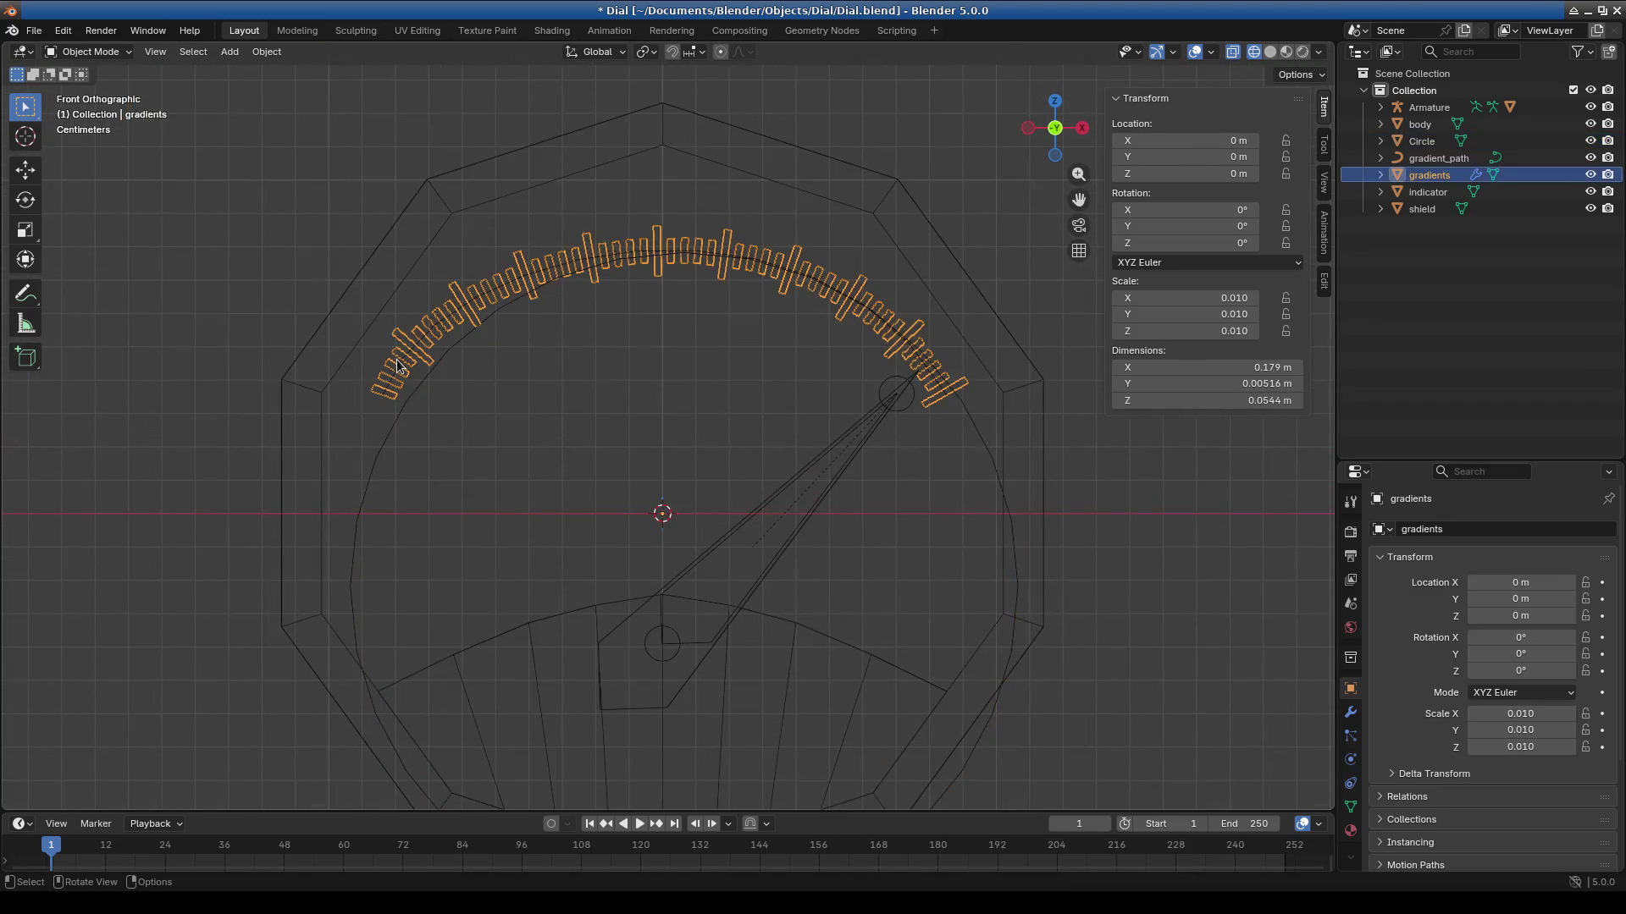
left_click(401, 365)
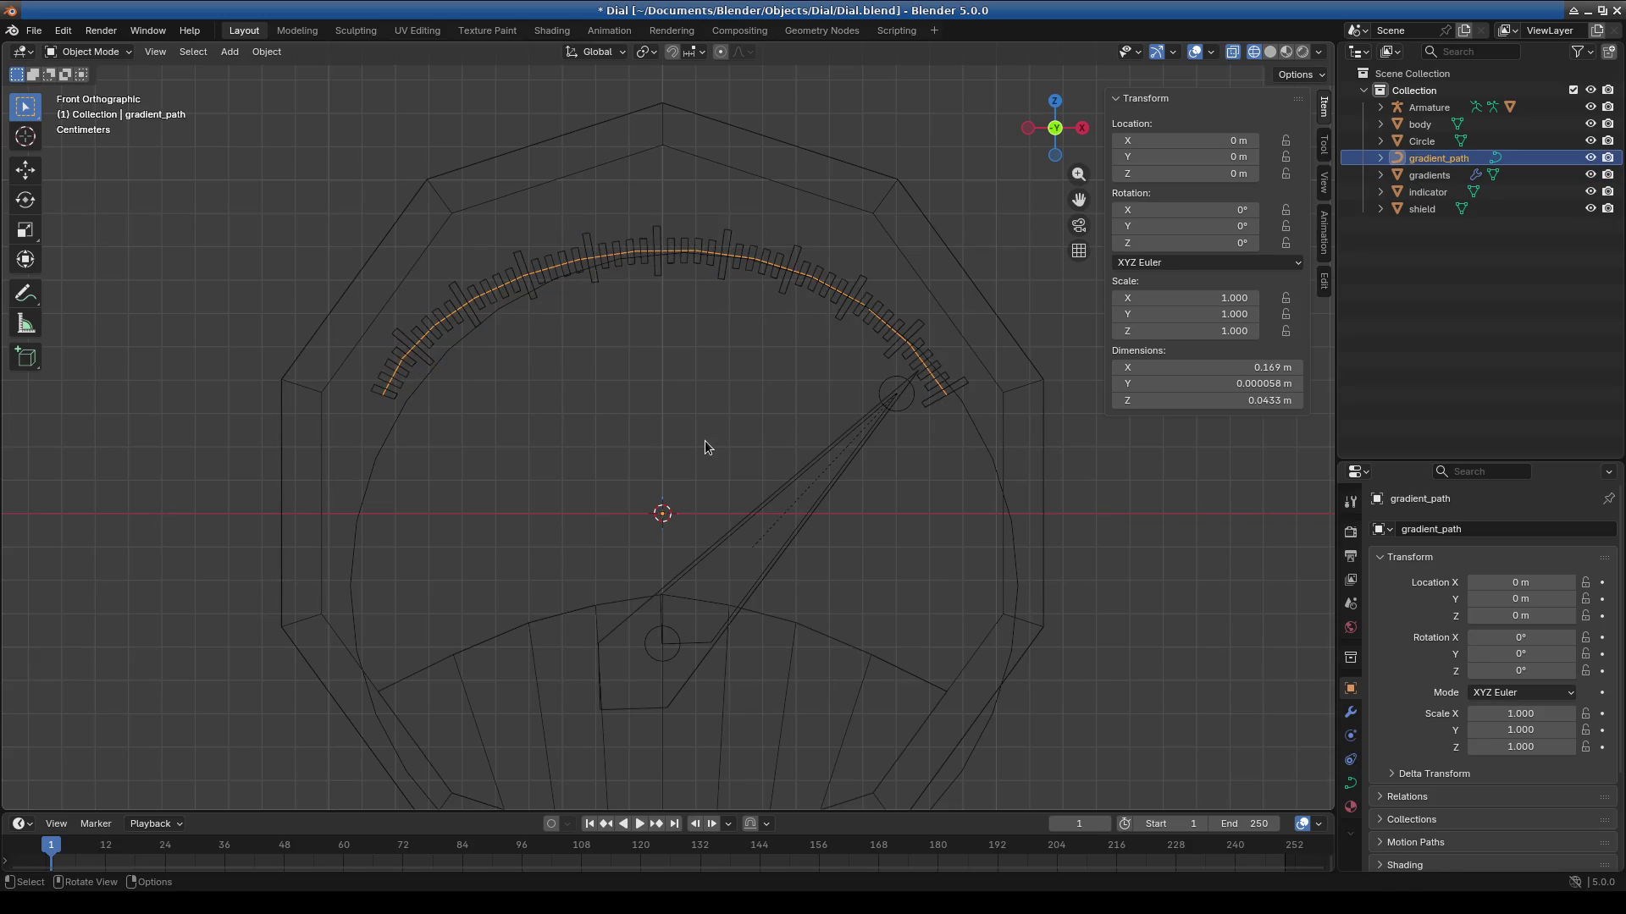
left_click(996, 471)
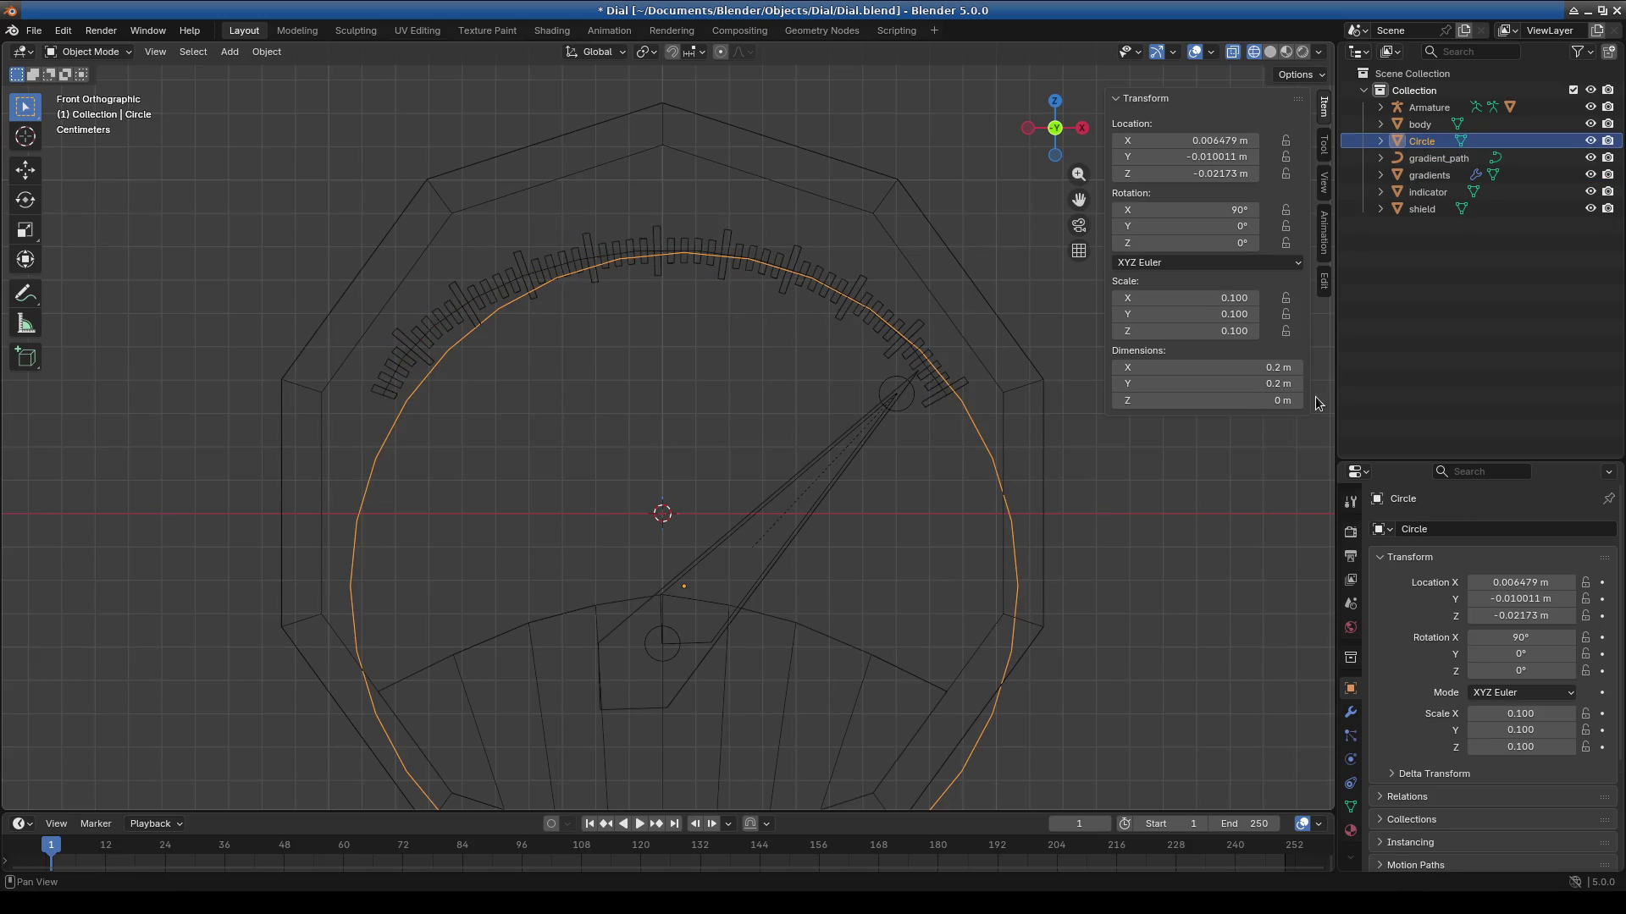
key("Delete")
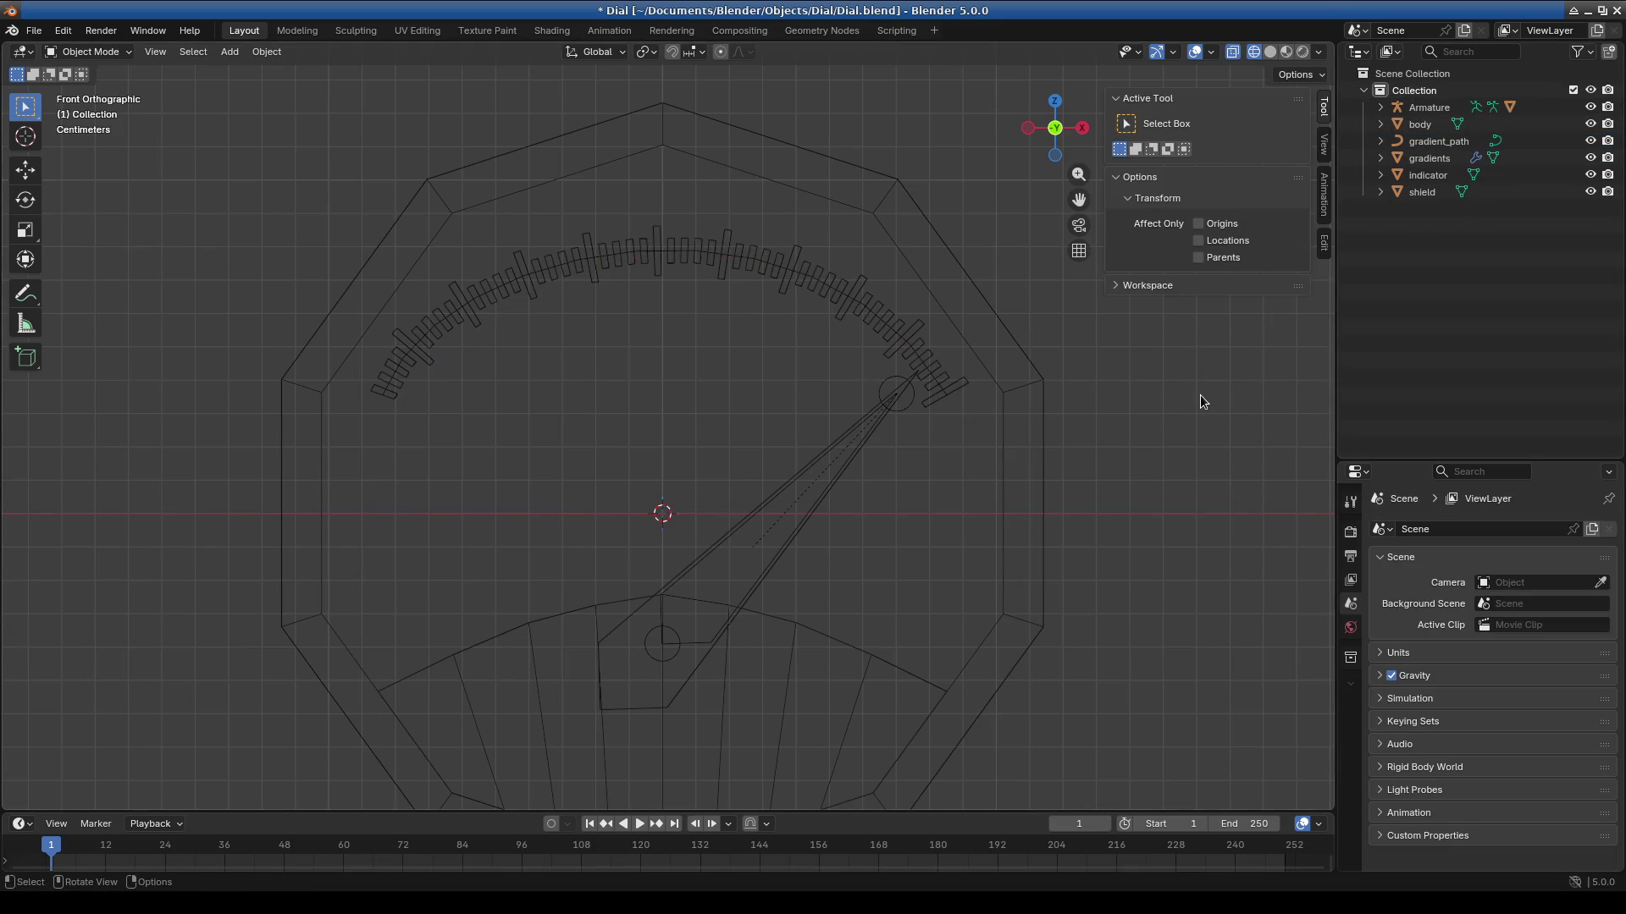
Add a new Circle at the origin, rotate it 90° on X and scale it to 0.1.
left_click(230, 51)
mouse_move(254, 71)
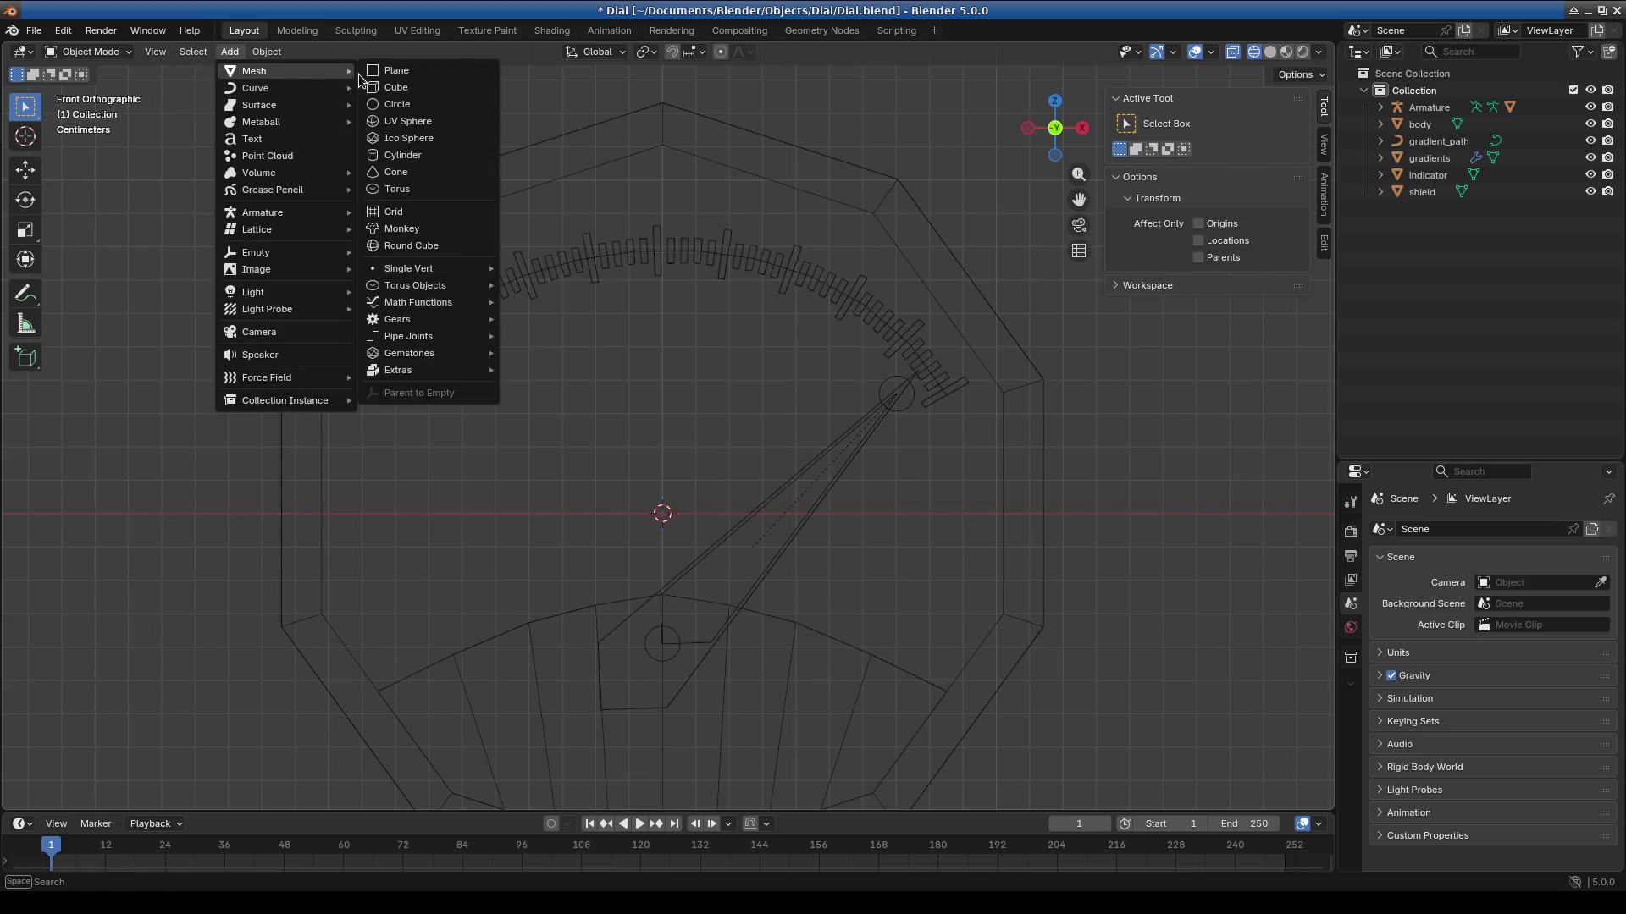
left_click(408, 106)
scroll(872, 362, "down", 2)
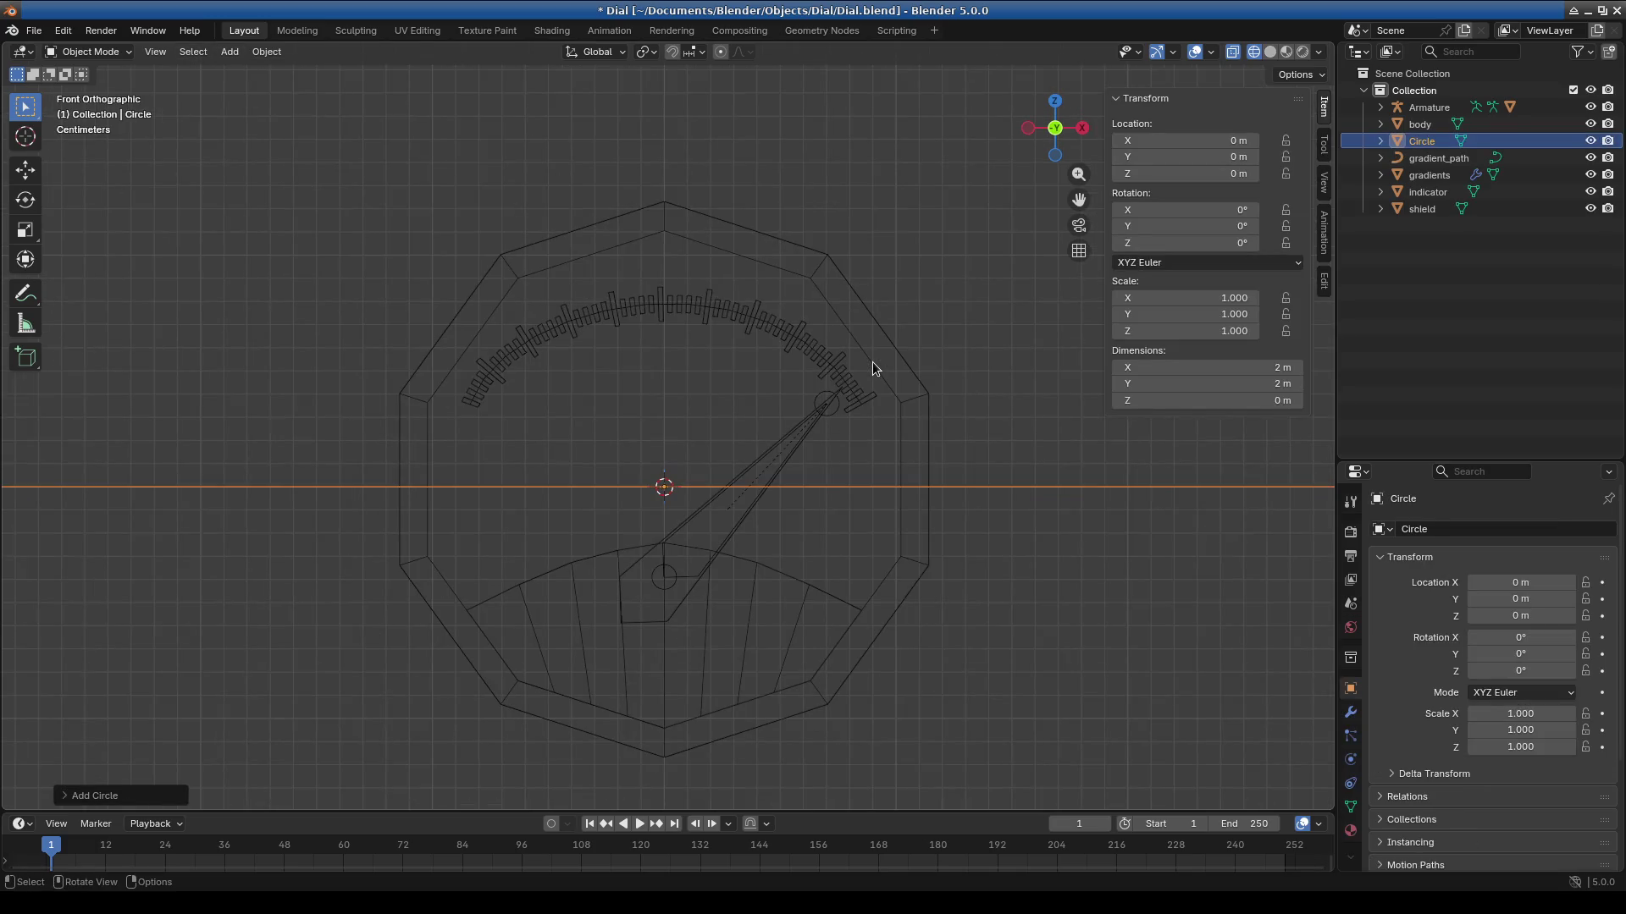
key("KP_3")
type("rx90")
key("Return")
type("s0.1")
key("Return")
Scale the circle by 0.9 in front view, giving 0.09 scale (0.18 m).
middle_click_drag(873, 362, 873, 364)
key("KP_1")
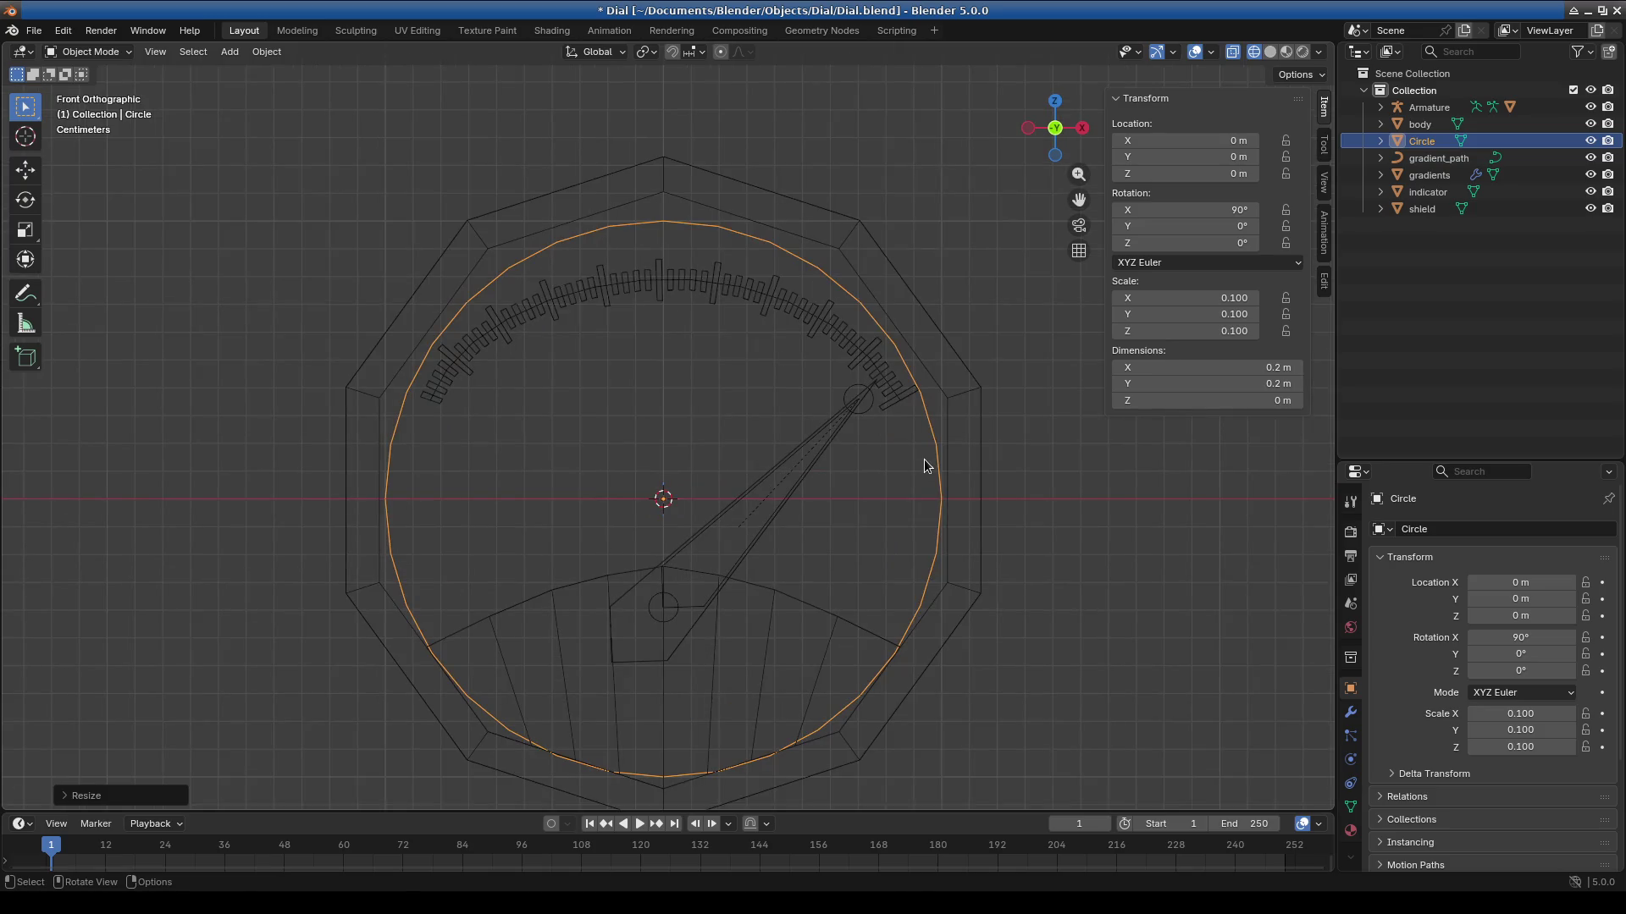
type("s.9")
key("Return")
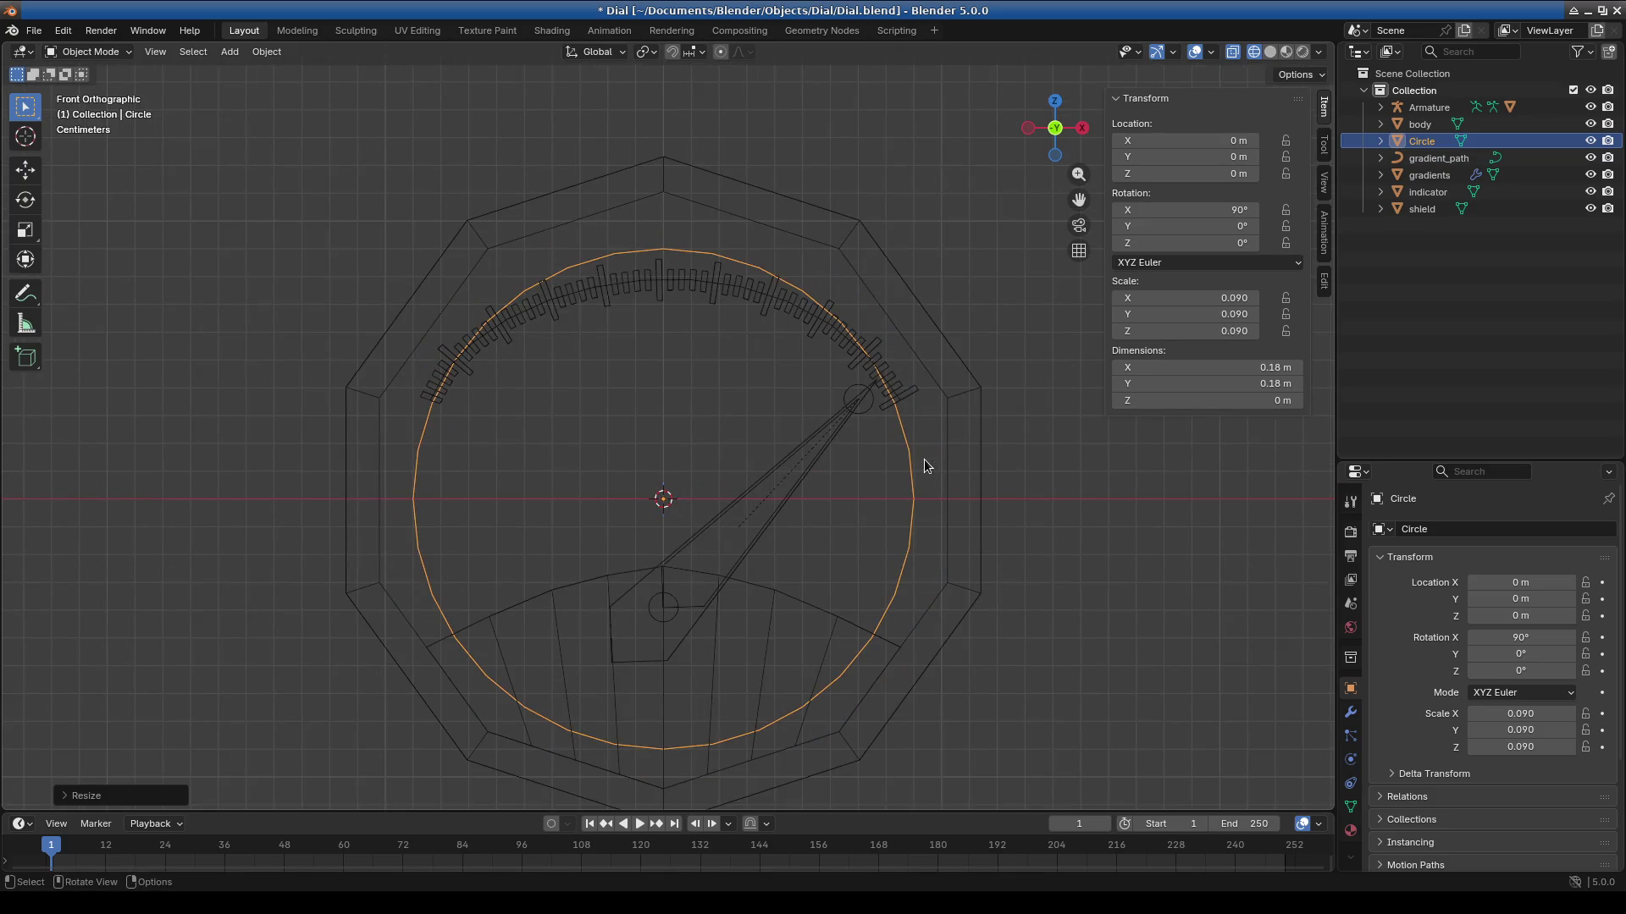
scroll(932, 447, "up", 3)
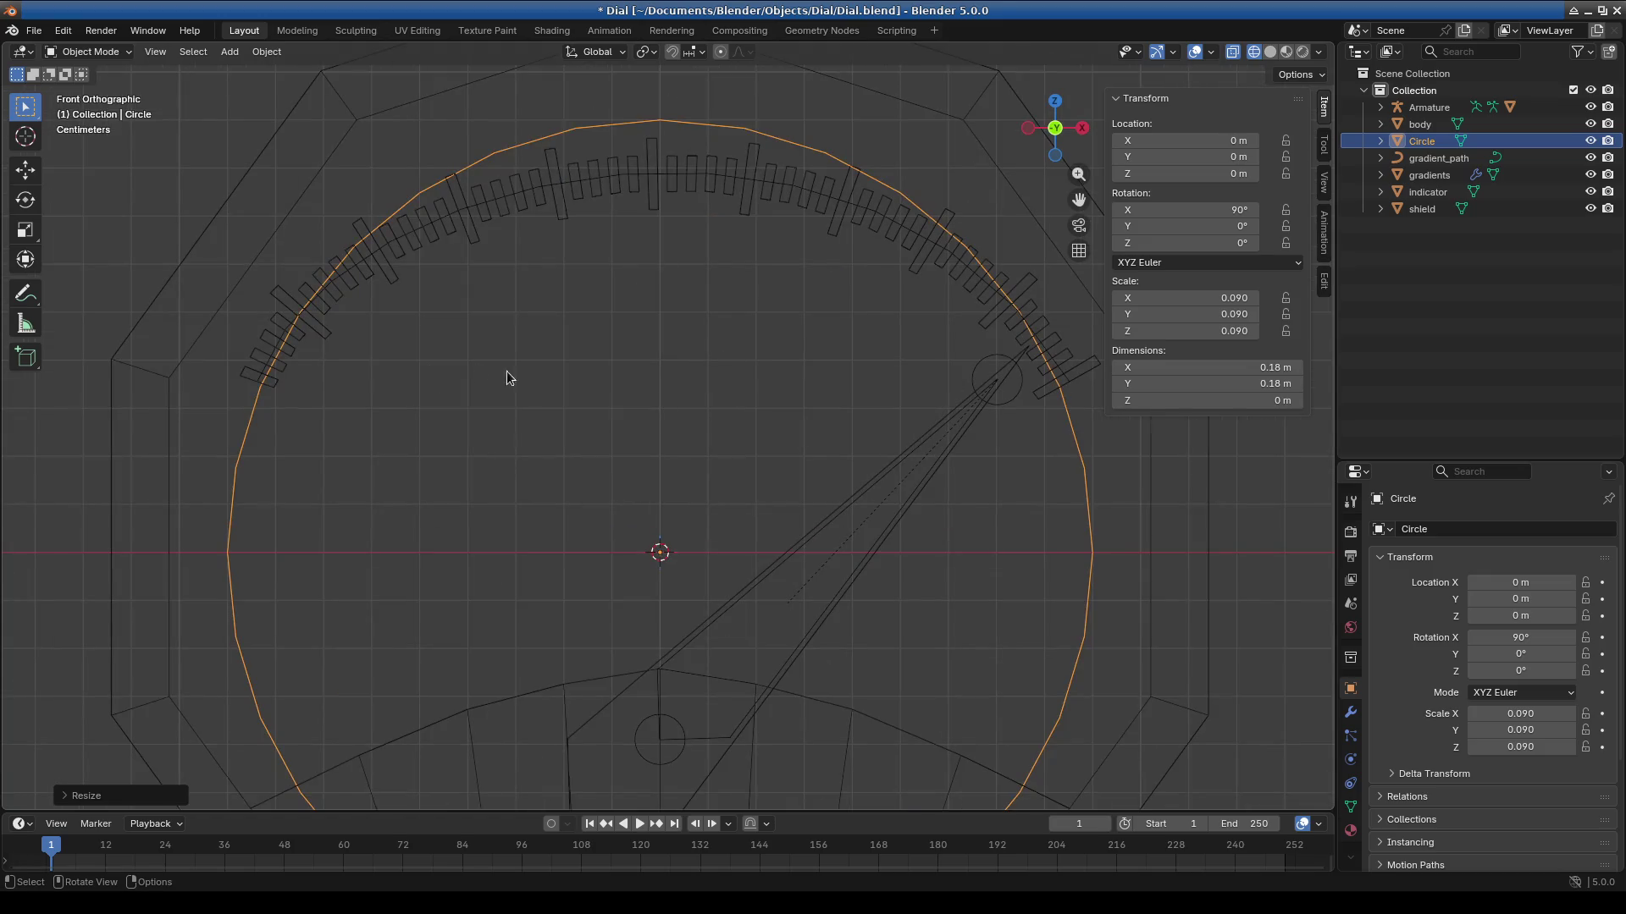
left_click(267, 354)
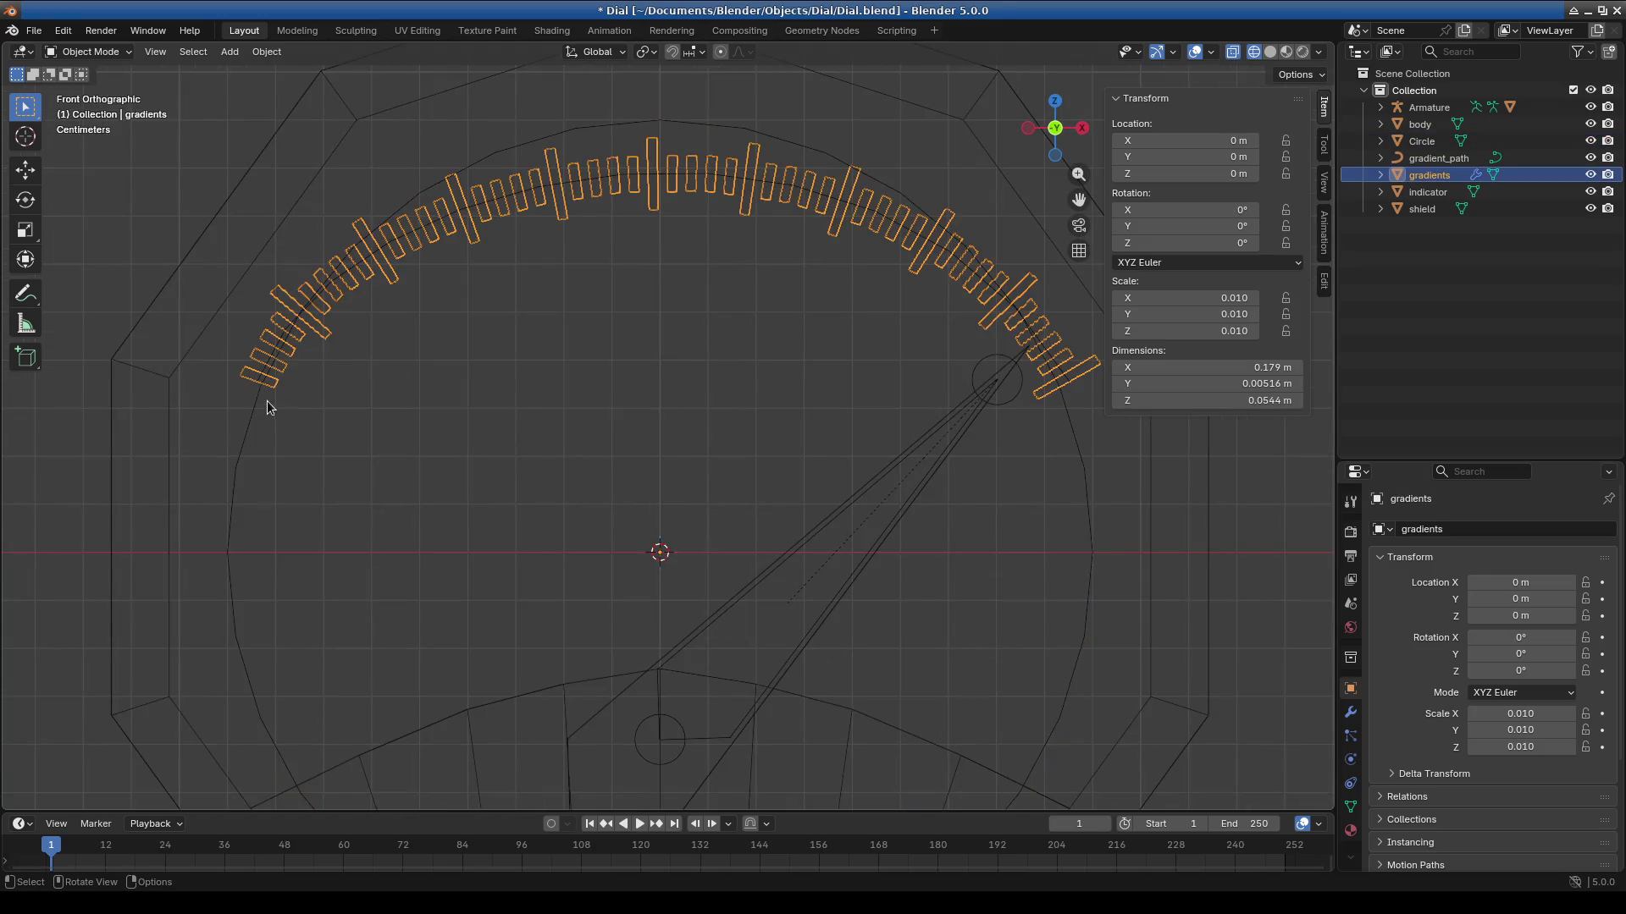
Put the gradient_path curve into Edit Mode and frame it in view.
left_click(303, 318)
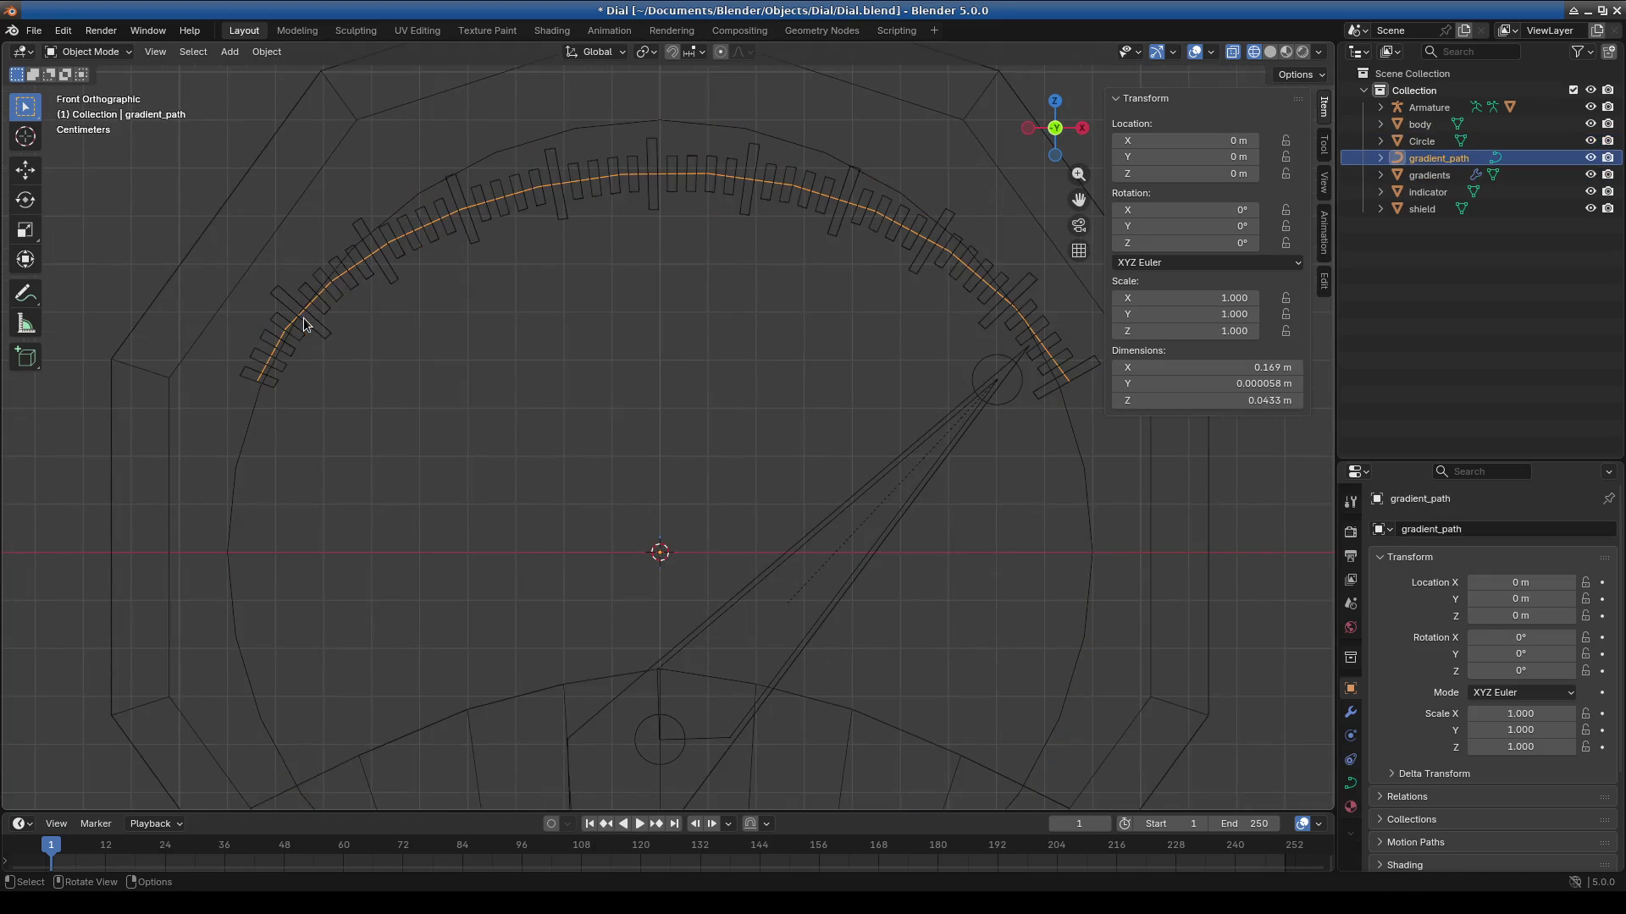
left_click(91, 54)
left_click(96, 91)
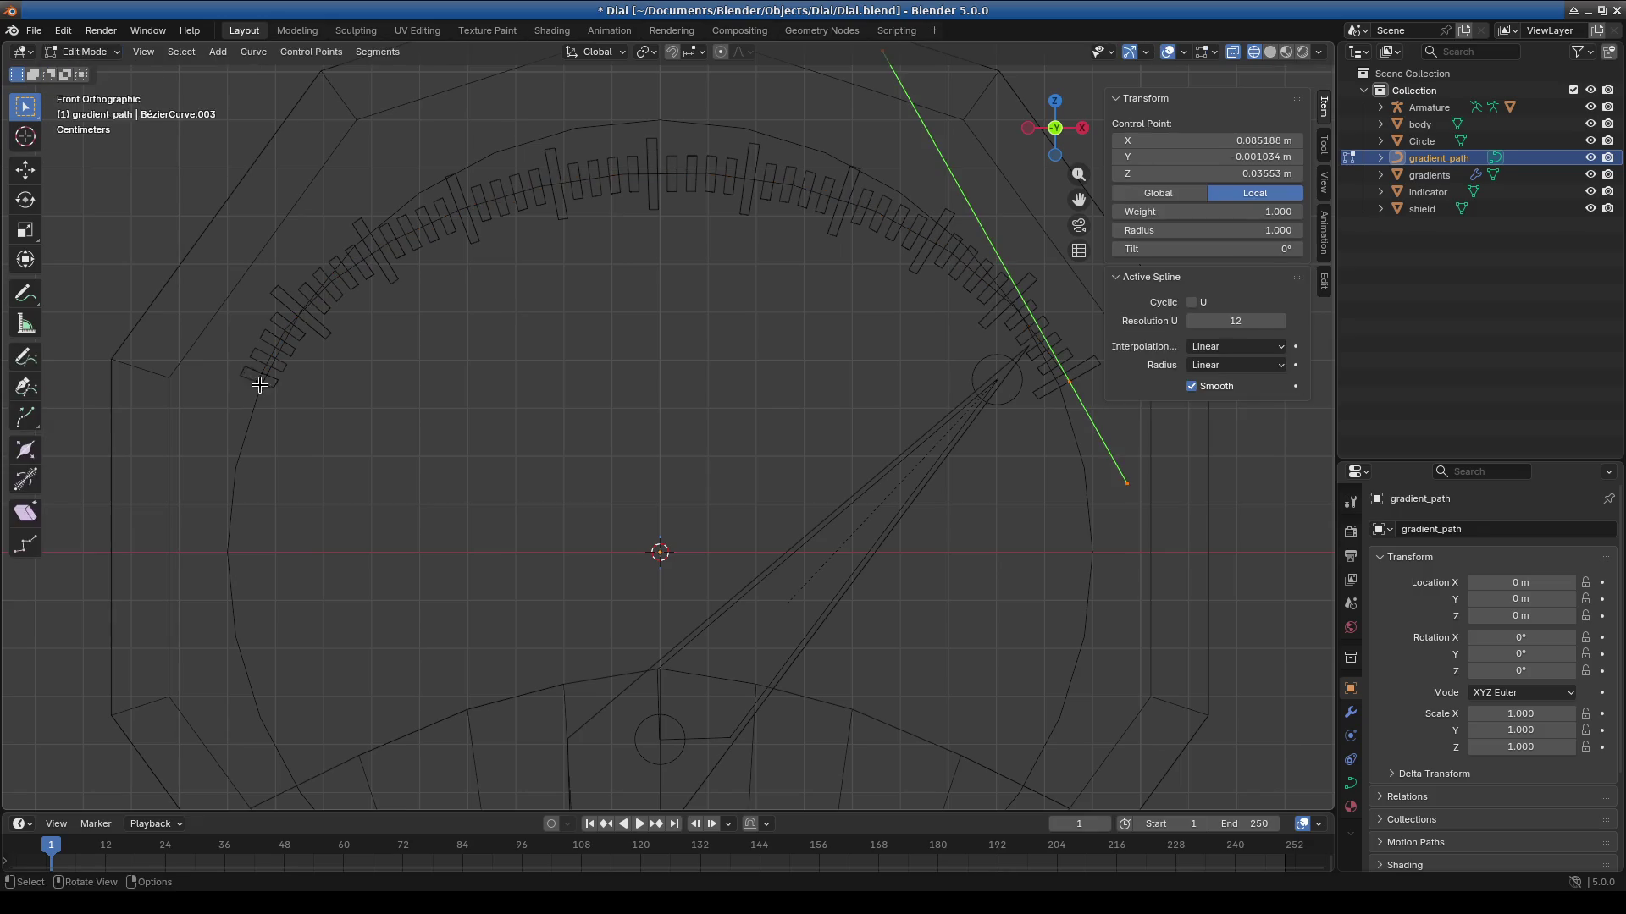
scroll(254, 406, "up", 4)
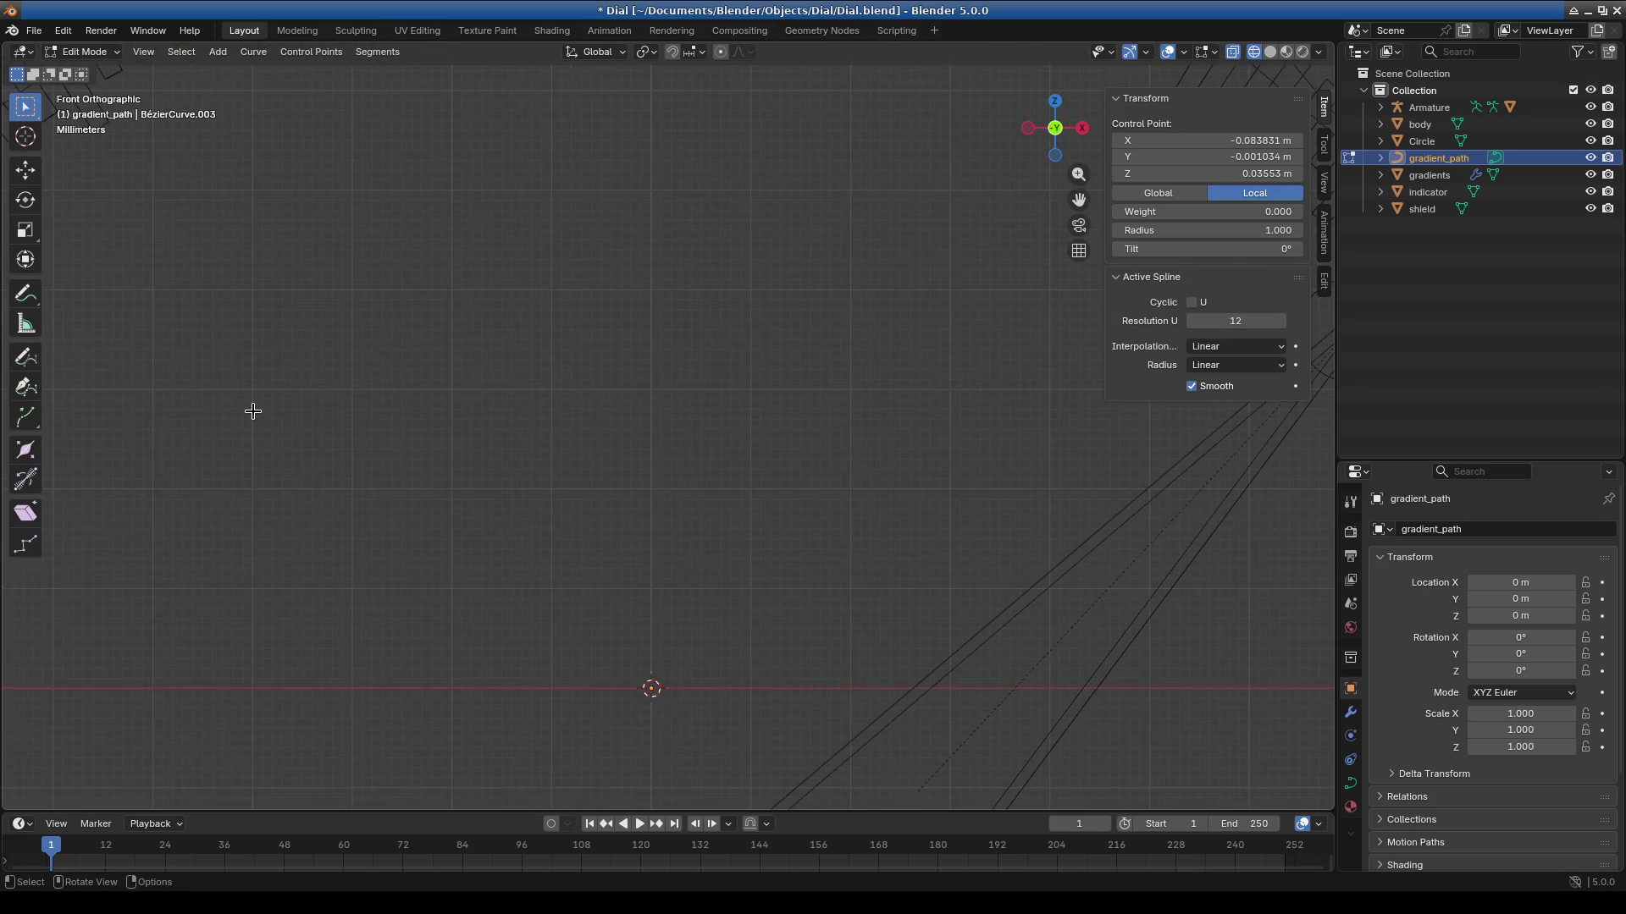
scroll(253, 411, "down", 6)
scroll(805, 450, "up", 1)
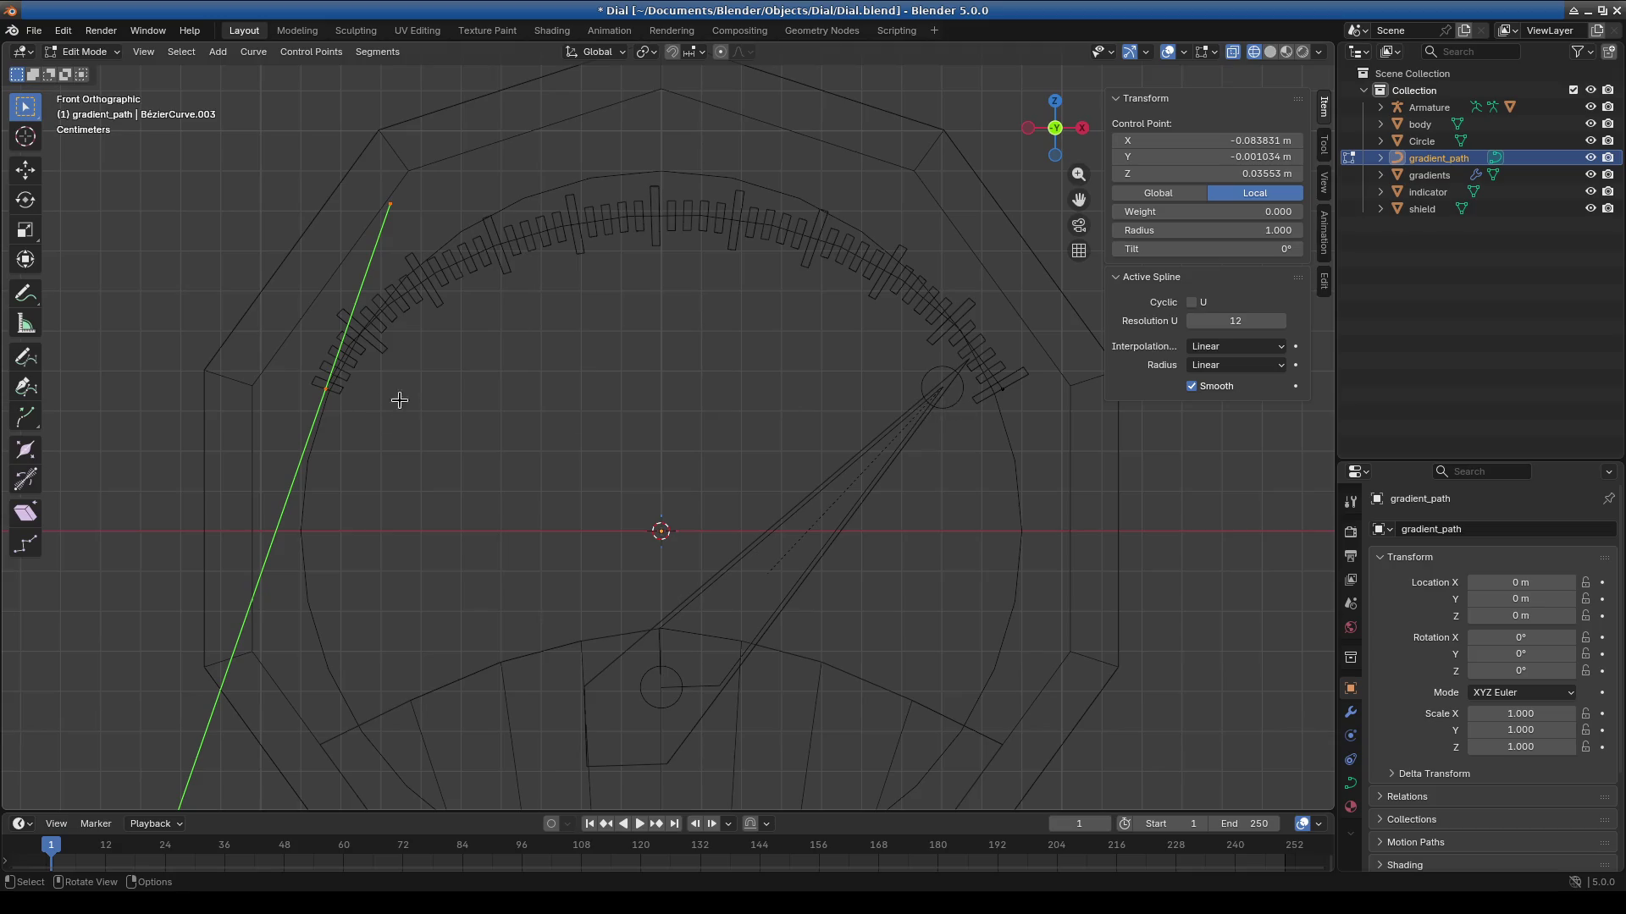
key("KP_Decimal")
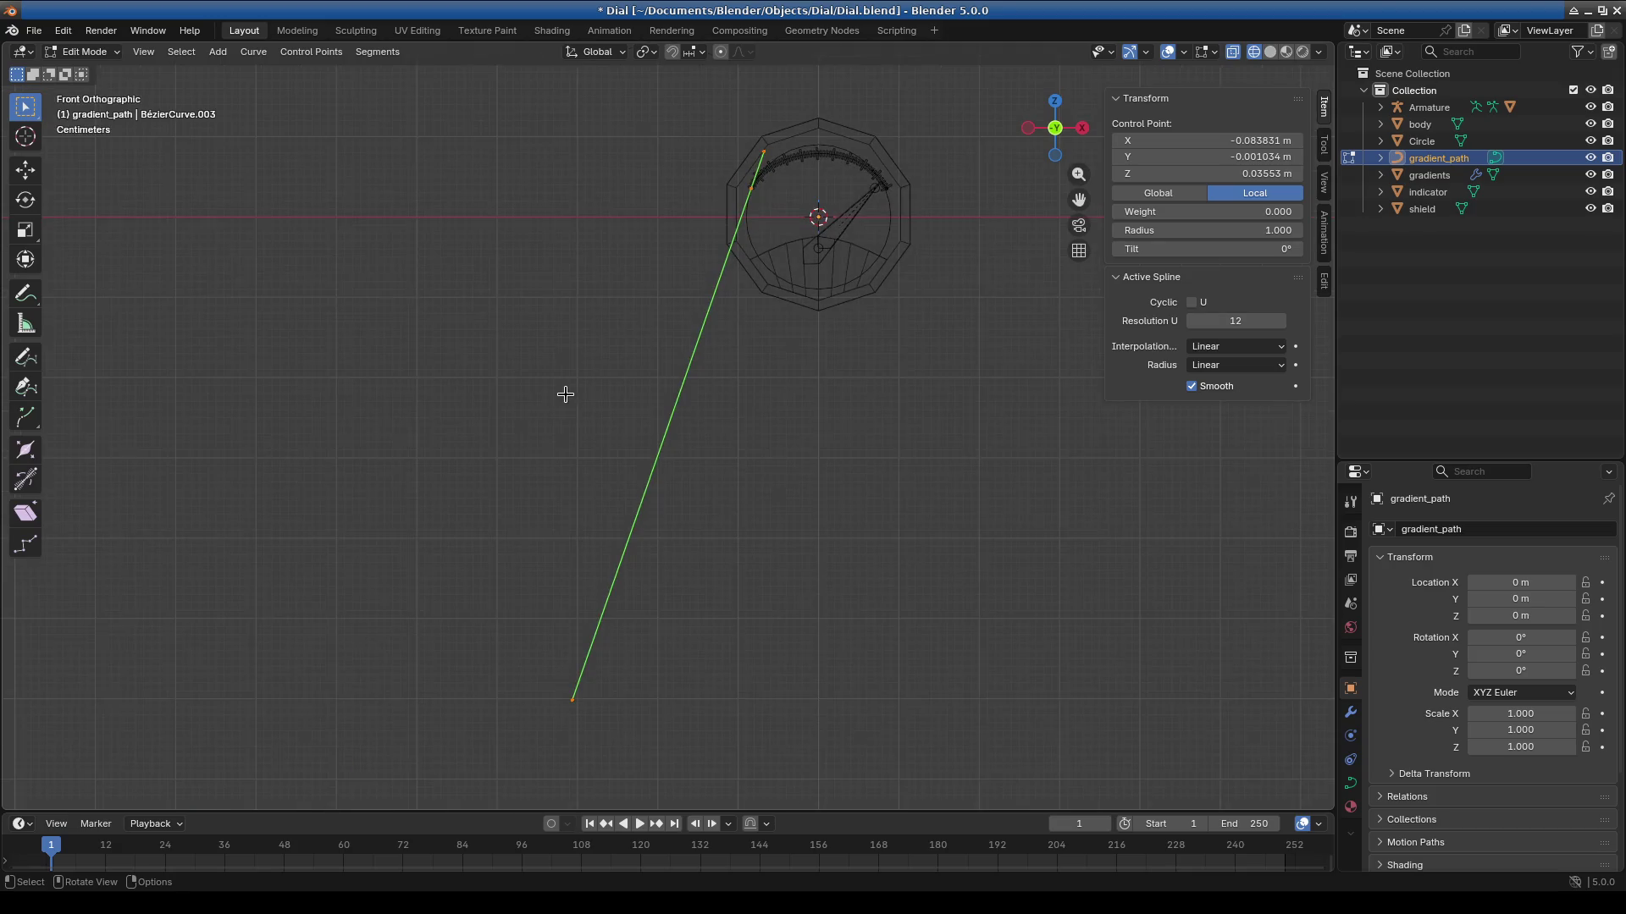
scroll(786, 163, "up", 3)
mouse_move(856, 167)
middle_mouse_down("shift")
mouse_move(714, 421)
mouse_move(712, 399)
mouse_move(711, 541)
mouse_move(666, 629)
mouse_move(683, 406)
middle_mouse_up("shift")
scroll(613, 604, "down", 6)
scroll(598, 479, "down", 5)
scroll(726, 424, "up", 6)
scroll(683, 406, "up", 10)
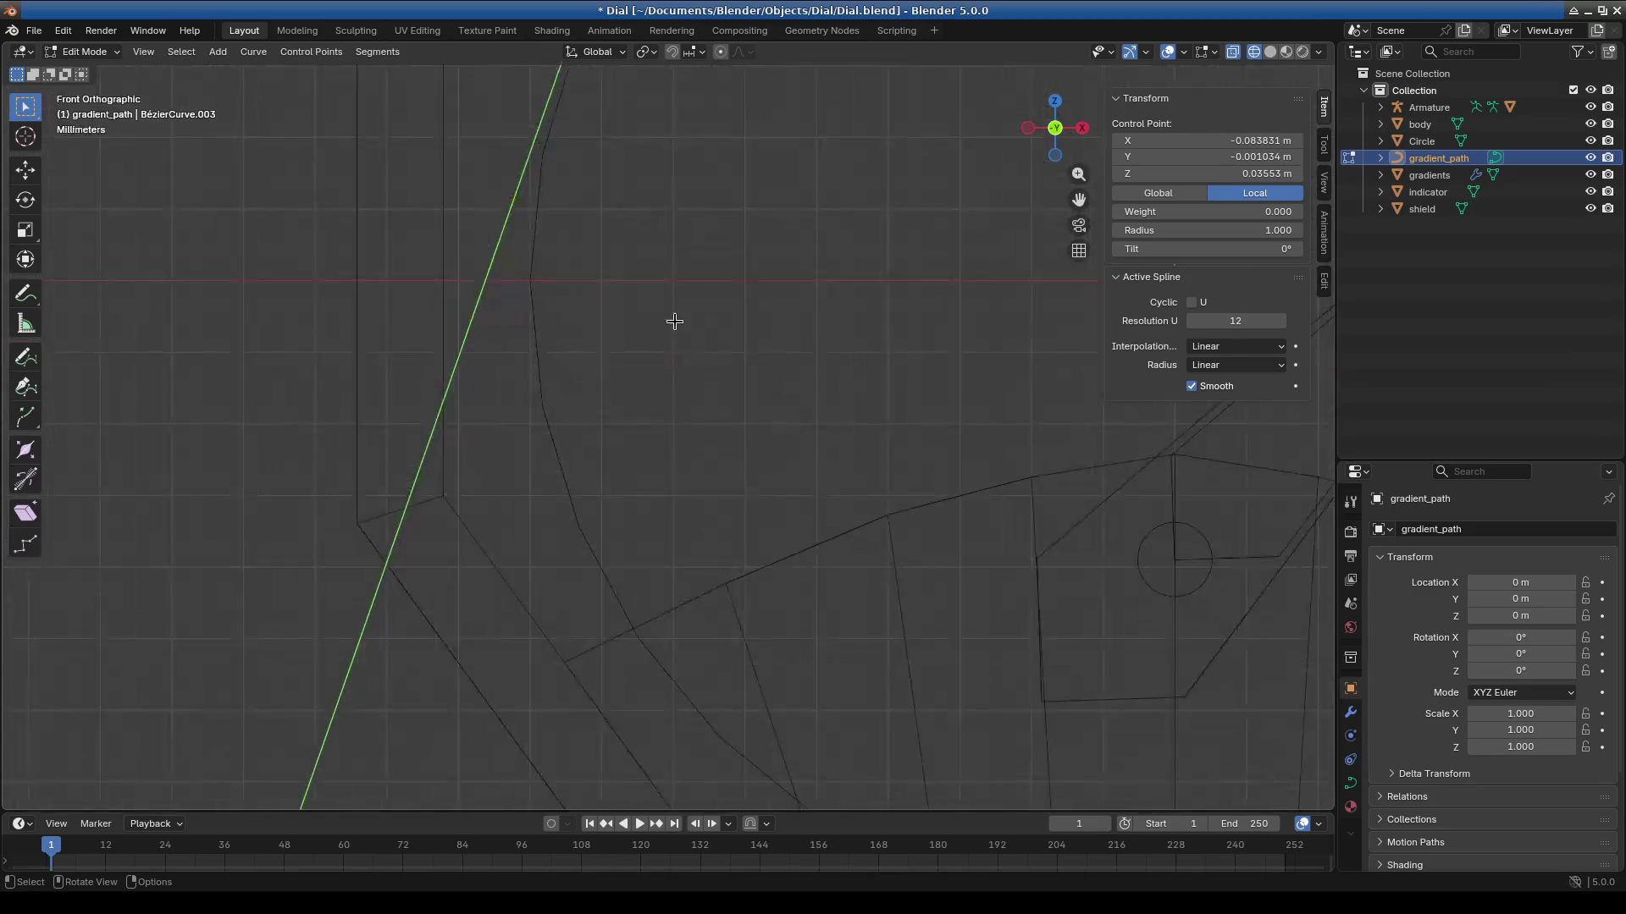
scroll(624, 497, "up", 2, "shift")
scroll(576, 474, "up", 2)
scroll(535, 467, "up", 3)
Slide the curve's left and right end control points along X to fit the scale arc.
key("g")
key("x")
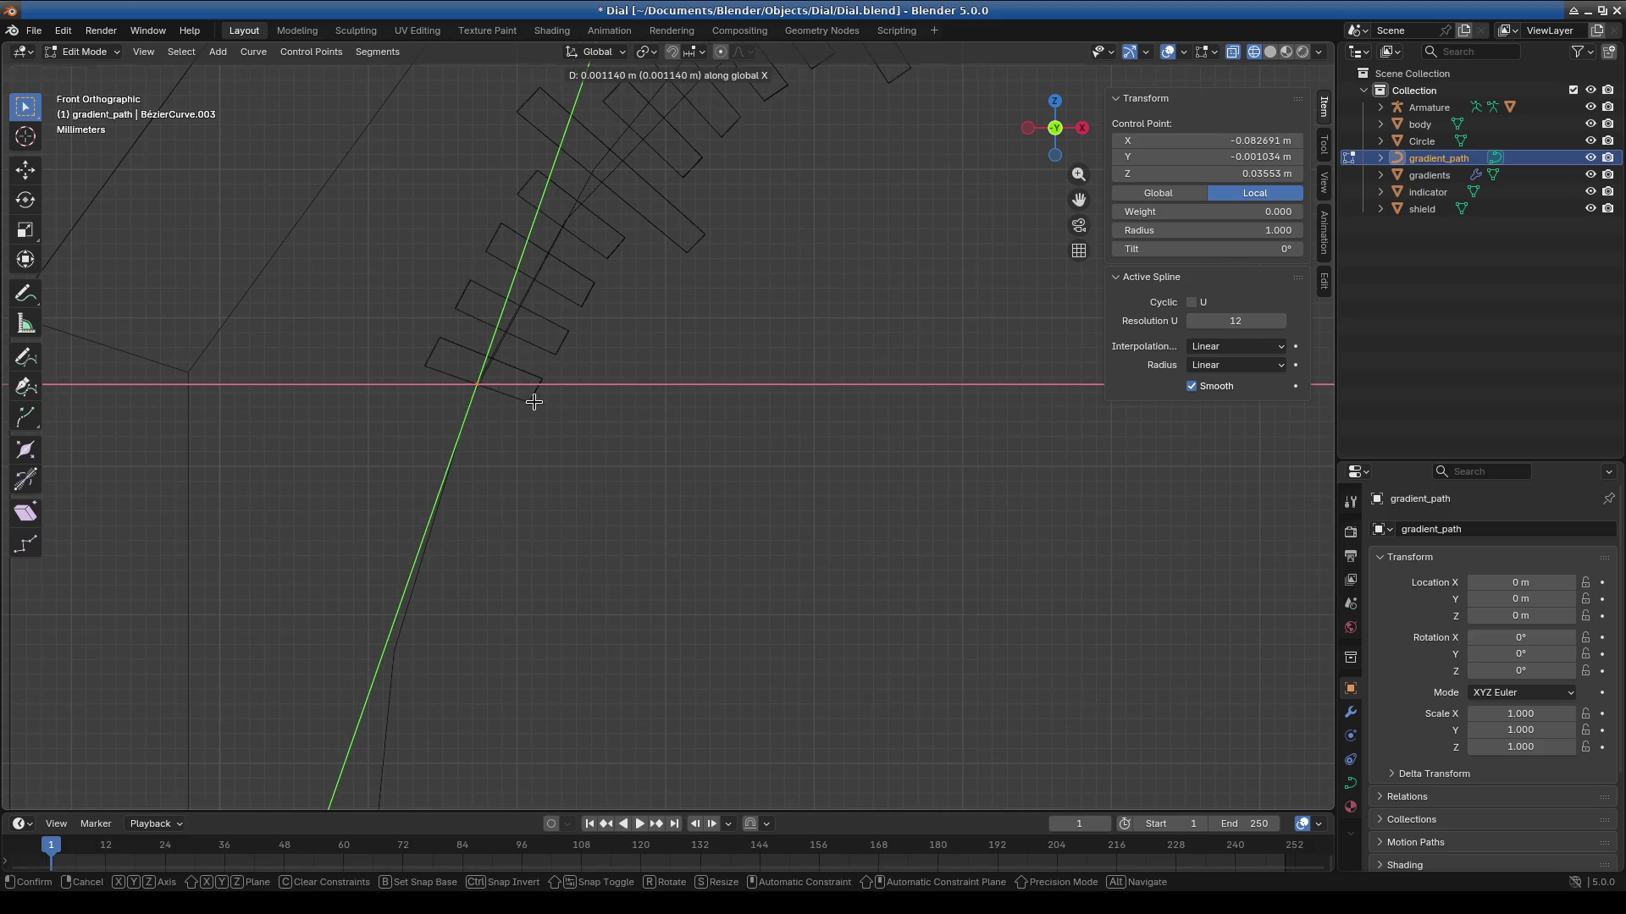
left_click(534, 398)
scroll(768, 433, "down", 5)
middle_click_drag(768, 432, 307, 410, "shift")
left_click(567, 423)
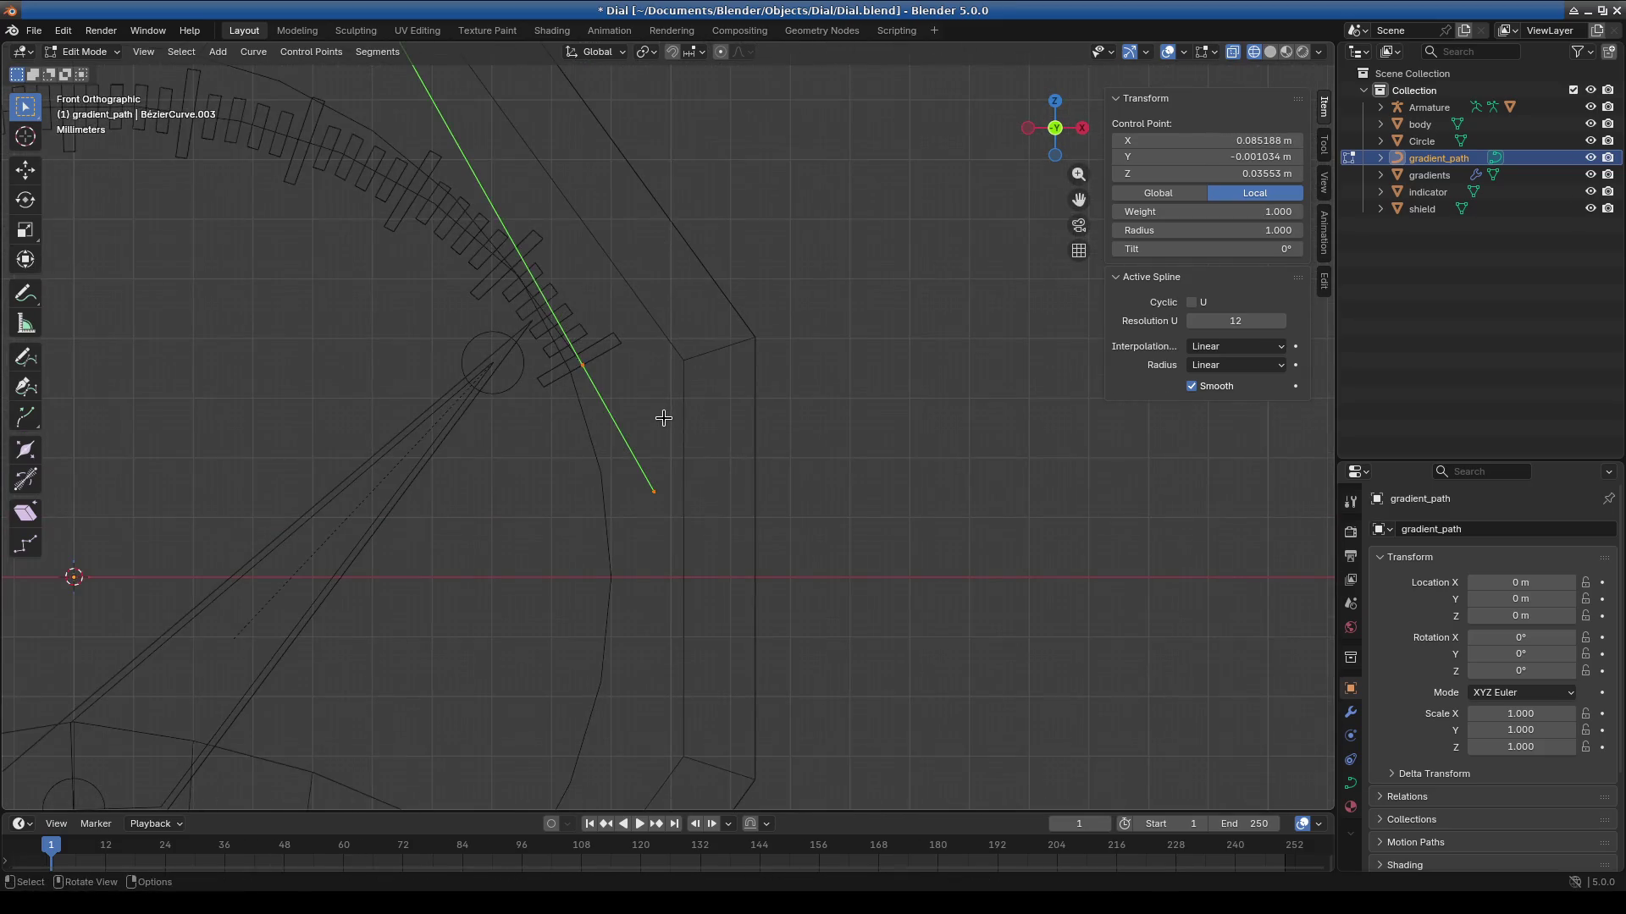
key("g")
key("y")
key("x")
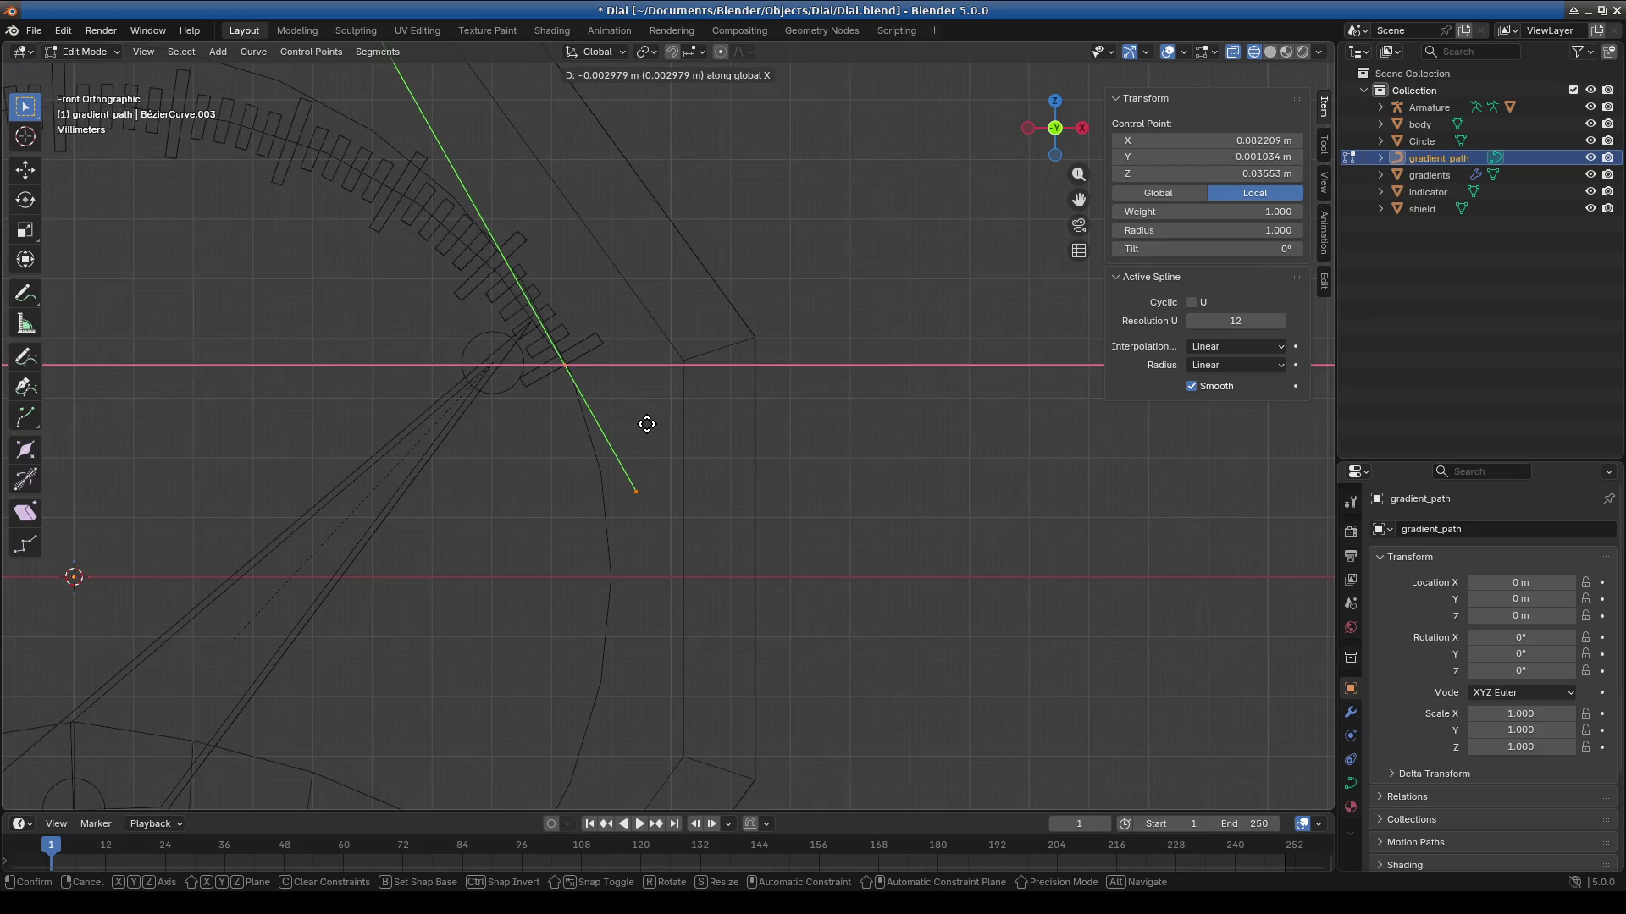
left_click(646, 424)
Box-select the end handle's outer point and reposition it.
scroll(598, 470, "down", 5)
mouse_move(550, 286)
left_mouse_down()
mouse_move(724, 412)
mouse_move(711, 395)
left_mouse_up()
key("g")
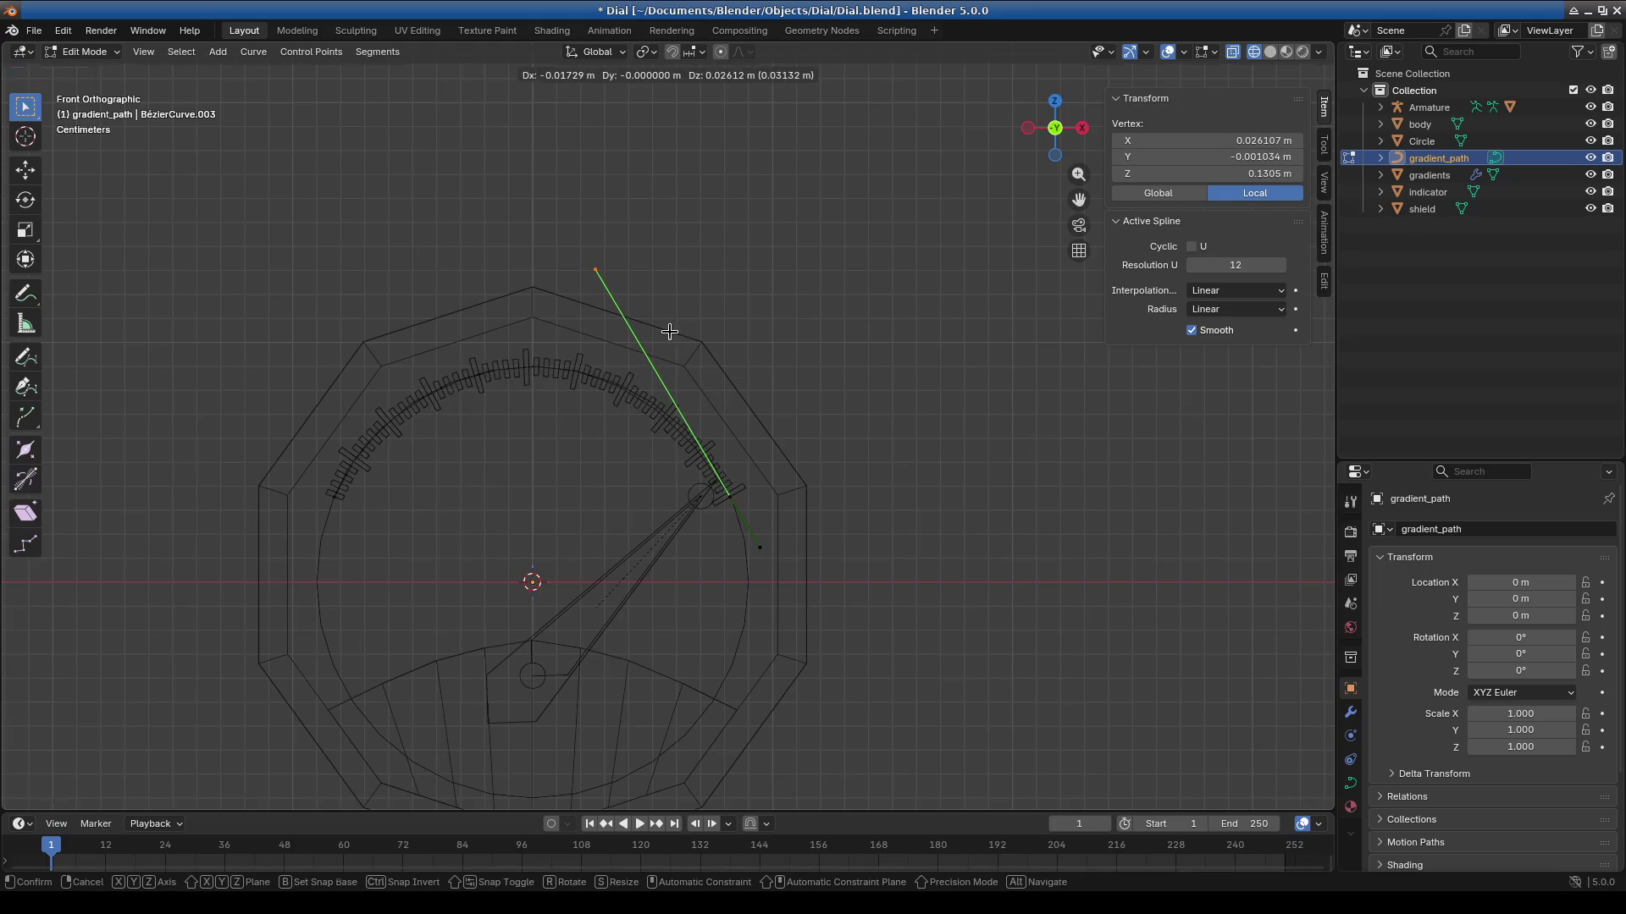
left_click(669, 332)
mouse_move(559, 559)
middle_mouse_down("shift")
mouse_move(766, 570)
mouse_move(752, 479)
middle_mouse_up("shift")
Return to Object Mode, select the Armature and switch it to Pose Mode.
left_click(85, 51)
left_click(89, 66)
left_click(715, 446)
left_click(1430, 109)
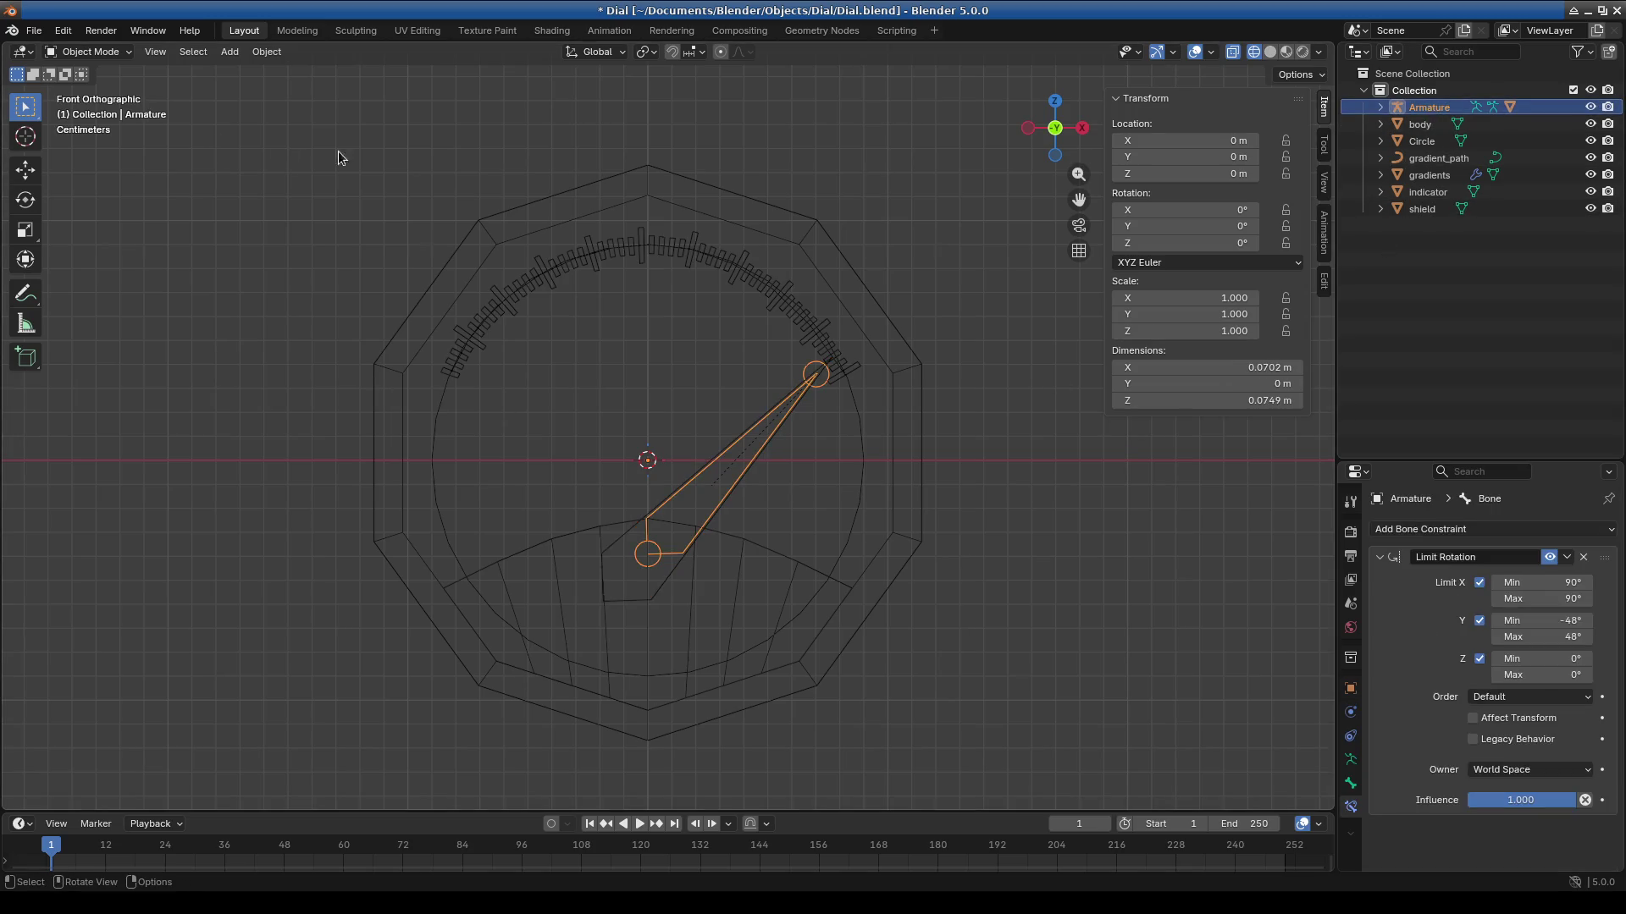
left_click(88, 51)
left_click(89, 109)
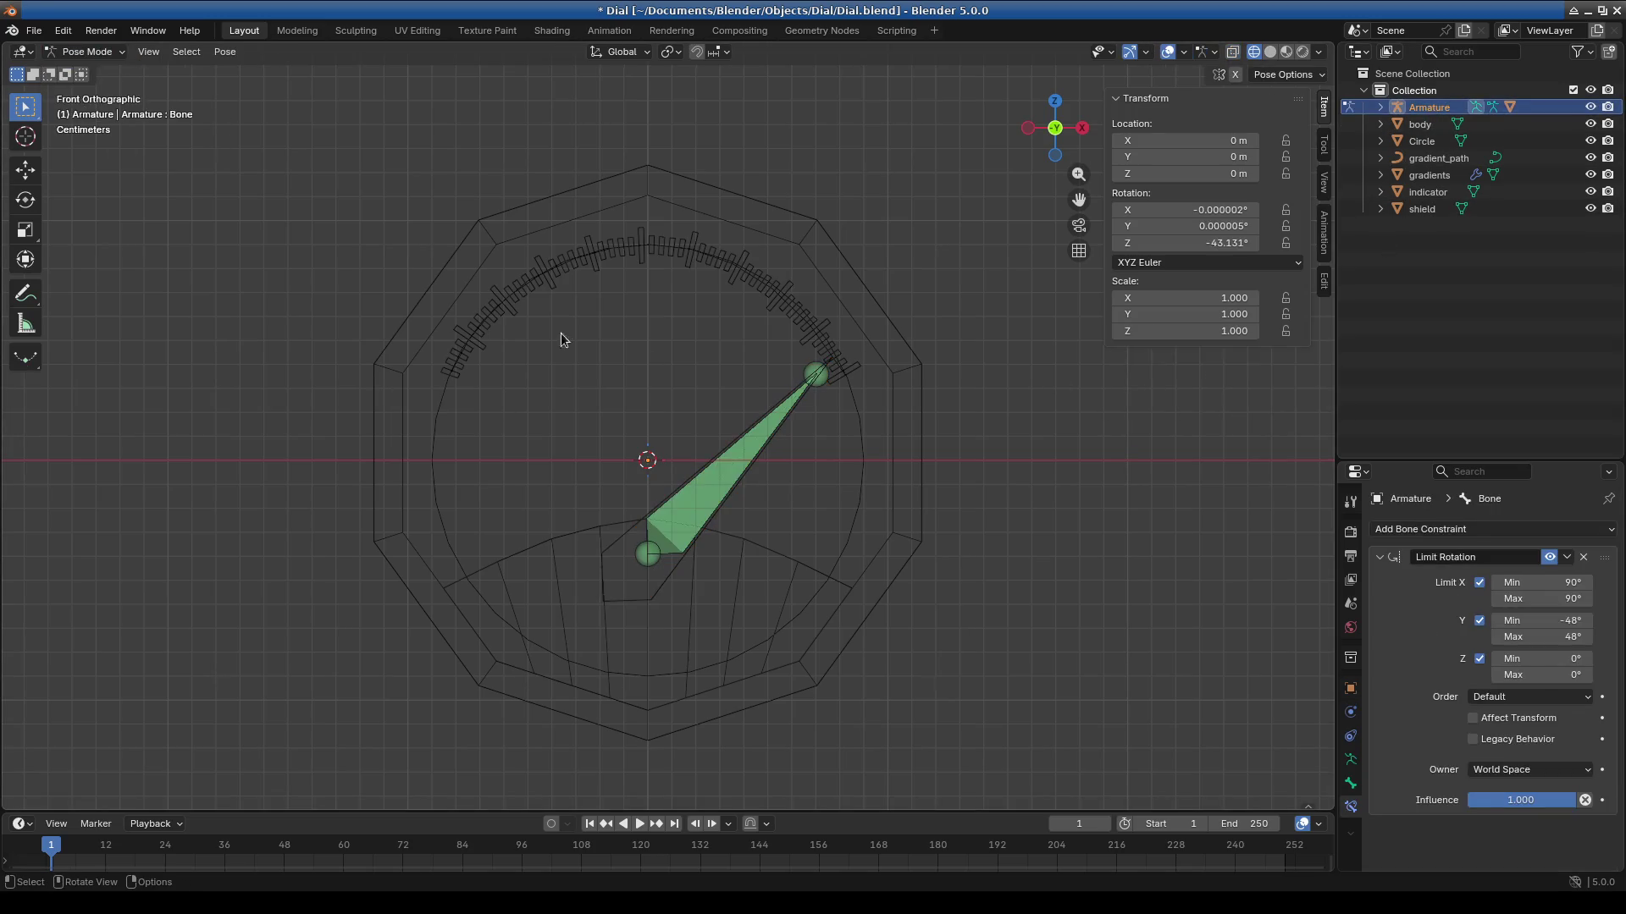
Rotate the needle bone to -53.024° Z so it points at the scale's right end.
left_click(751, 460)
key("r")
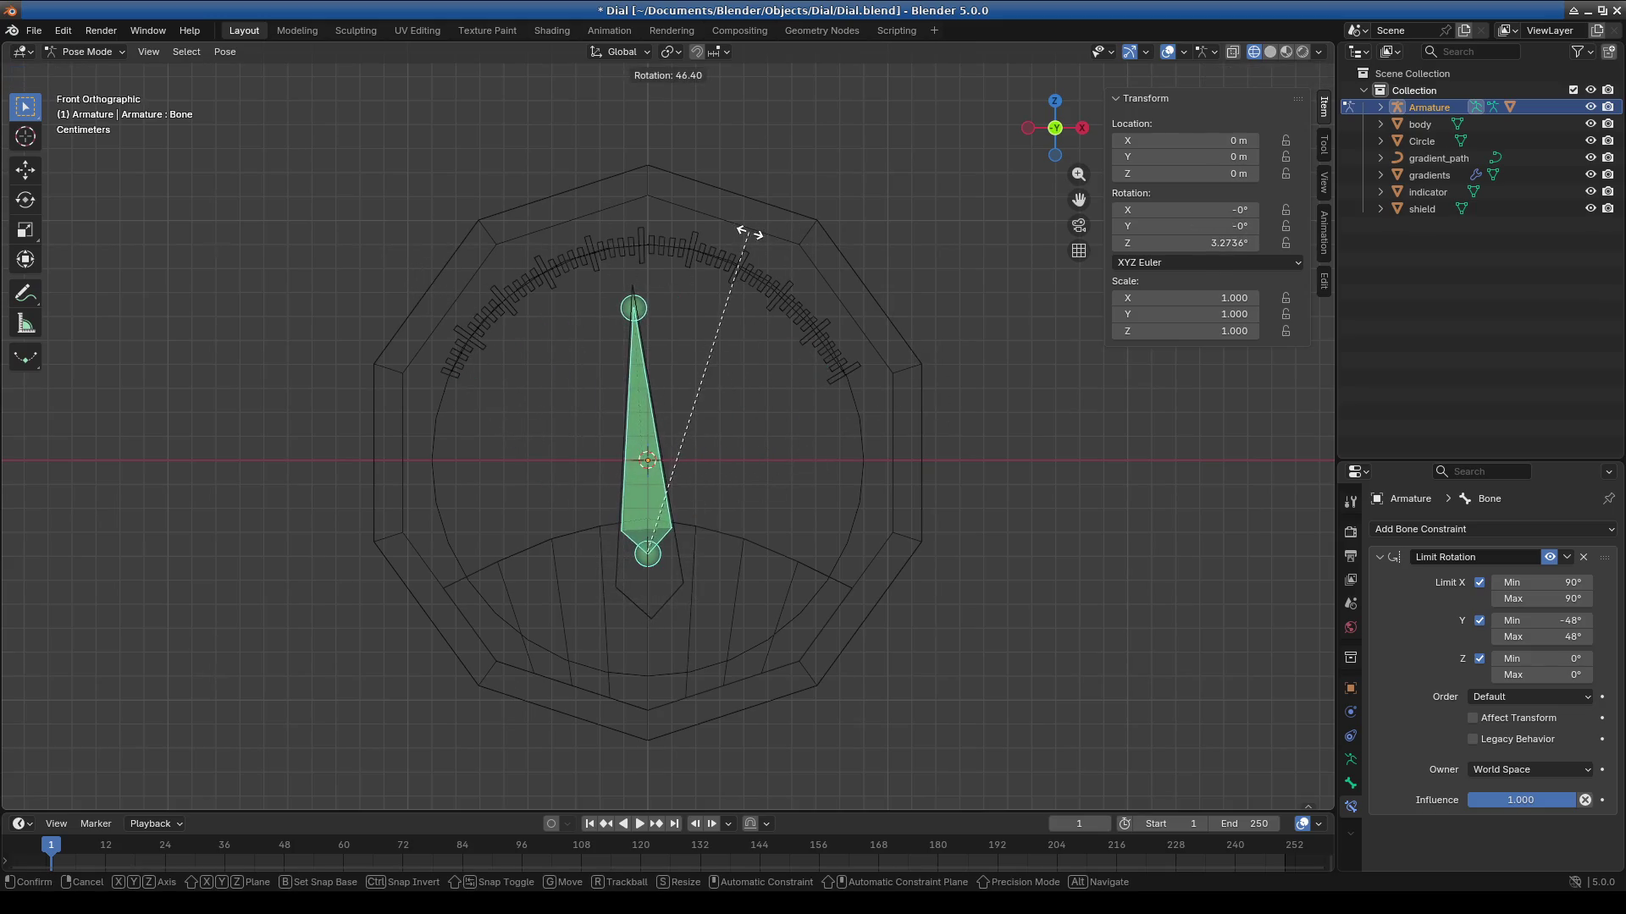
left_click(1068, 425)
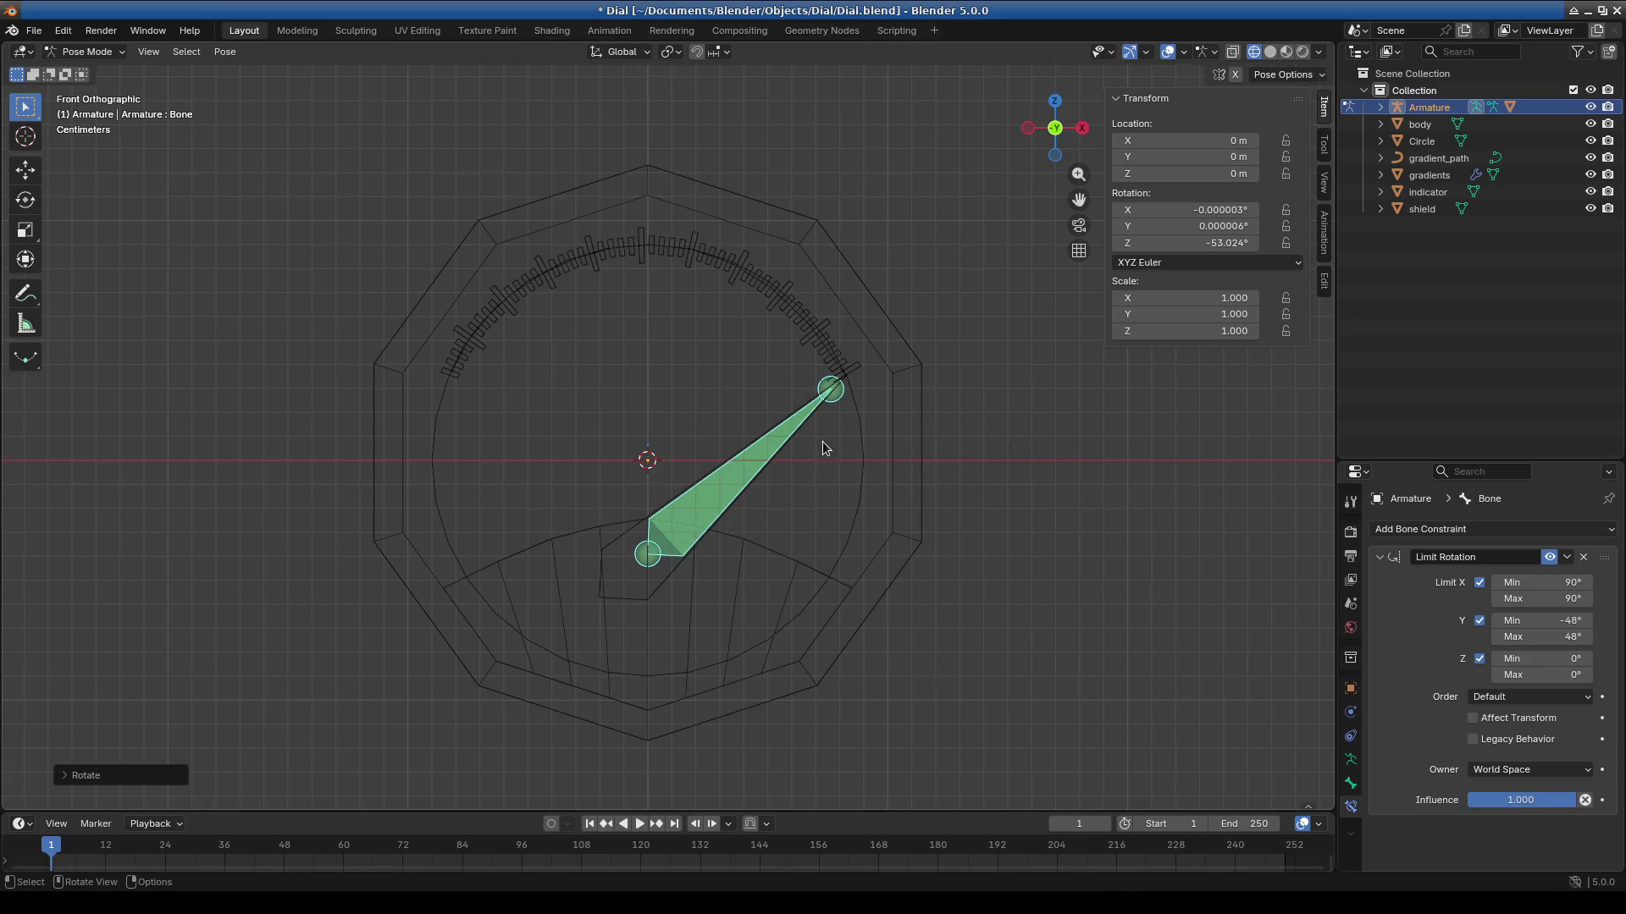
scroll(813, 442, "up", 2)
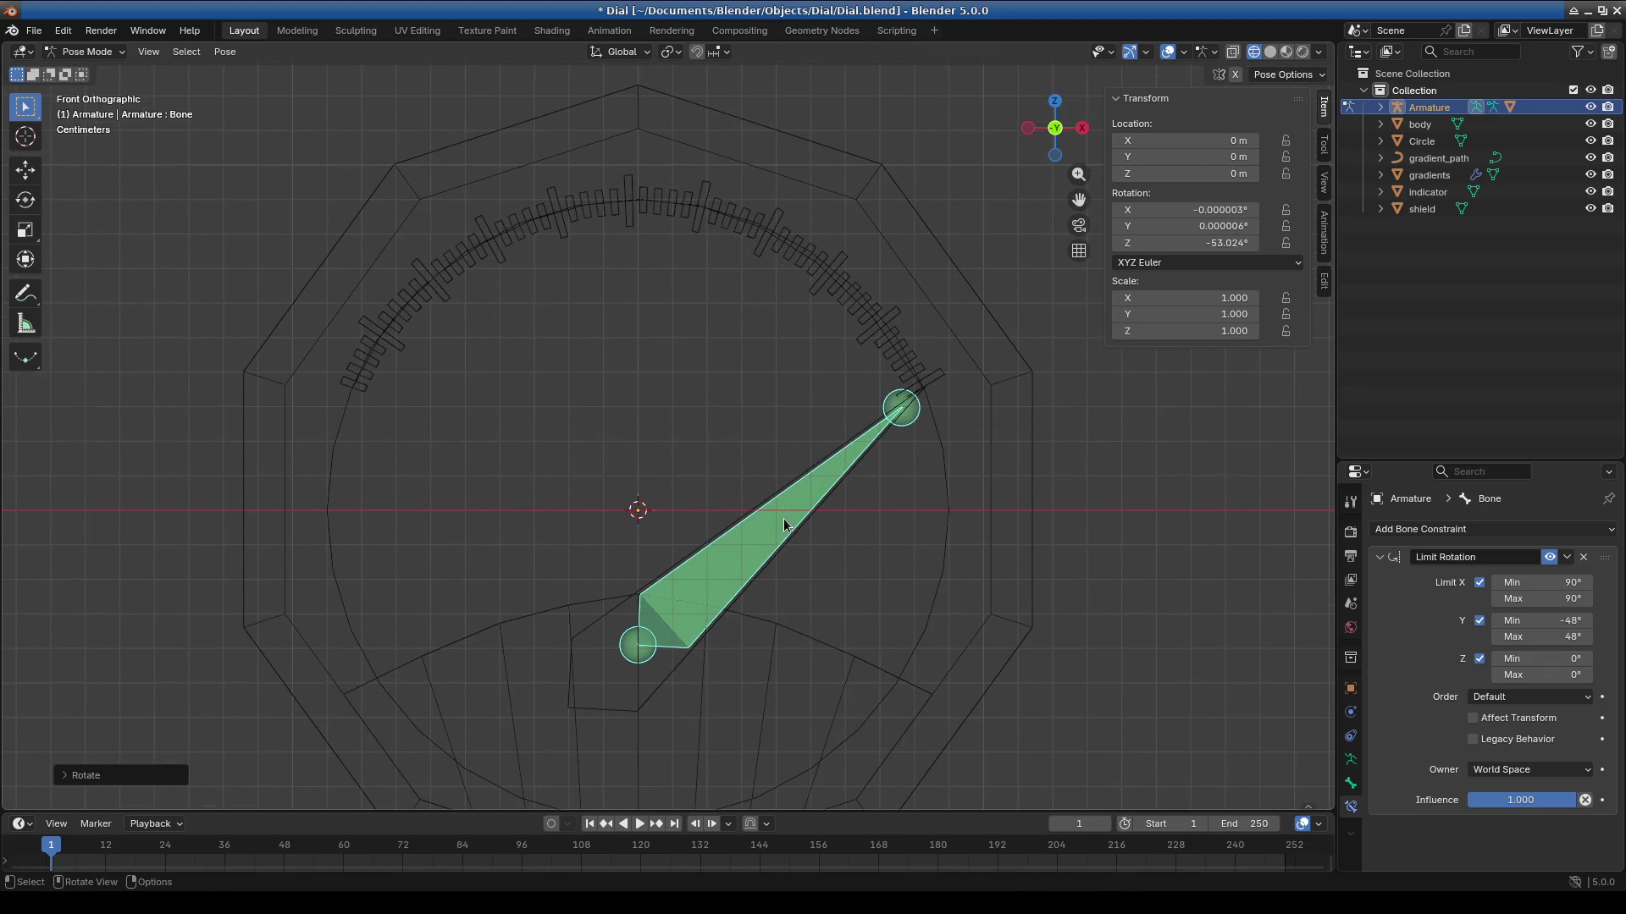
scroll(784, 523, "down", 2)
scroll(784, 518, "down", 4, "shift")
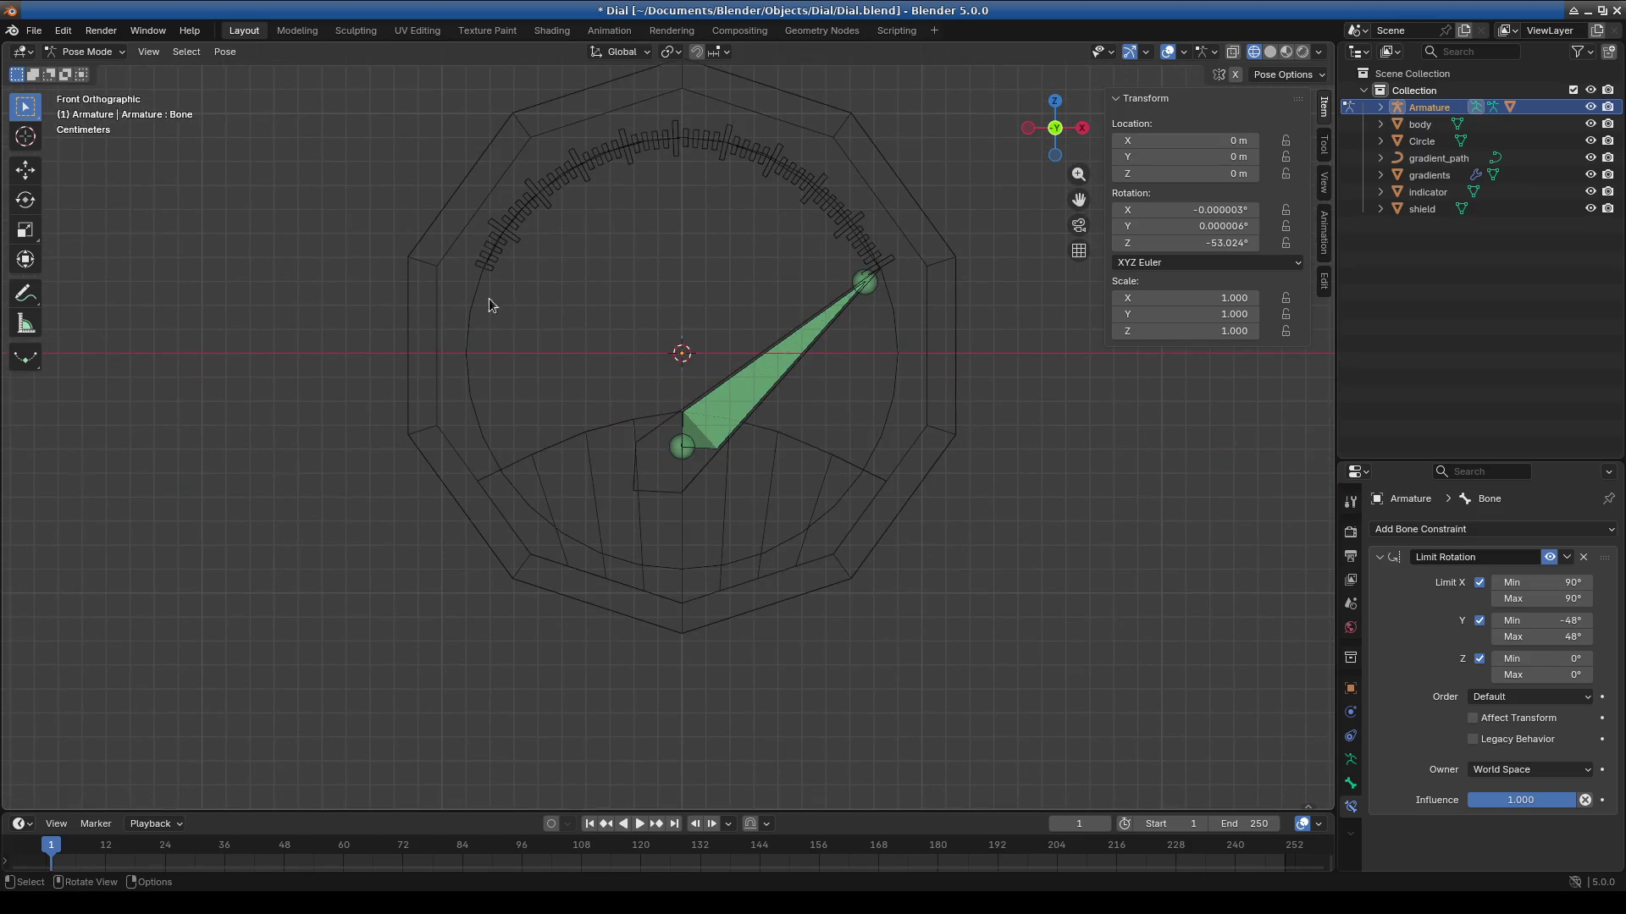
left_click(91, 51)
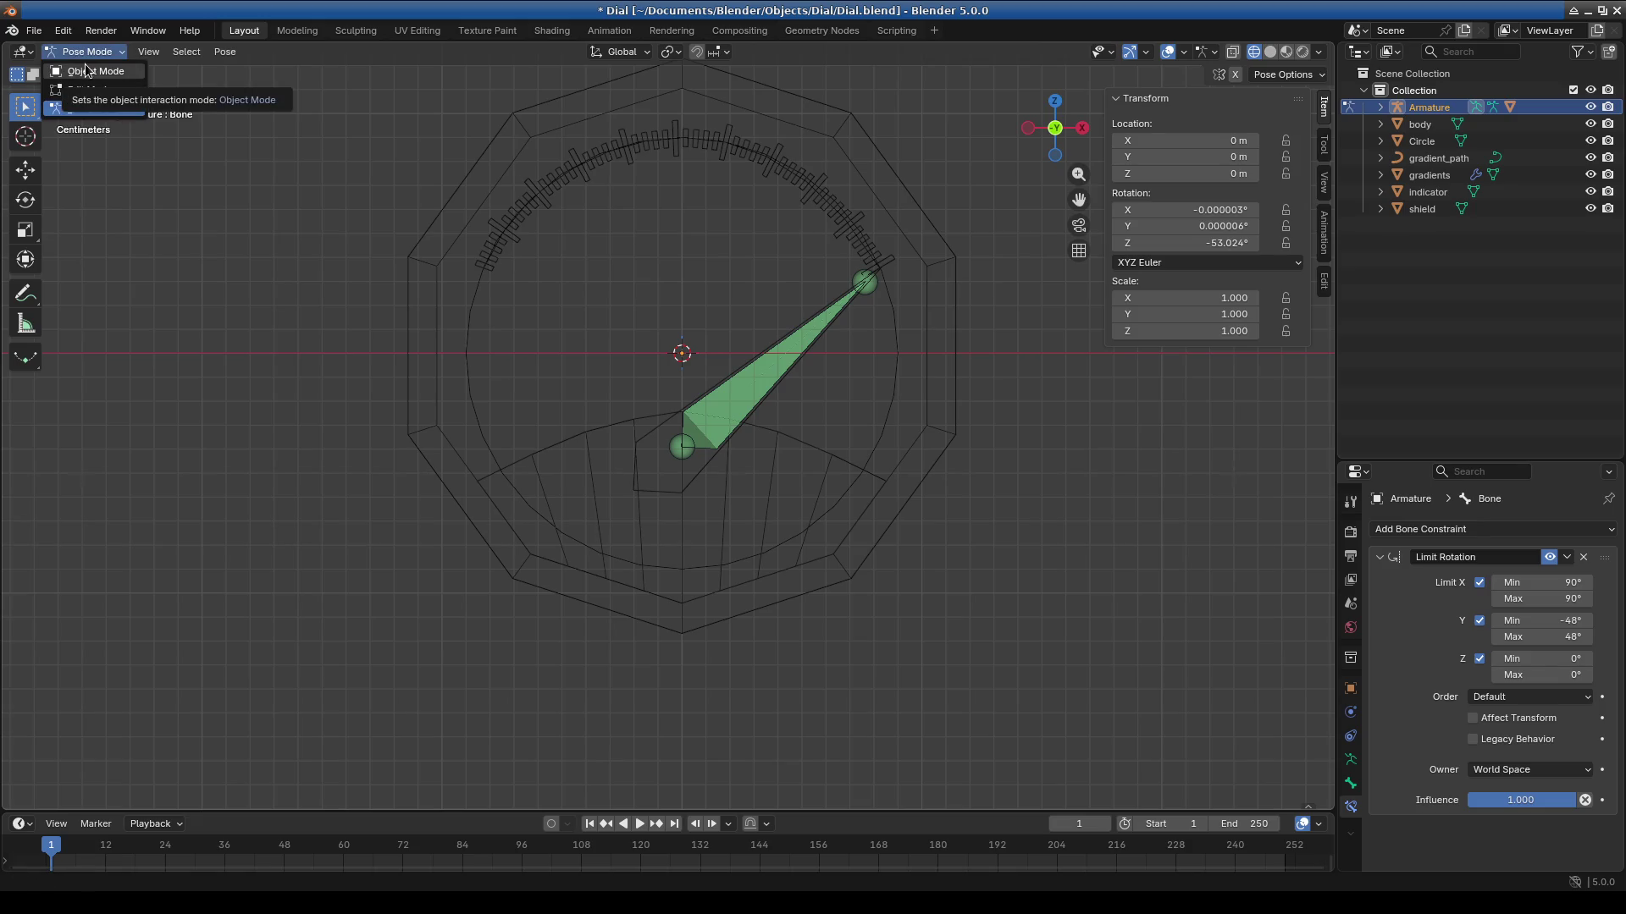
In Object Mode, lower the Circle along Z to -0.03953 m.
left_click(87, 71)
left_click(471, 293)
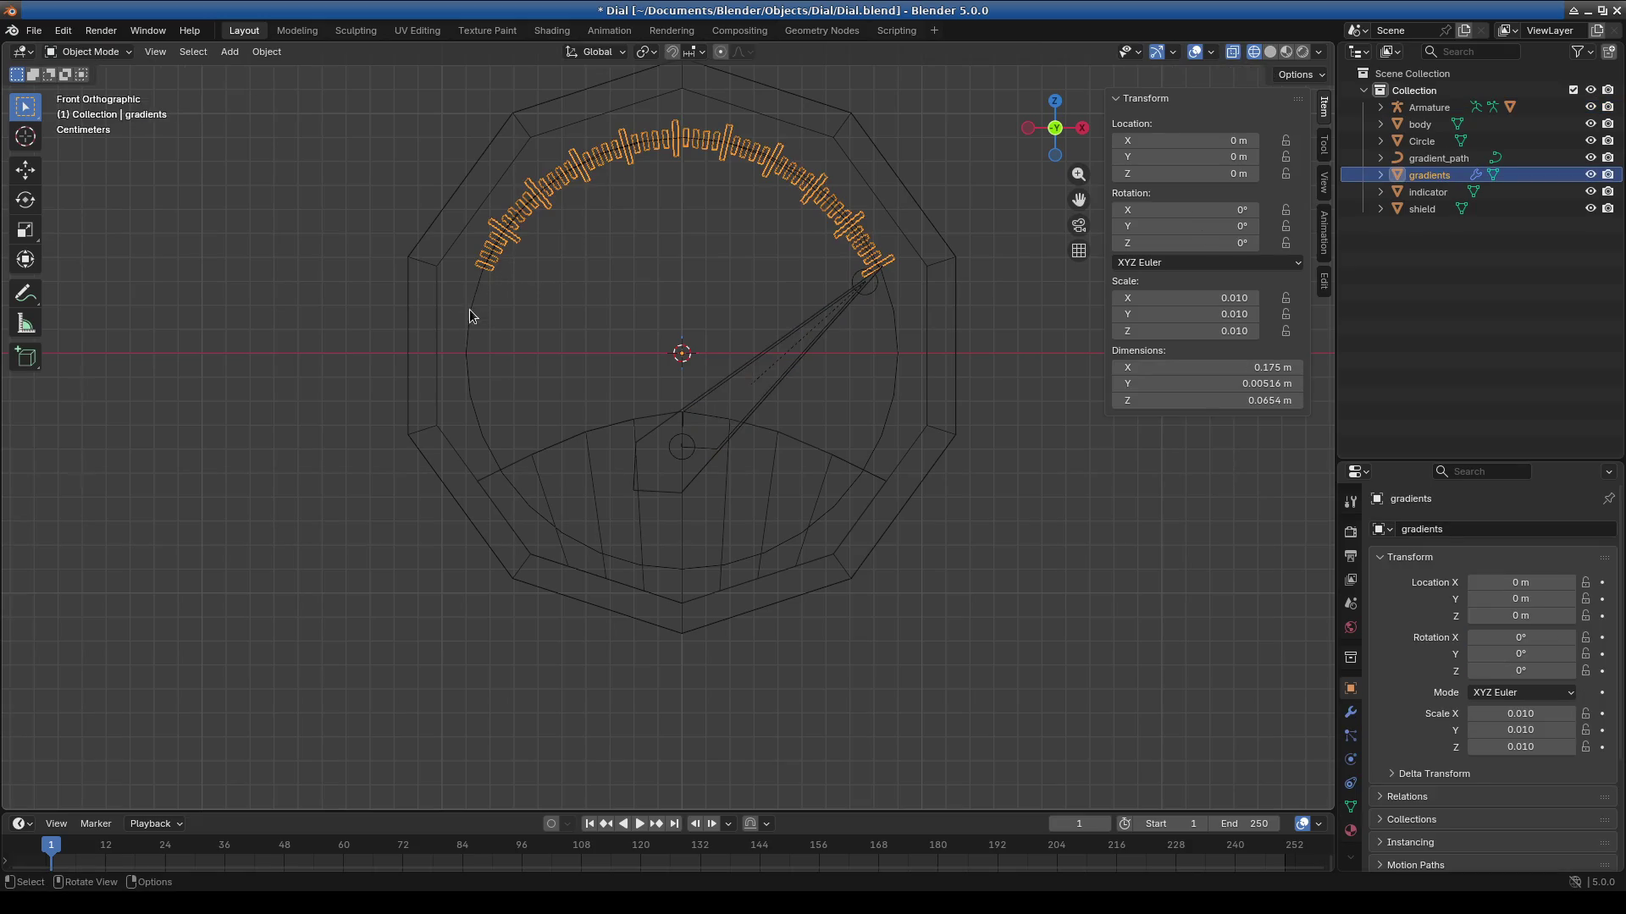
left_click(472, 315)
key("g")
key("z")
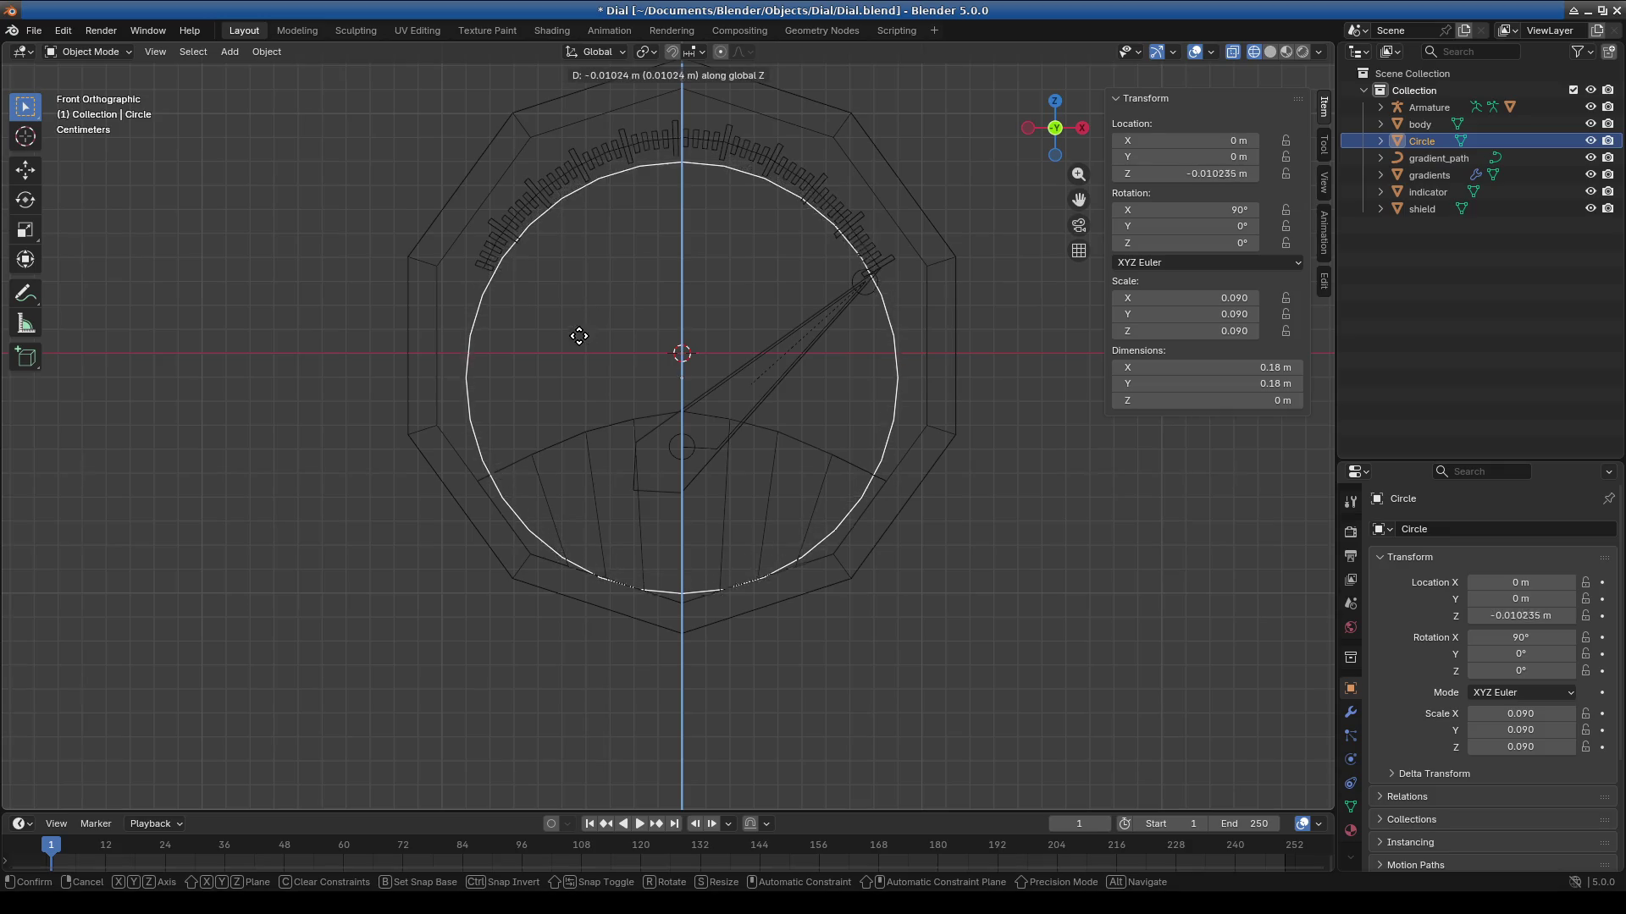
left_click(592, 405)
scroll(771, 506, "up", 4)
scroll(770, 506, "down", 4)
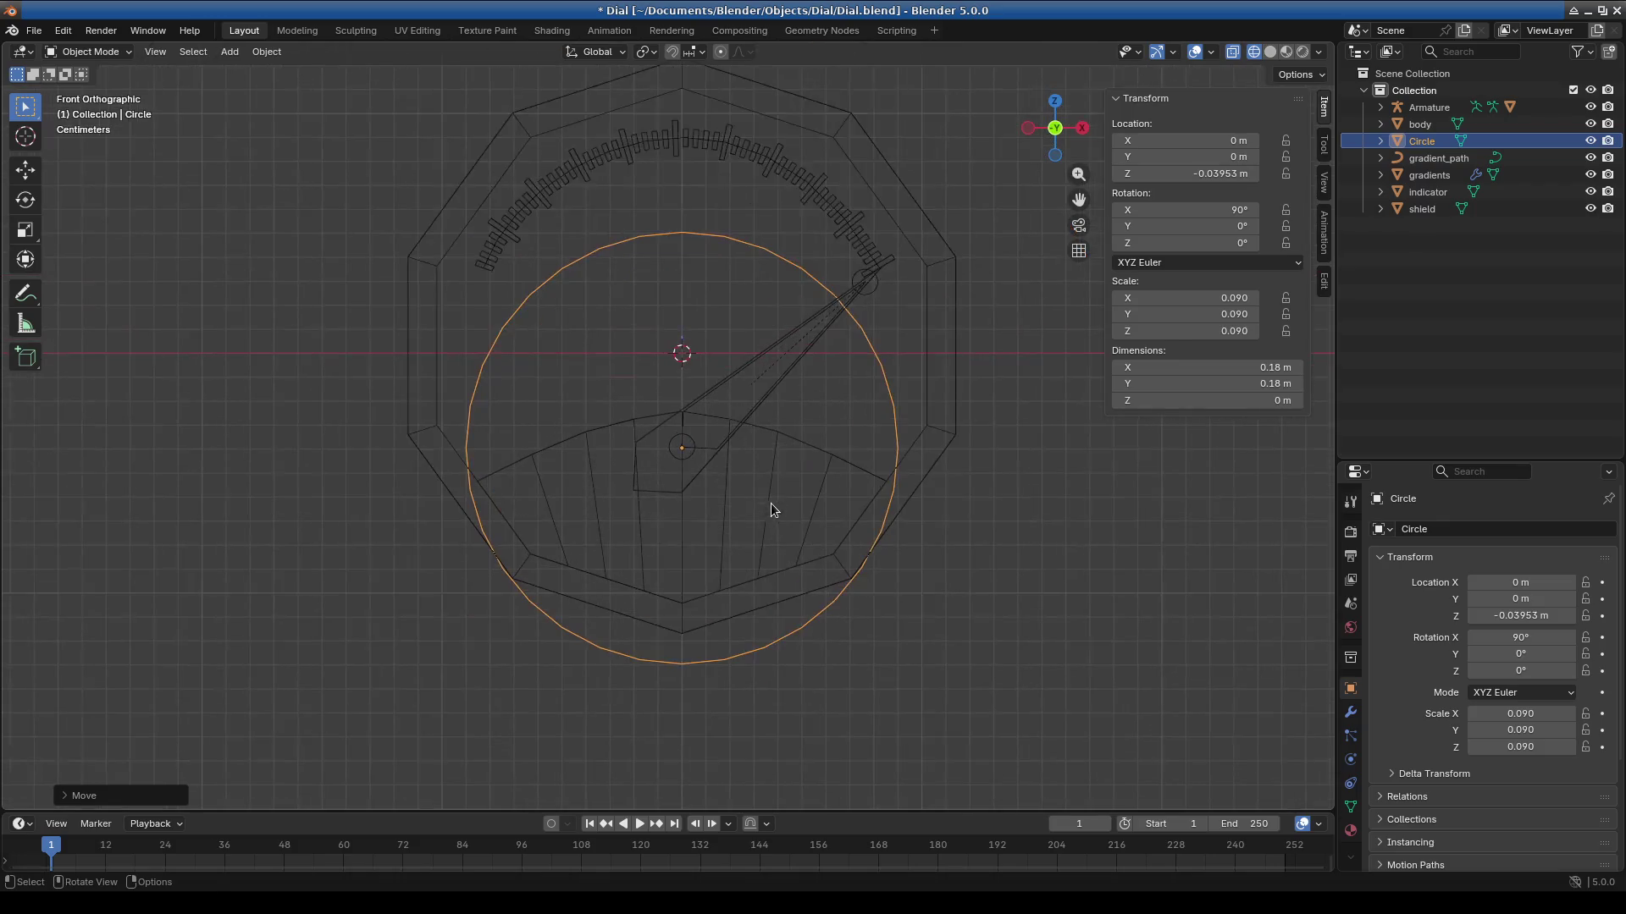
middle_click_drag(635, 229, 601, 398, "shift")
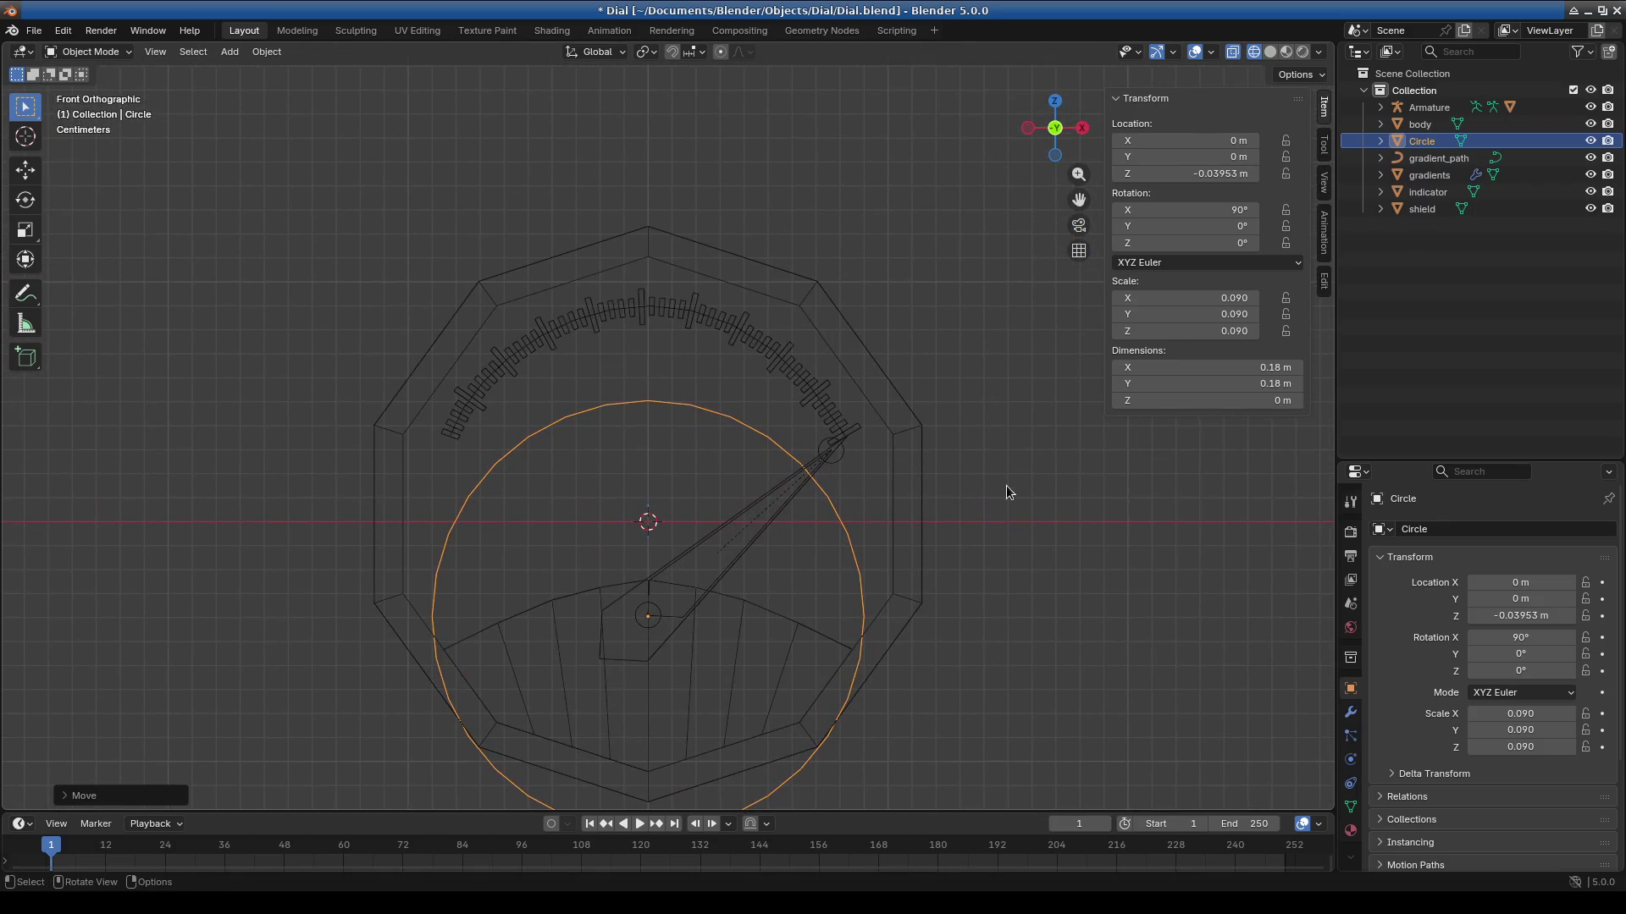
Scale the Circle by 1.2 to 0.108 (0.216 m across).
key("s")
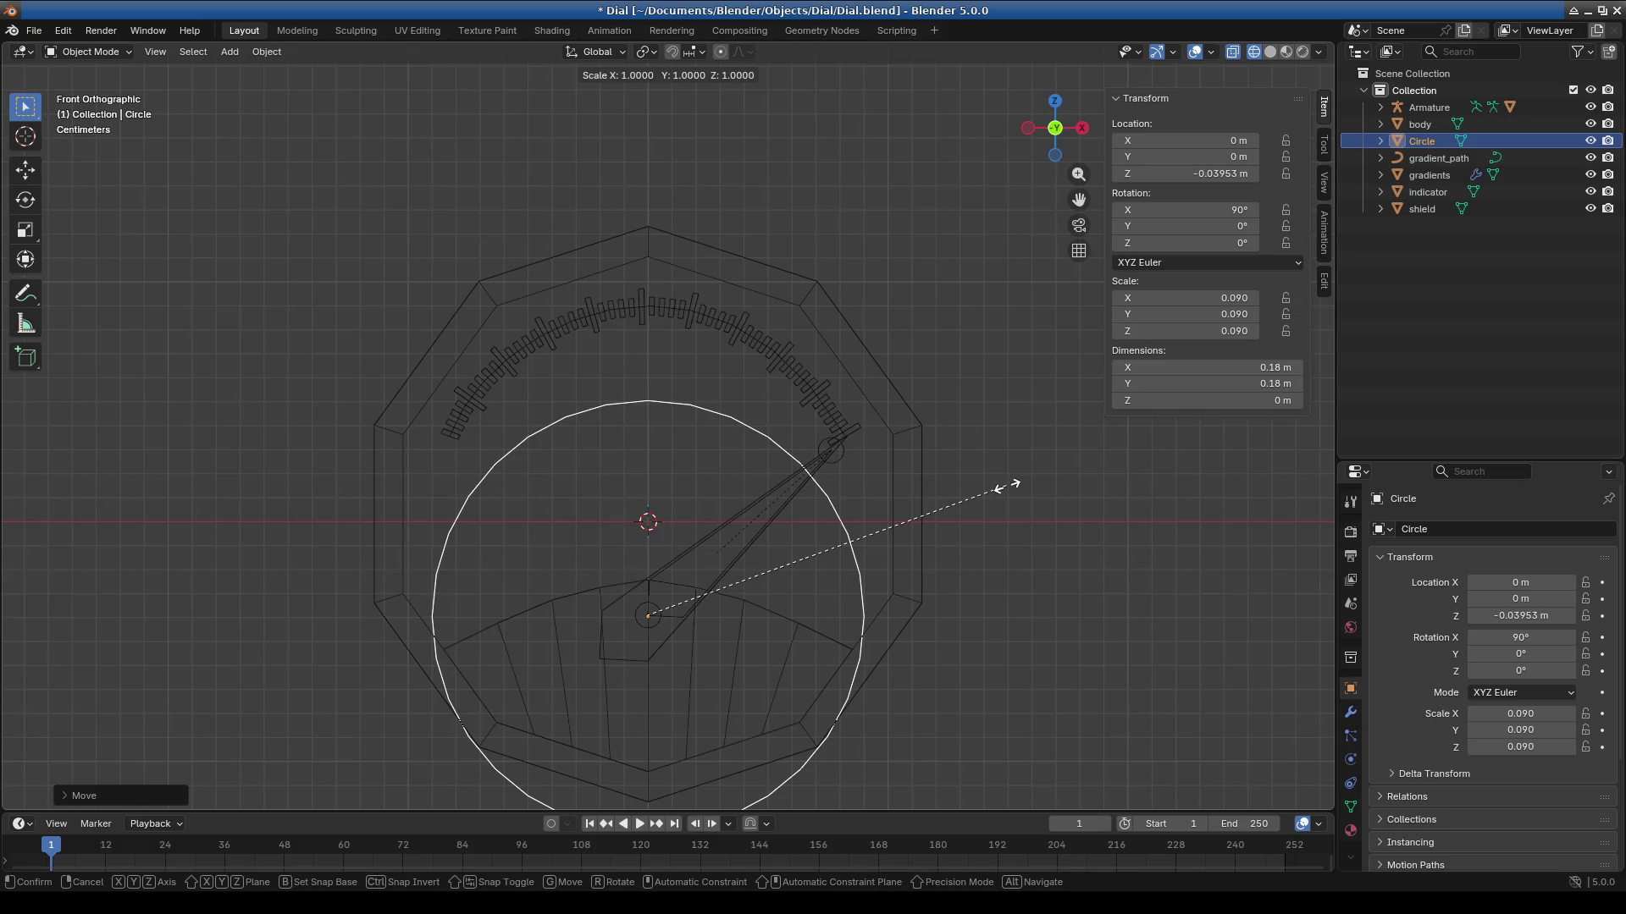
type("1.1")
key("BackSpace")
type("2")
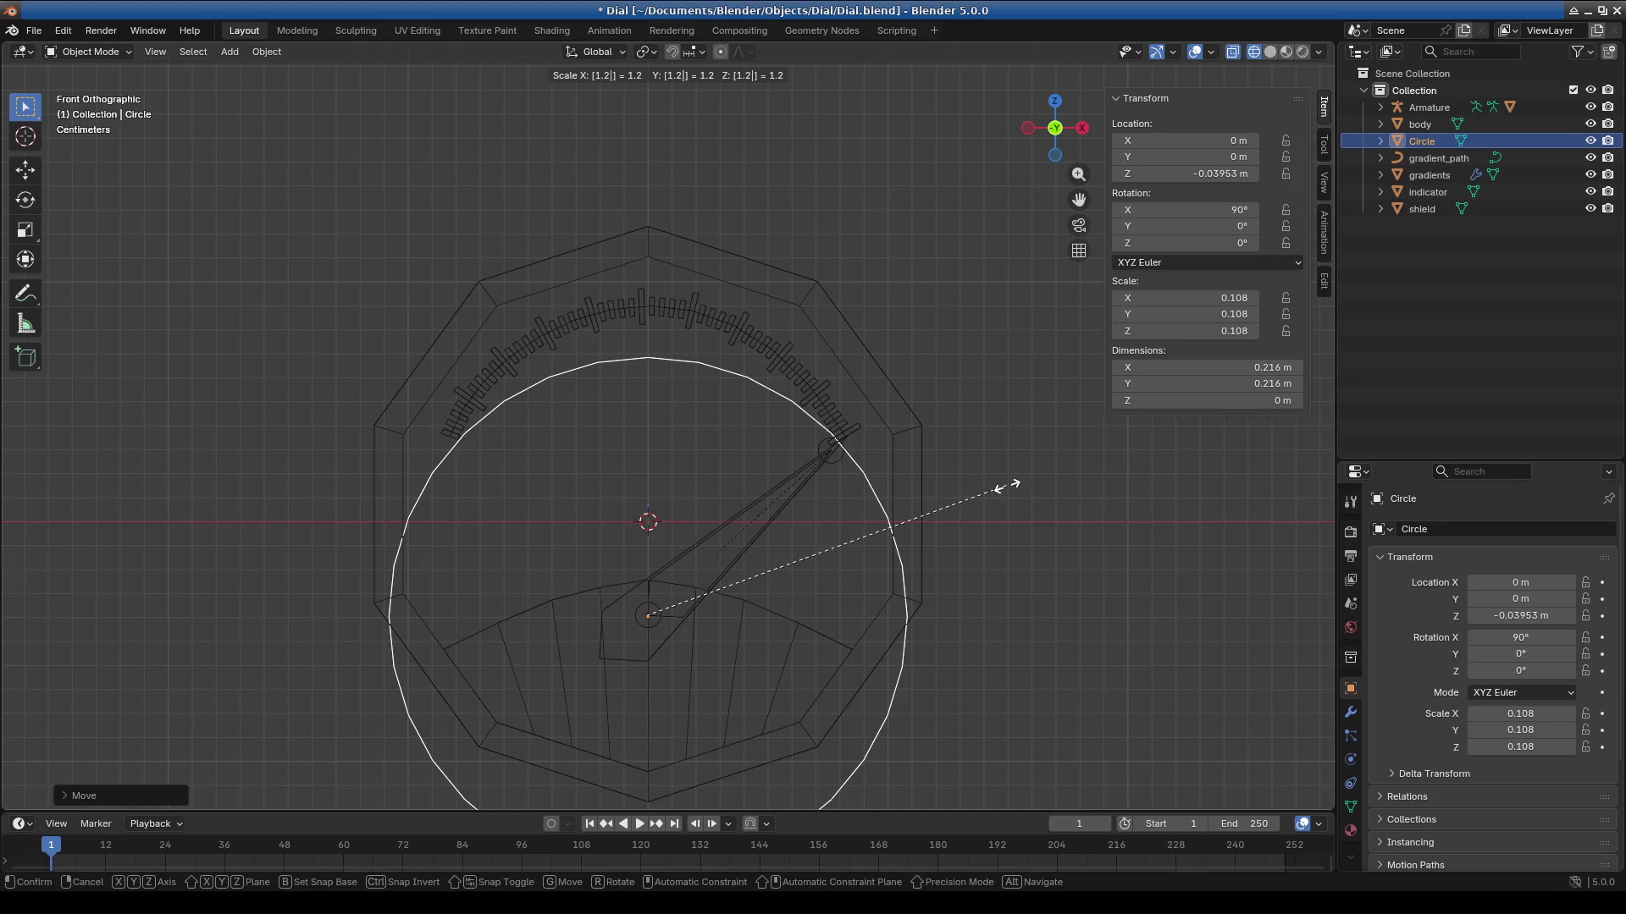
key("Return")
Select gradient_path and begin moving it down along Z.
mouse_move(801, 486)
middle_mouse_down("shift")
mouse_move(669, 424)
mouse_move(653, 372)
middle_mouse_up("shift")
scroll(625, 210, "up", 3)
left_click(628, 180)
left_click(627, 179)
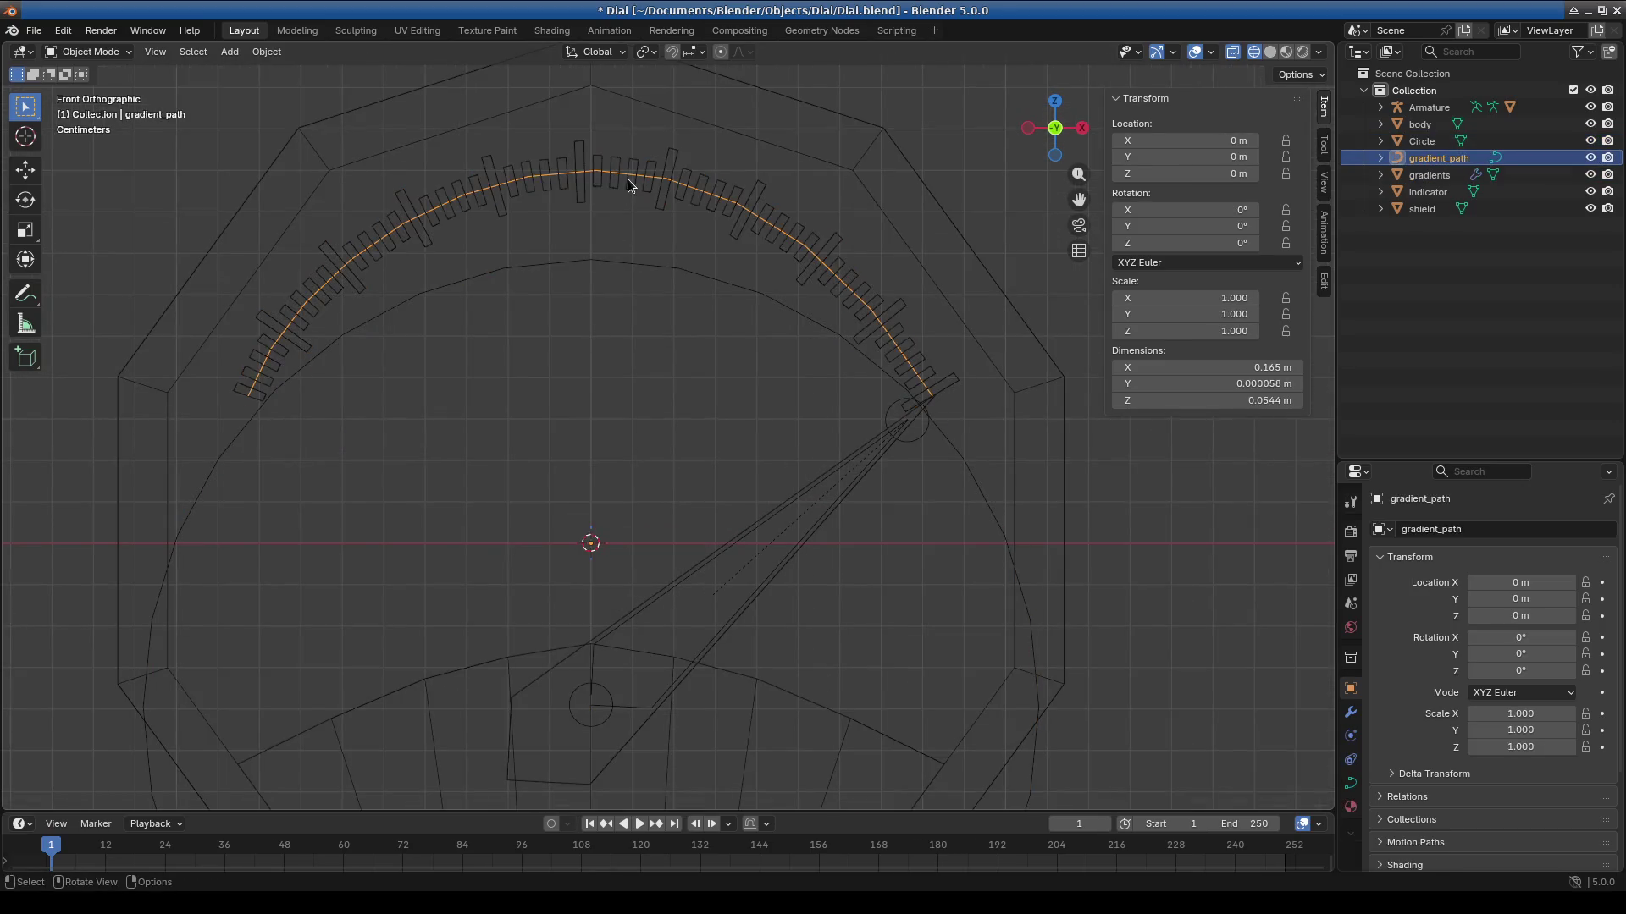
key("g")
key("z")
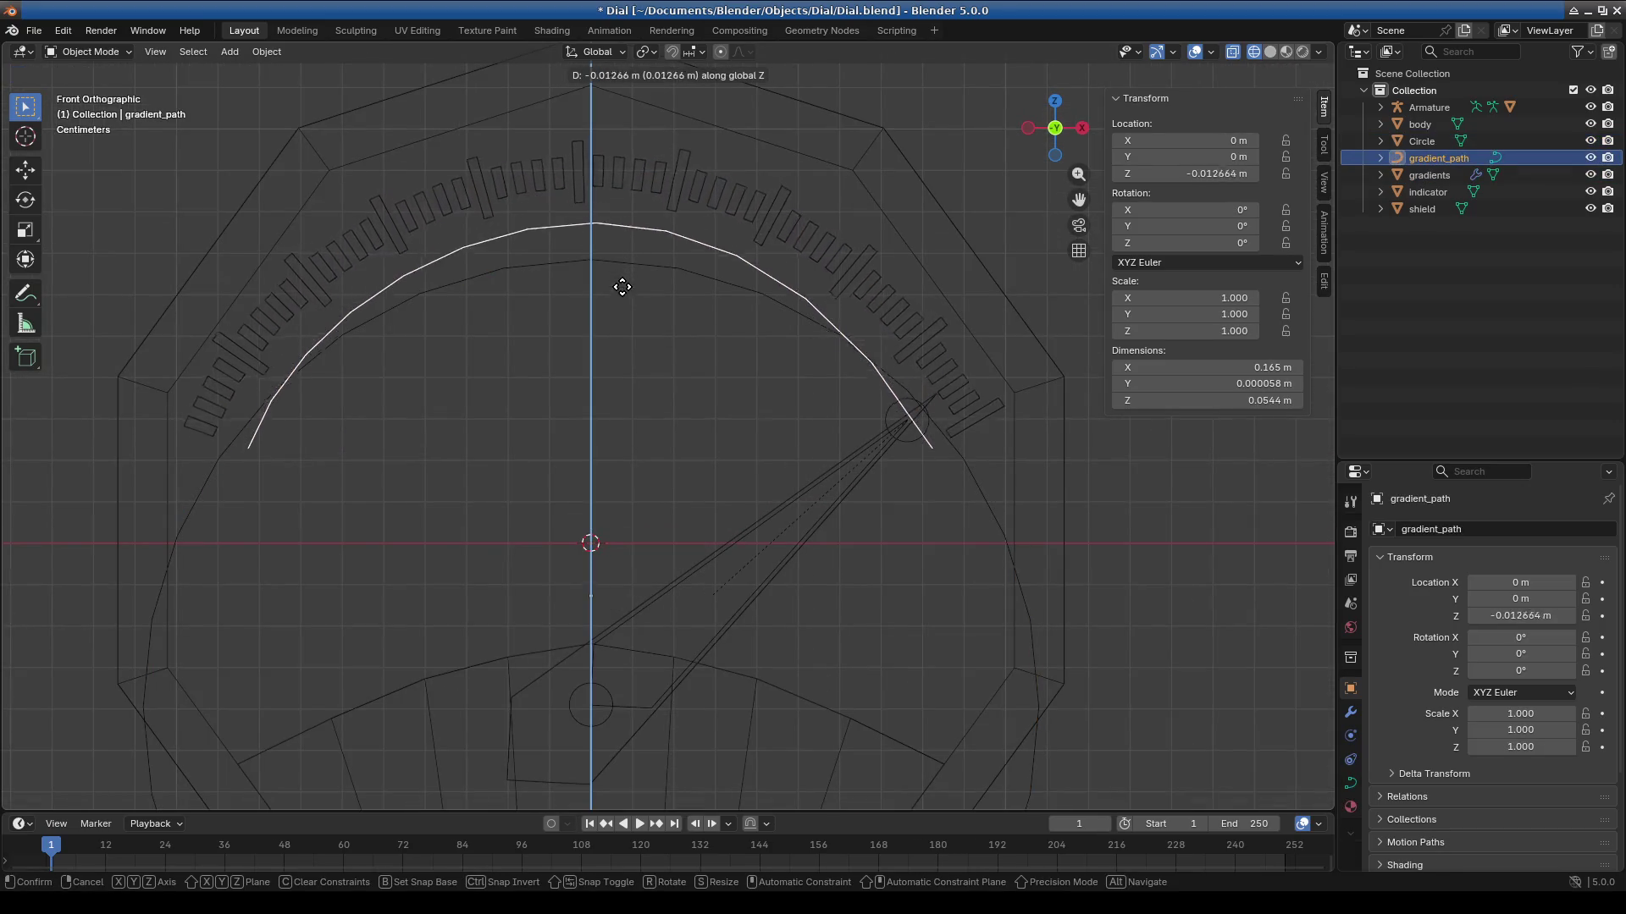
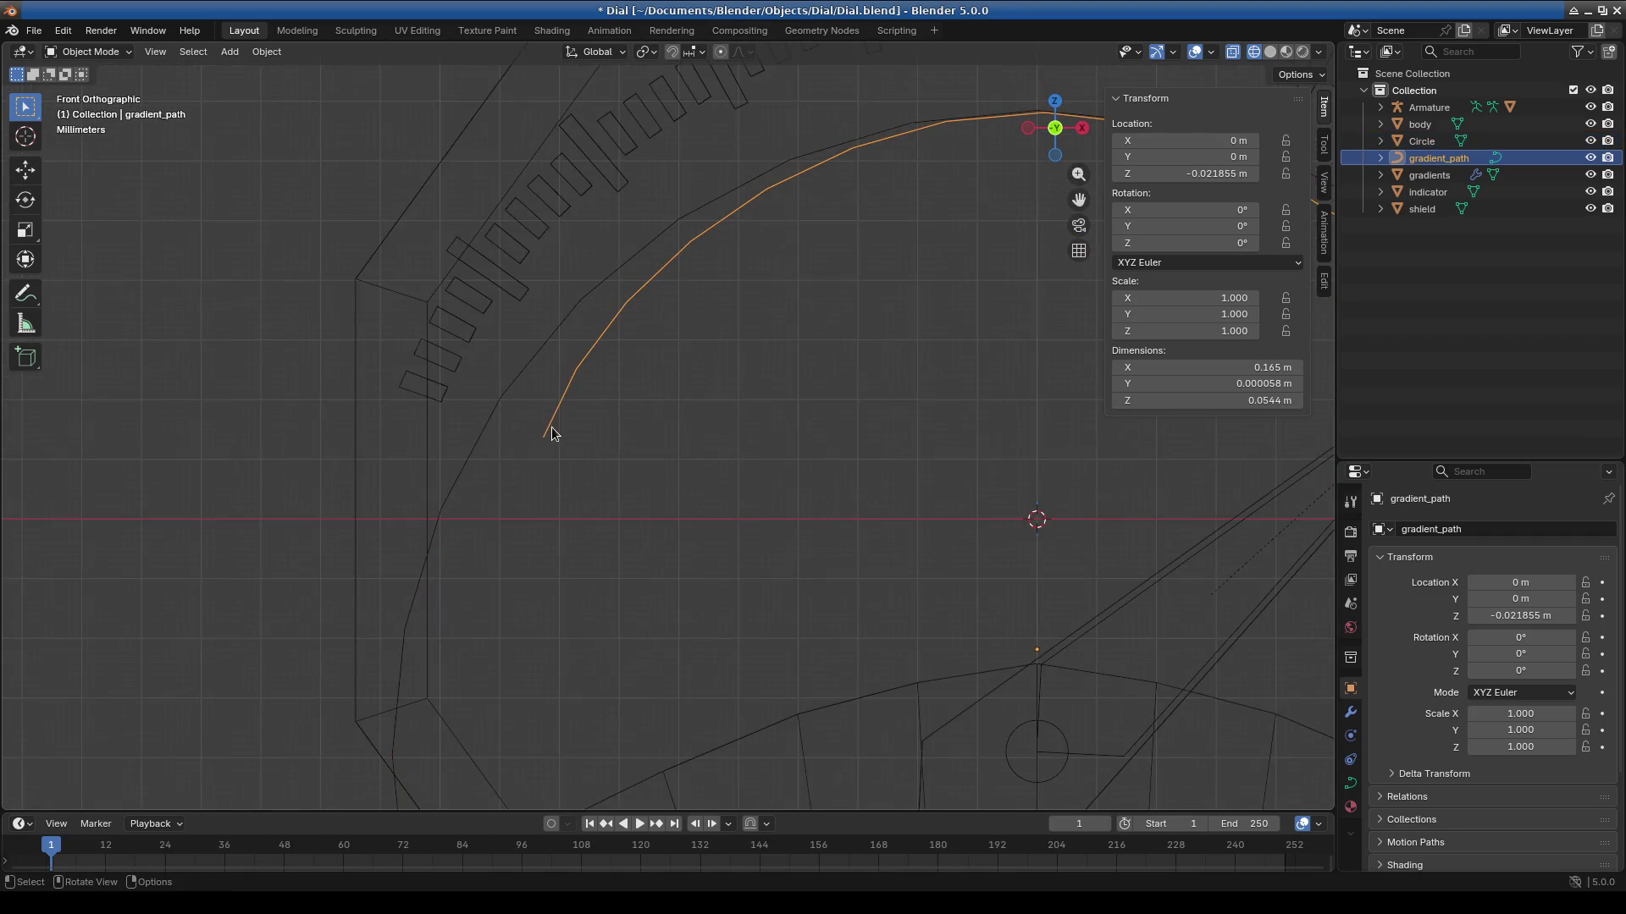
In Edit Mode, slide all of gradient_path's points sideways along X so the ticks follow its arc.
key("Tab")
key("a")
key("g")
key("x")
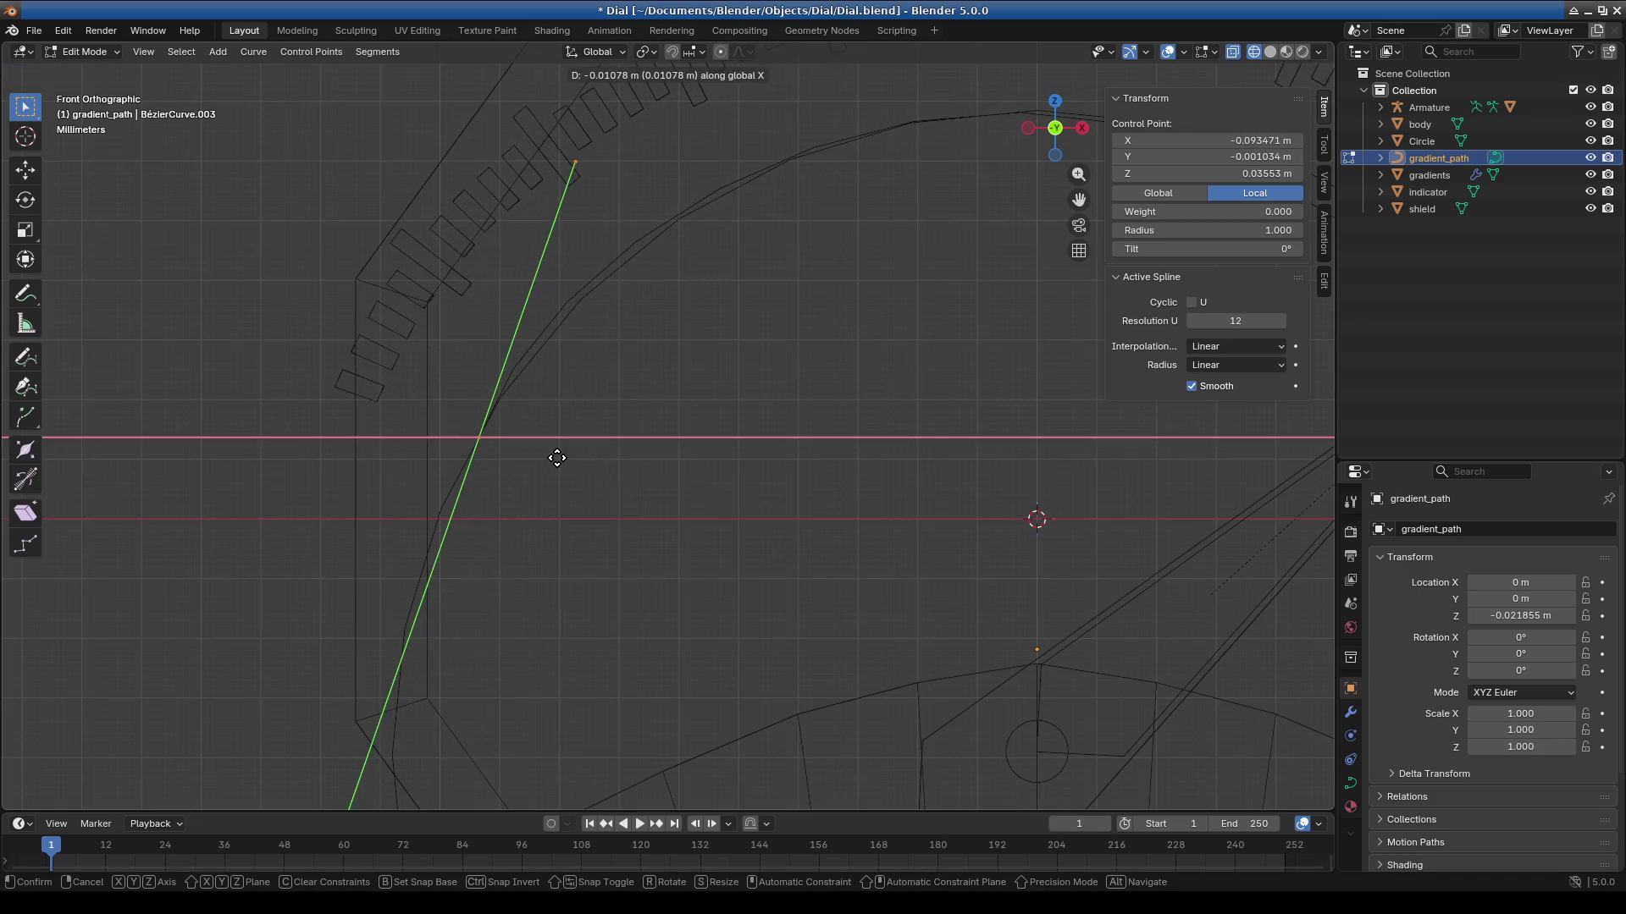
left_click(555, 454)
scroll(556, 454, "down", 3)
scroll(918, 472, "up", 3)
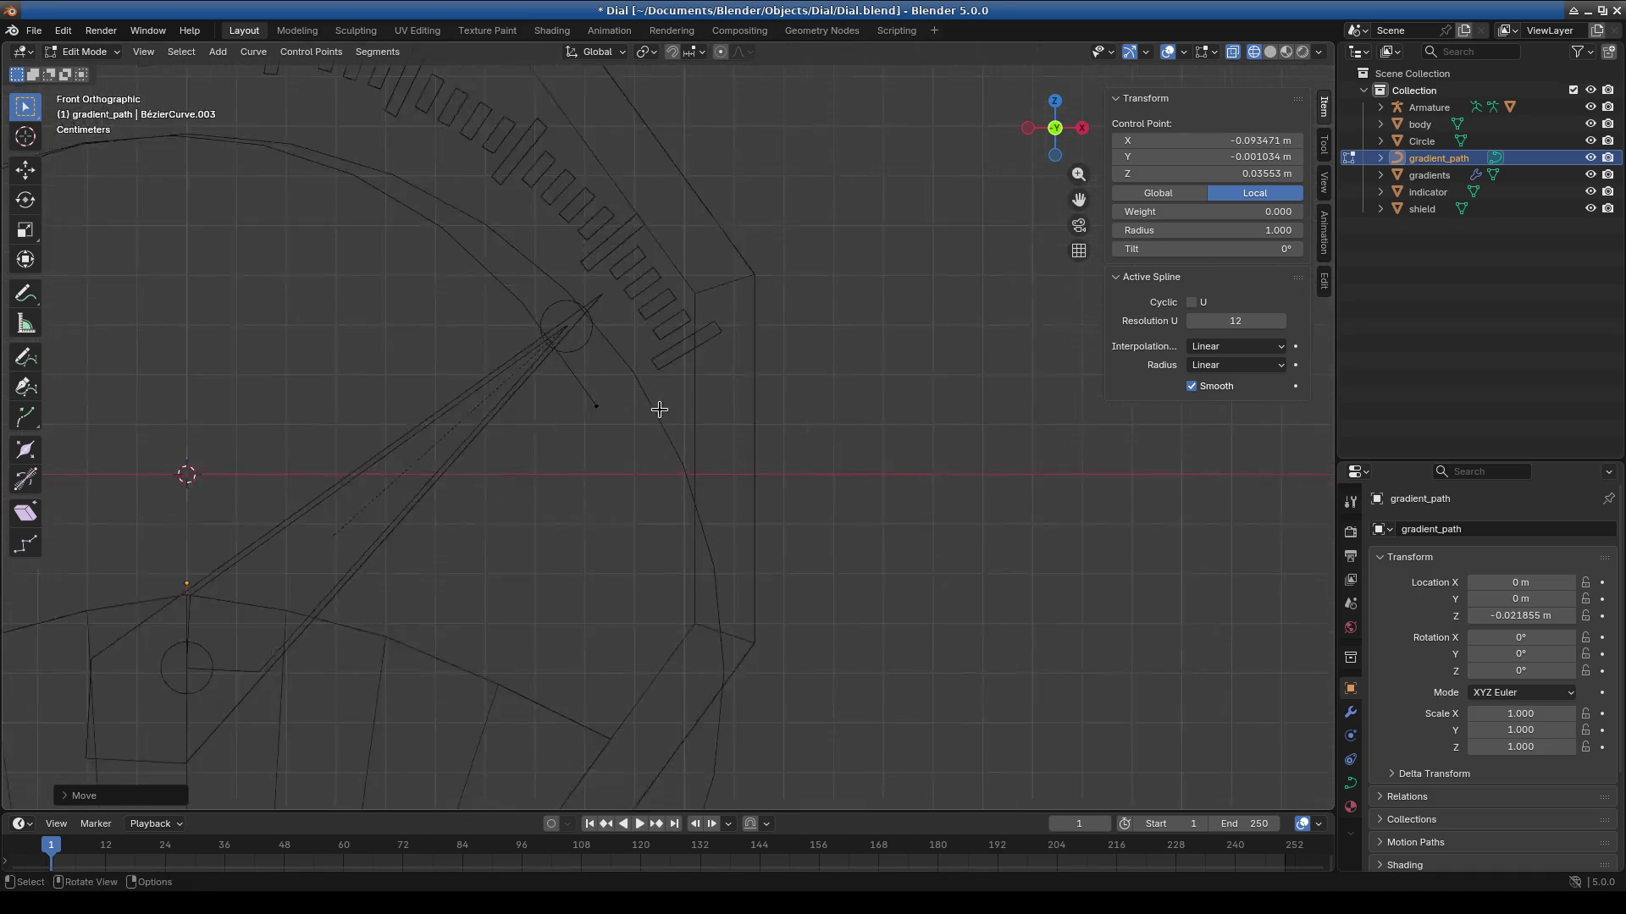
key("g")
key("x")
left_click(725, 447)
scroll(668, 429, "down", 3)
Apply the path's location in Object Mode, then view the dial in solid shading and perspective.
key("Tab")
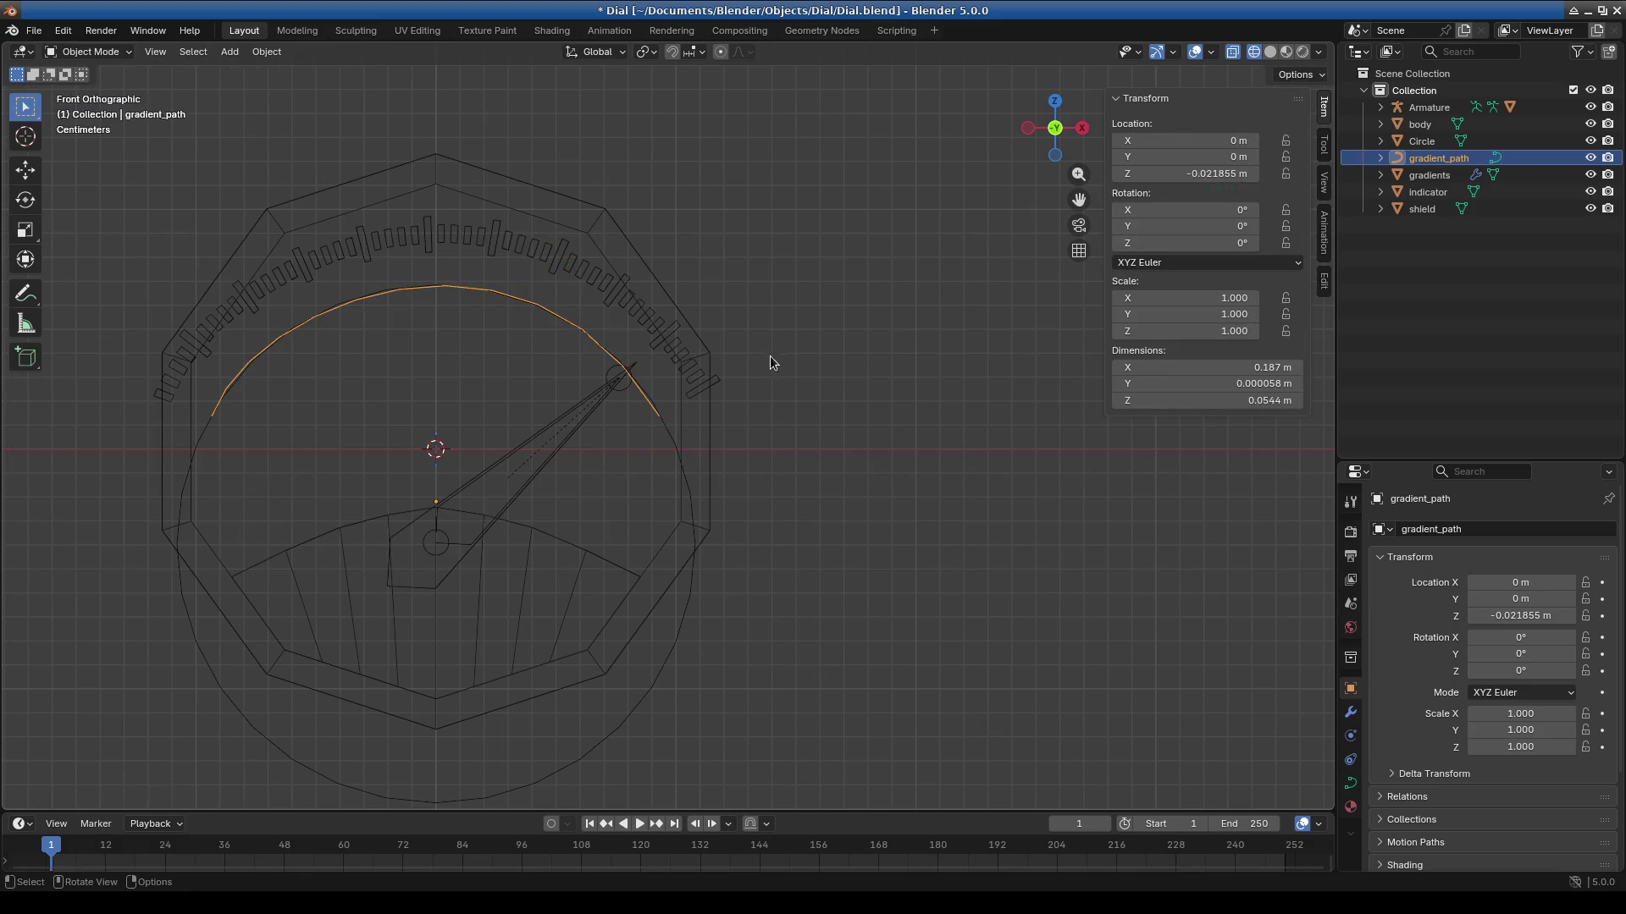
key("ctrl+a")
left_click(753, 357)
scroll(475, 398, "up", 2)
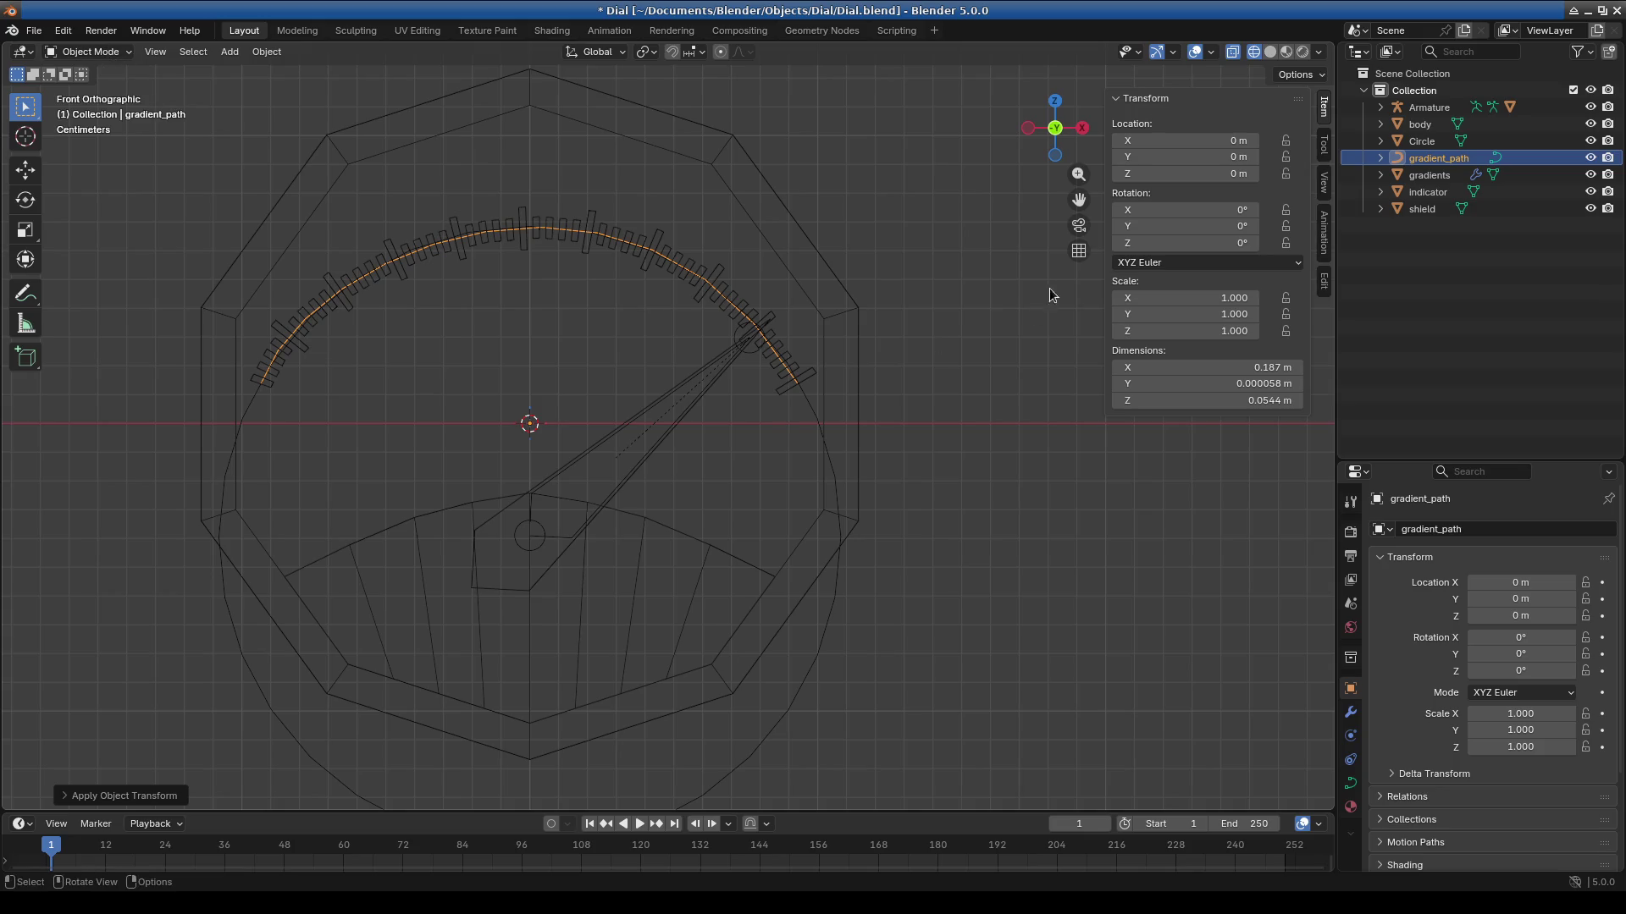
left_click(1270, 51)
mouse_move(1018, 293)
middle_mouse_down()
mouse_move(851, 413)
mouse_move(1024, 469)
mouse_move(861, 457)
mouse_move(999, 457)
mouse_move(927, 456)
mouse_move(965, 427)
mouse_move(963, 406)
mouse_move(873, 399)
middle_mouse_up()
left_click(867, 433)
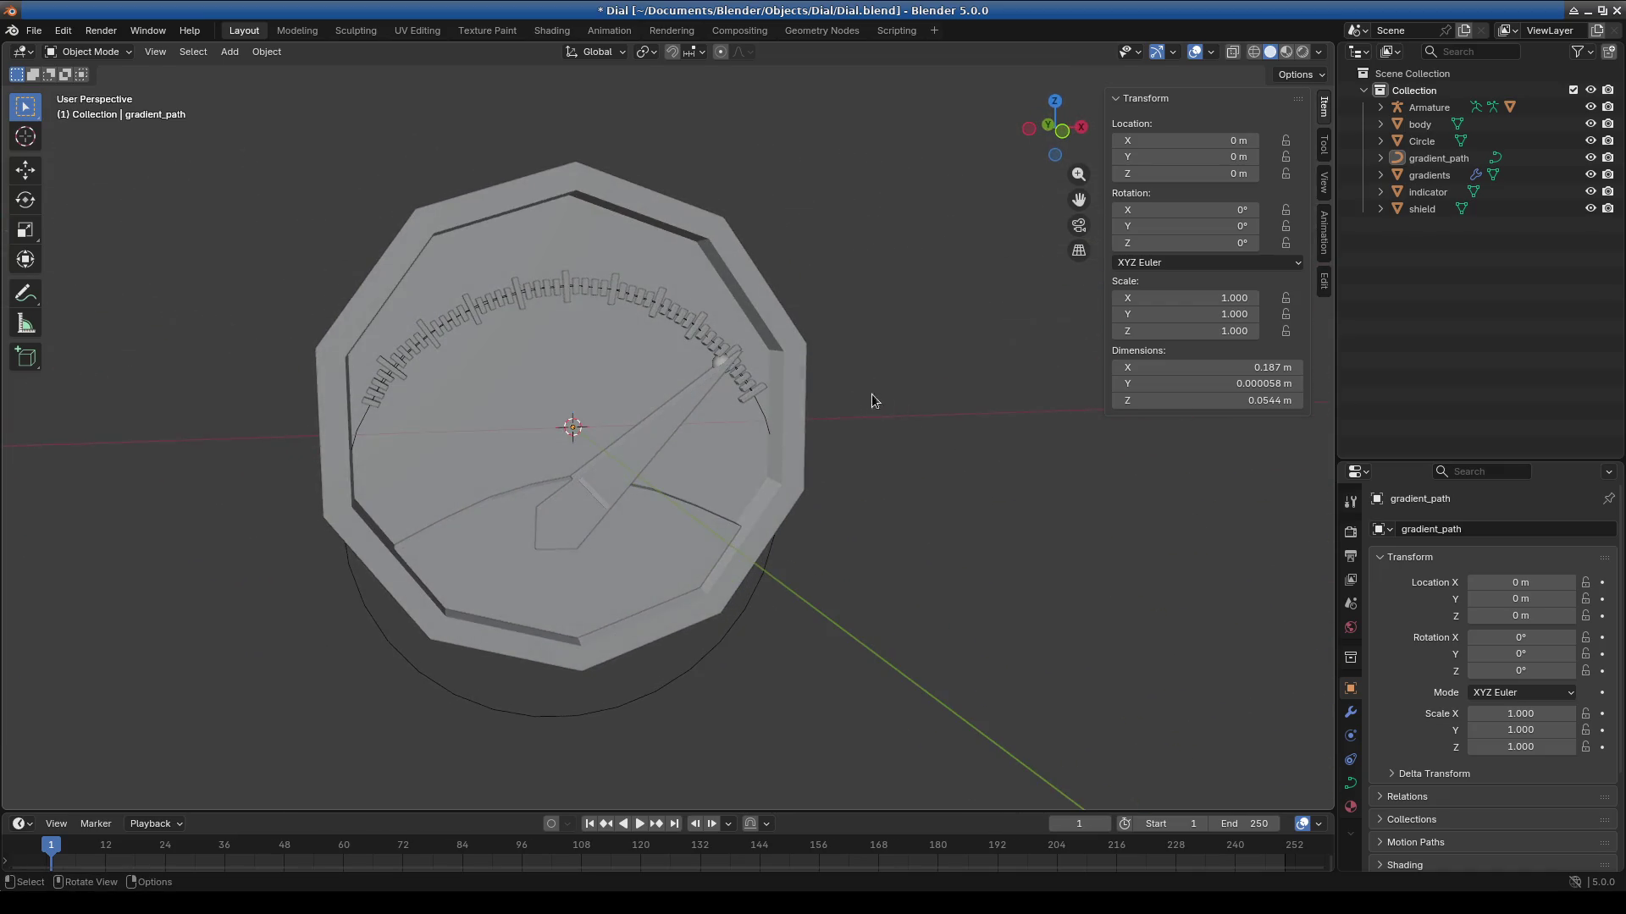
Select the needle armature's bone in Pose Mode and view the dial from the front.
left_click(642, 444)
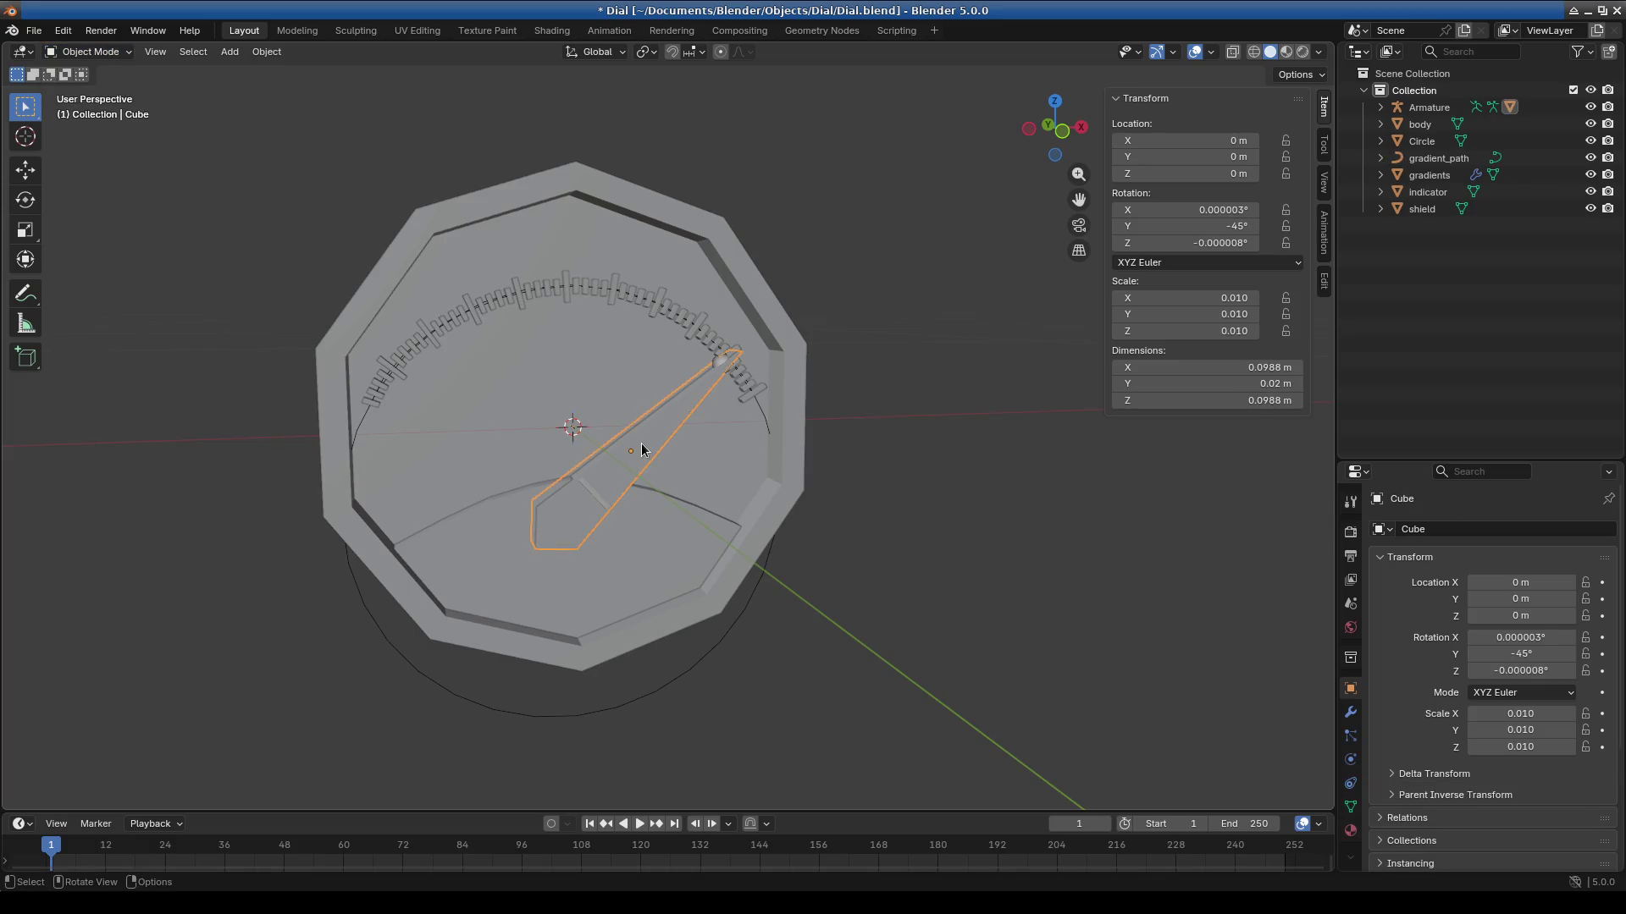
left_click(594, 500)
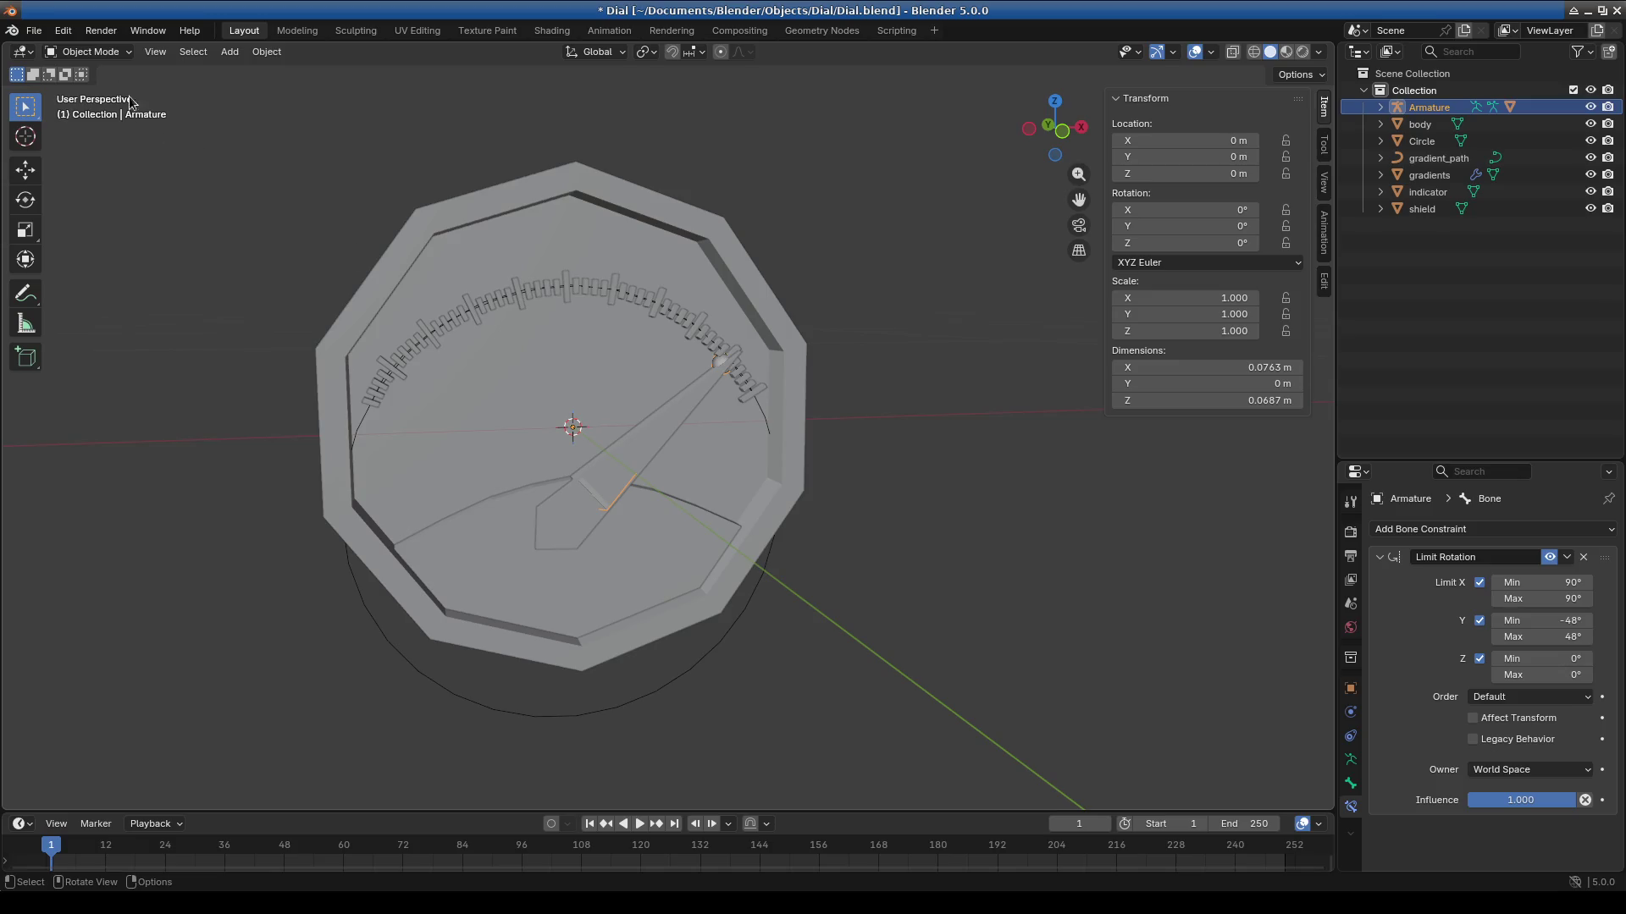
left_click(89, 52)
left_click(94, 105)
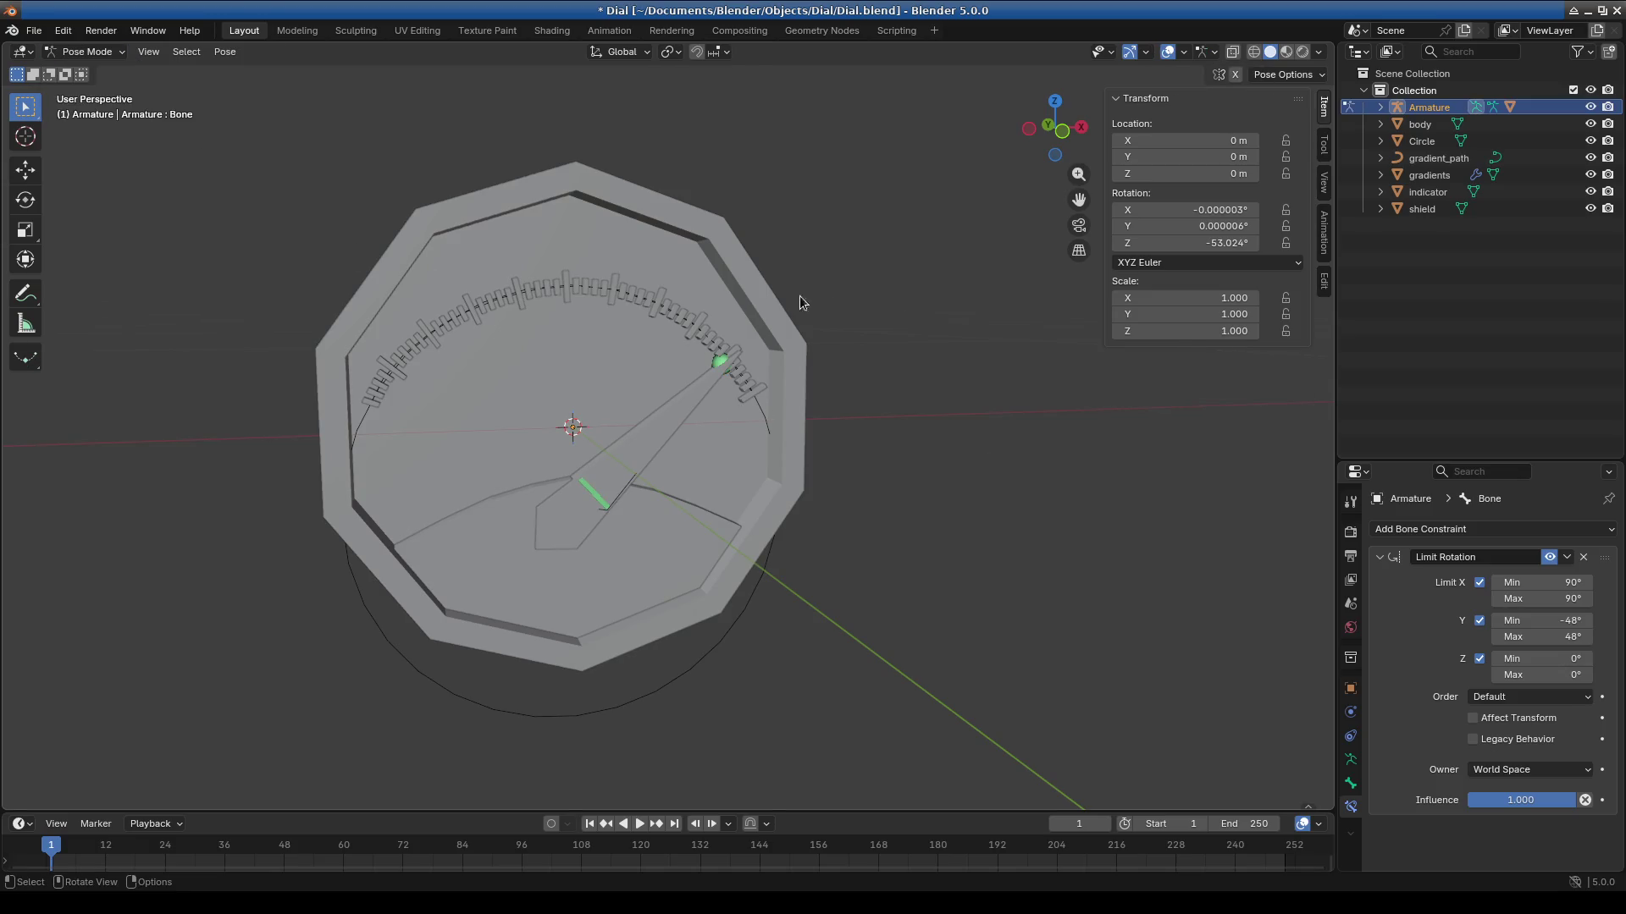
scroll(942, 441, "down", 2)
key("KP_1")
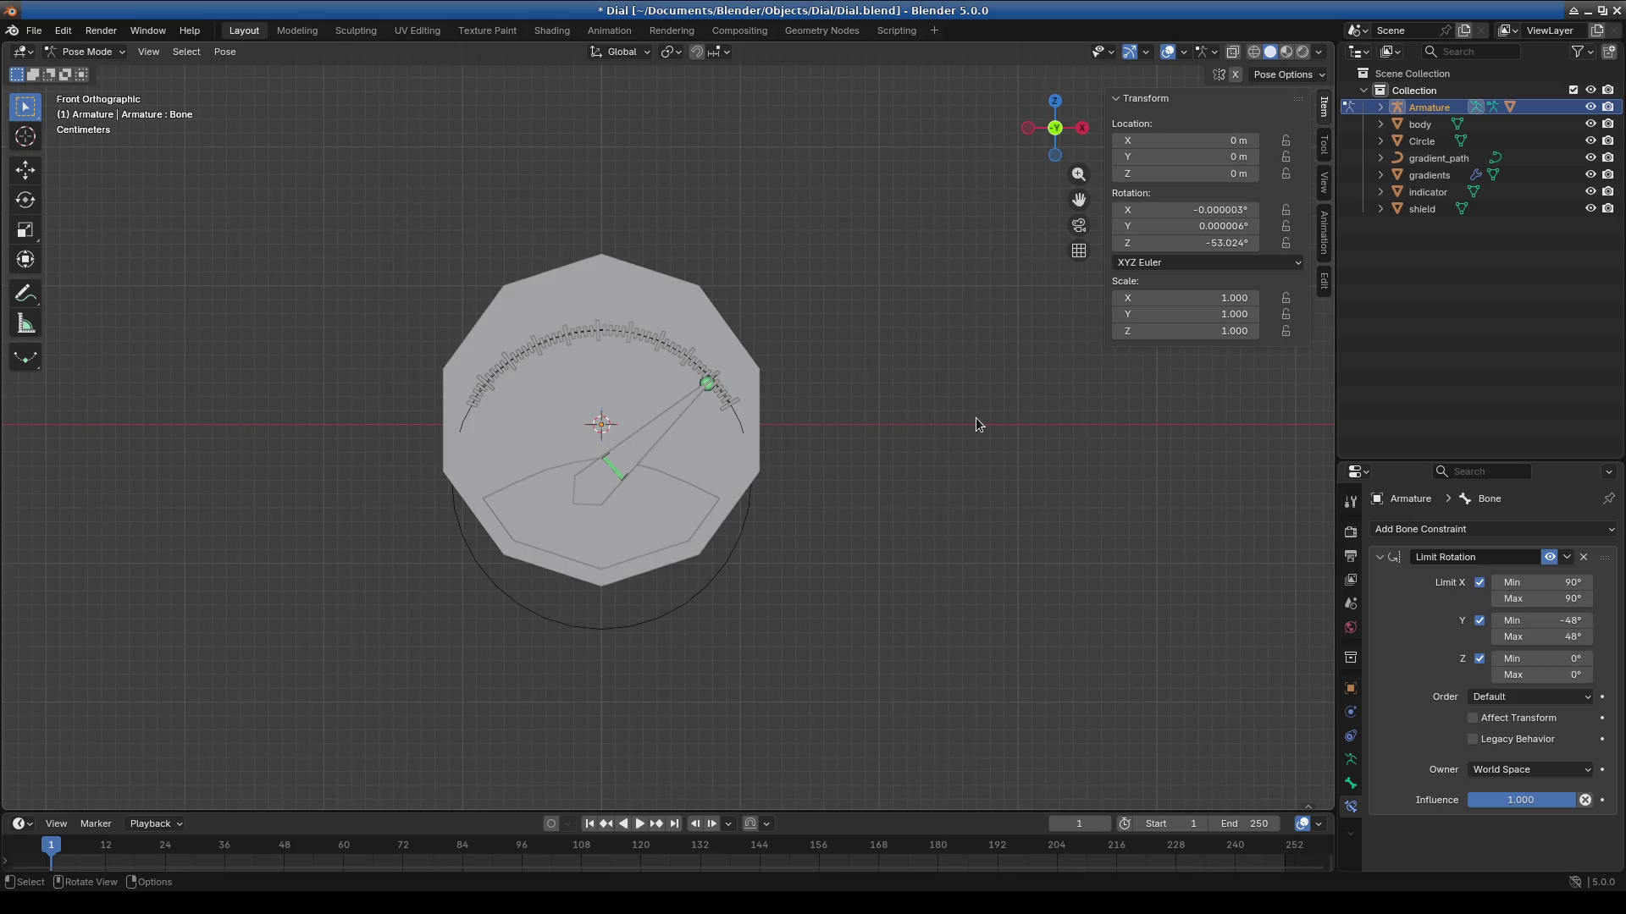
scroll(901, 447, "up", 4)
scroll(901, 449, "down", 1)
Test-rotate the needle and set the Limit Rotation Y maximum to 60°.
key("r")
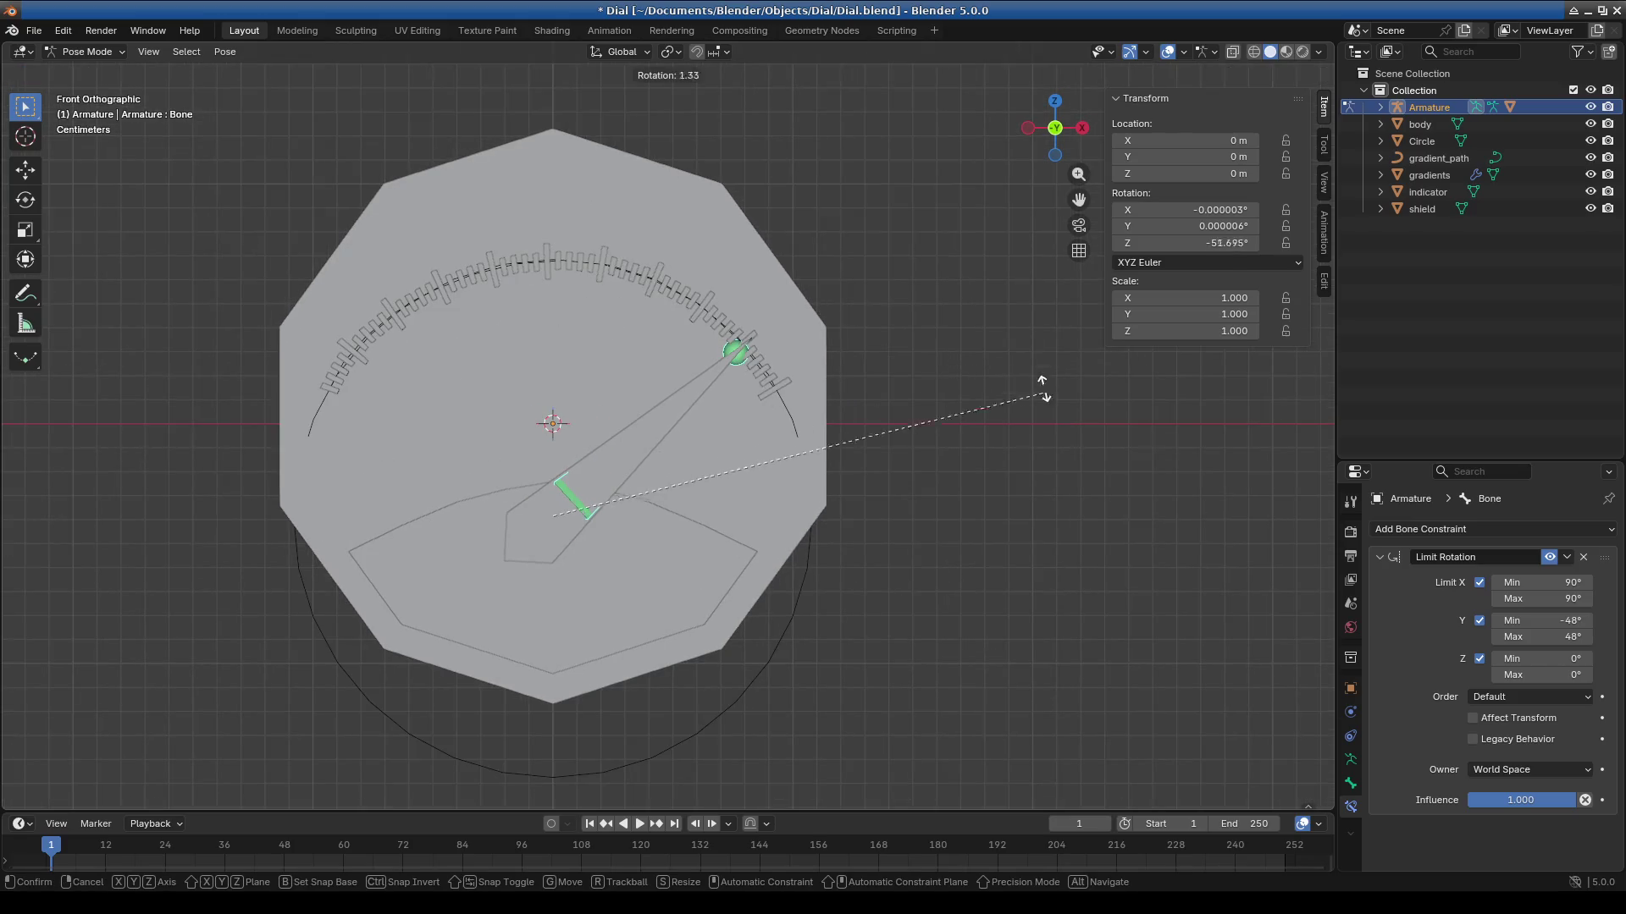
left_click(987, 453)
double_click(1541, 636)
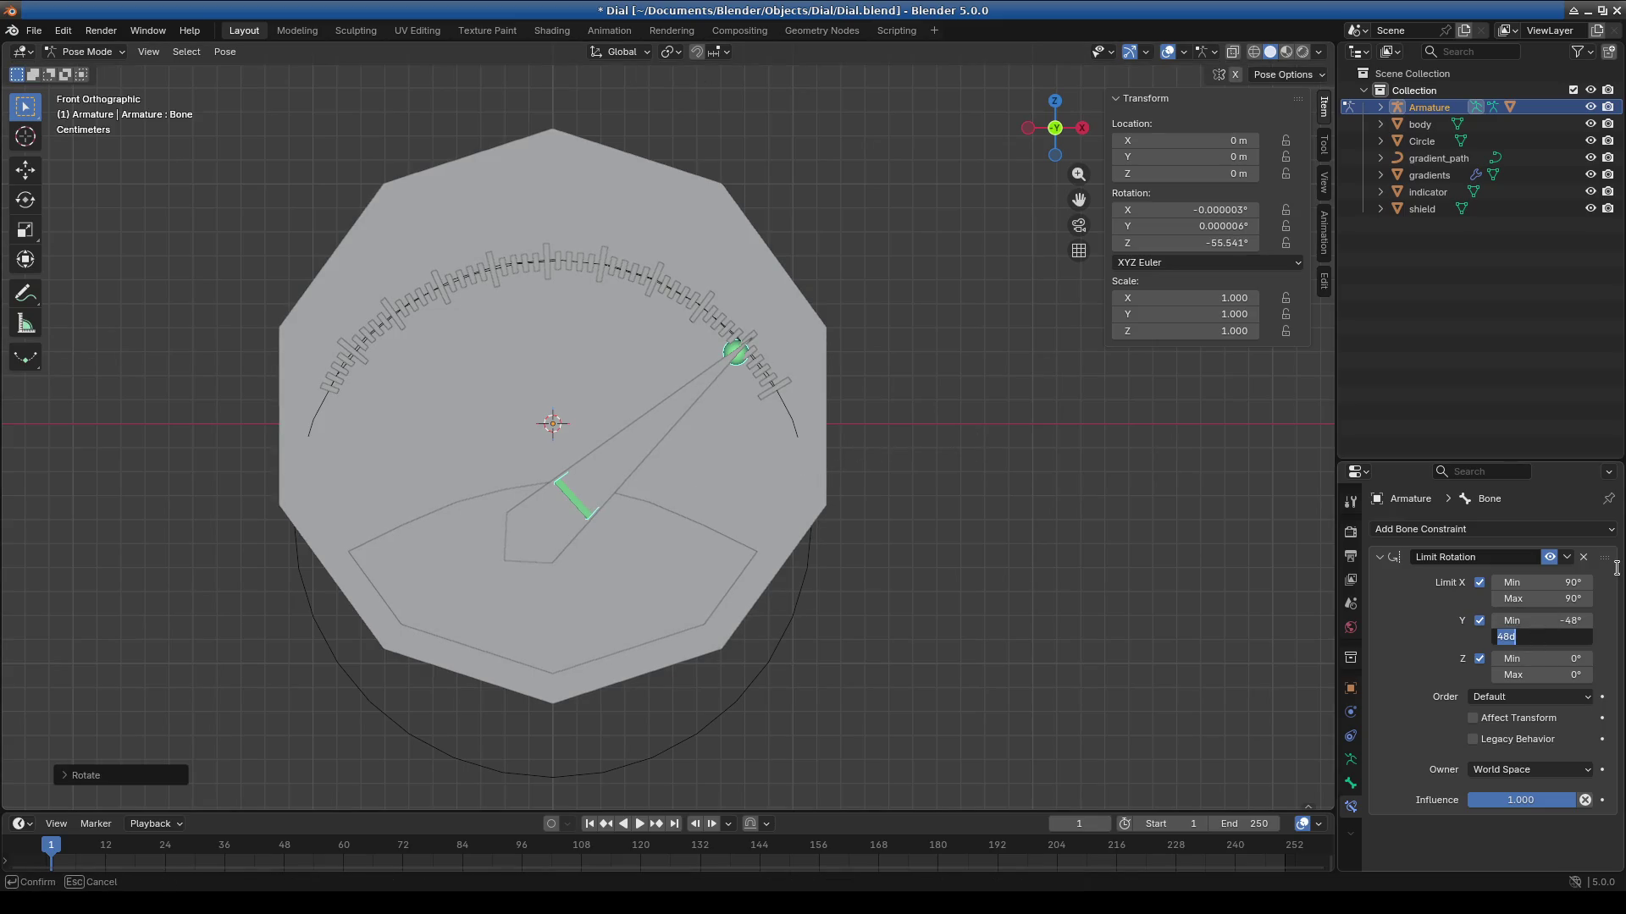
type("60")
key("Return")
double_click(1563, 639)
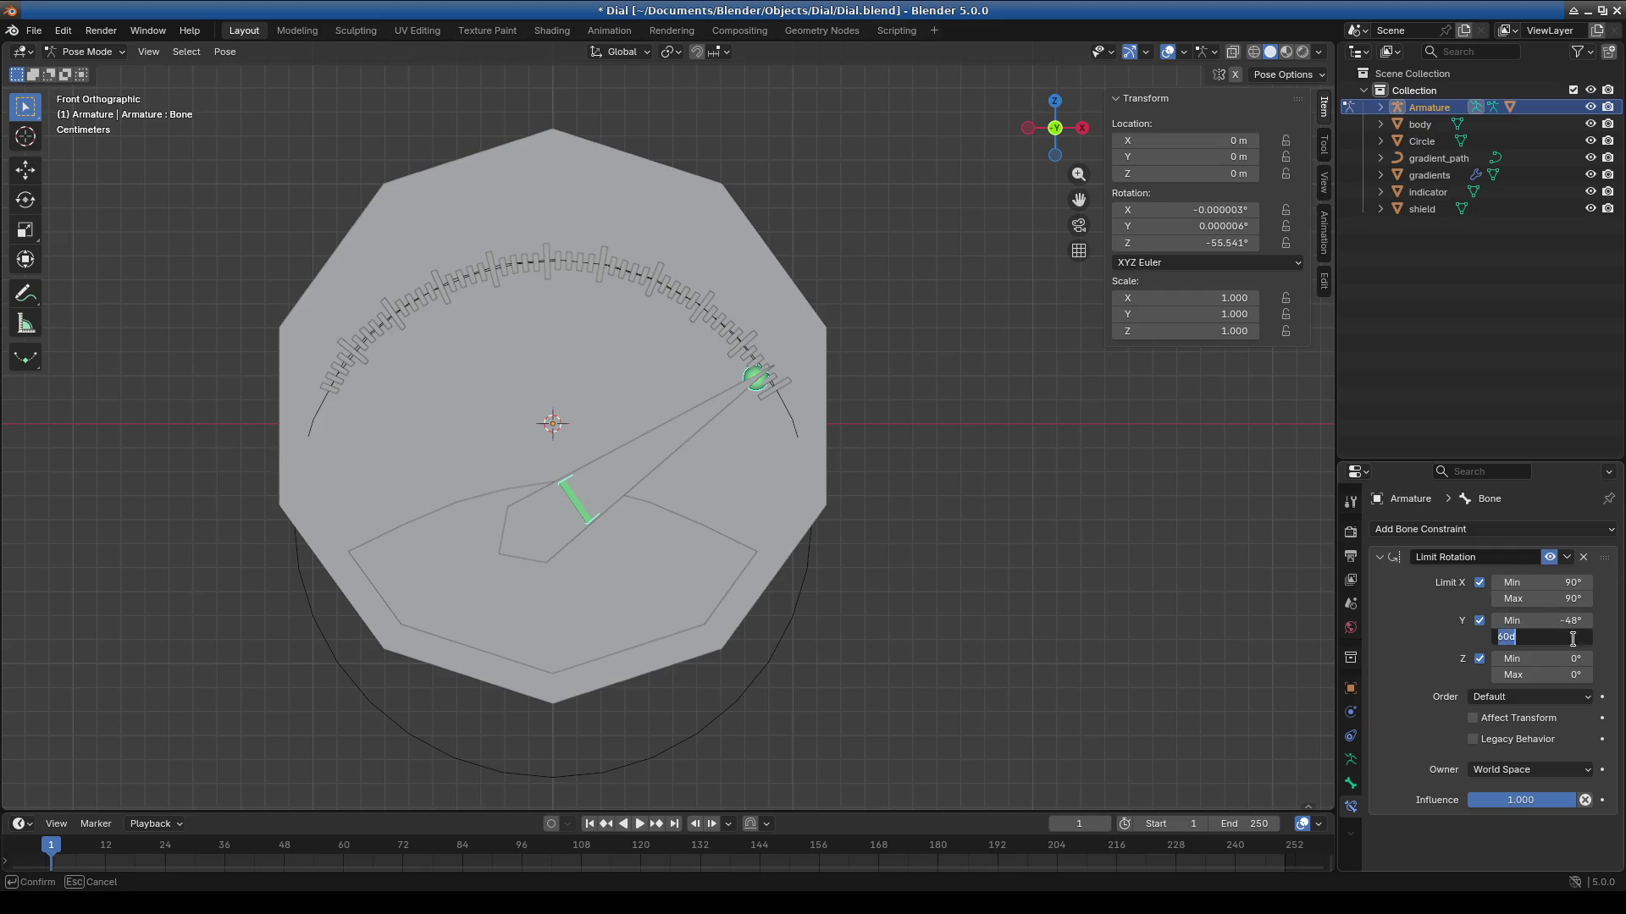
key("Return")
Rotate the needle again and set the Limit Rotation Y minimum to -60°.
key("r")
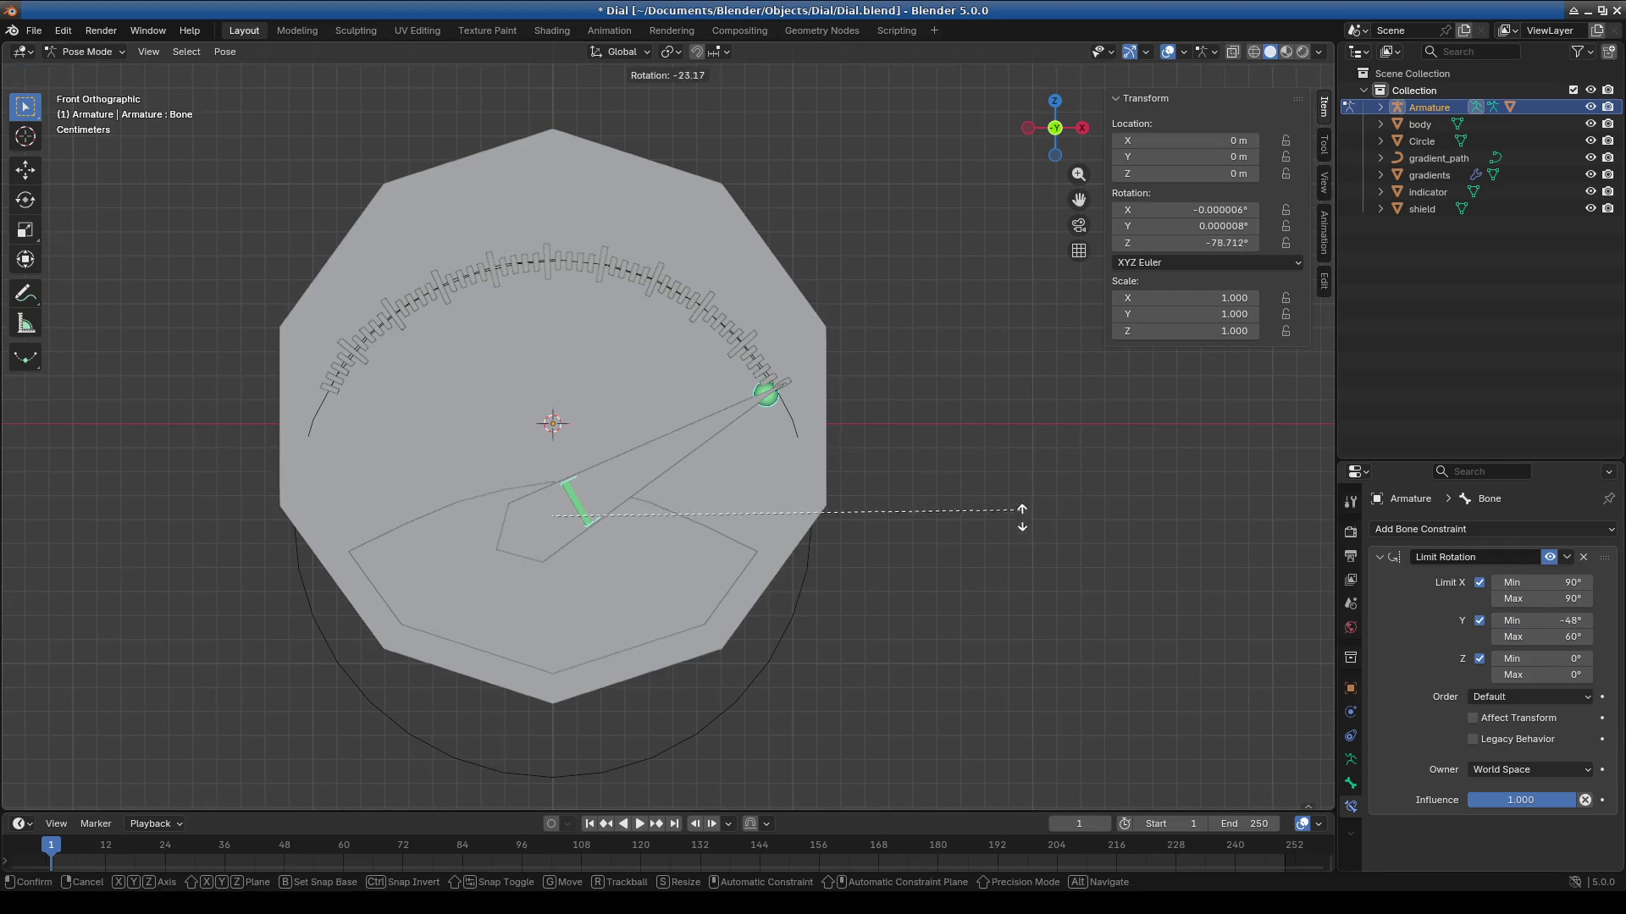
left_click(983, 523)
scroll(845, 449, "up", 3)
scroll(845, 449, "down", 1)
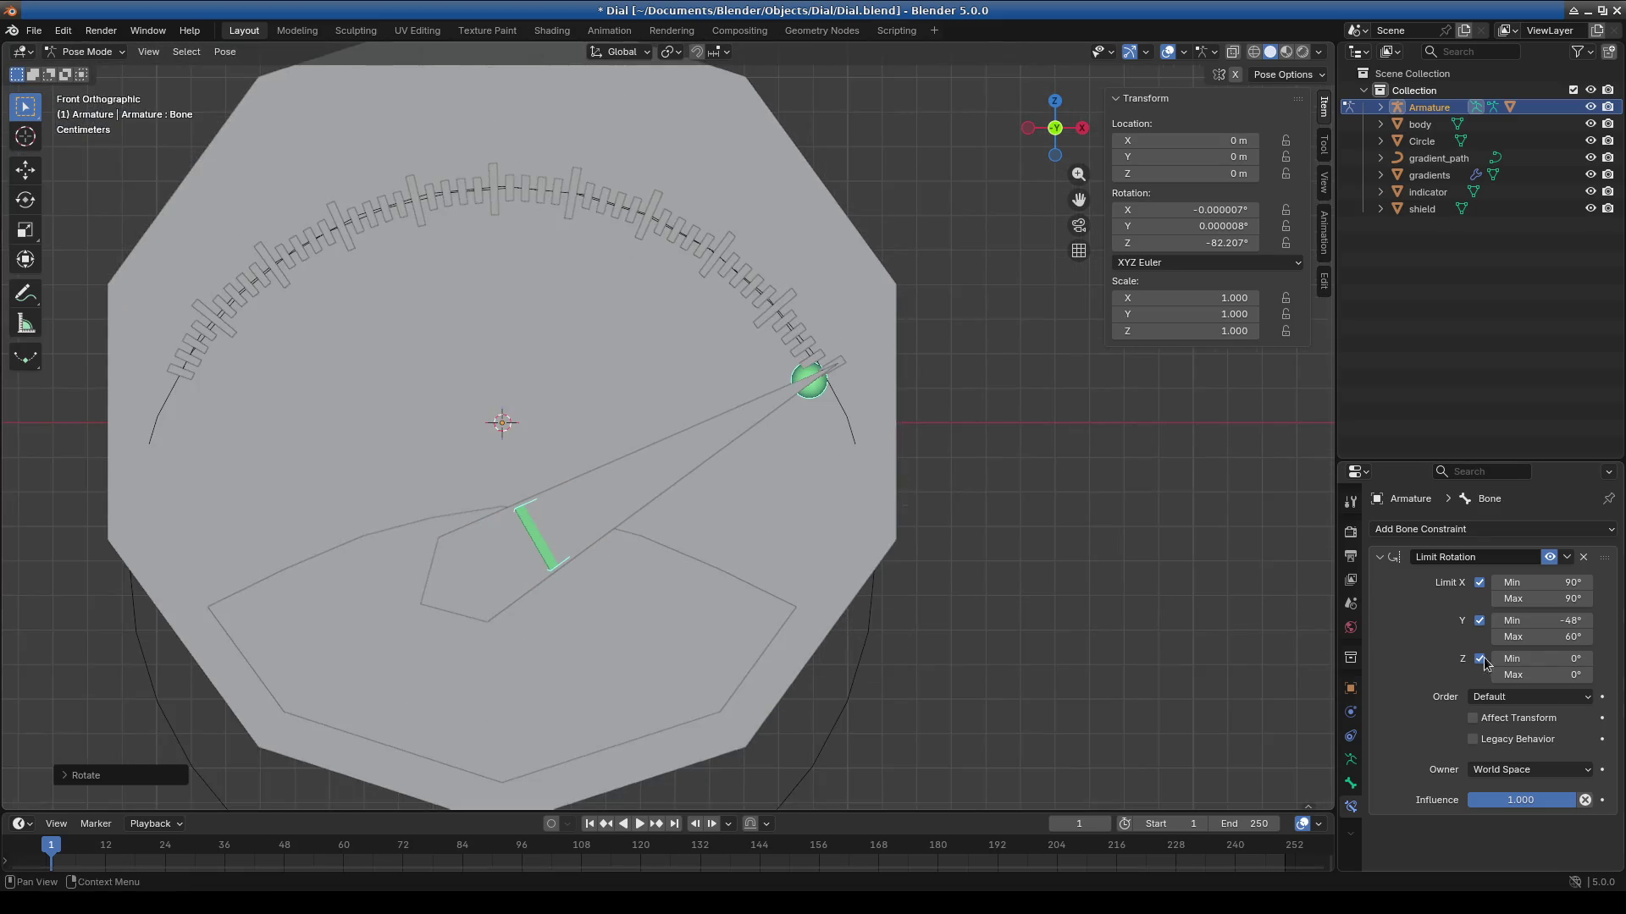
double_click(1541, 620)
type("60")
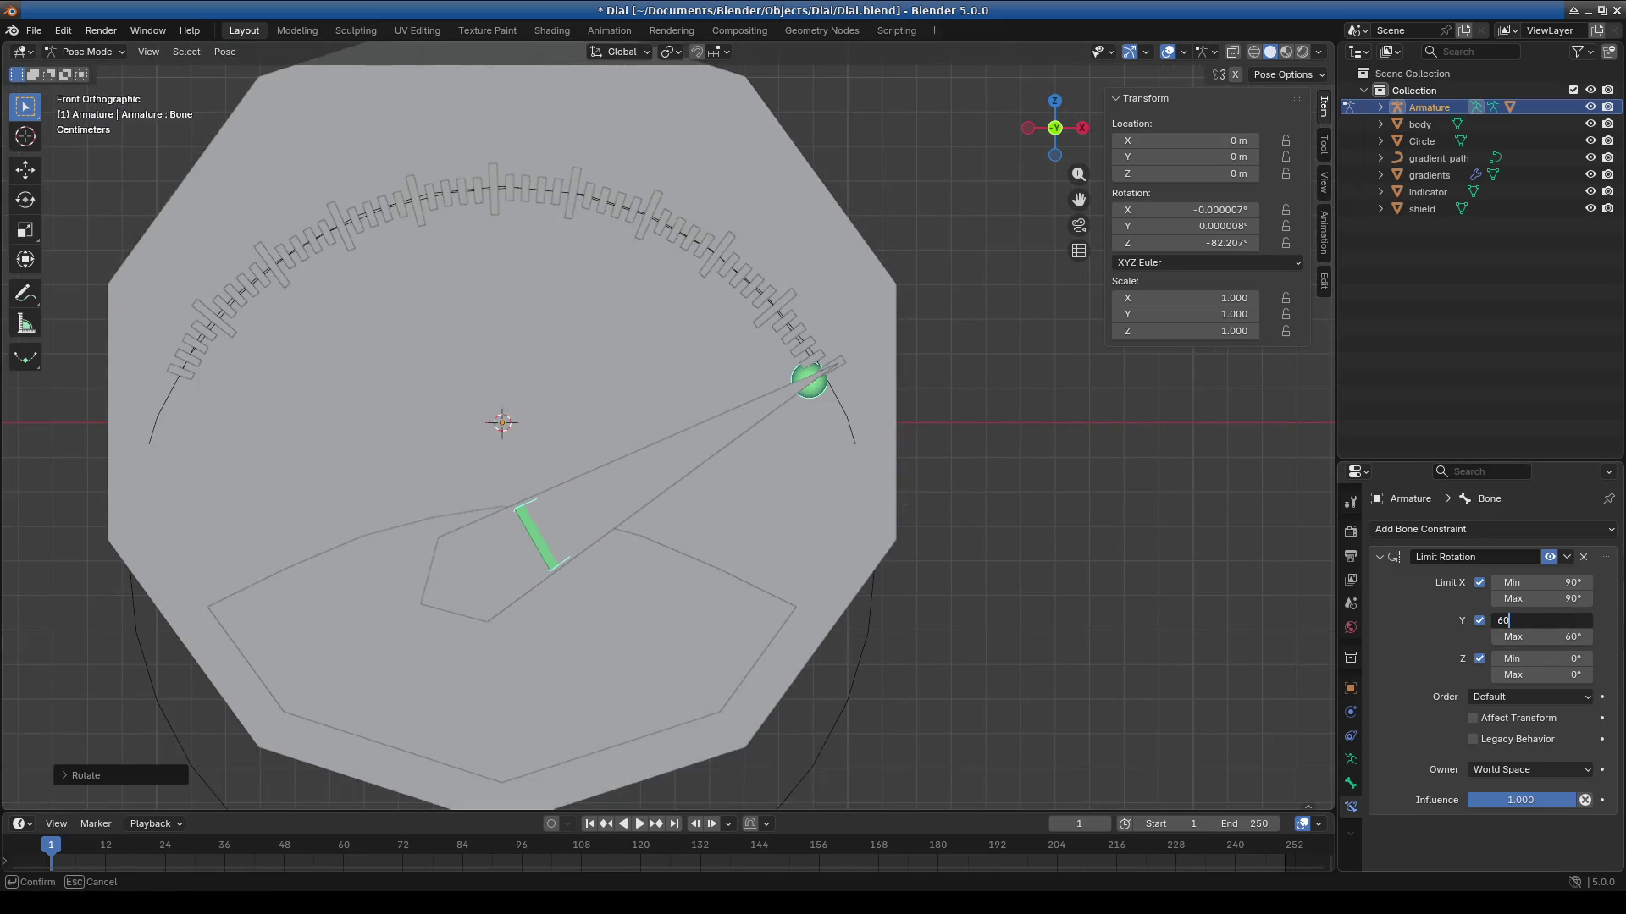
key("Return")
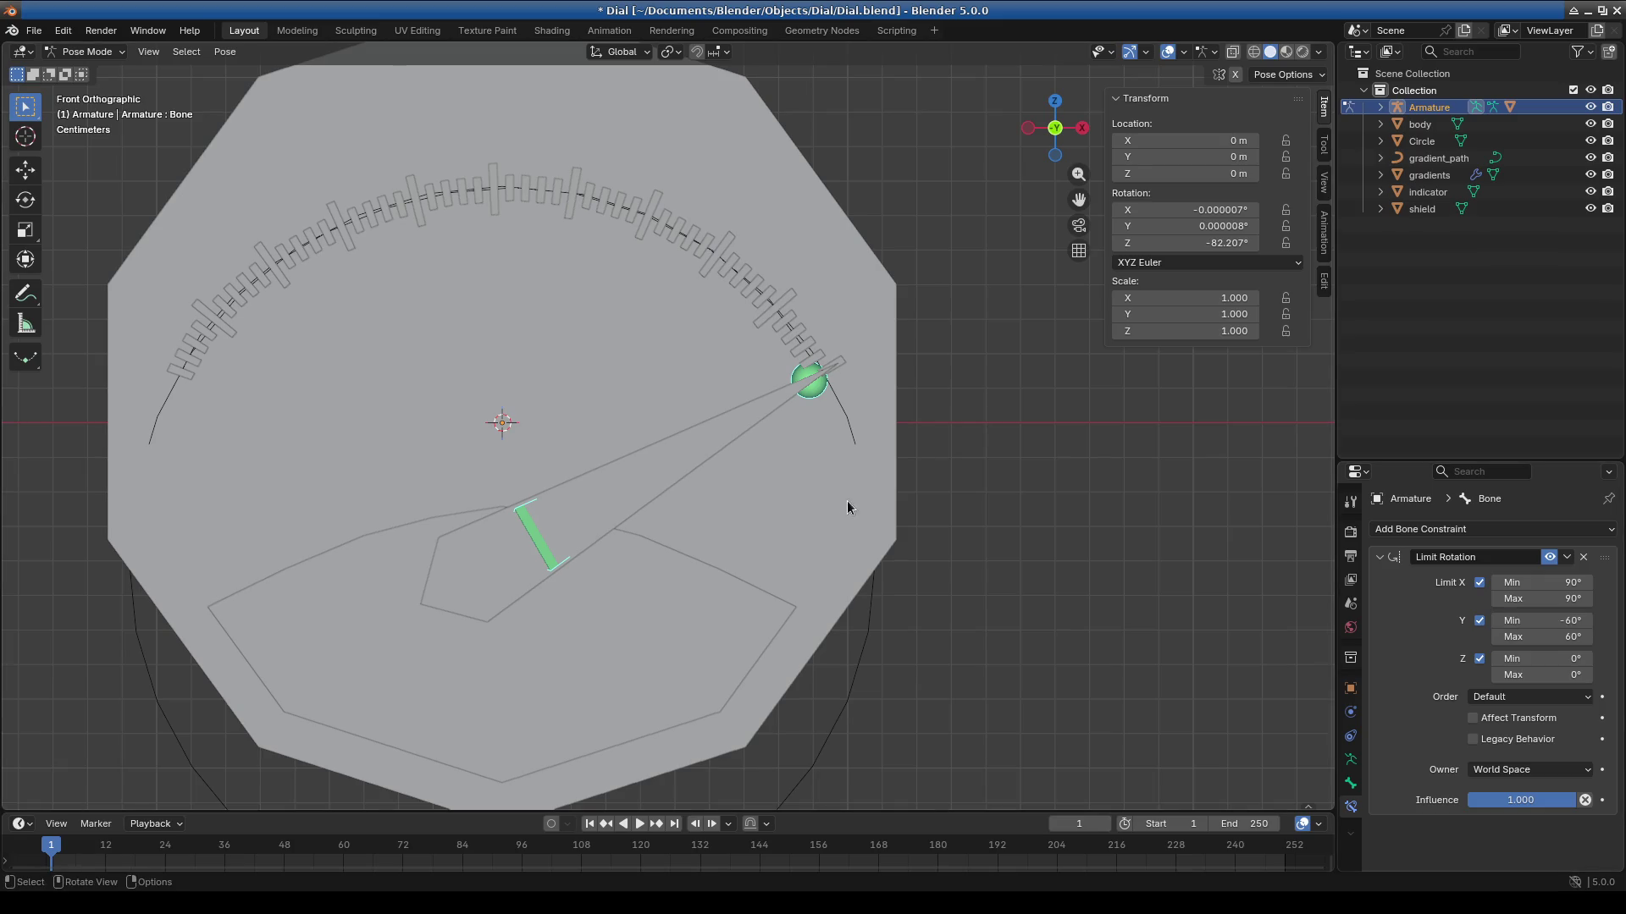
Swing the needle to the left end of the ticks, then return to Object Mode.
key("r")
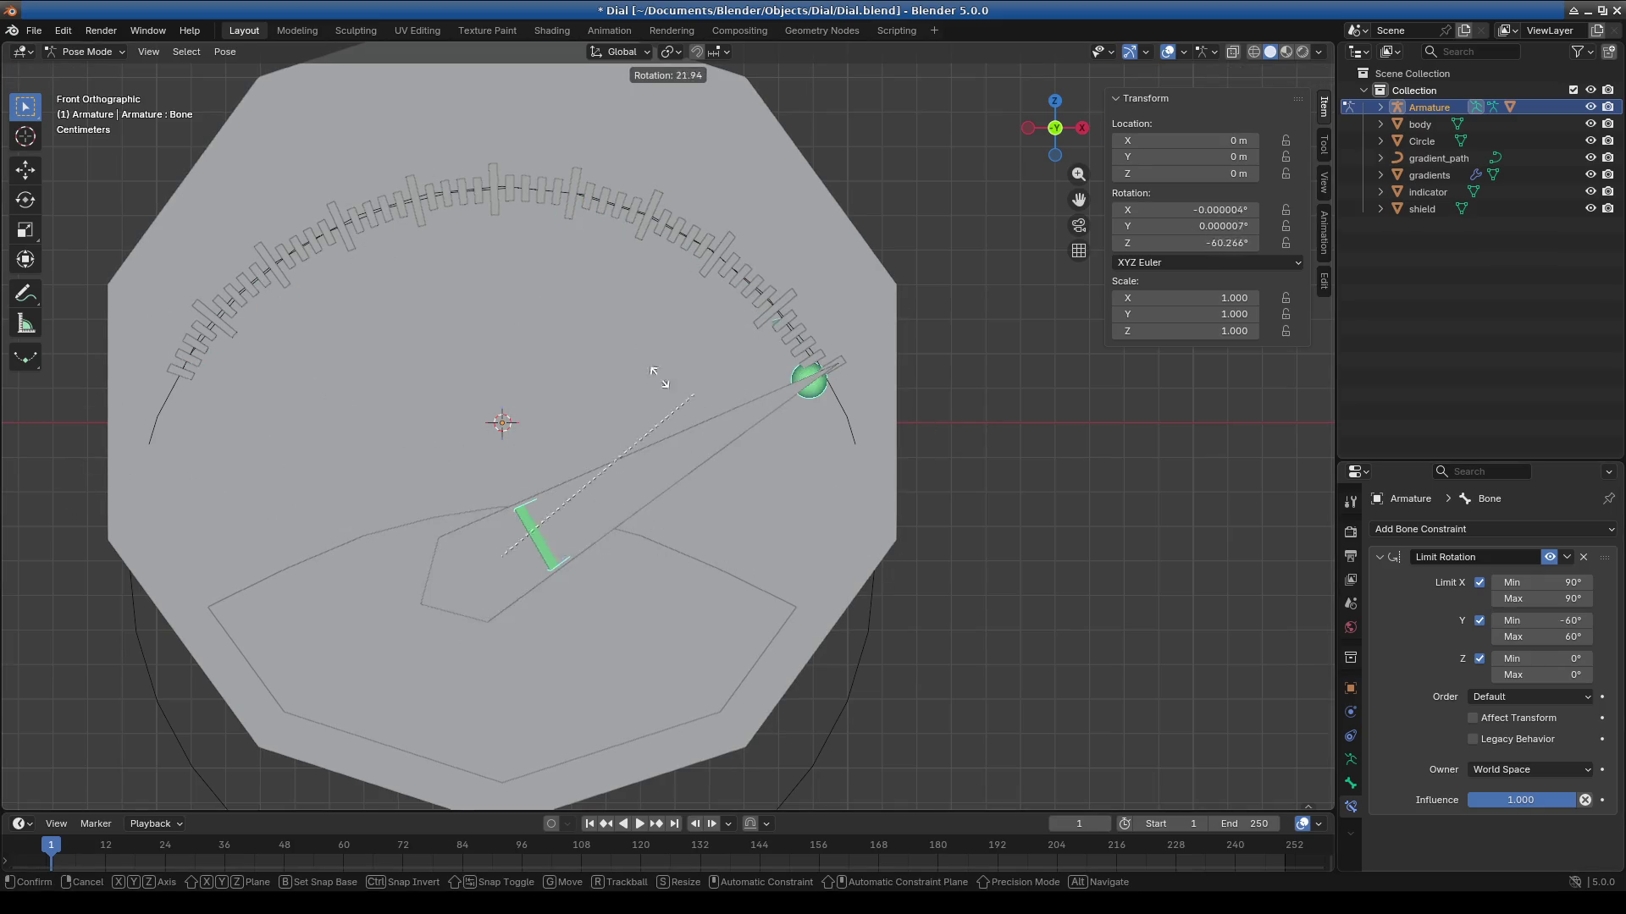
left_click(154, 417)
scroll(443, 437, "down", 4)
scroll(481, 379, "up", 3)
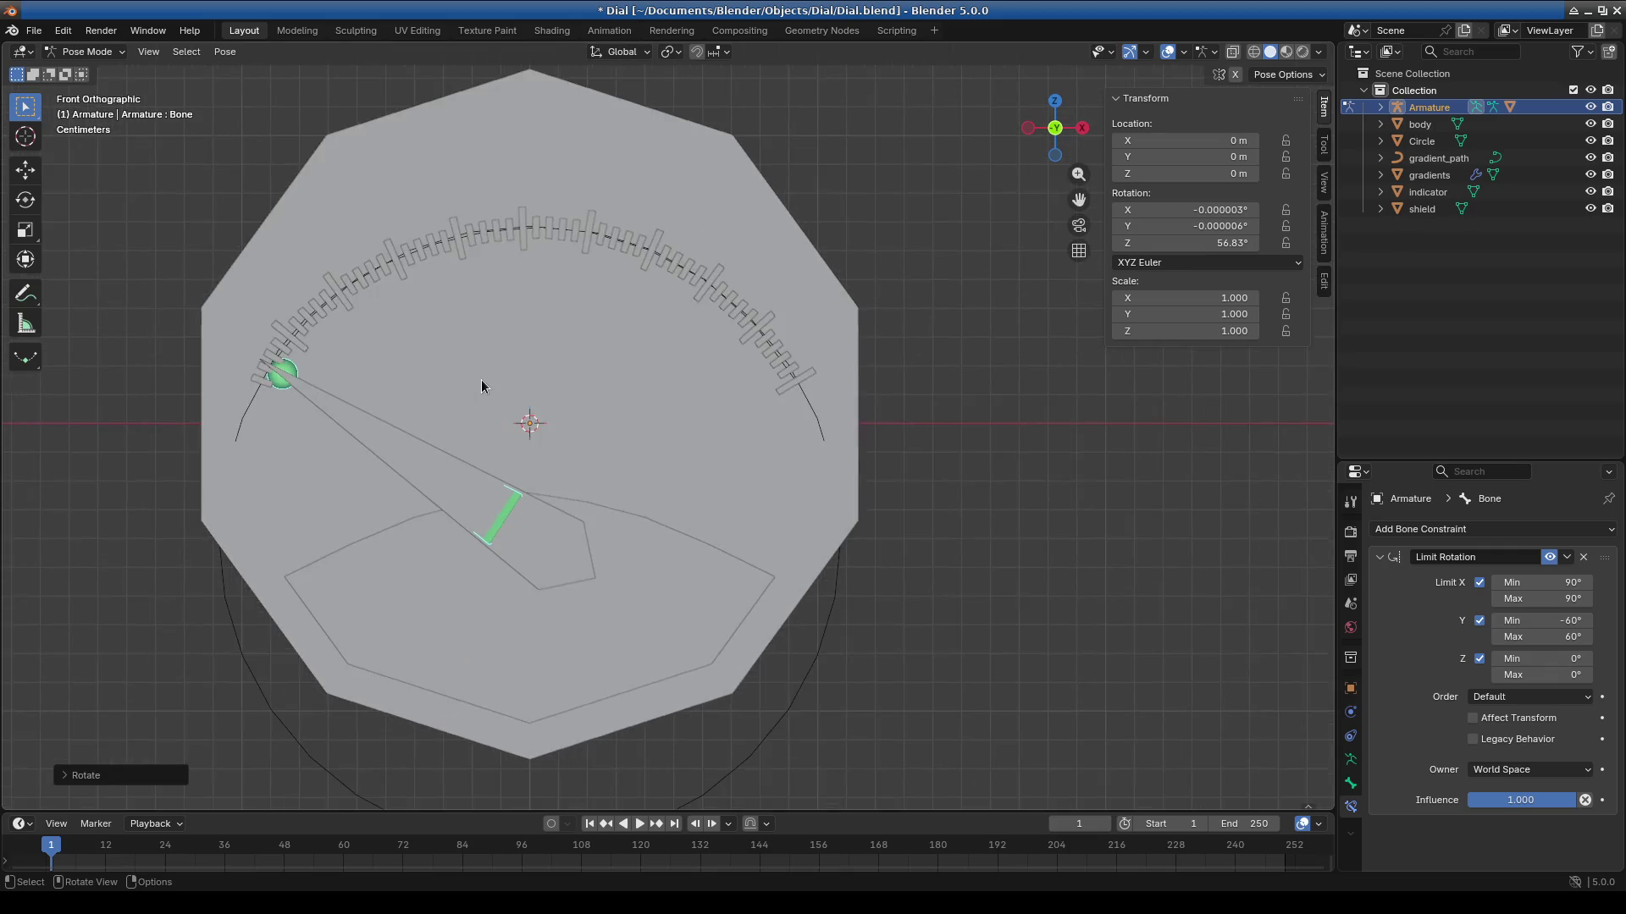
left_click(85, 51)
left_click(85, 73)
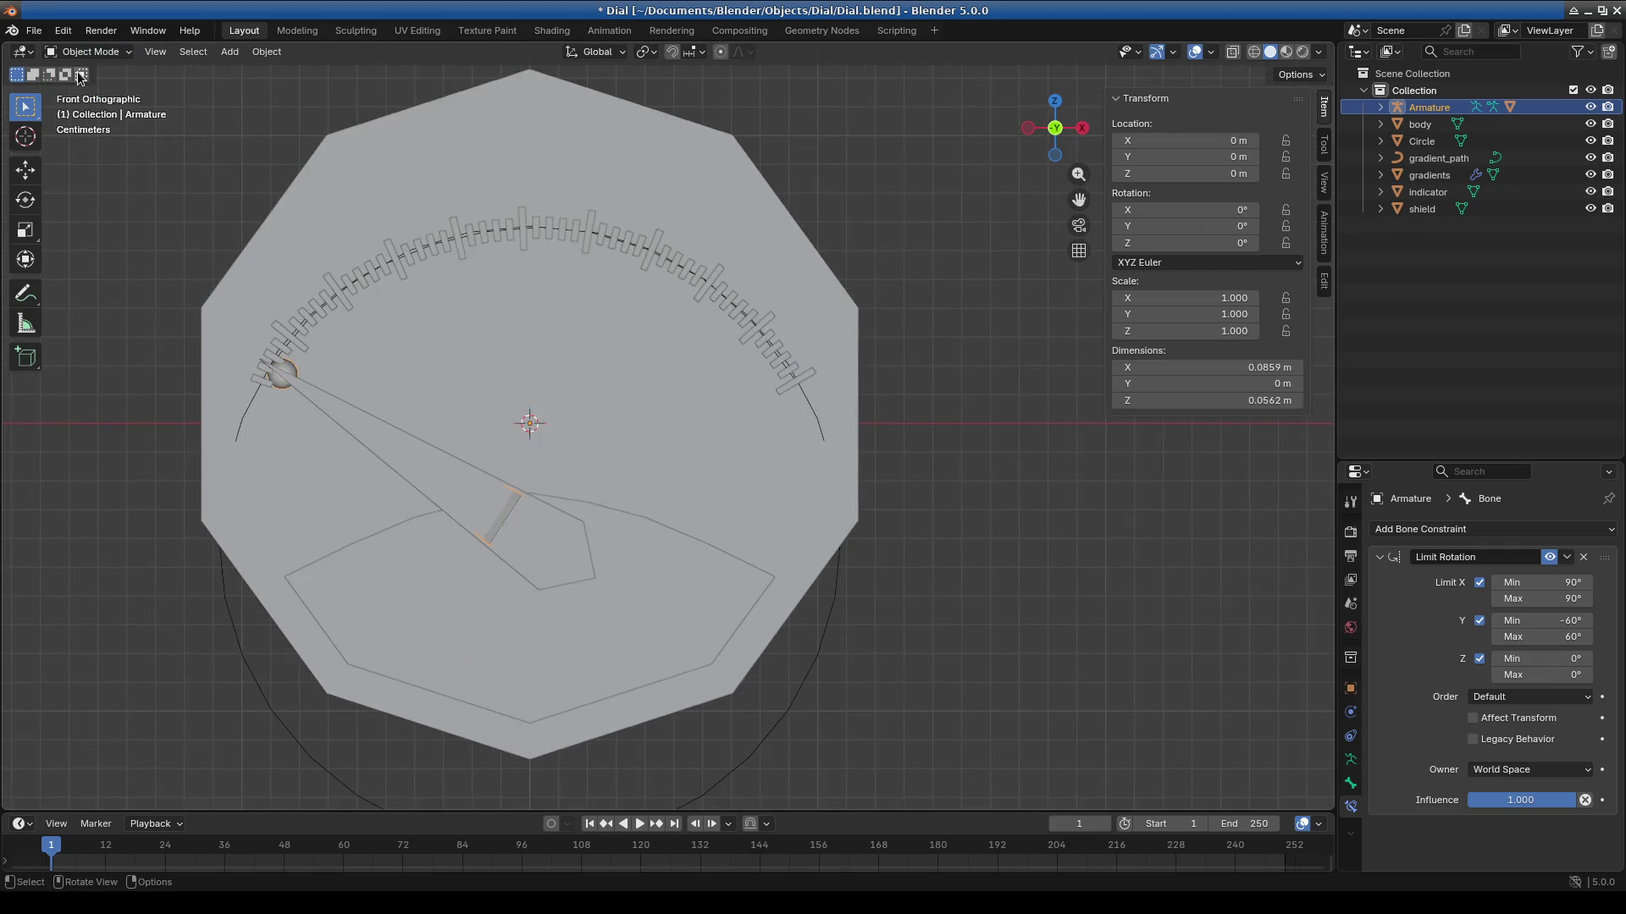
left_click(462, 240)
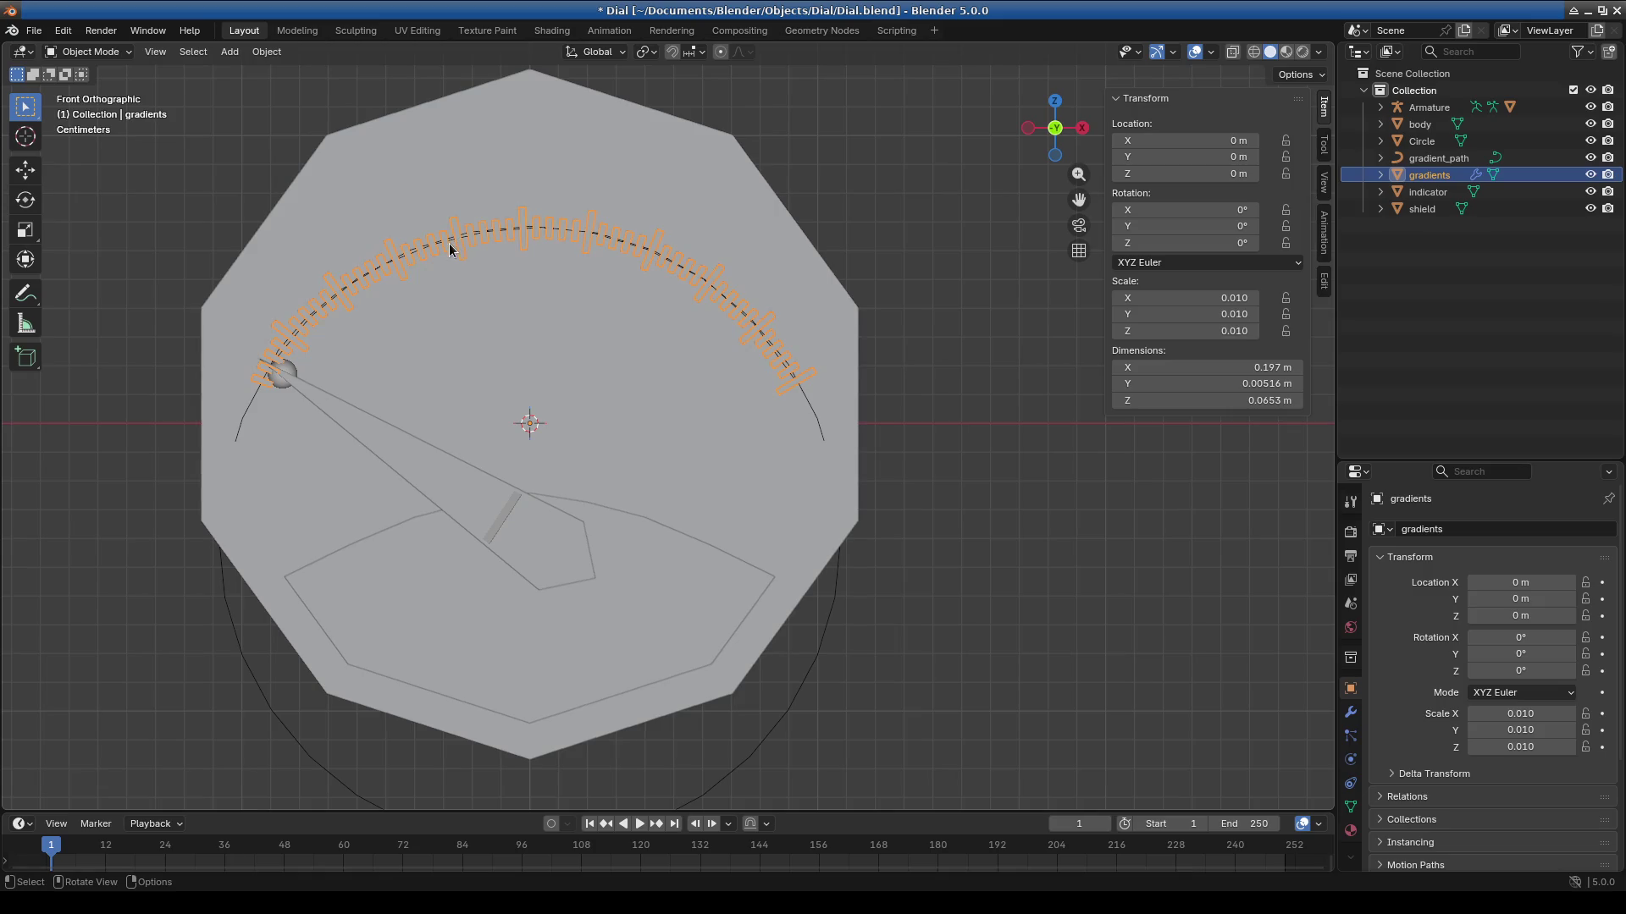
left_click(291, 336)
left_click(291, 336)
left_click(1428, 160)
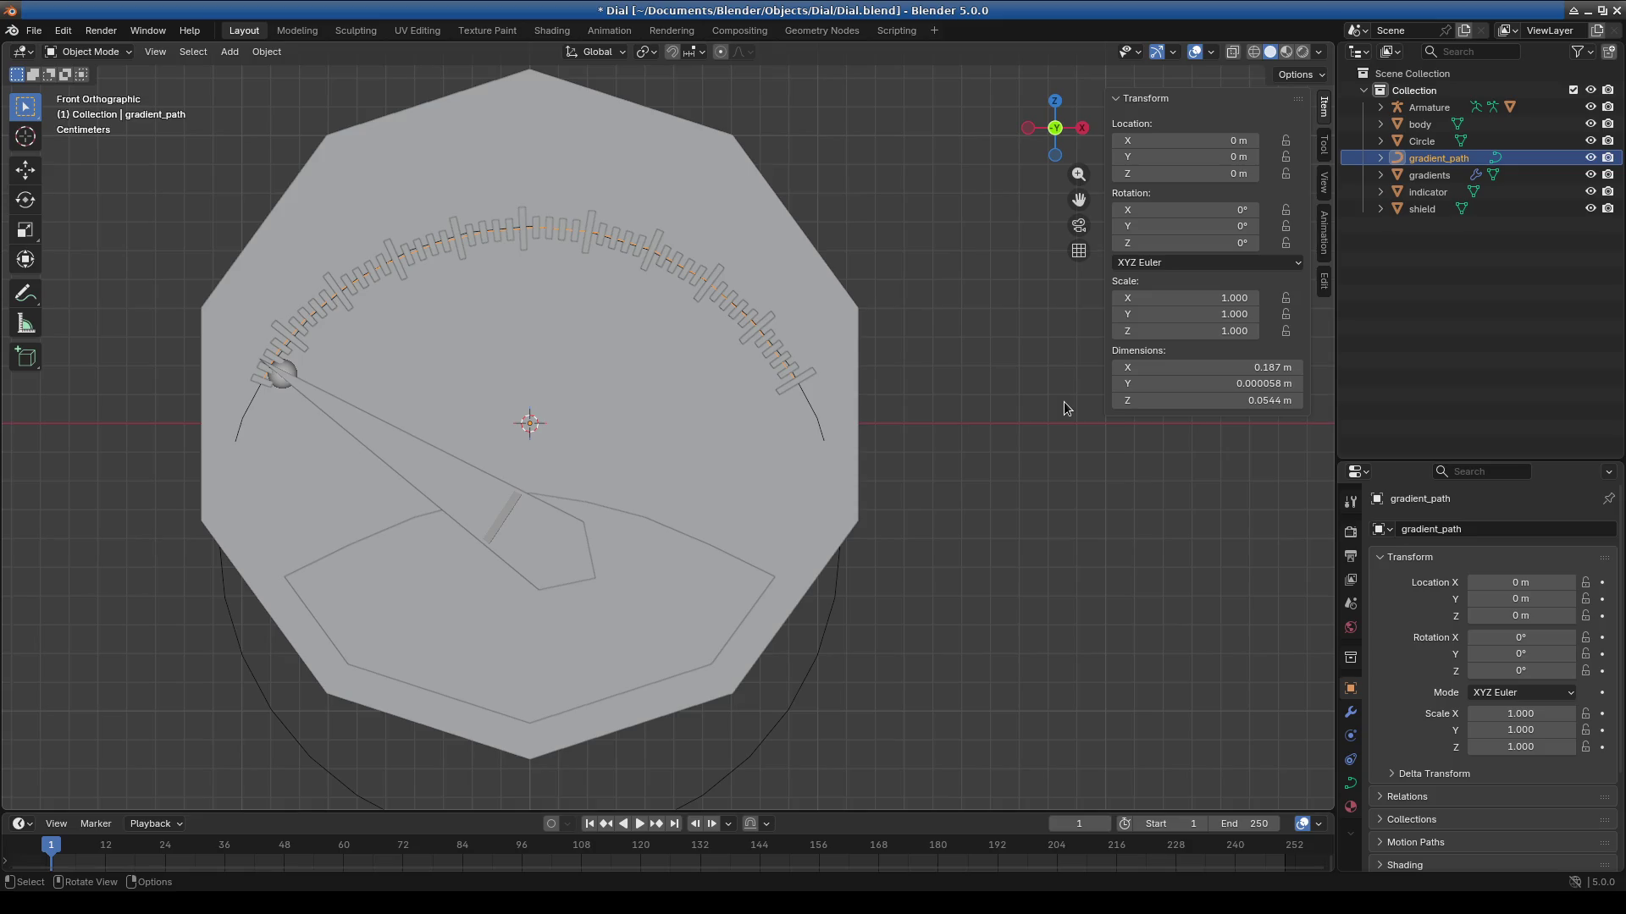
left_click(563, 554)
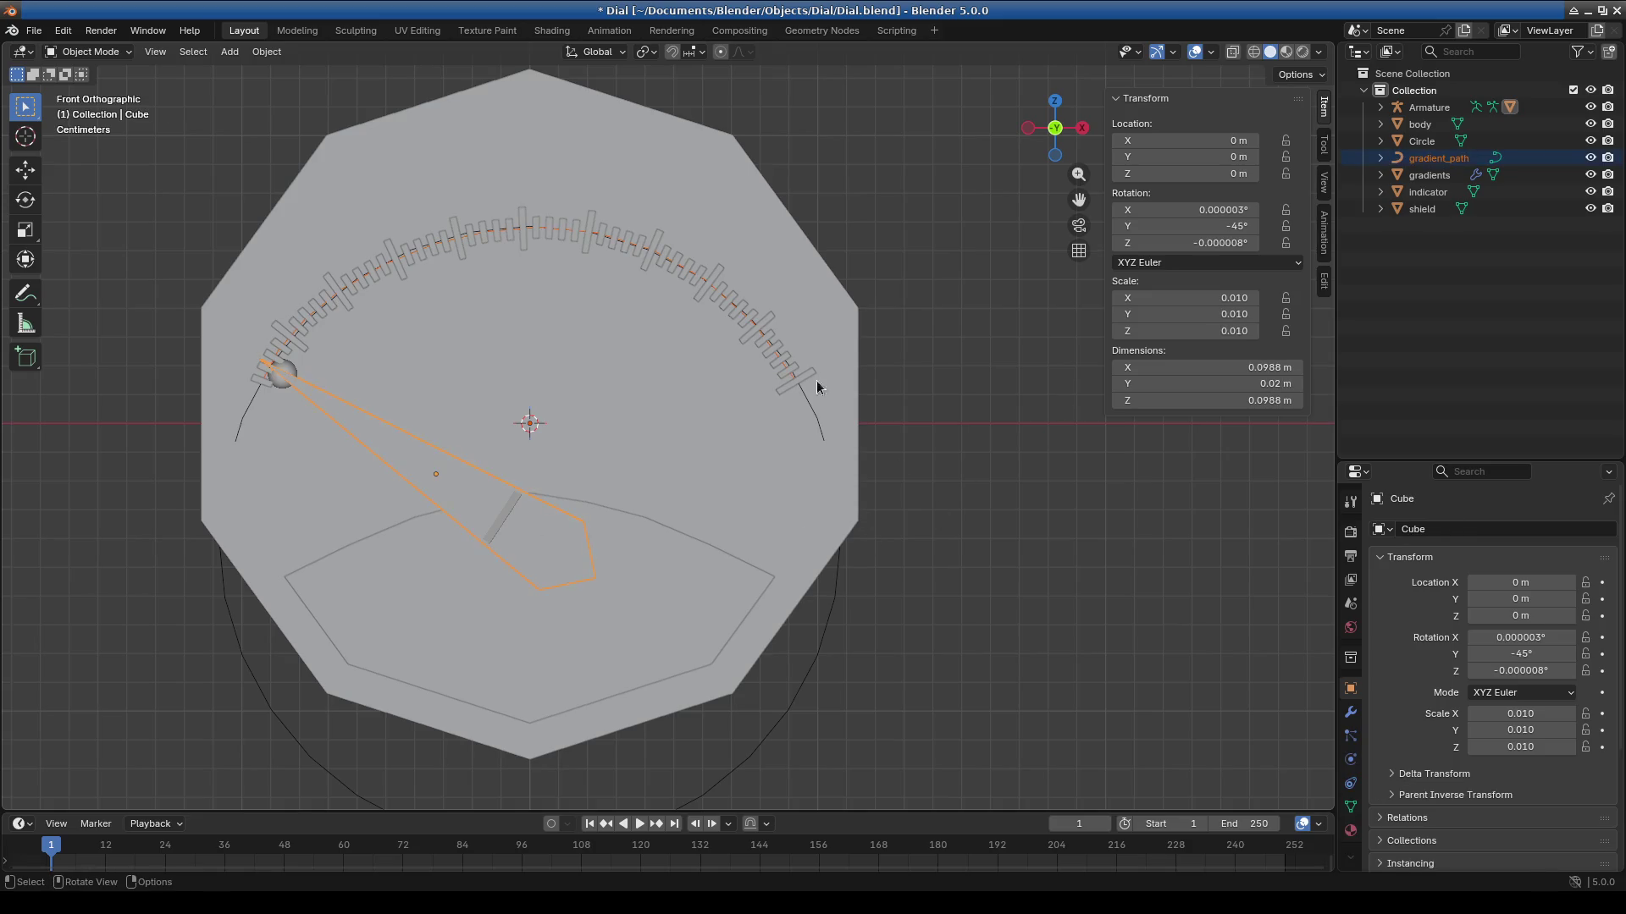
type("s.9")
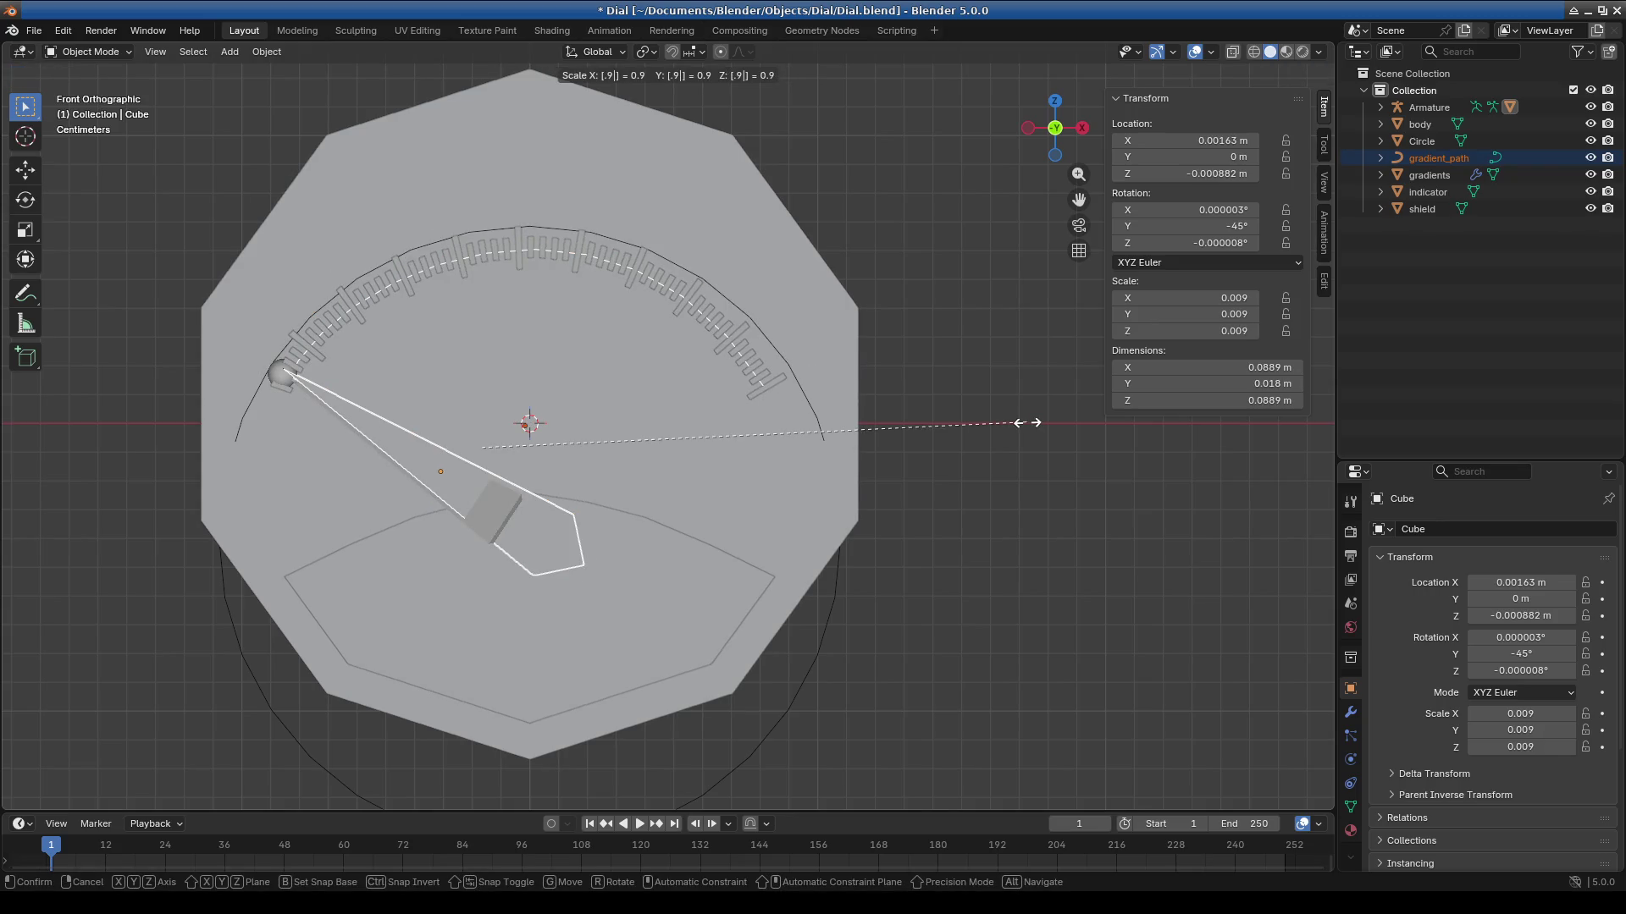
key("Return")
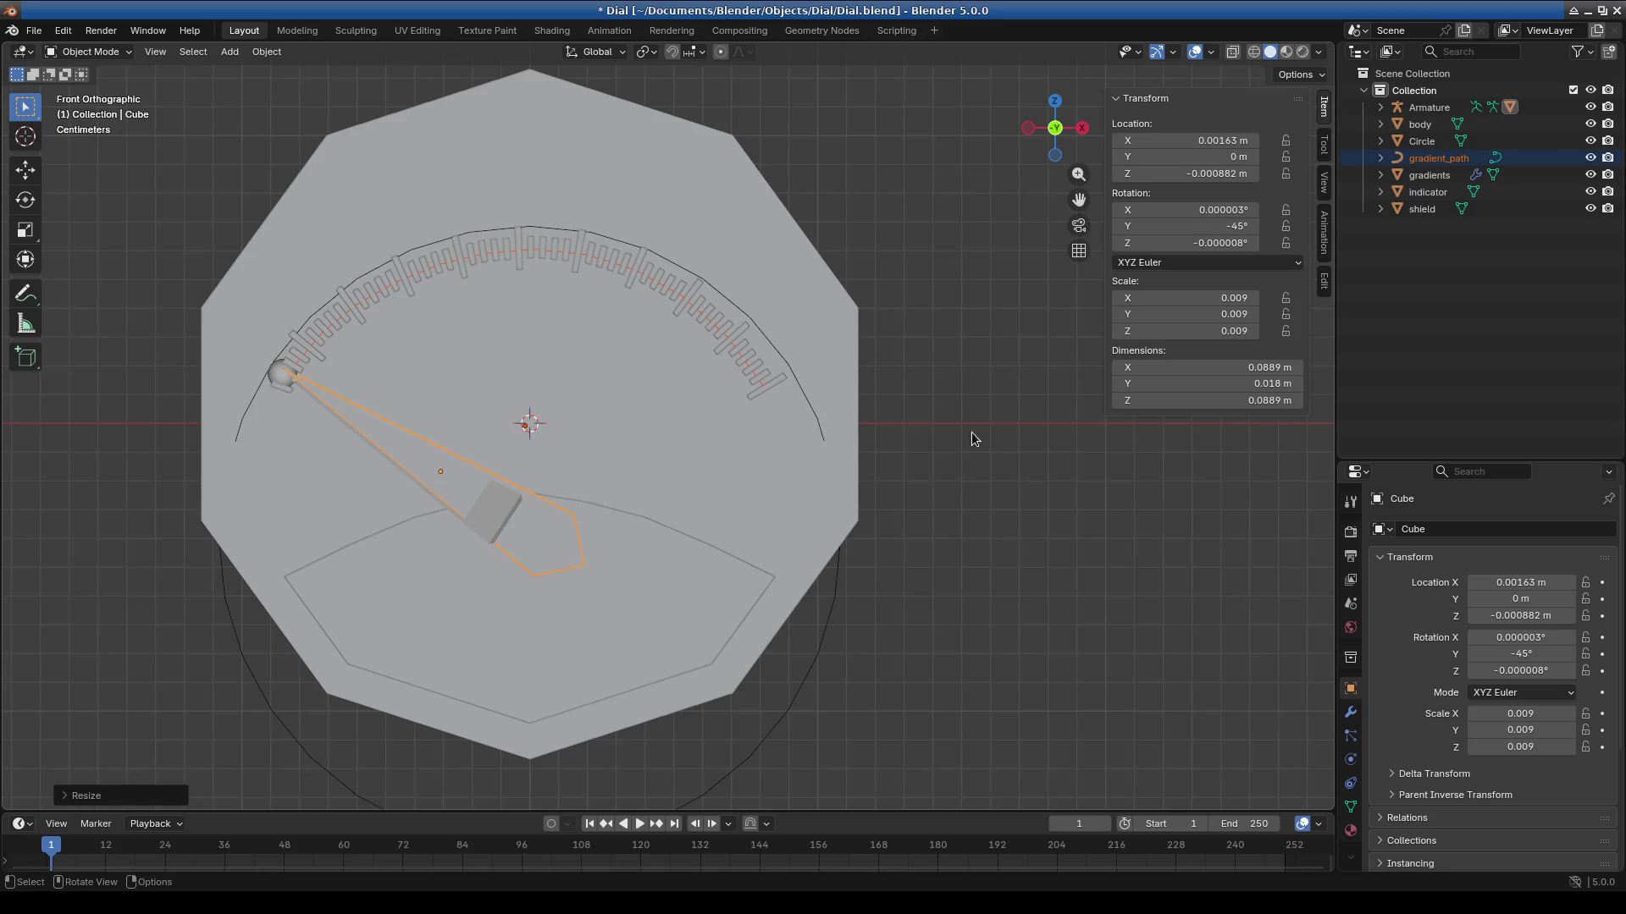
key("ctrl+a")
left_click(974, 410)
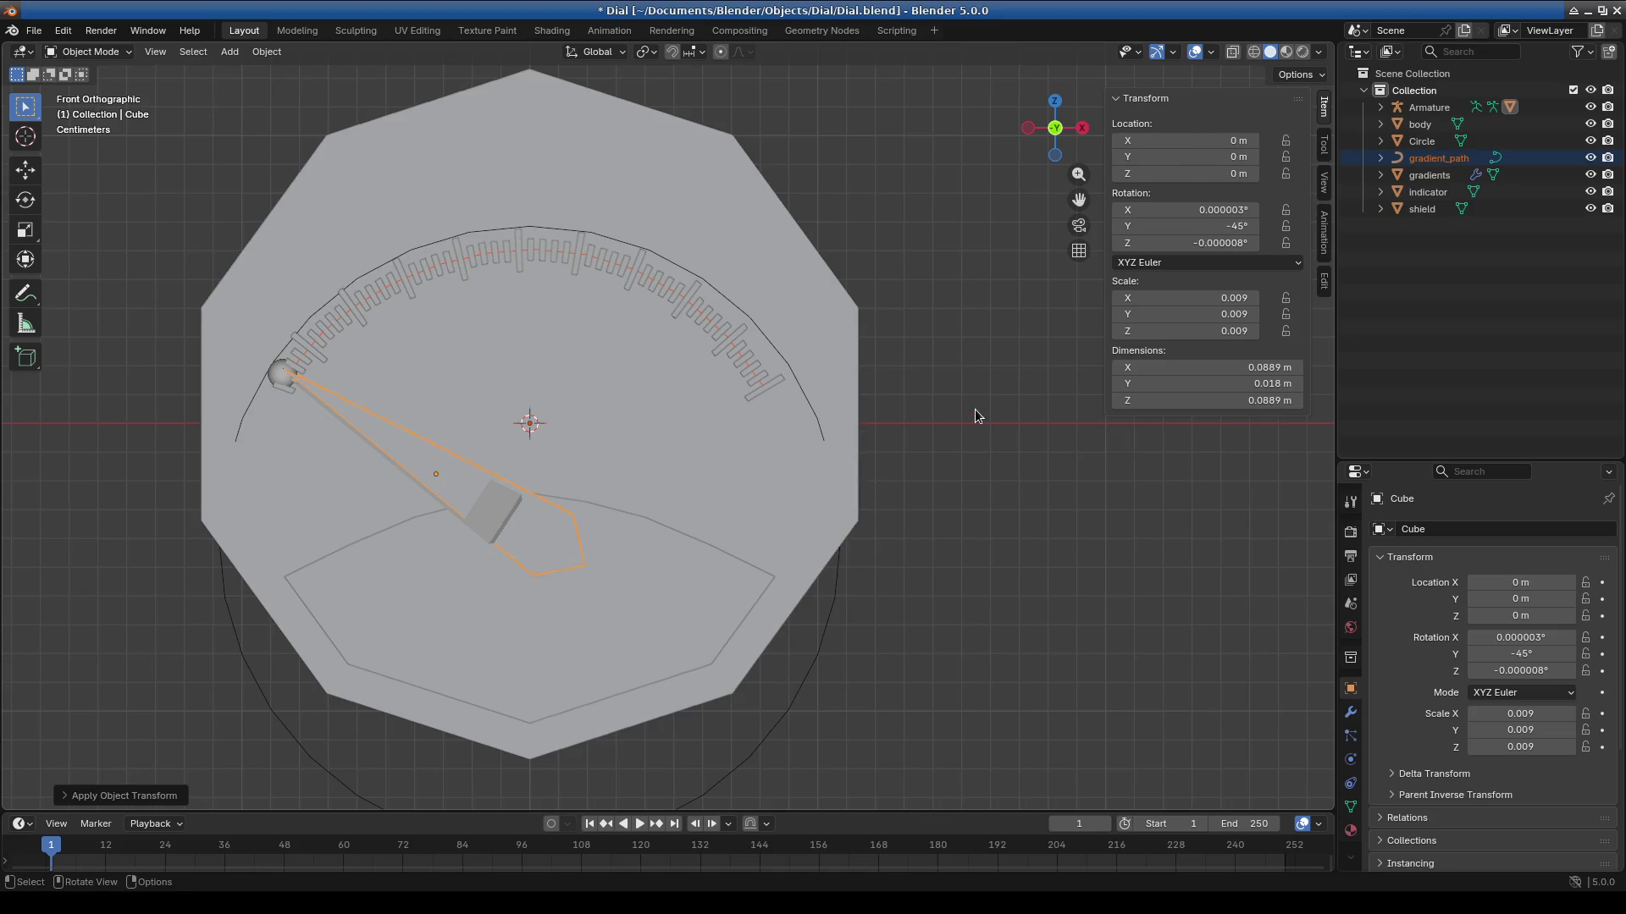
key("ctrl")
left_click(547, 517, "ctrl")
left_click(486, 475, "ctrl")
key("ctrl+a")
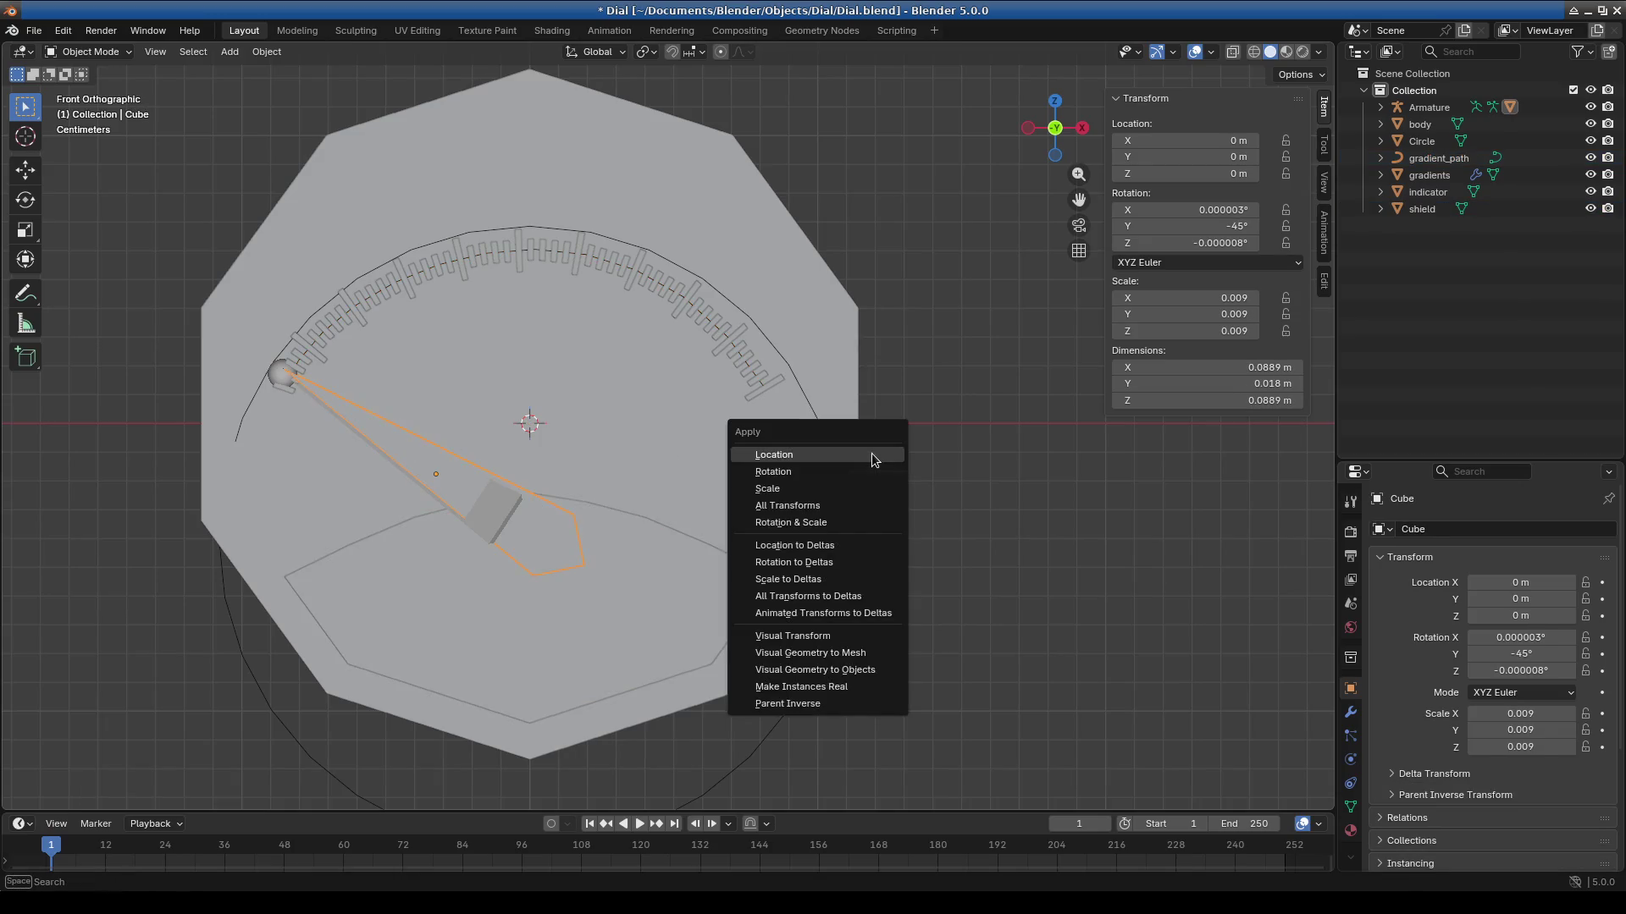
left_click(872, 455)
left_click(763, 387)
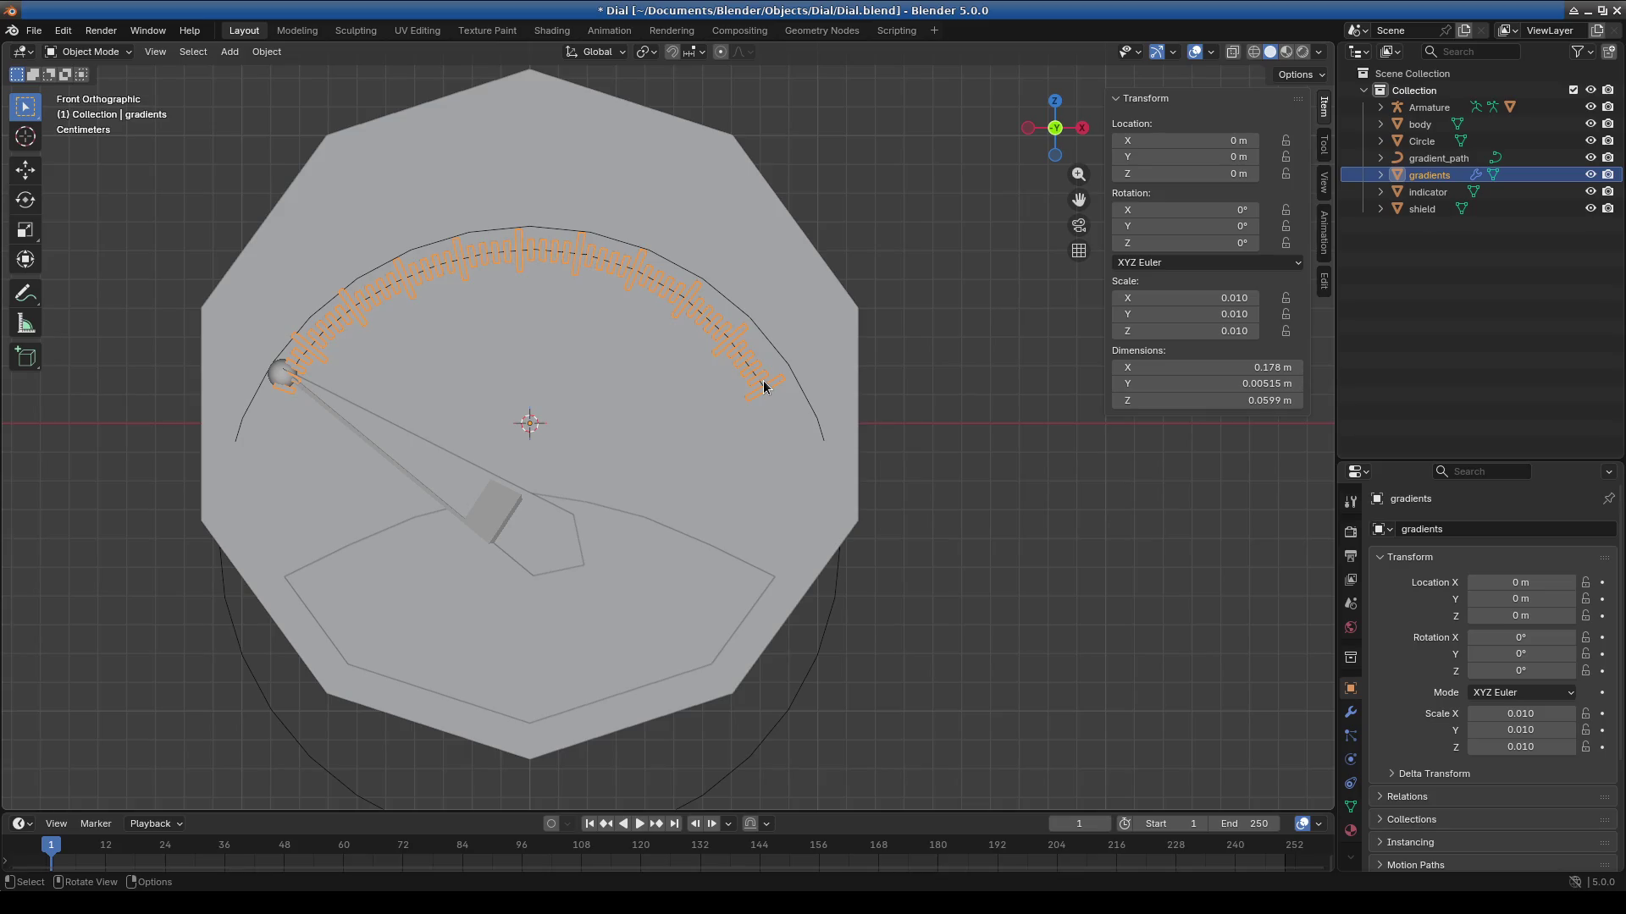
key("ctrl+z")
key("ctrl+z")
key("ctrl+z")
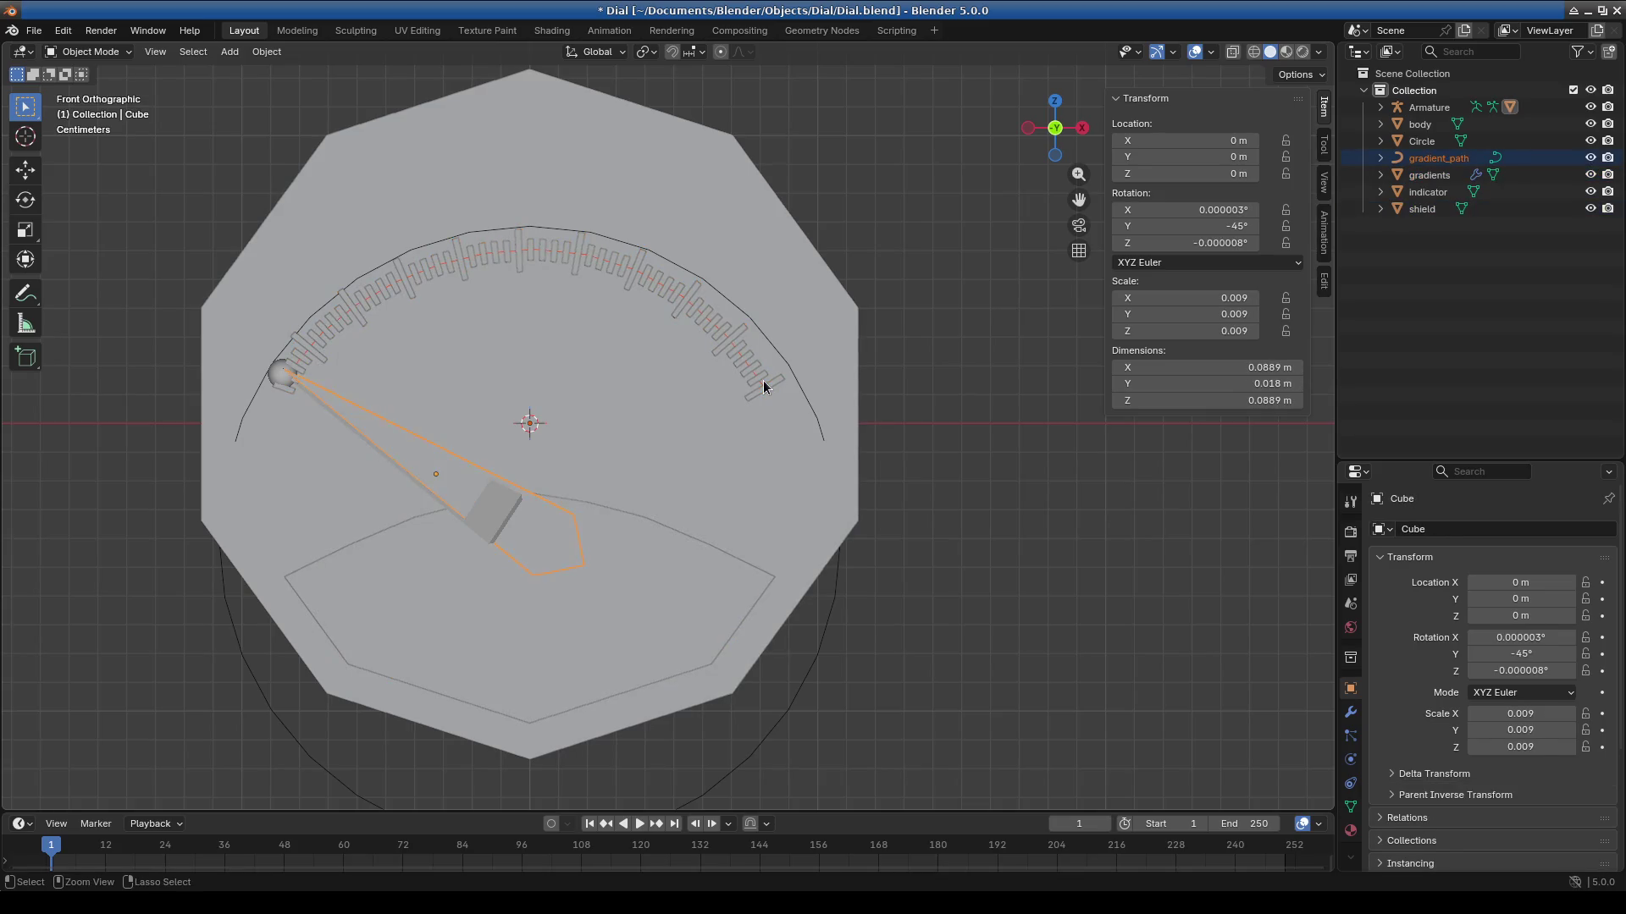
key("ctrl+z")
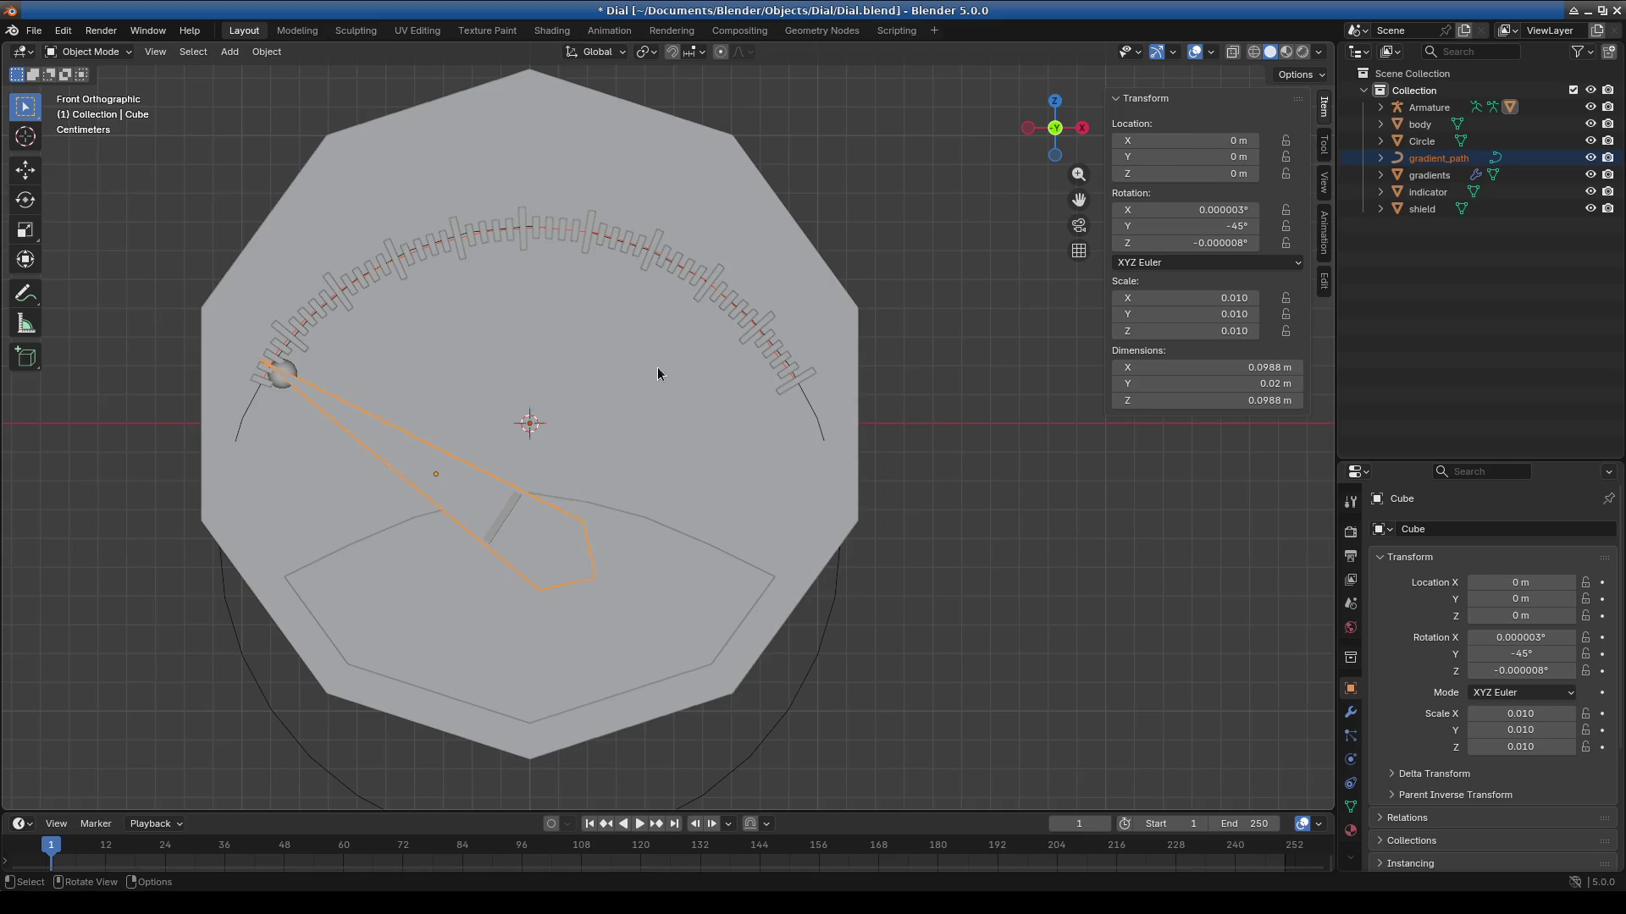
left_click(1436, 159)
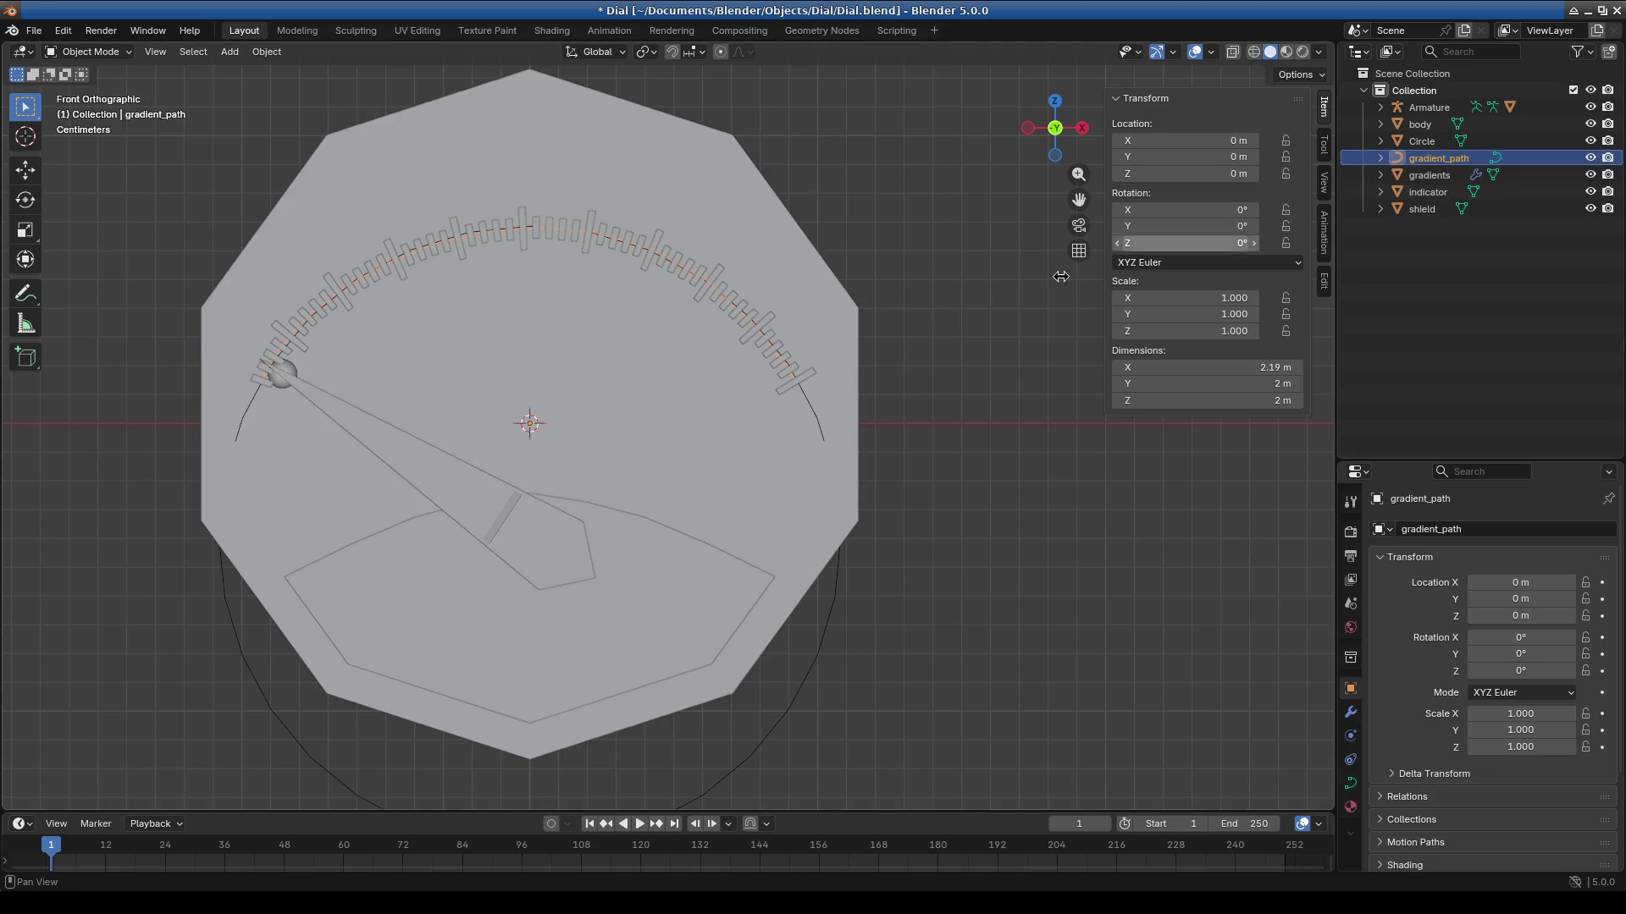
Scale gradient_path to 0.9 and apply its scale so it reads 1.000.
type("s0.9")
key("Return")
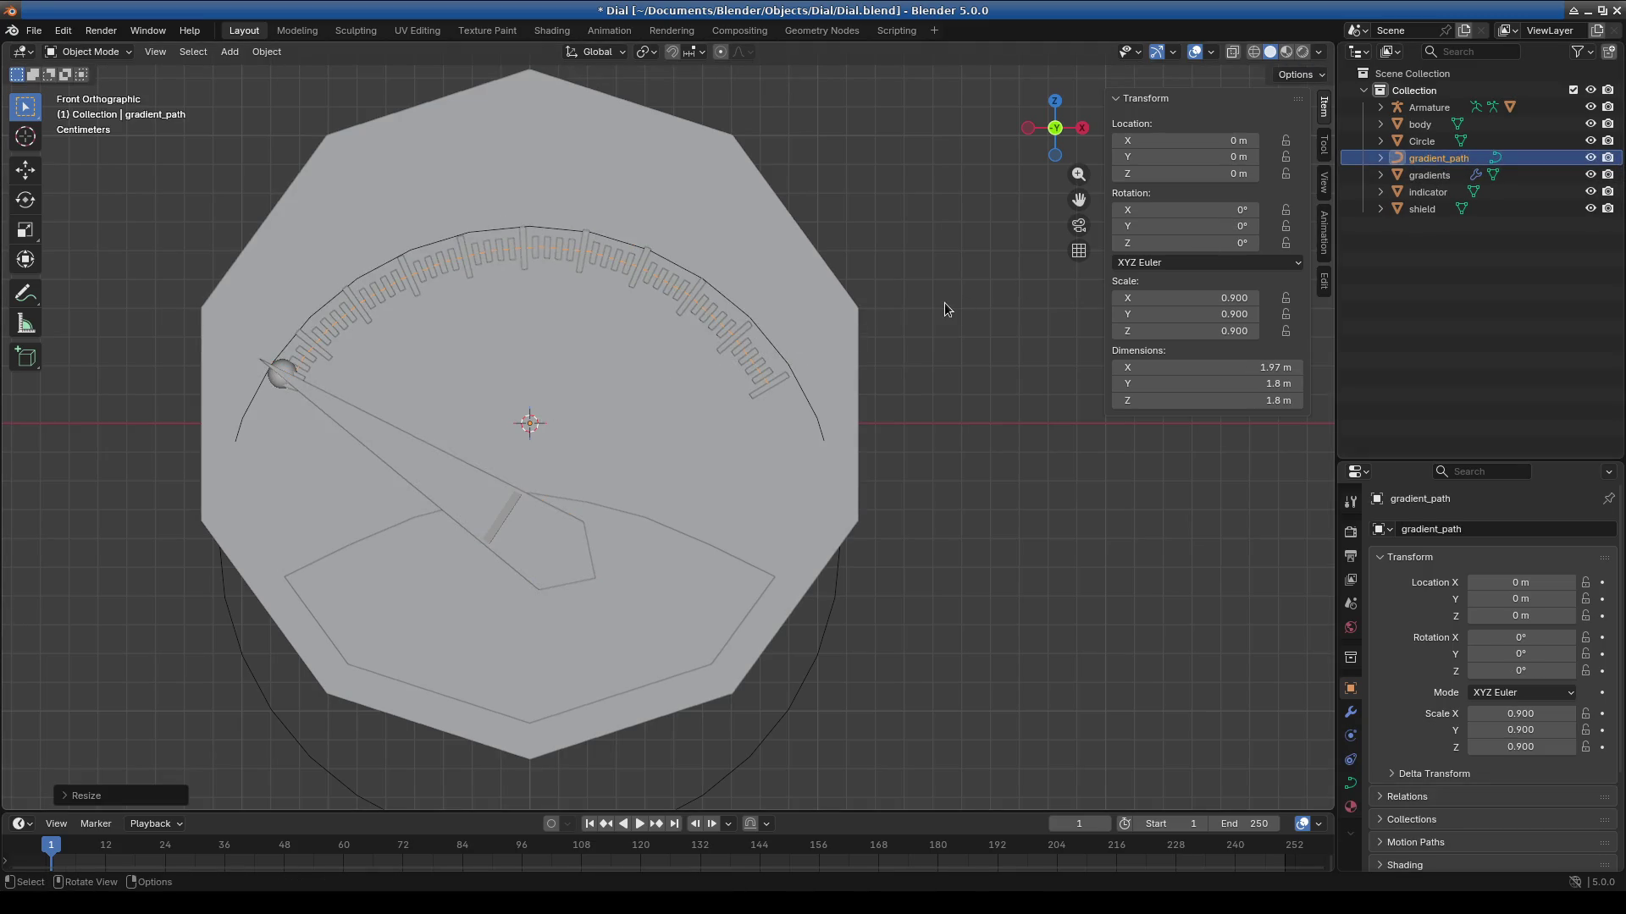
key("ctrl+a")
left_click(943, 302)
key("ctrl+a")
left_click(901, 343)
Scale the needle Cube to 0.9 and apply its scale to 1.000.
left_click(448, 480)
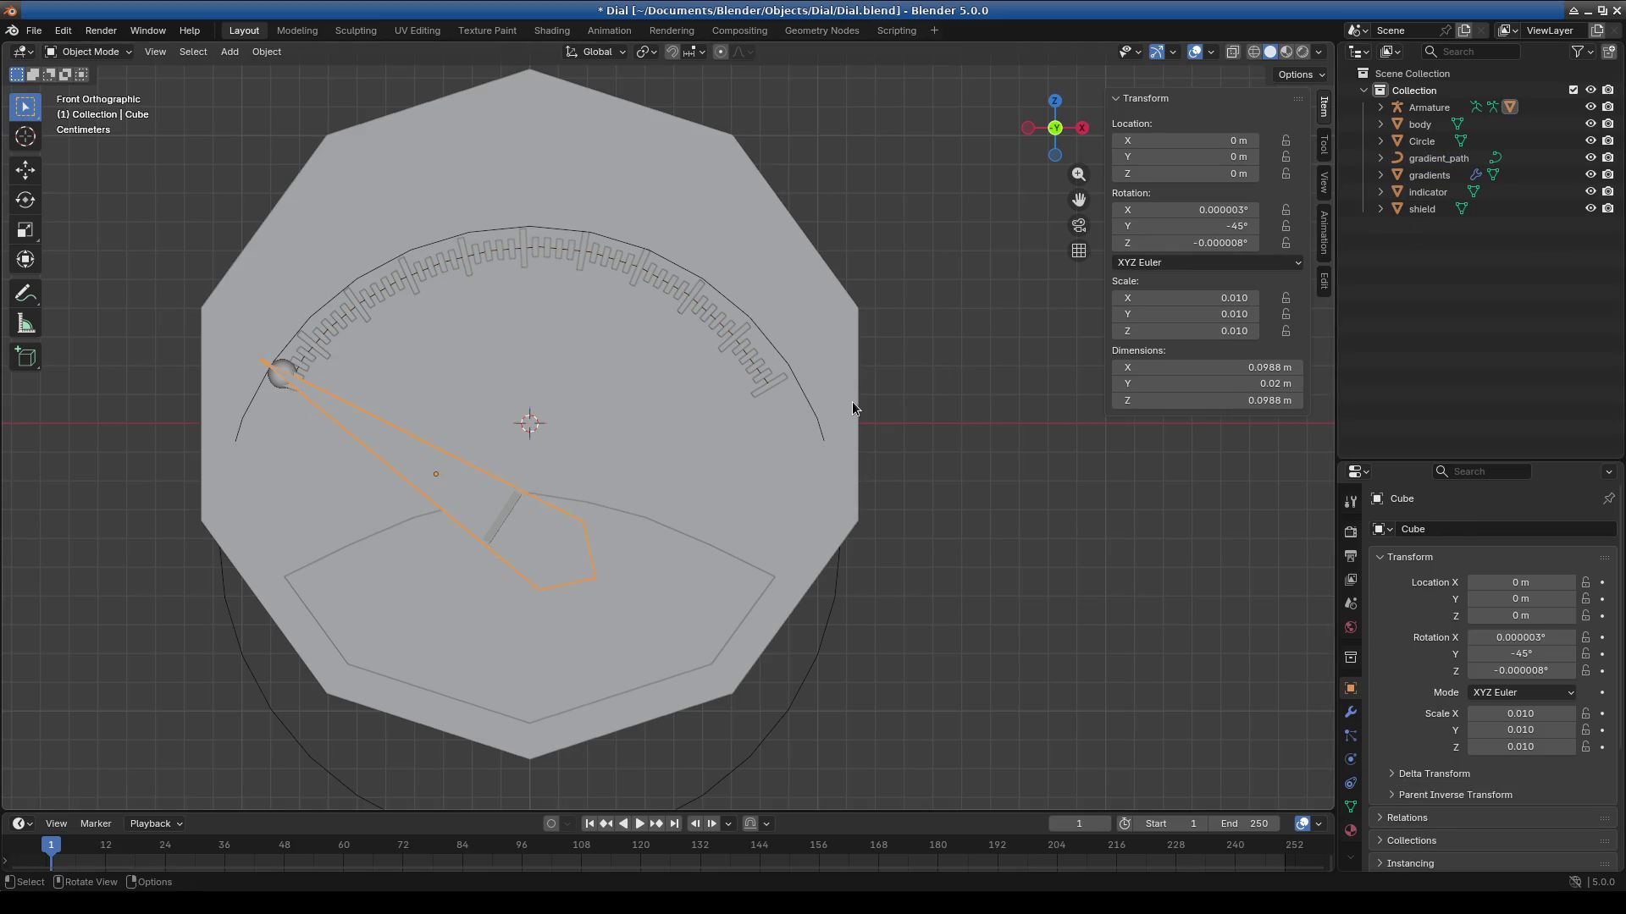
type("s.9")
key("Return")
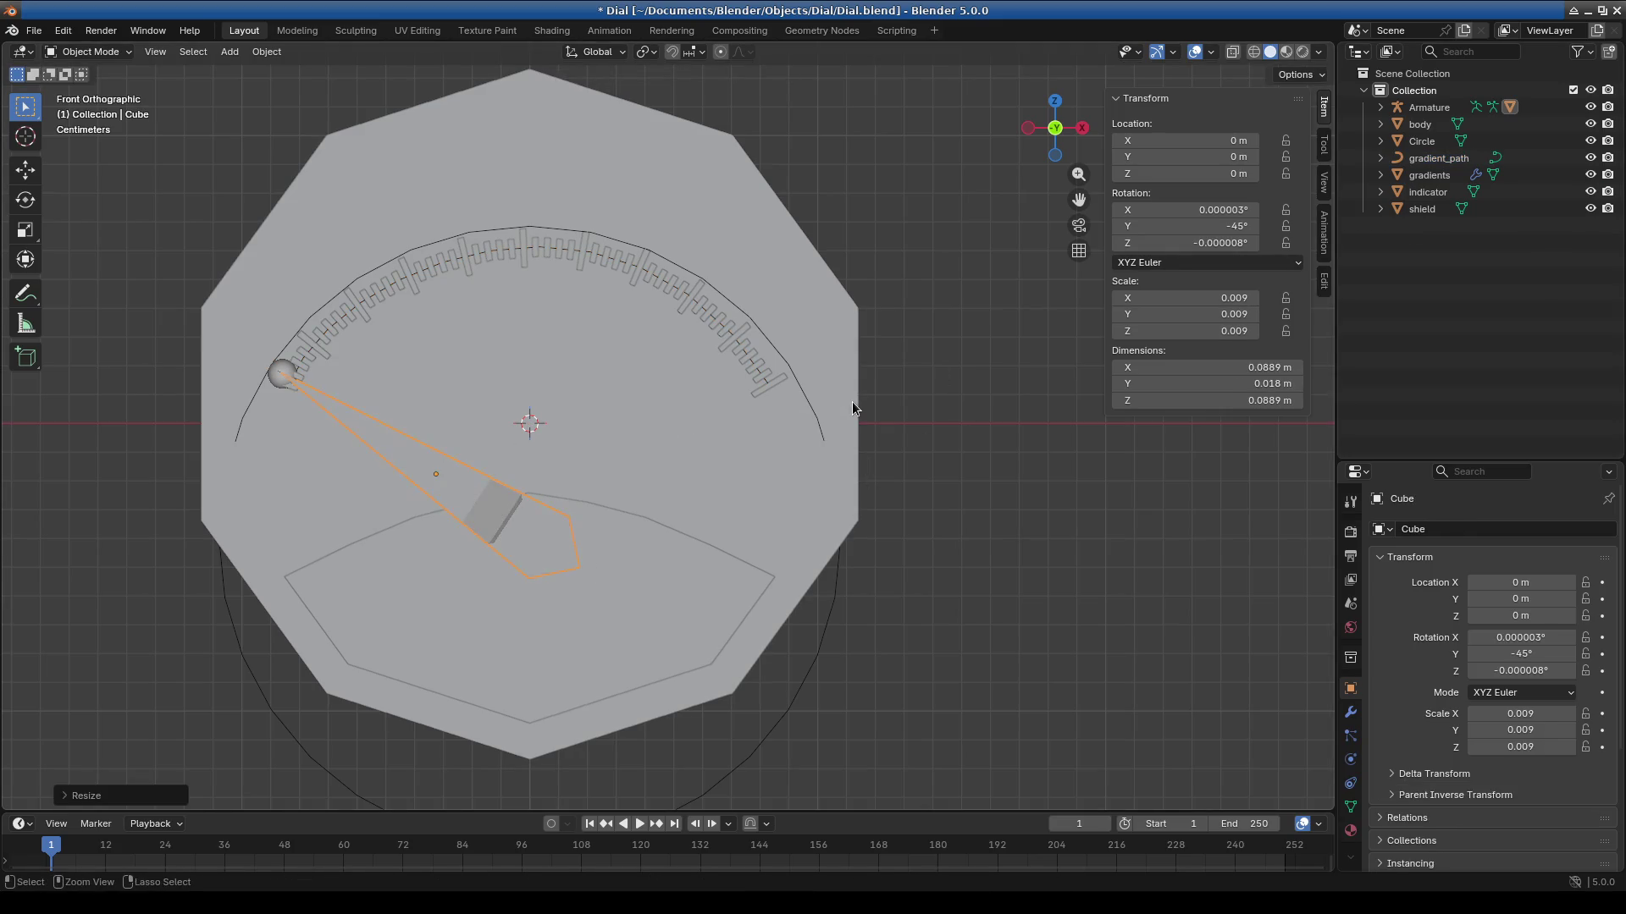
key("ctrl+a")
left_click(852, 401)
left_click(94, 51)
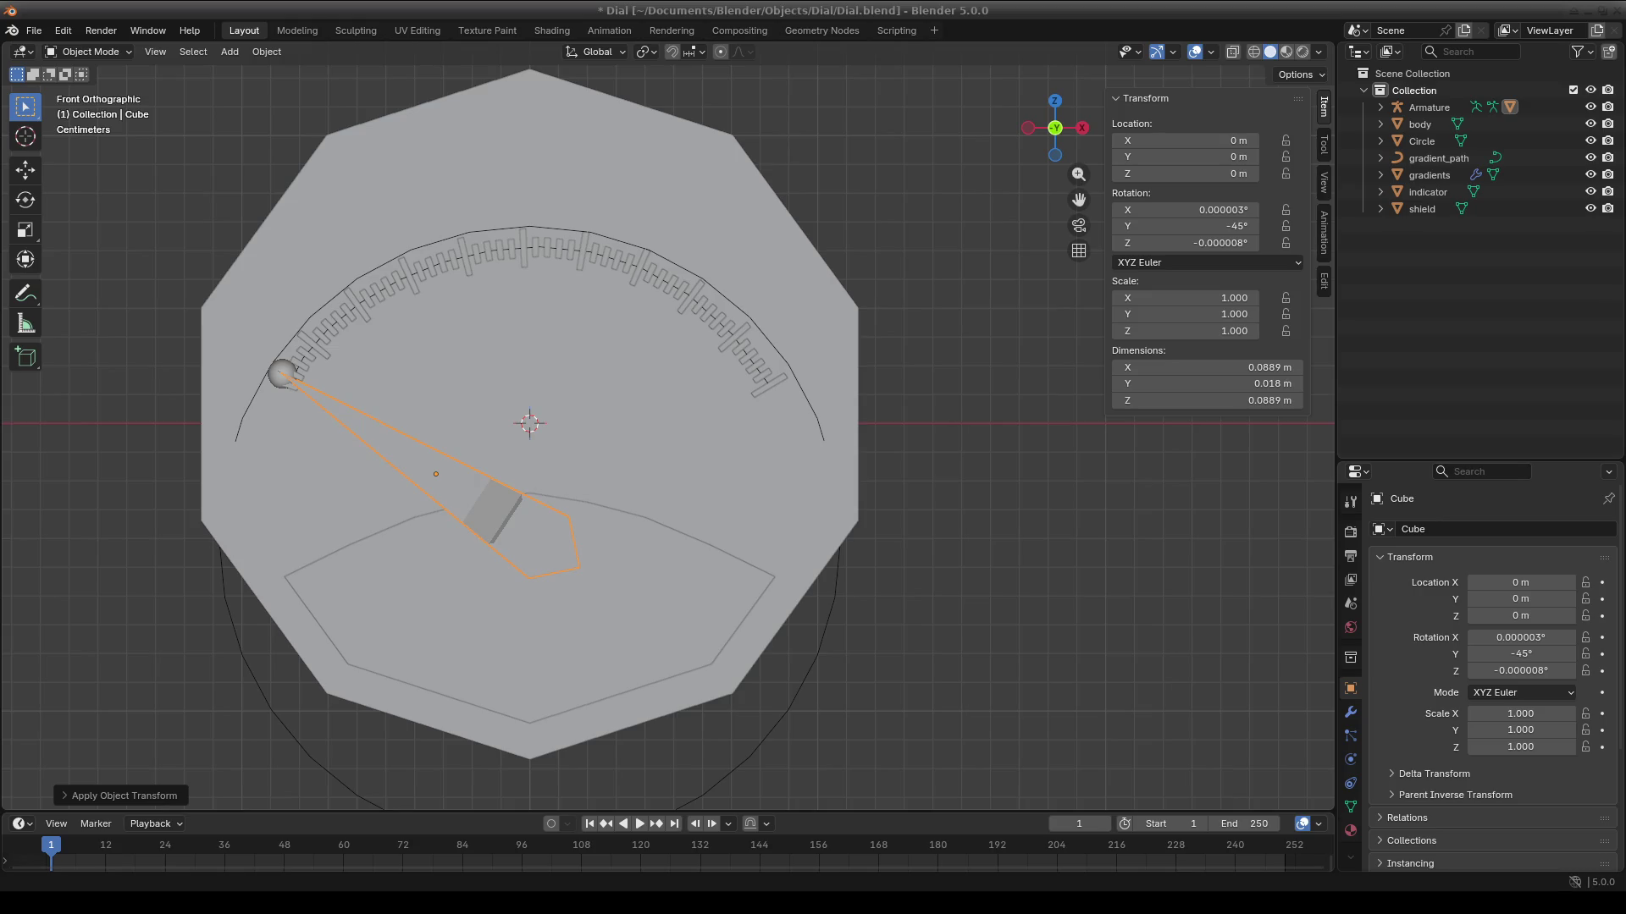
Zoom in on the dial and select the needle armature.
mouse_move(943, 428)
middle_mouse_down("ctrl")
mouse_move(845, 501)
mouse_move(751, 482)
mouse_move(841, 532)
mouse_move(819, 493)
mouse_move(578, 413)
middle_mouse_up("ctrl")
left_click(674, 535)
scroll(925, 533, "down", 1)
middle_click_drag(926, 533, 824, 516, "shift")
key("r")
right_click(1116, 688)
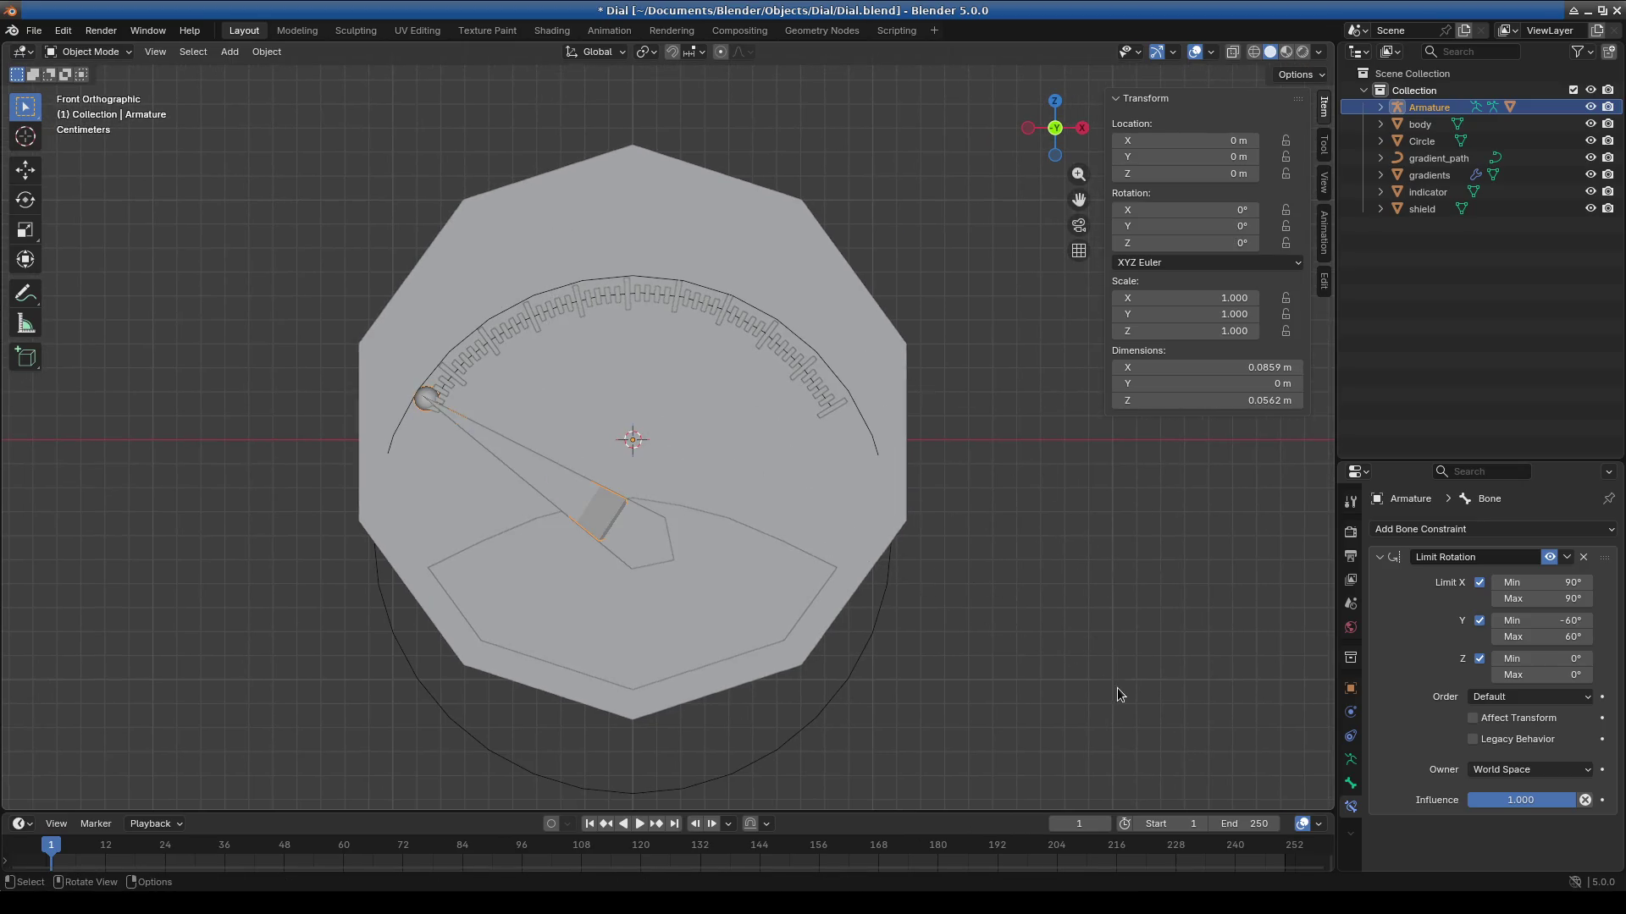
In Pose Mode, test-rotate the needle and set the Y rotation maximum to 59°.
left_click(89, 52)
left_click(88, 108)
key("r")
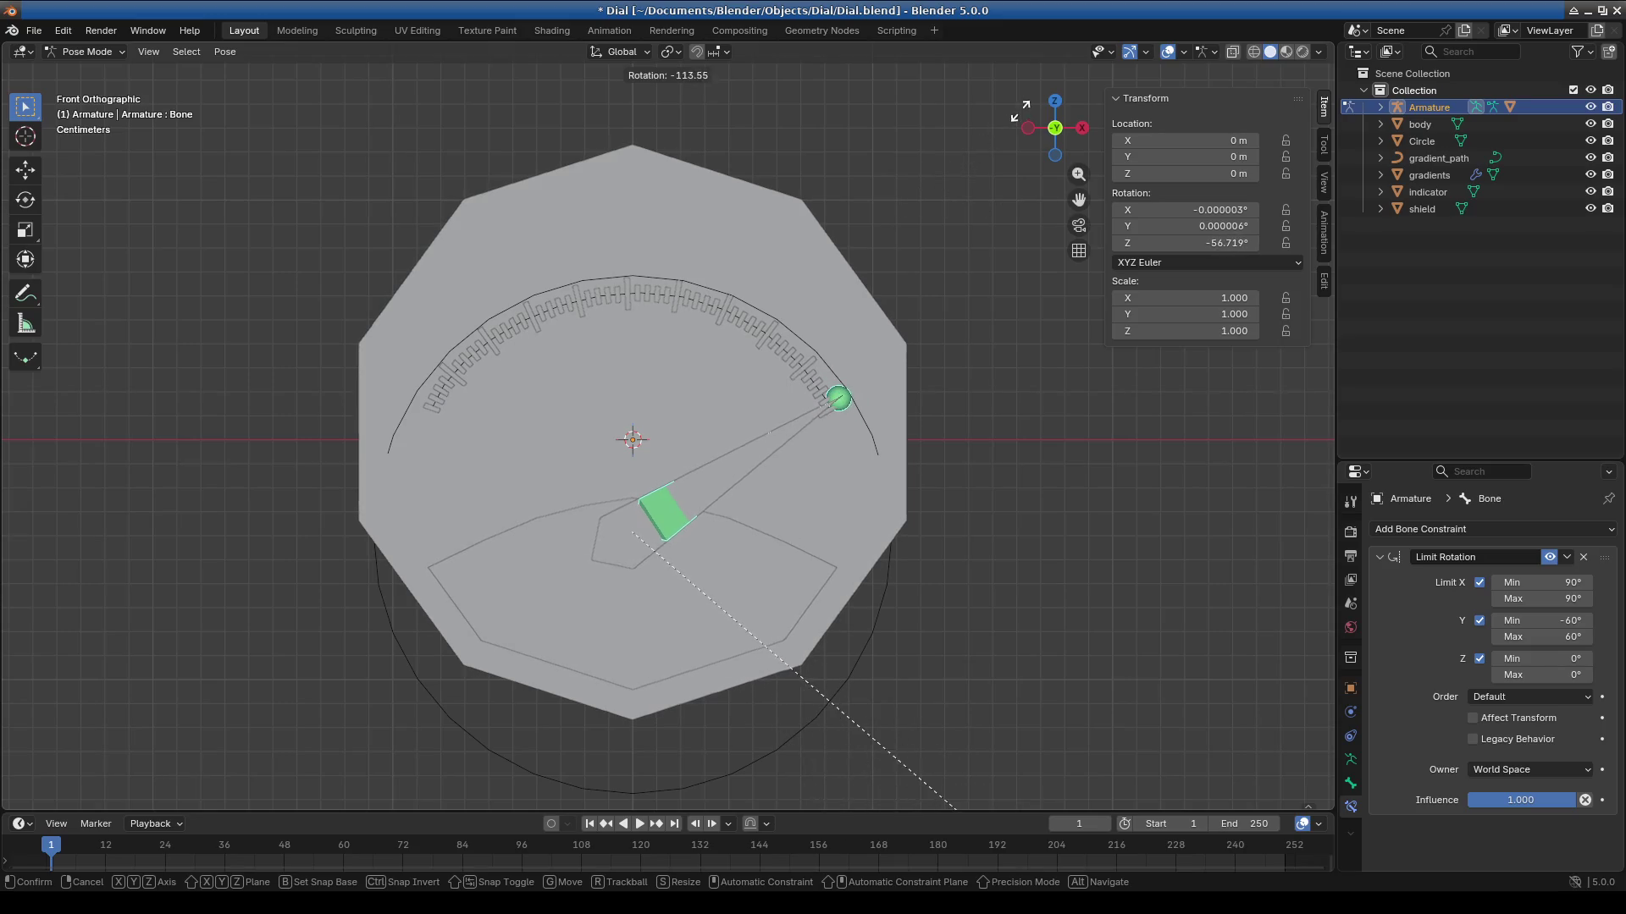
key("Return")
left_click(1544, 639)
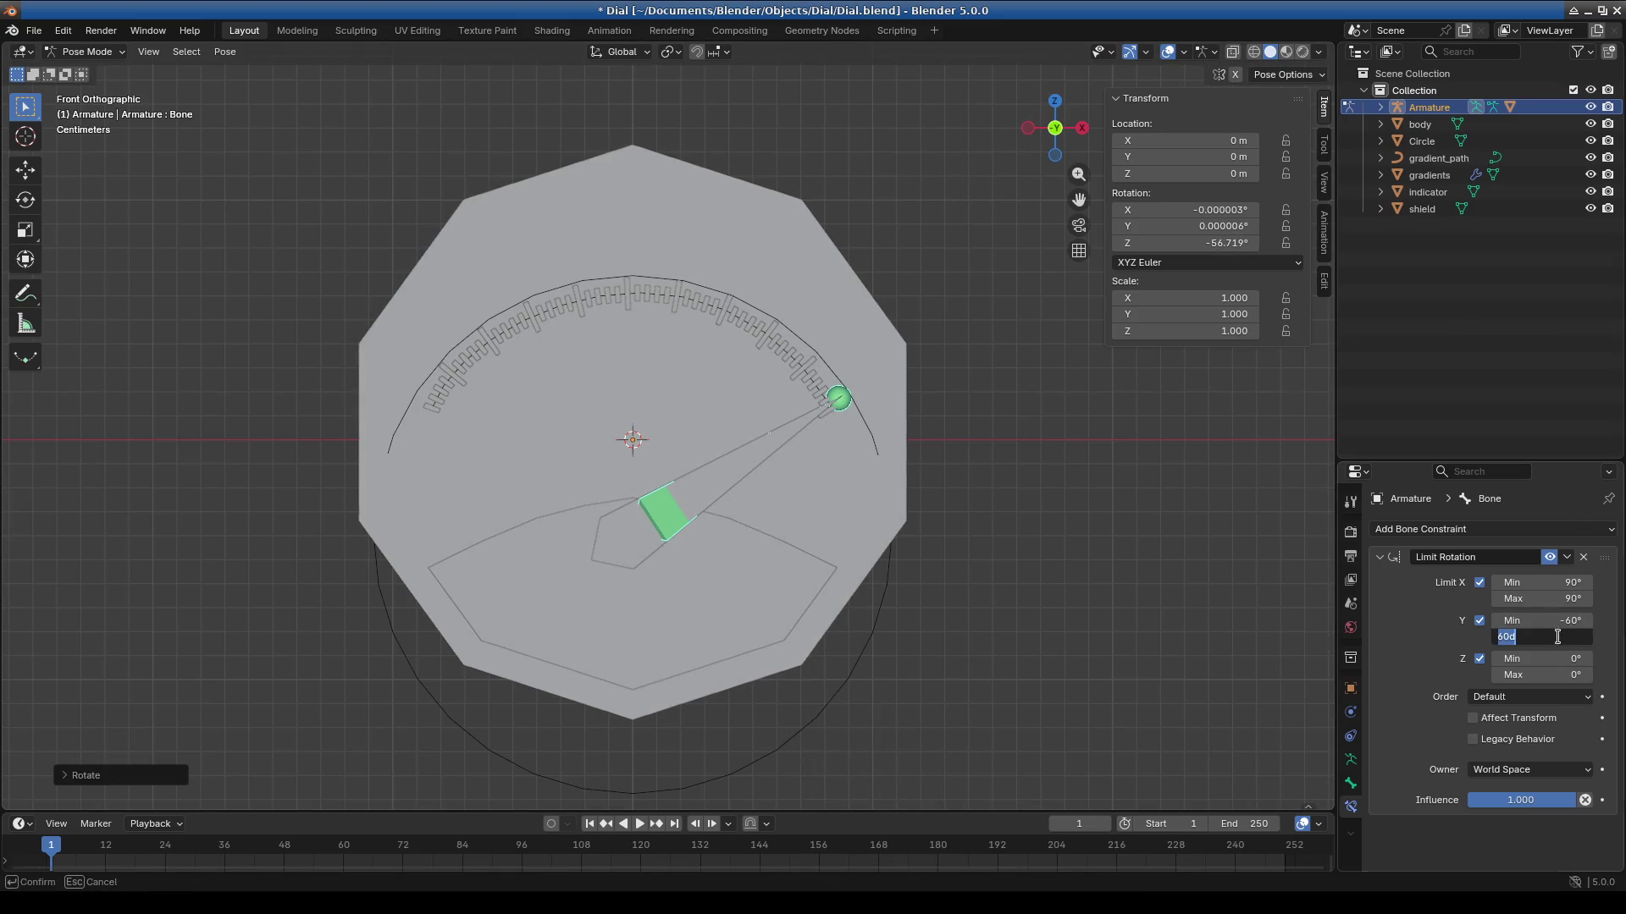
type("0")
type("59")
key("Return")
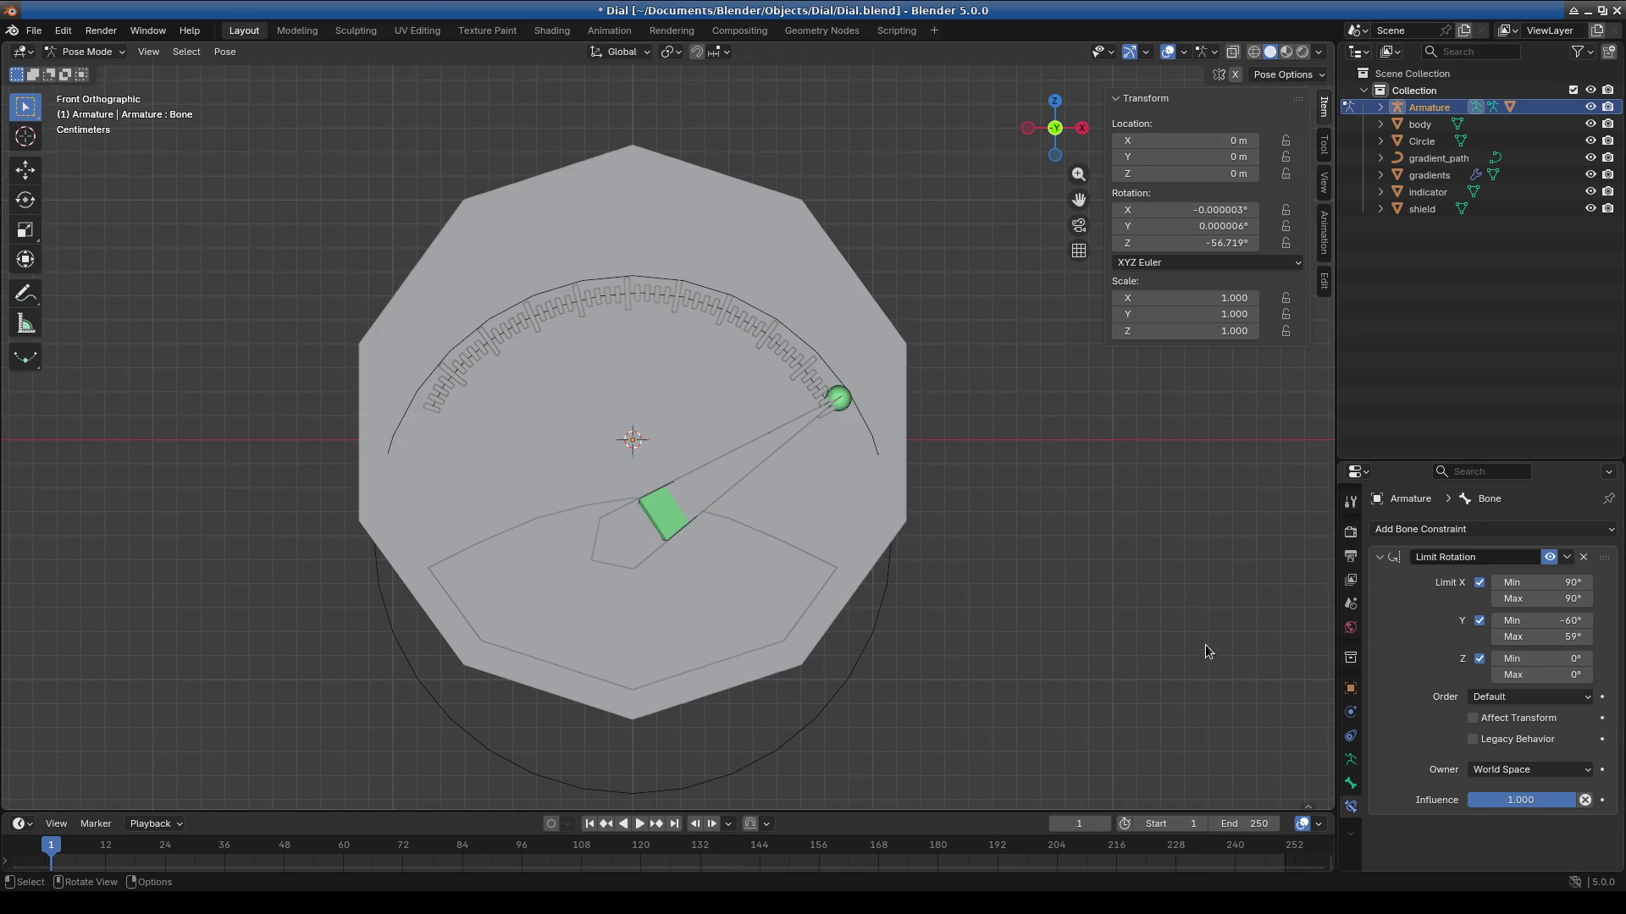
key("r")
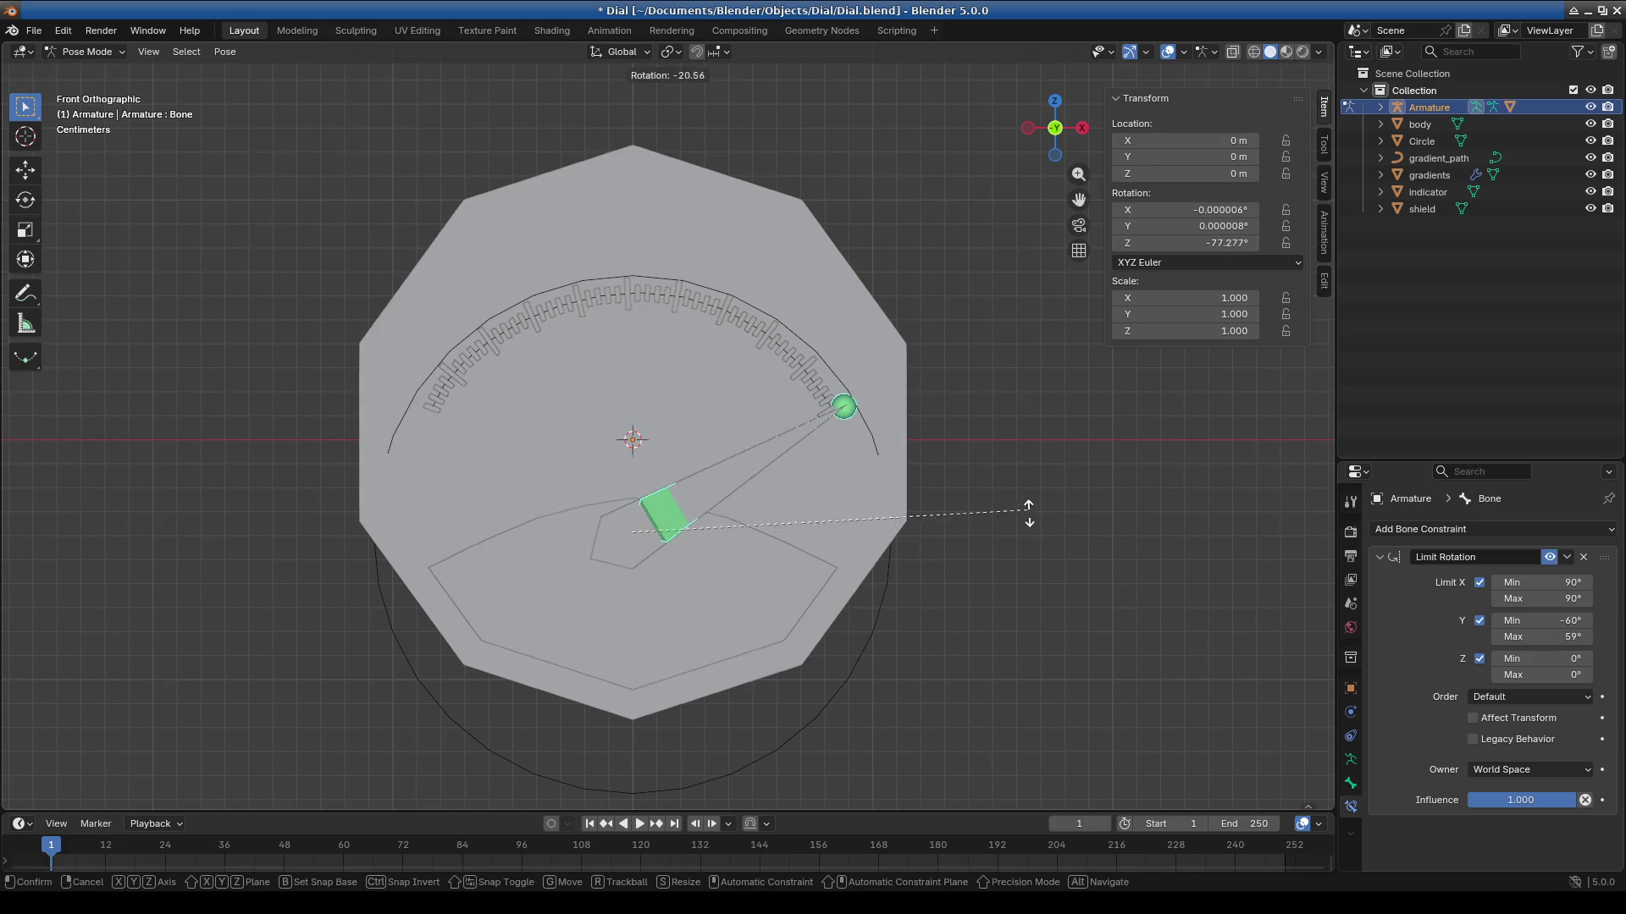
left_click(1033, 525)
scroll(1257, 605, "up", 1)
Set the Y rotation minimum to -59° and rotate the needle to point straight up.
left_click(1557, 615)
key("BackSpace")
key("BackSpace")
type("59")
key("Return")
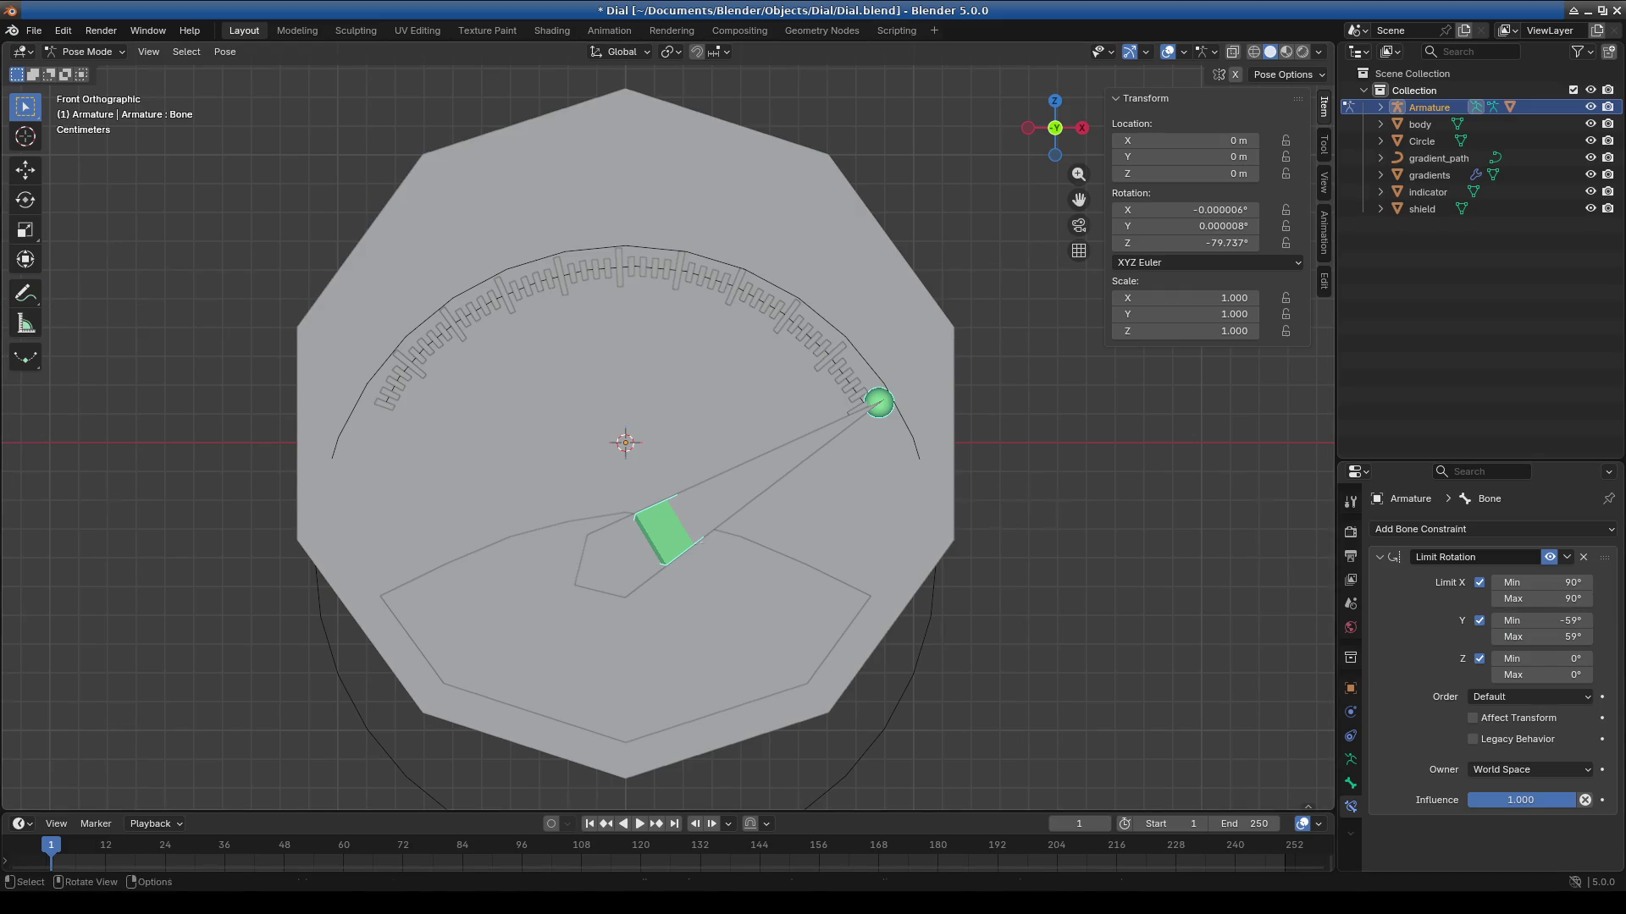
key("r")
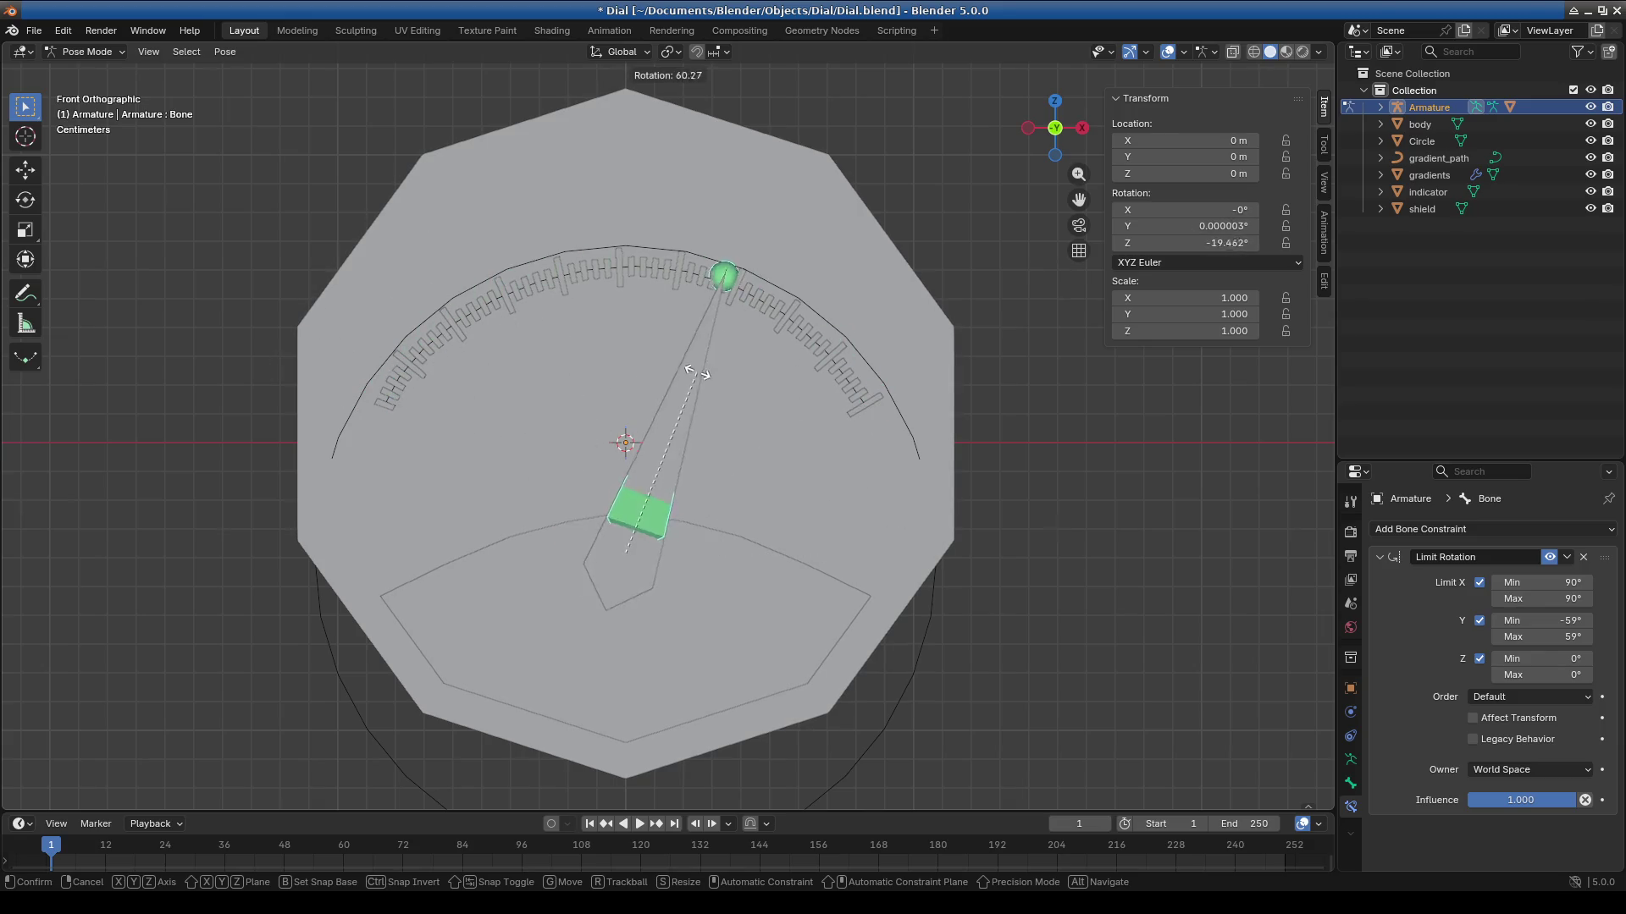
left_click(635, 396)
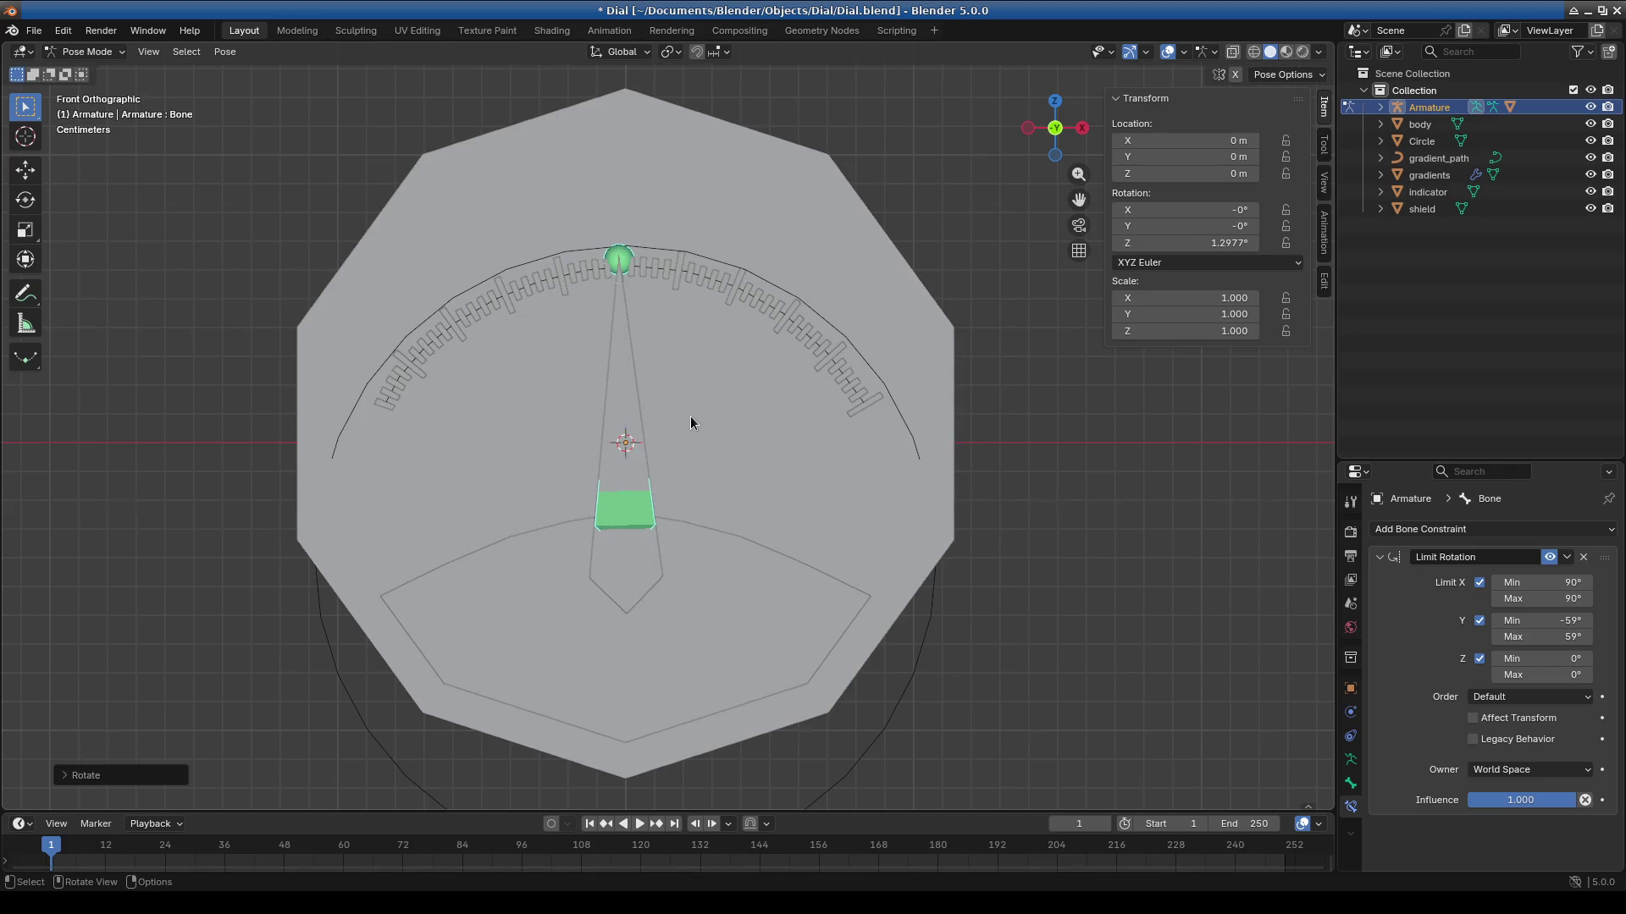
scroll(690, 415, "down", 4)
scroll(689, 415, "up", 4)
Keep the needle upright and switch back to Object Mode.
key("r")
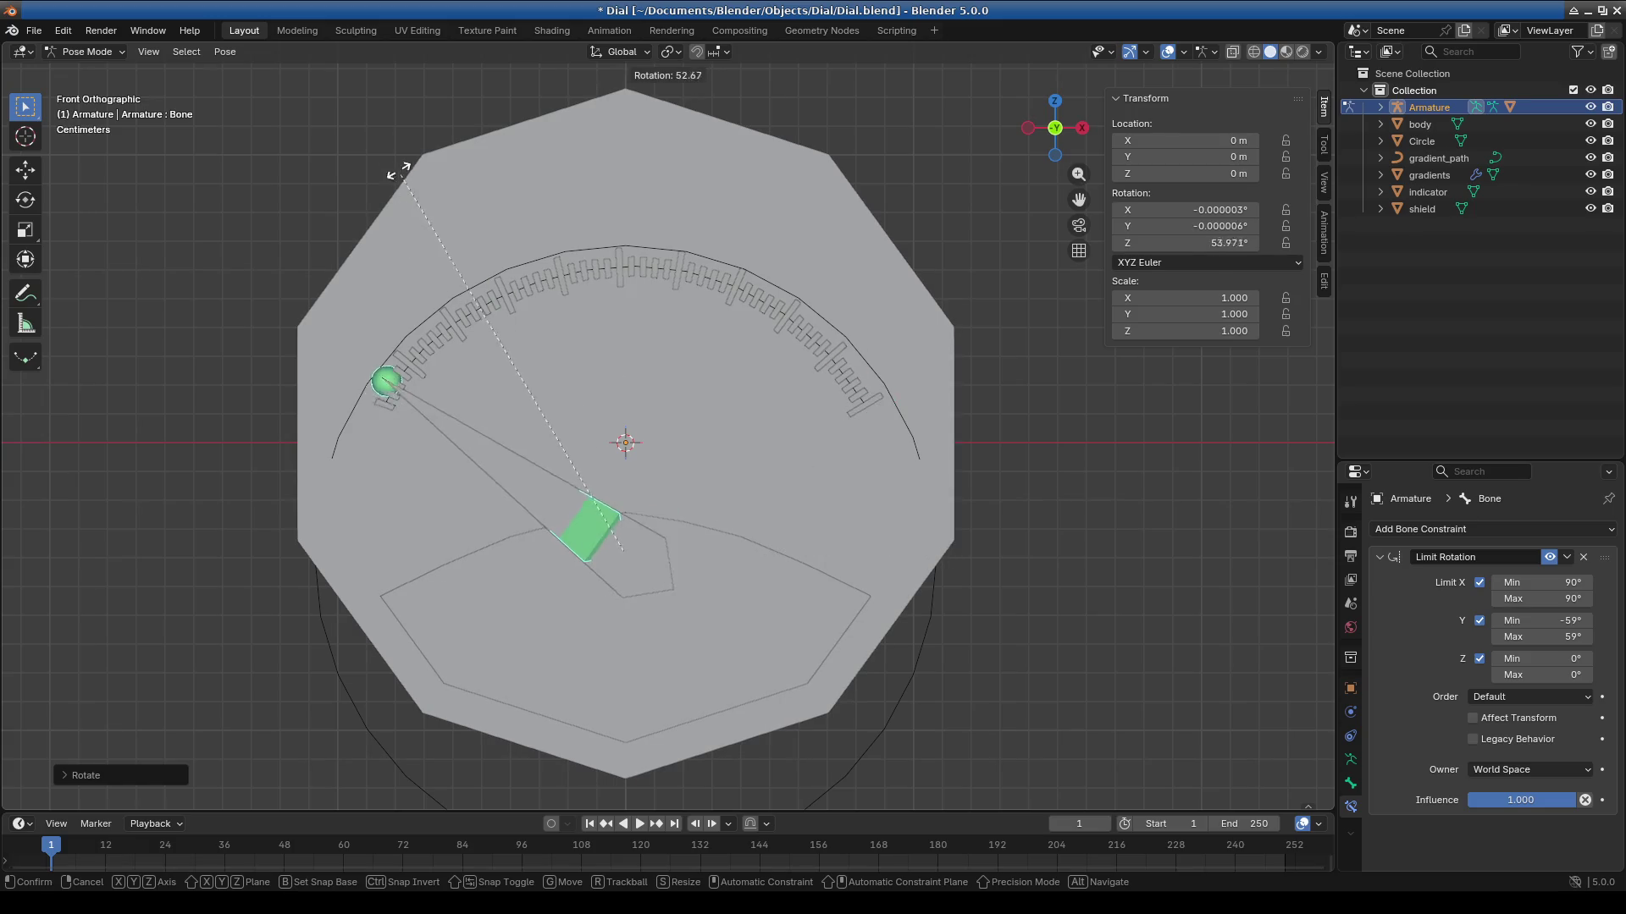
key("Escape")
left_click(98, 53)
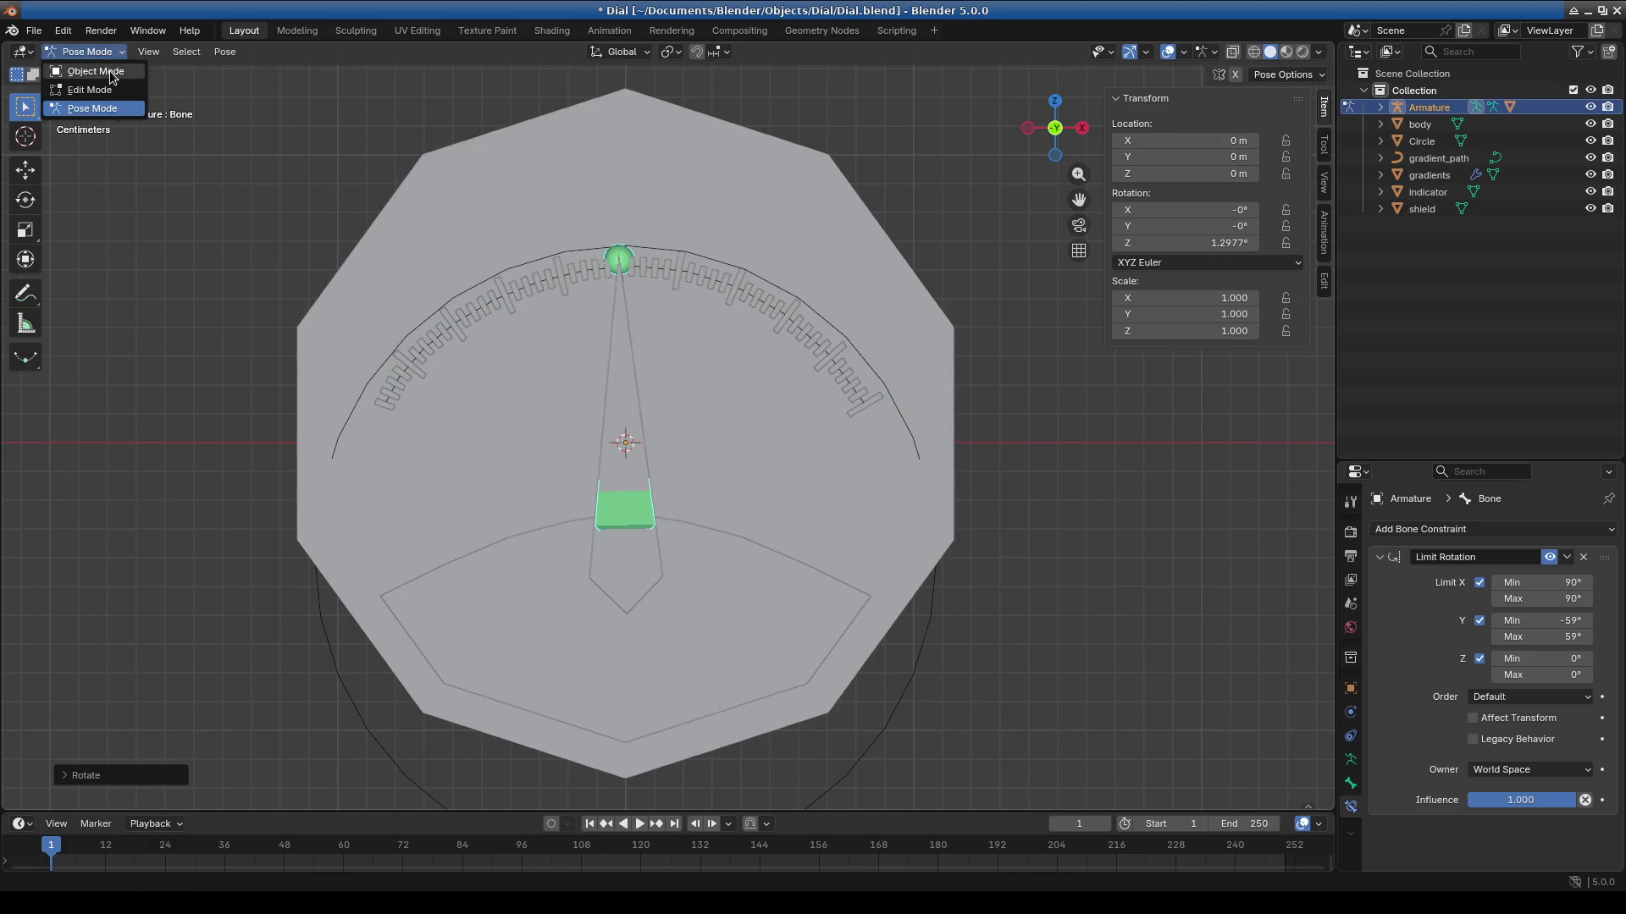
left_click(96, 72)
scroll(780, 396, "down", 3)
scroll(780, 396, "down", 1)
key("r")
key("Escape")
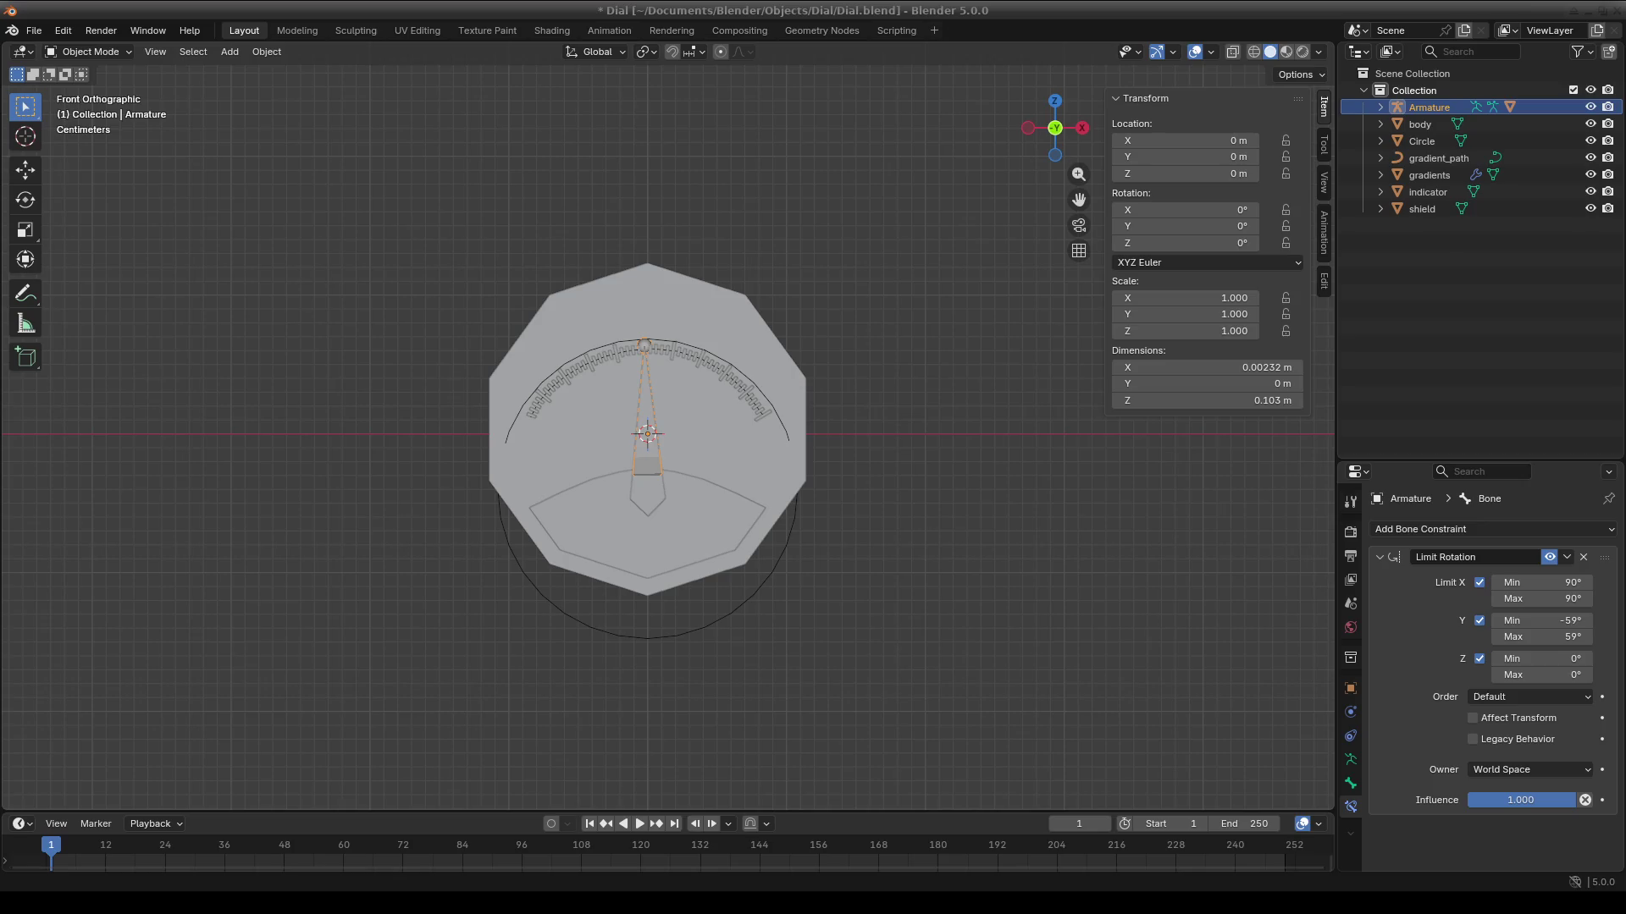
Deselect the armature and orbit into a perspective view of the dial.
left_click(956, 590)
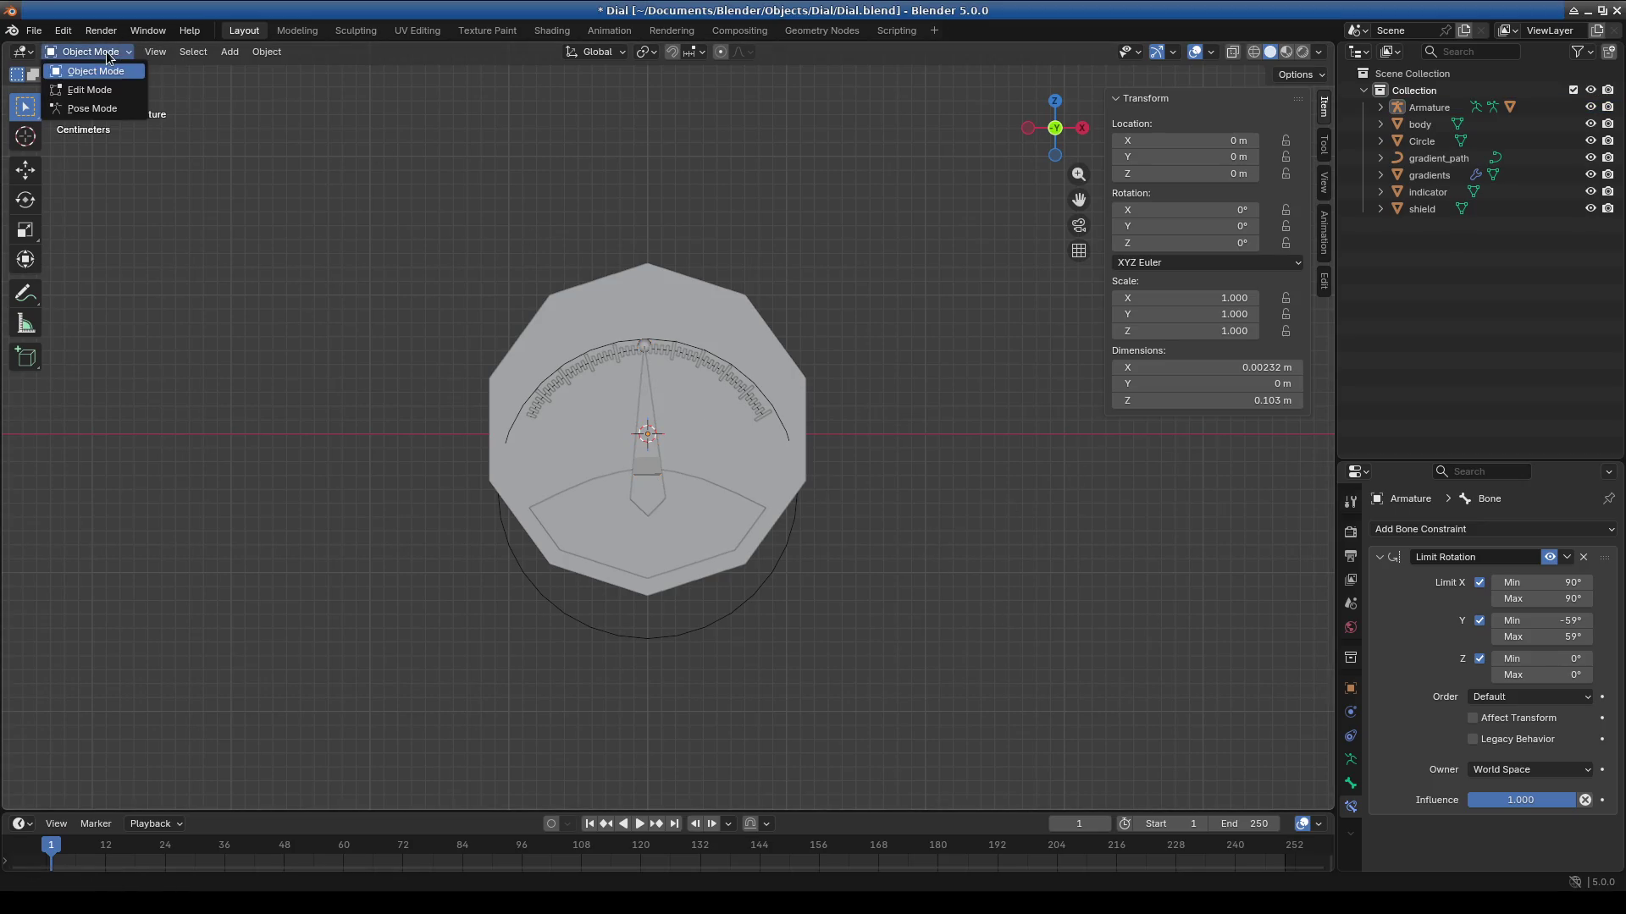
scroll(950, 517, "up", 2)
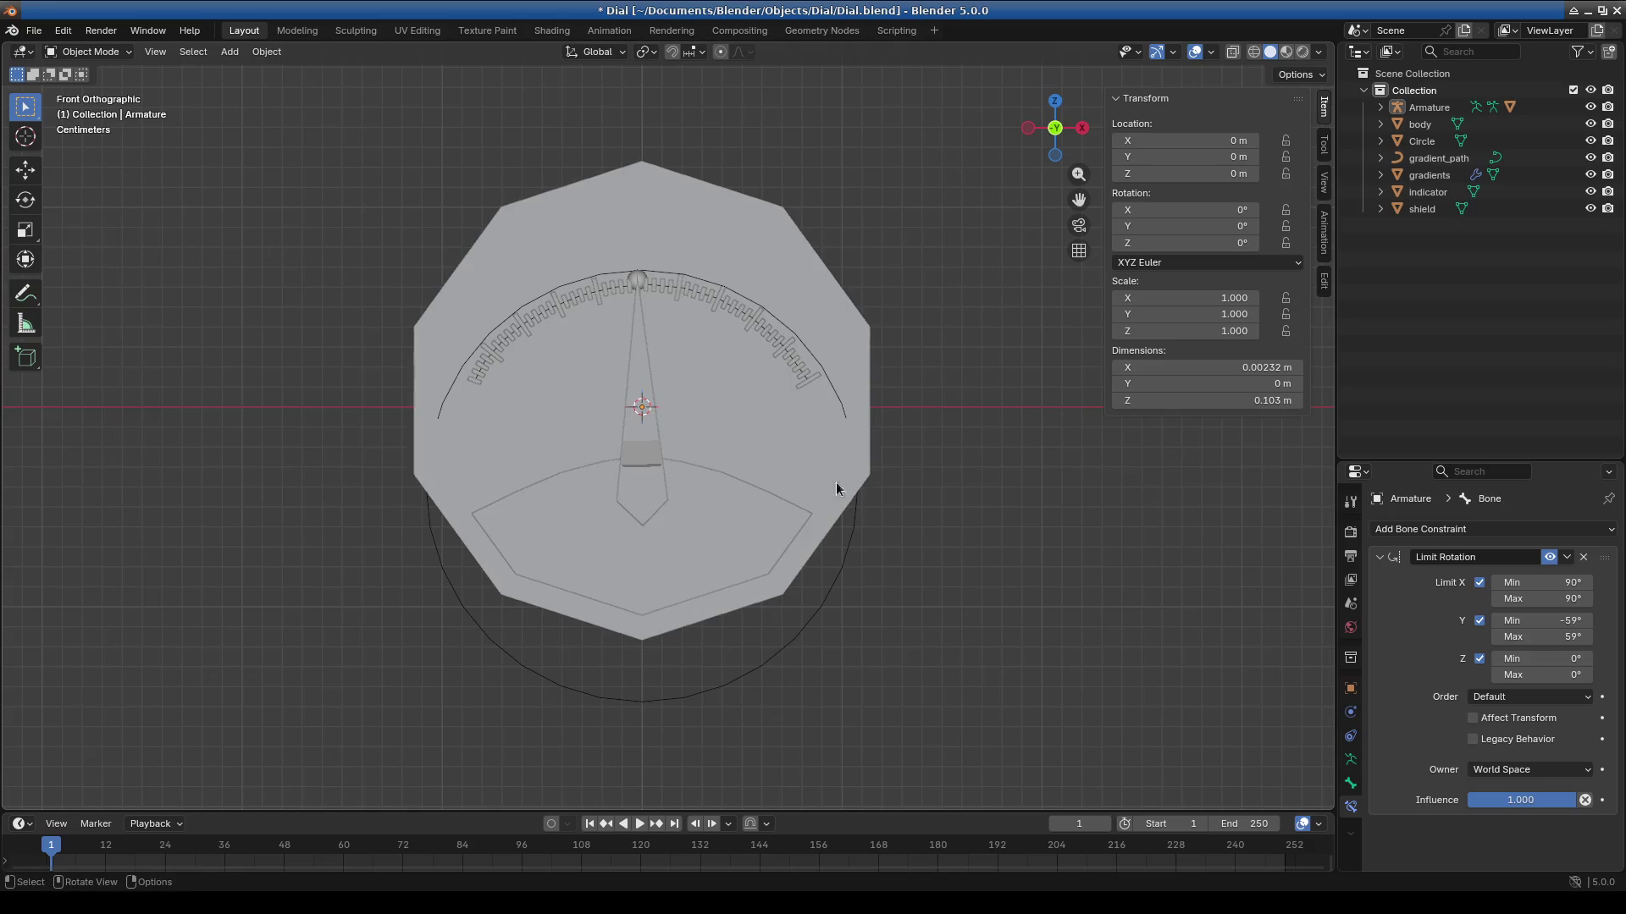
scroll(673, 292, "up", 3)
left_click(85, 51)
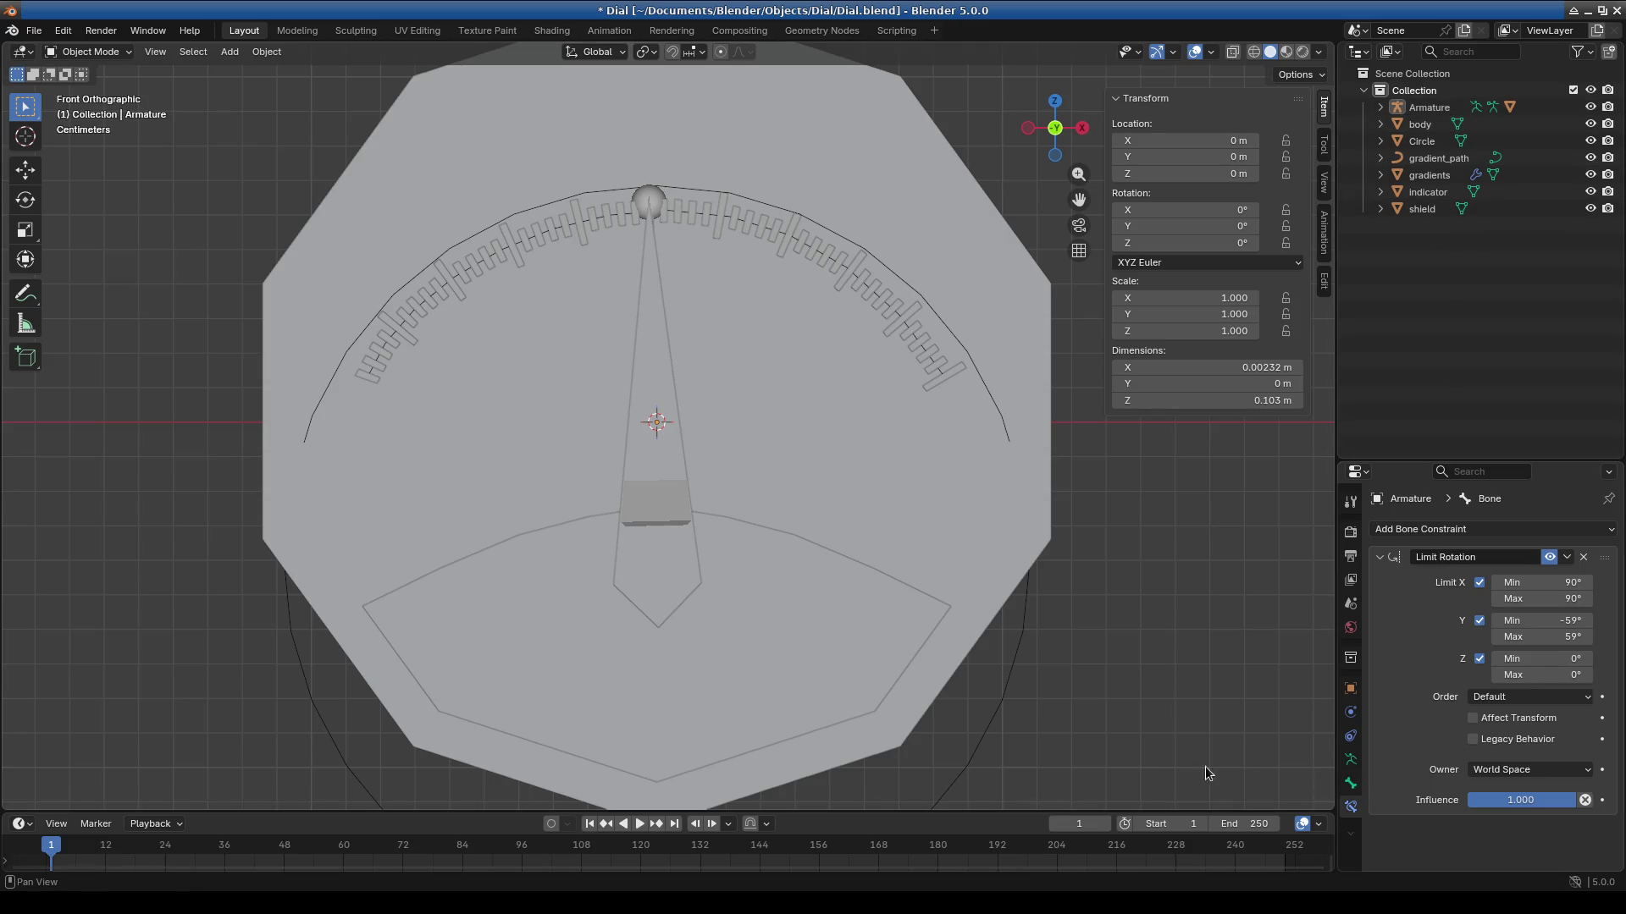
scroll(952, 564, "down", 3)
mouse_move(952, 564)
middle_mouse_down()
mouse_move(784, 612)
mouse_move(911, 572)
middle_mouse_up()
Inspect the dial body and shield, then bring up the main Collection's options in the Outliner.
left_click(850, 380)
middle_click_drag(848, 498, 845, 511)
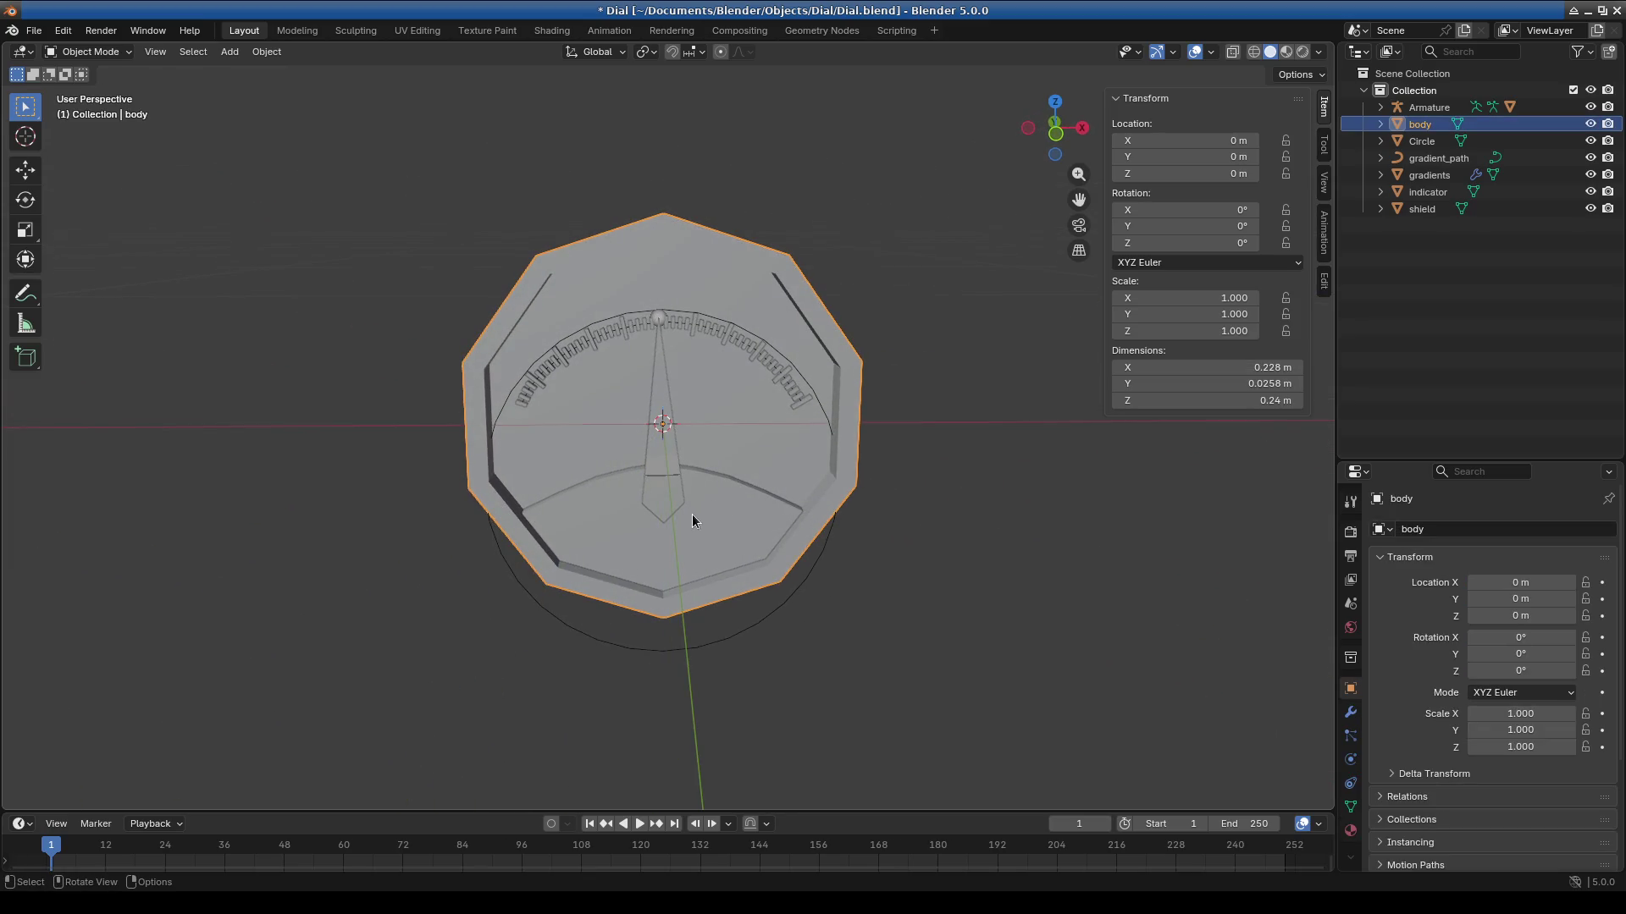
left_click(728, 567)
left_click(754, 390)
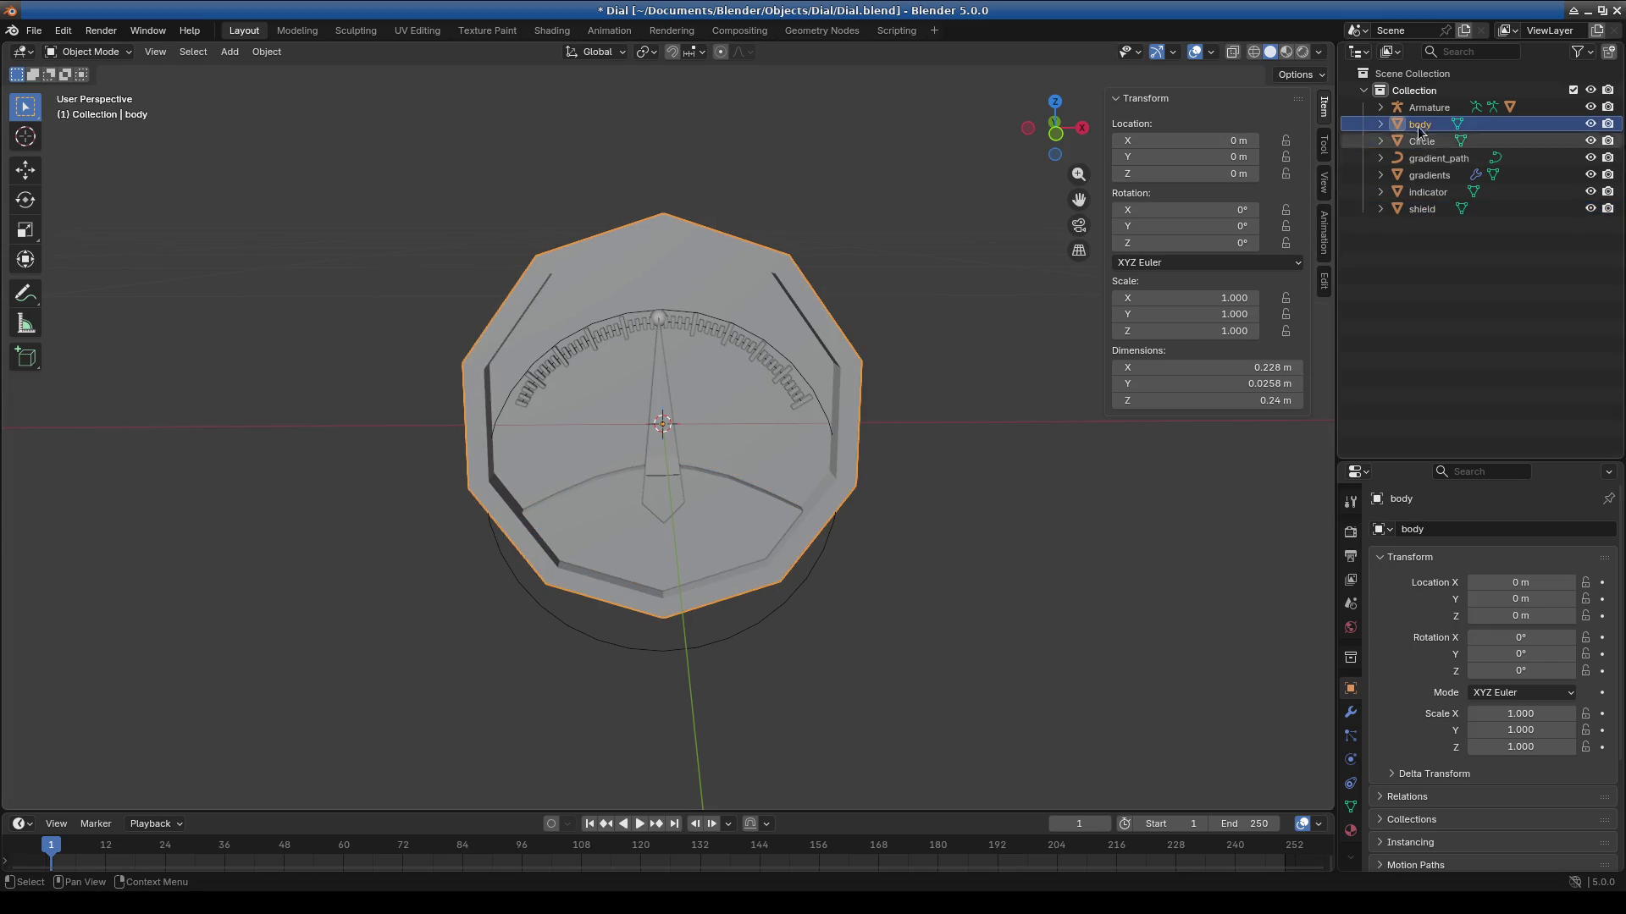
left_click(1389, 89)
right_click(1389, 89)
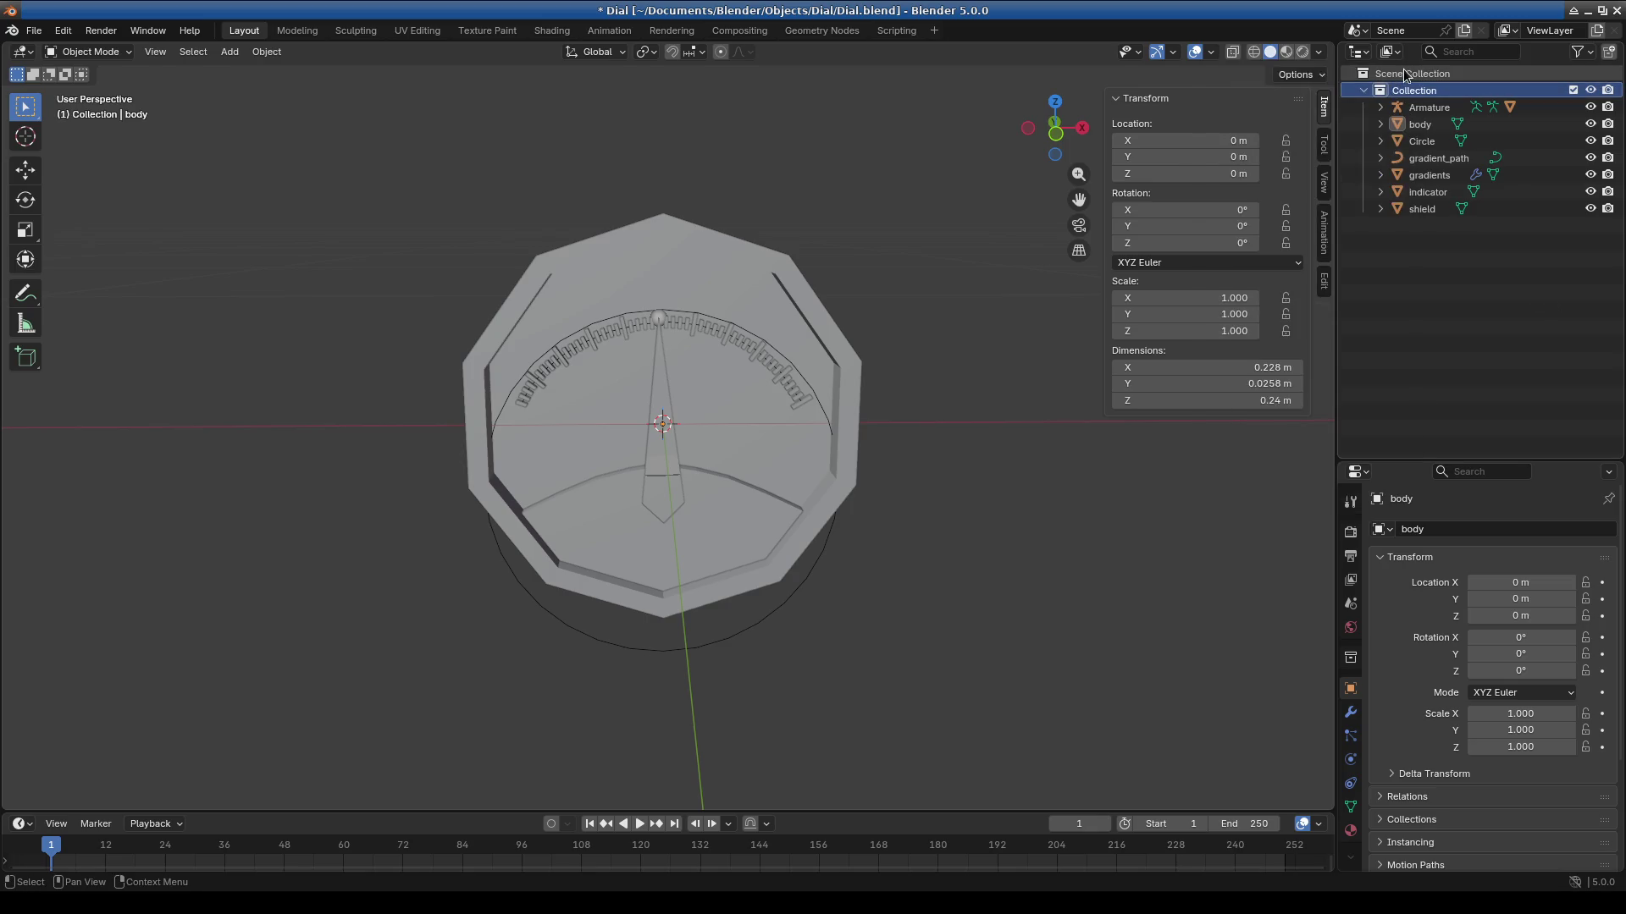
Add a new collection under Scene Collection and rename it bake.
right_click(1404, 73)
left_click(1397, 68)
left_click(1415, 224)
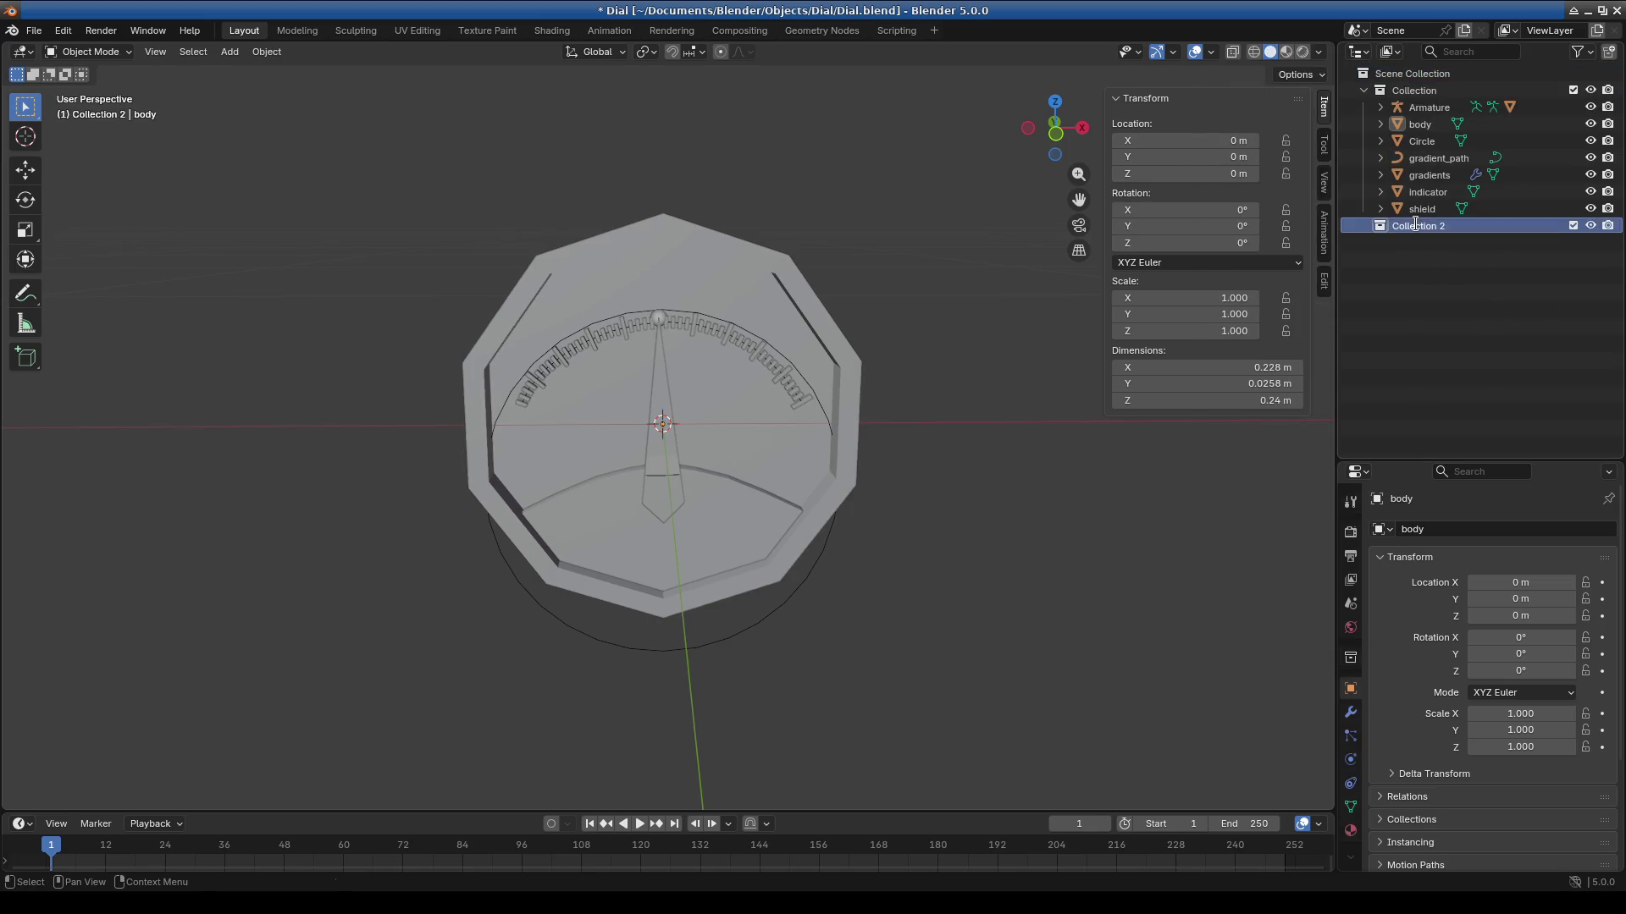
double_click(1415, 224)
type("bake")
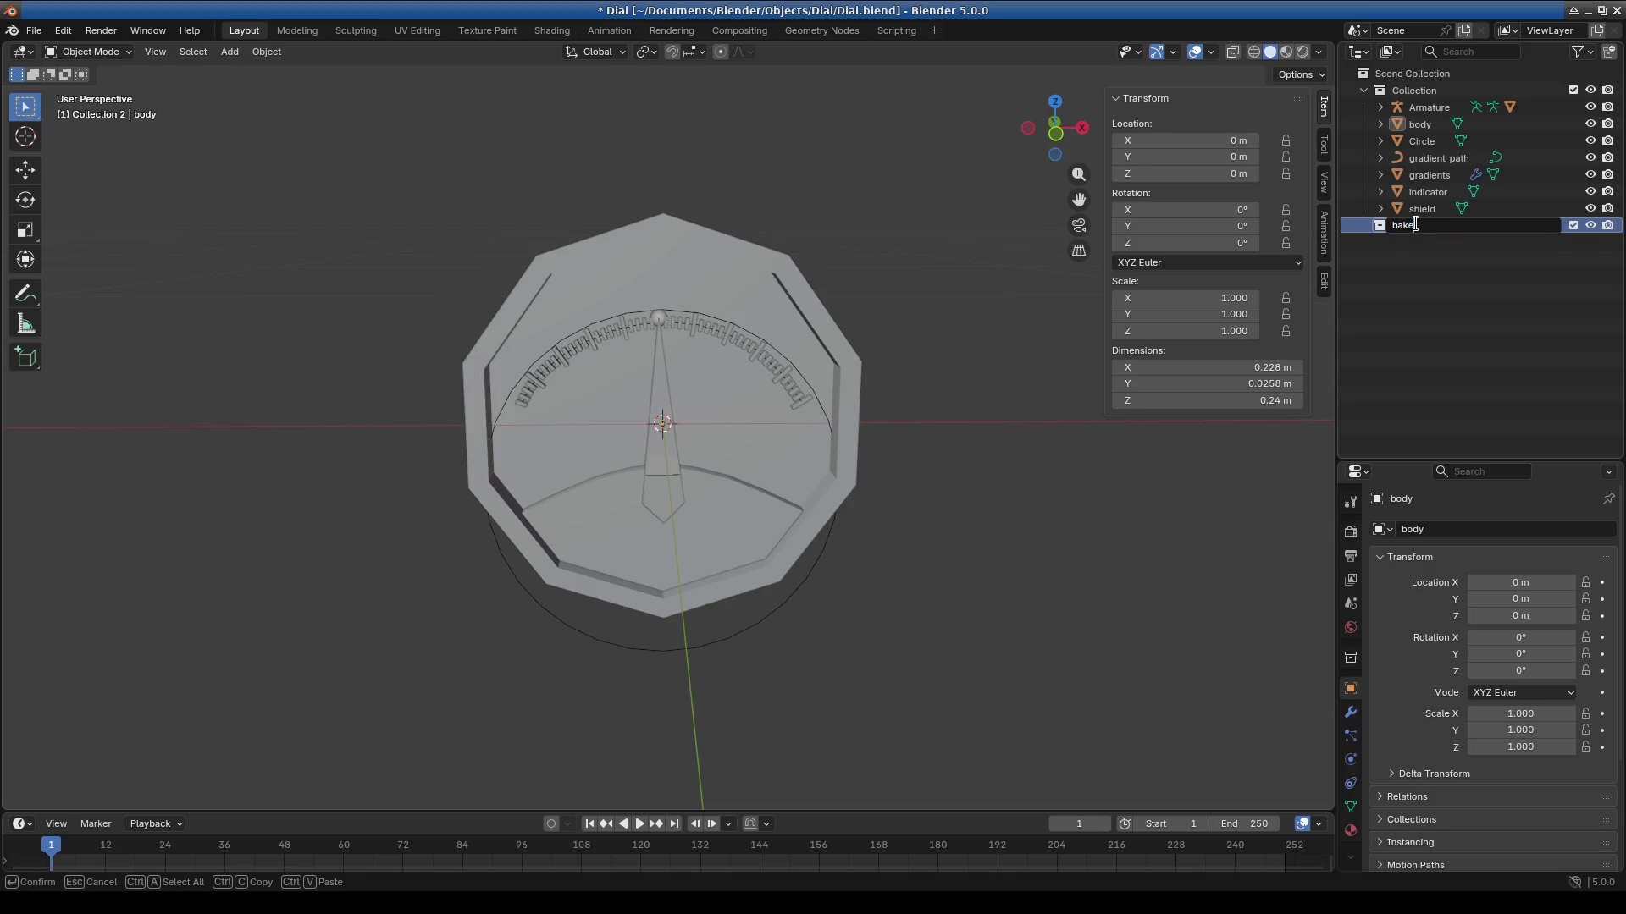
type("e")
key("Return")
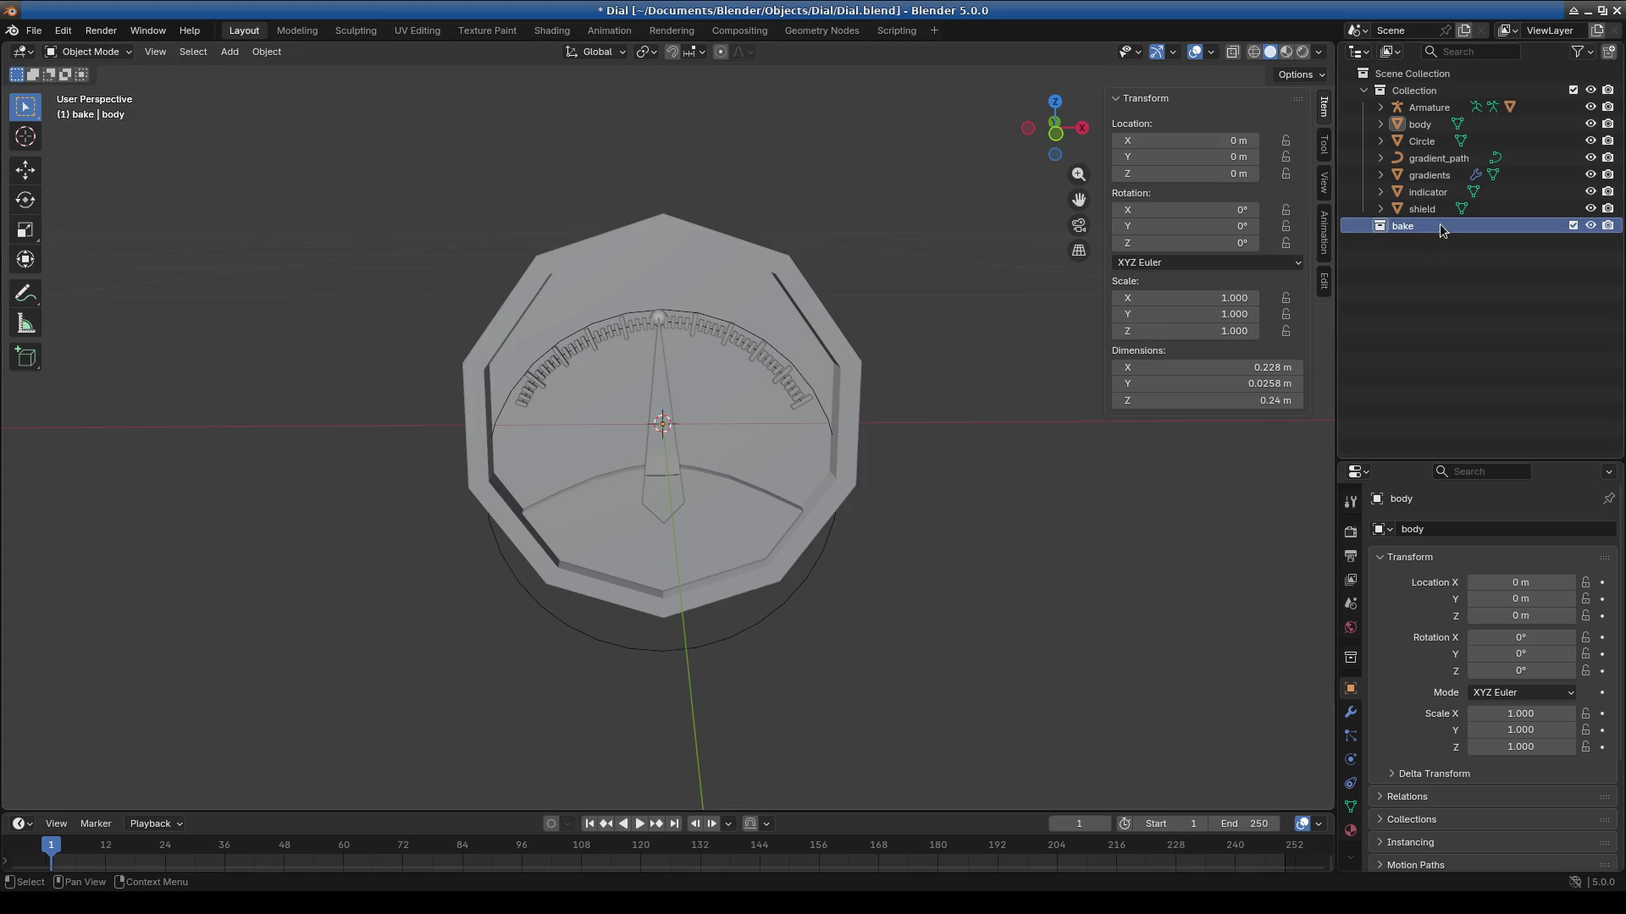
Select all seven dial objects from Armature to shield, duplicating and then undoing it.
left_click(1427, 209)
left_click(1429, 107, "shift")
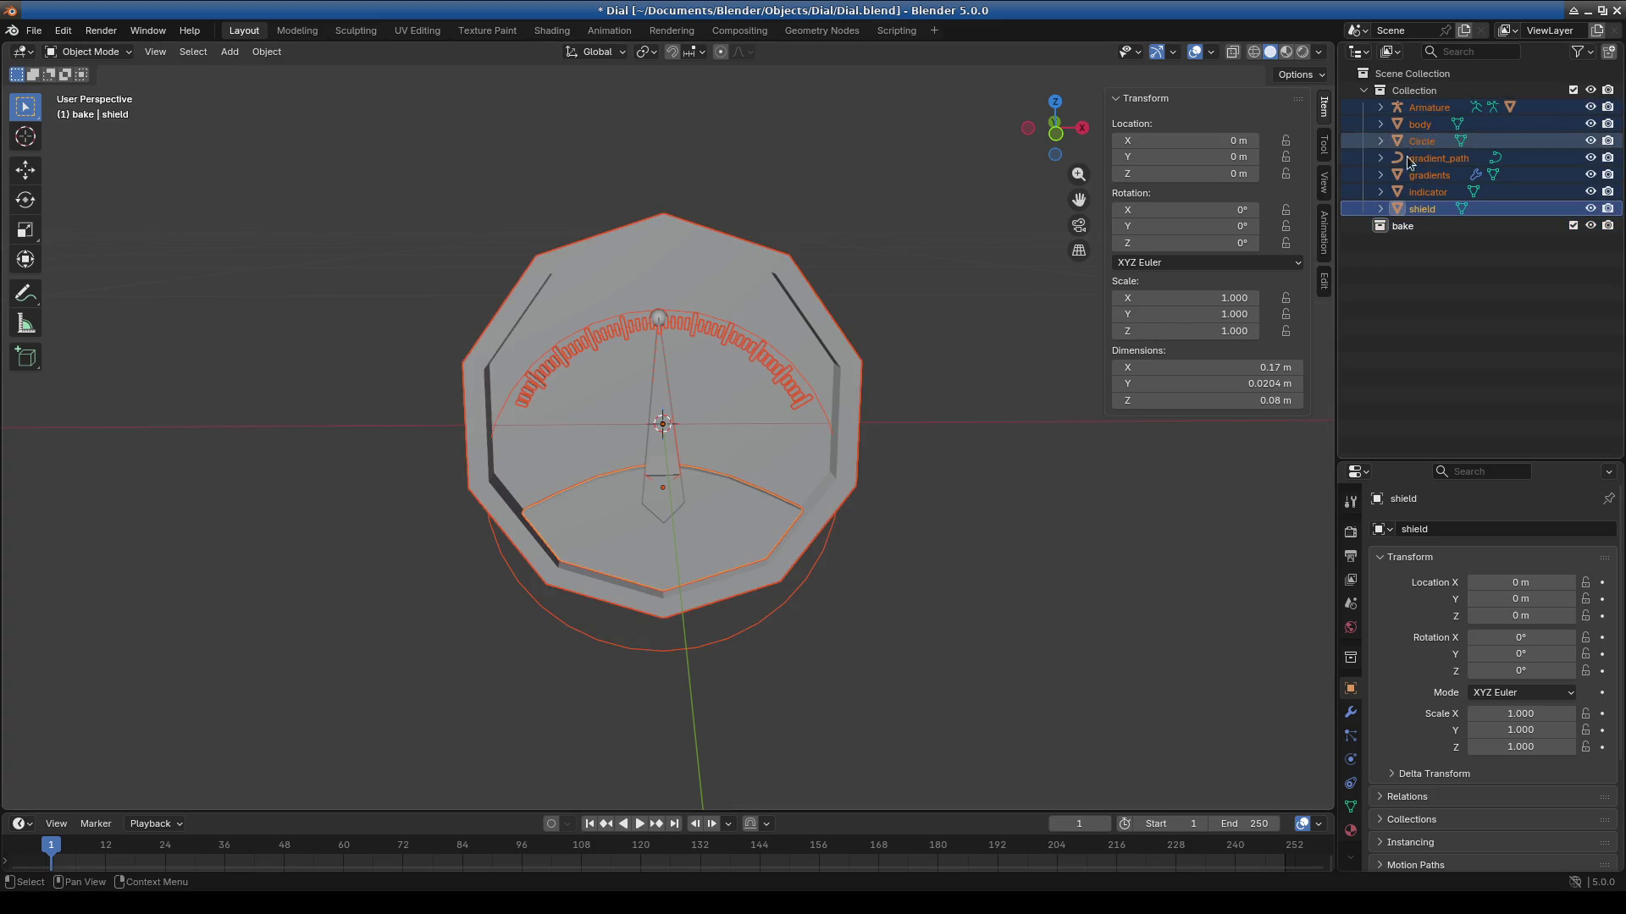
key("shift+d")
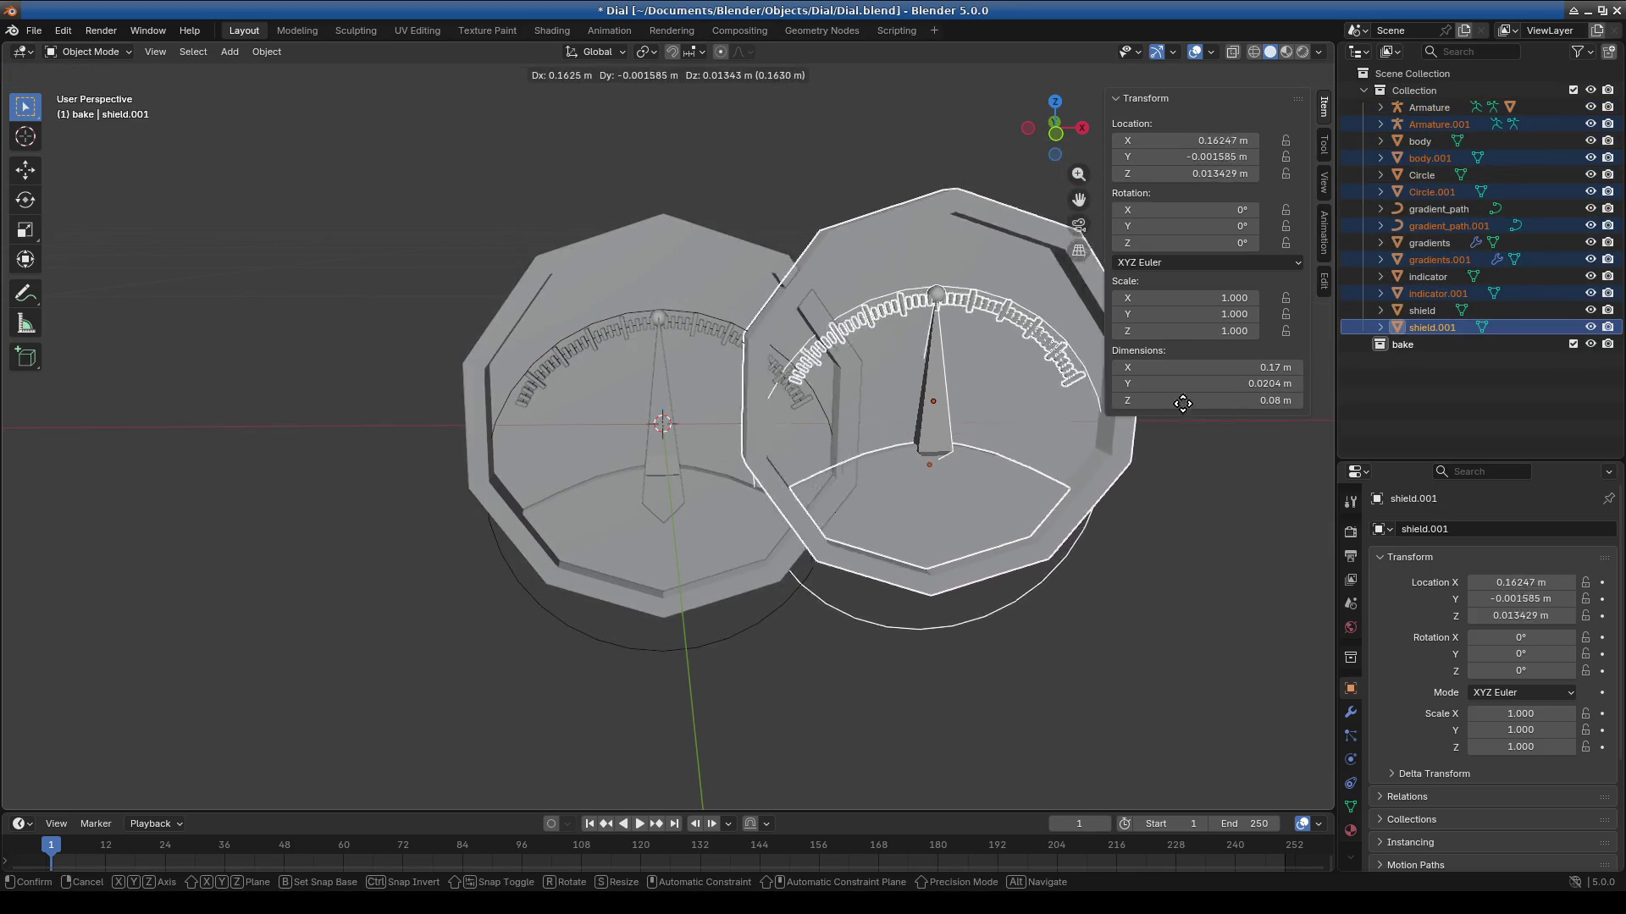
left_click(963, 404)
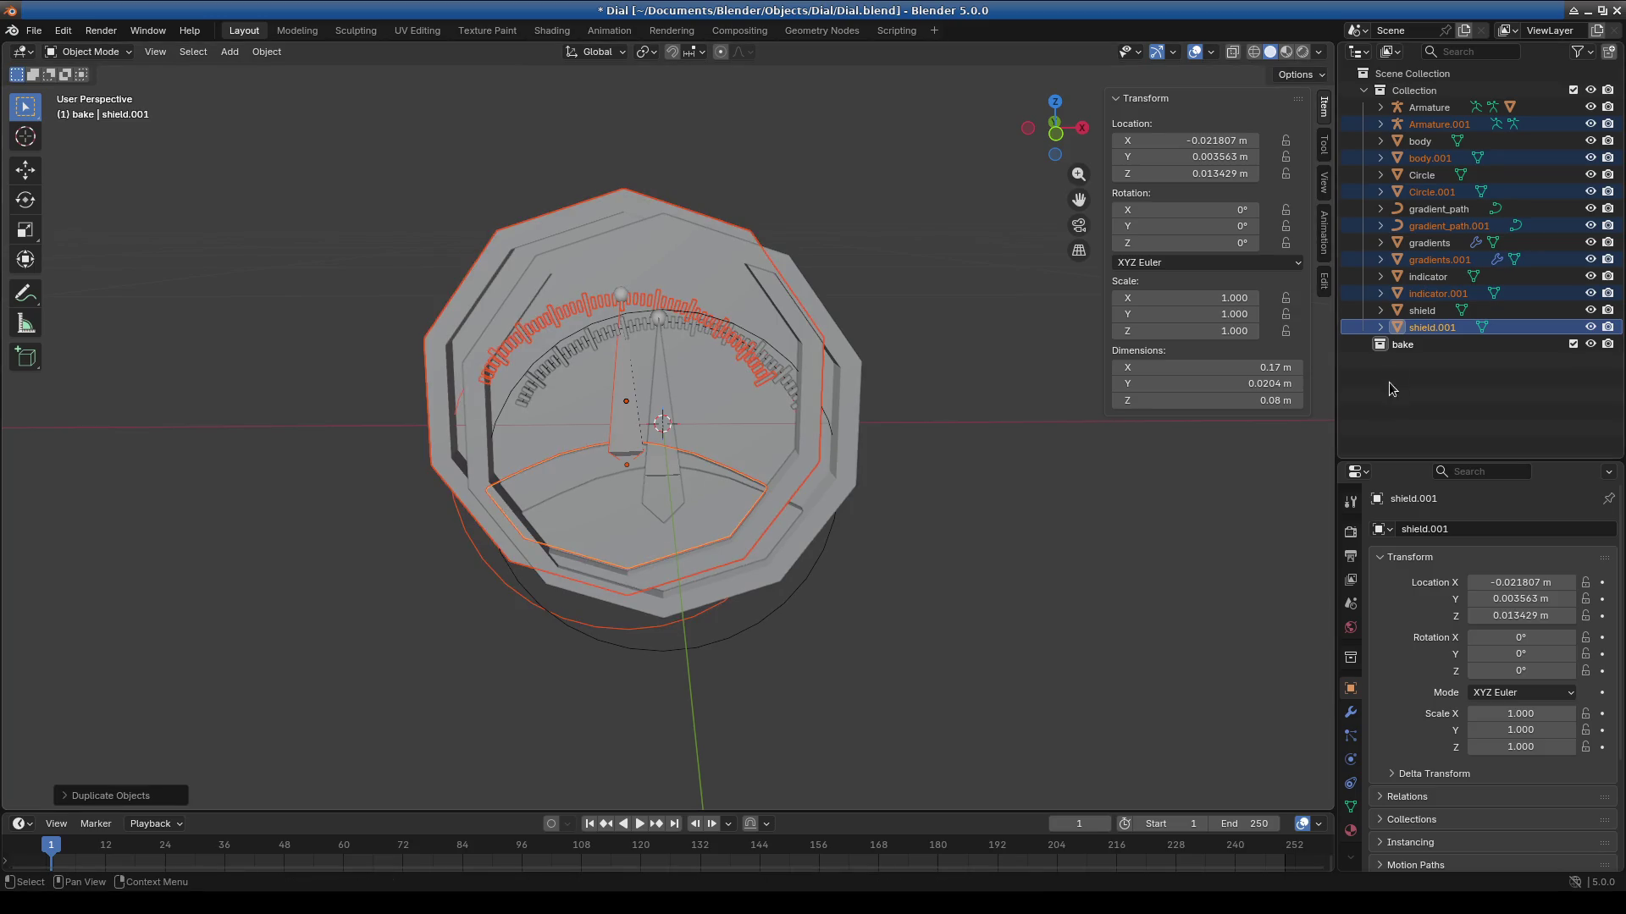
right_click(1403, 345)
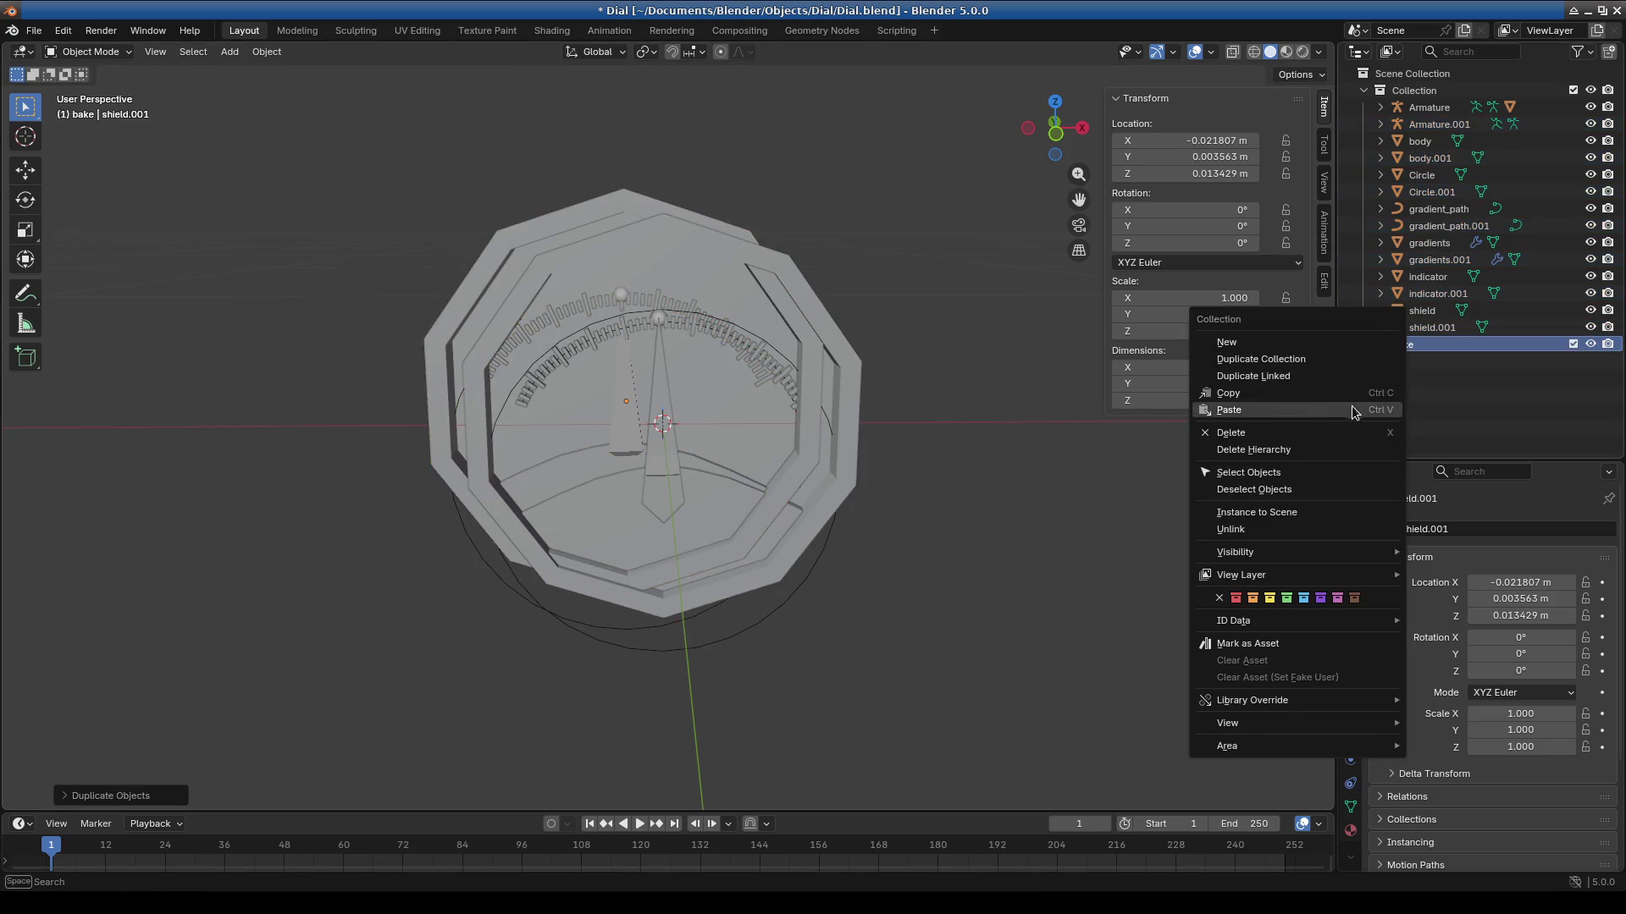
key("ctrl+z")
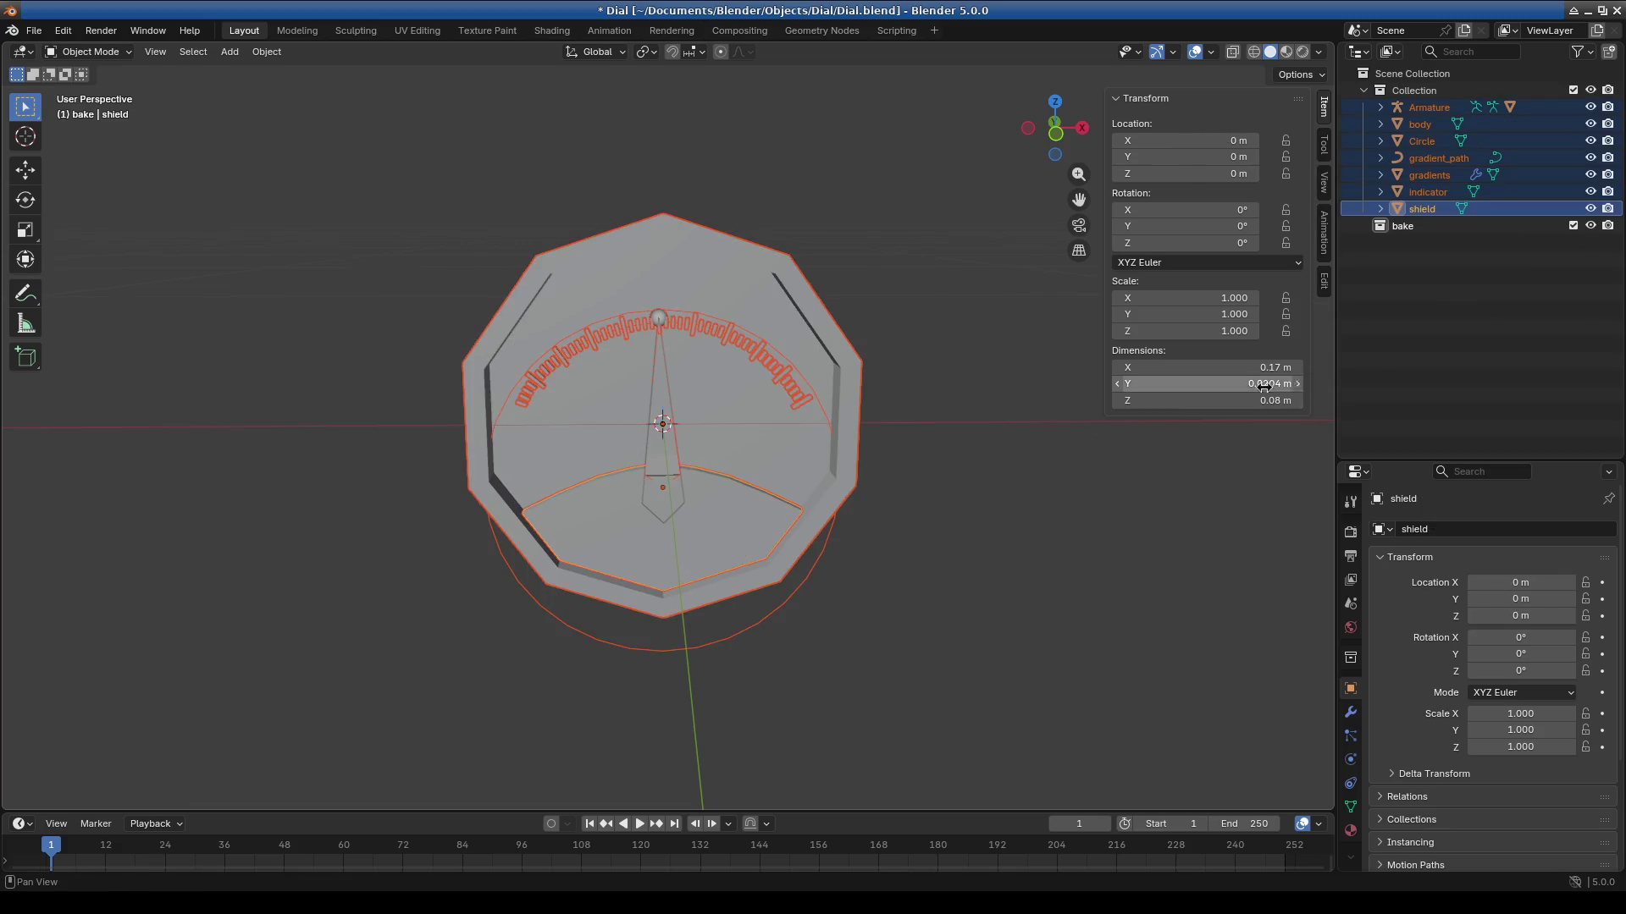
Copy the seven dial objects and paste the .001 copies into the bake collection.
key("ctrl+c")
left_click(1405, 226)
key("ctrl+v")
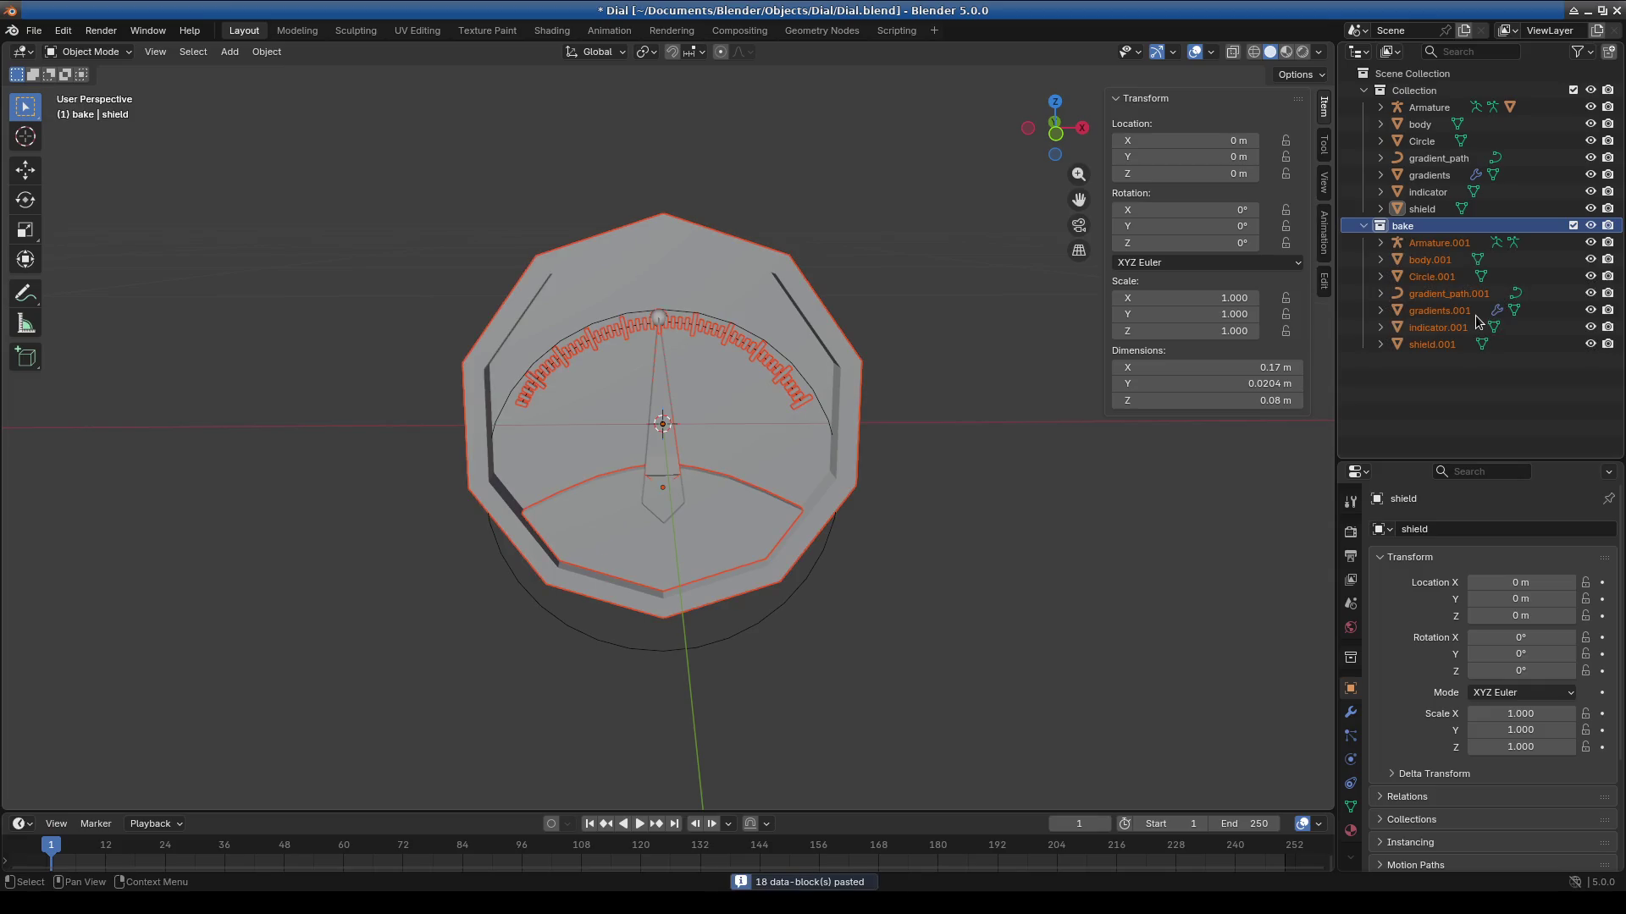
left_click(1192, 439)
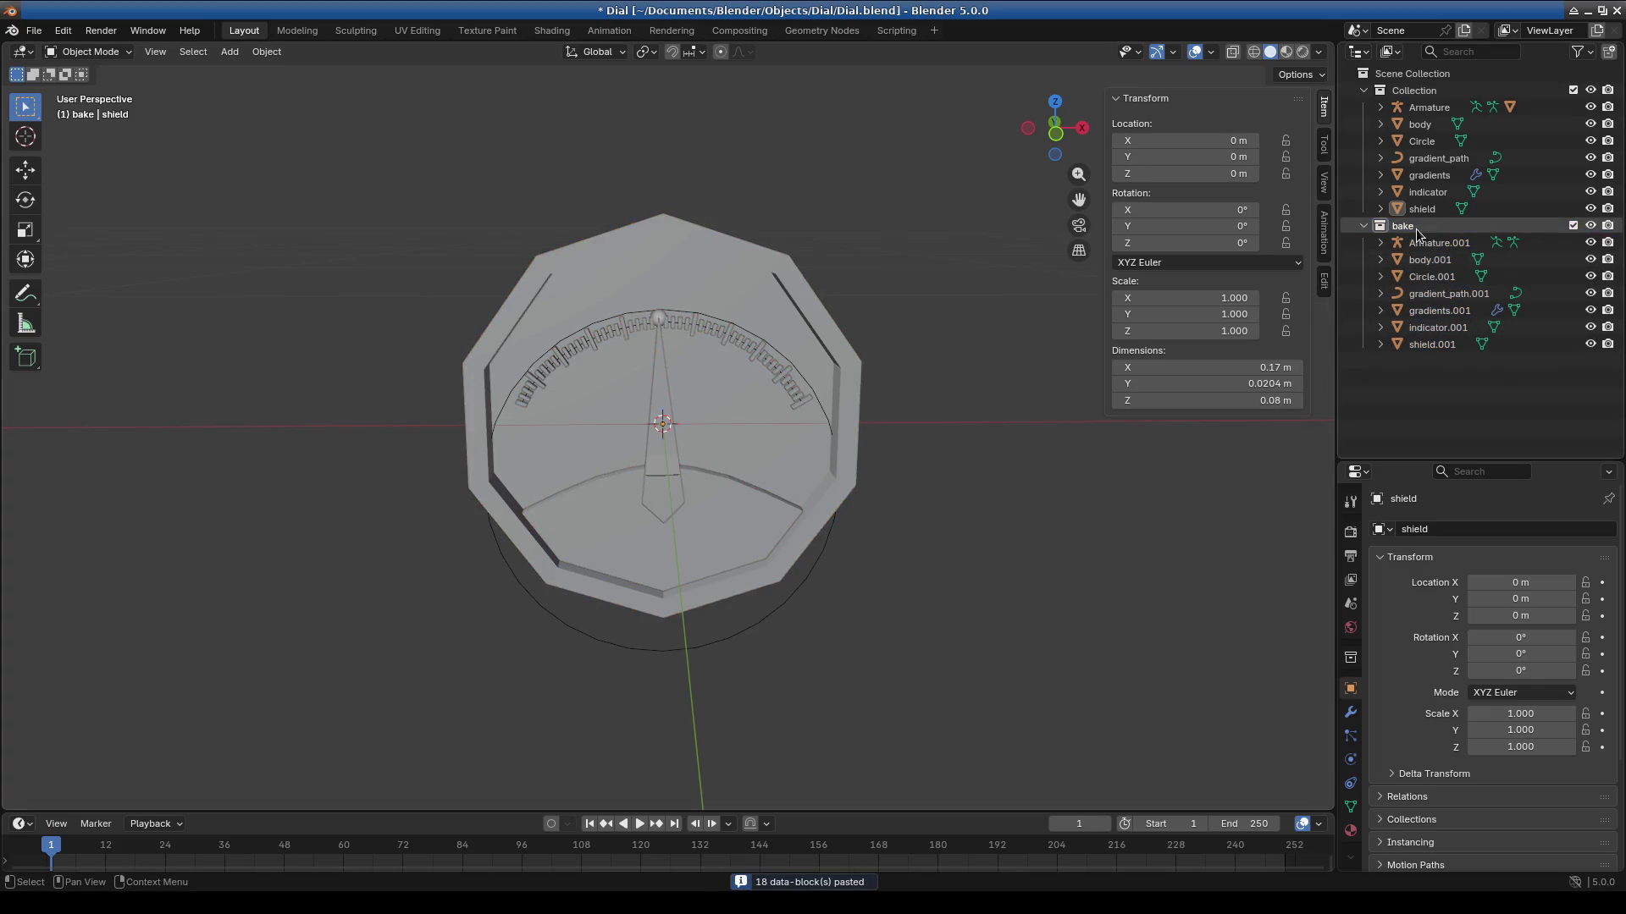
Delete Circle.001 and hide the original Collection's objects.
left_click(1433, 262)
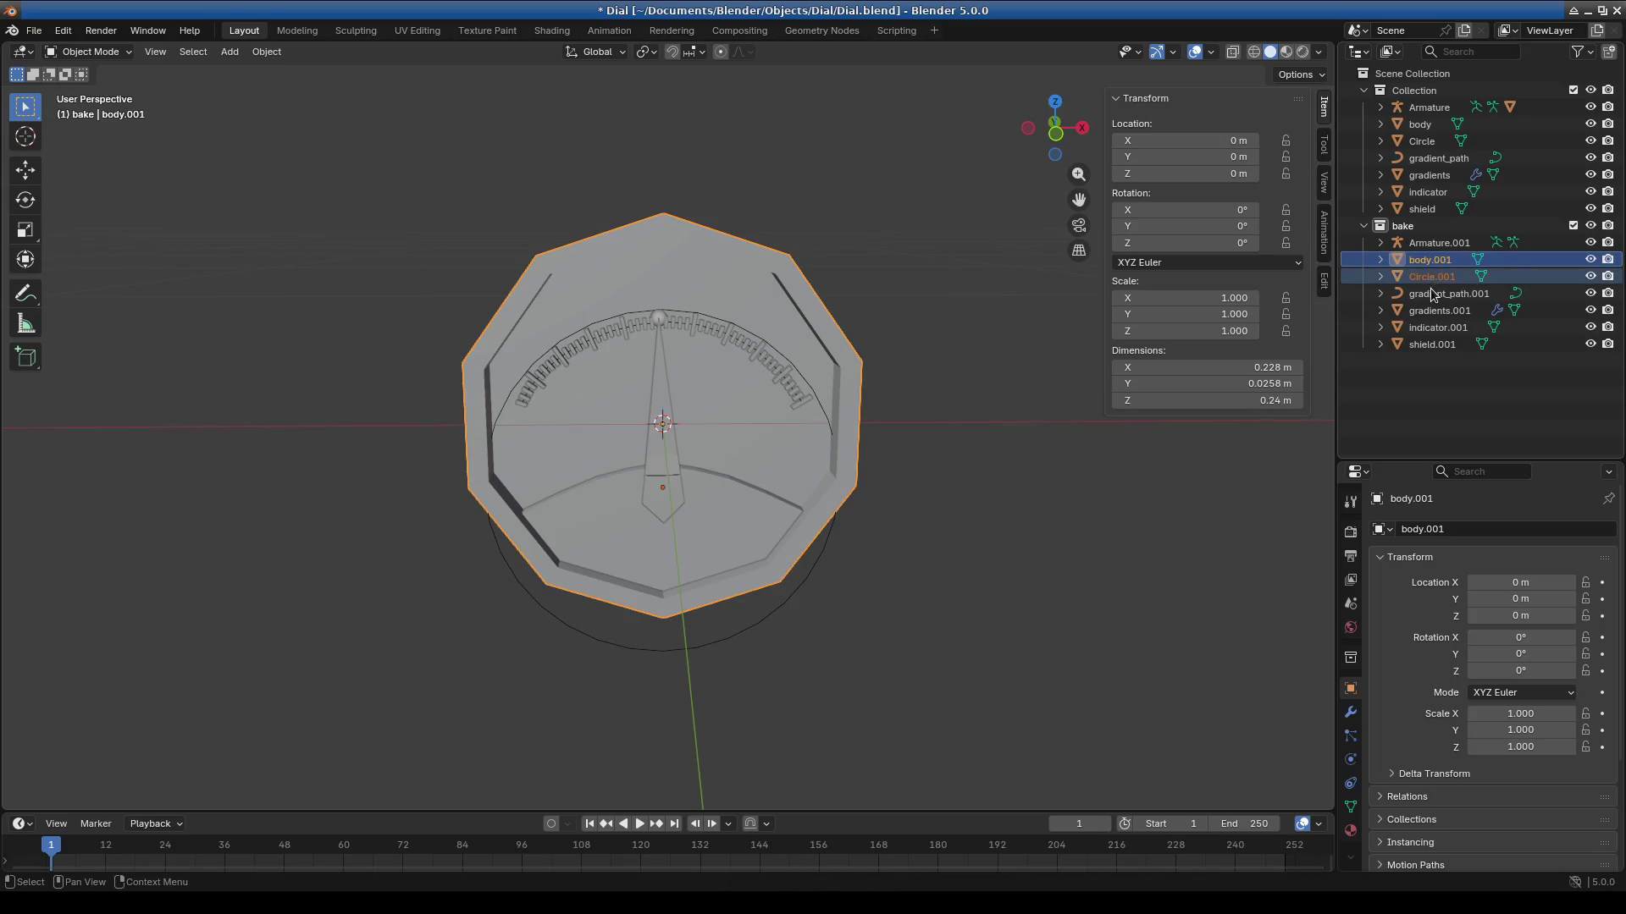
left_click(1431, 279)
key("Delete")
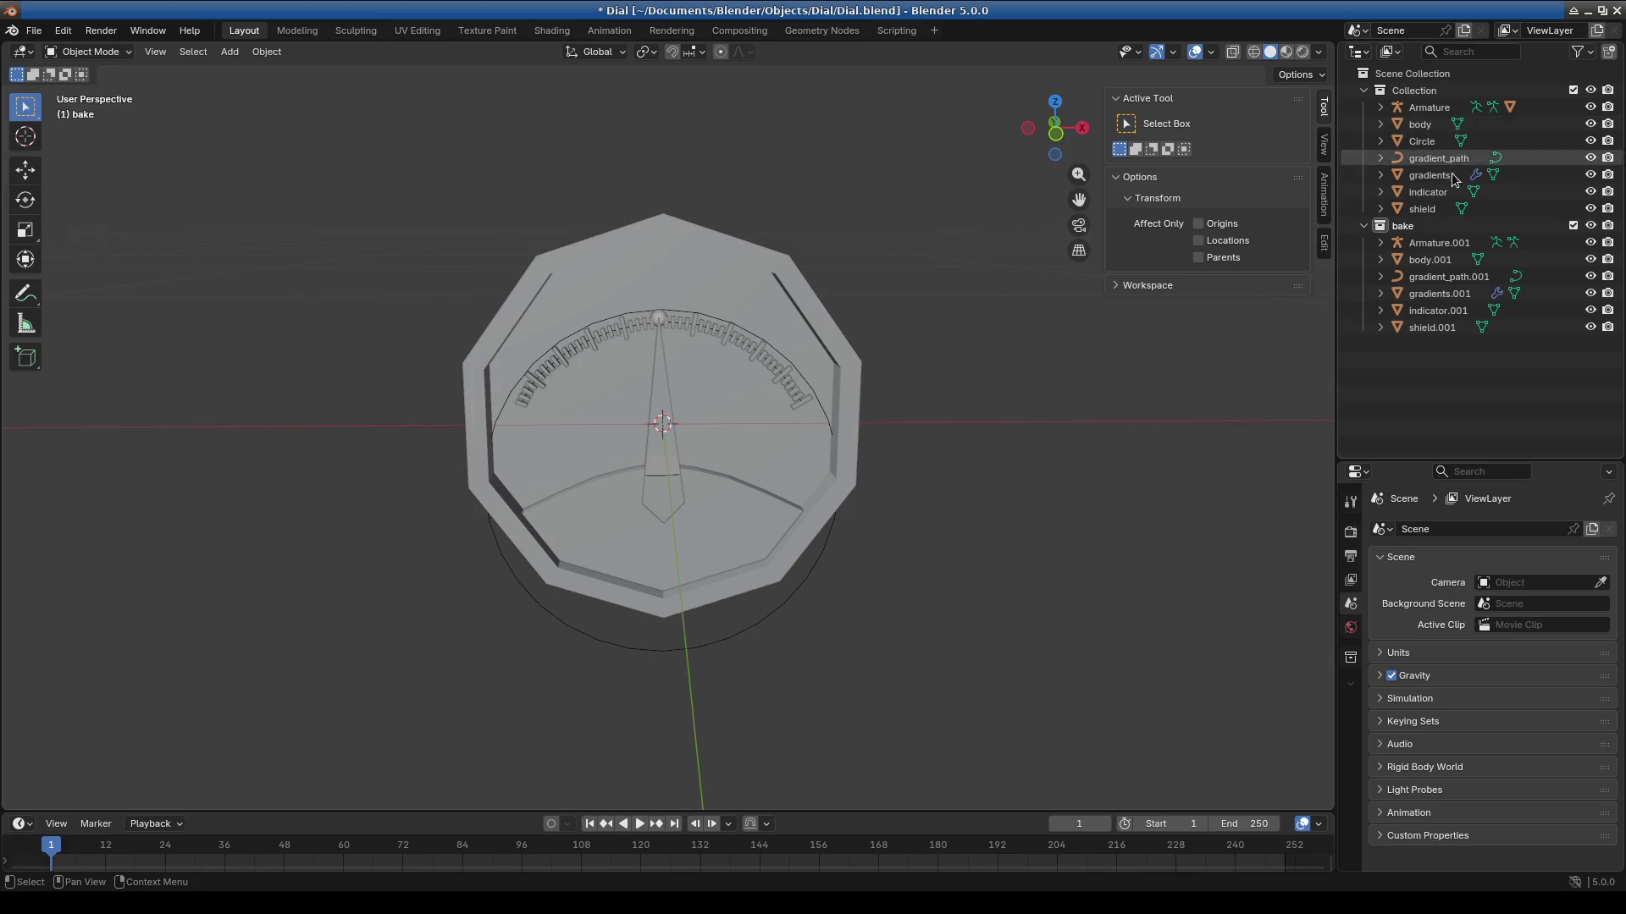
left_click(1446, 161)
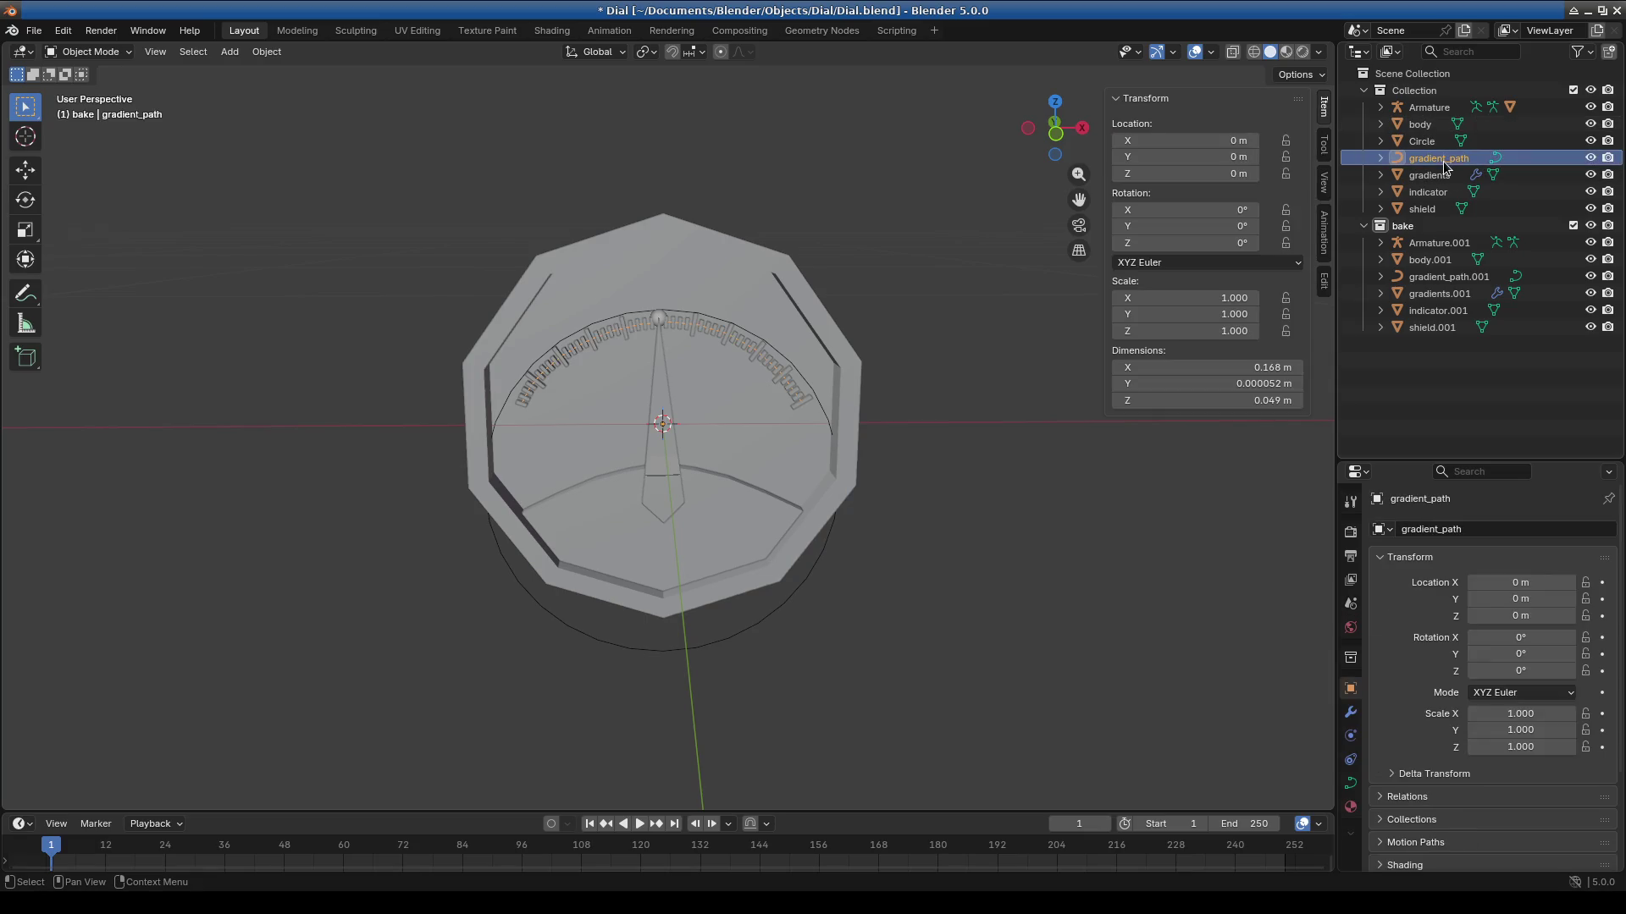
key("shift+h")
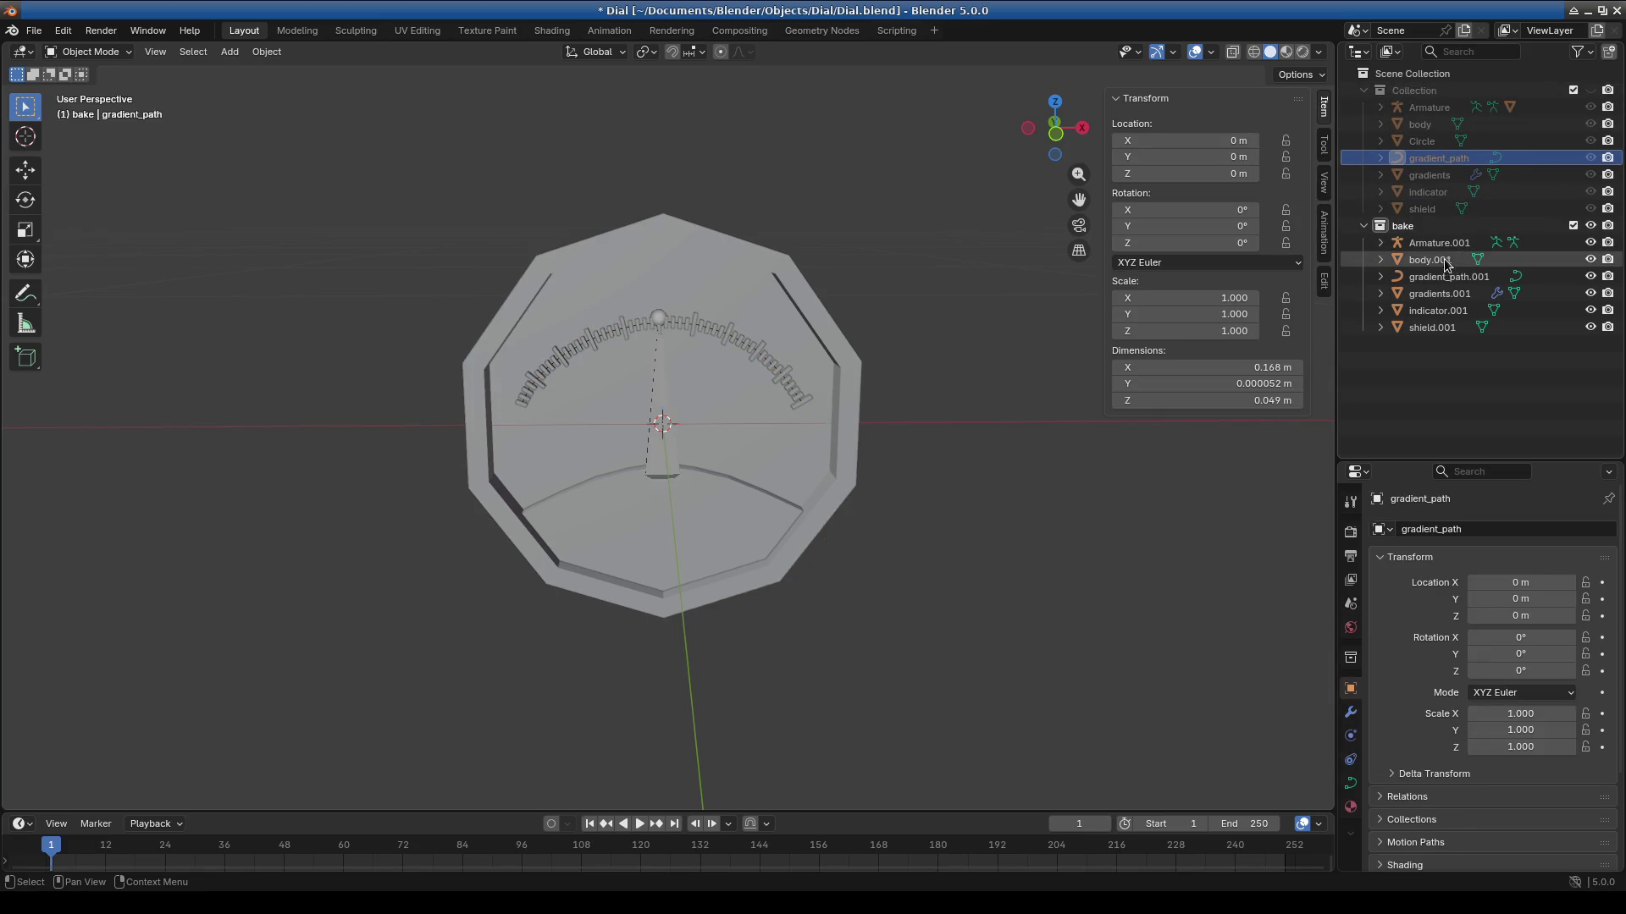
Join shield.001 into body.001 and inspect the modifiers on gradients.001.
left_click(1435, 335)
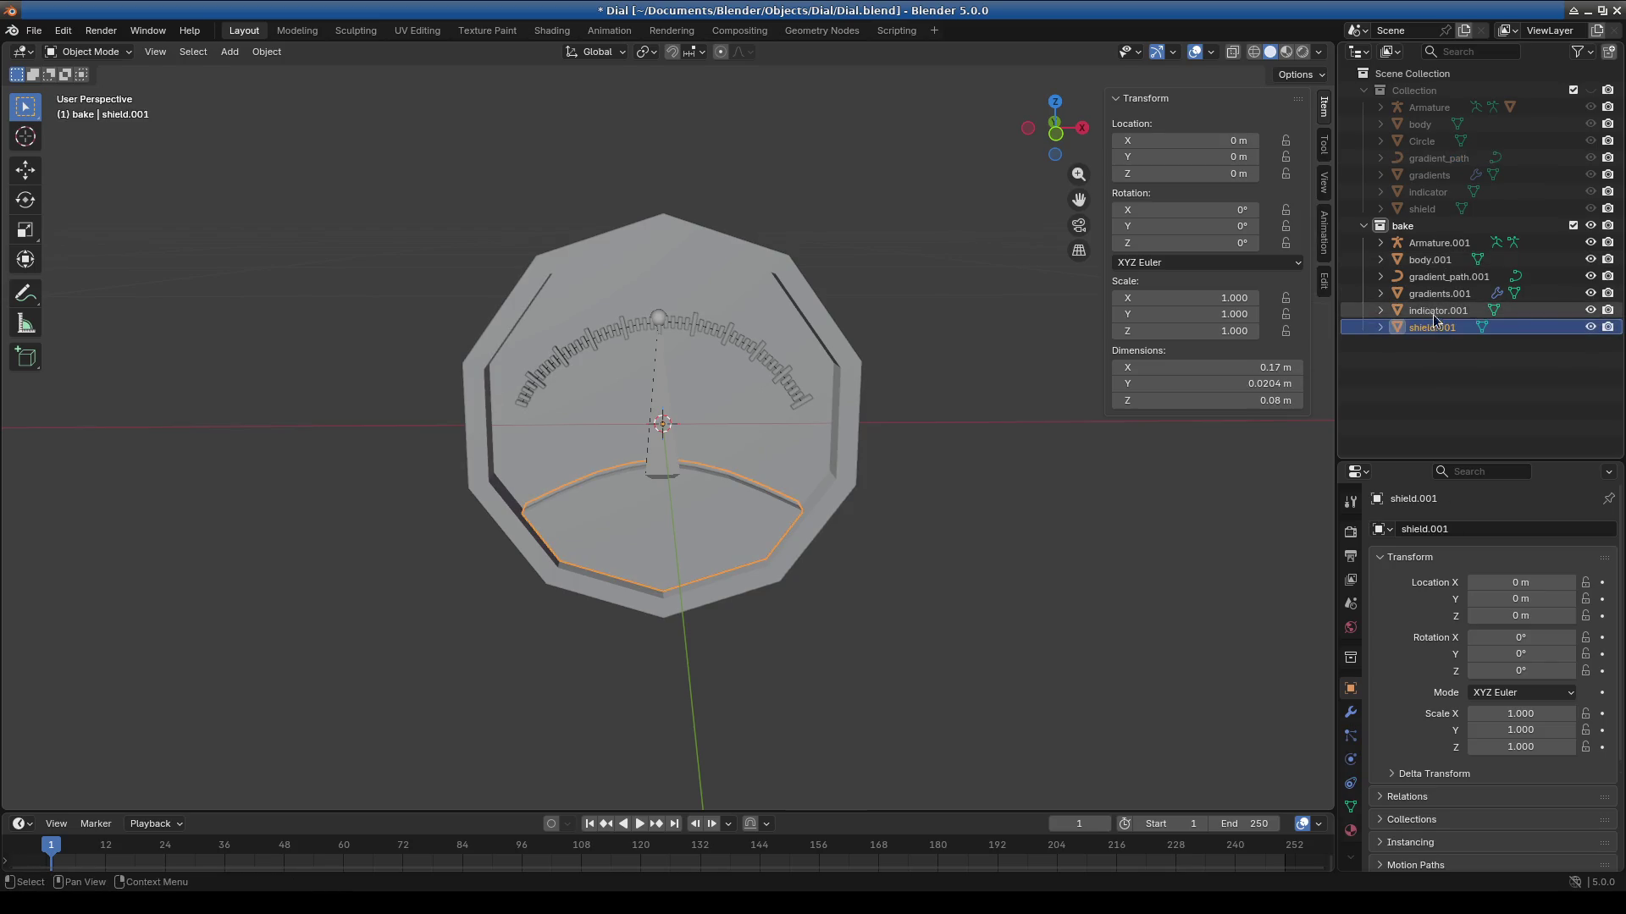
left_click(852, 474, "shift")
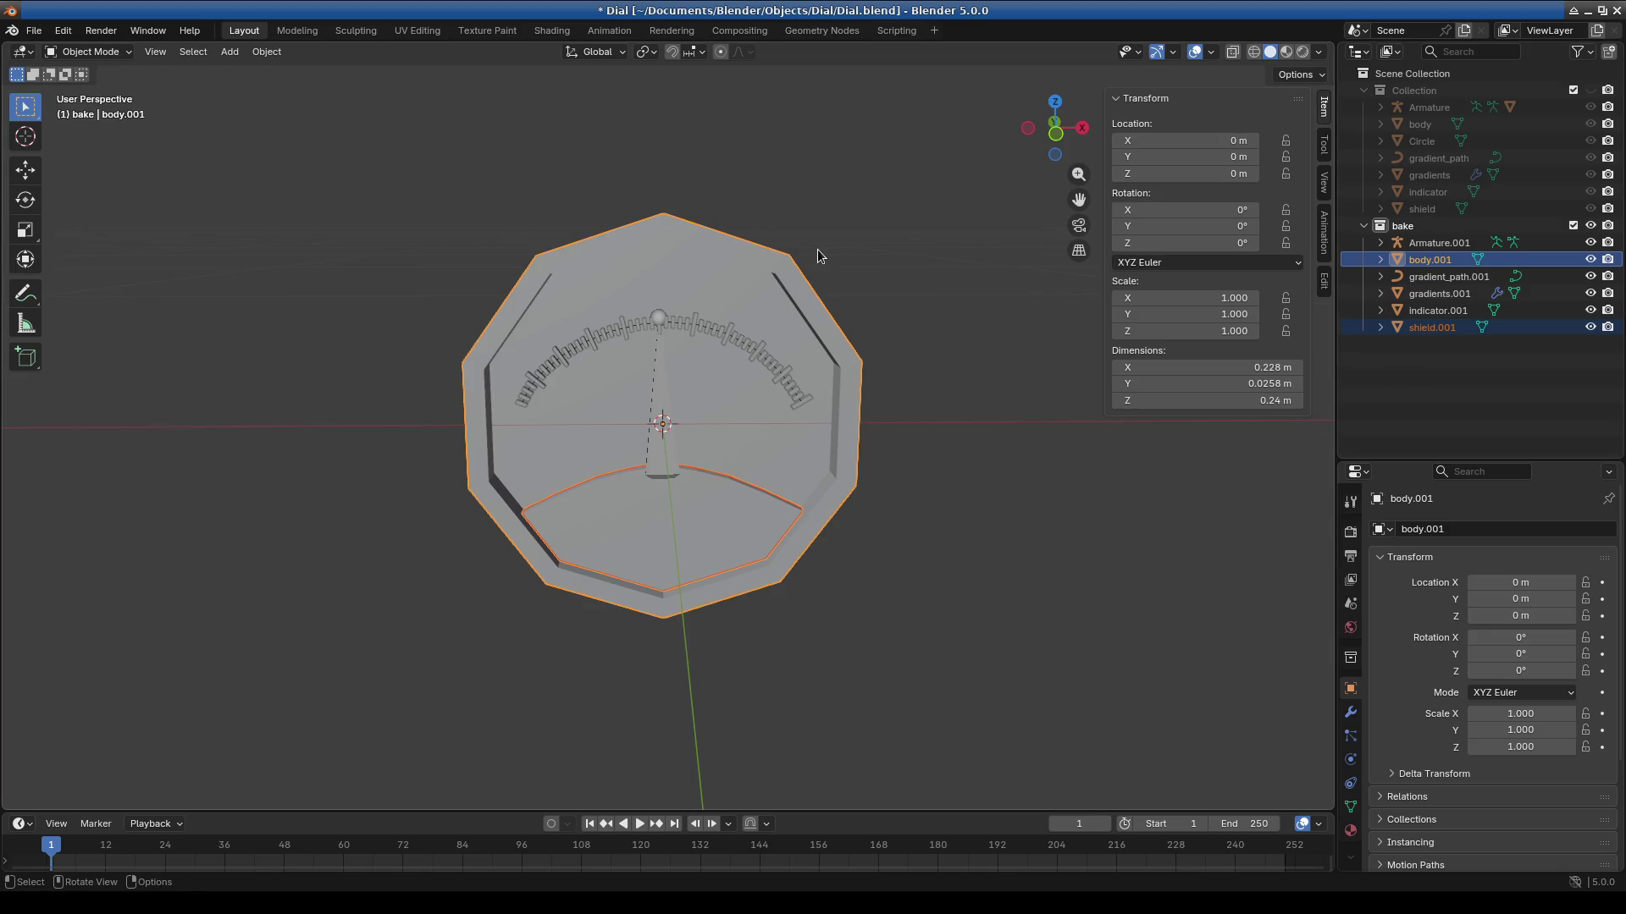
key("ctrl+j")
left_click(1438, 310)
scroll(700, 501, "up", 3)
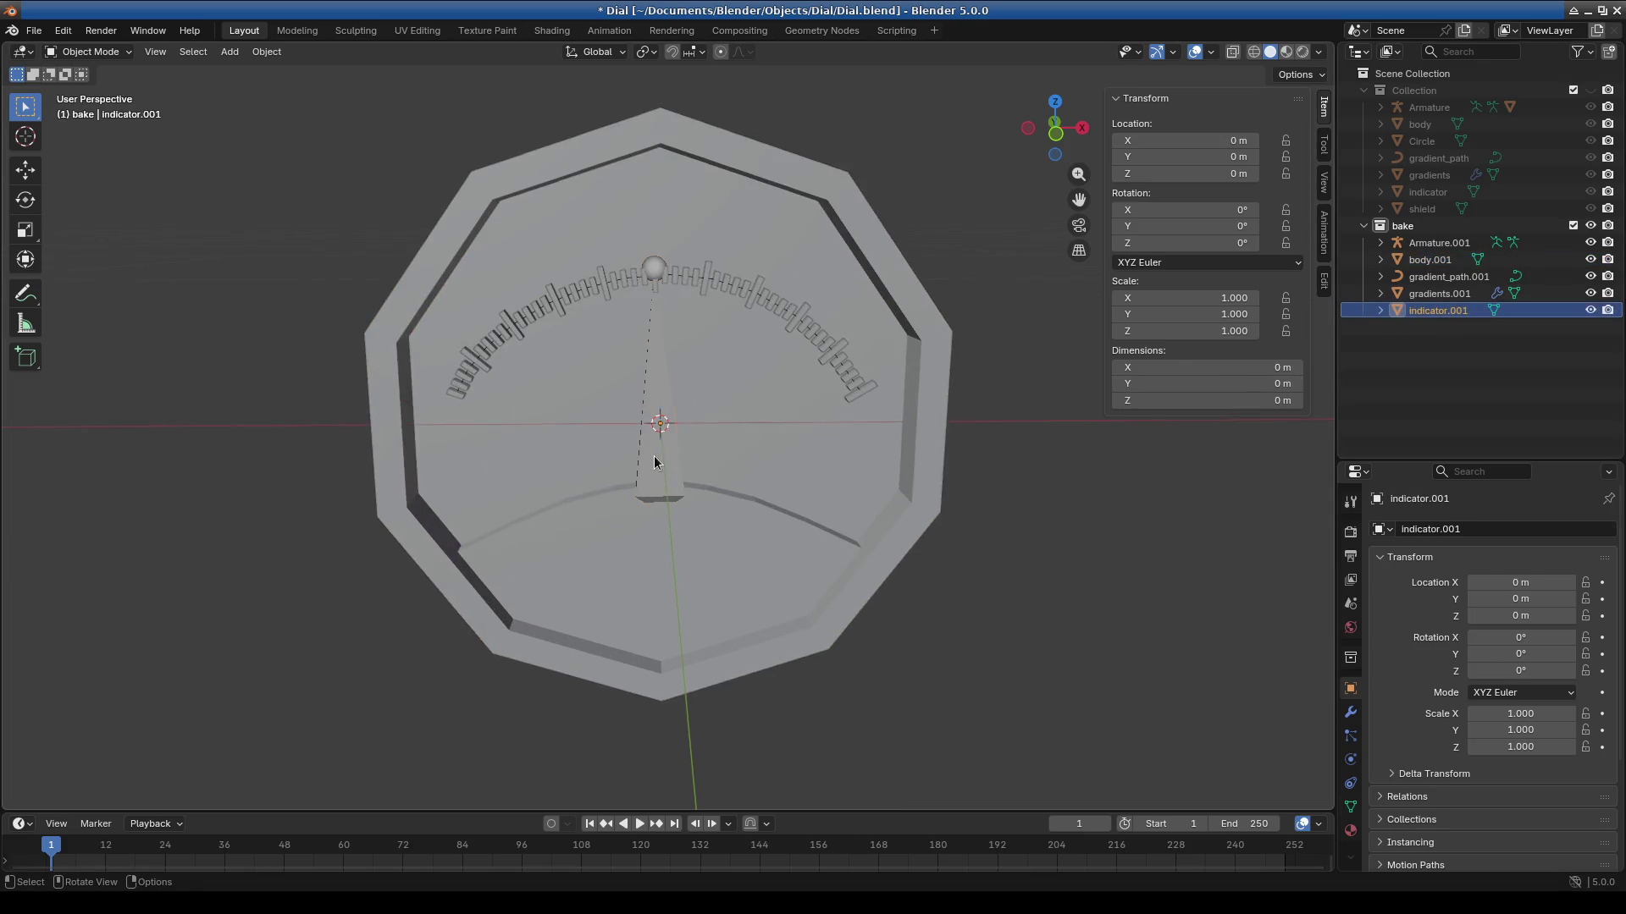
left_click(1437, 294)
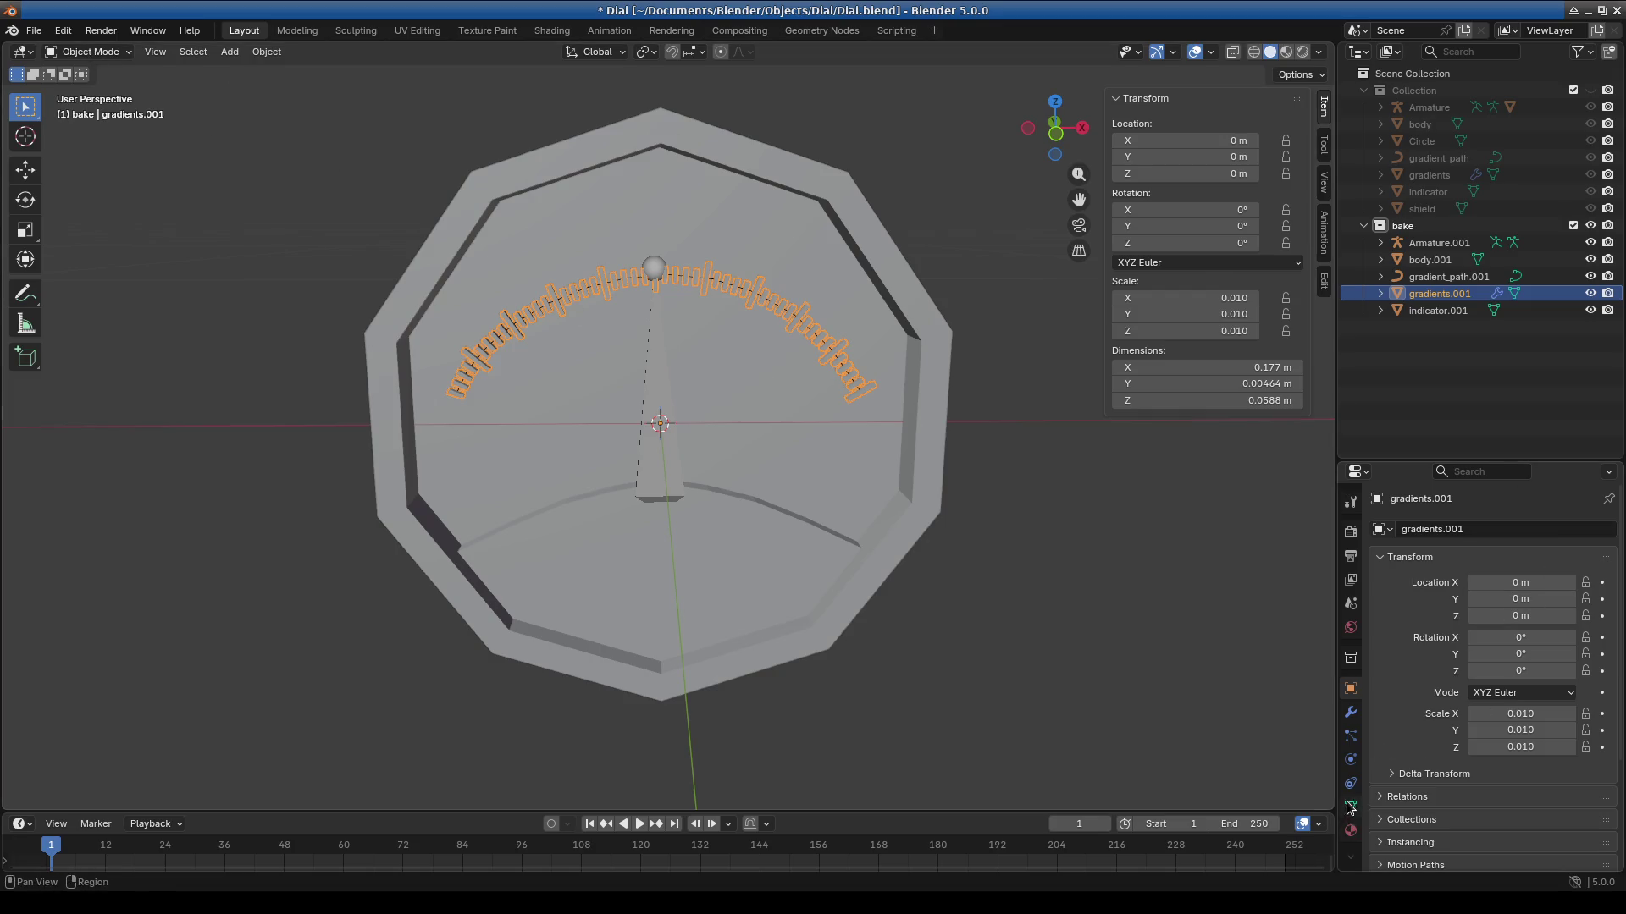
left_click(1351, 712)
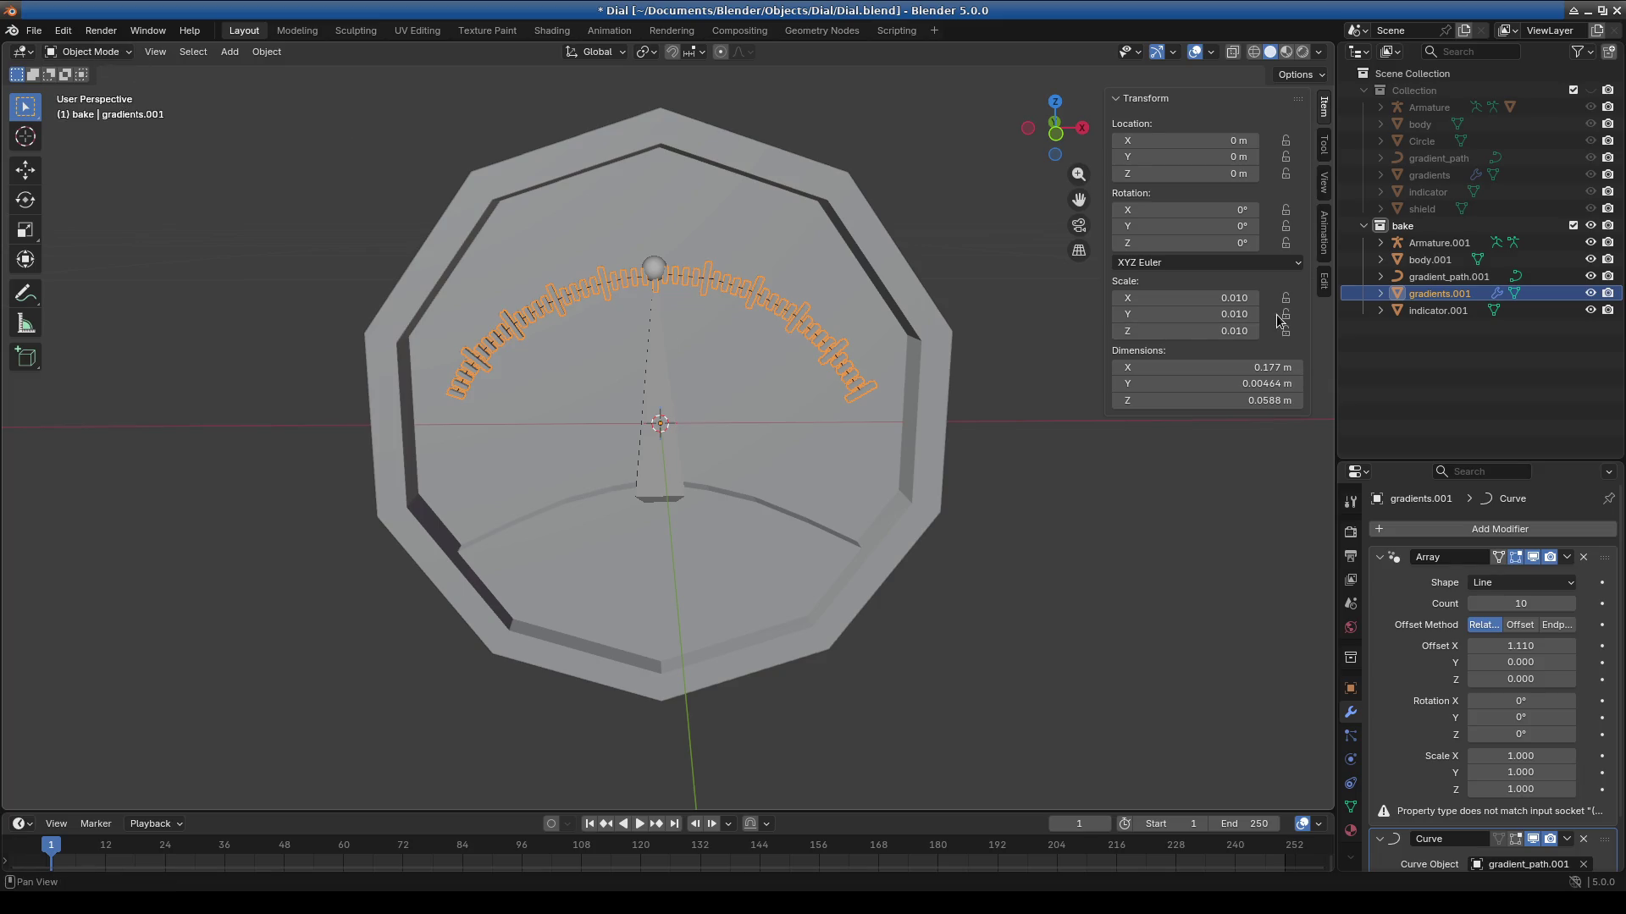
Delete all the remaining bake copies and make the original Collection visible again.
left_click(1435, 311)
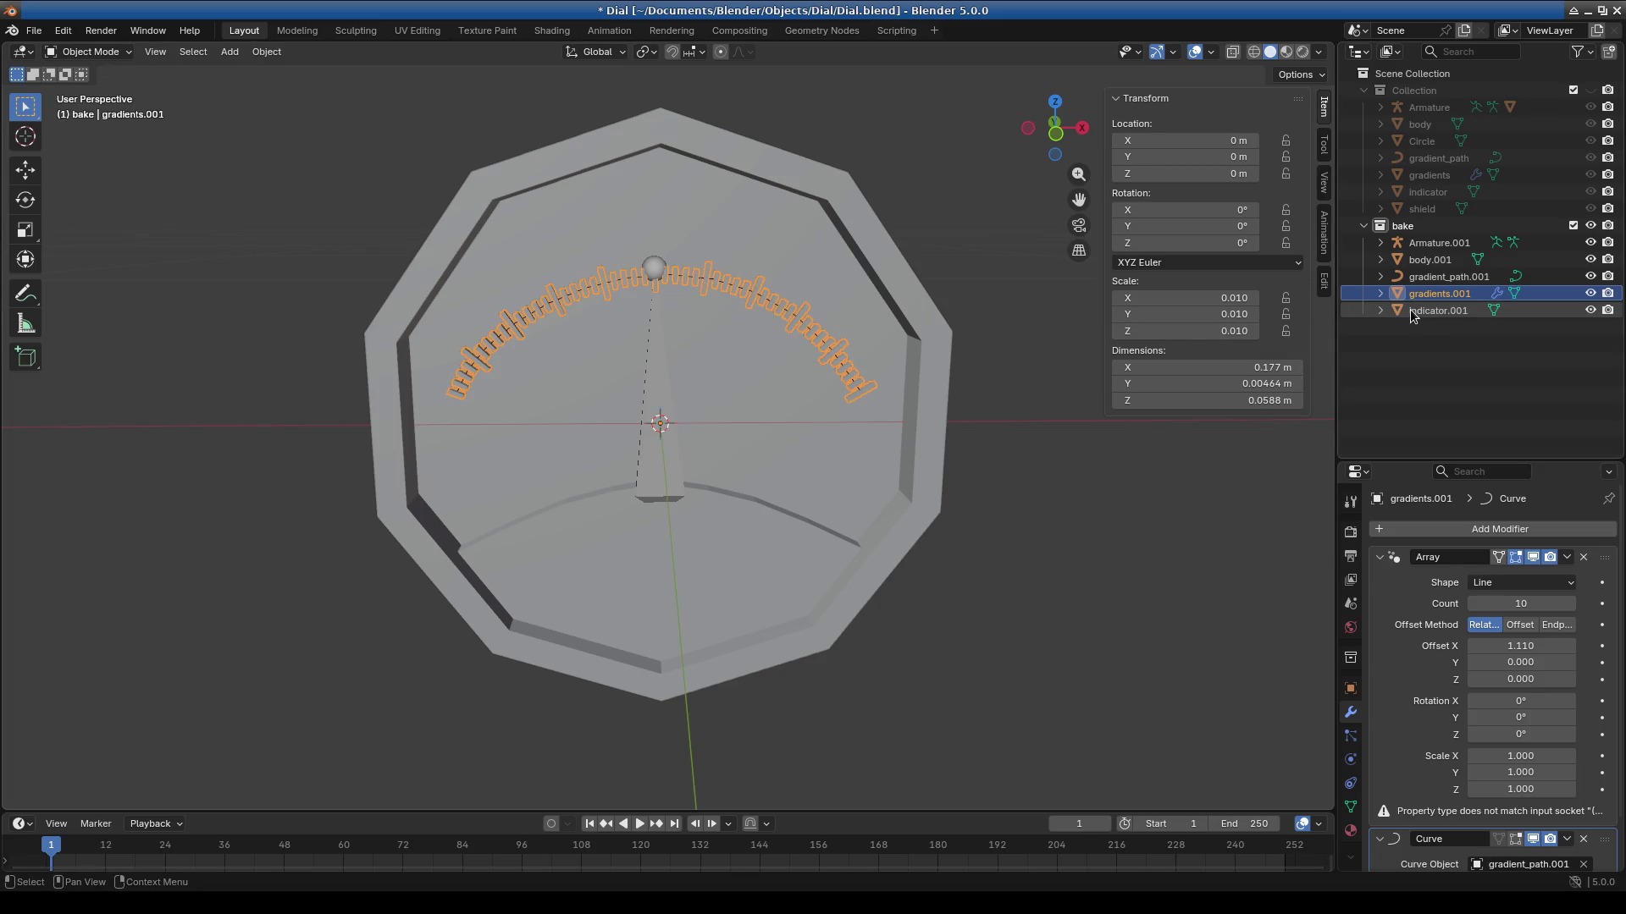
left_click(1415, 243, "shift")
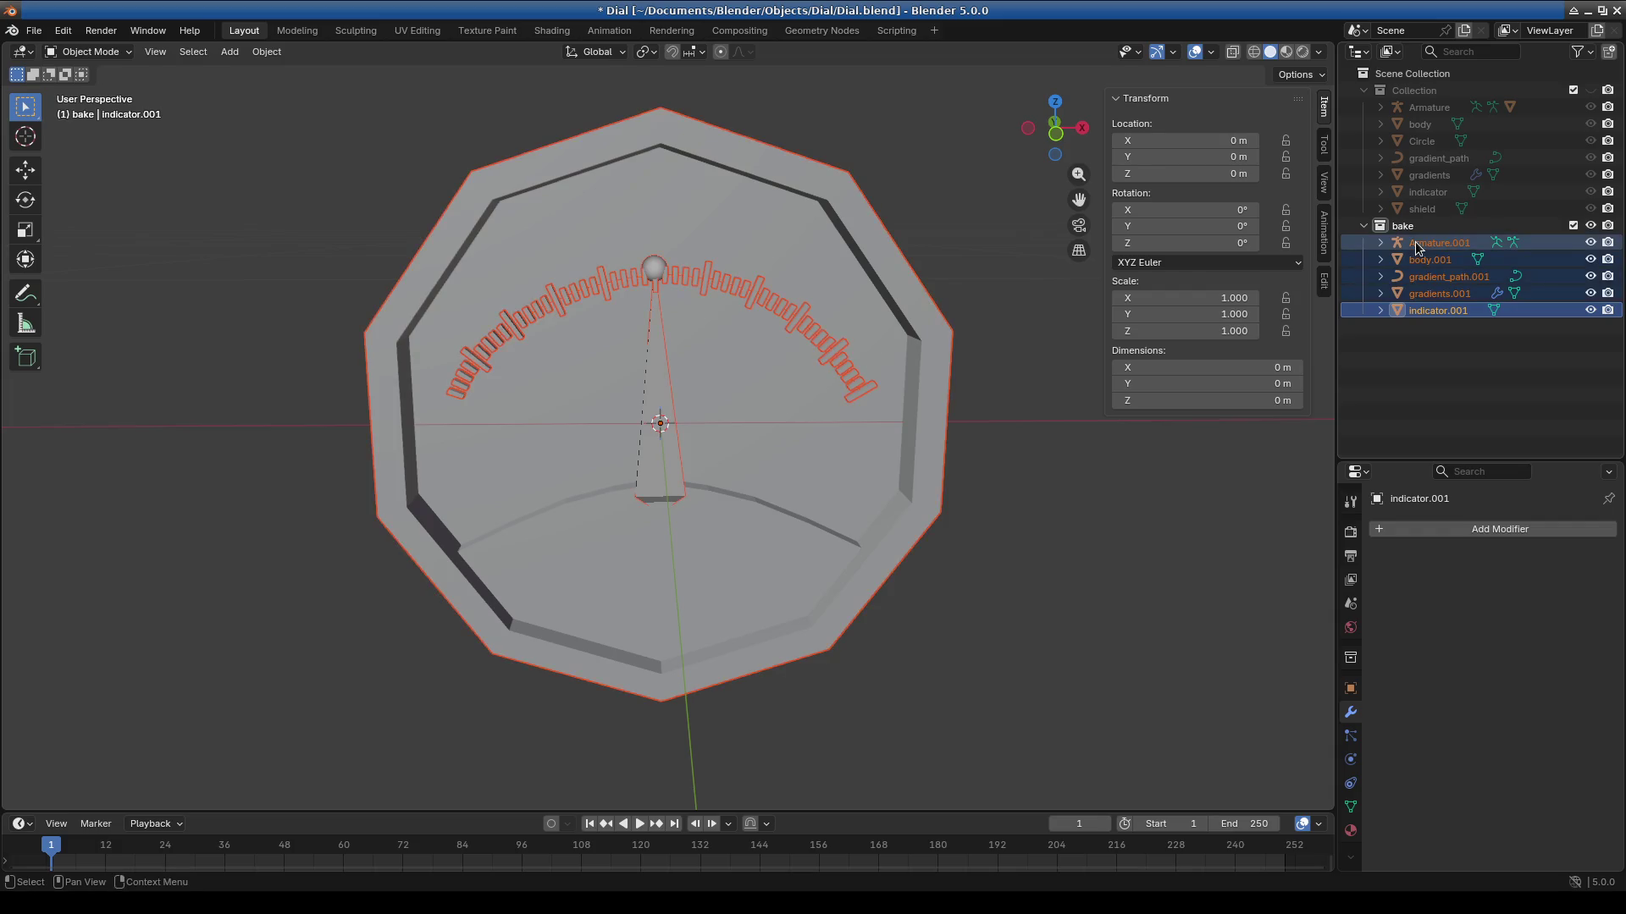
key("Delete")
left_click(1590, 90)
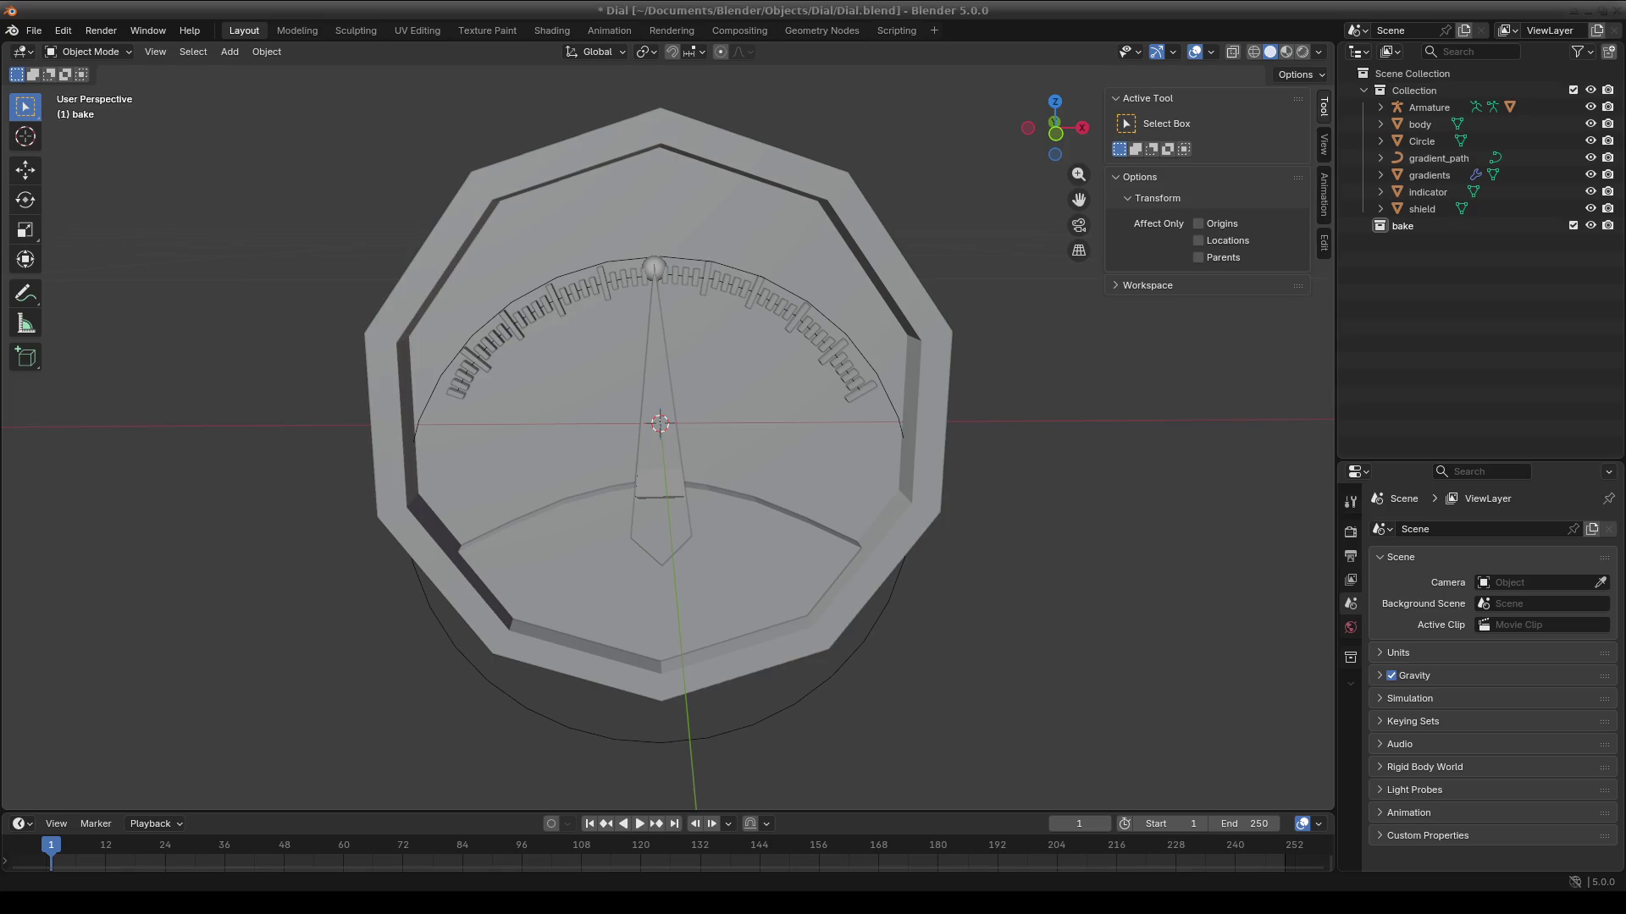
Orbit, zoom and pan to bring the dial back to a front-on view.
mouse_move(748, 547)
middle_mouse_down()
mouse_move(982, 533)
mouse_move(835, 571)
middle_mouse_up()
mouse_move(1059, 550)
middle_mouse_down()
mouse_move(1169, 536)
mouse_move(830, 526)
mouse_move(759, 545)
mouse_move(761, 567)
middle_mouse_up()
scroll(712, 474, "up", 4)
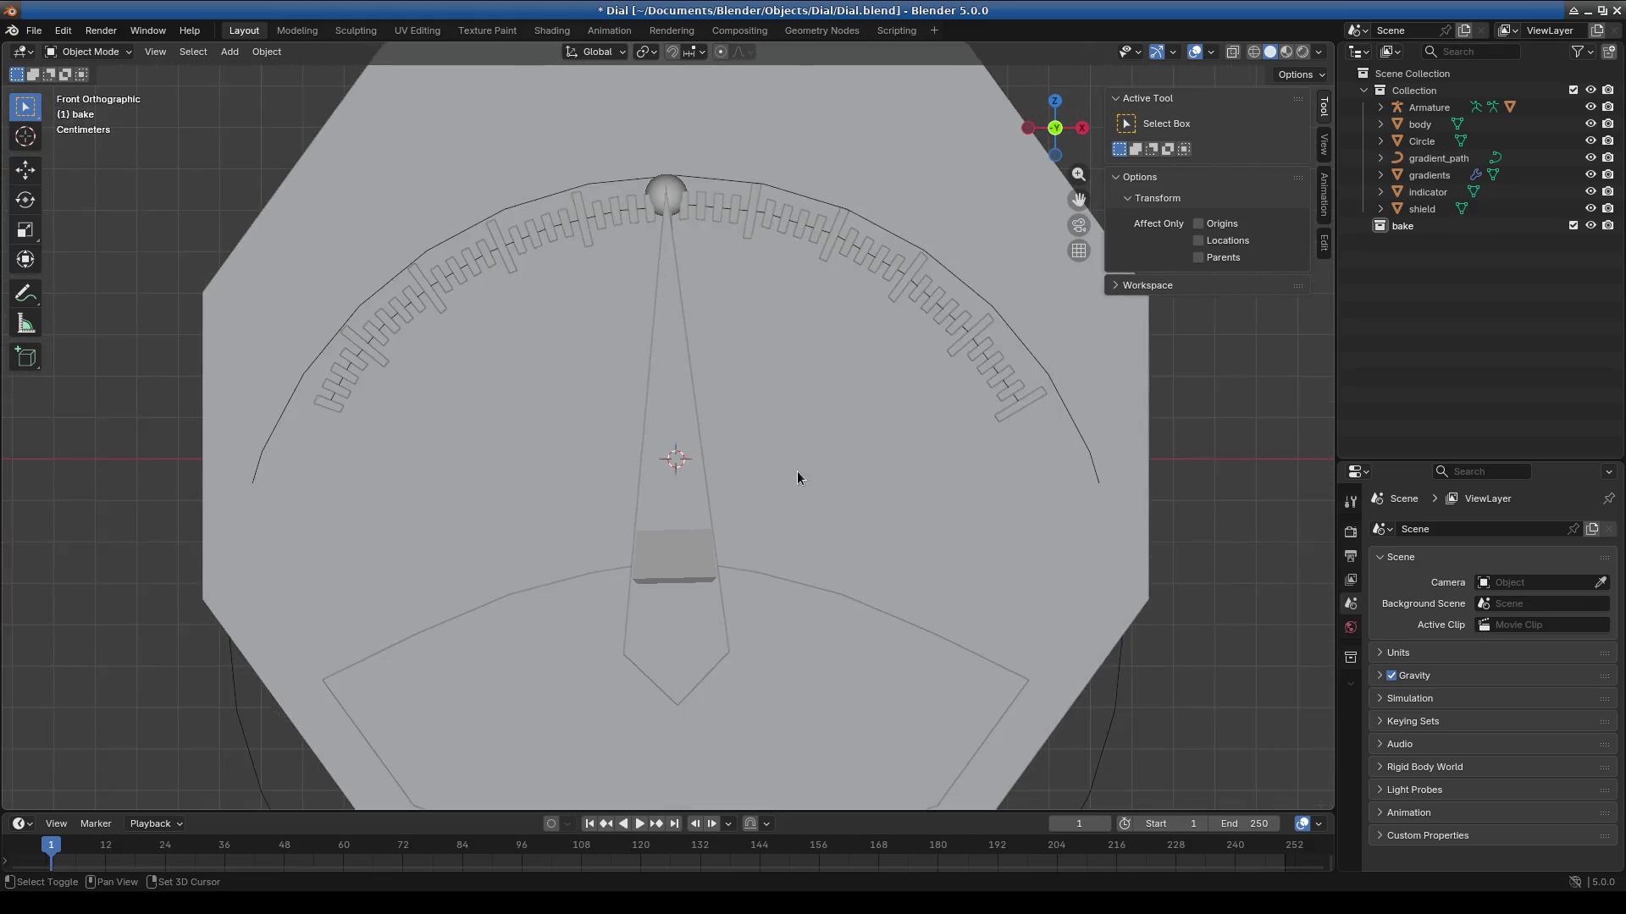
scroll(796, 471, "down", 2)
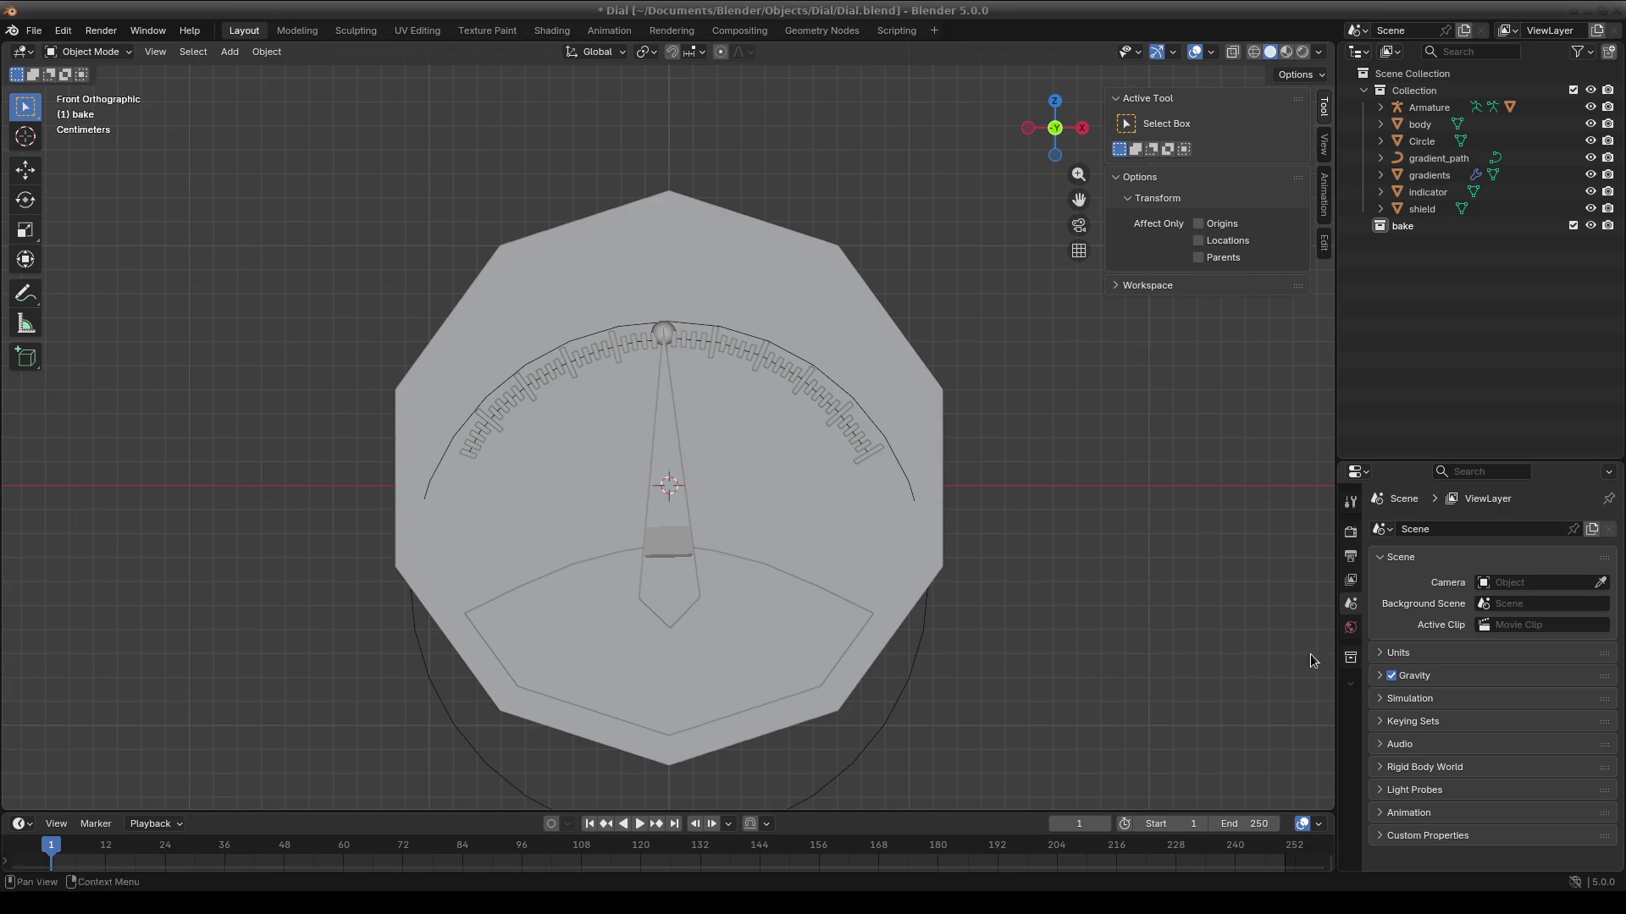
middle_click_drag(647, 633, 675, 612, "shift")
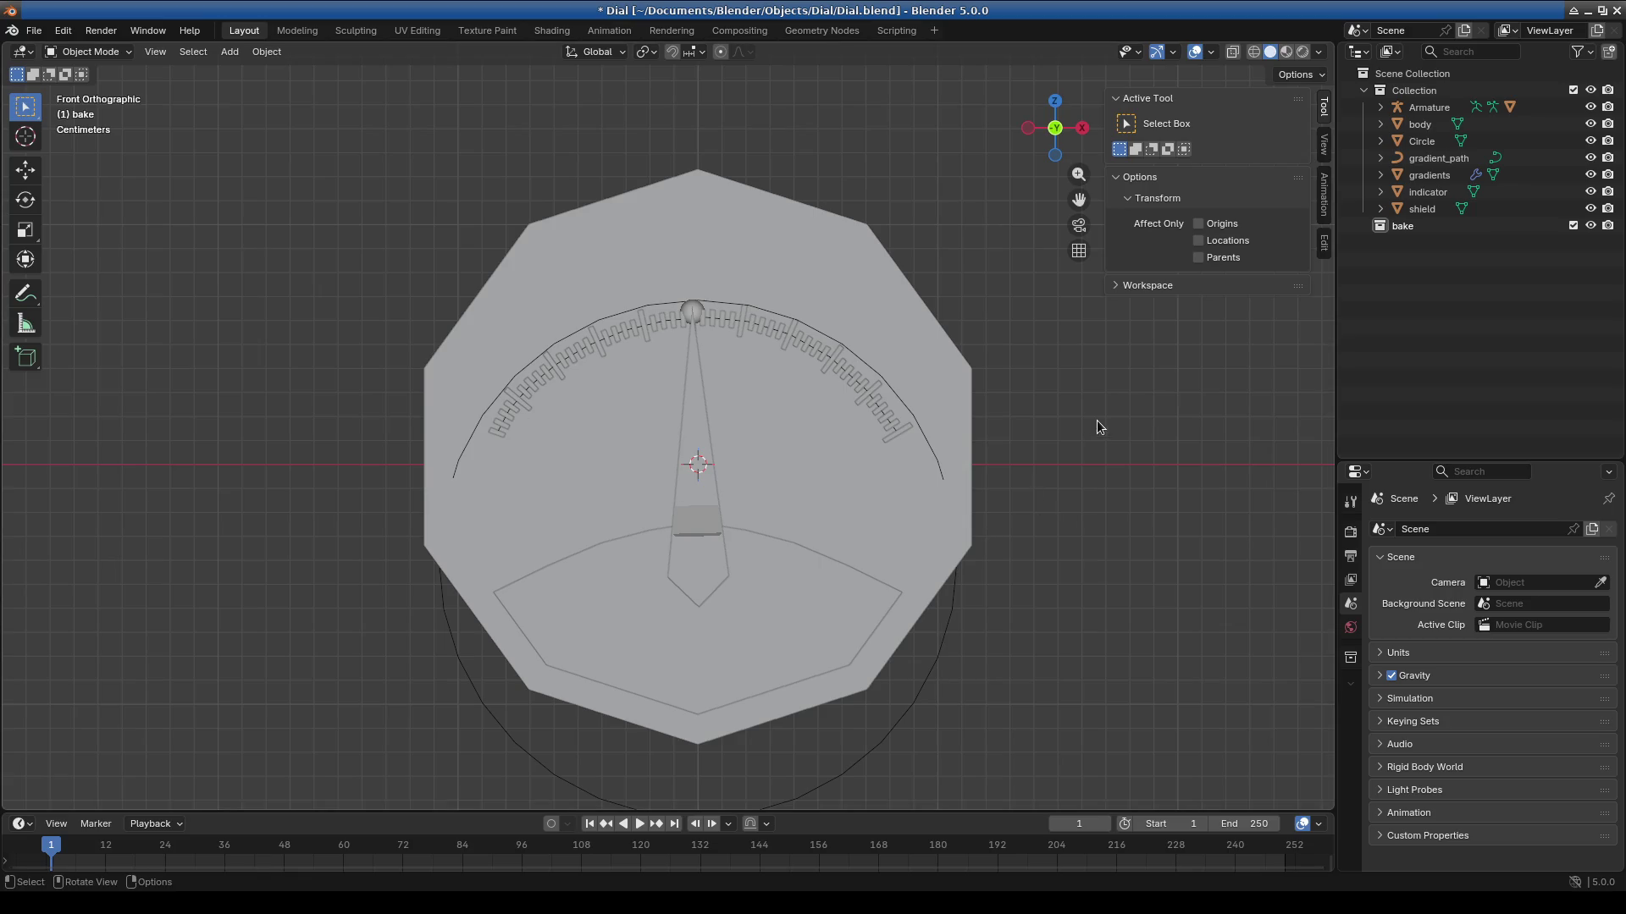
middle_click_drag(1065, 457, 1040, 480, "shift")
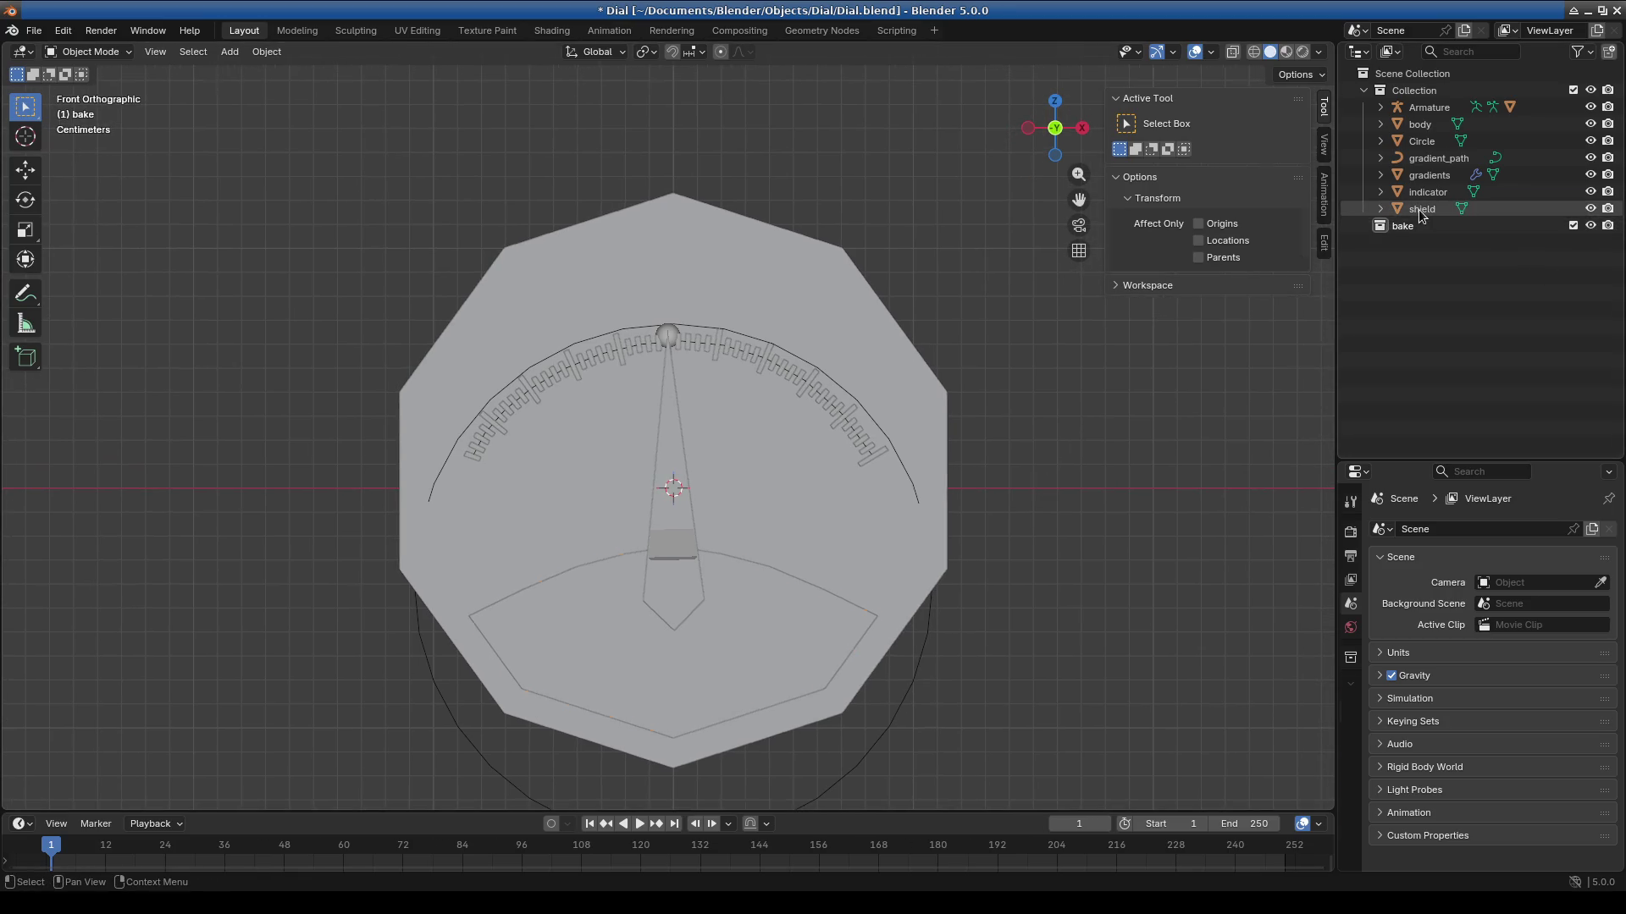
Step through shield, gradients, Circle, body and Armature in the Outliner, then switch to Shading.
left_click(1421, 210)
left_click(1429, 174)
left_click(1422, 140)
left_click(1419, 125)
left_click(1420, 110)
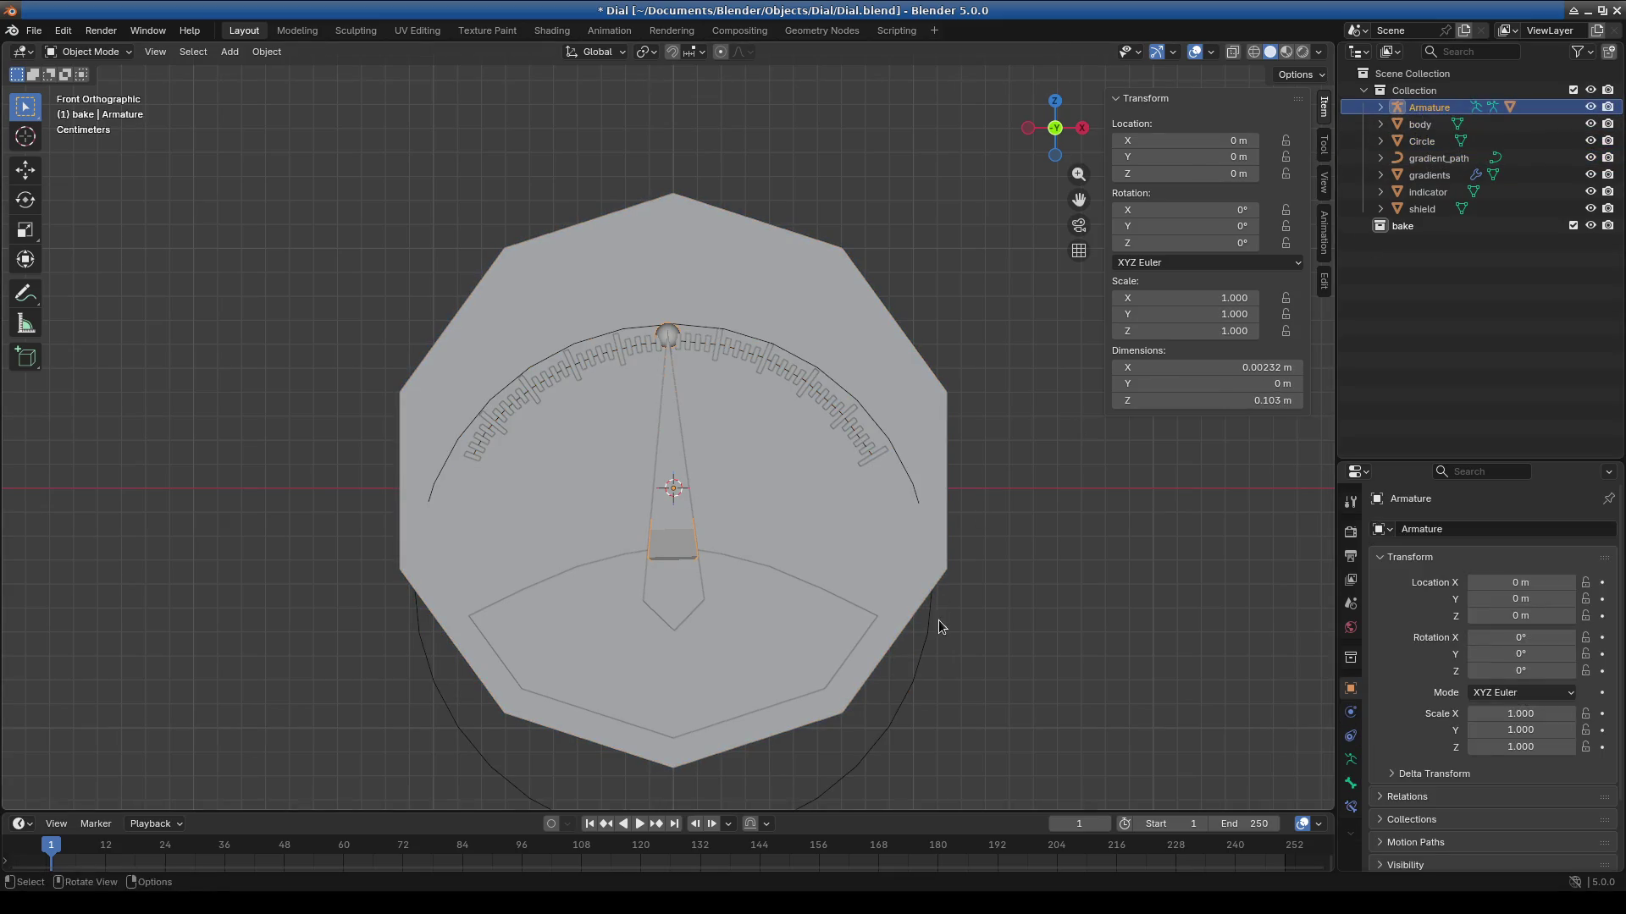
middle_click_drag(938, 620, 947, 582, "shift")
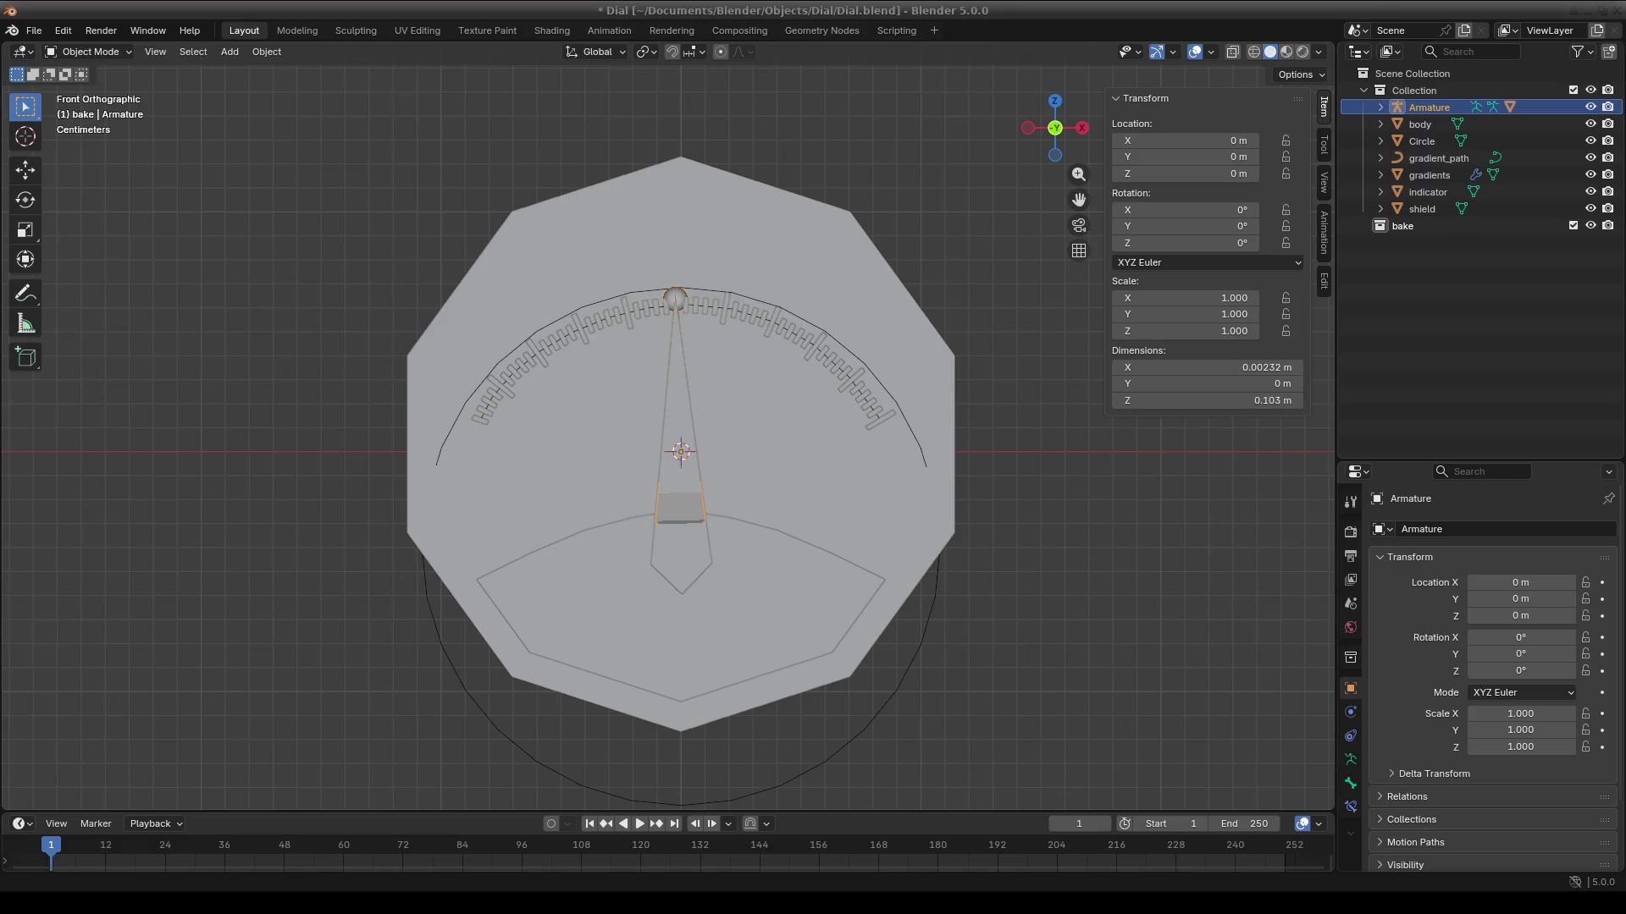
middle_click_drag(847, 549, 857, 571, "shift")
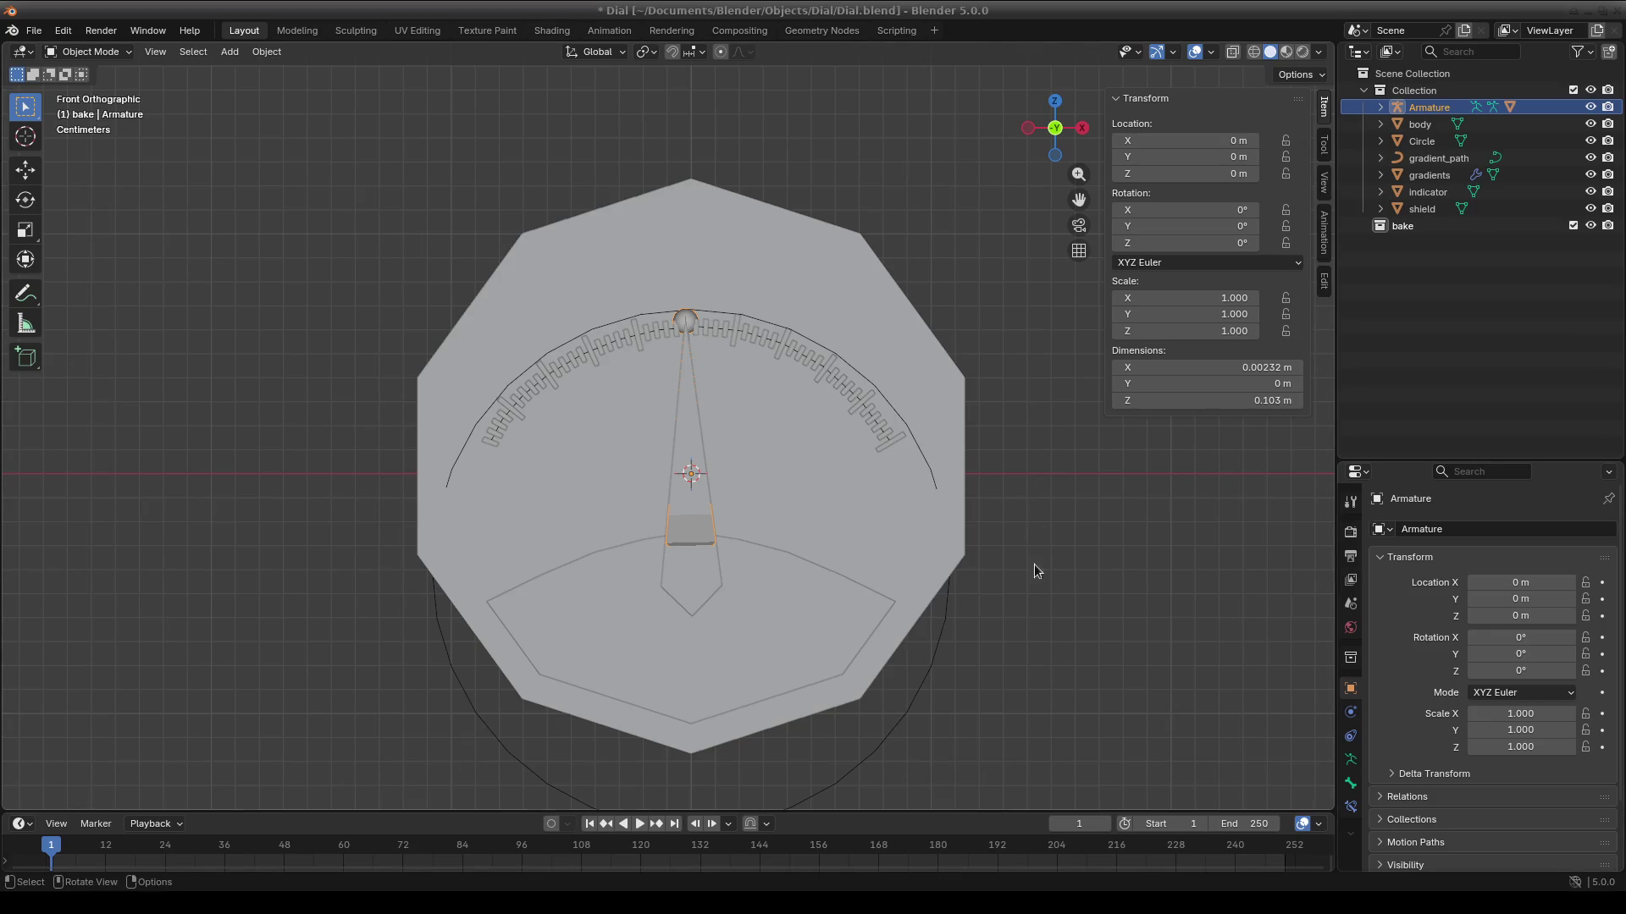
scroll(673, 384, "up", 2)
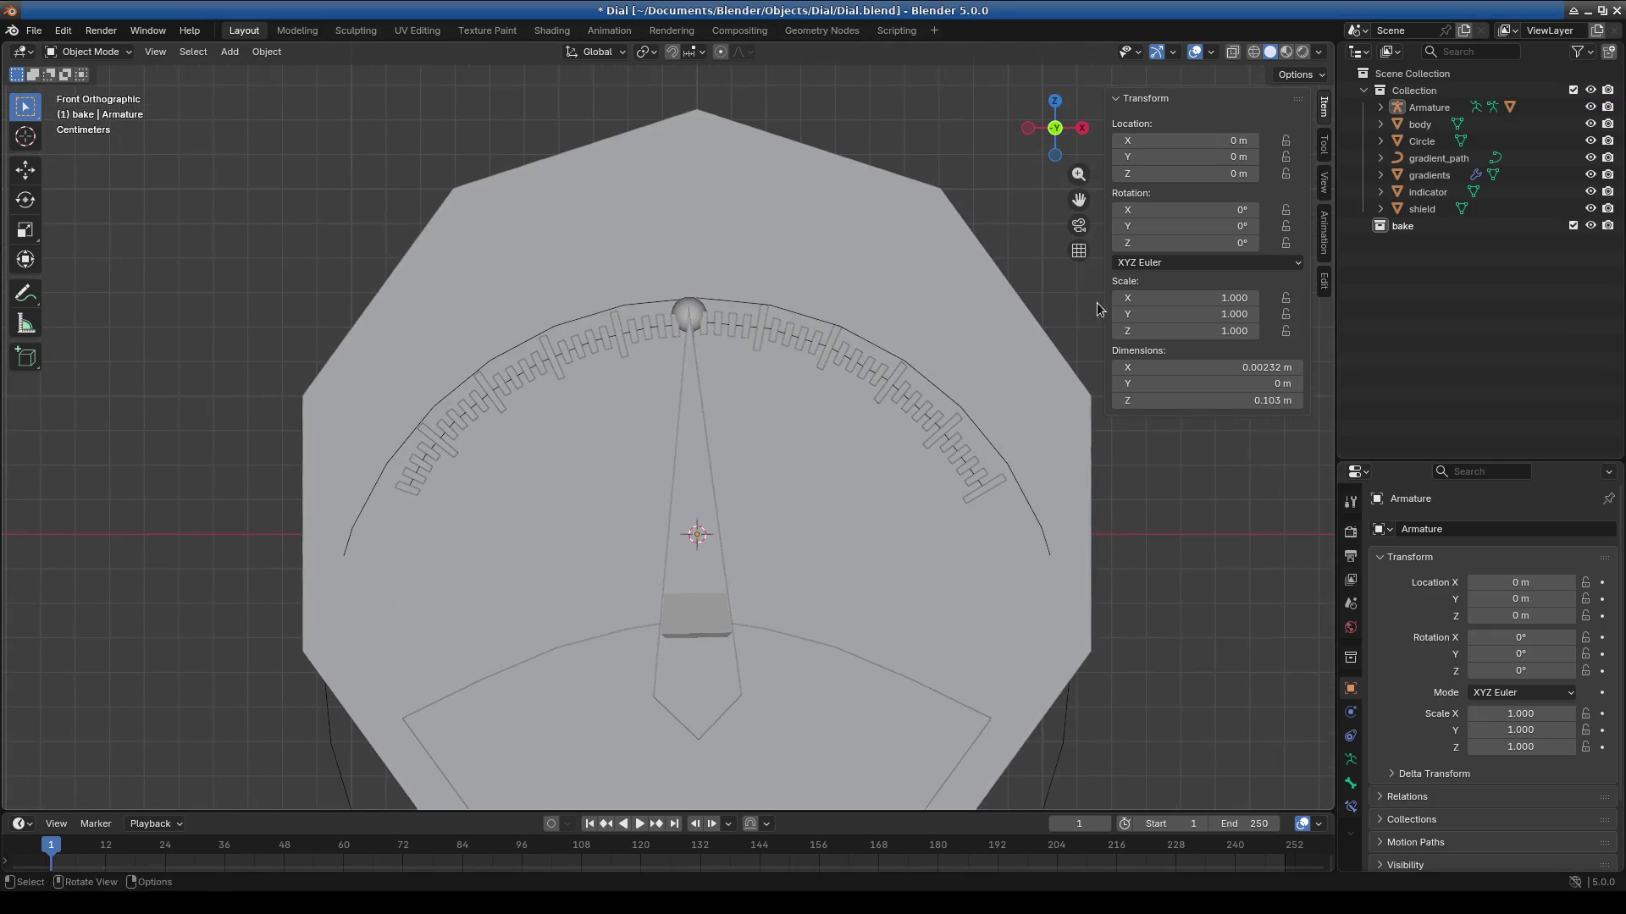
left_click(1435, 208)
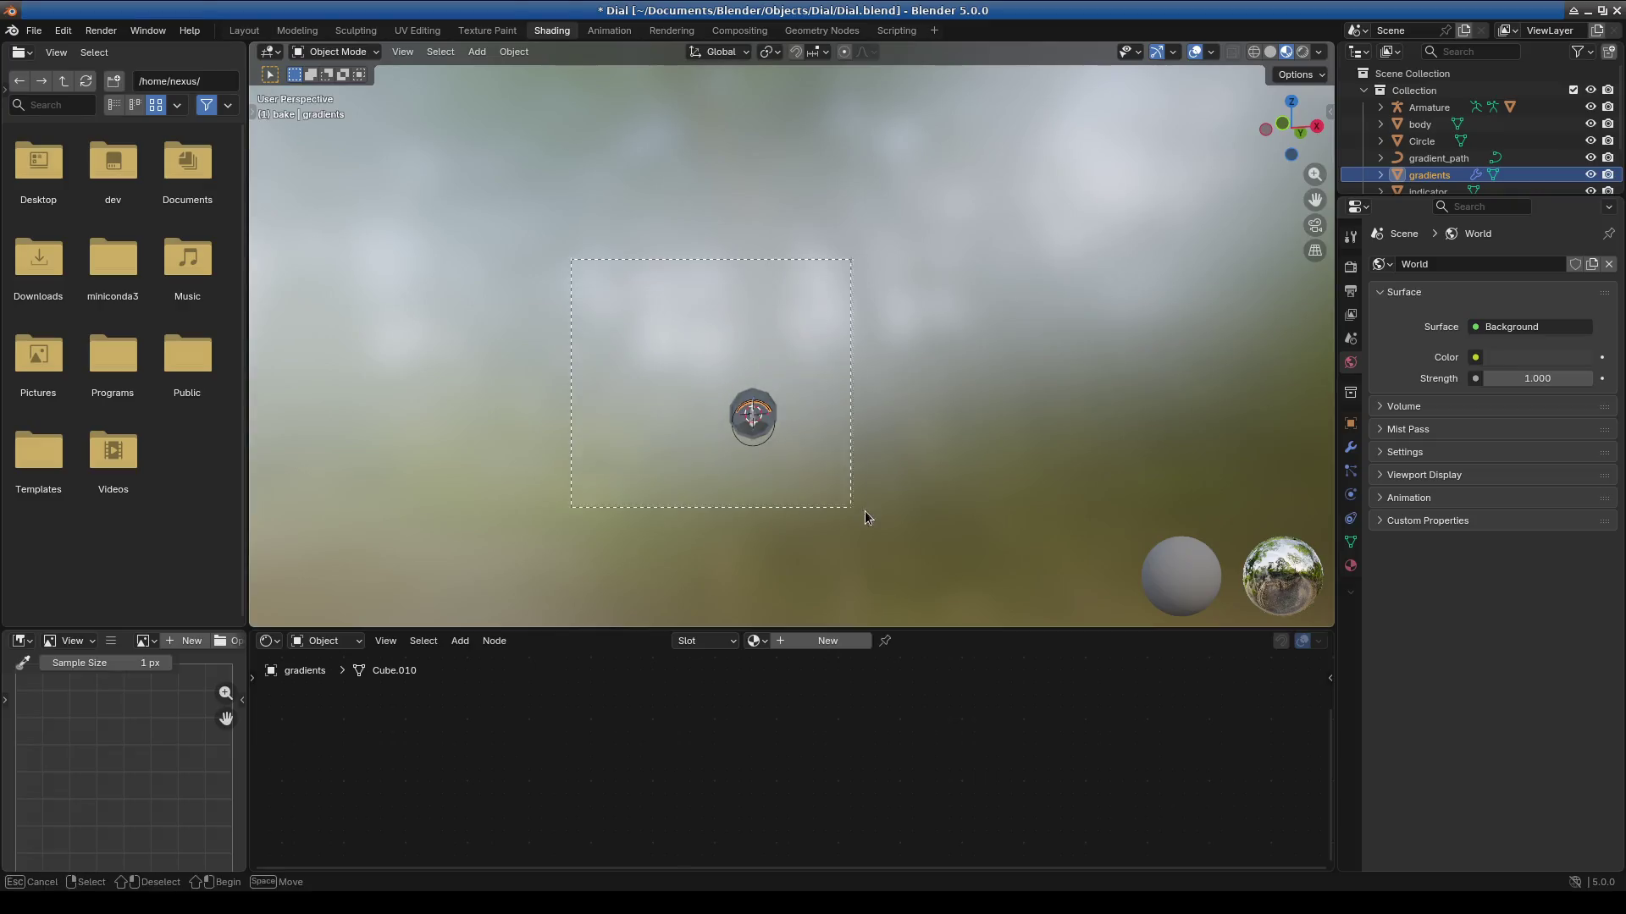
Select the needle Cube and orbit to see the dial edge-on.
scroll(906, 423, "up", 5)
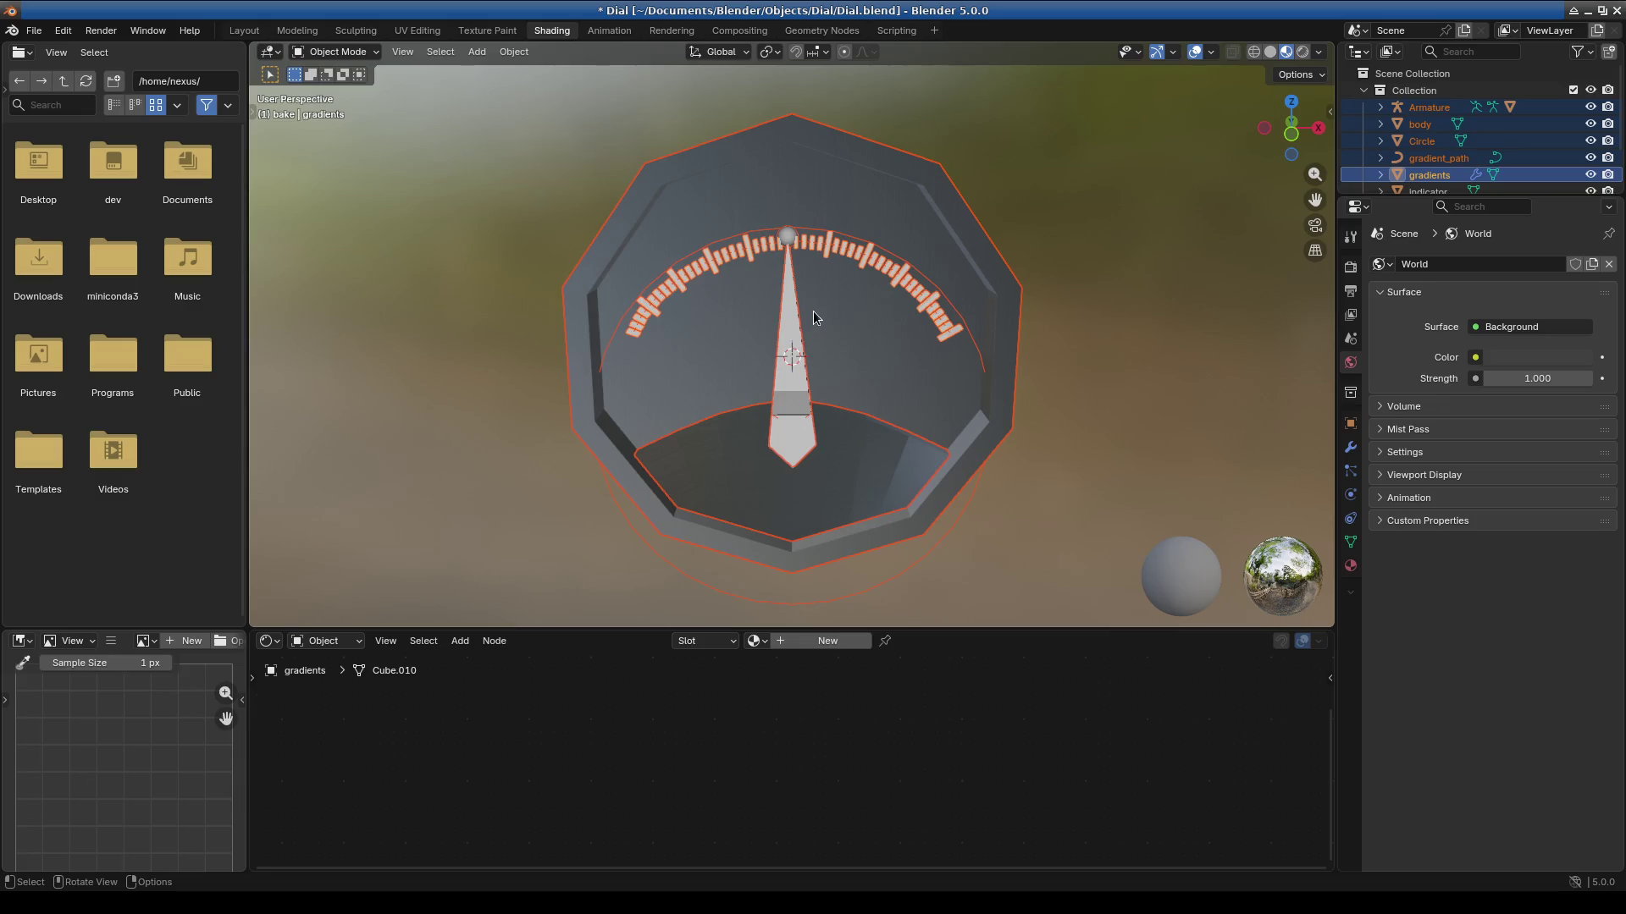
left_click(813, 311)
left_click(800, 364)
mouse_move(855, 413)
middle_mouse_down()
mouse_move(836, 398)
mouse_move(816, 504)
middle_mouse_up()
scroll(784, 454, "up", 6)
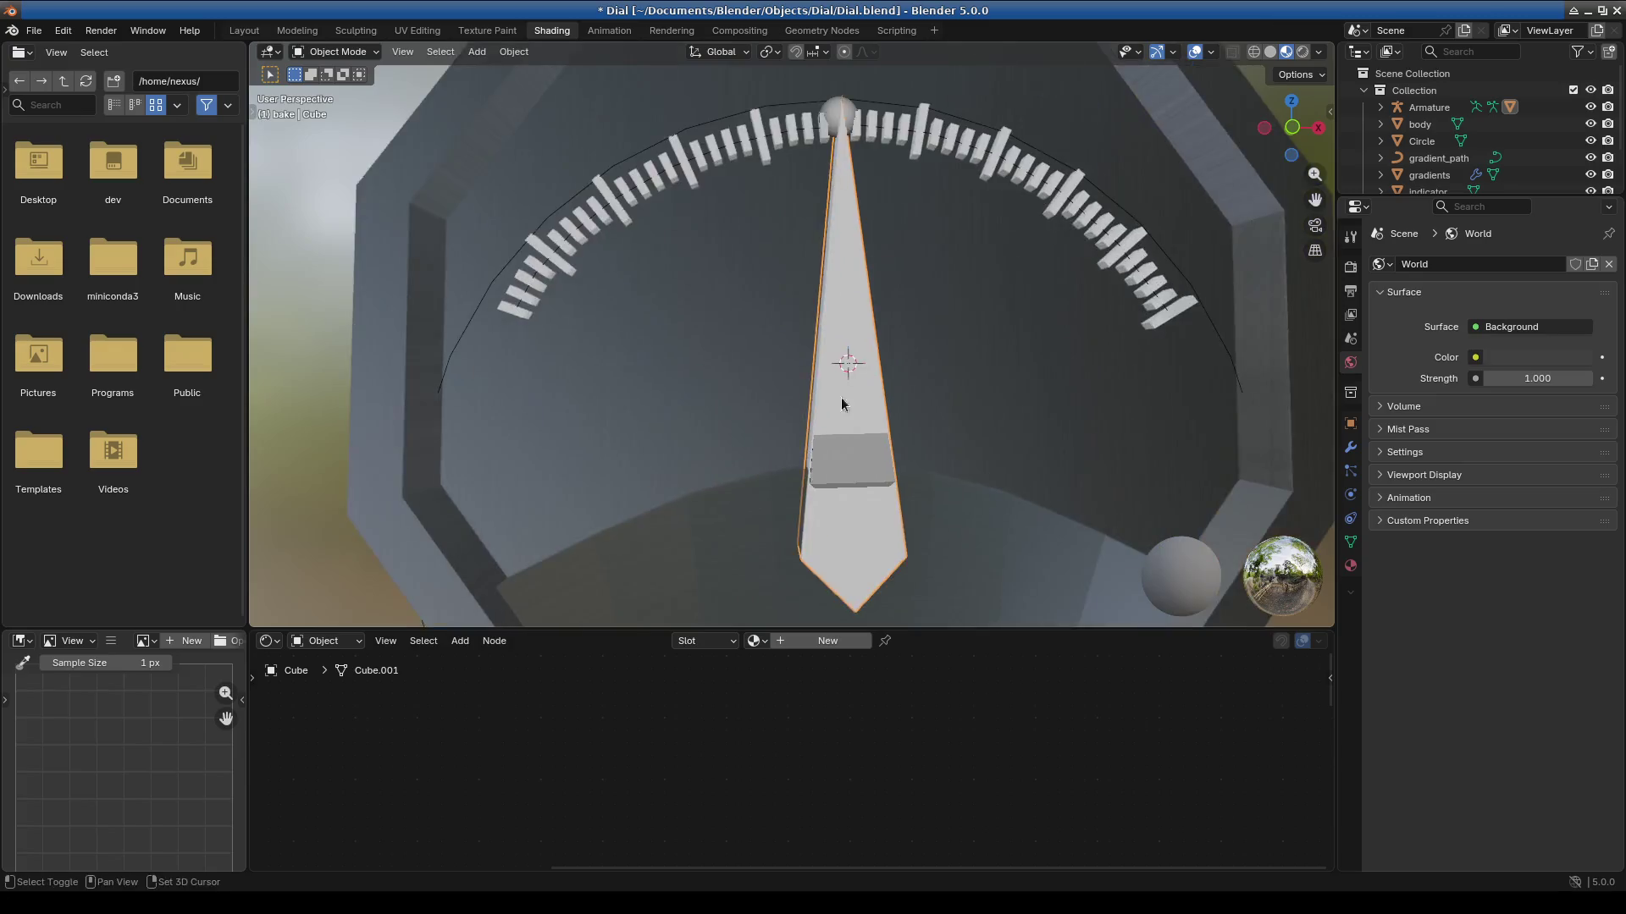
mouse_move(738, 358)
middle_mouse_down()
mouse_move(941, 393)
mouse_move(603, 398)
mouse_move(752, 403)
mouse_move(779, 428)
mouse_move(893, 440)
middle_mouse_up()
In right orthographic view, move the needle Cube about 0.0037 m along global Y.
key("KP_5")
key("KP_3")
key("g")
key("y")
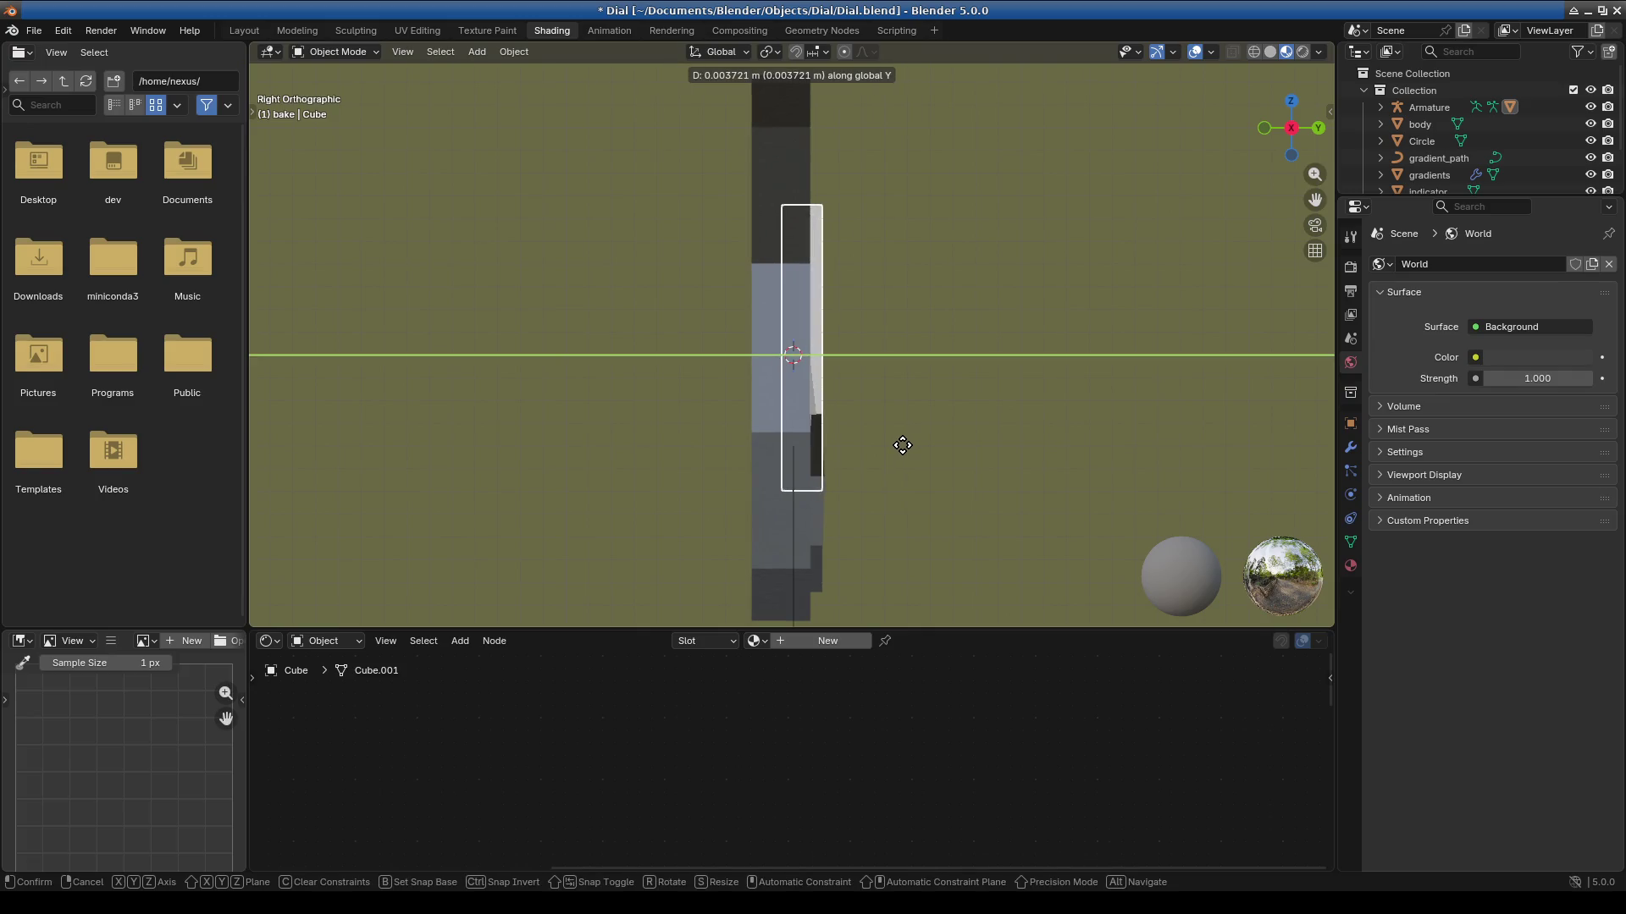
left_click(900, 447)
Select the dial body, show its frame material, and enlarge the object list.
mouse_move(864, 482)
middle_mouse_down()
mouse_move(1002, 478)
mouse_move(1095, 552)
mouse_move(1176, 542)
mouse_move(1087, 480)
mouse_move(1143, 472)
mouse_move(1187, 503)
mouse_move(1030, 471)
mouse_move(923, 502)
mouse_move(872, 417)
mouse_move(827, 386)
middle_mouse_up()
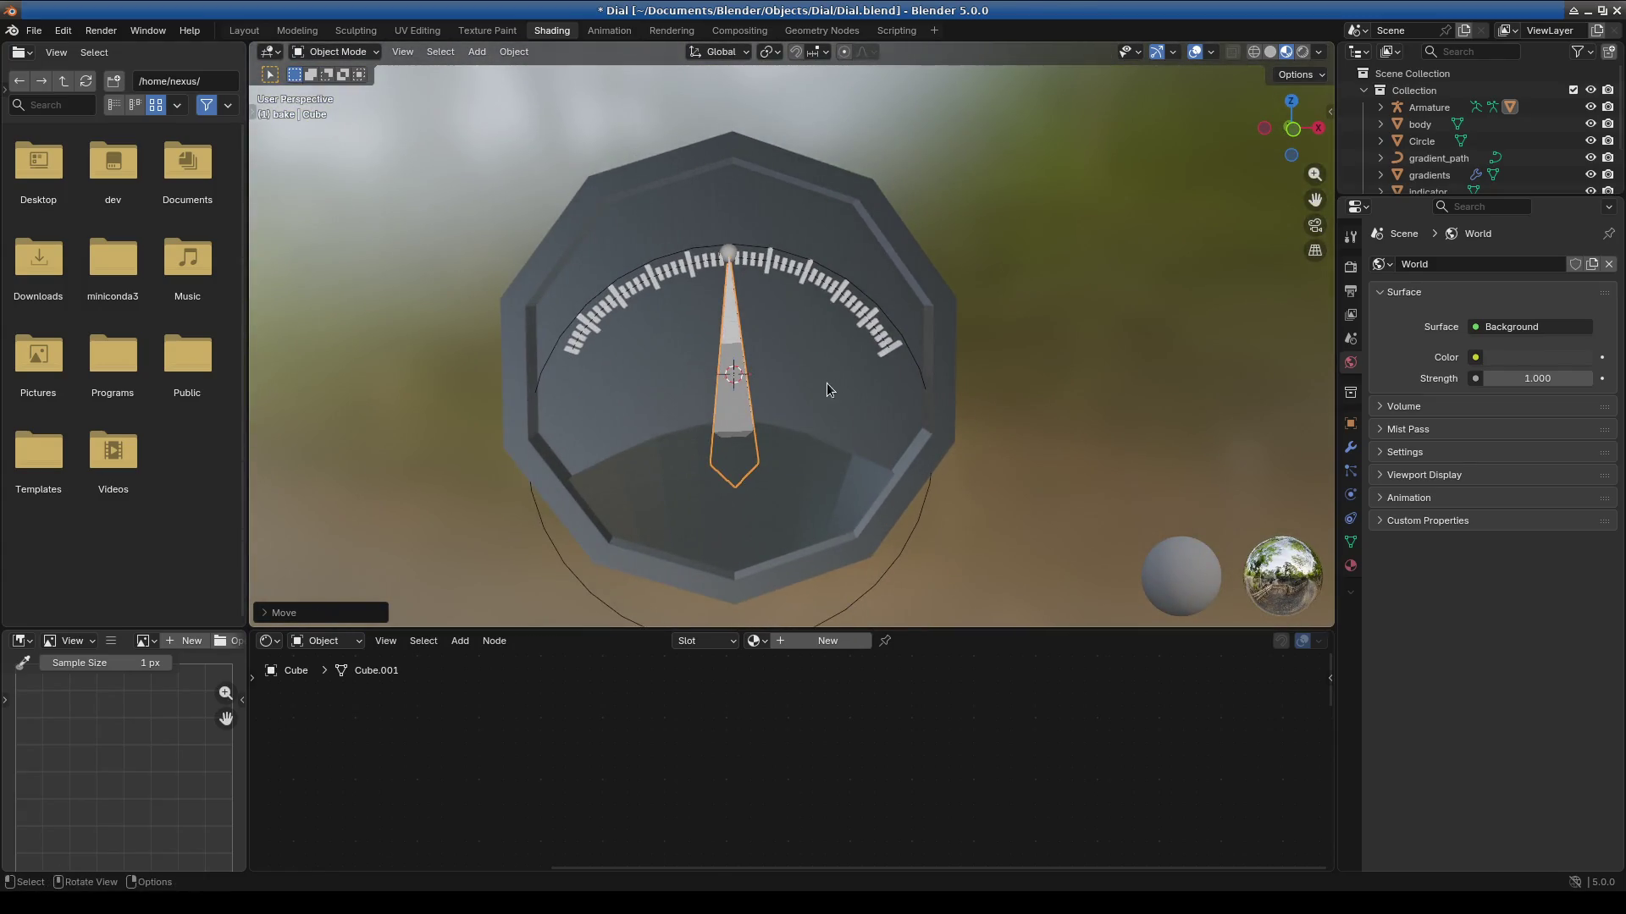
left_click(826, 385)
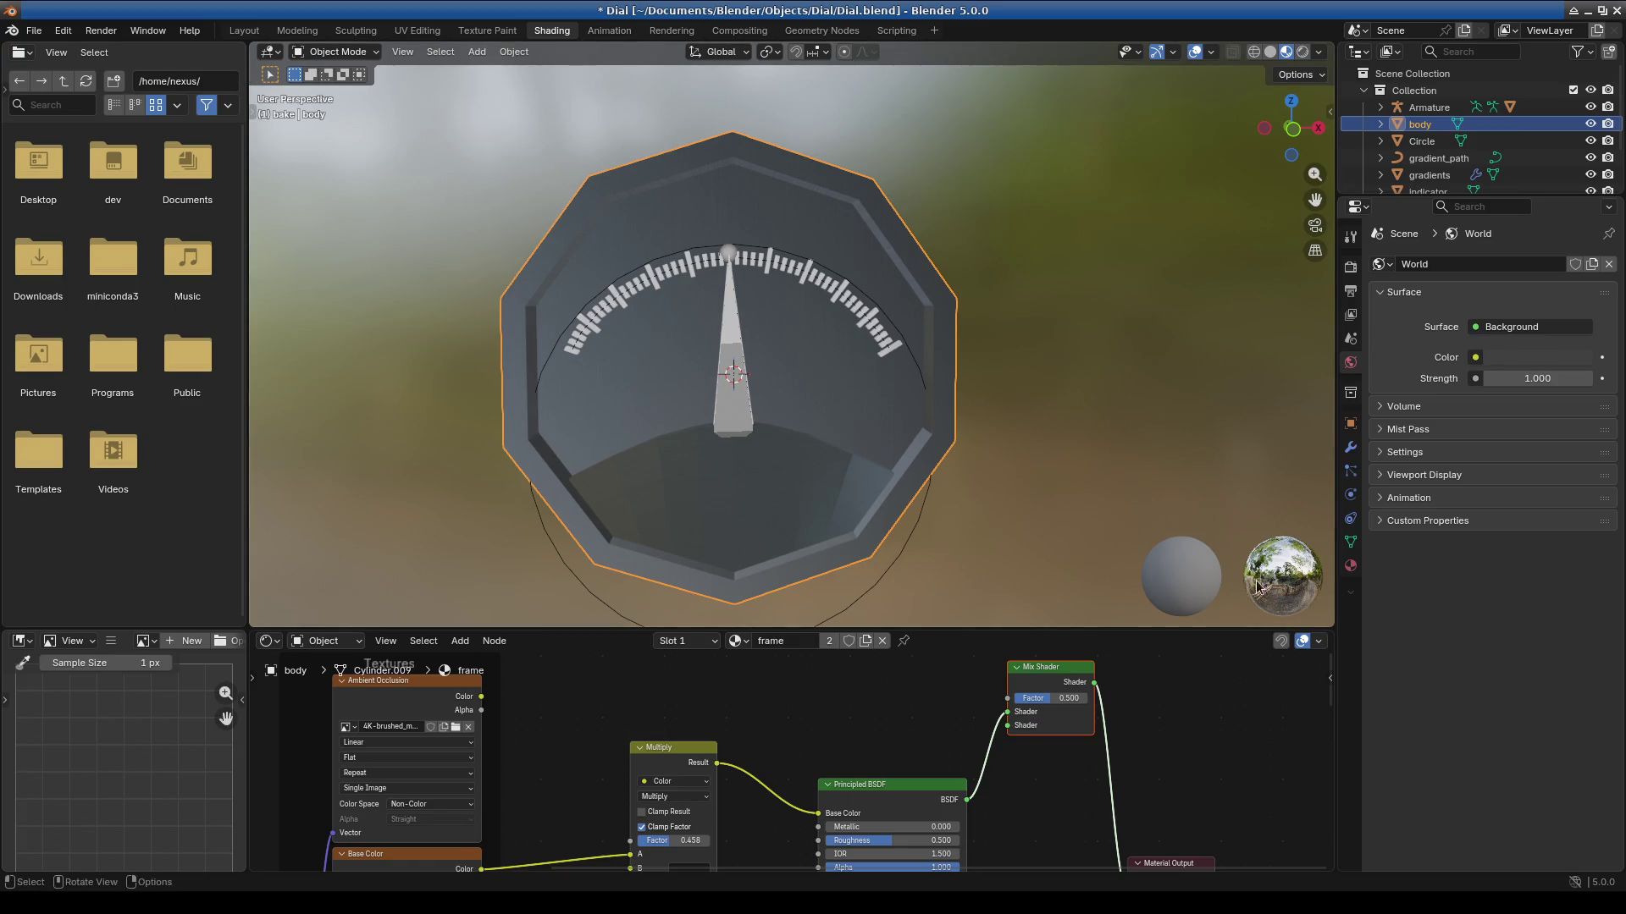
left_click(1351, 566)
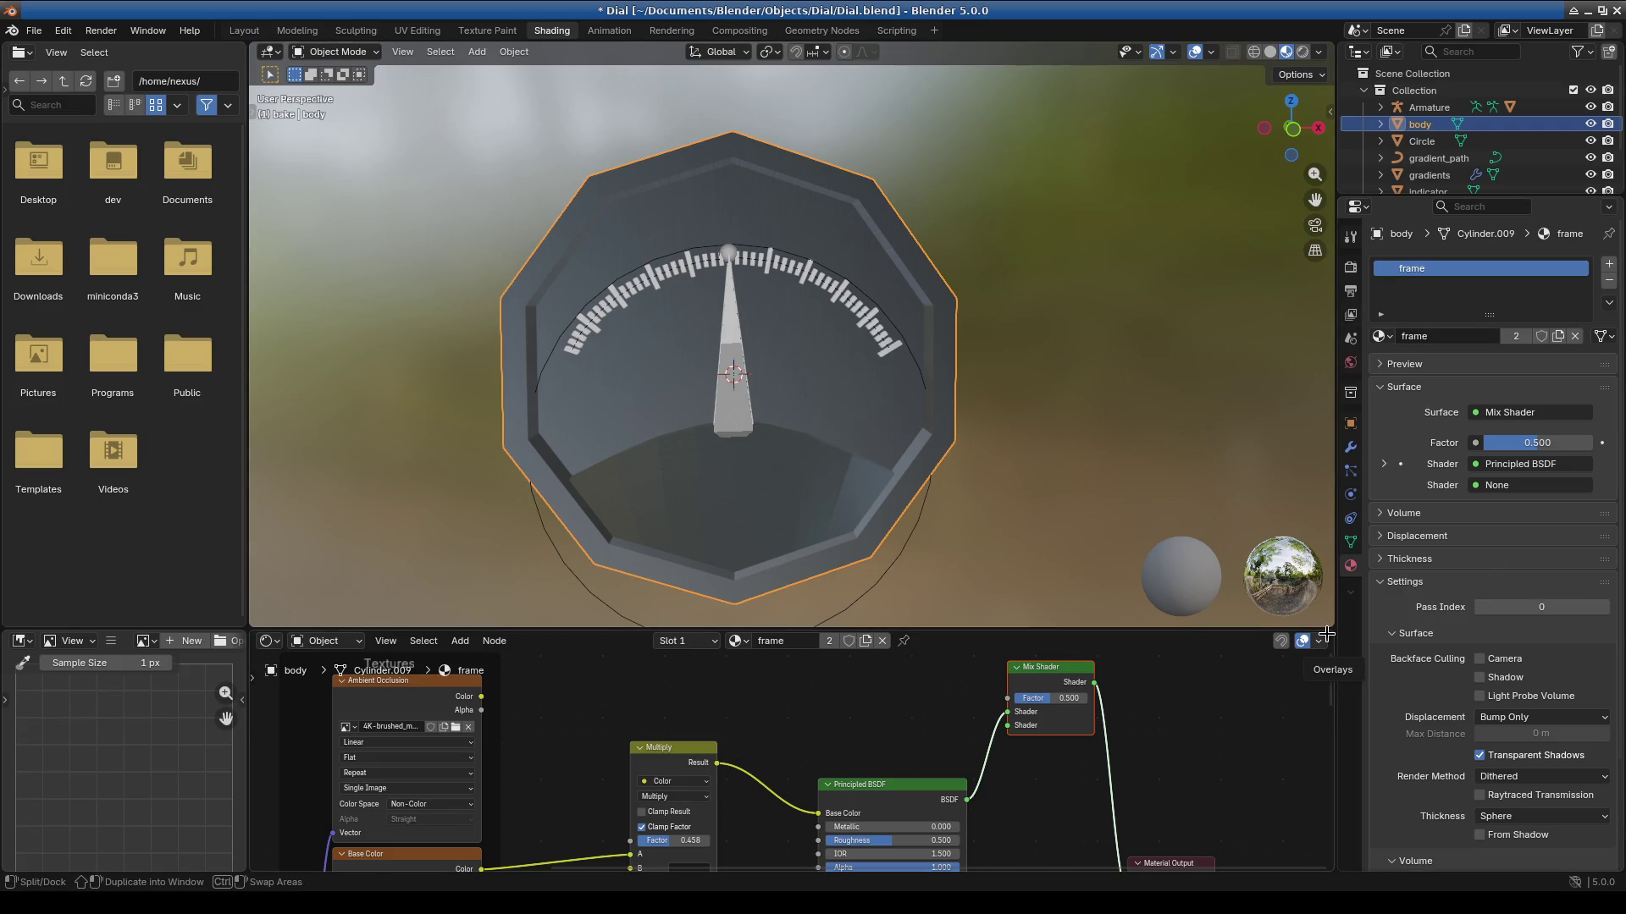
left_click_drag(1422, 197, 1422, 277)
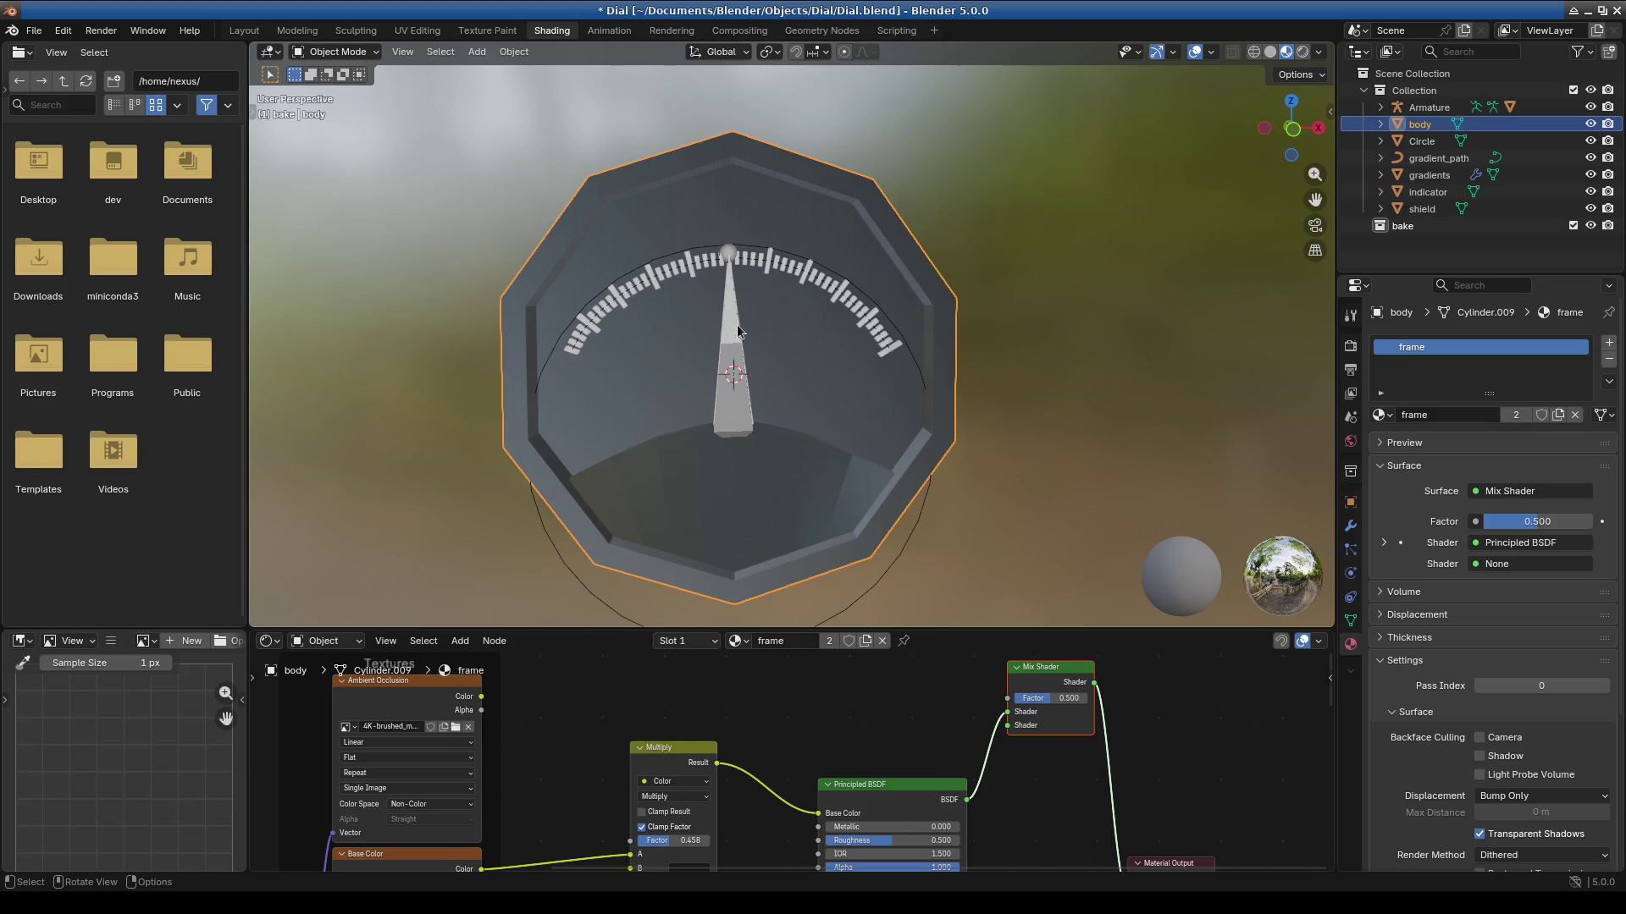
scroll(529, 347, "up", 5)
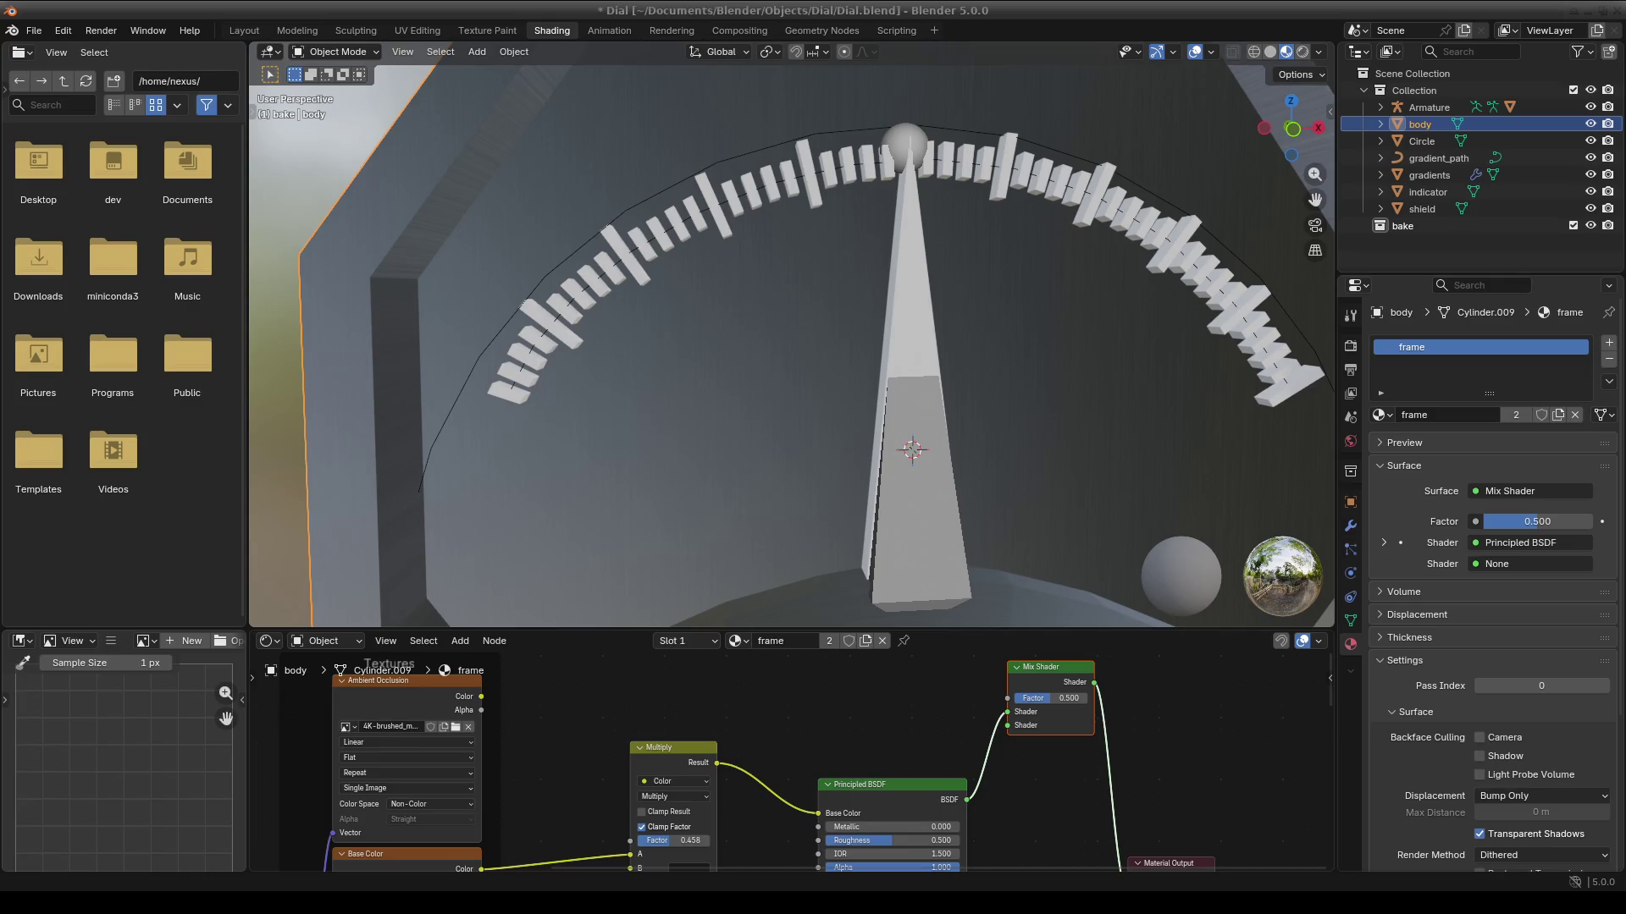
key("alt+Tab")
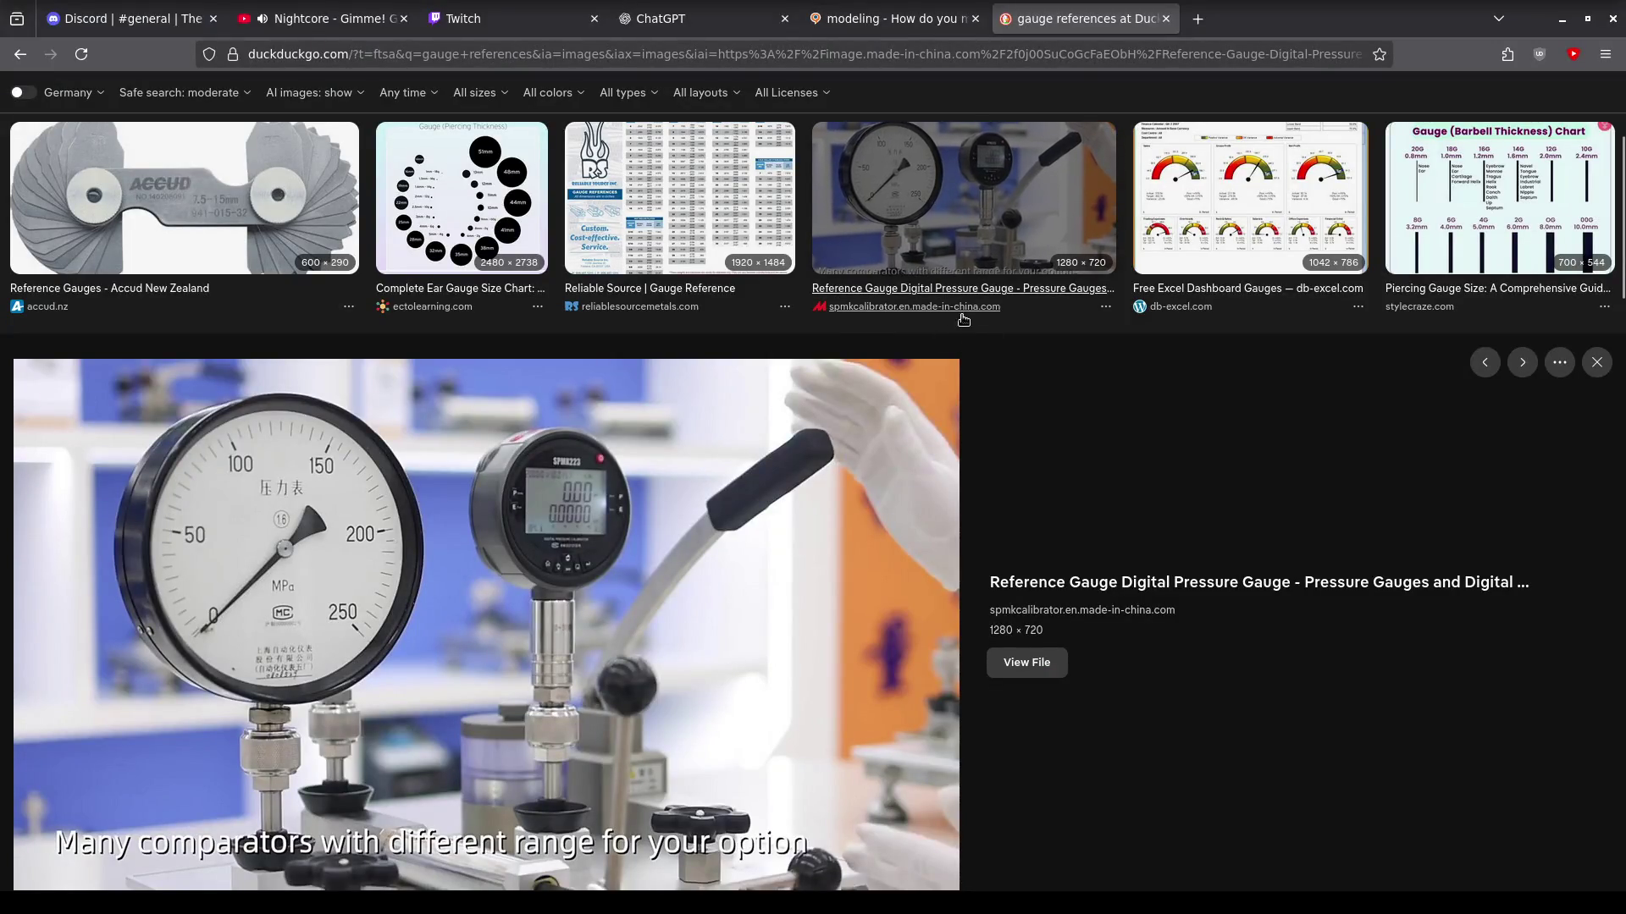
Scroll the gauge image results and preview the Marshalltown pressure gauge.
scroll(1232, 272, "down", 8)
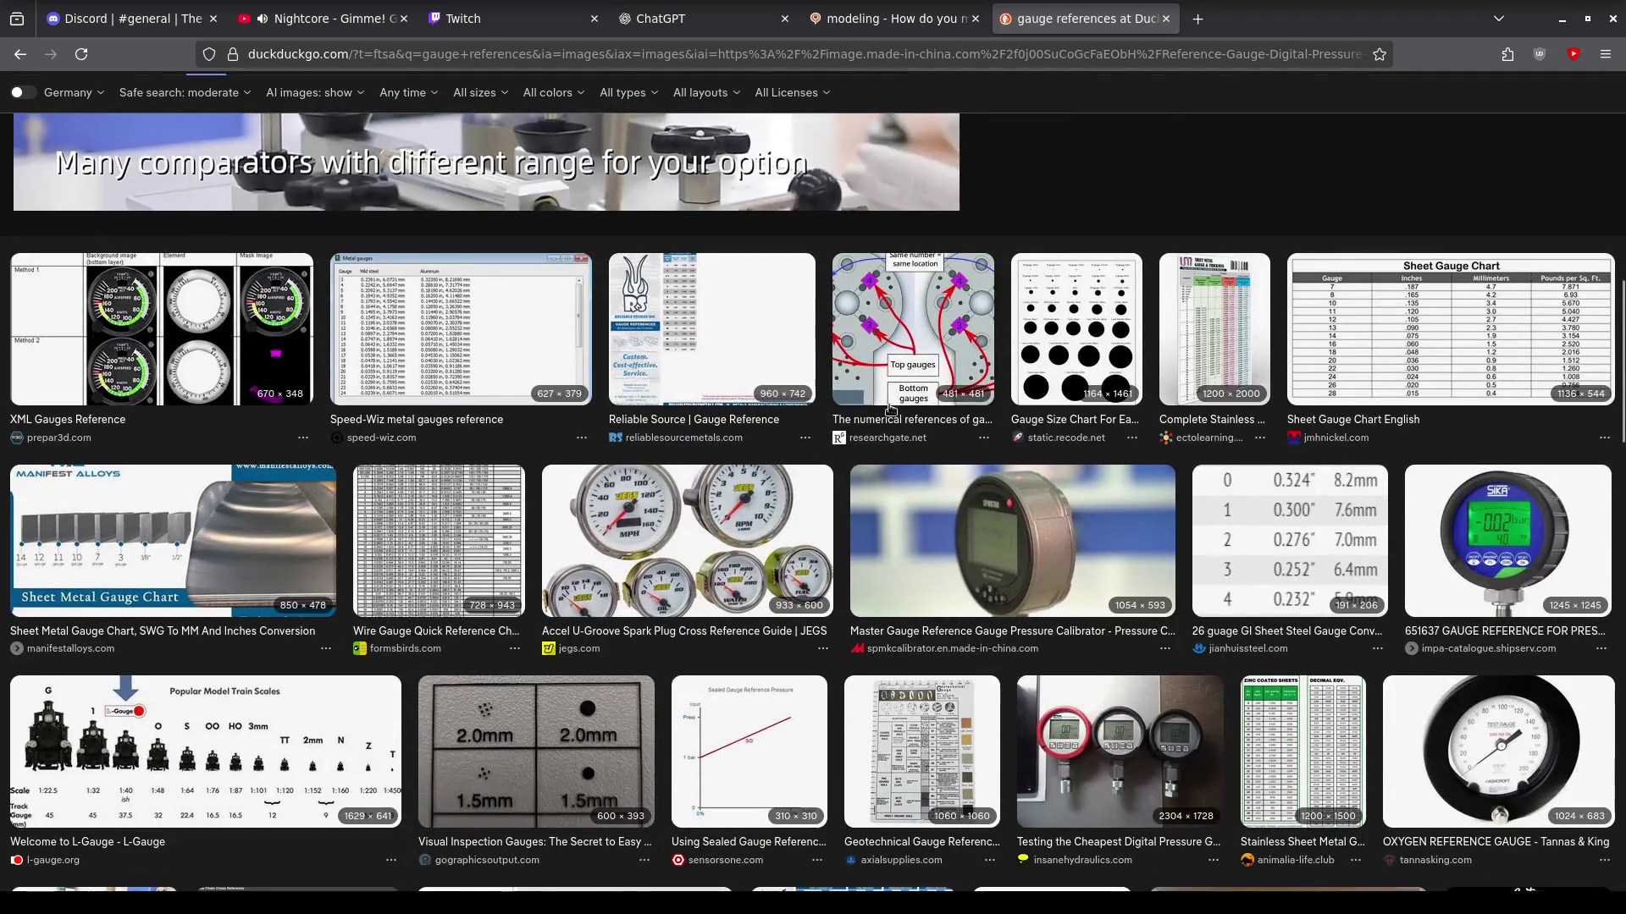
scroll(712, 554, "down", 3)
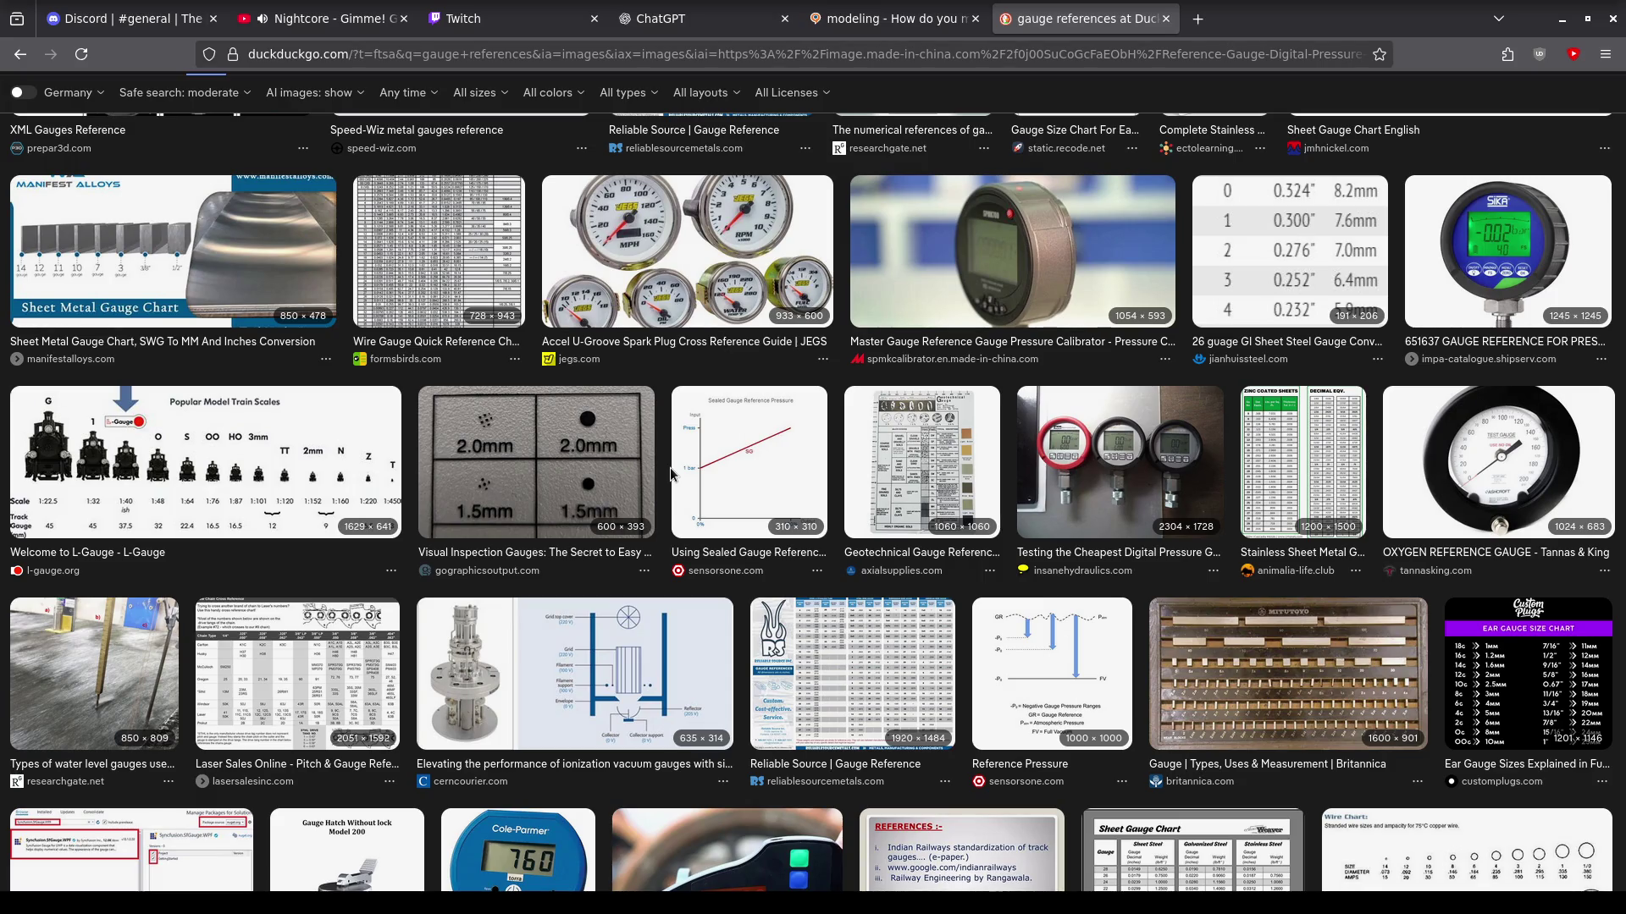
scroll(671, 473, "down", 6)
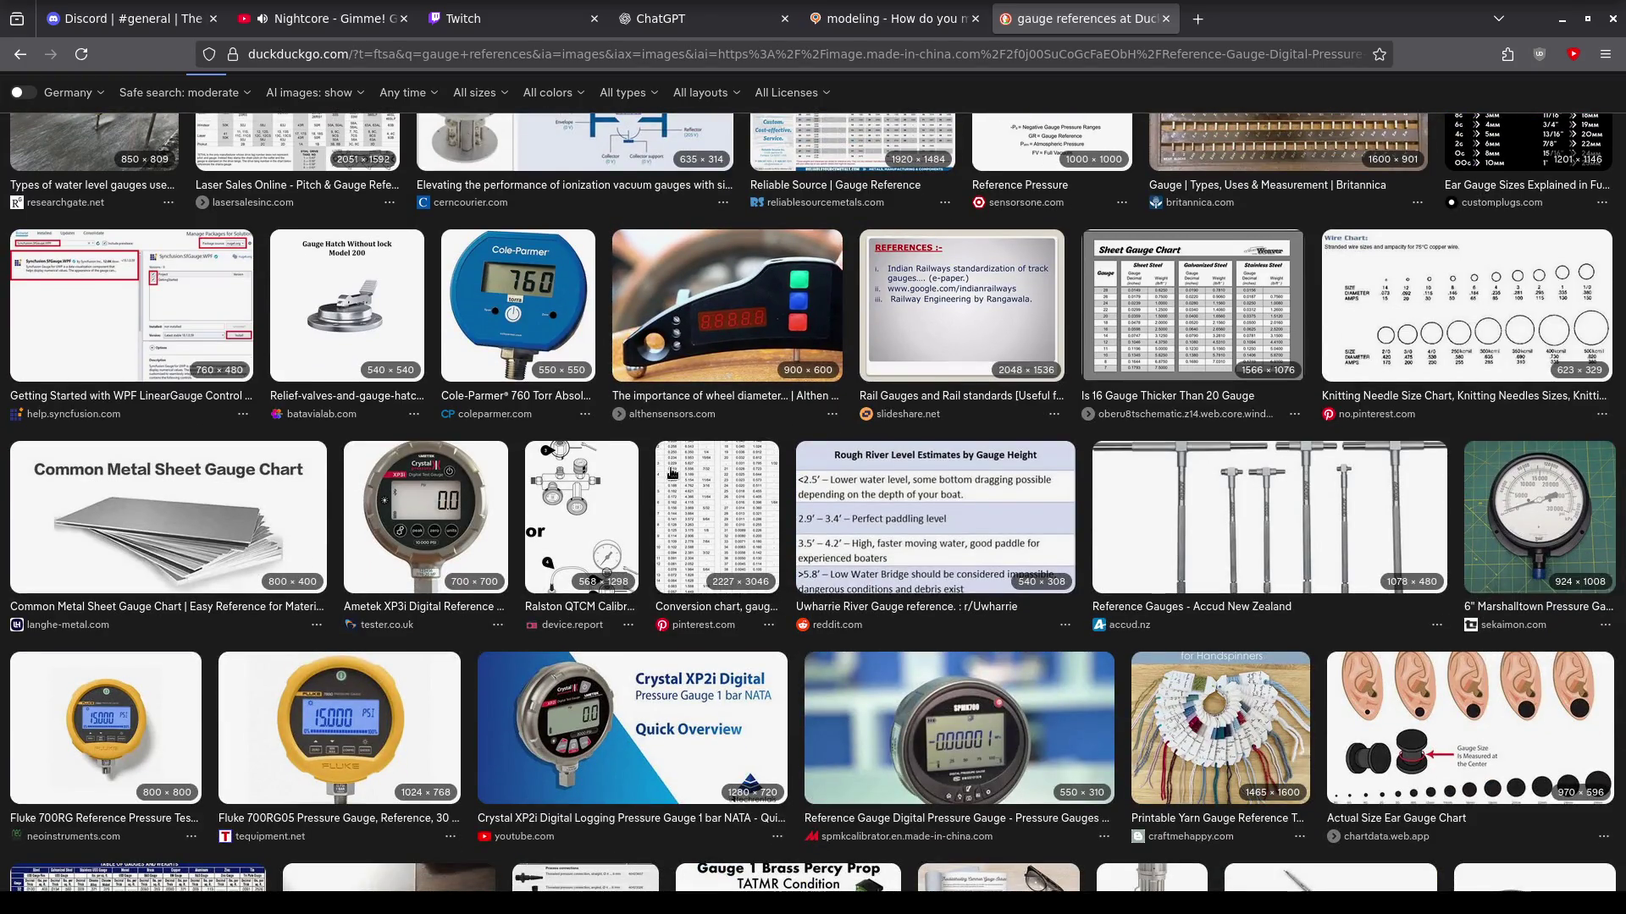
scroll(671, 473, "down", 1)
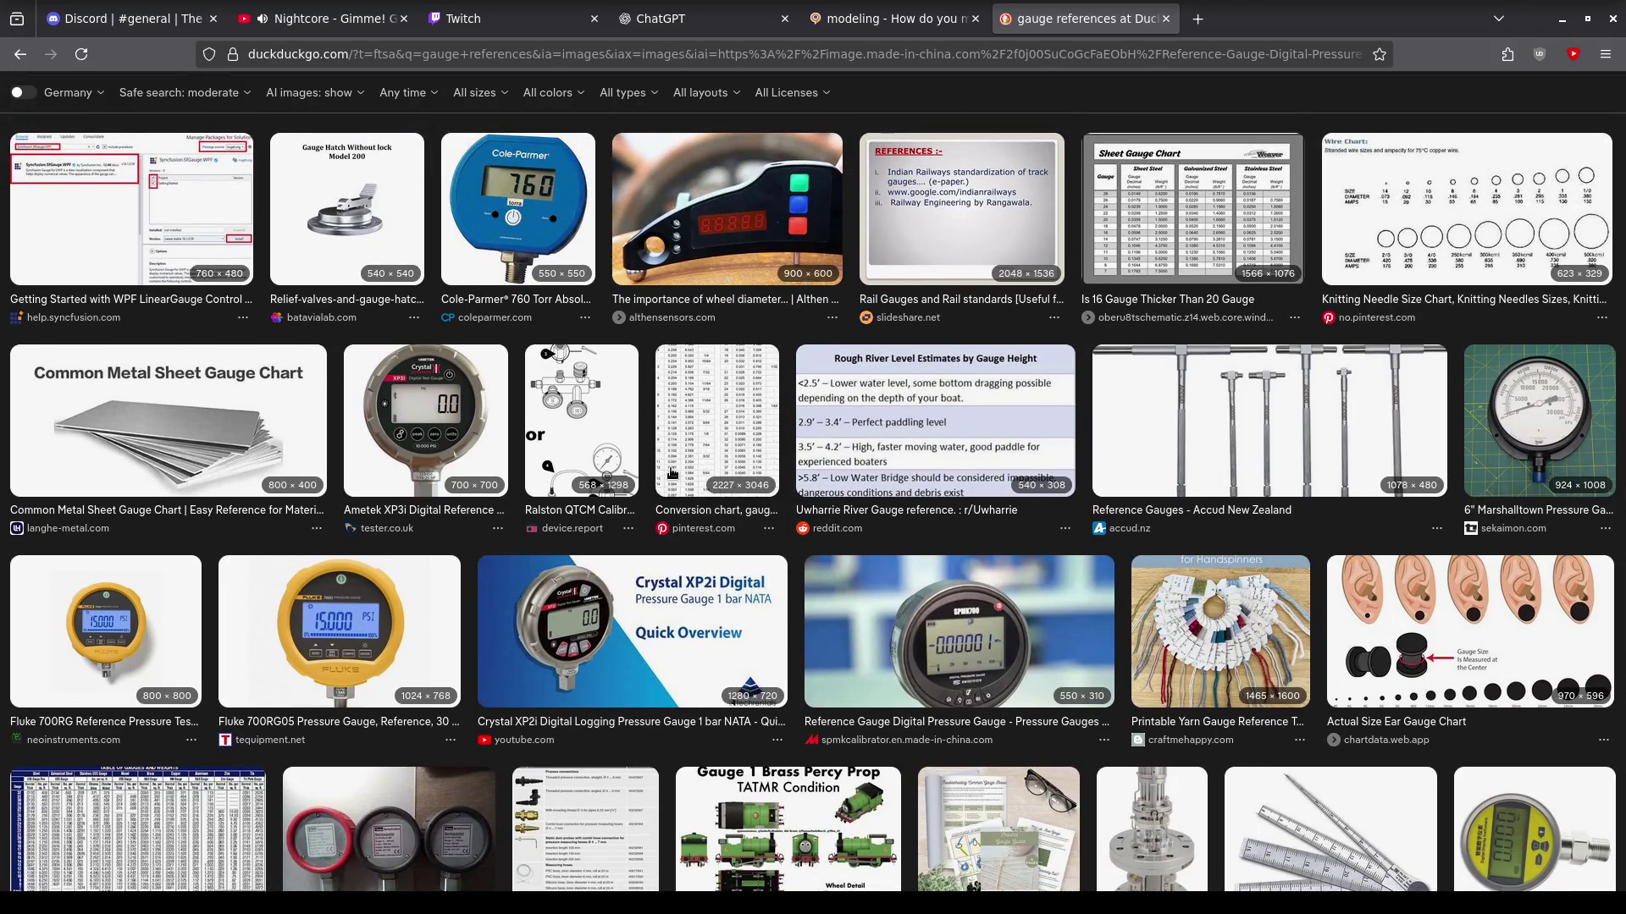
left_click(1539, 415)
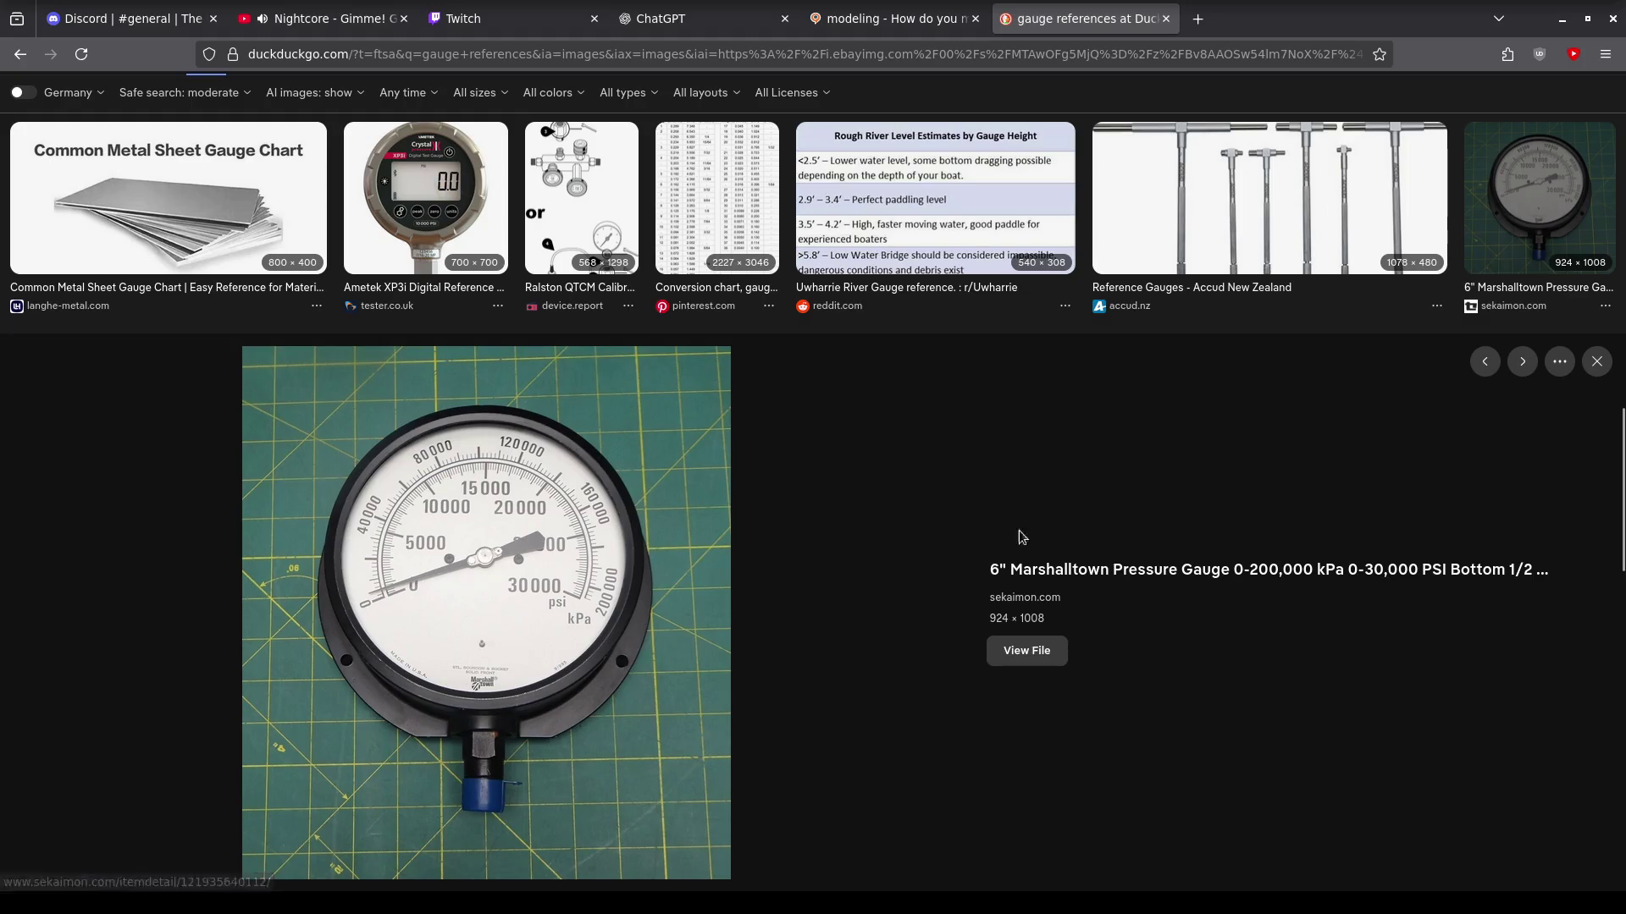
Open the Teledyne Hastings vacuum gauge as a large preview and scroll around it.
scroll(1058, 396, "down", 10)
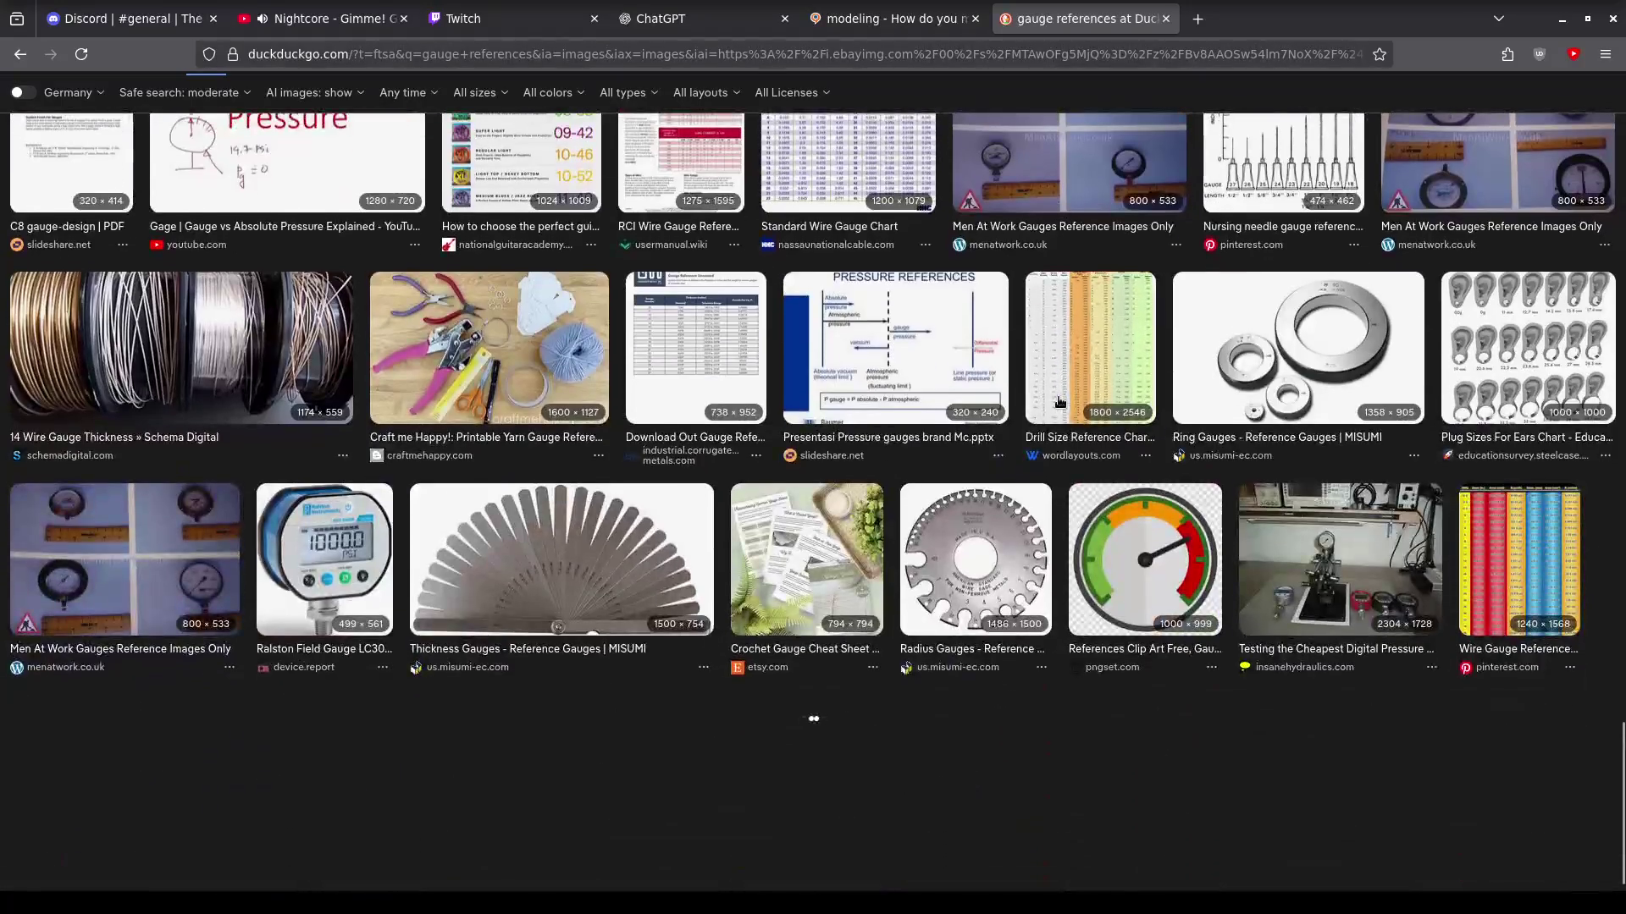
scroll(1059, 401, "up", 2)
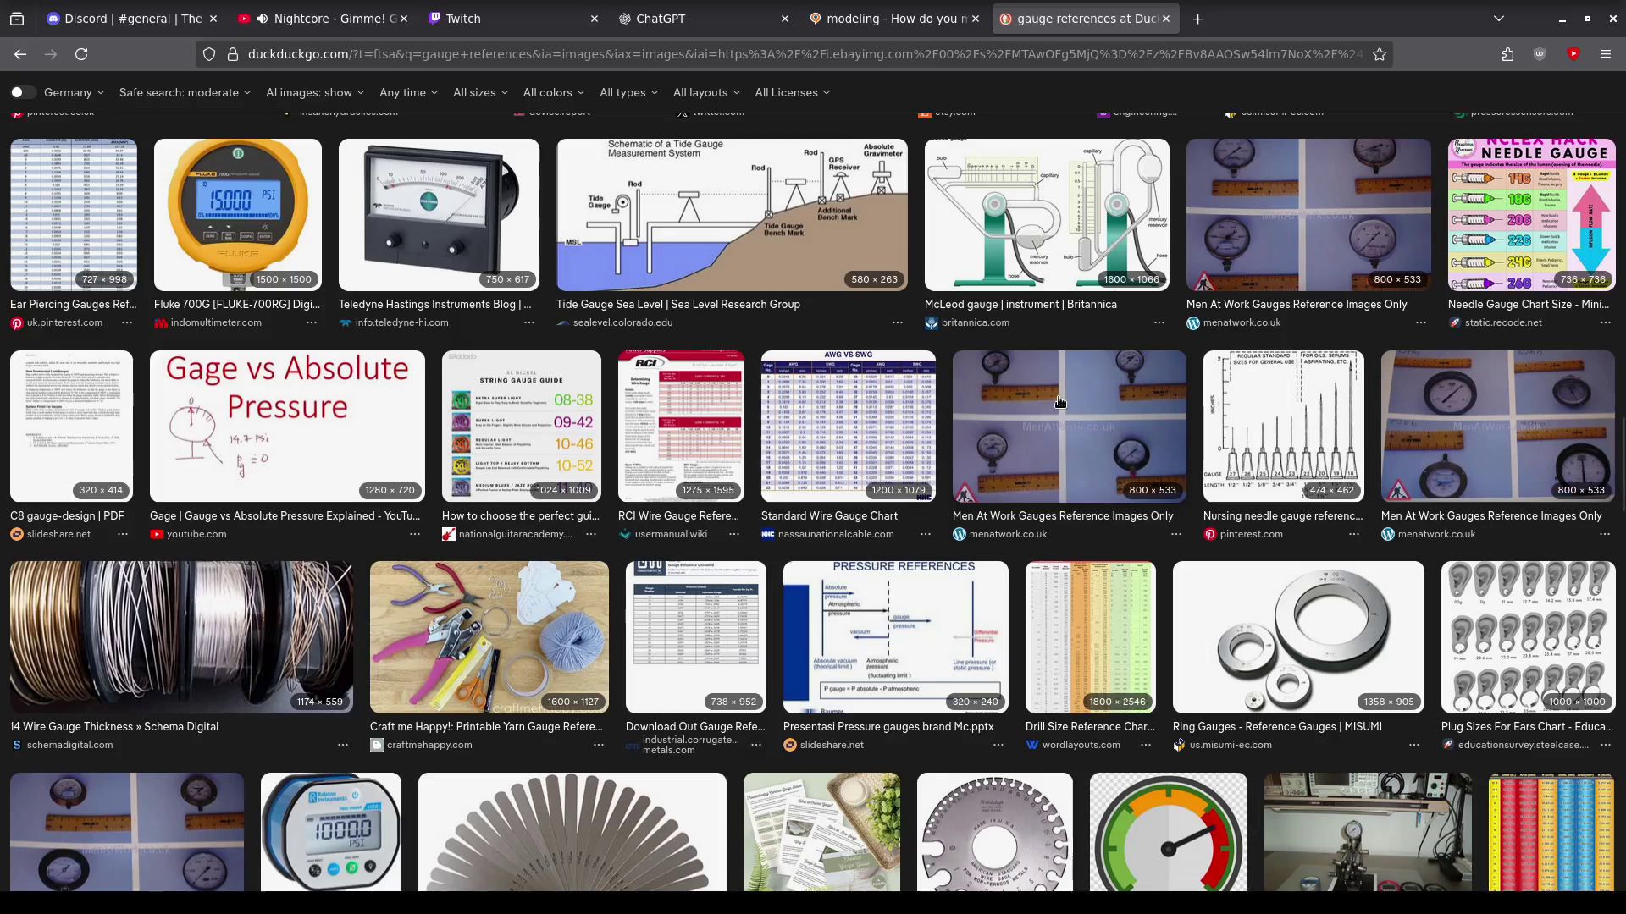
left_click(427, 211)
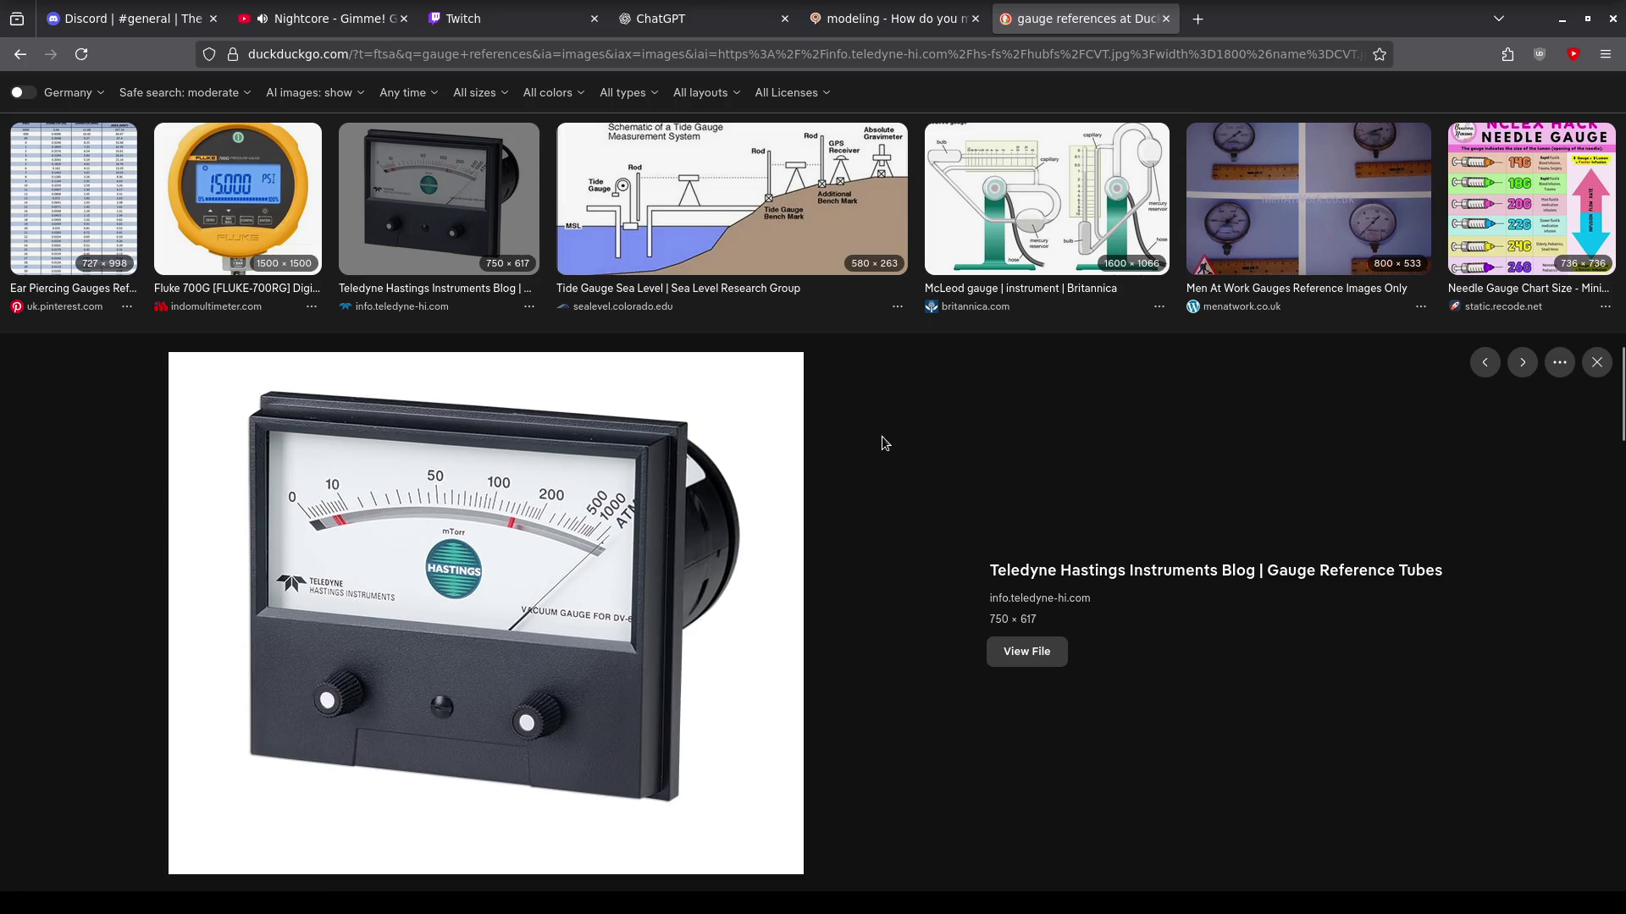
scroll(916, 435, "down", 6)
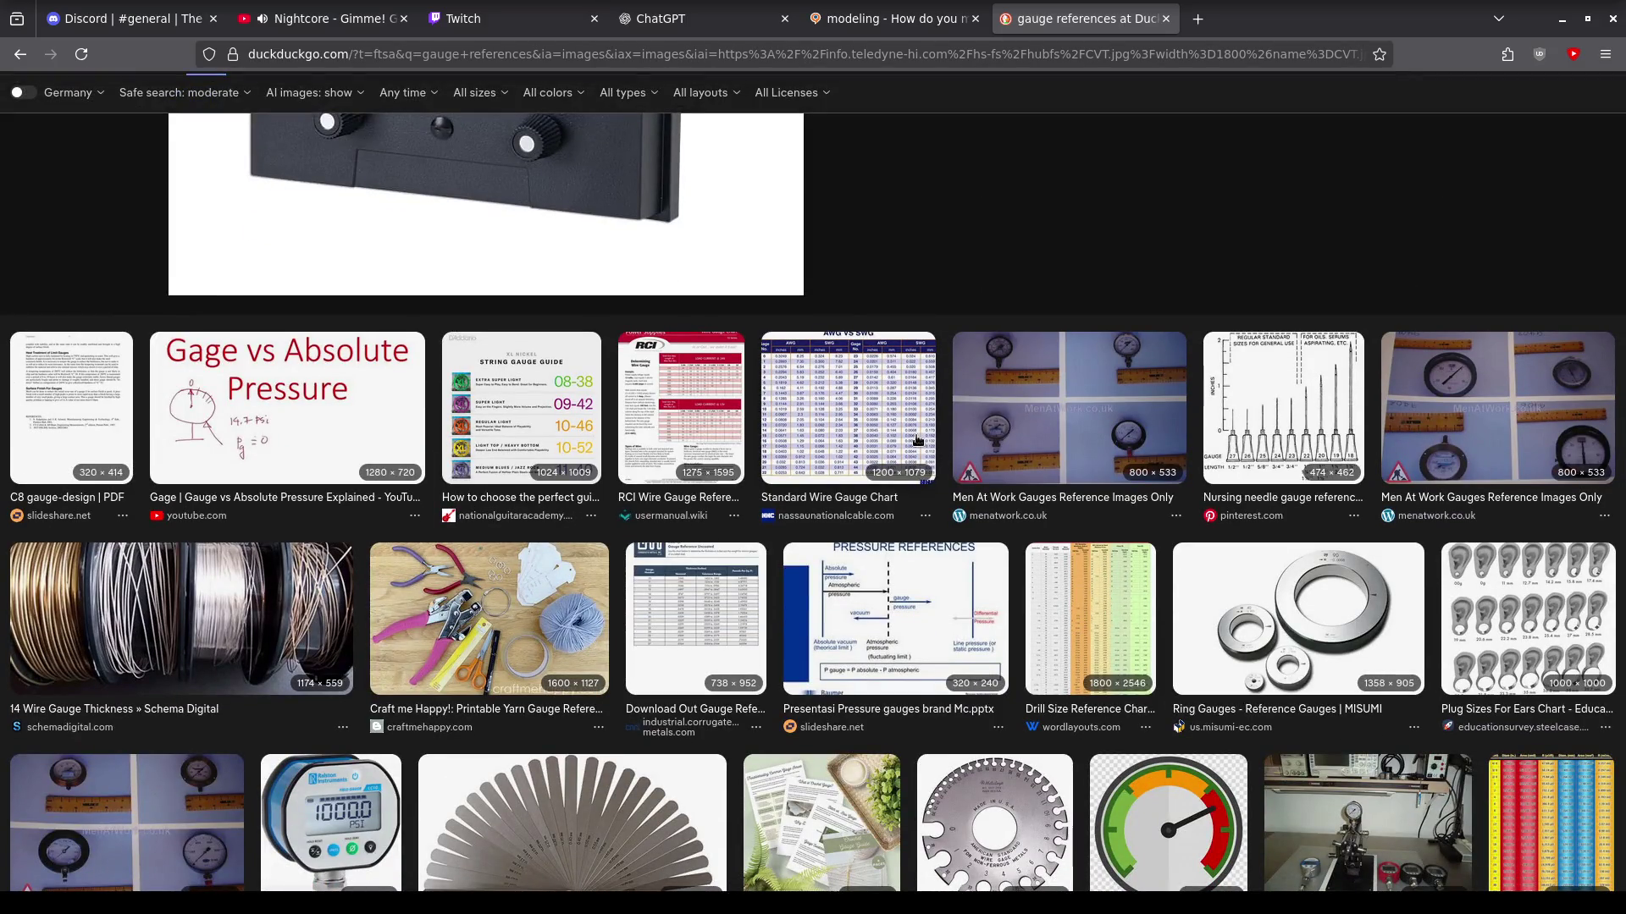
scroll(916, 439, "down", 3)
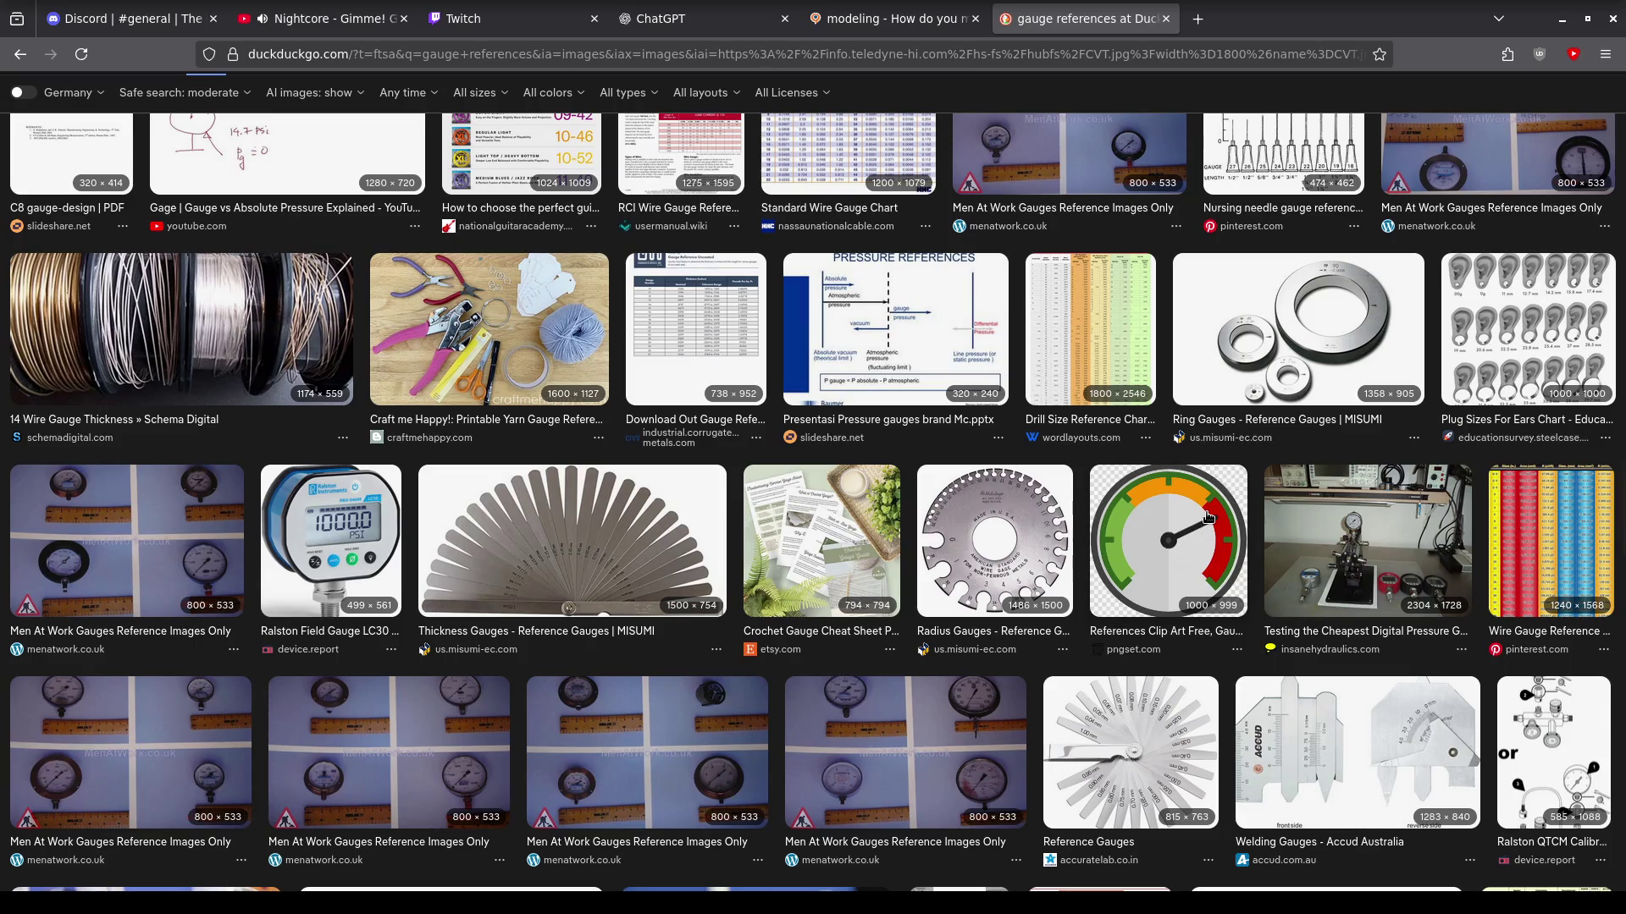
scroll(827, 450, "up", 7)
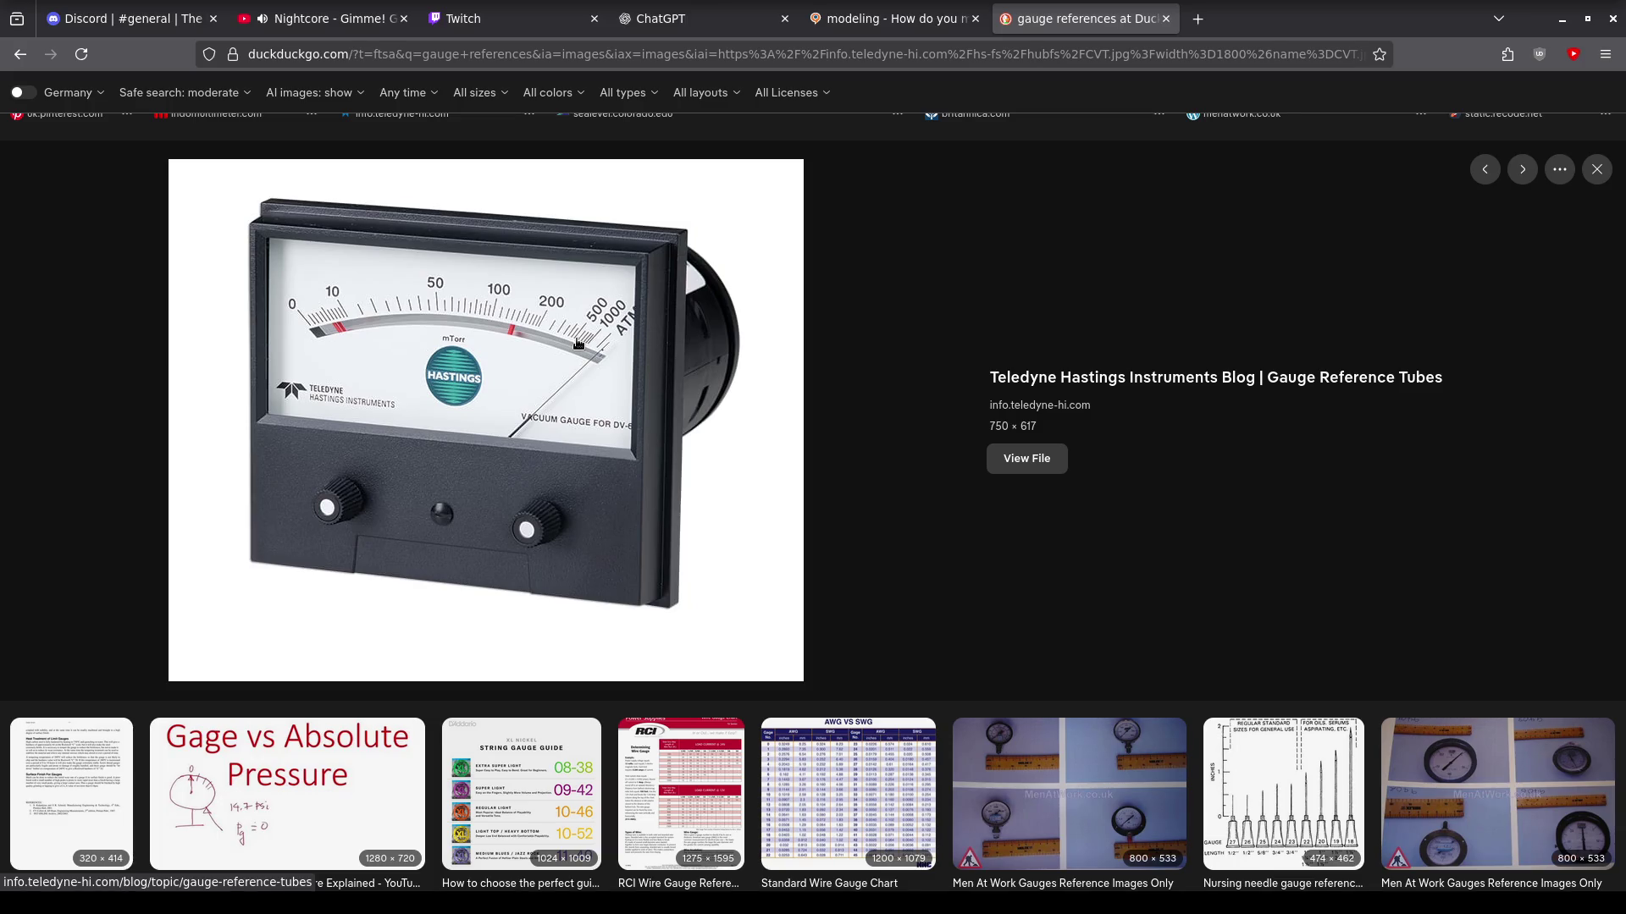
scroll(578, 343, "down", 10)
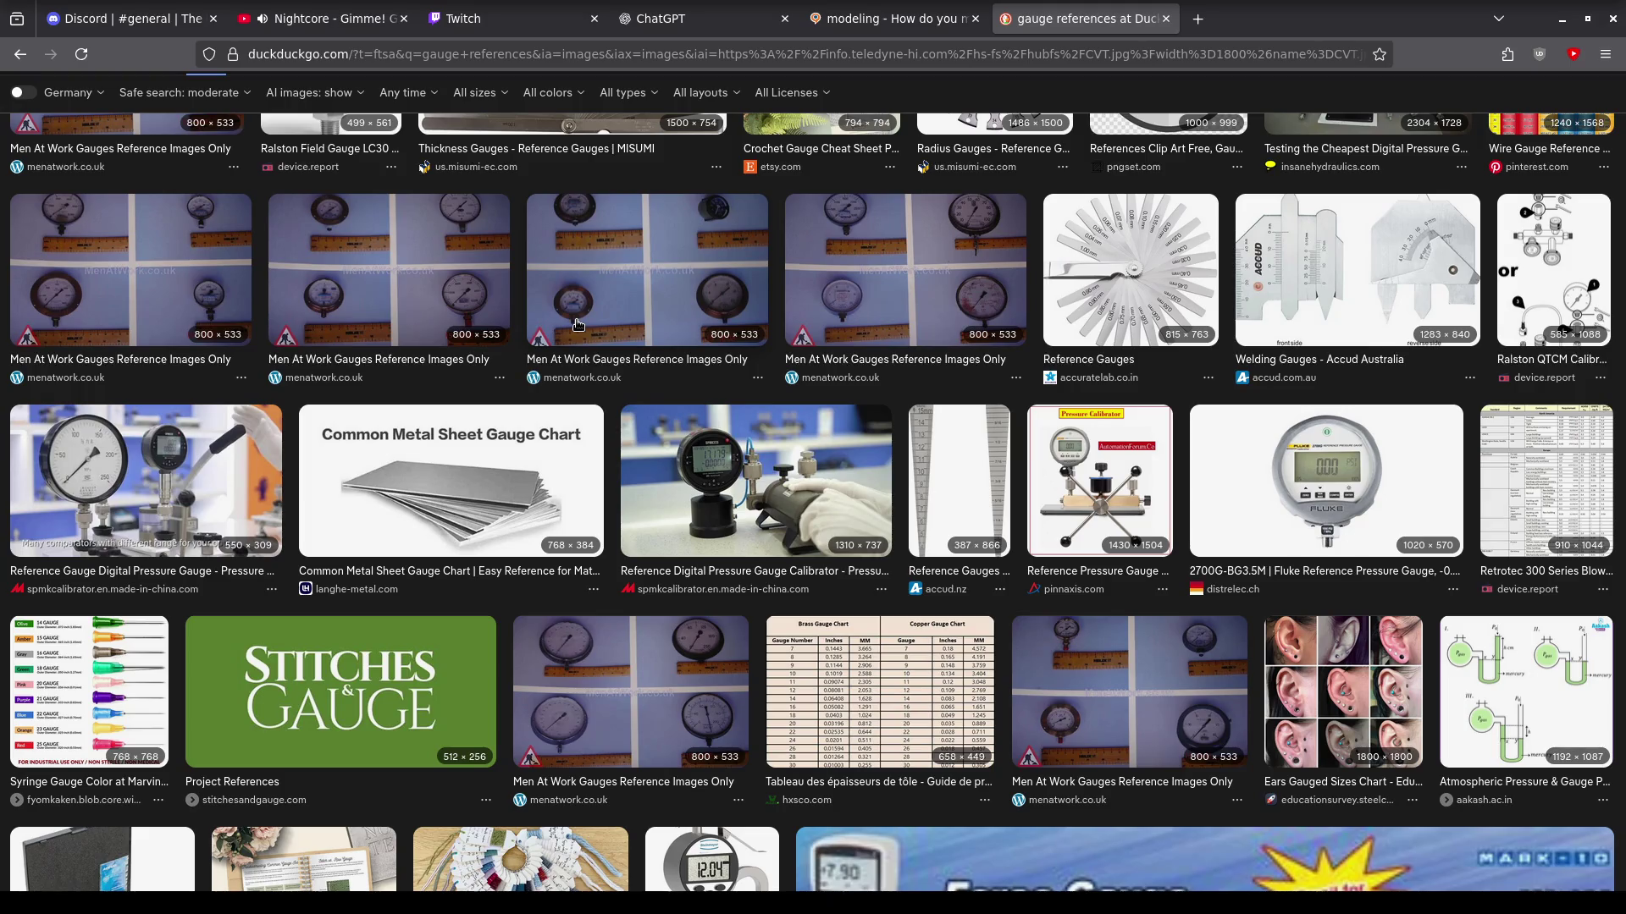
scroll(578, 324, "up", 10)
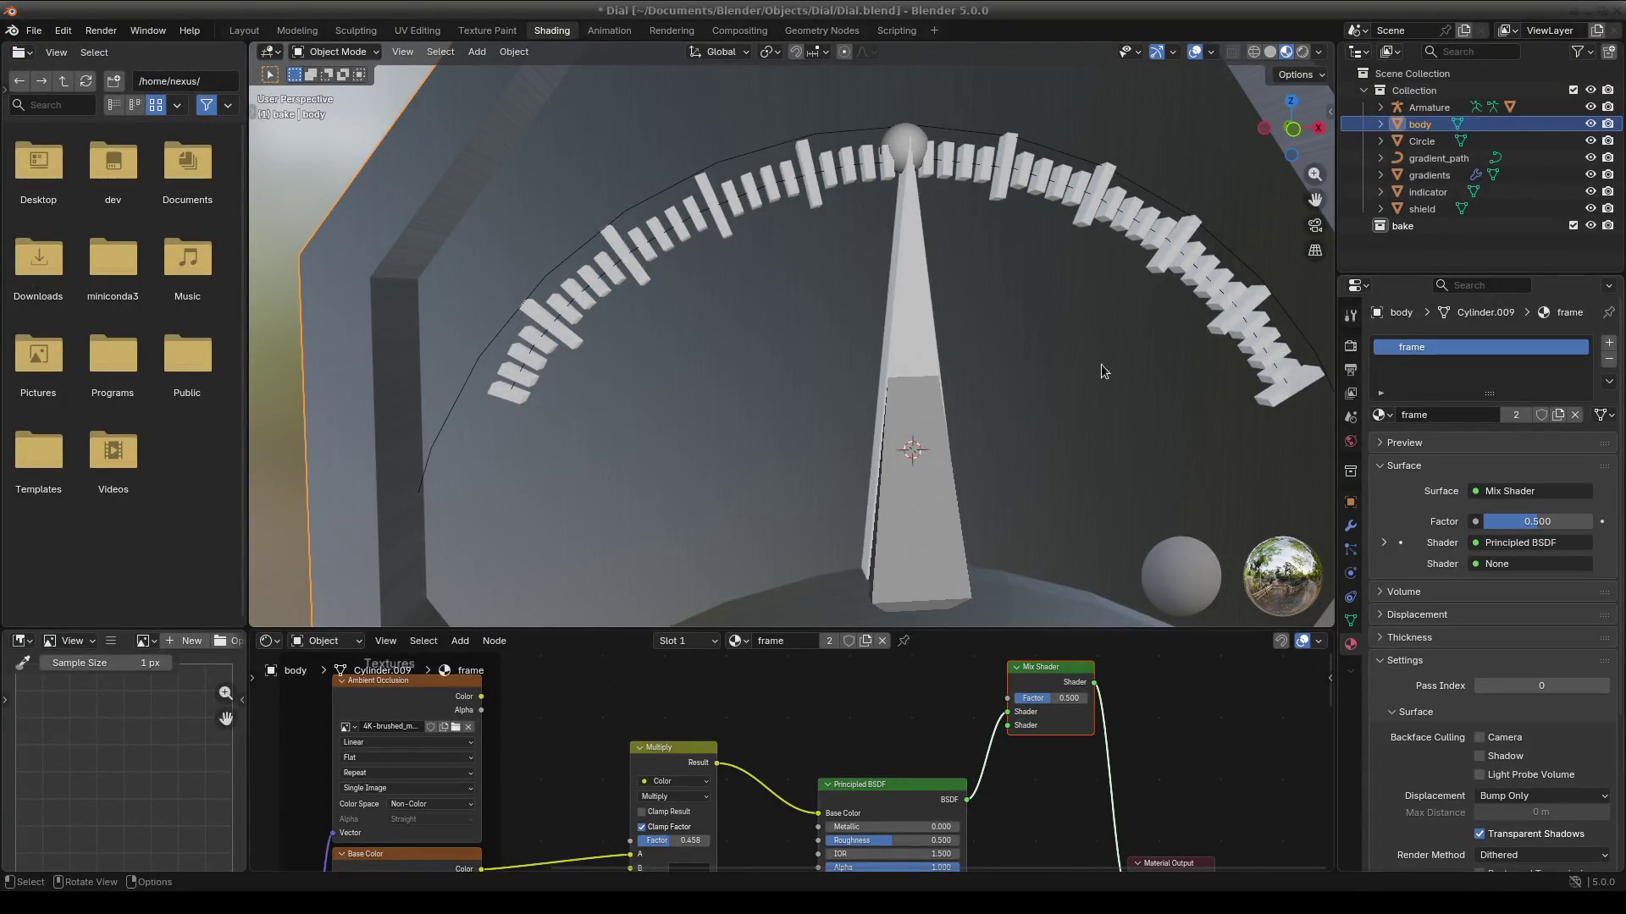
Give the gradients tick marks a new slot with Material.001 and a black base colour.
left_click(627, 259)
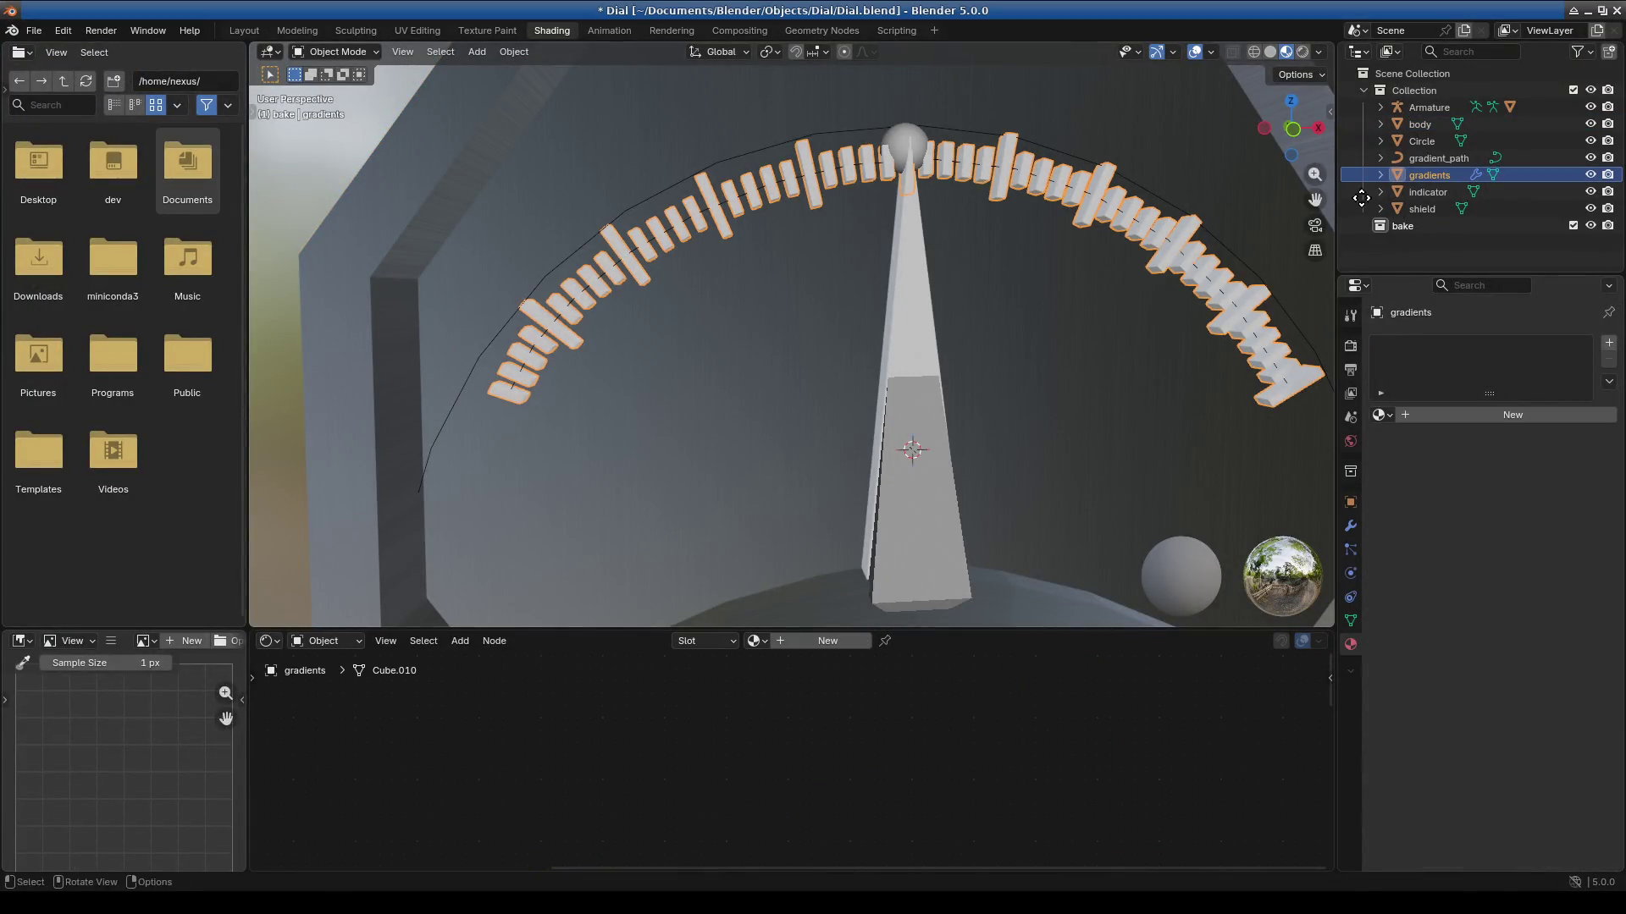
left_click(1382, 415)
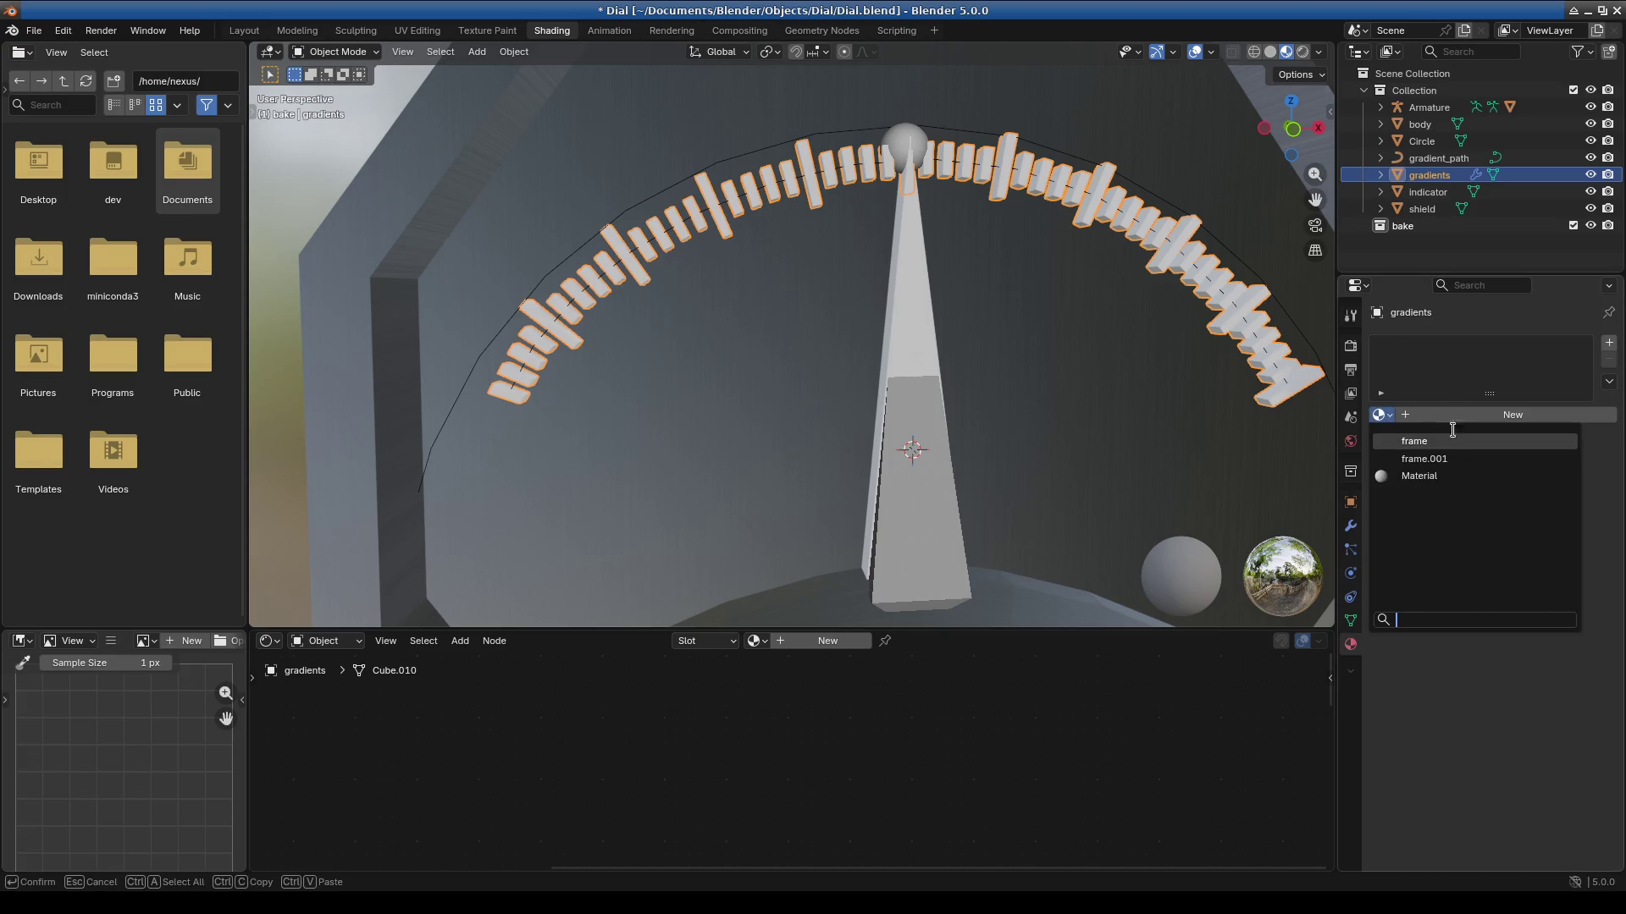
left_click(1609, 344)
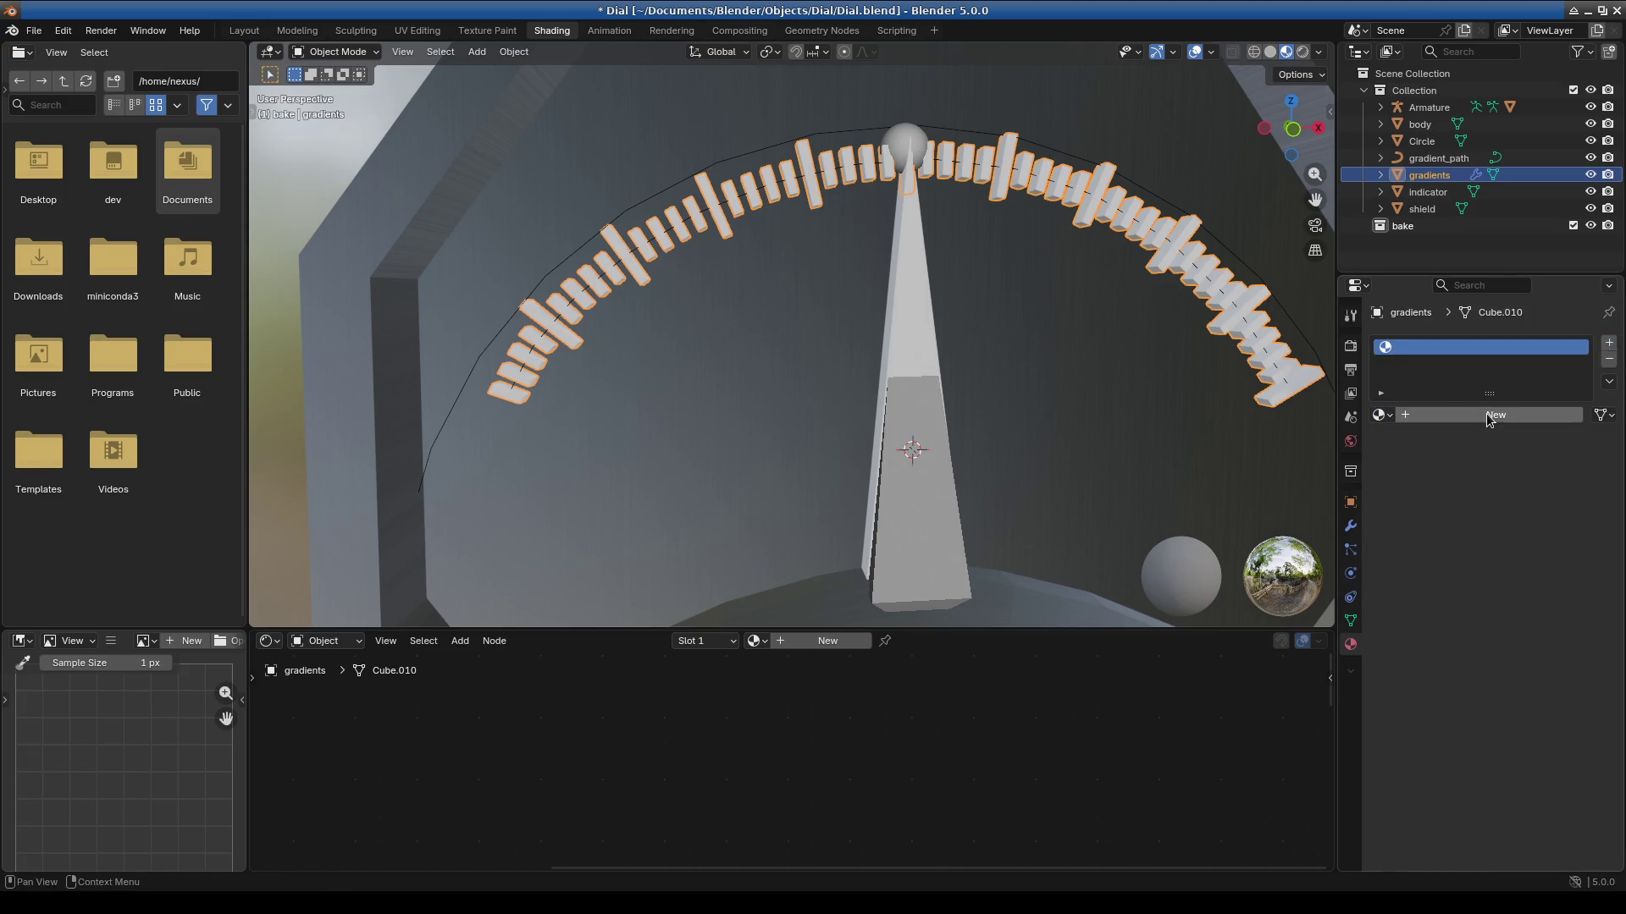
left_click(1486, 414)
left_click(756, 735)
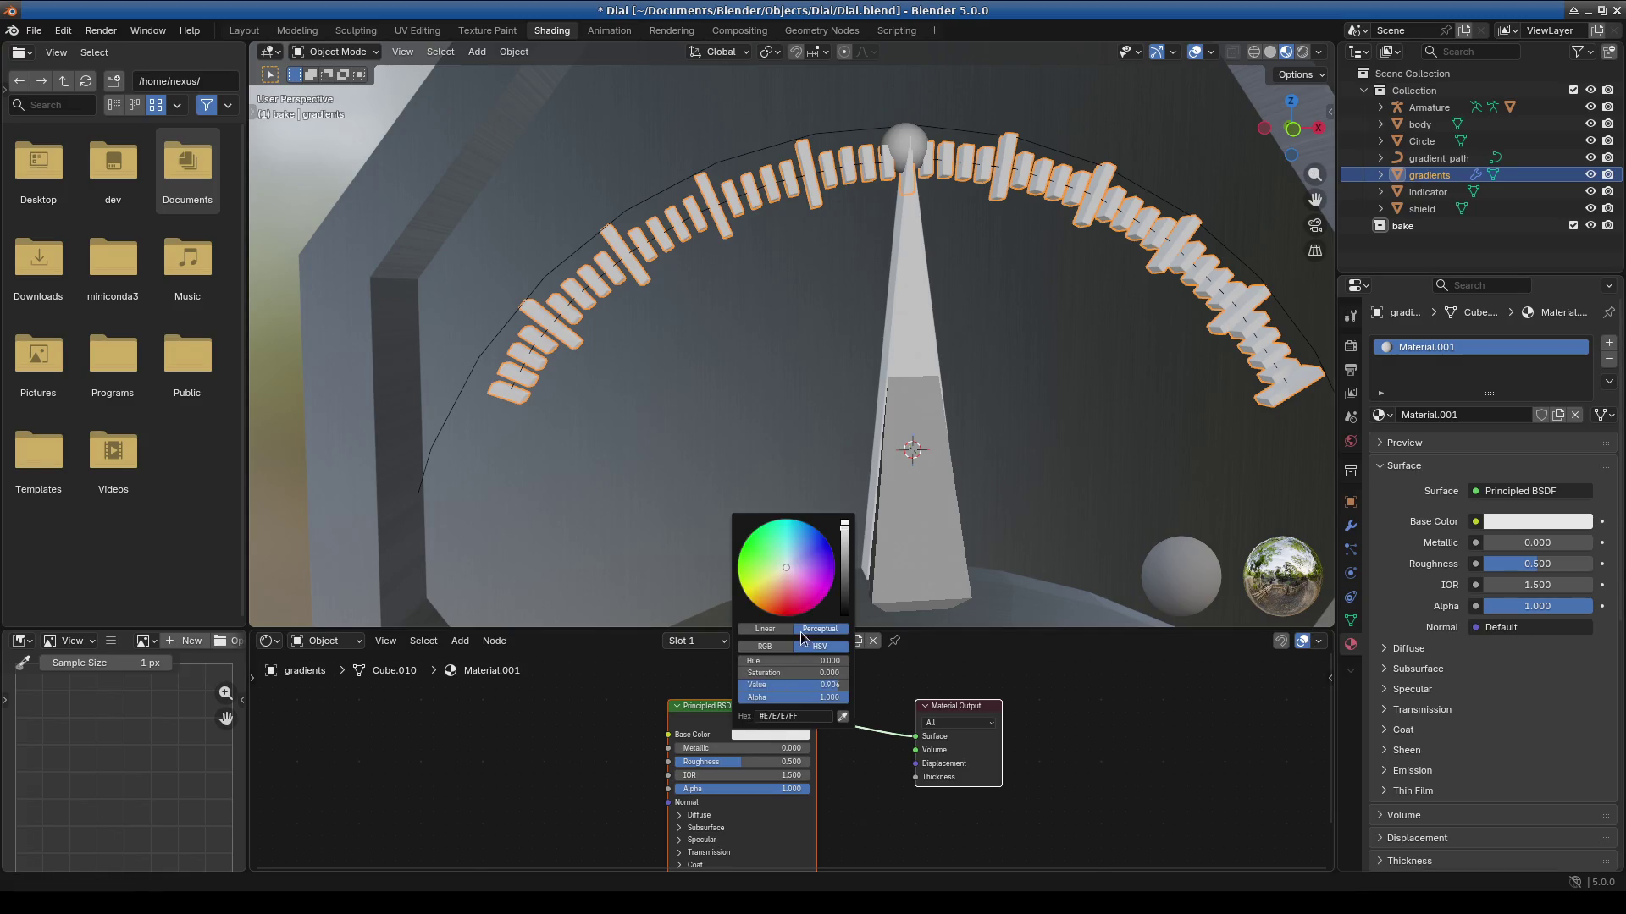
left_click_drag(844, 527, 844, 615)
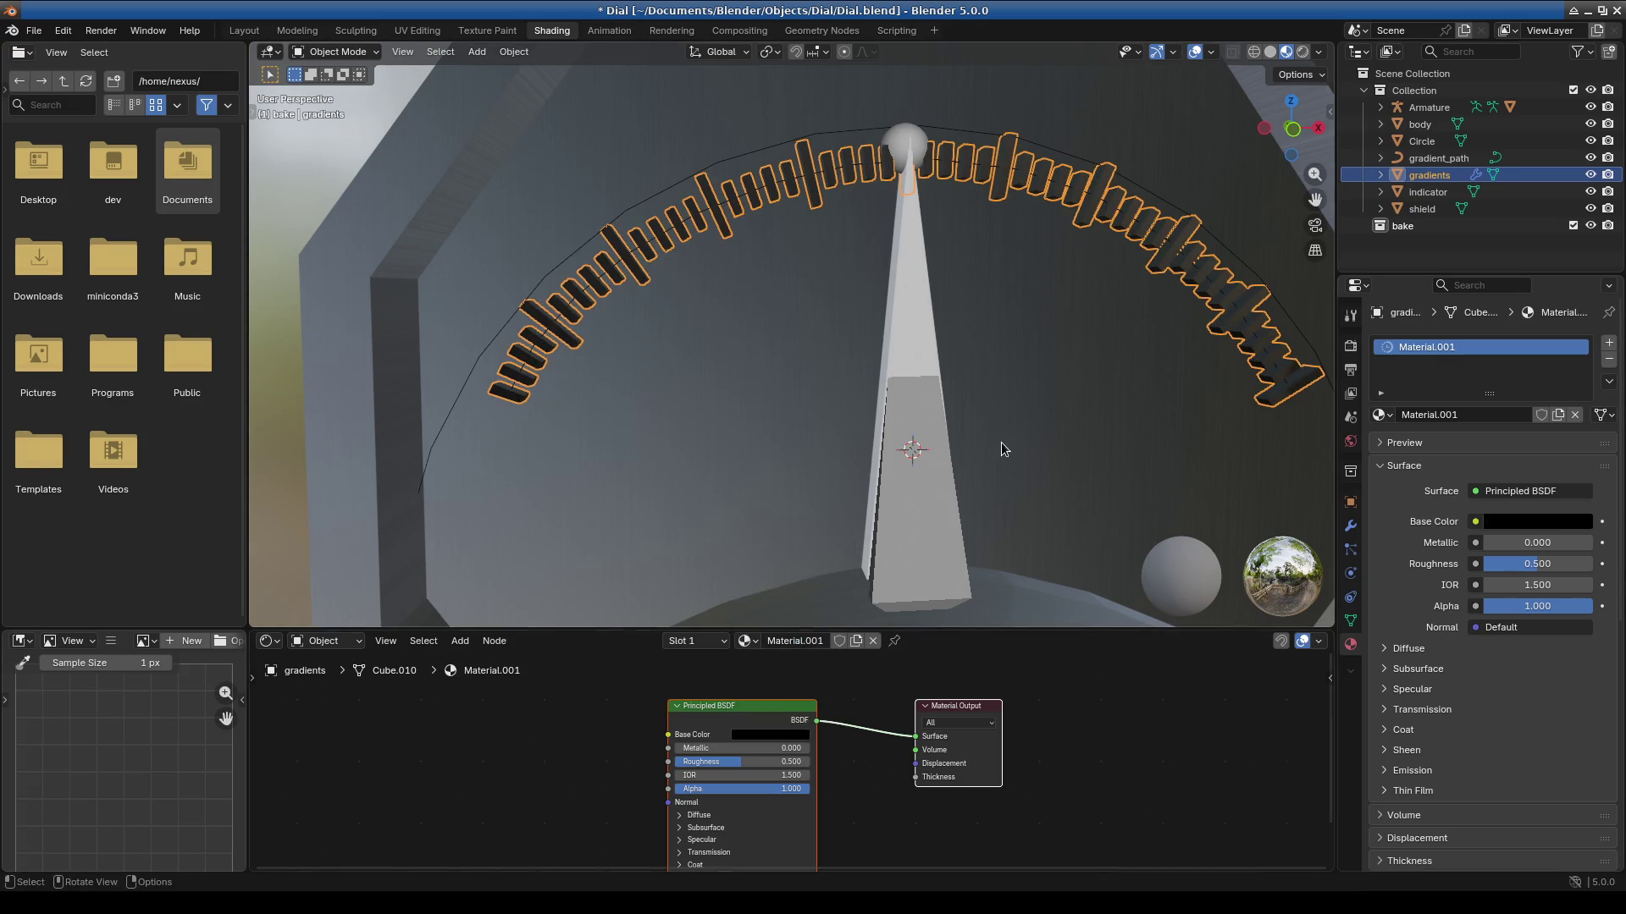
scroll(1001, 442, "down", 3)
left_click(719, 439)
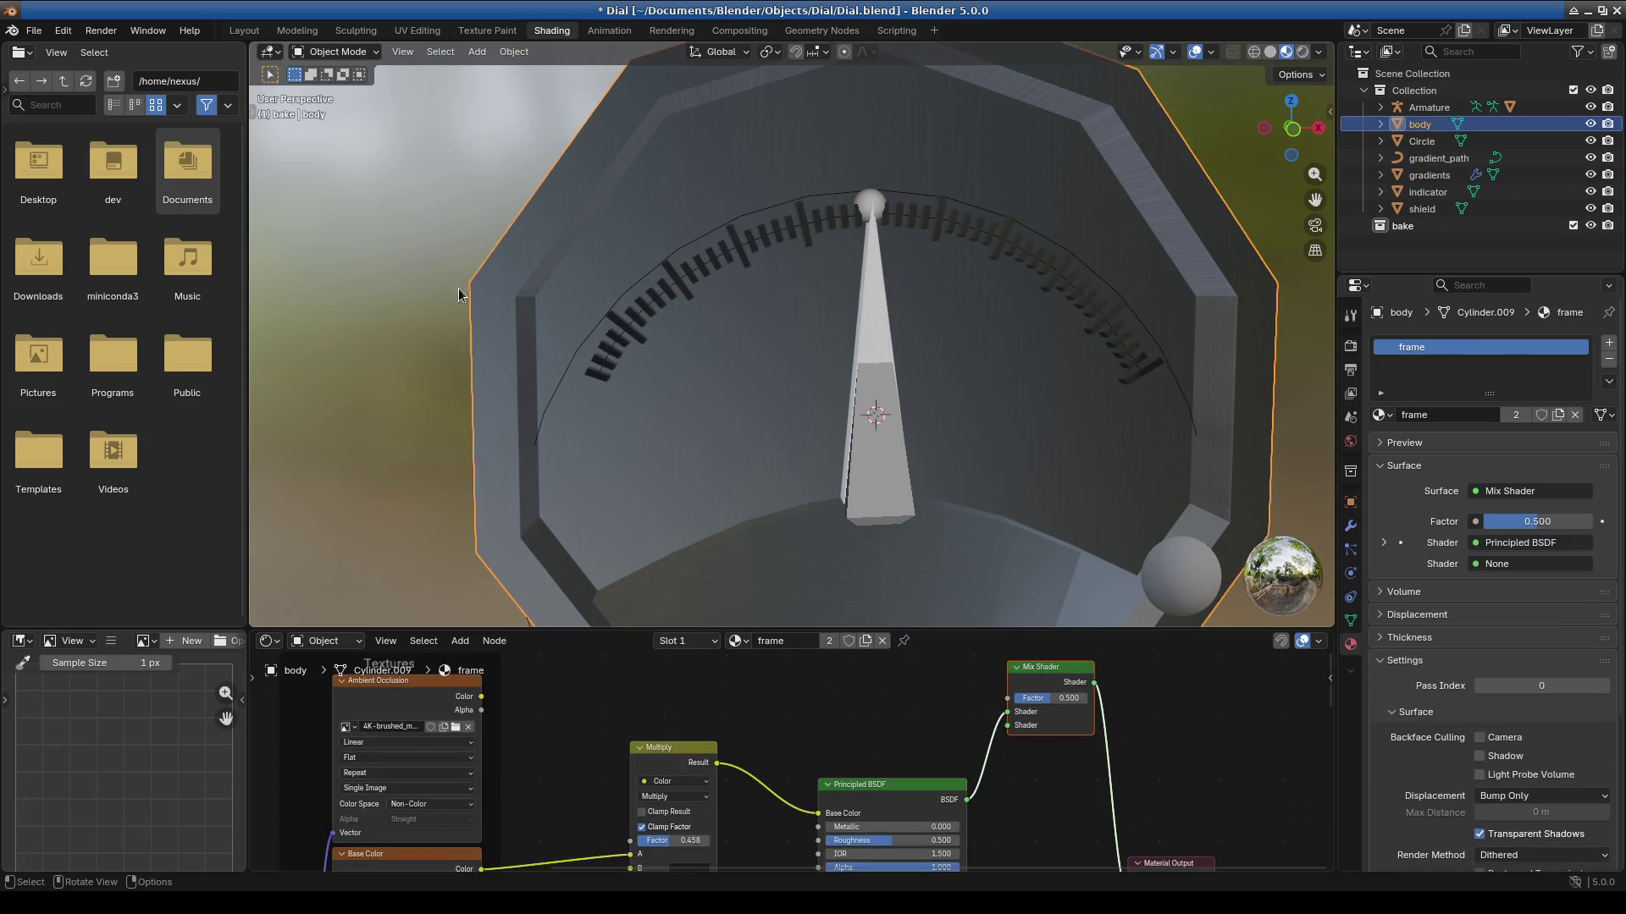
Enter Edit Mode on the dial body and select its inner dial face.
left_click(343, 54)
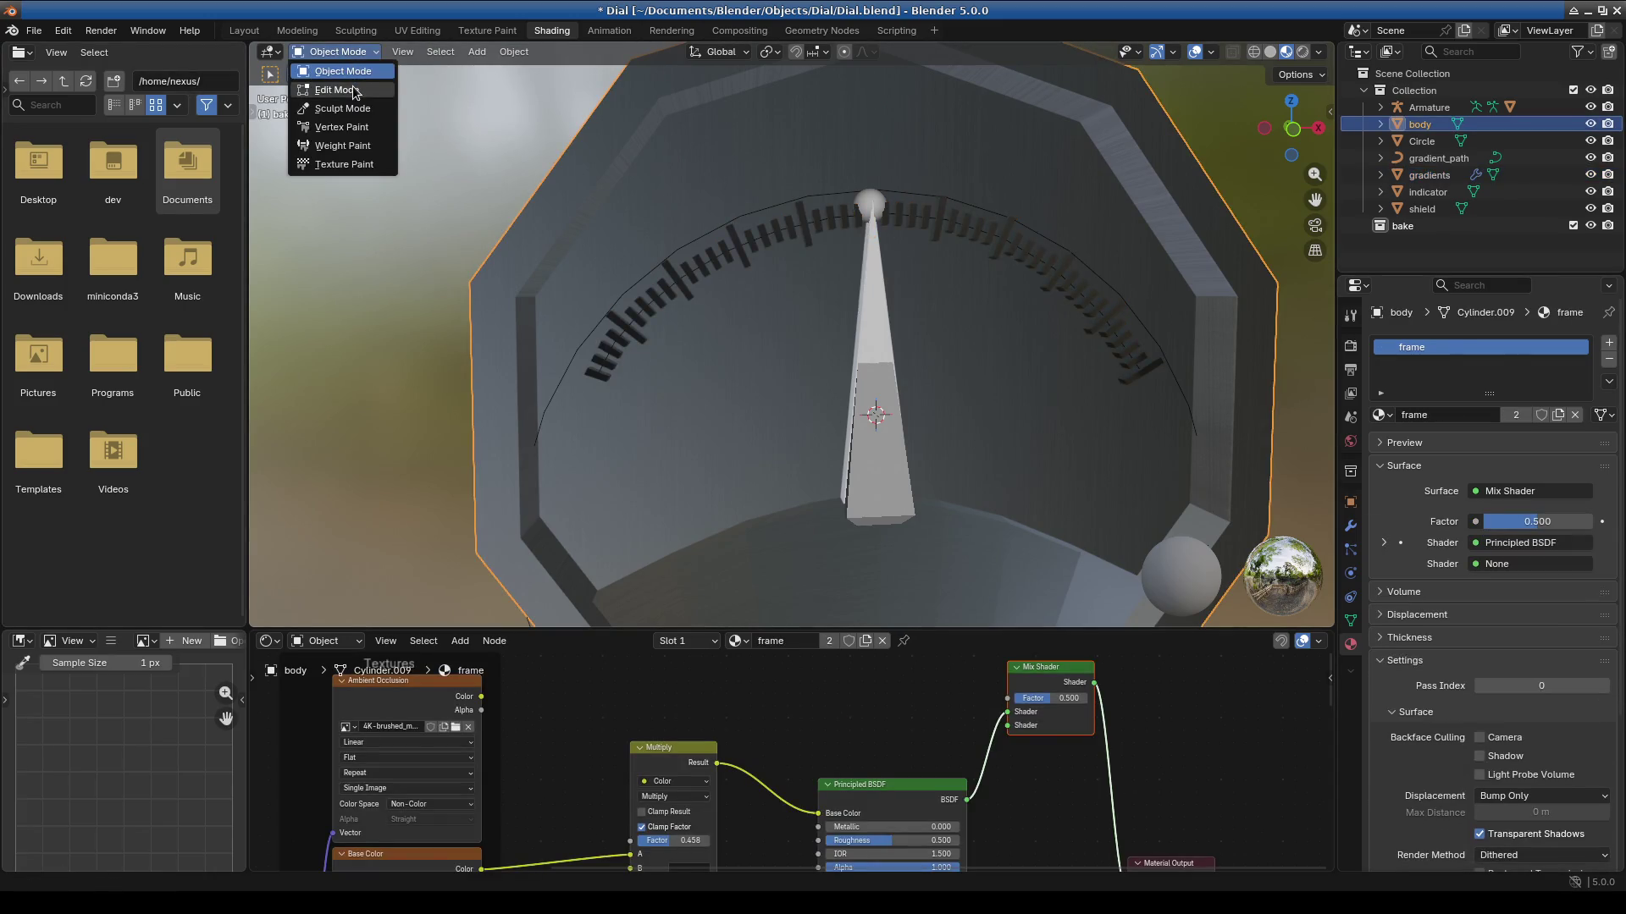
left_click(354, 92)
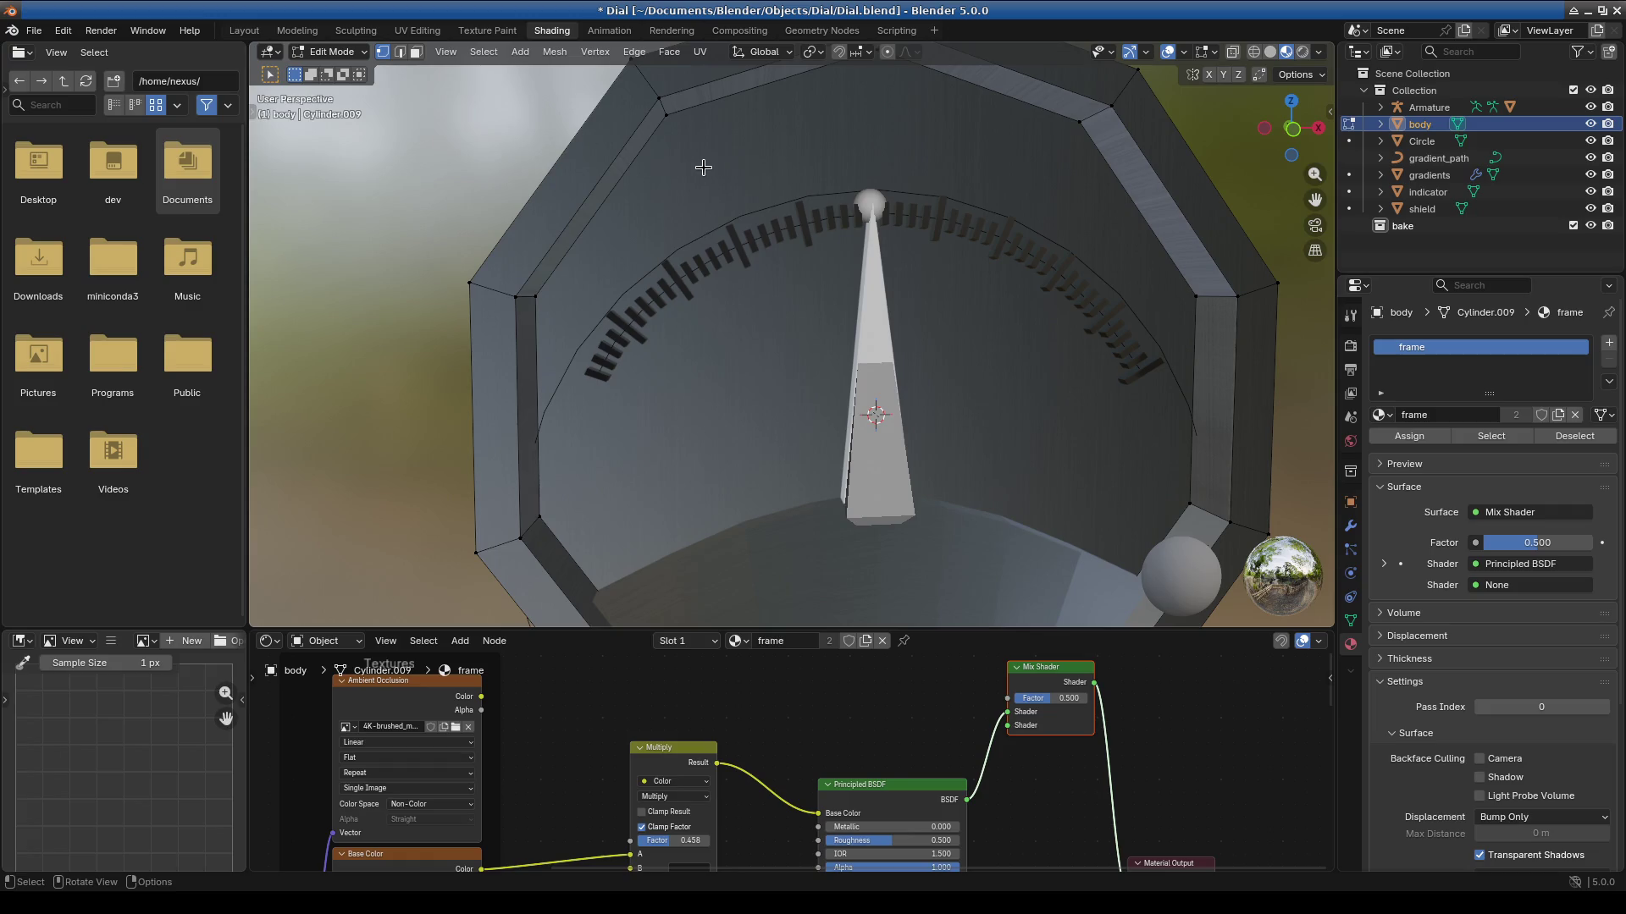
left_click(675, 138)
left_click(416, 54)
left_click(1100, 466)
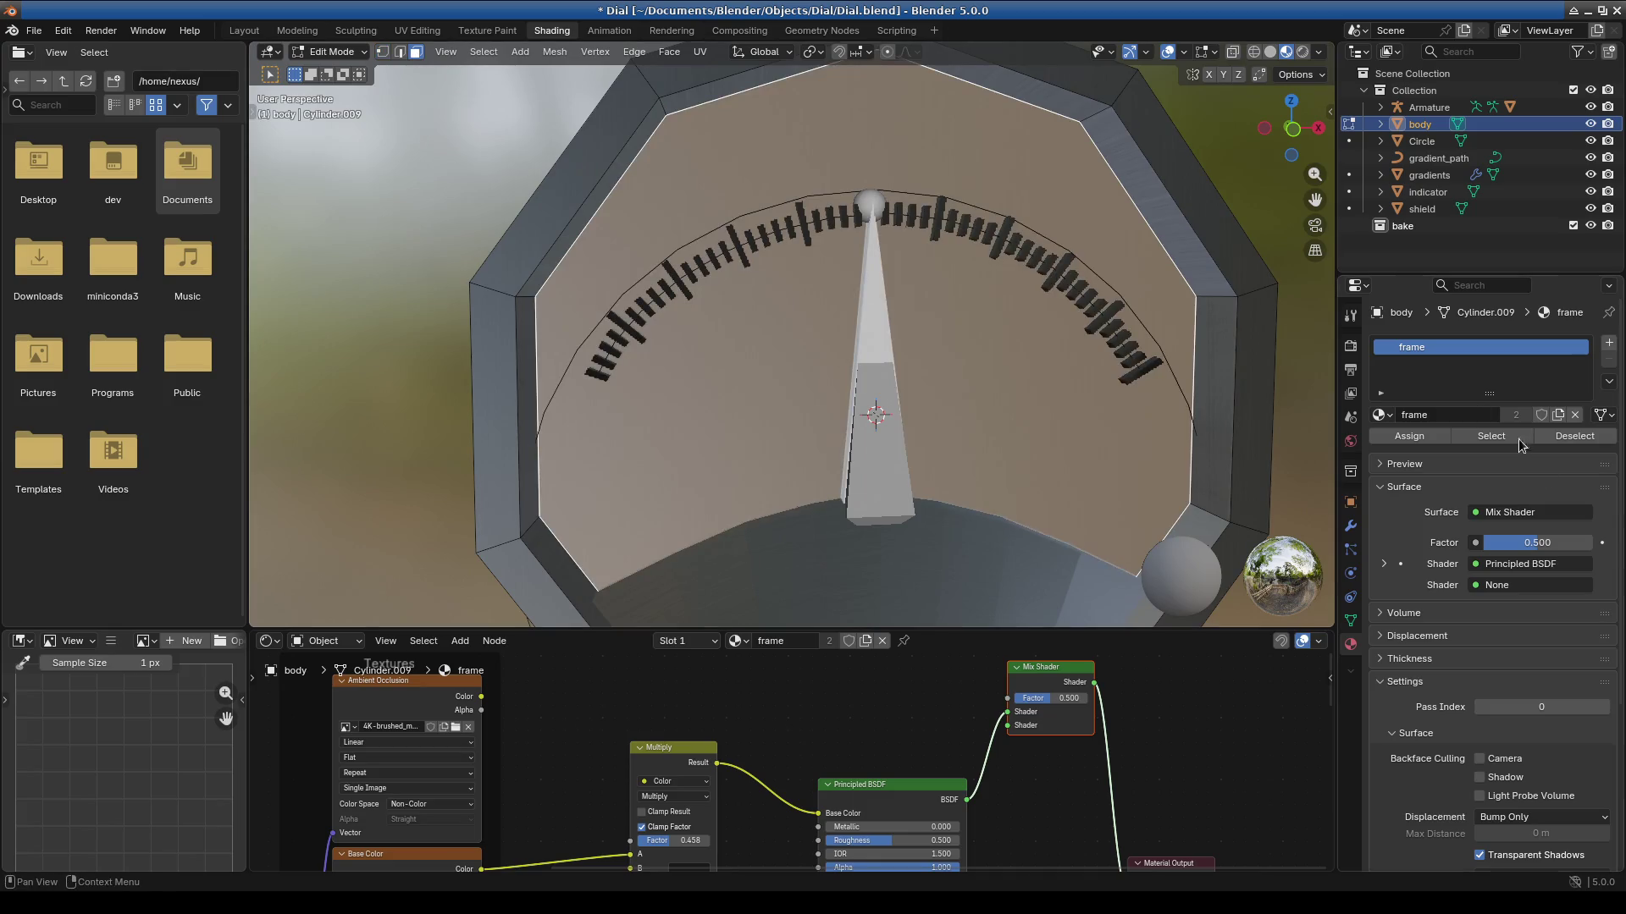
Add a body material slot holding Material.001 and rename that material 'white'.
left_click(1607, 343)
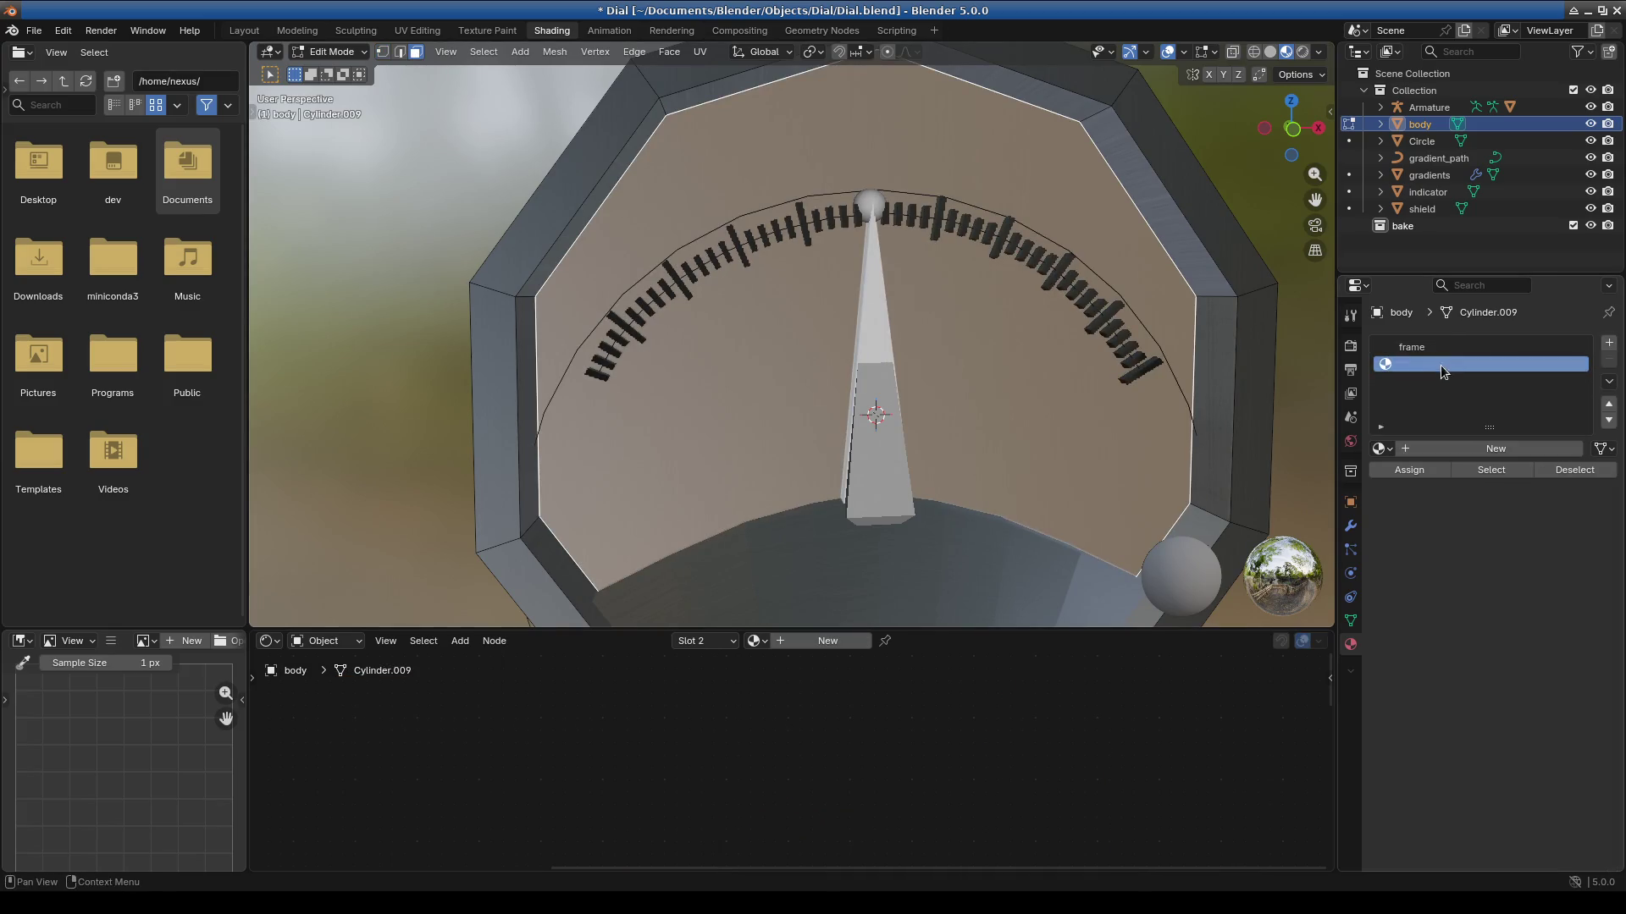
left_click(1382, 449)
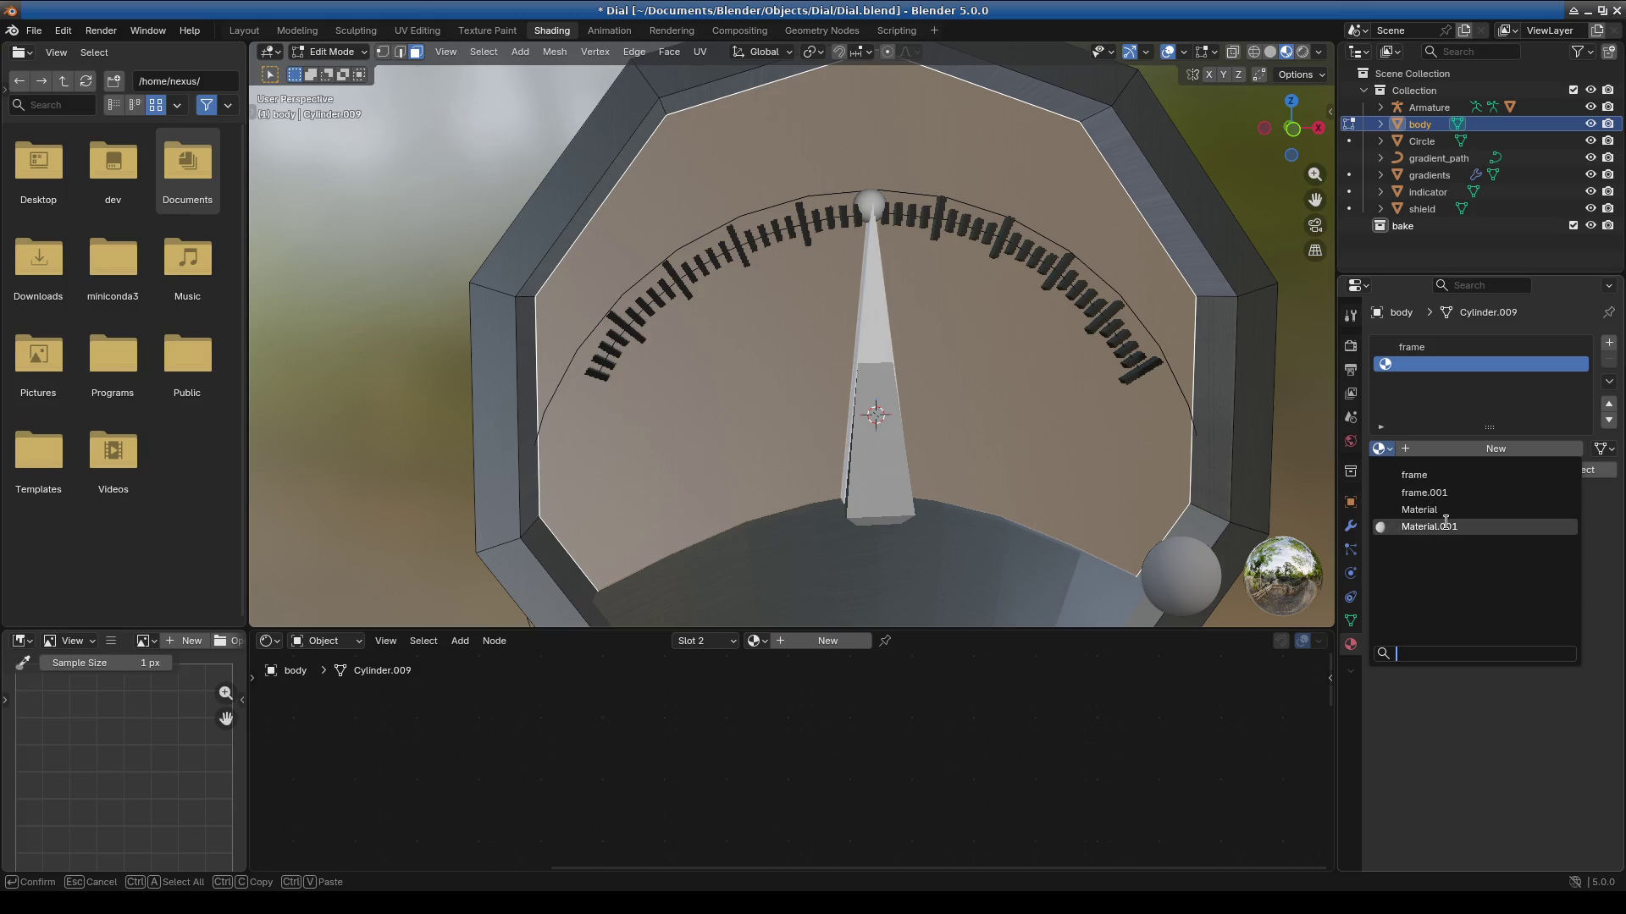
left_click(1444, 526)
left_click(1381, 450)
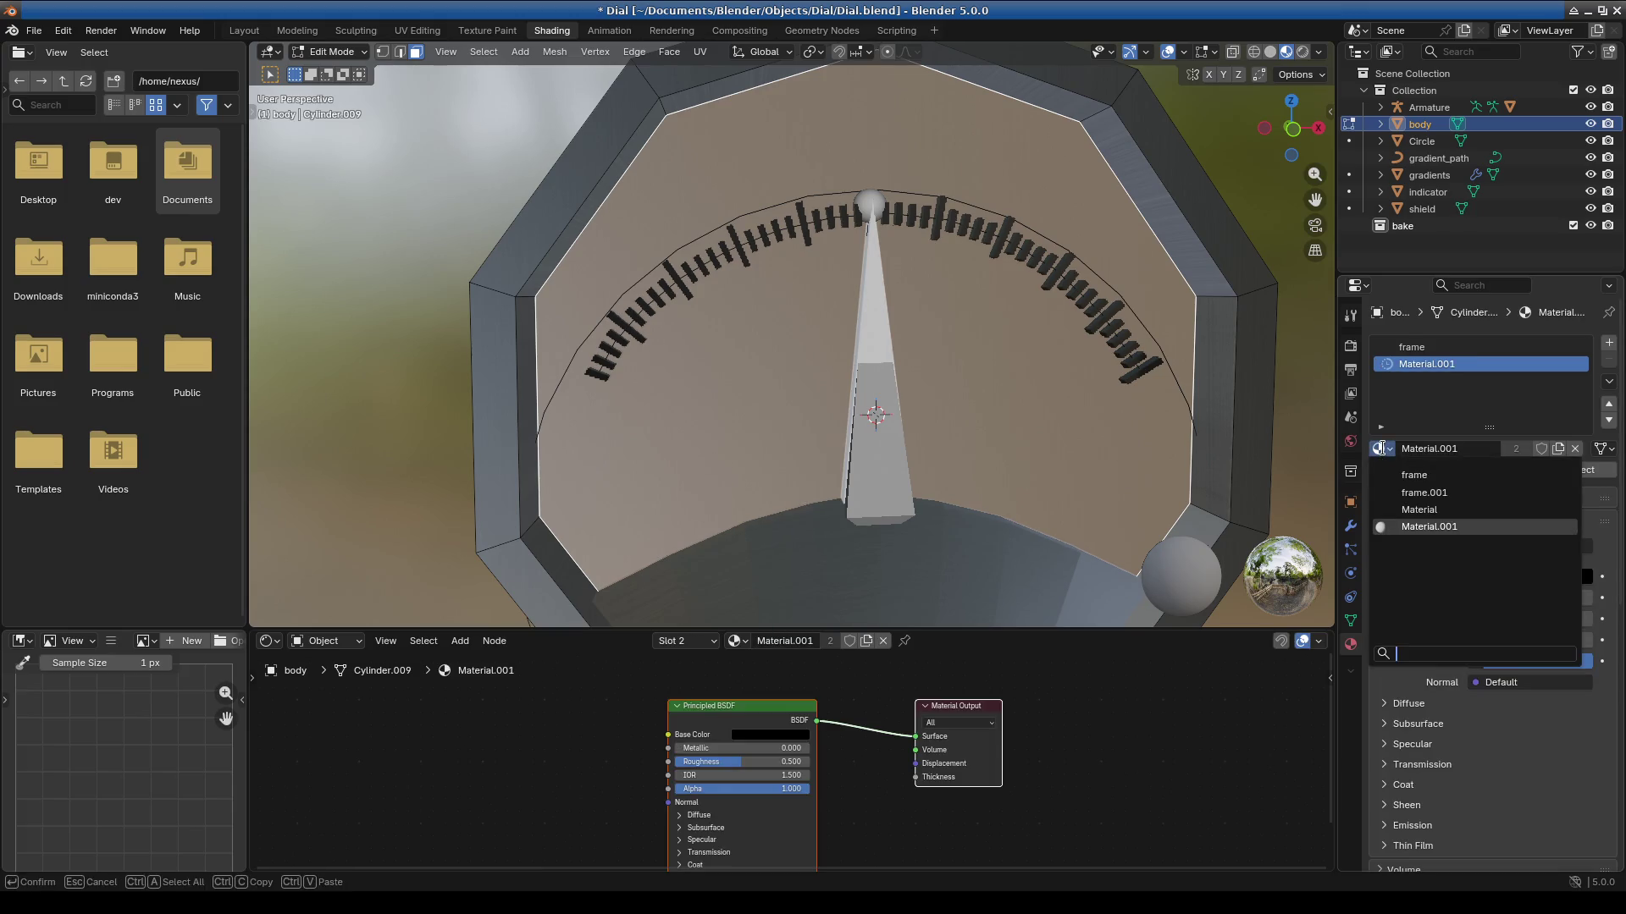
key("Escape")
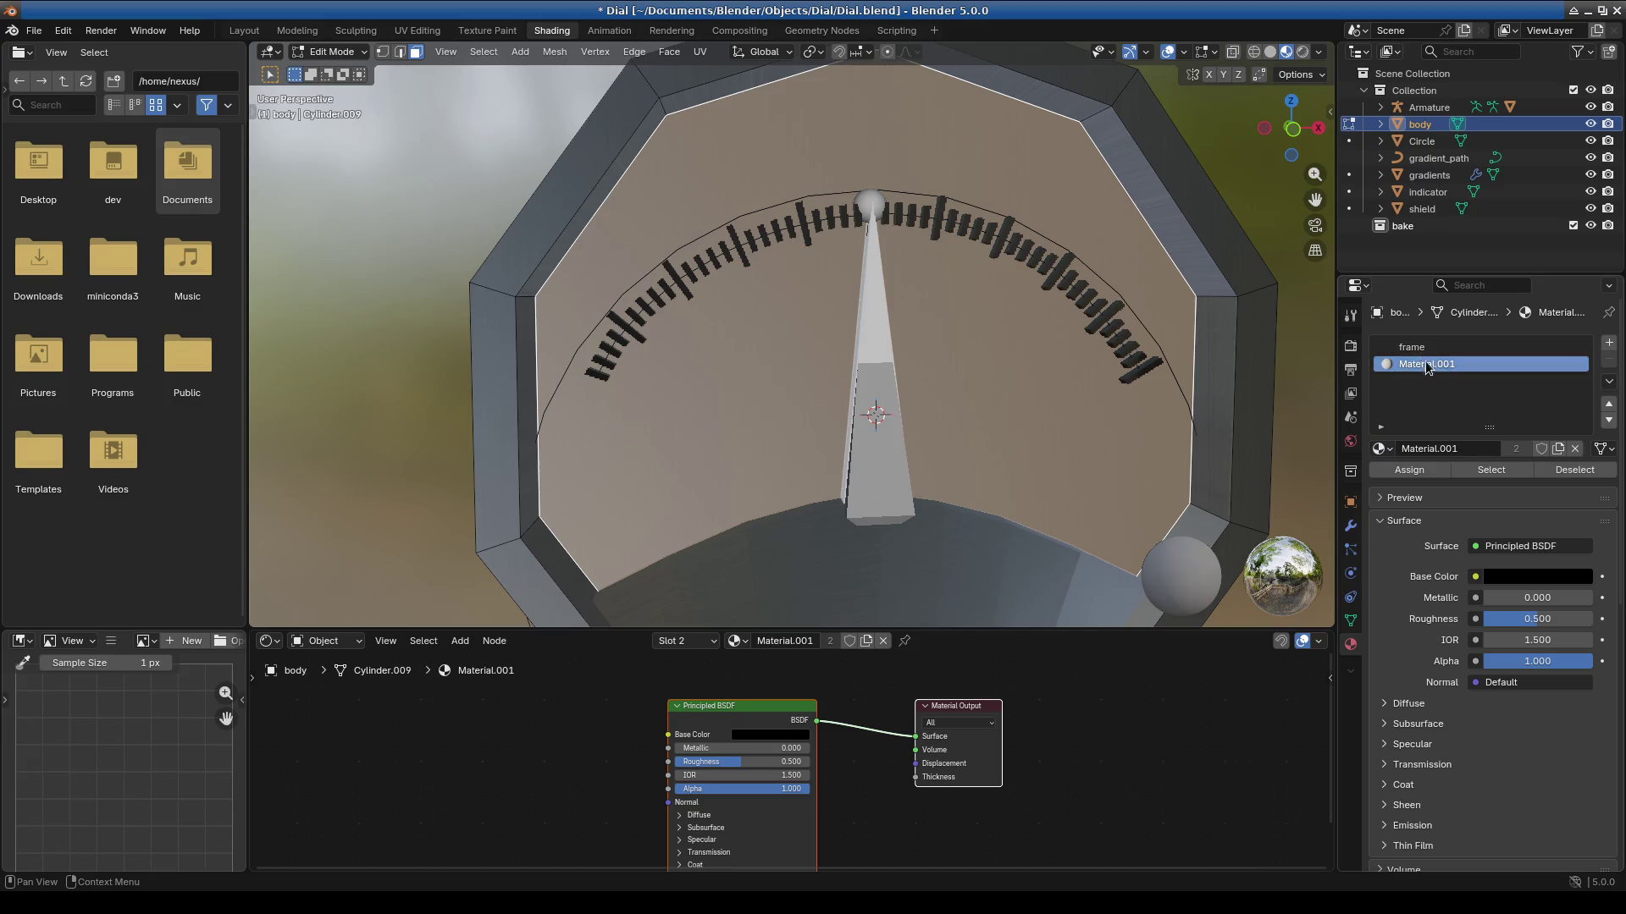
double_click(1430, 364)
type("white")
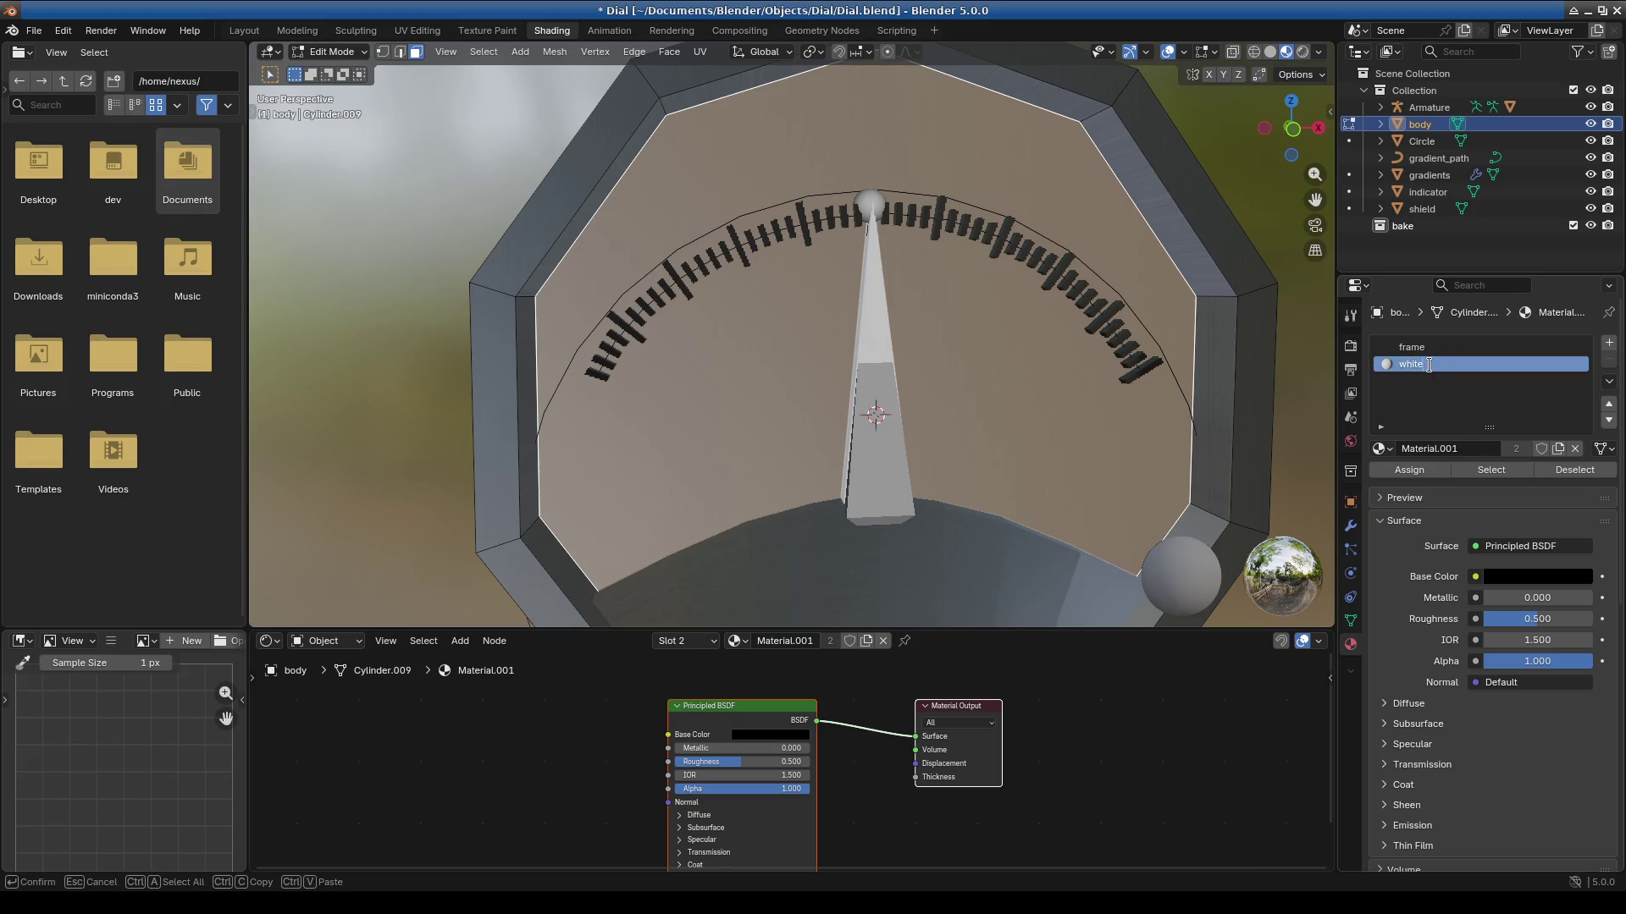
key("Return")
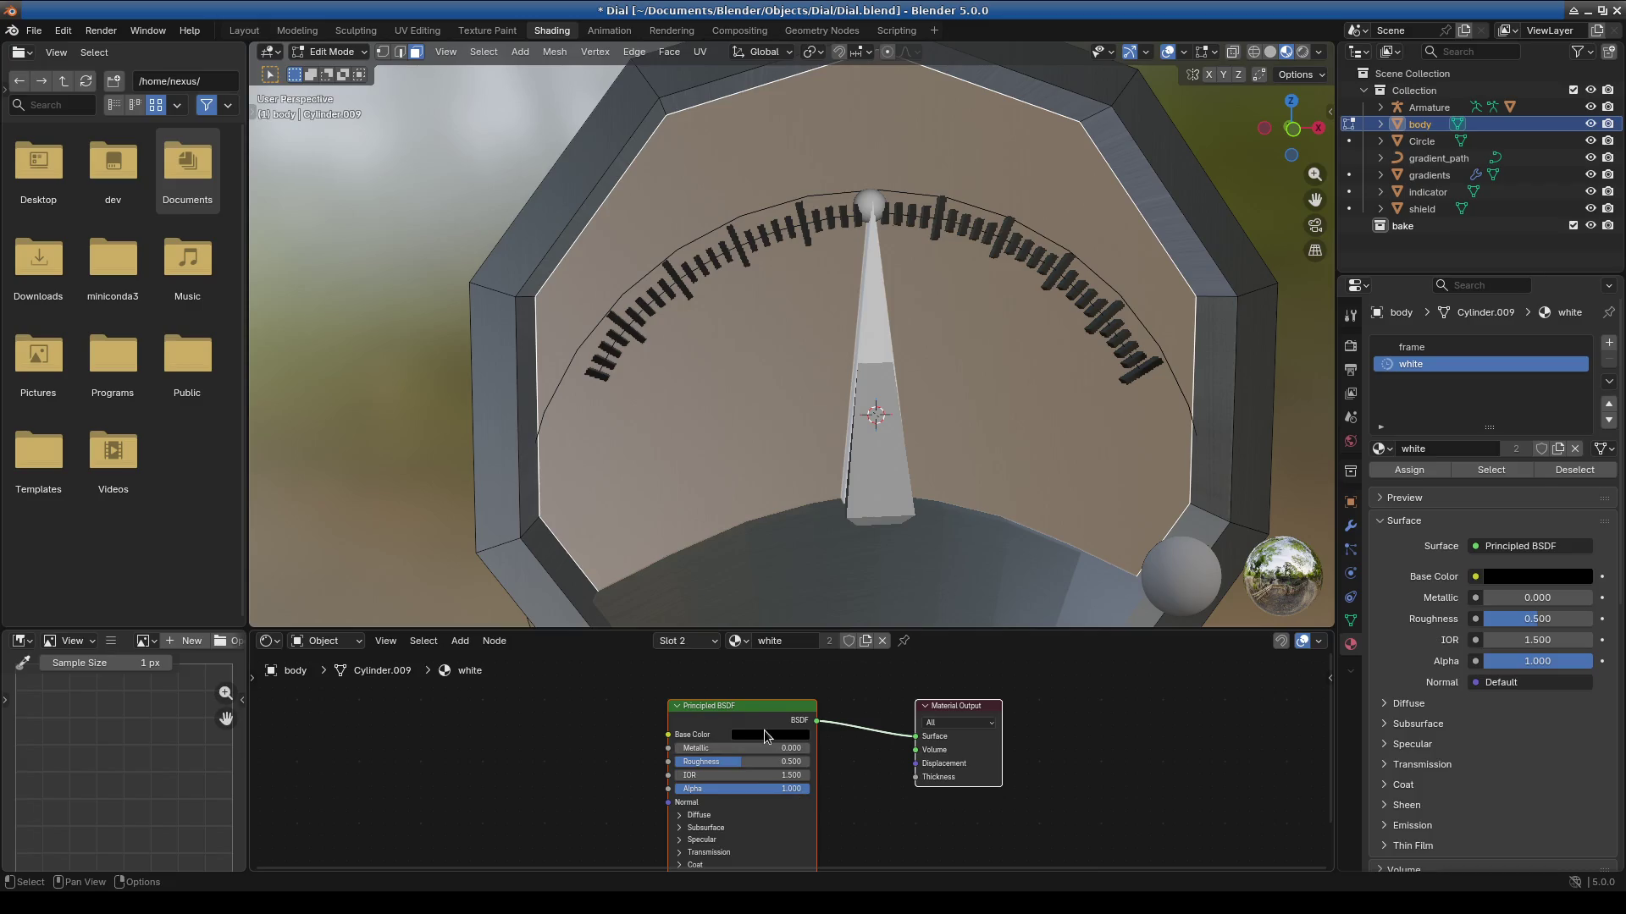
left_click(764, 735)
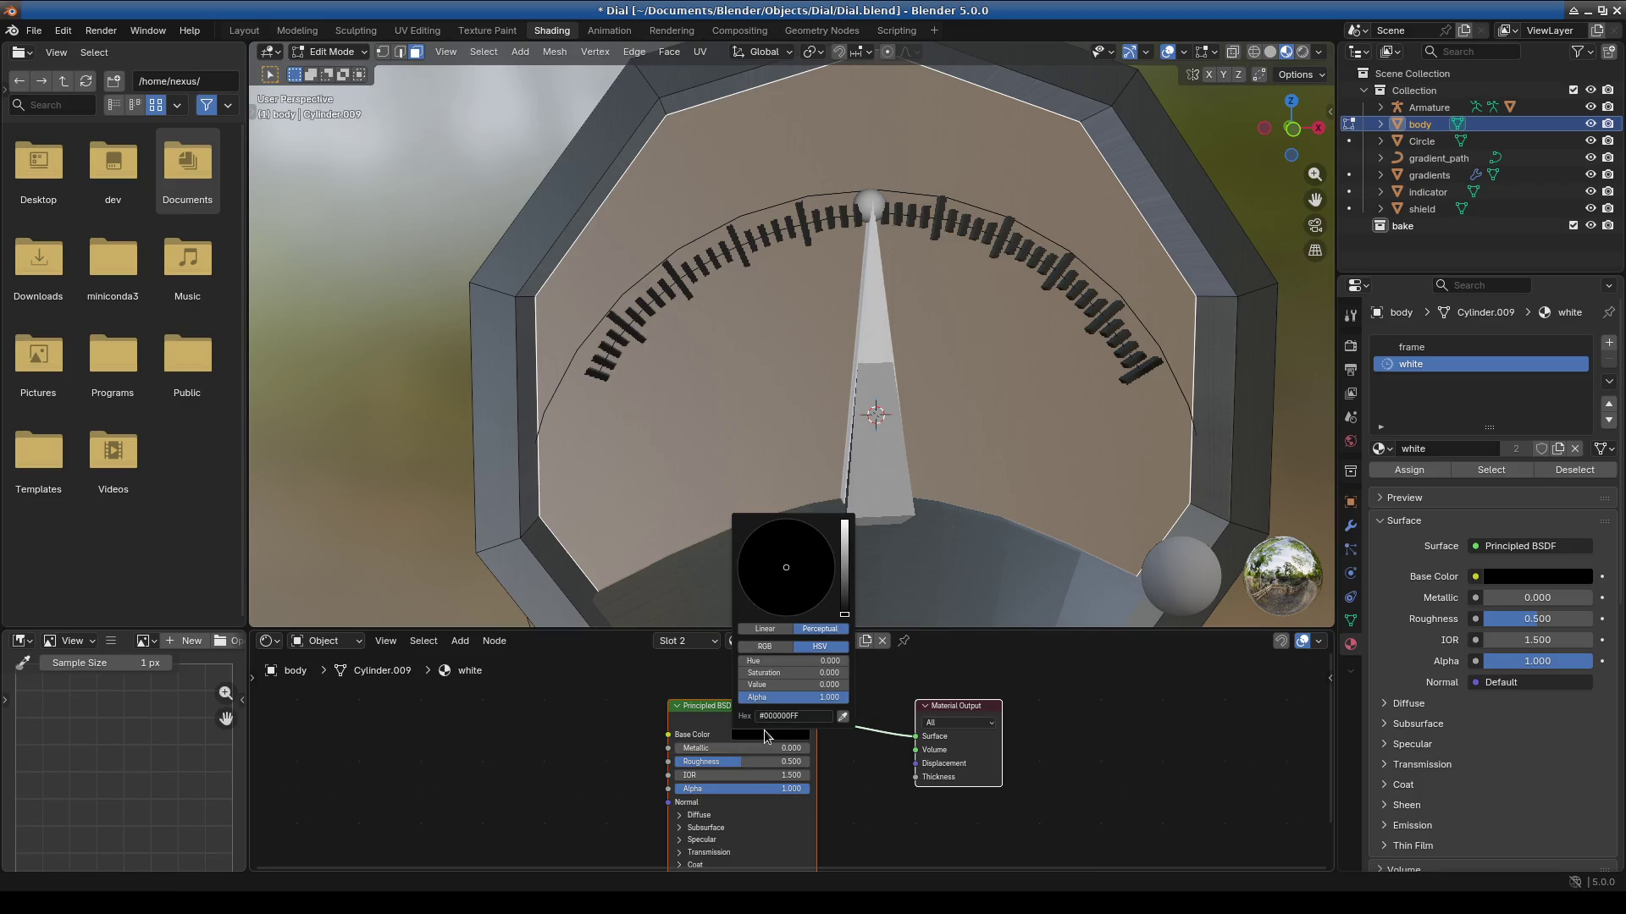
Add a third, empty material slot and assign it to the inner dial face.
left_click(1609, 343)
left_click(1449, 349)
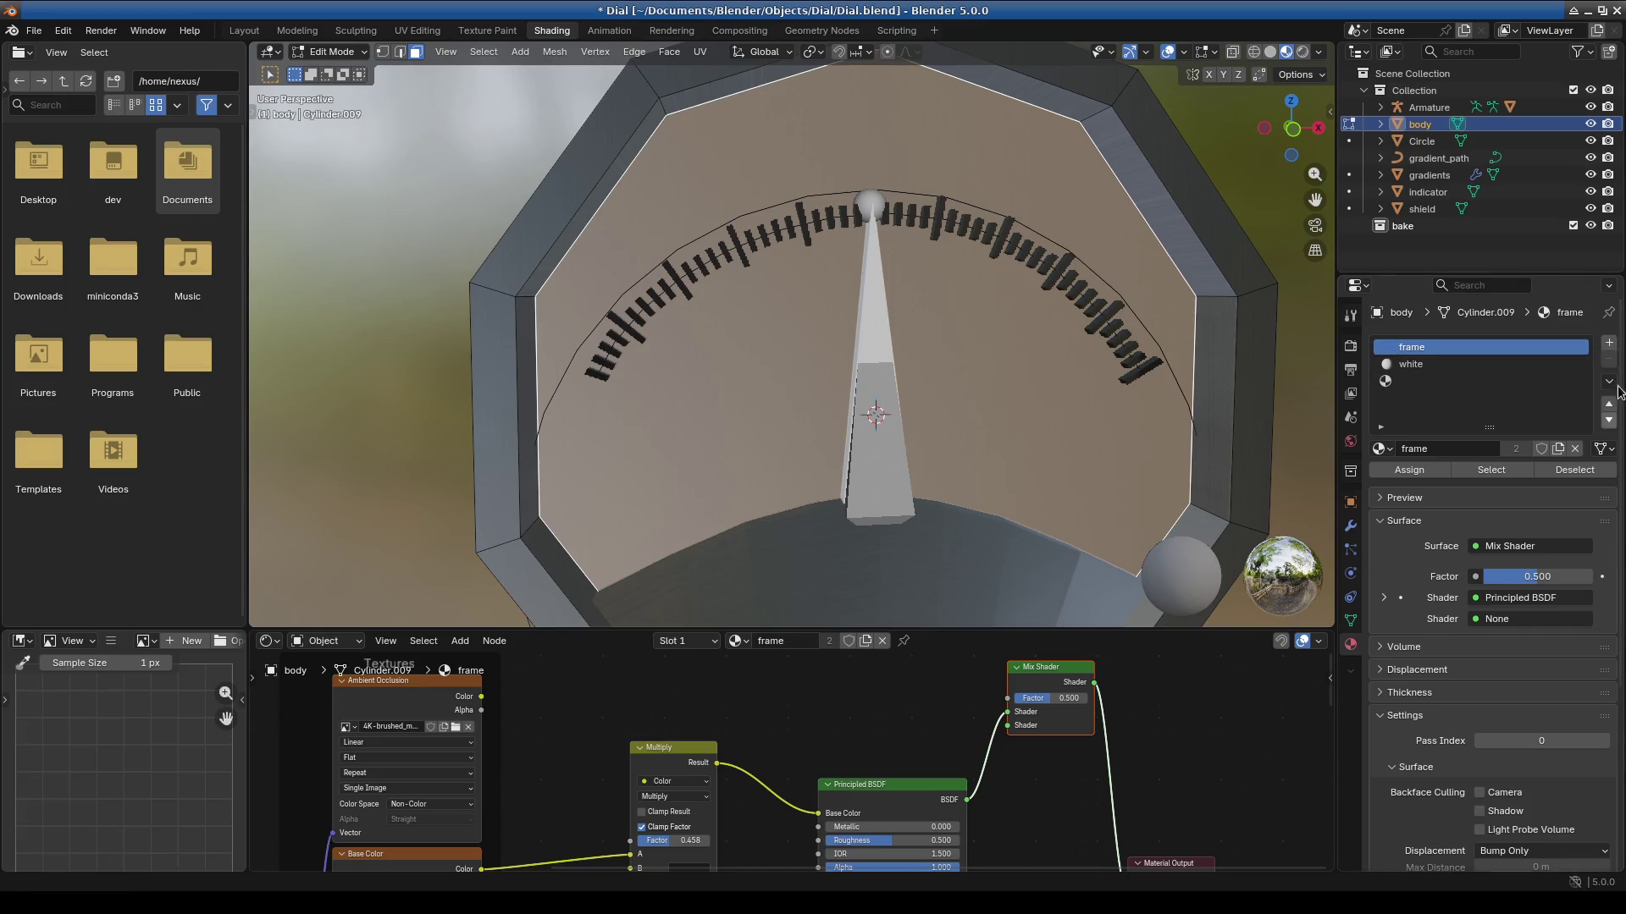
left_click(1431, 366)
left_click(1443, 382)
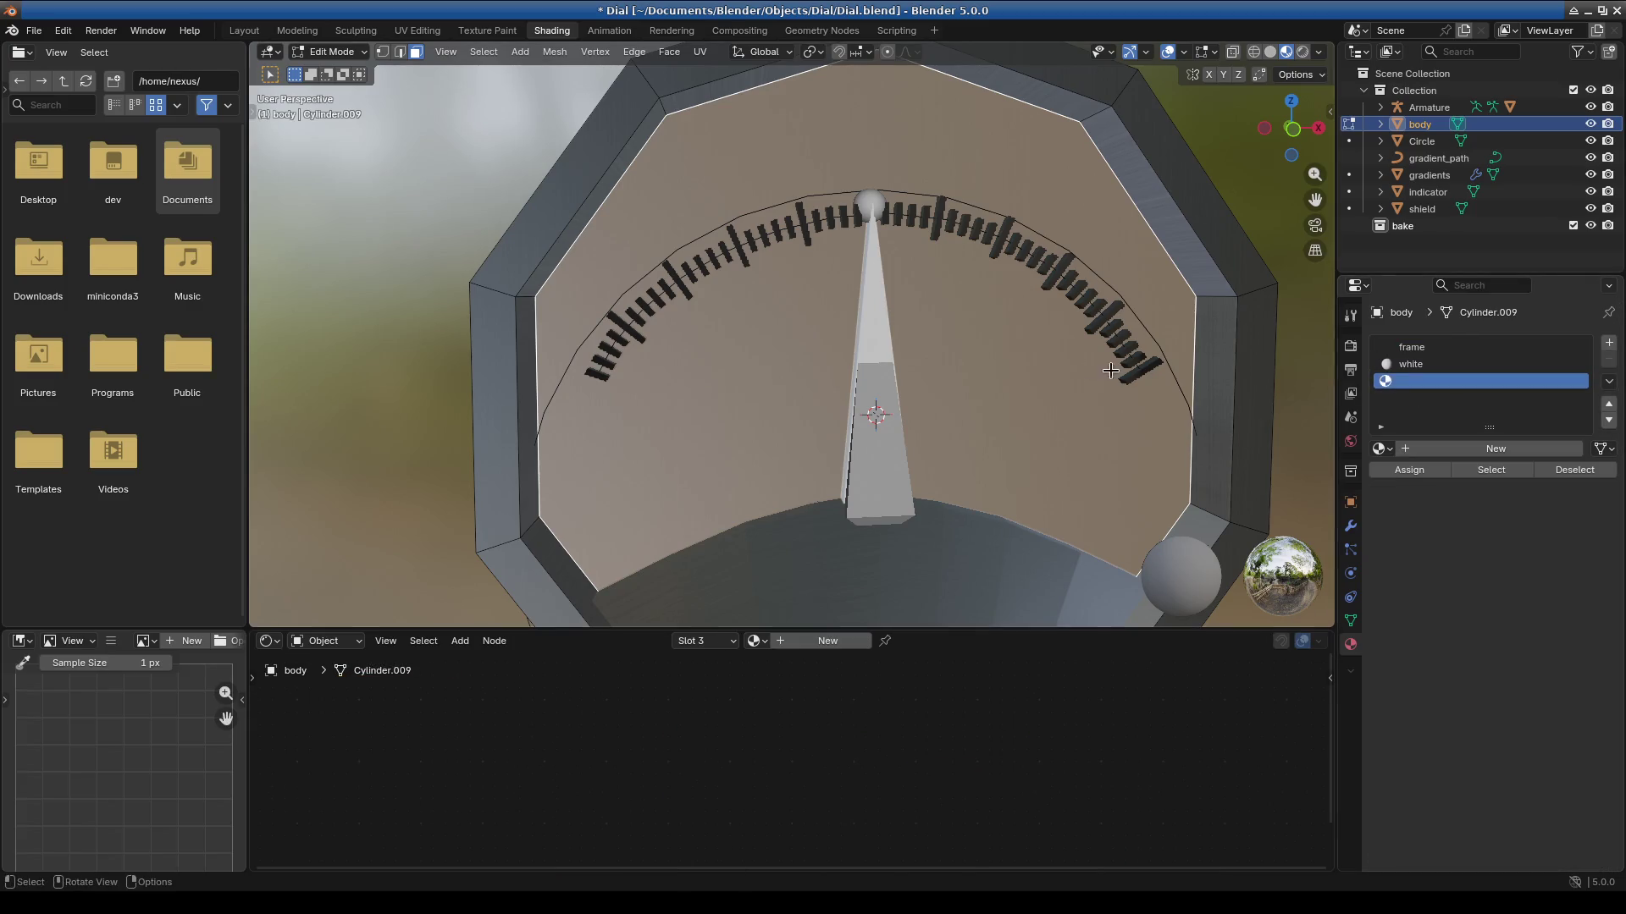
left_click(1409, 470)
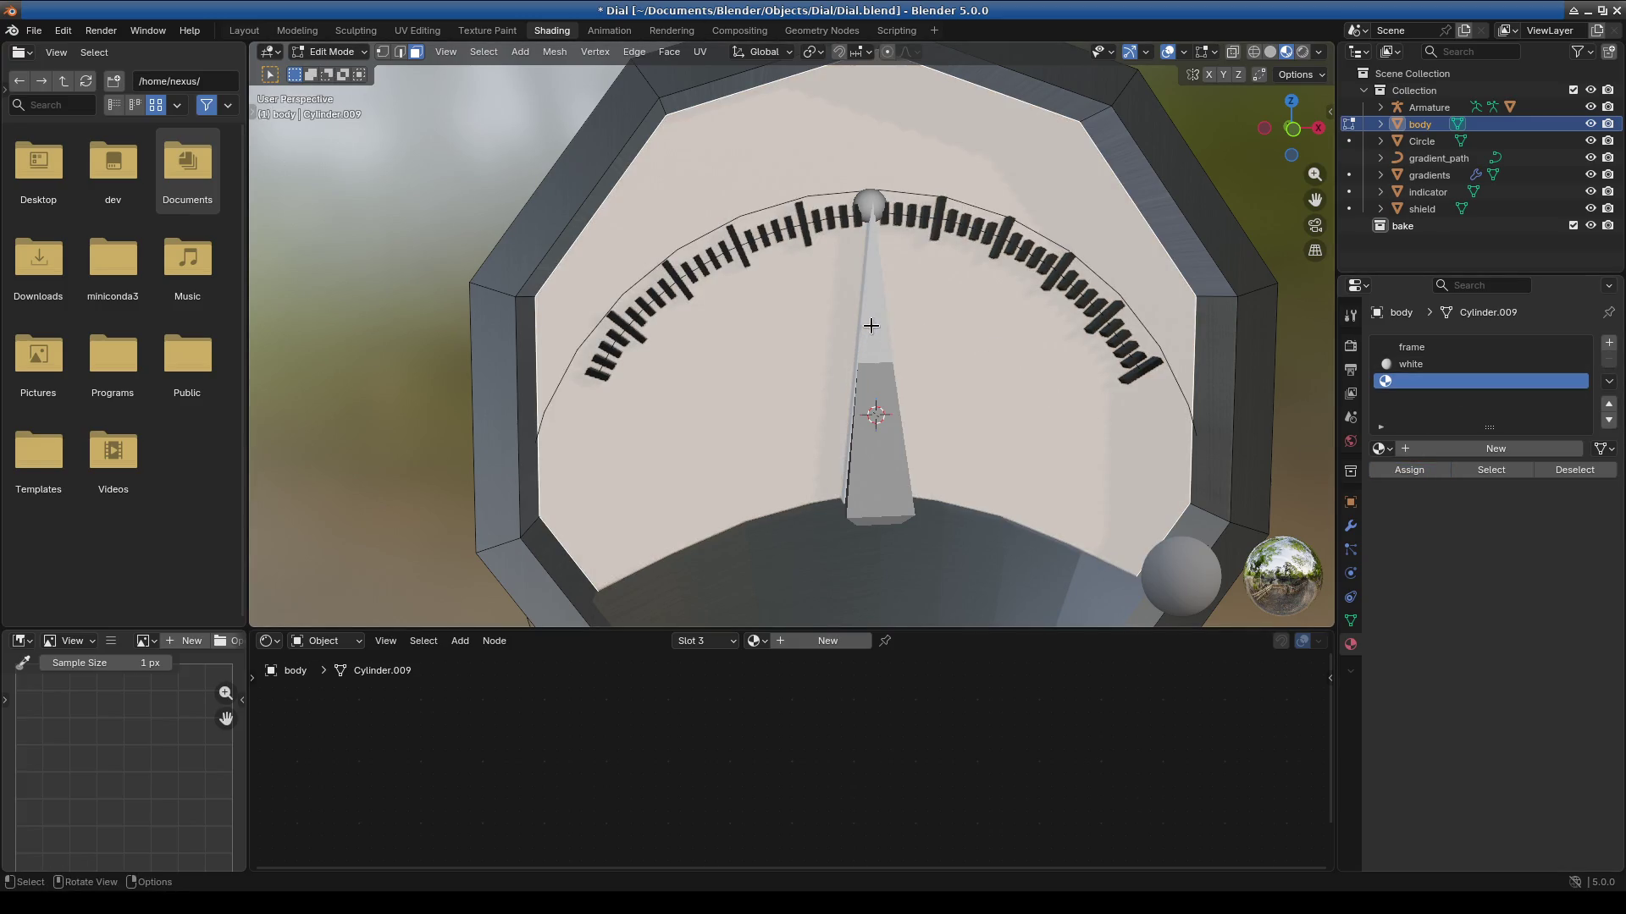
Return to Object Mode and select the needle outline Cube.
left_click(330, 52)
left_click(326, 68)
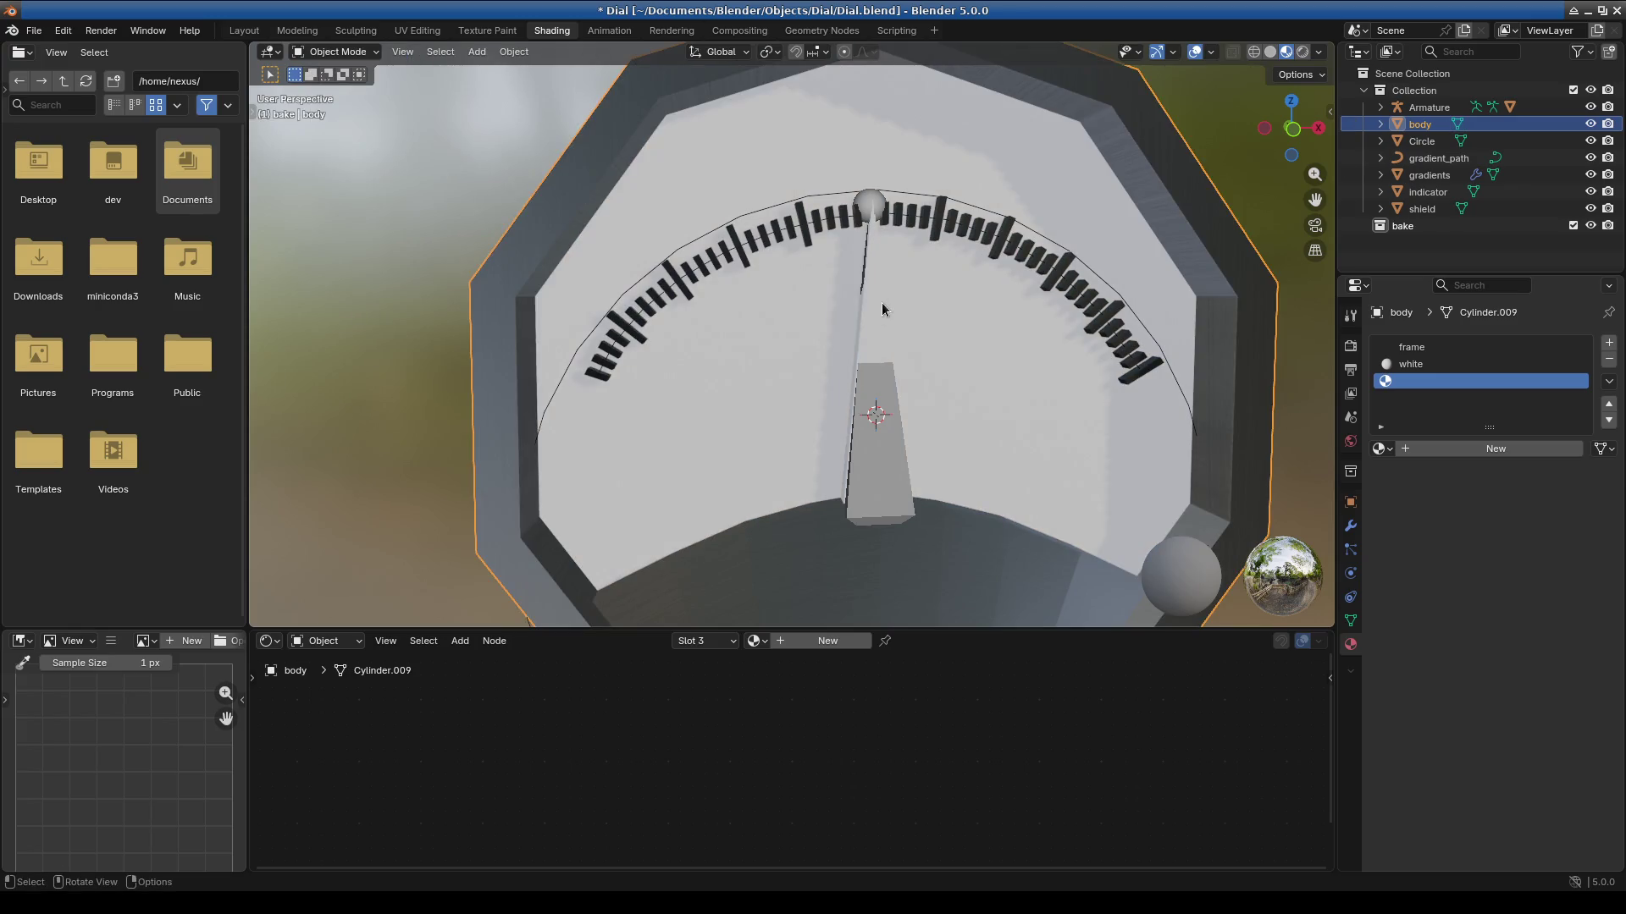
left_click(881, 303)
left_click(330, 52)
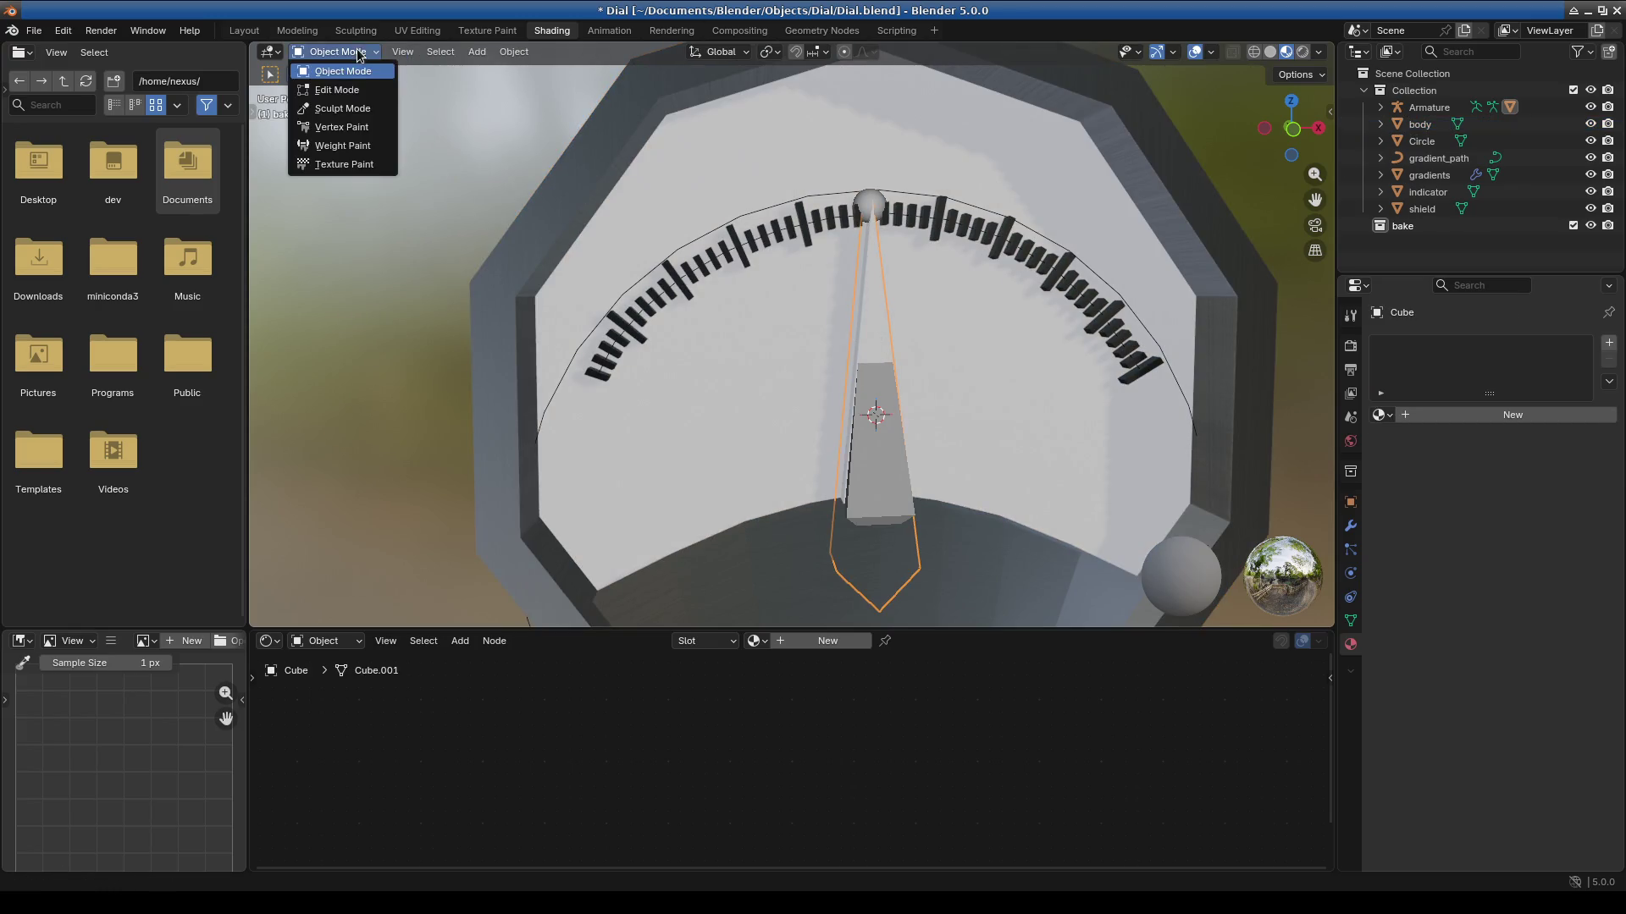
In Edit Mode on the needle, add a new material slot with a red base colour.
left_click(326, 85)
scroll(826, 350, "down", 2)
left_click(1381, 414)
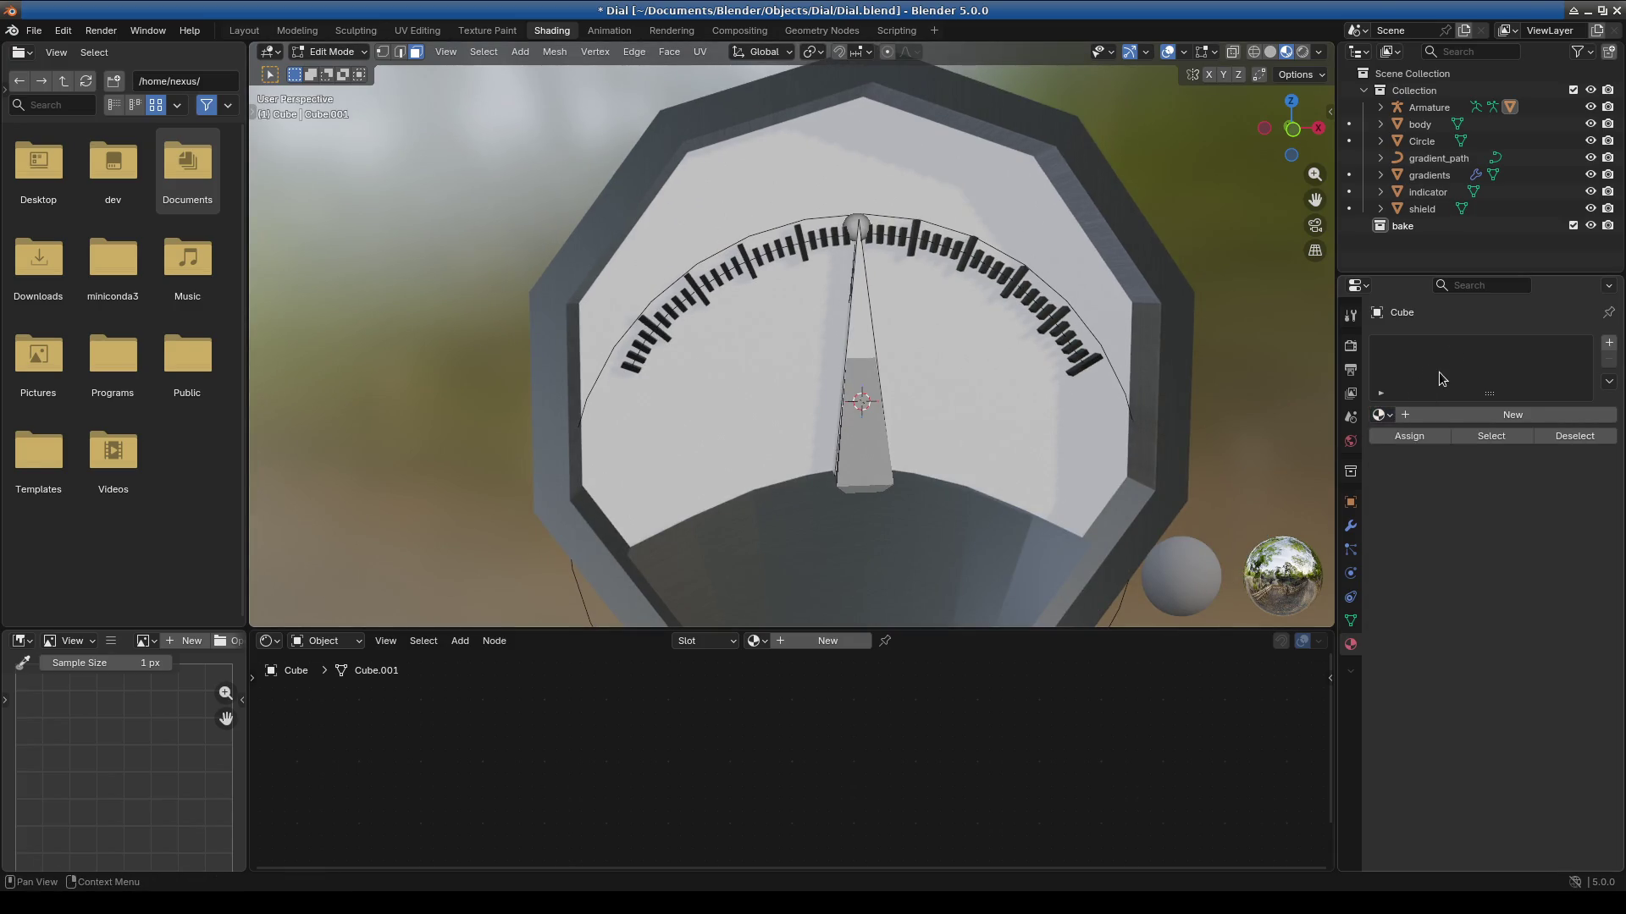
left_click(1609, 346)
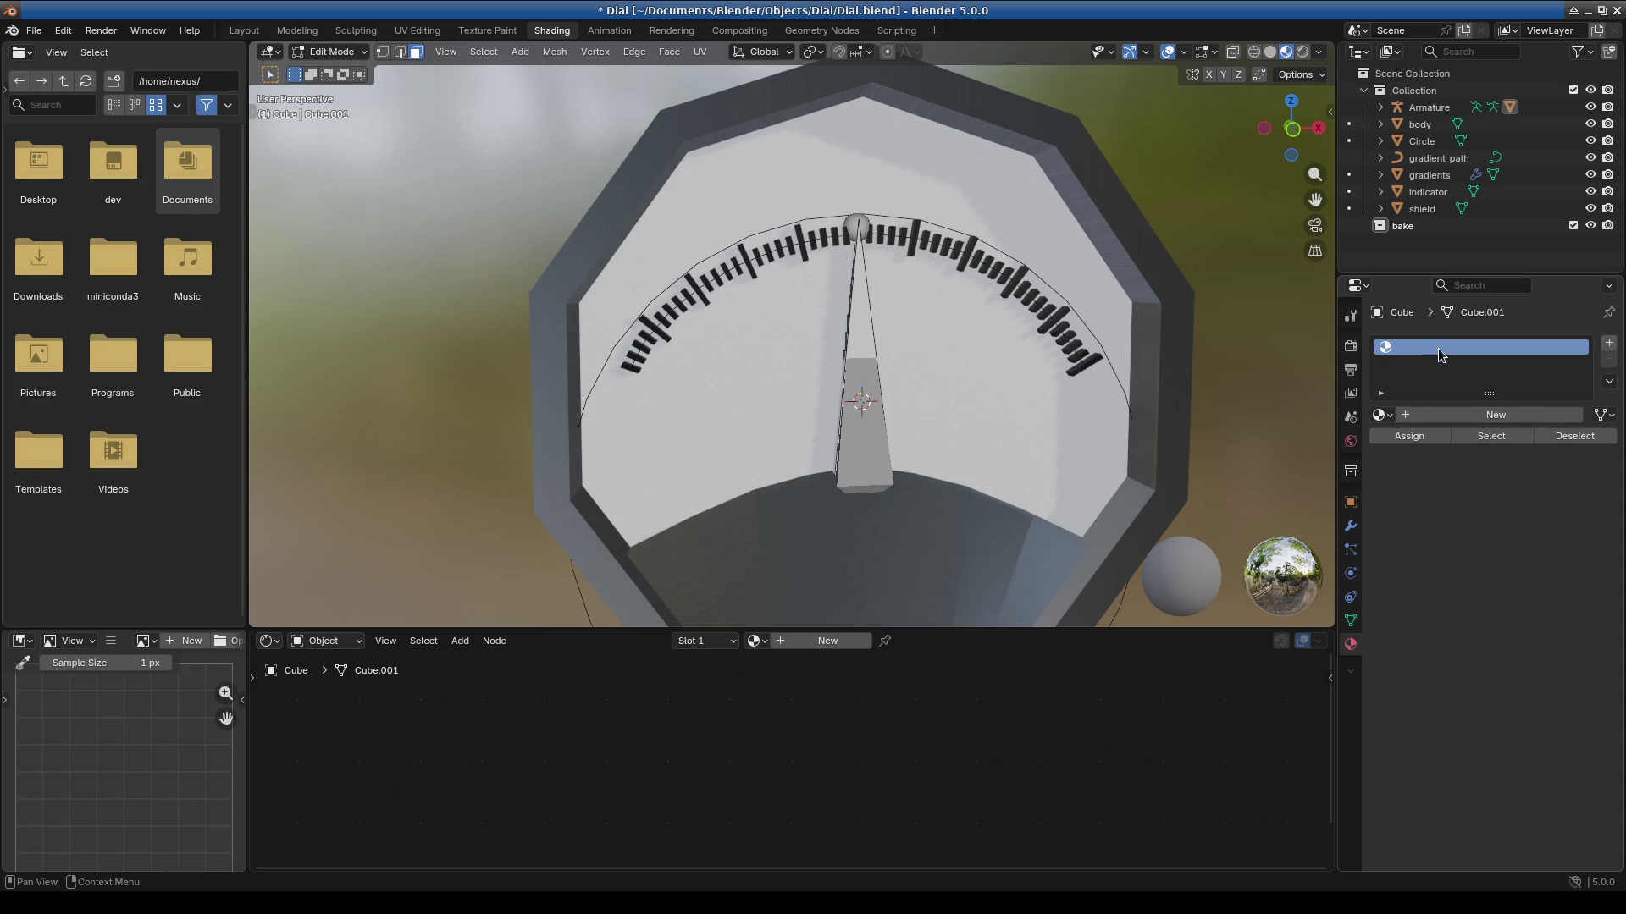
left_click(1451, 413)
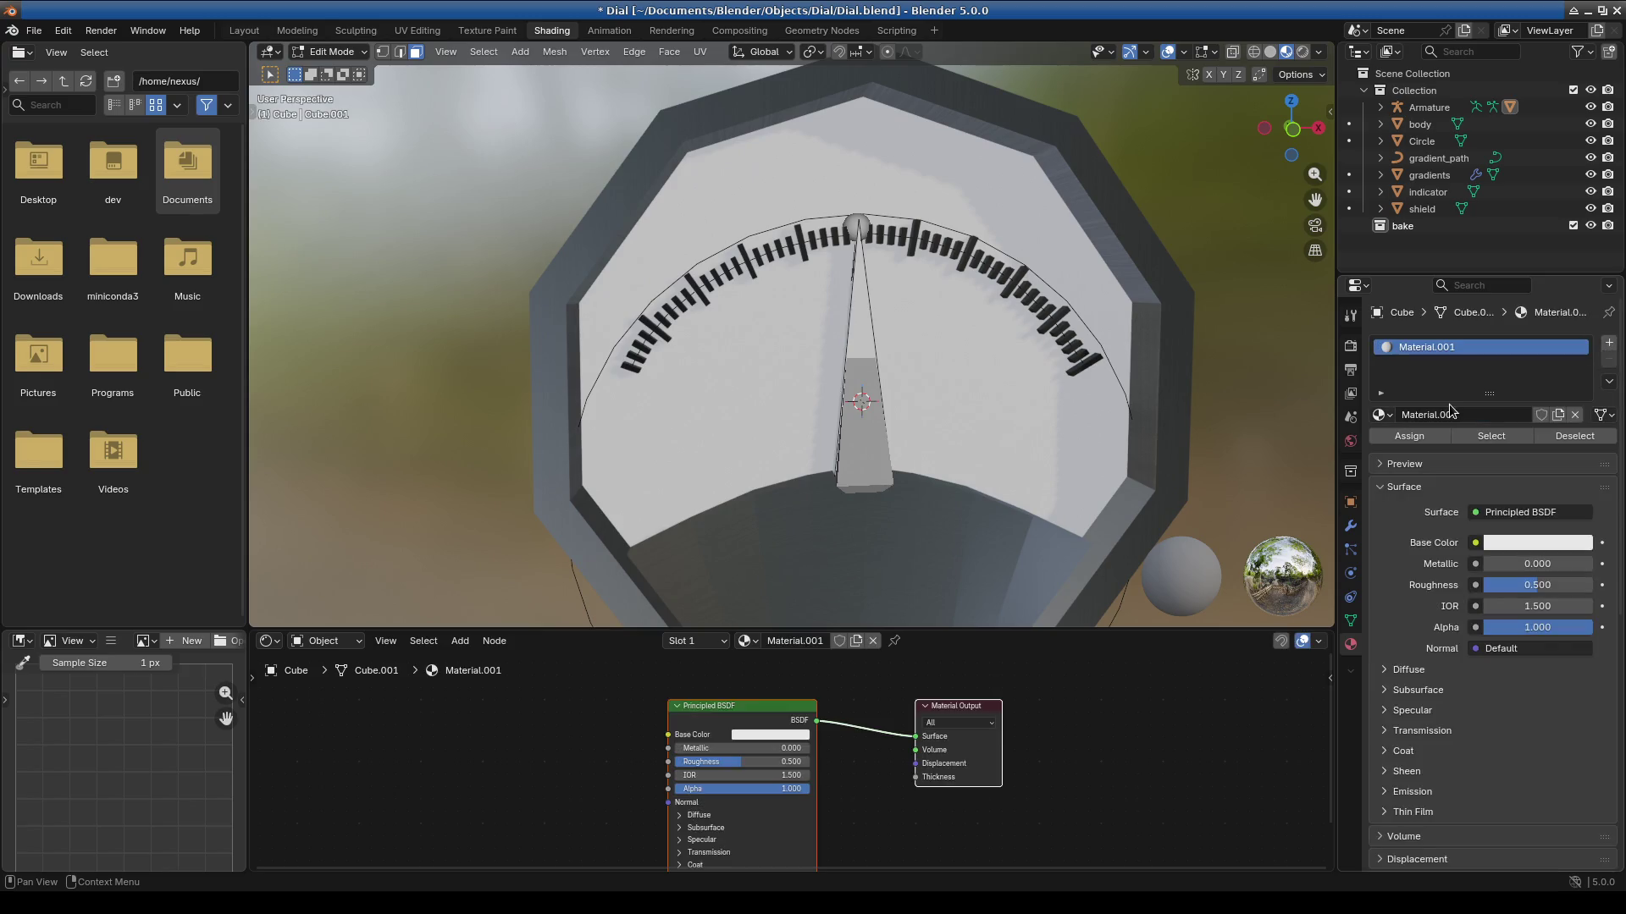
left_click(778, 736)
left_click_drag(811, 602, 789, 616)
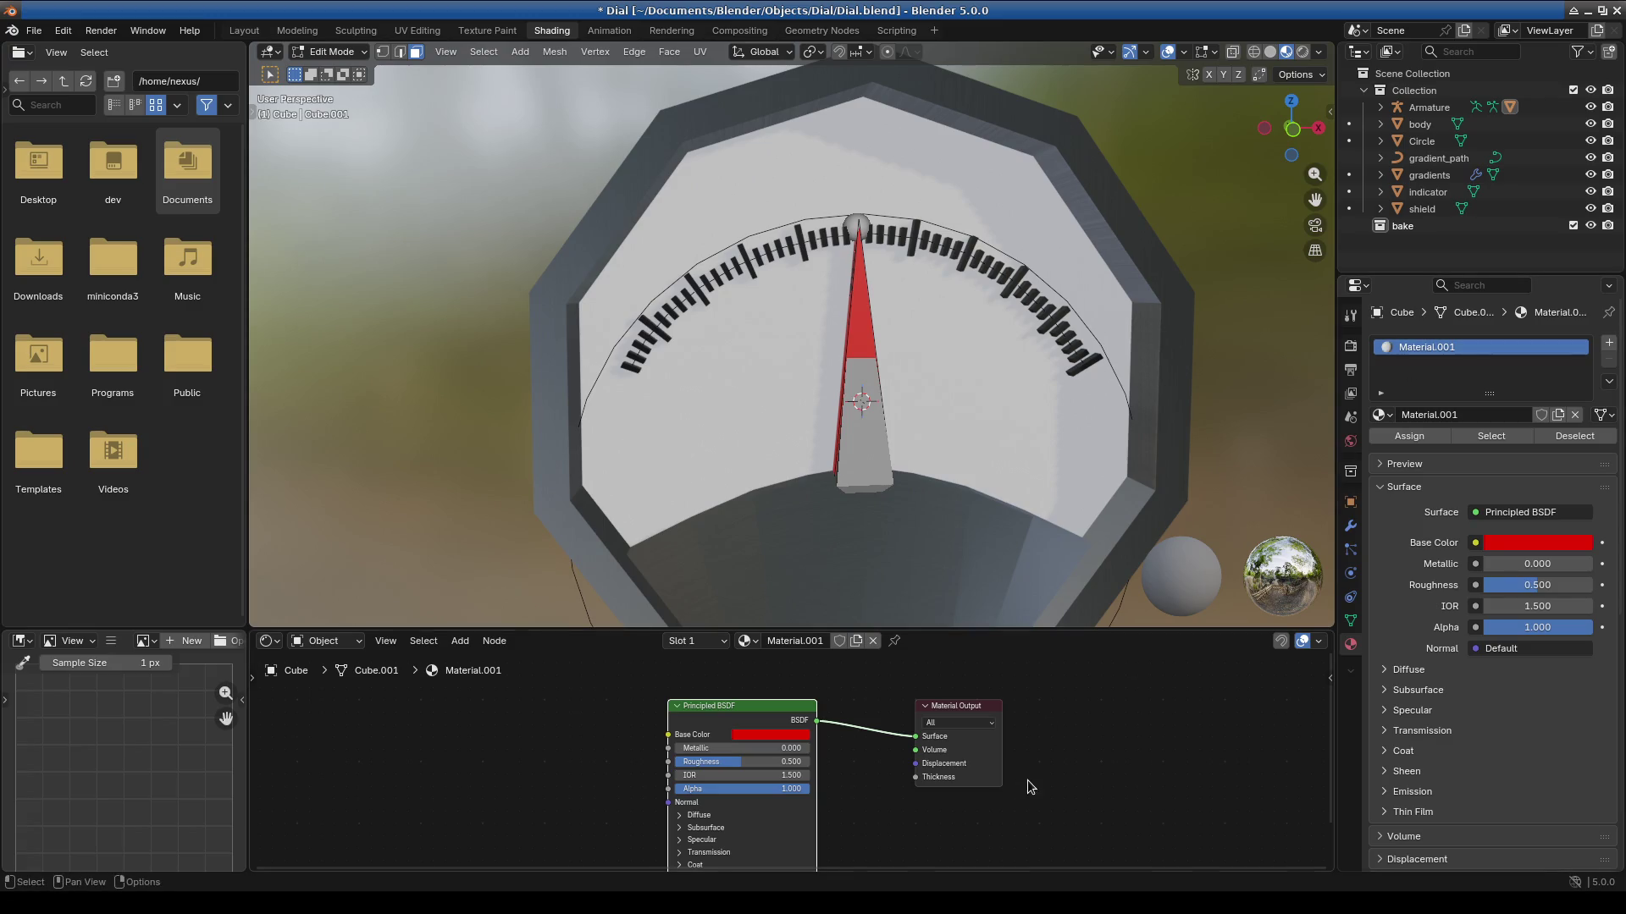
Rename the new material 'red' and view the dial straight from the front.
left_click(802, 641)
key("ctrl+a")
type("red")
key("Return")
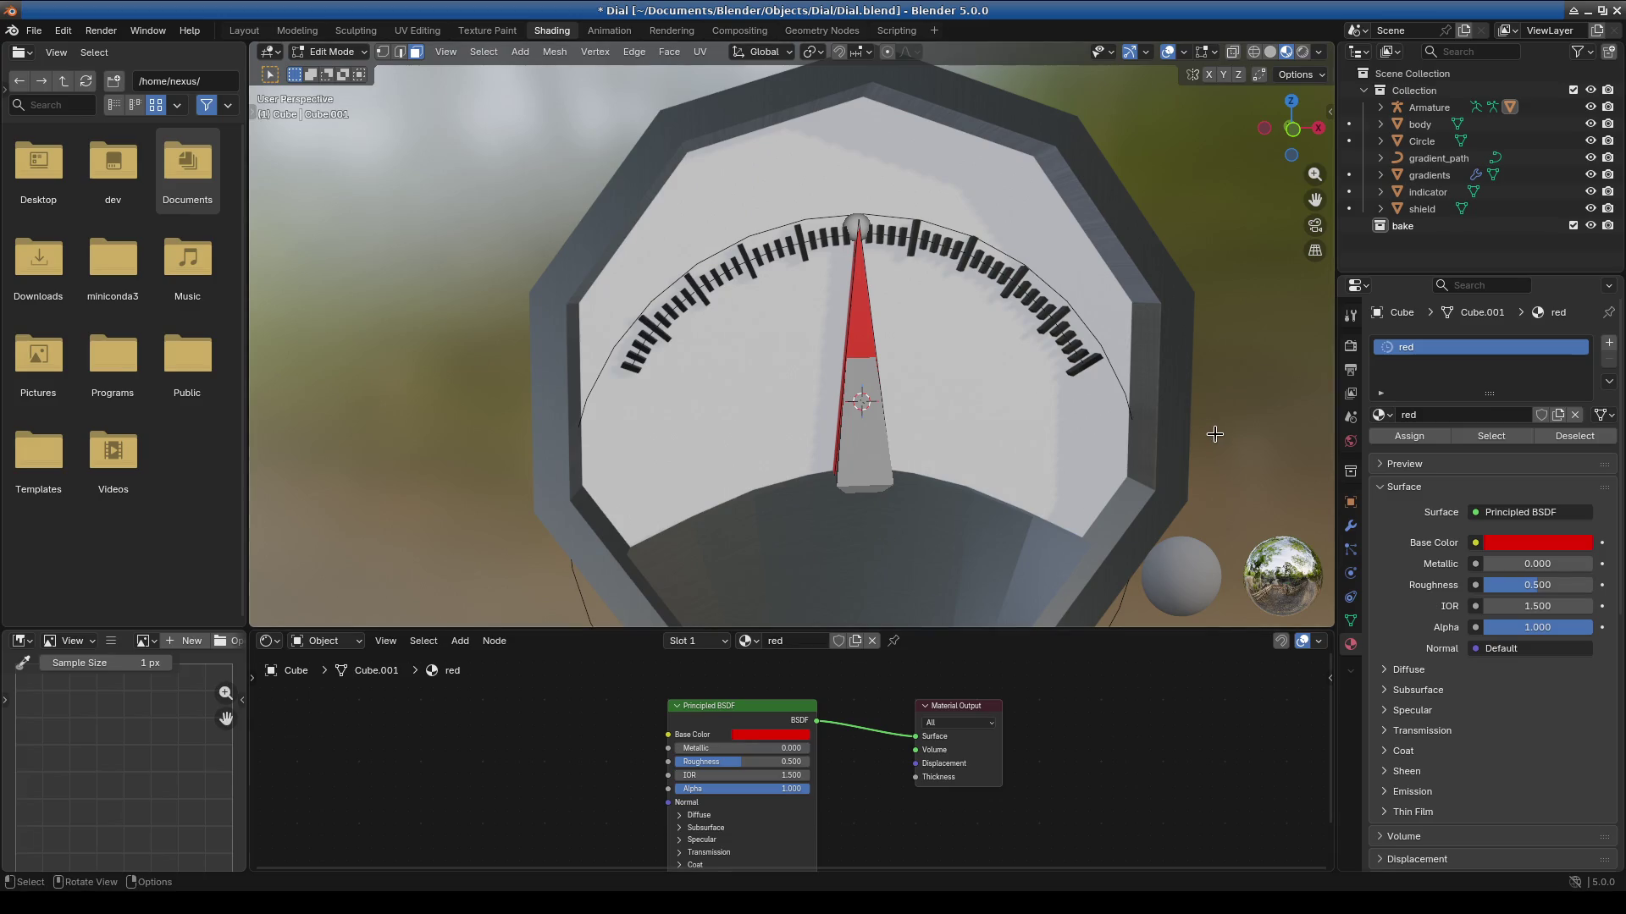
mouse_move(869, 498)
middle_mouse_down()
mouse_move(983, 461)
mouse_move(804, 457)
mouse_move(940, 474)
middle_mouse_up()
mouse_move(1244, 388)
middle_mouse_down()
mouse_move(983, 442)
mouse_move(968, 424)
mouse_move(981, 418)
middle_mouse_up()
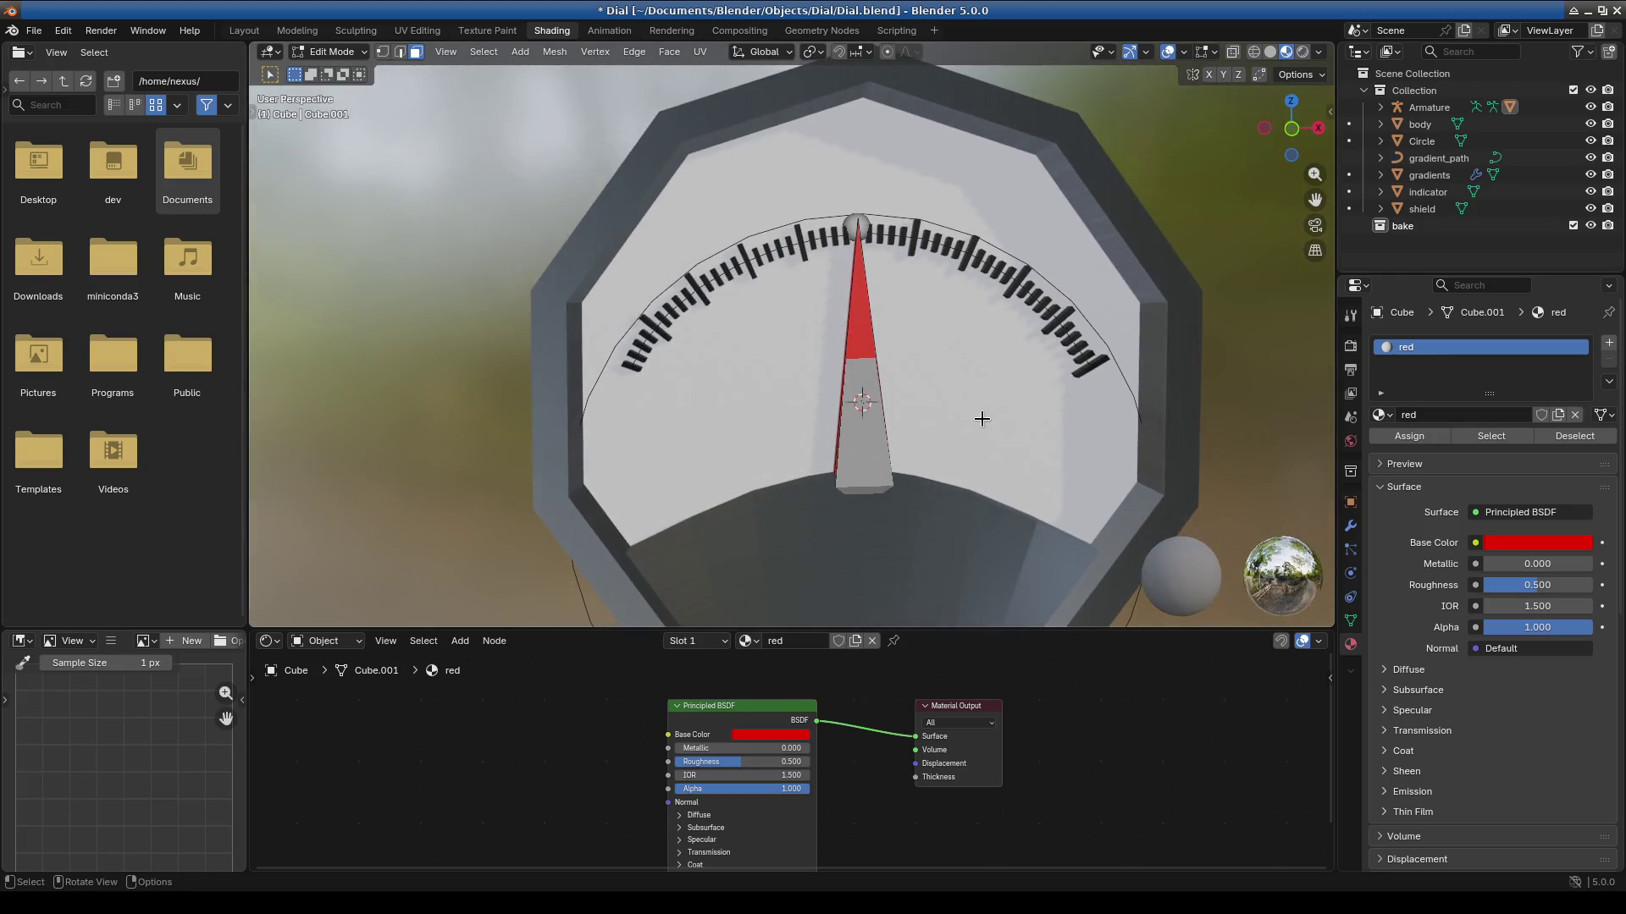
key("KP_1")
scroll(1059, 407, "down", 2)
scroll(787, 443, "up", 3)
left_click(329, 52)
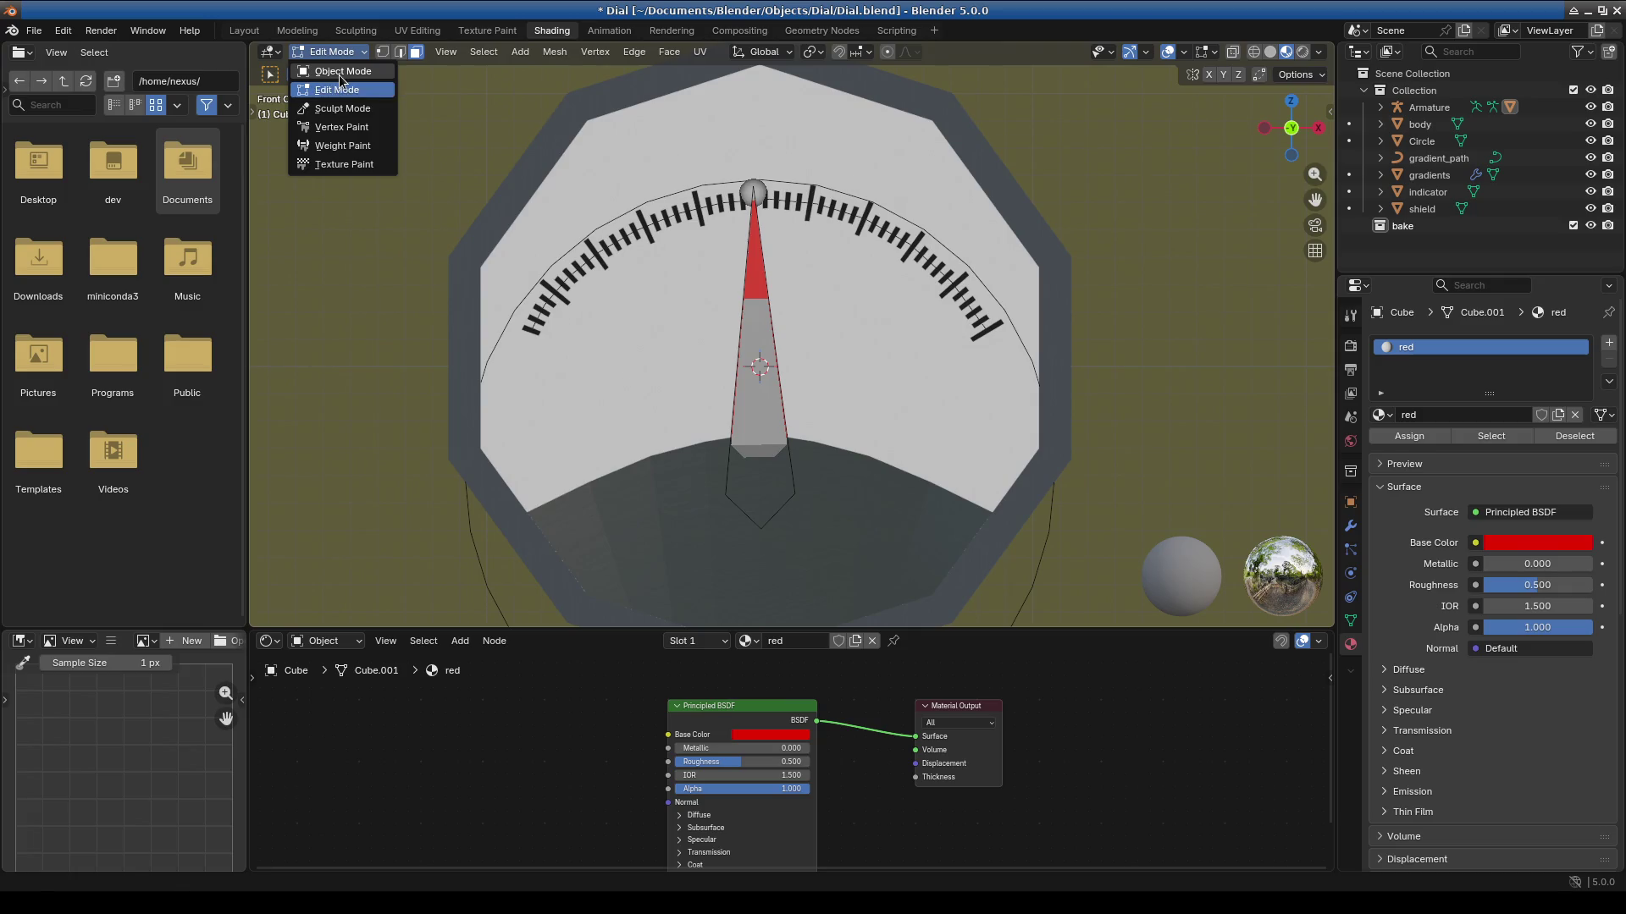
Put the Armature in Pose Mode and rotate the needle bone to point straight up.
left_click(338, 75)
left_click(718, 443)
left_click(329, 52)
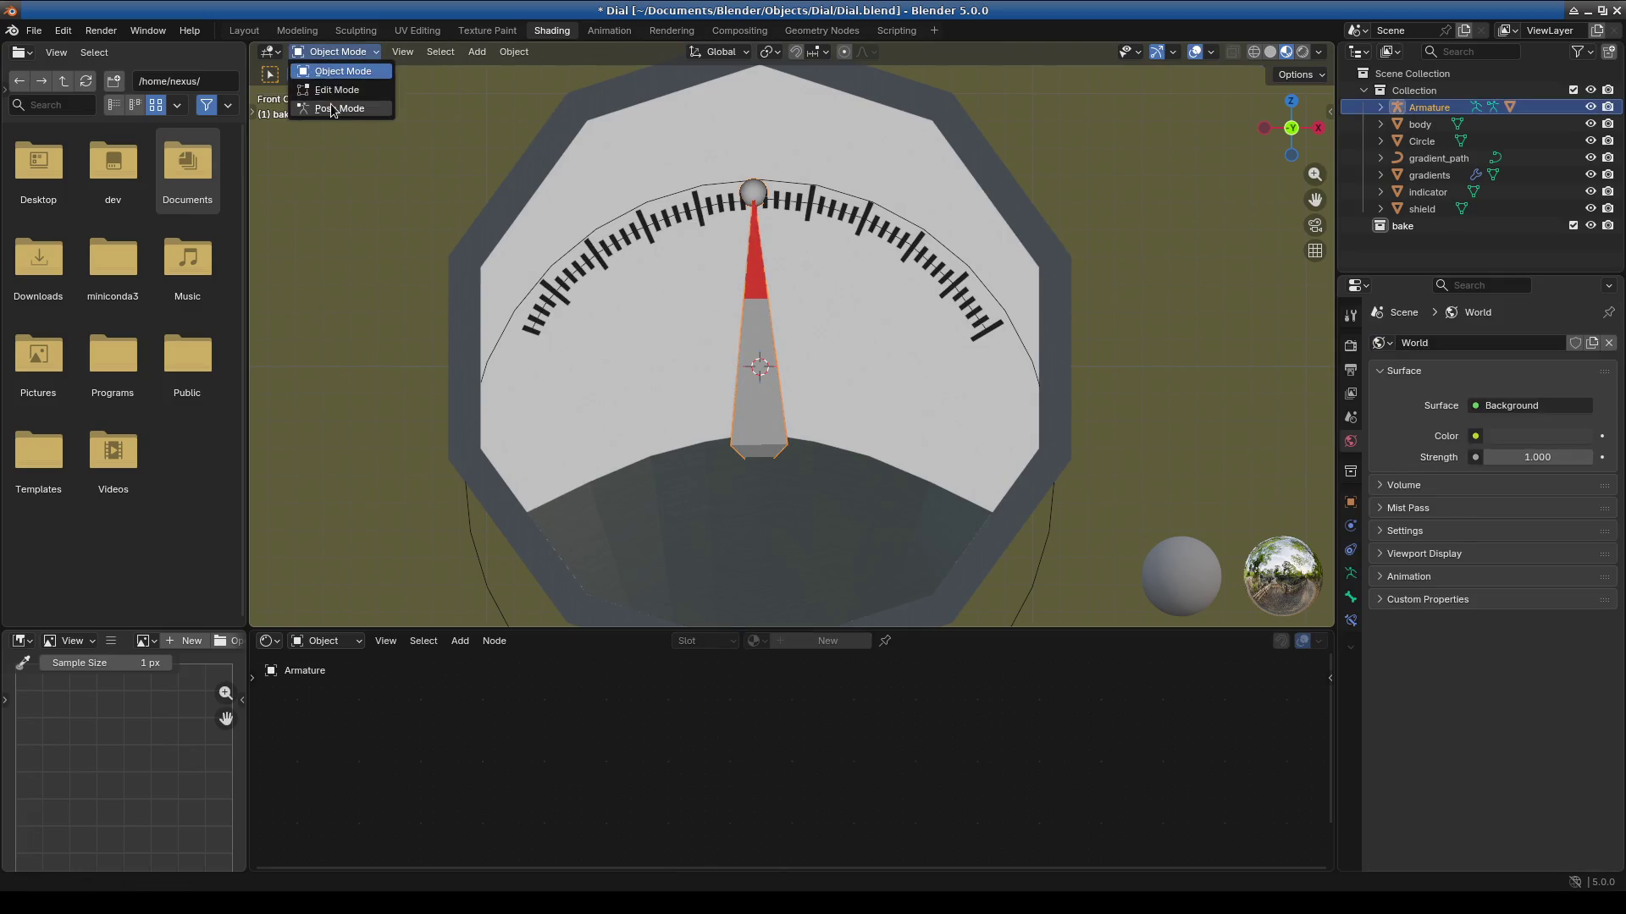
left_click(330, 103)
key("r")
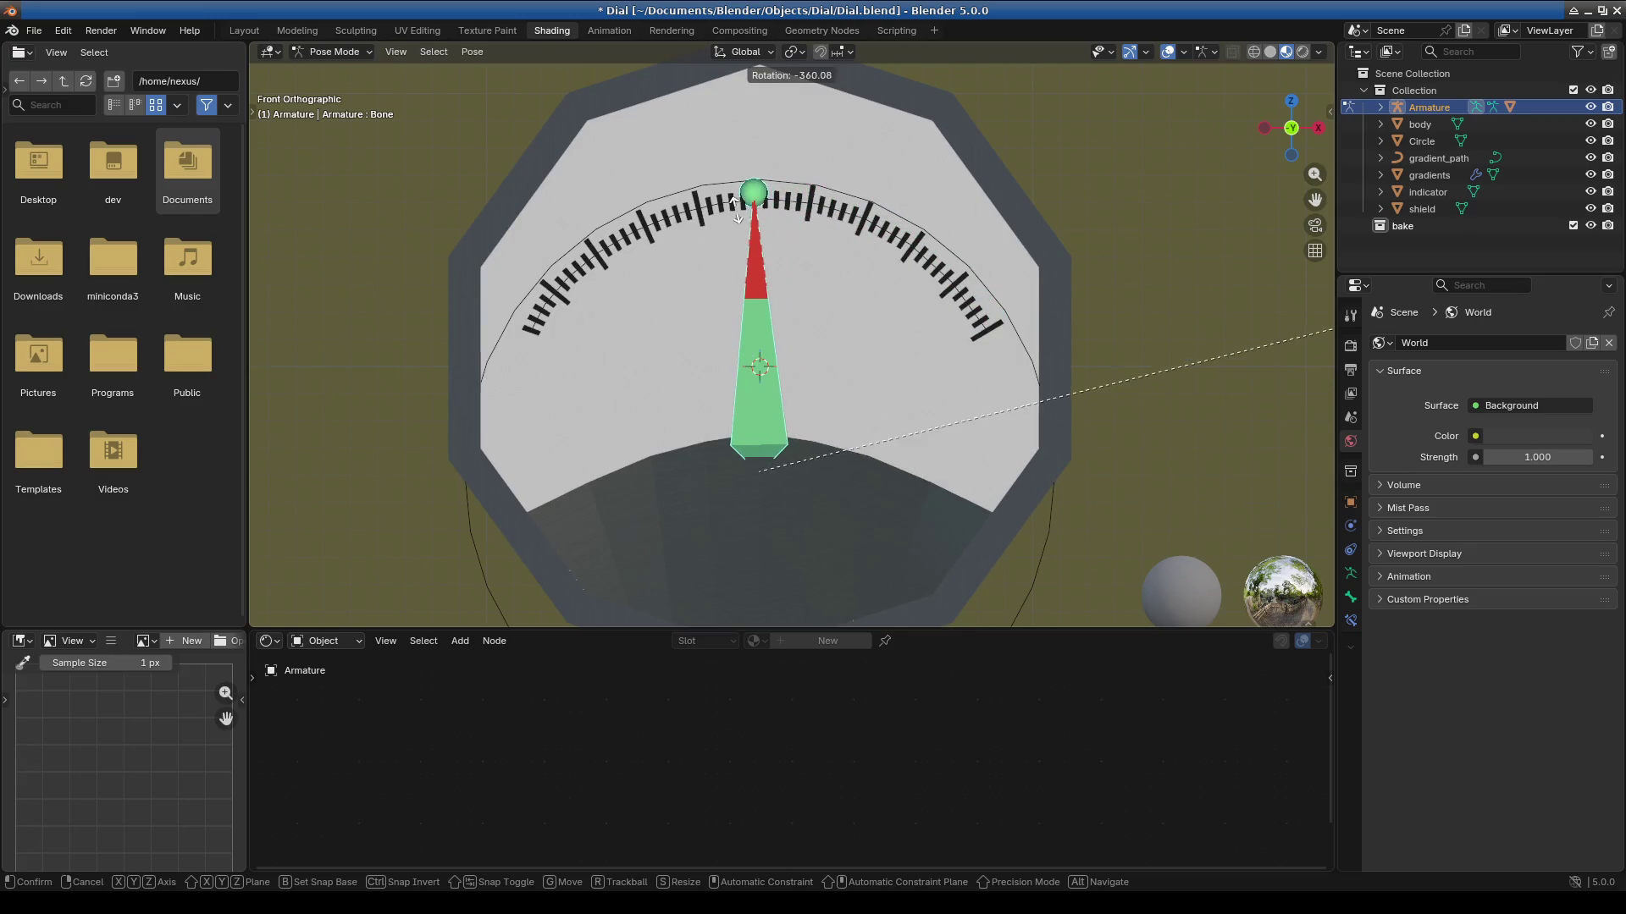
left_click(835, 409)
scroll(835, 409, "up", 2)
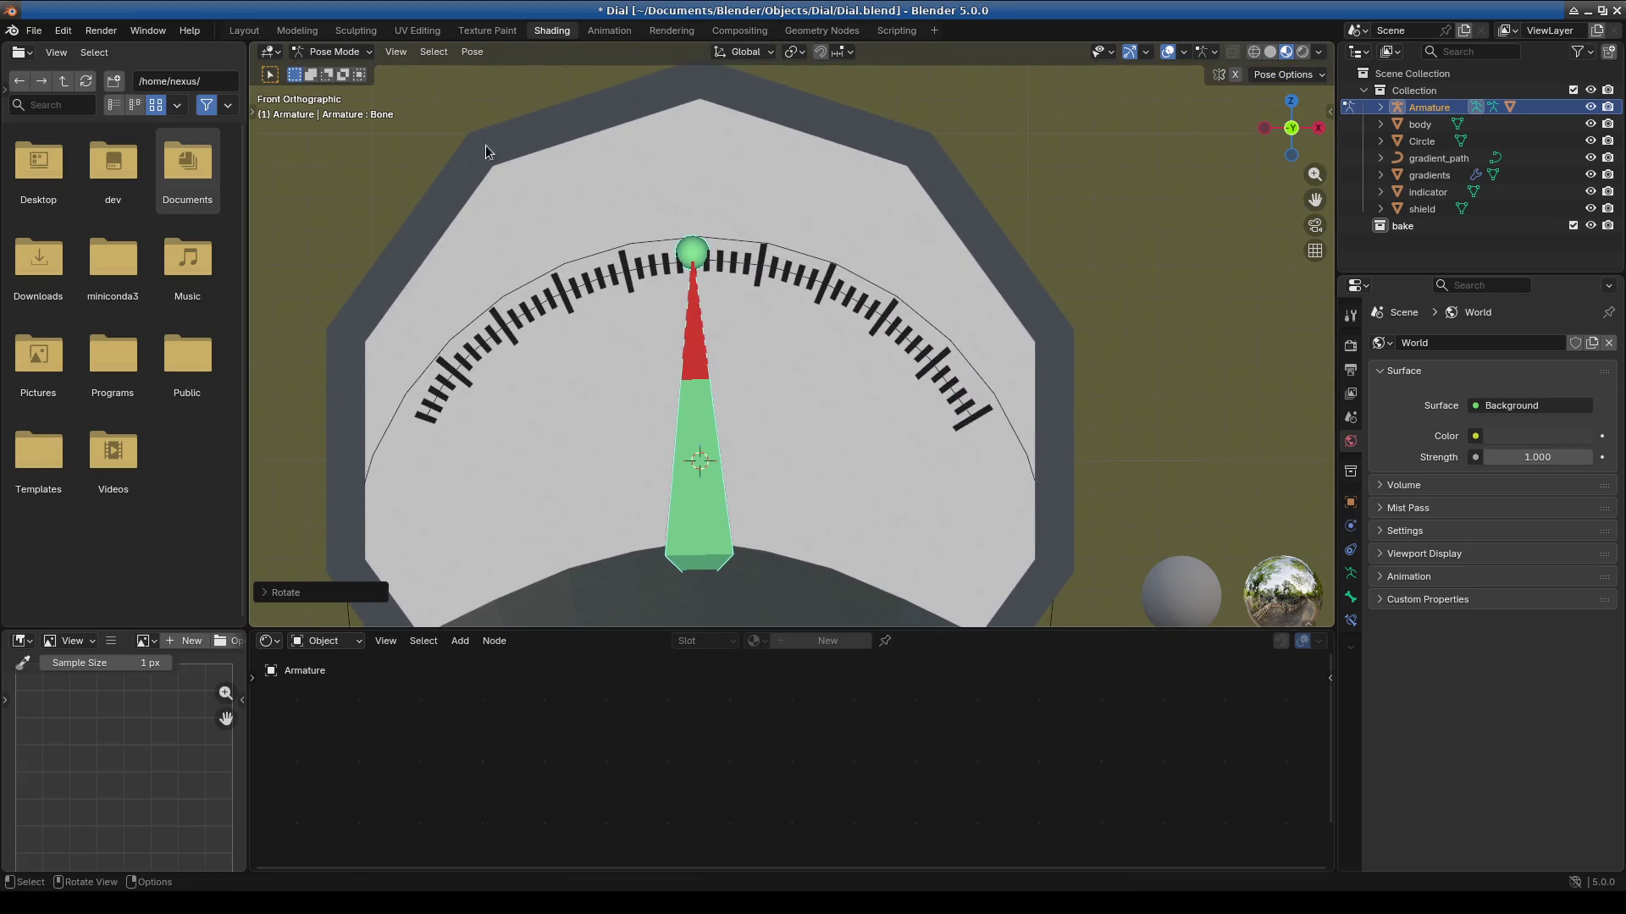
Select the gradient_path curve and return to Object Mode.
left_click(342, 51)
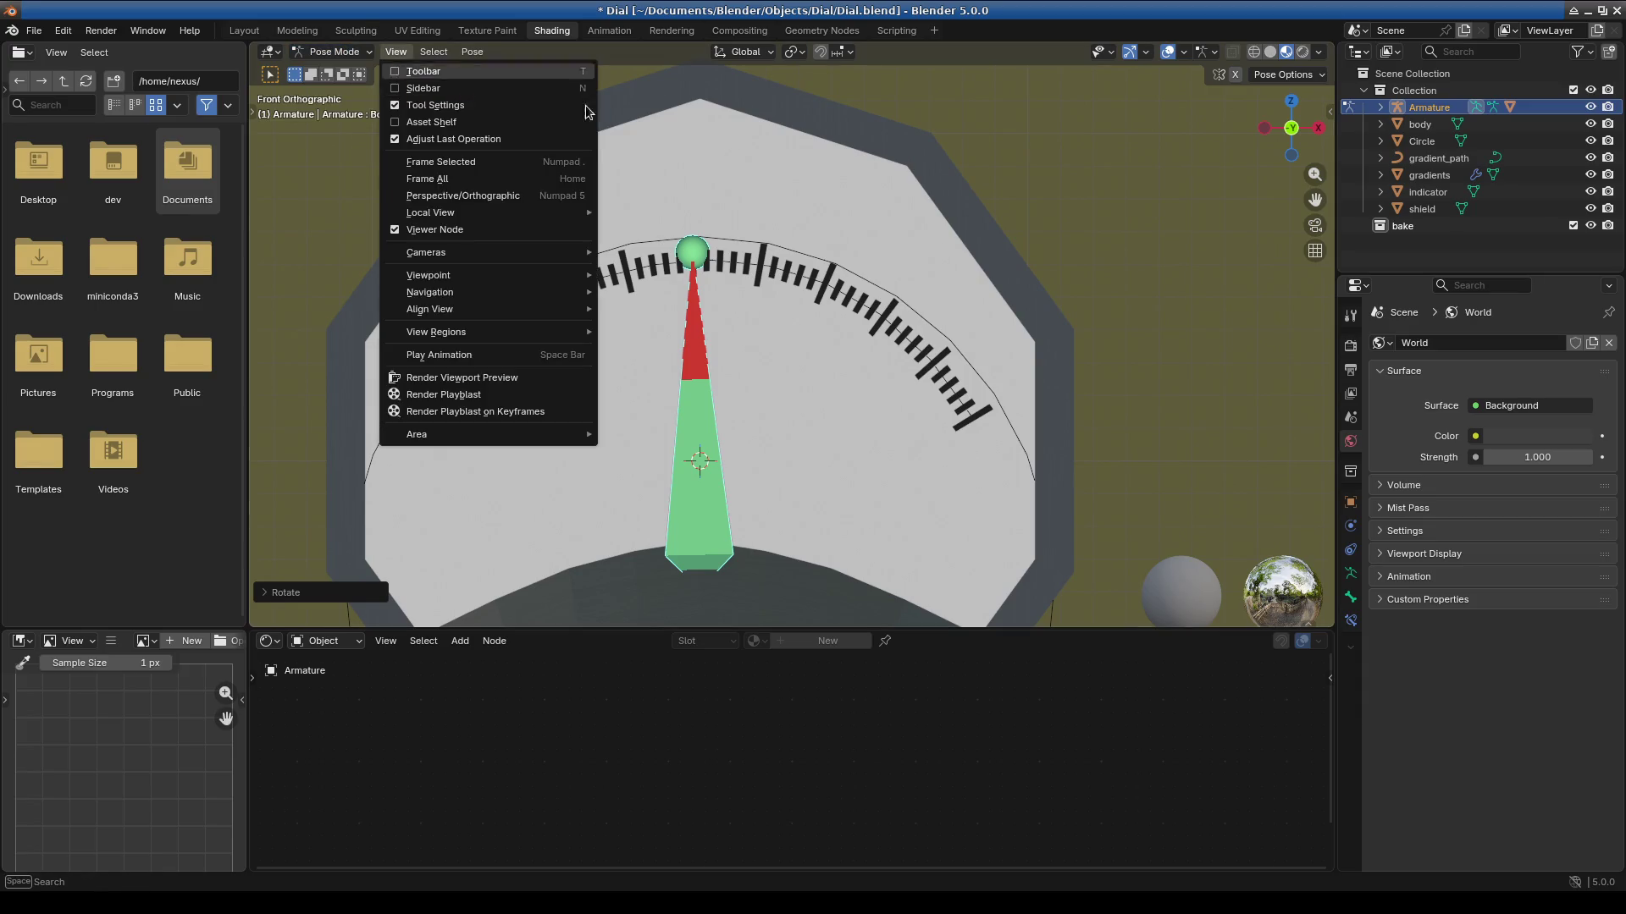
left_click(1431, 164)
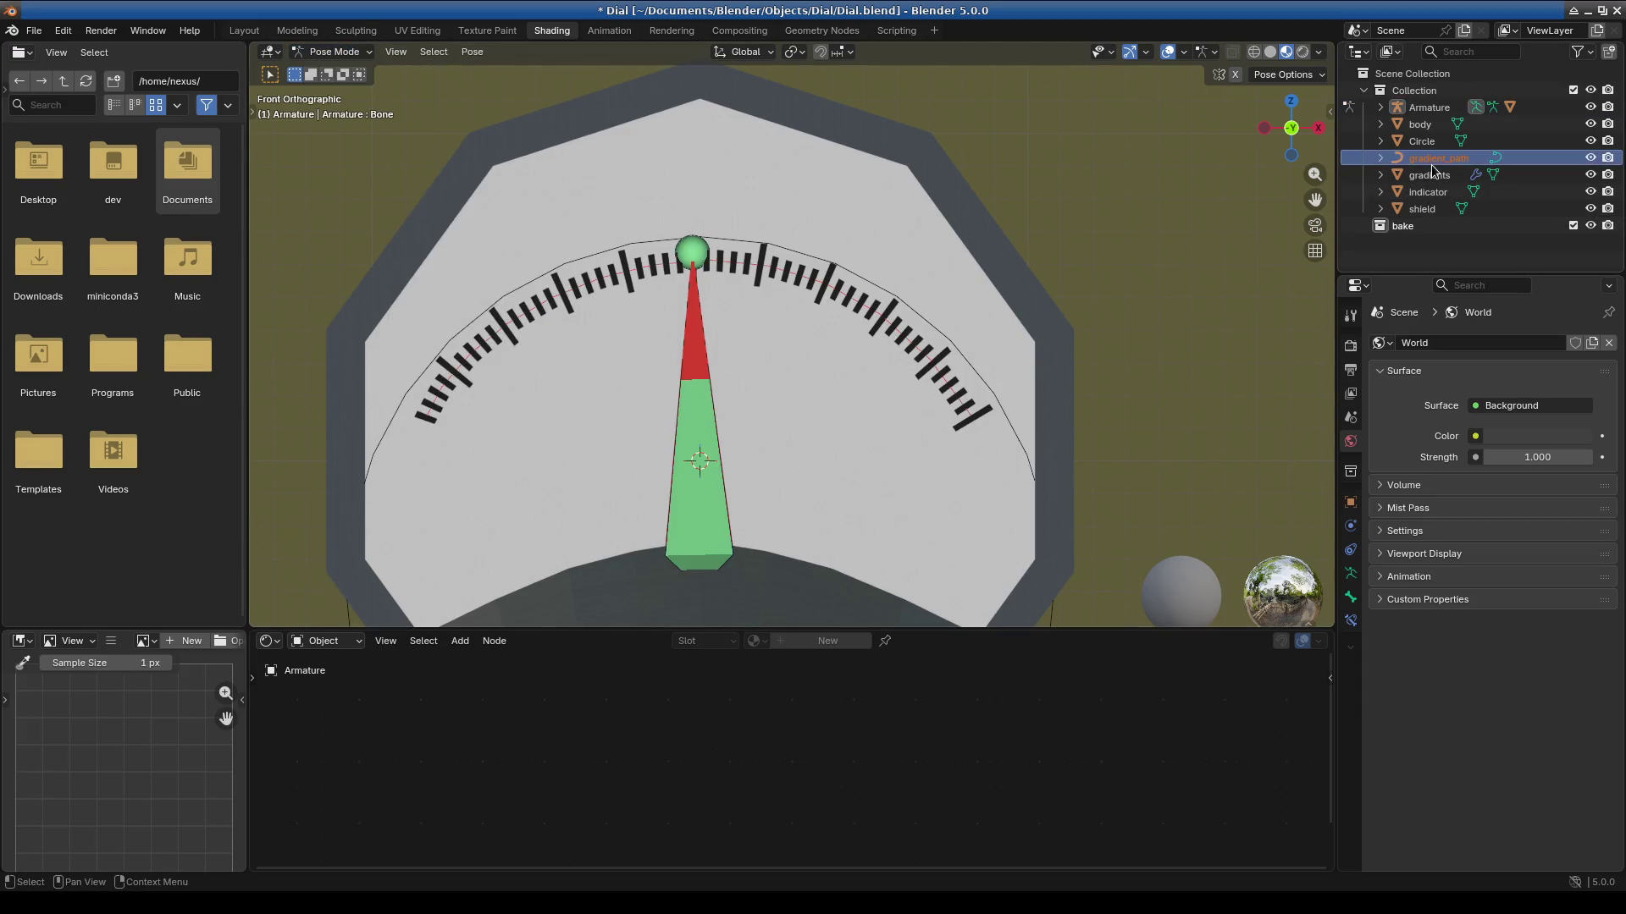
left_click(333, 51)
left_click(336, 71)
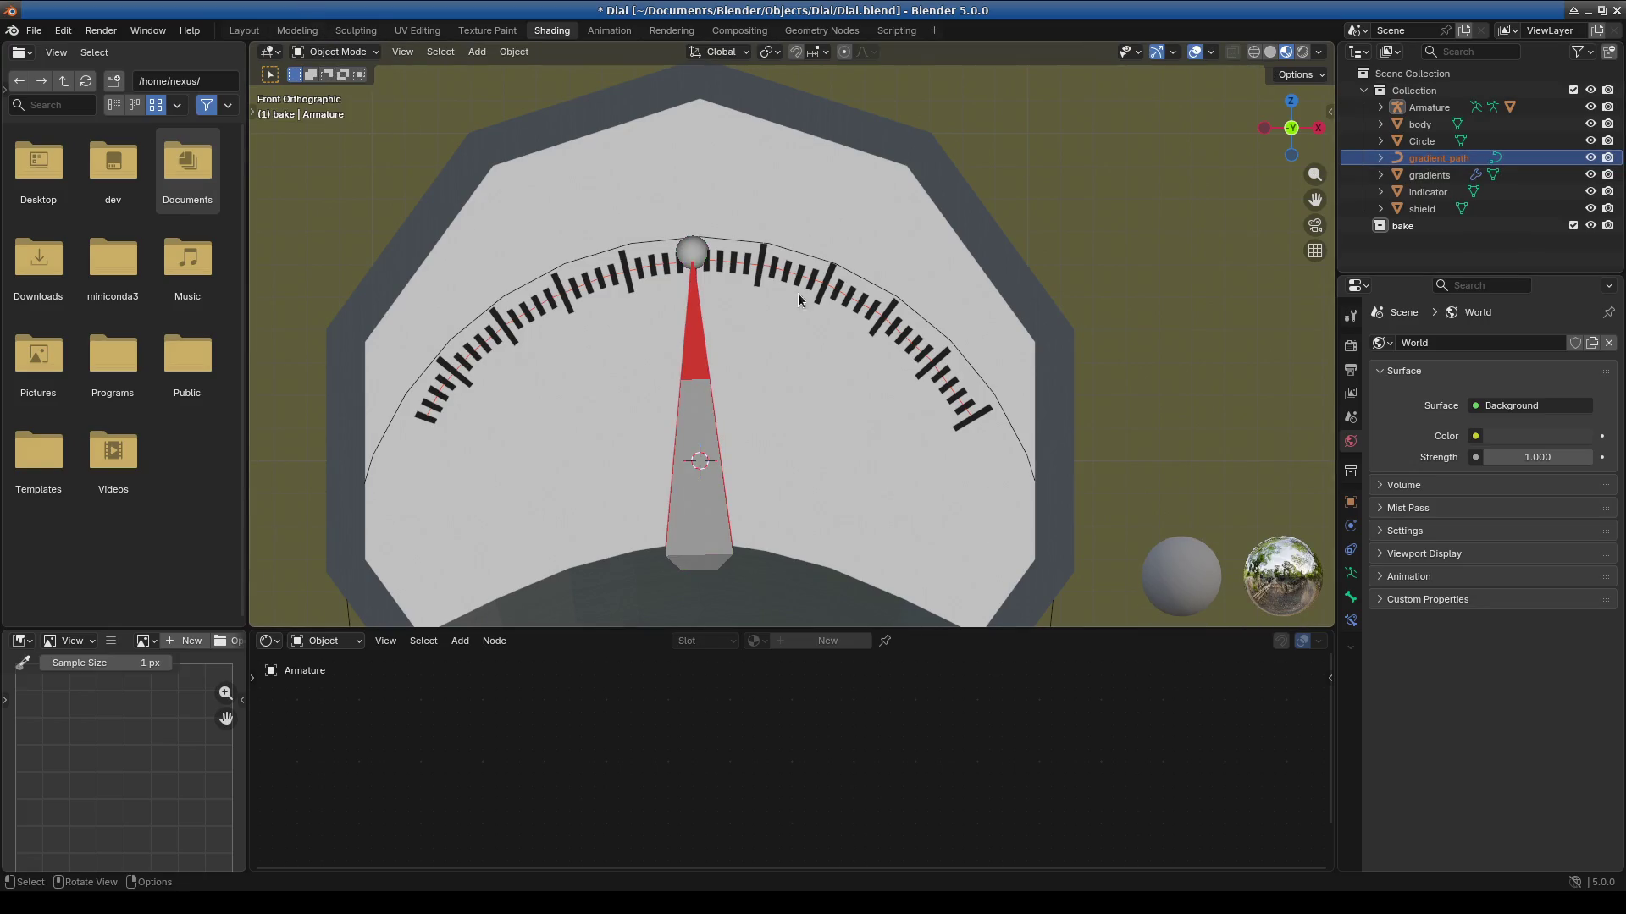
Toggle the Armature into Edit Mode and back to Object Mode.
scroll(836, 303, "down", 6)
scroll(834, 313, "up", 4)
left_click(334, 51)
left_click(337, 73)
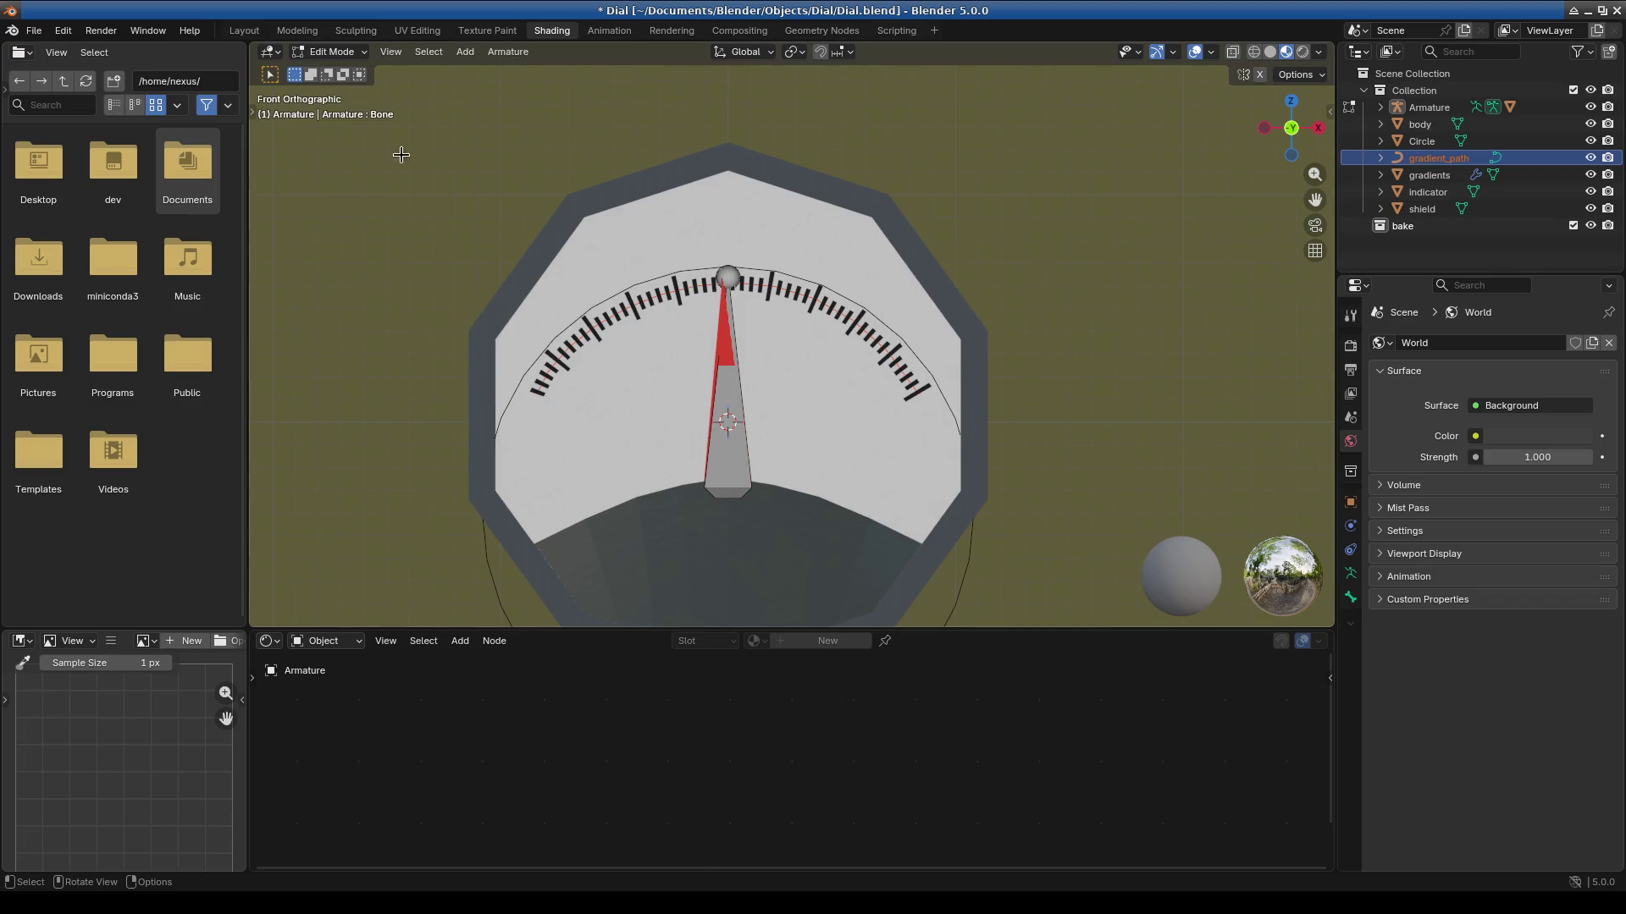
left_click(333, 52)
left_click(332, 64)
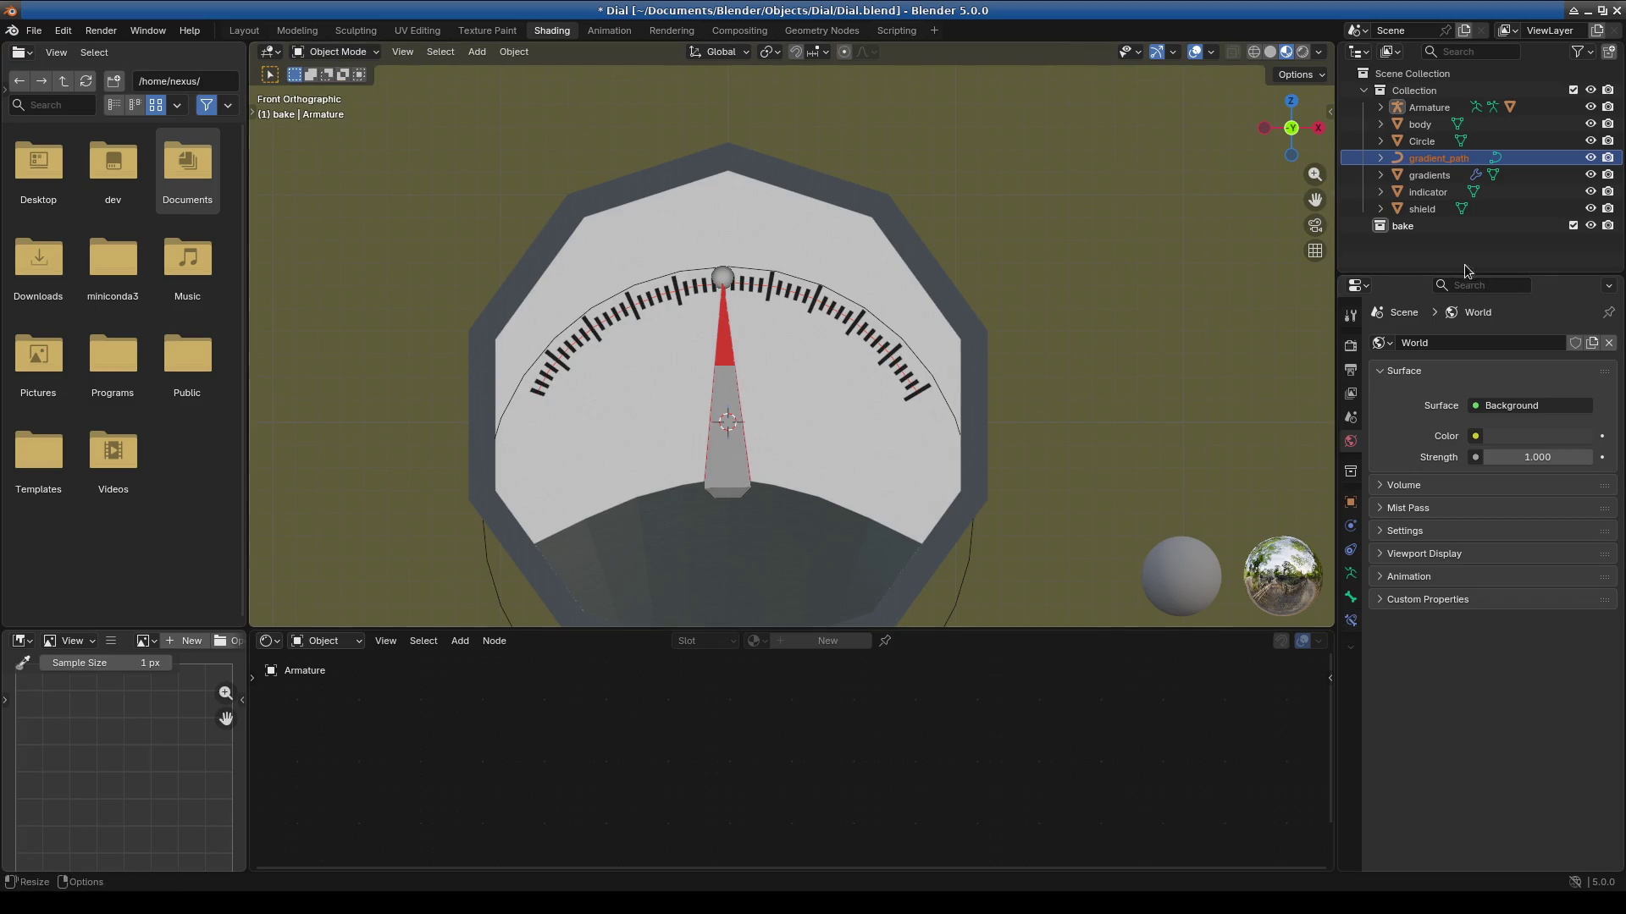
Check gradient_path in Edit Mode, then select body, indicator and finally gradients.
left_click(1436, 161)
left_click(332, 51)
left_click(337, 85)
left_click(333, 51)
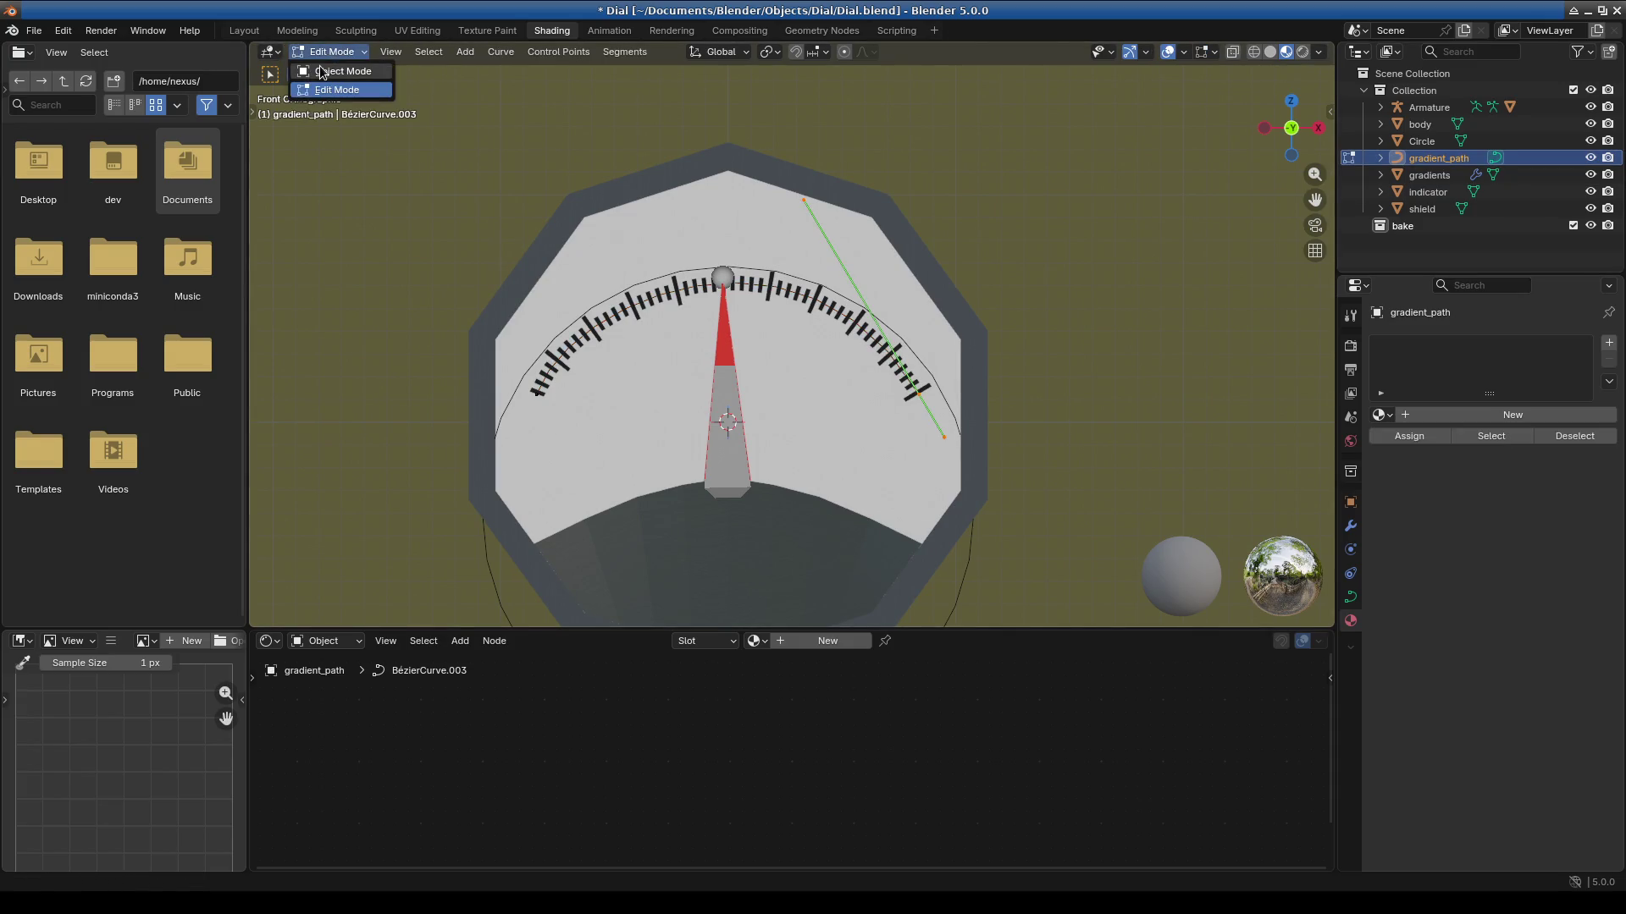
left_click(331, 66)
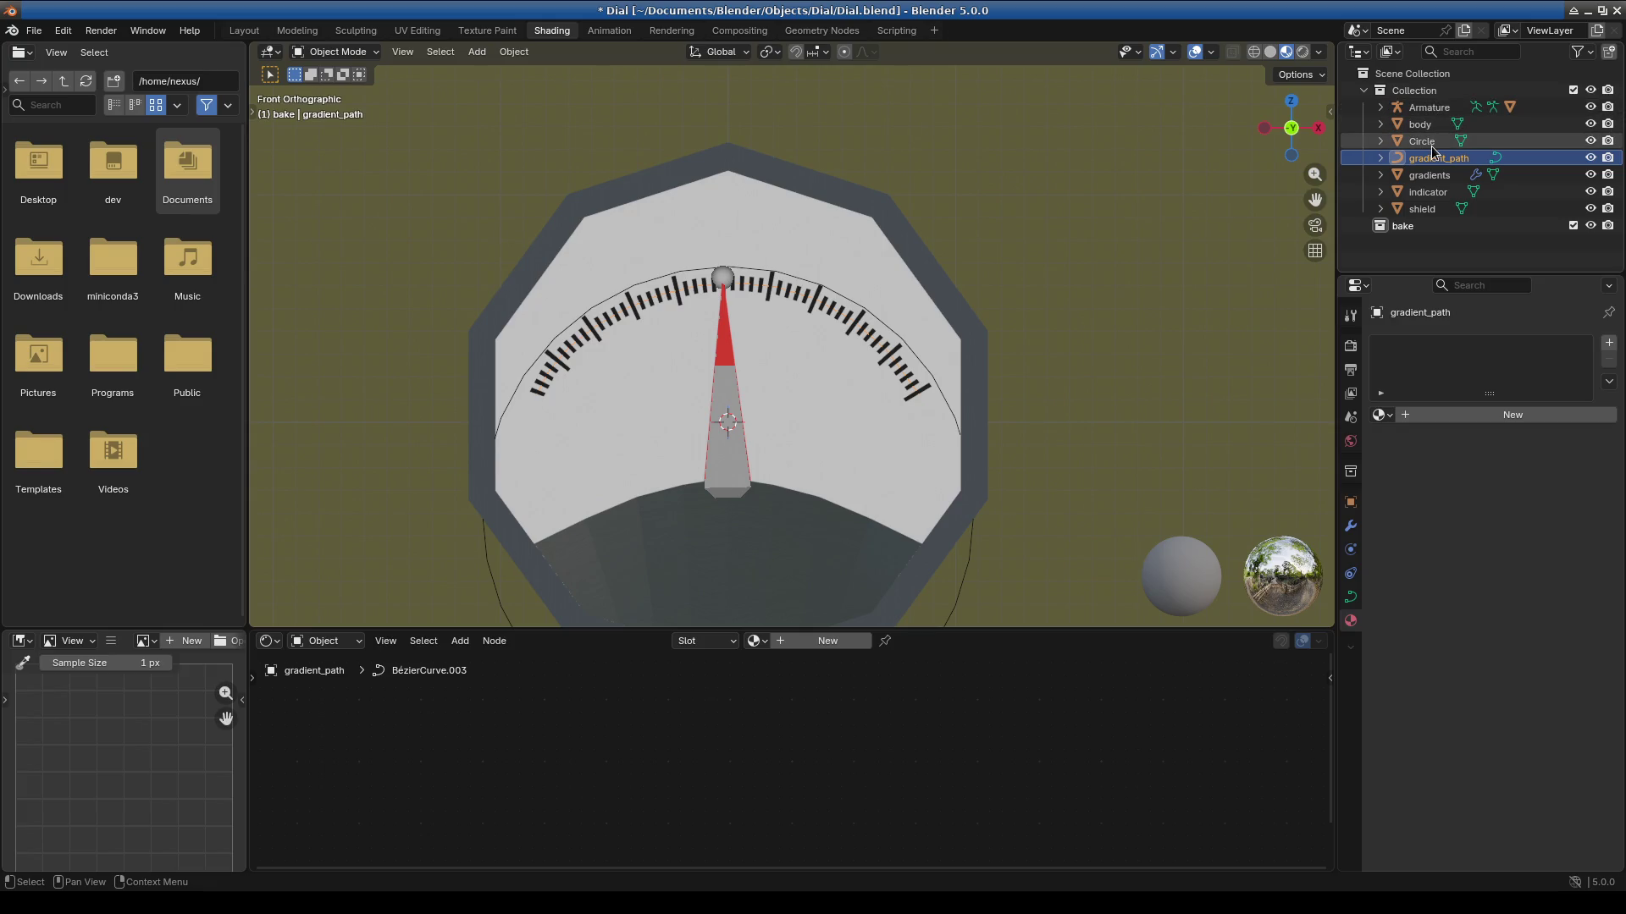
left_click(1430, 124)
left_click(1429, 192)
left_click(1431, 175)
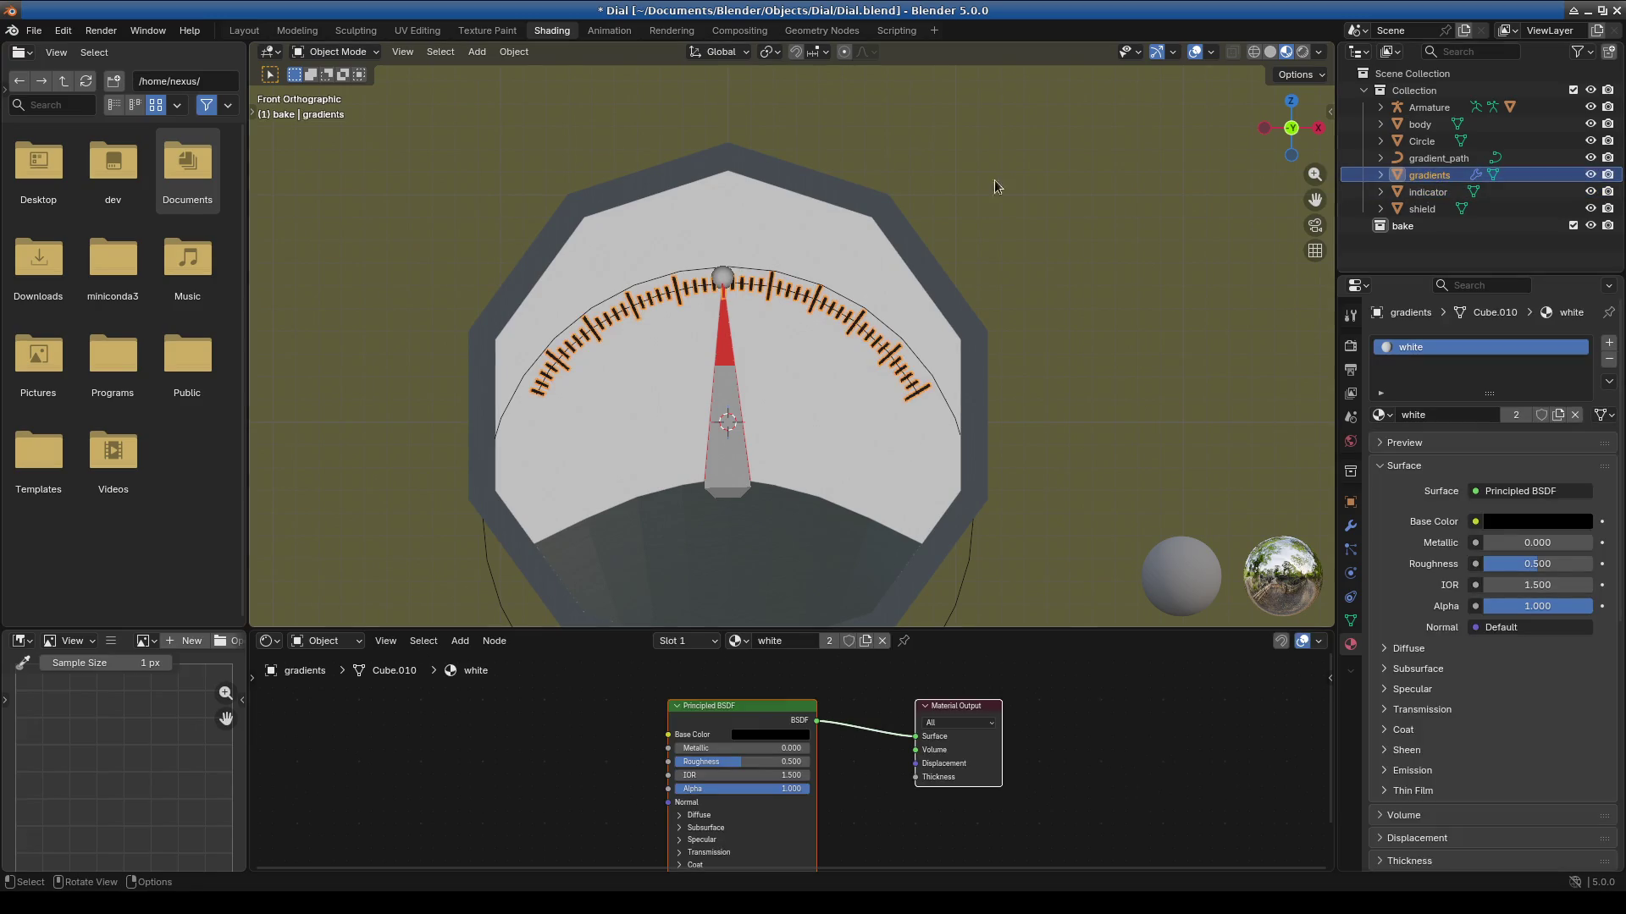
Enter Edit Mode on gradients in wireframe and zoom onto the selected tick faces.
left_click(334, 51)
left_click(330, 91)
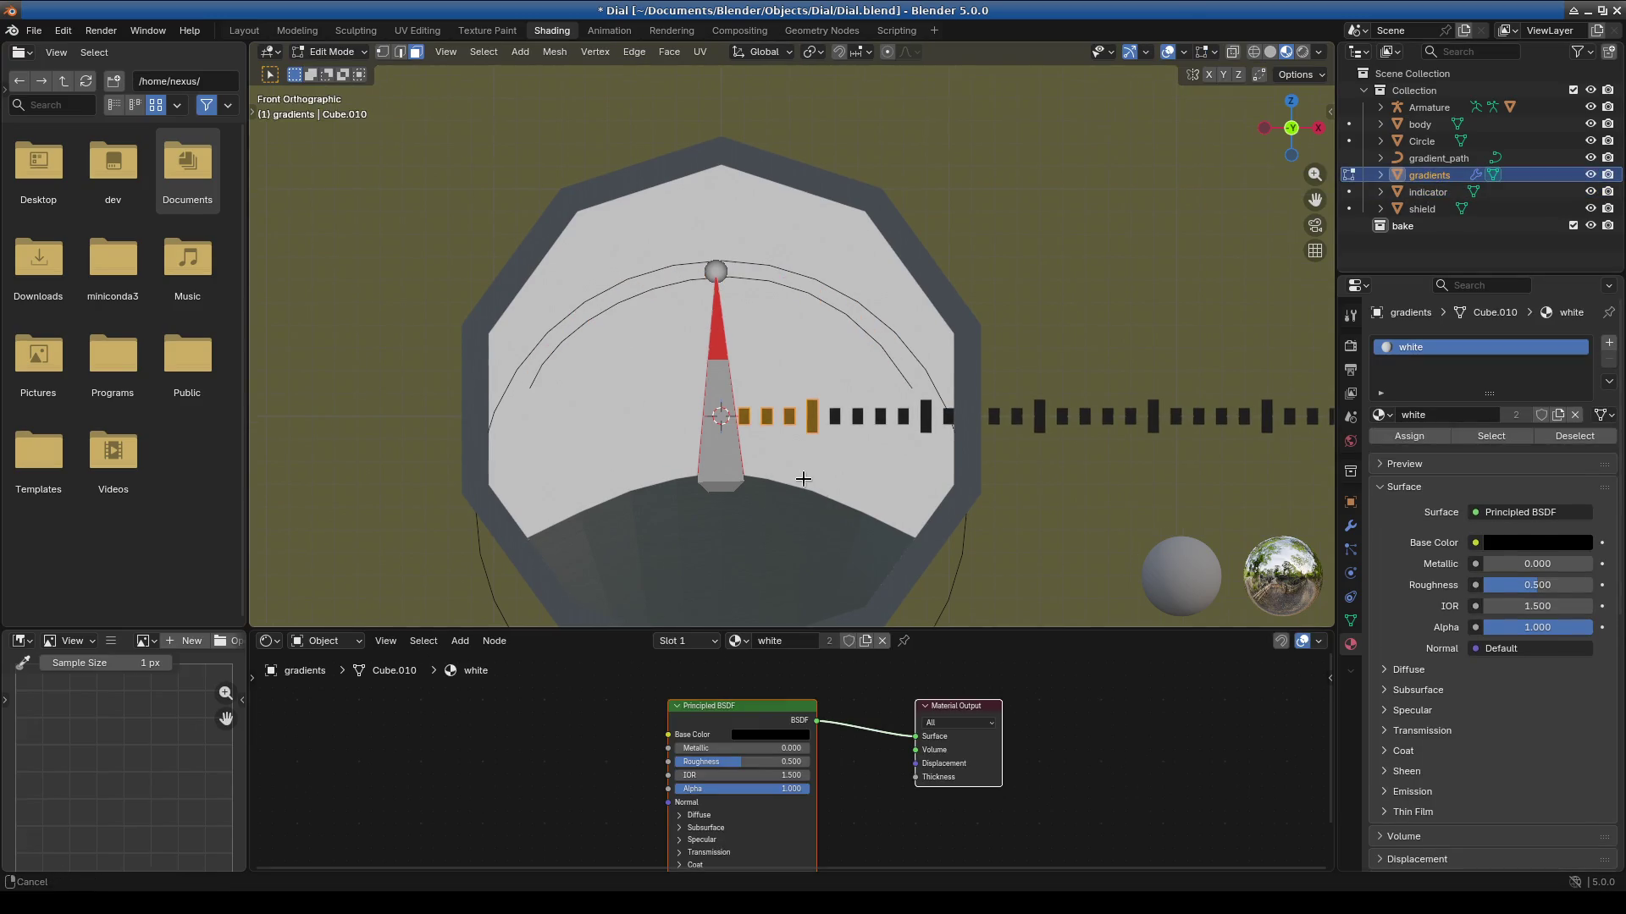
left_click(1256, 52)
scroll(1137, 174, "up", 4)
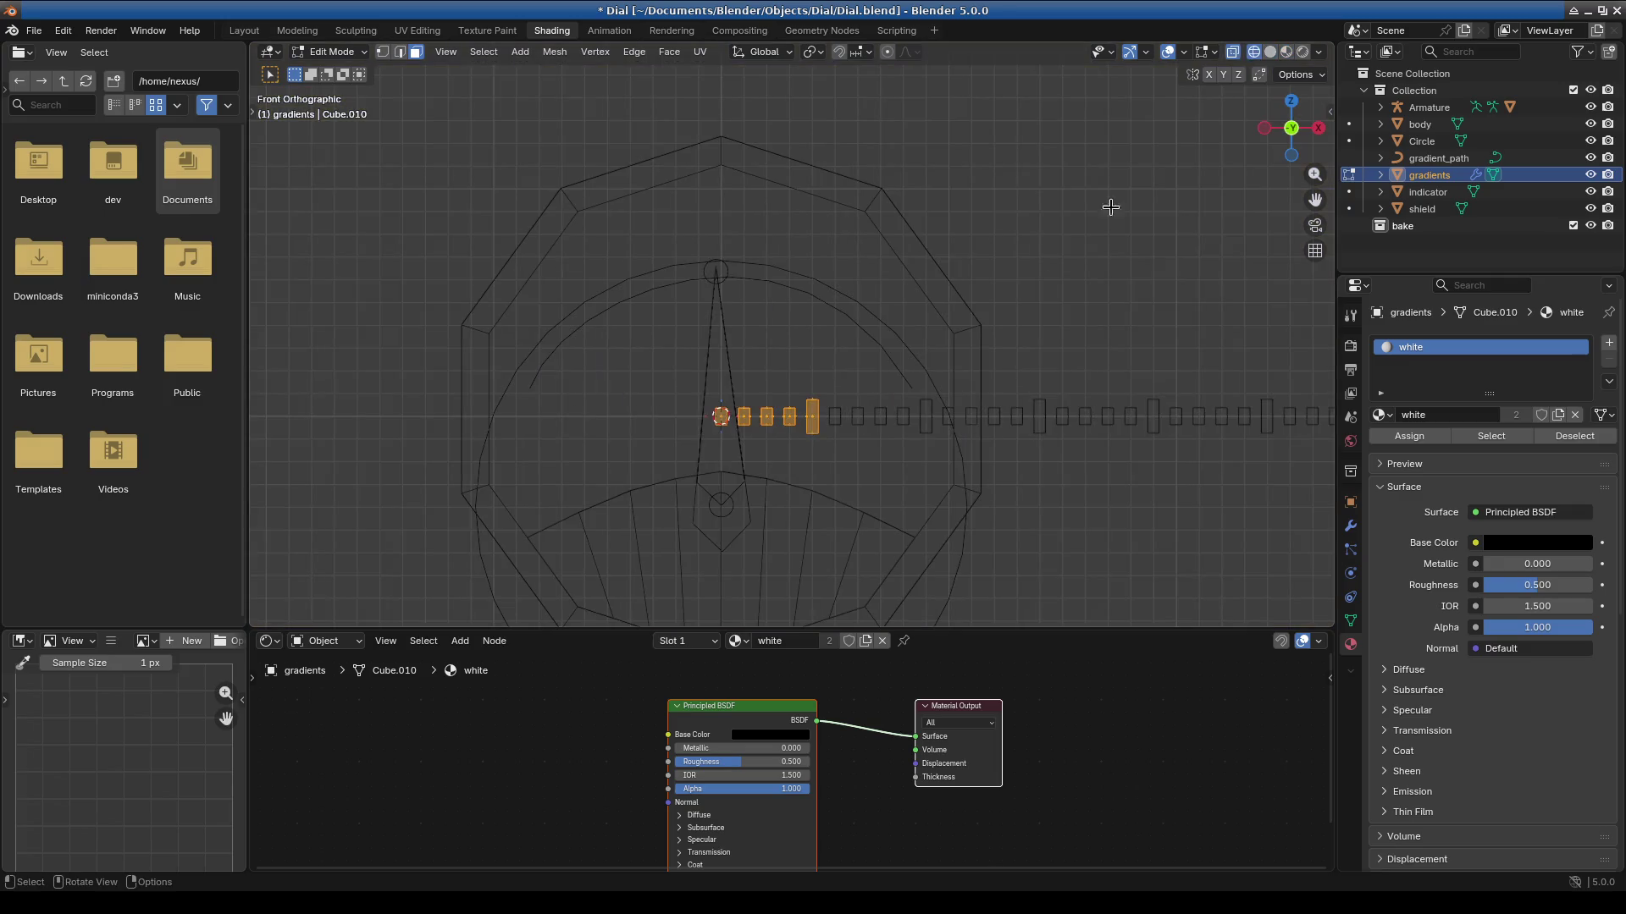
middle_click_drag(755, 475, 701, 337, "shift")
scroll(701, 337, "up", 4)
Move the selected tick faces 0.0025 (2.5 mm) along X.
key("g")
key("x")
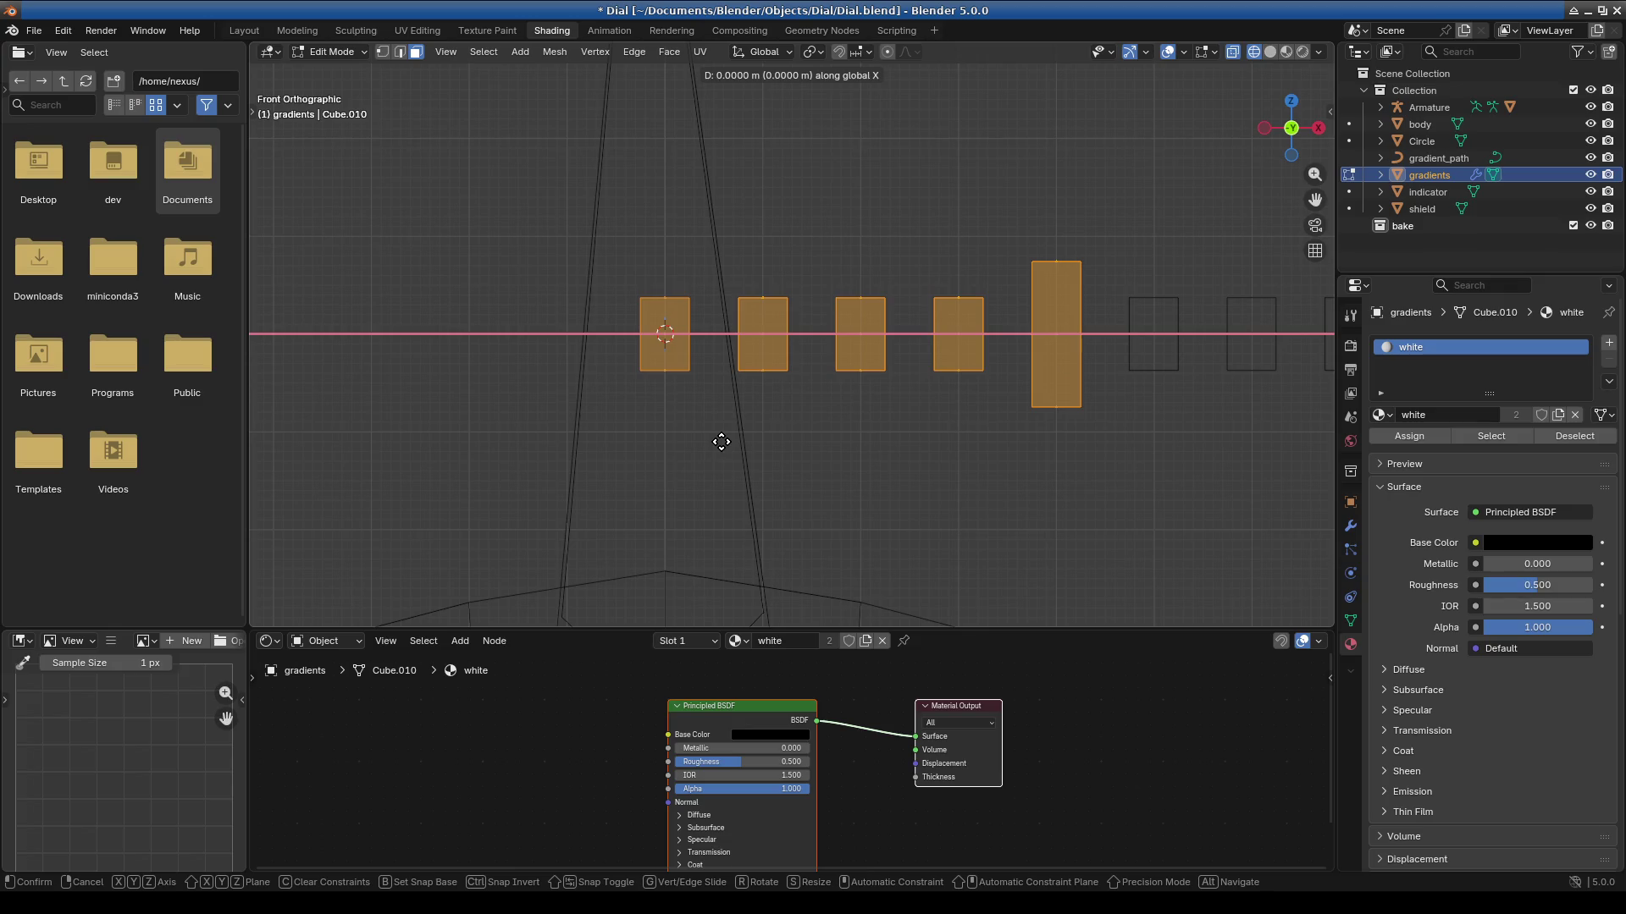
type(".0")
type("5")
key("BackSpace")
type("05")
key("BackSpace")
type("25")
key("Return")
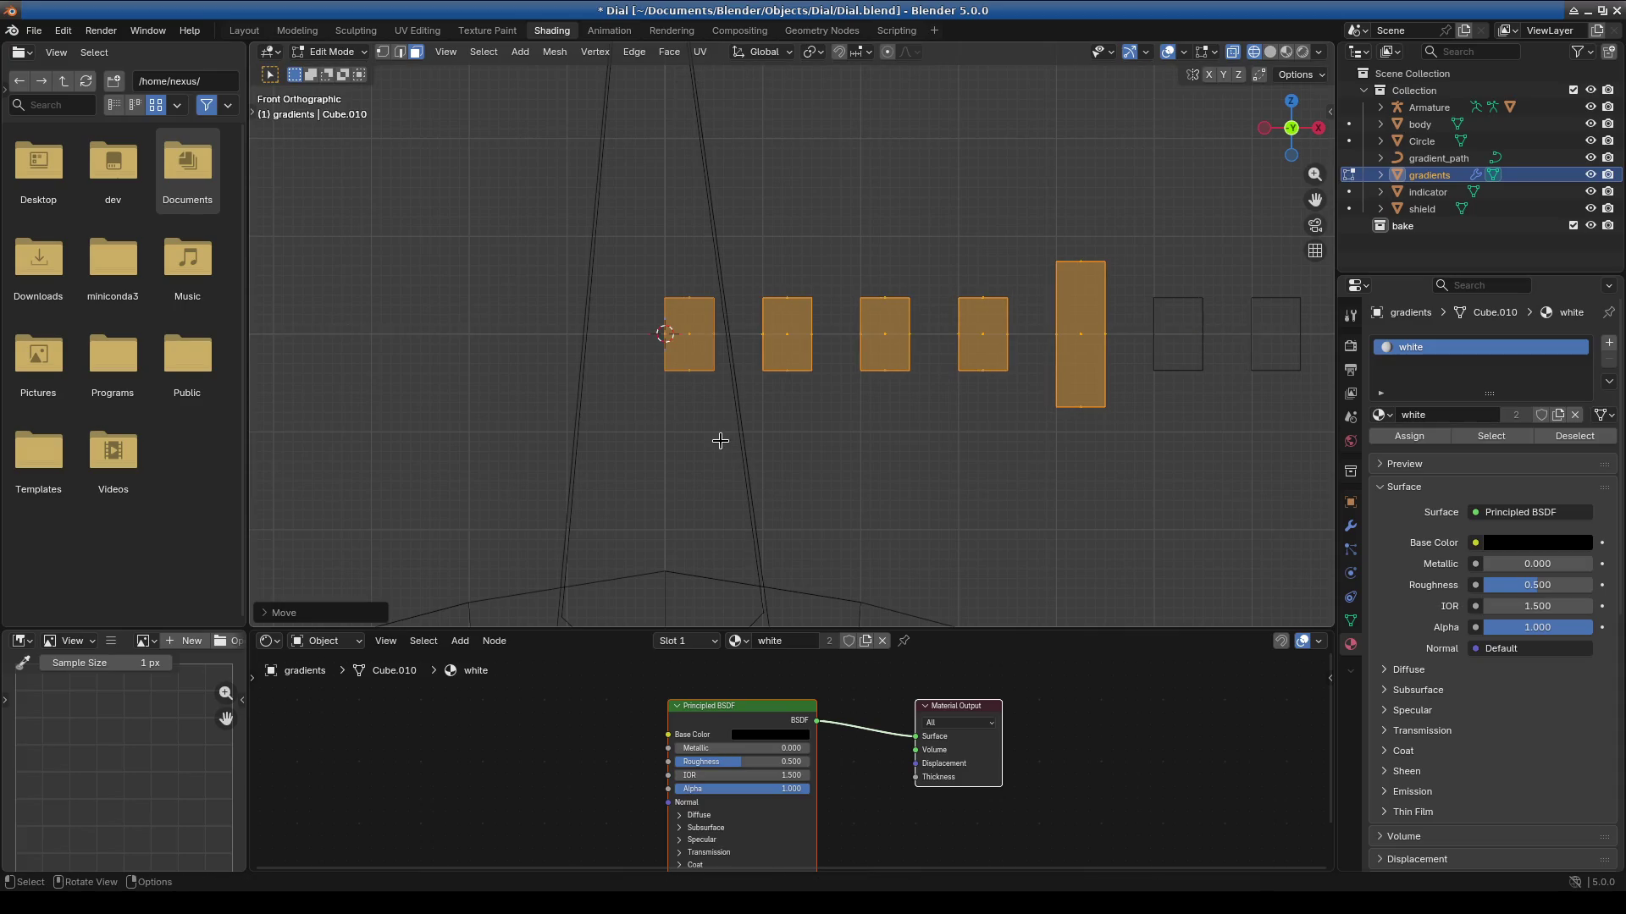
Return to Object Mode and frame the whole tick arc.
left_click(332, 52)
left_click(327, 73)
key("KP_Decimal")
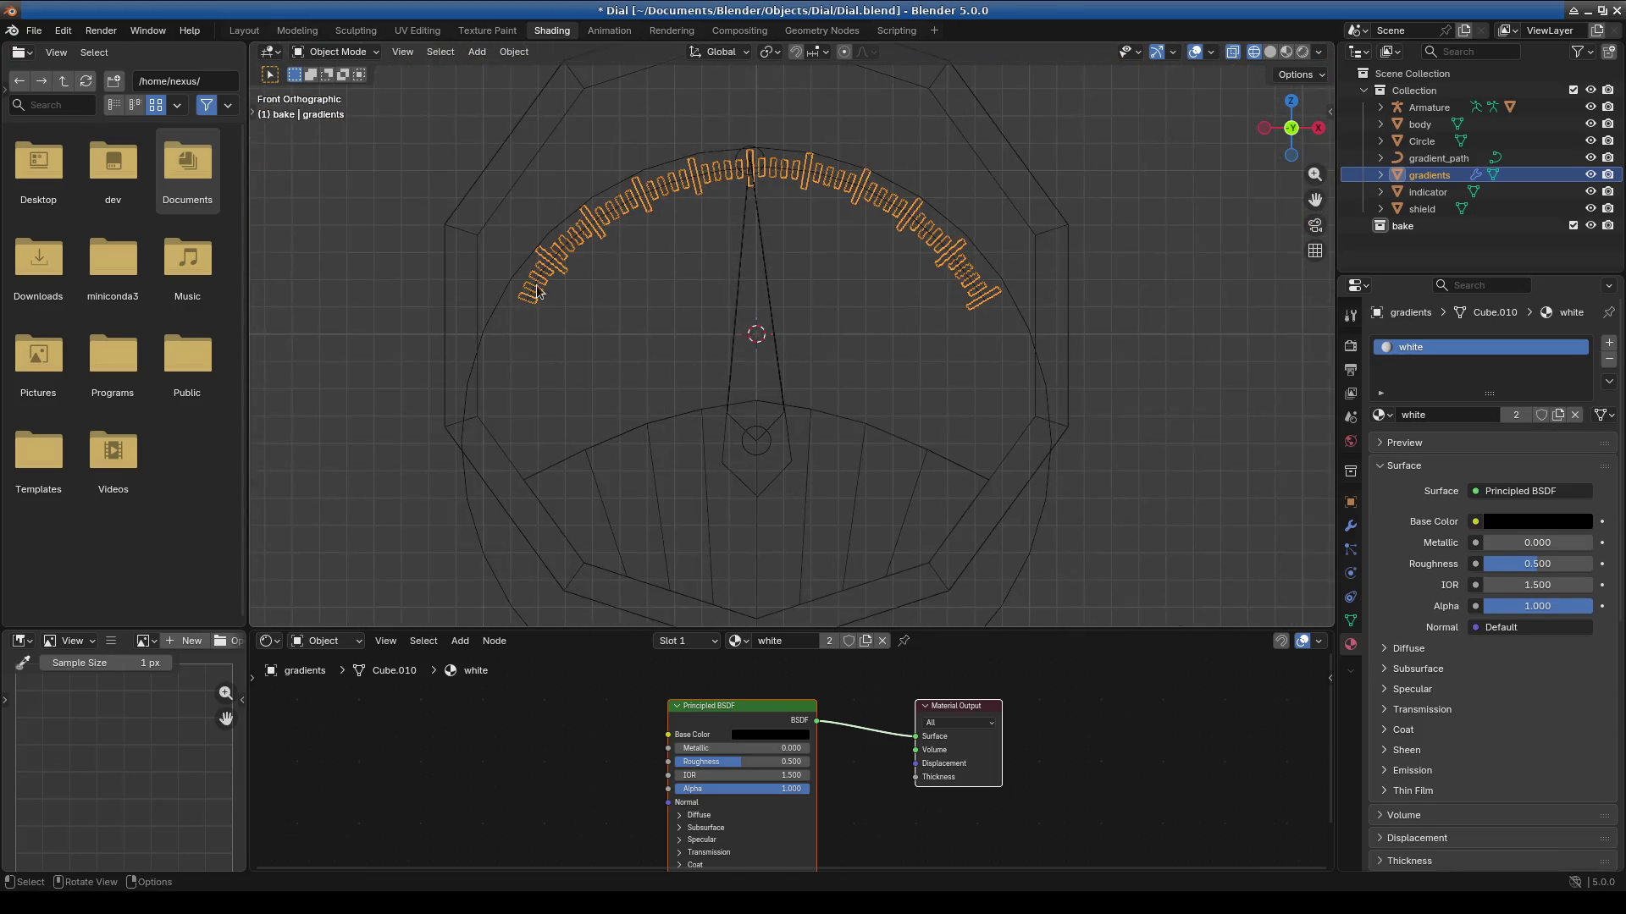
middle_click_drag(739, 207, 751, 364, "shift")
scroll(764, 298, "up", 10)
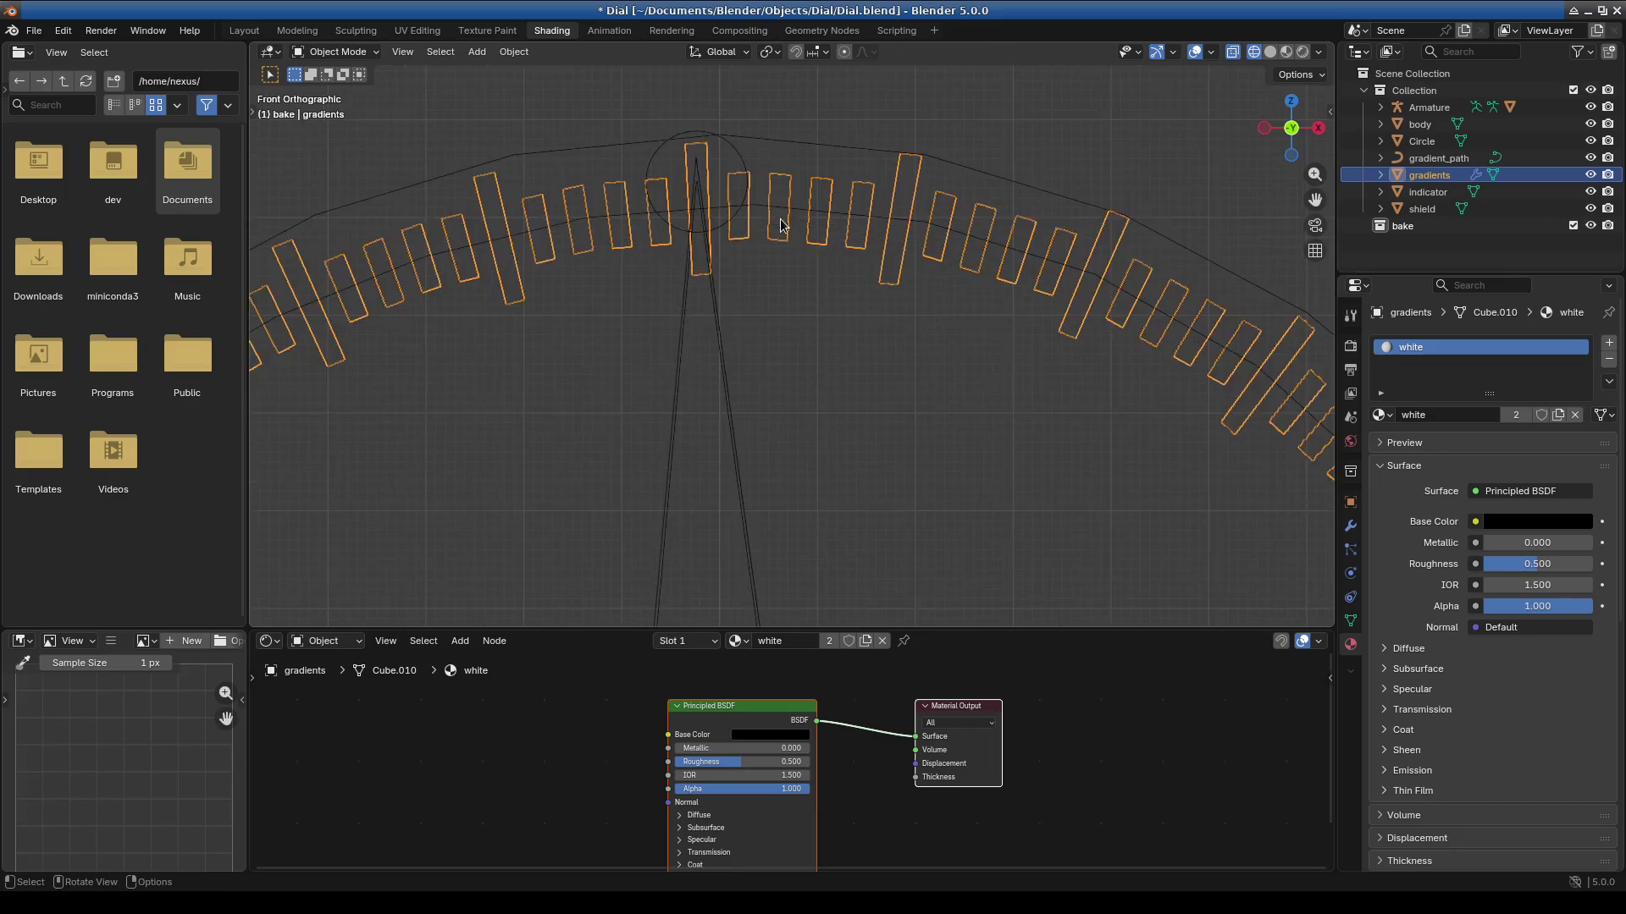
scroll(680, 440, "down", 10)
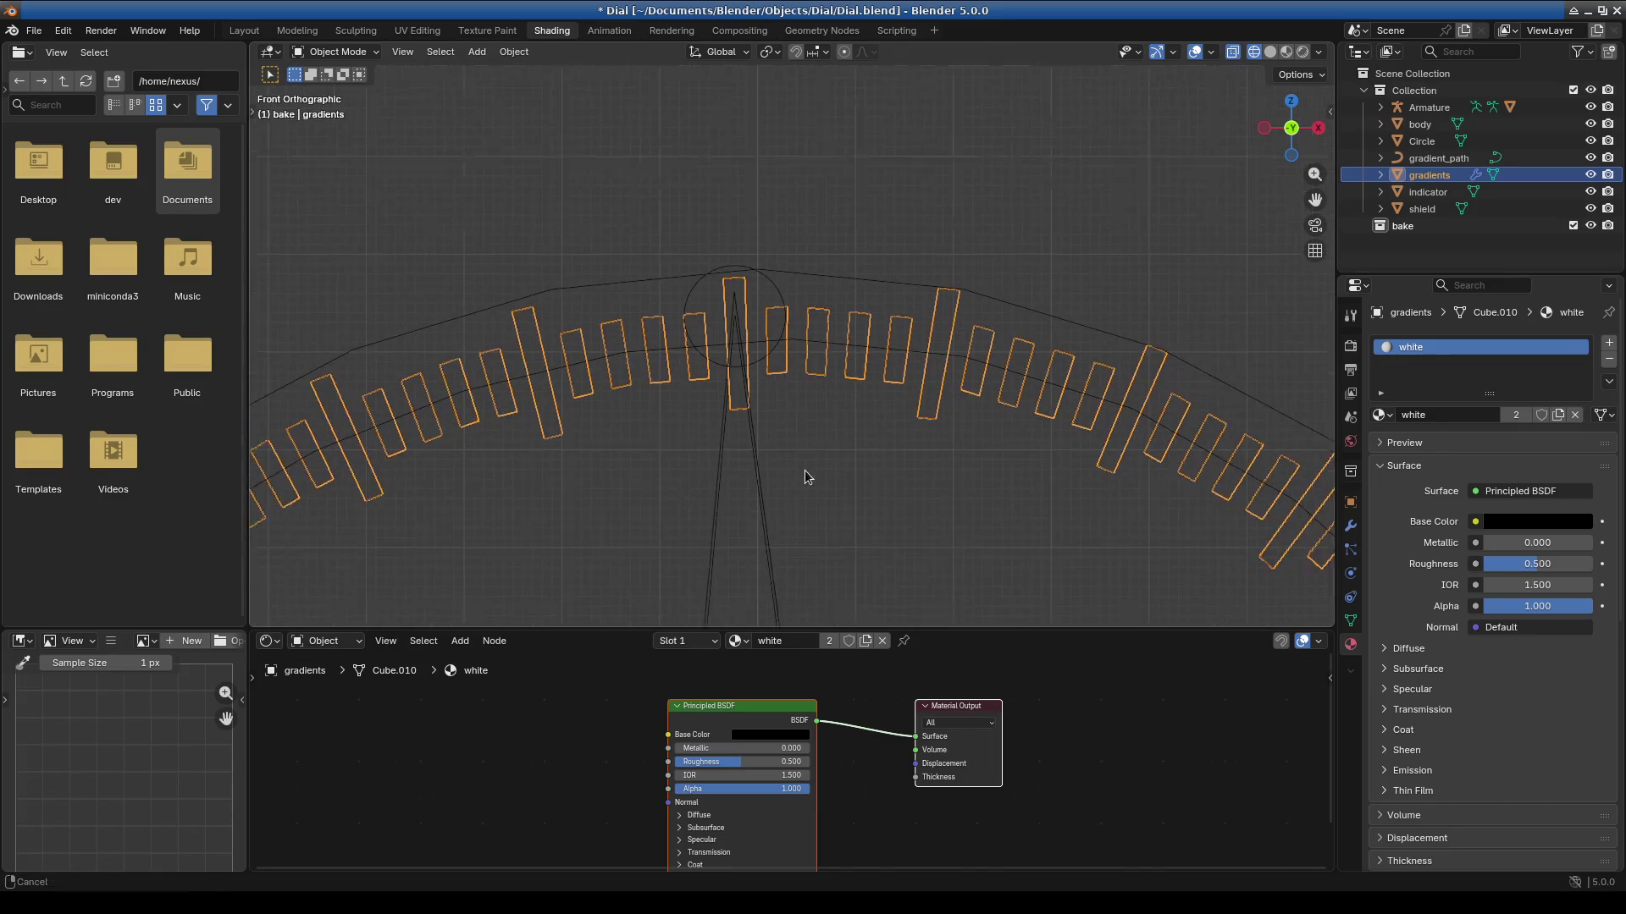
scroll(855, 398, "down", 1)
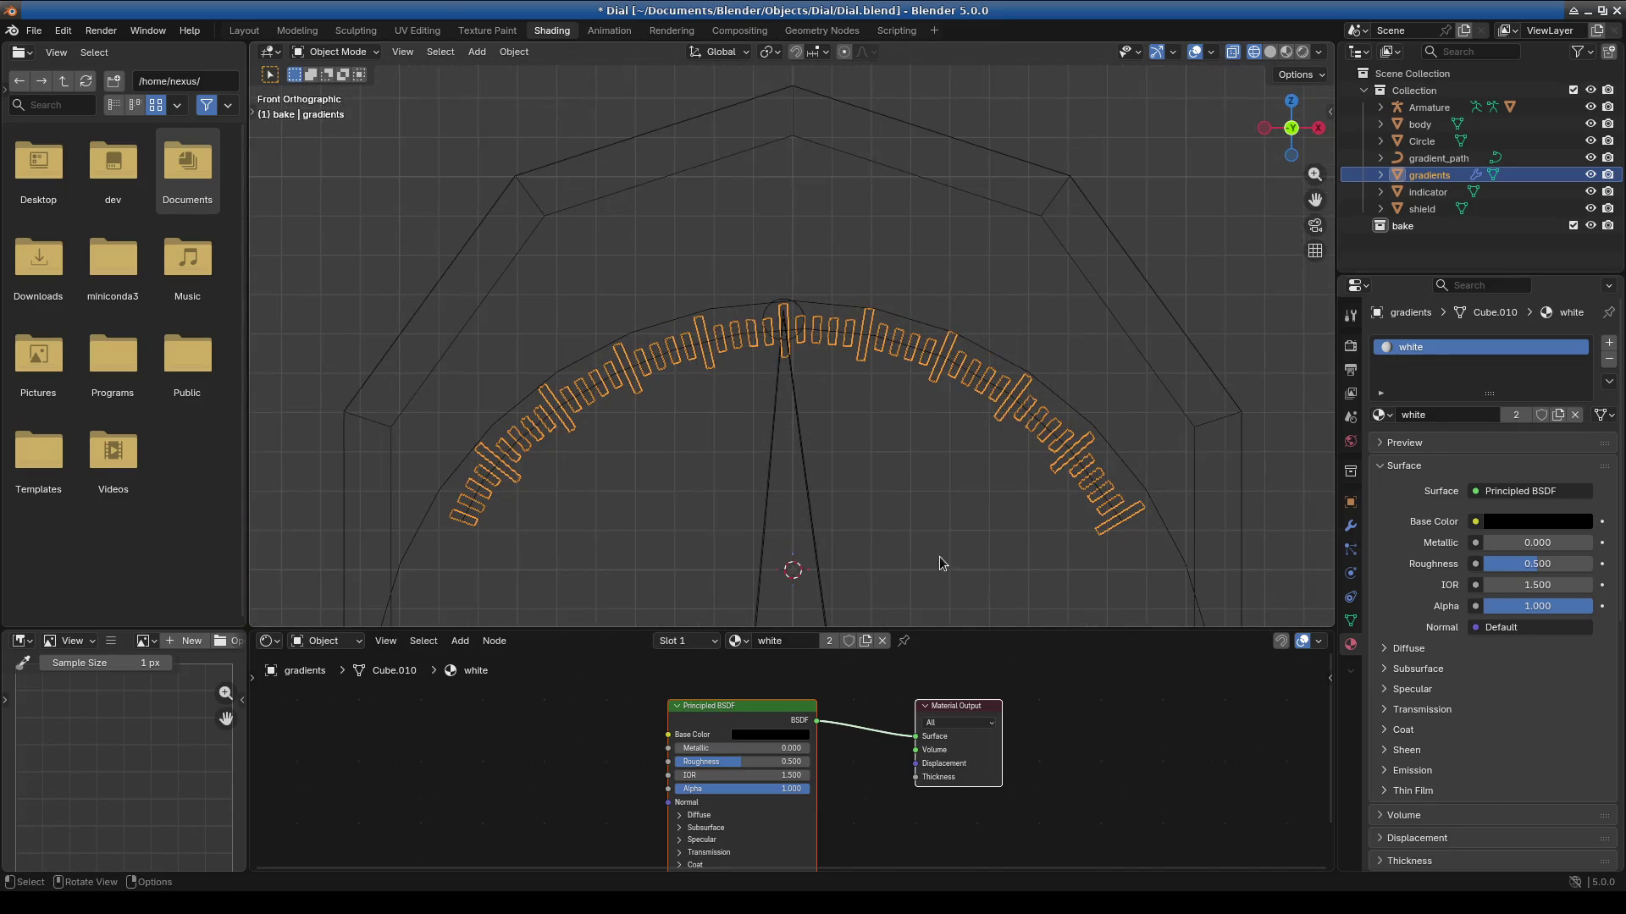
scroll(911, 440, "up", 5)
scroll(838, 381, "down", 3)
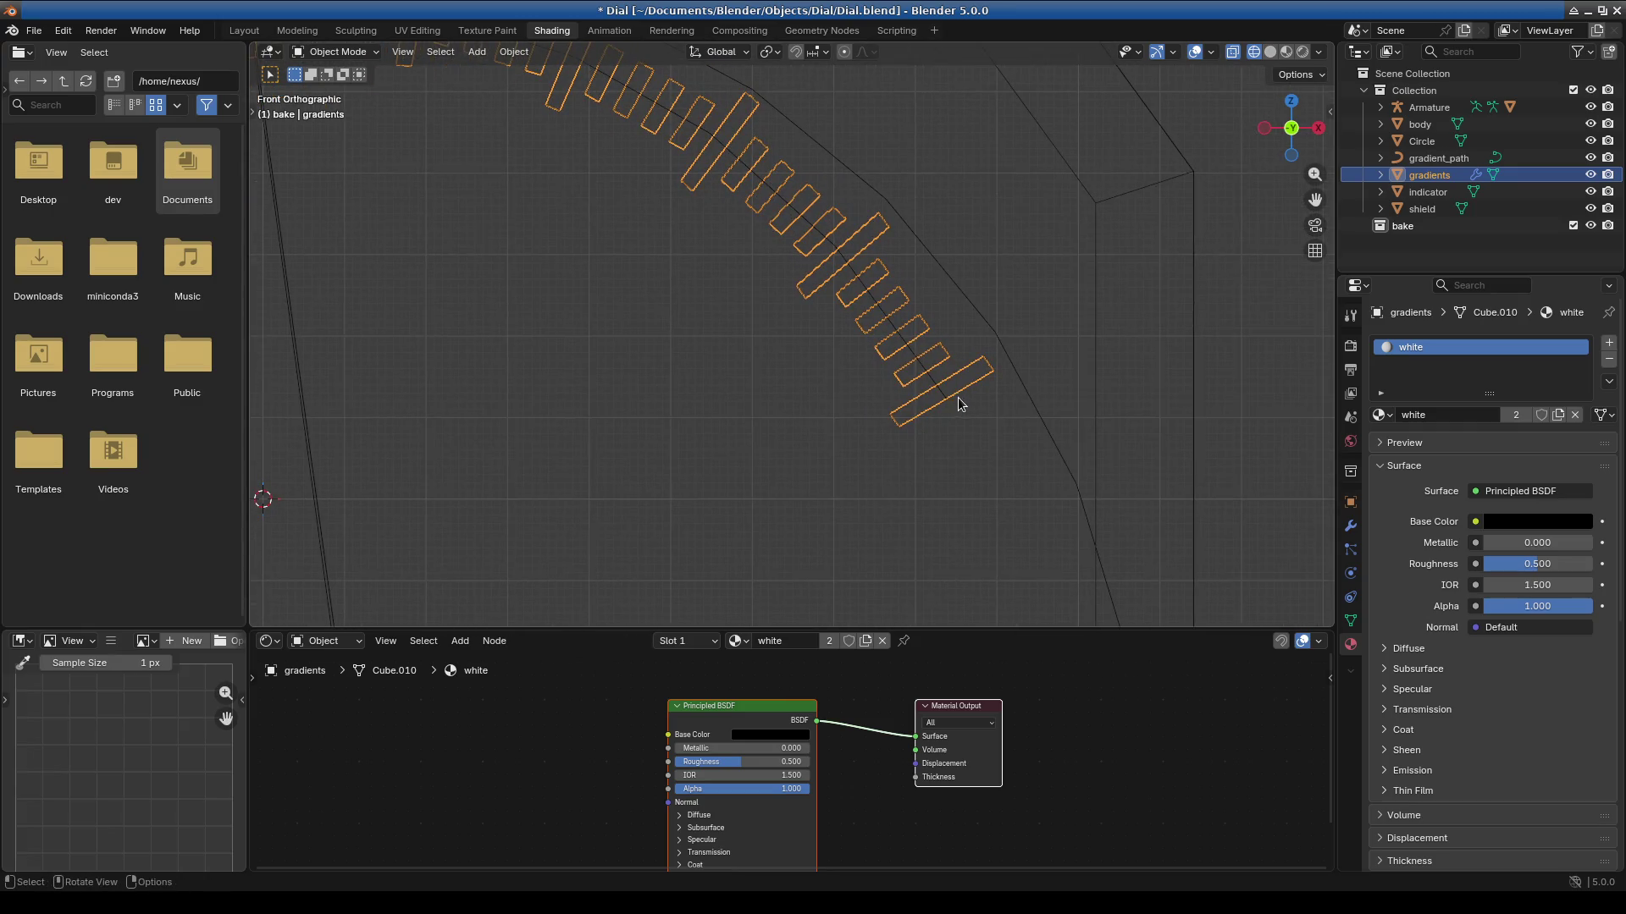
left_click(958, 408)
scroll(762, 437, "down", 2)
scroll(846, 423, "up", 5, "ctrl")
scroll(906, 418, "up", 3)
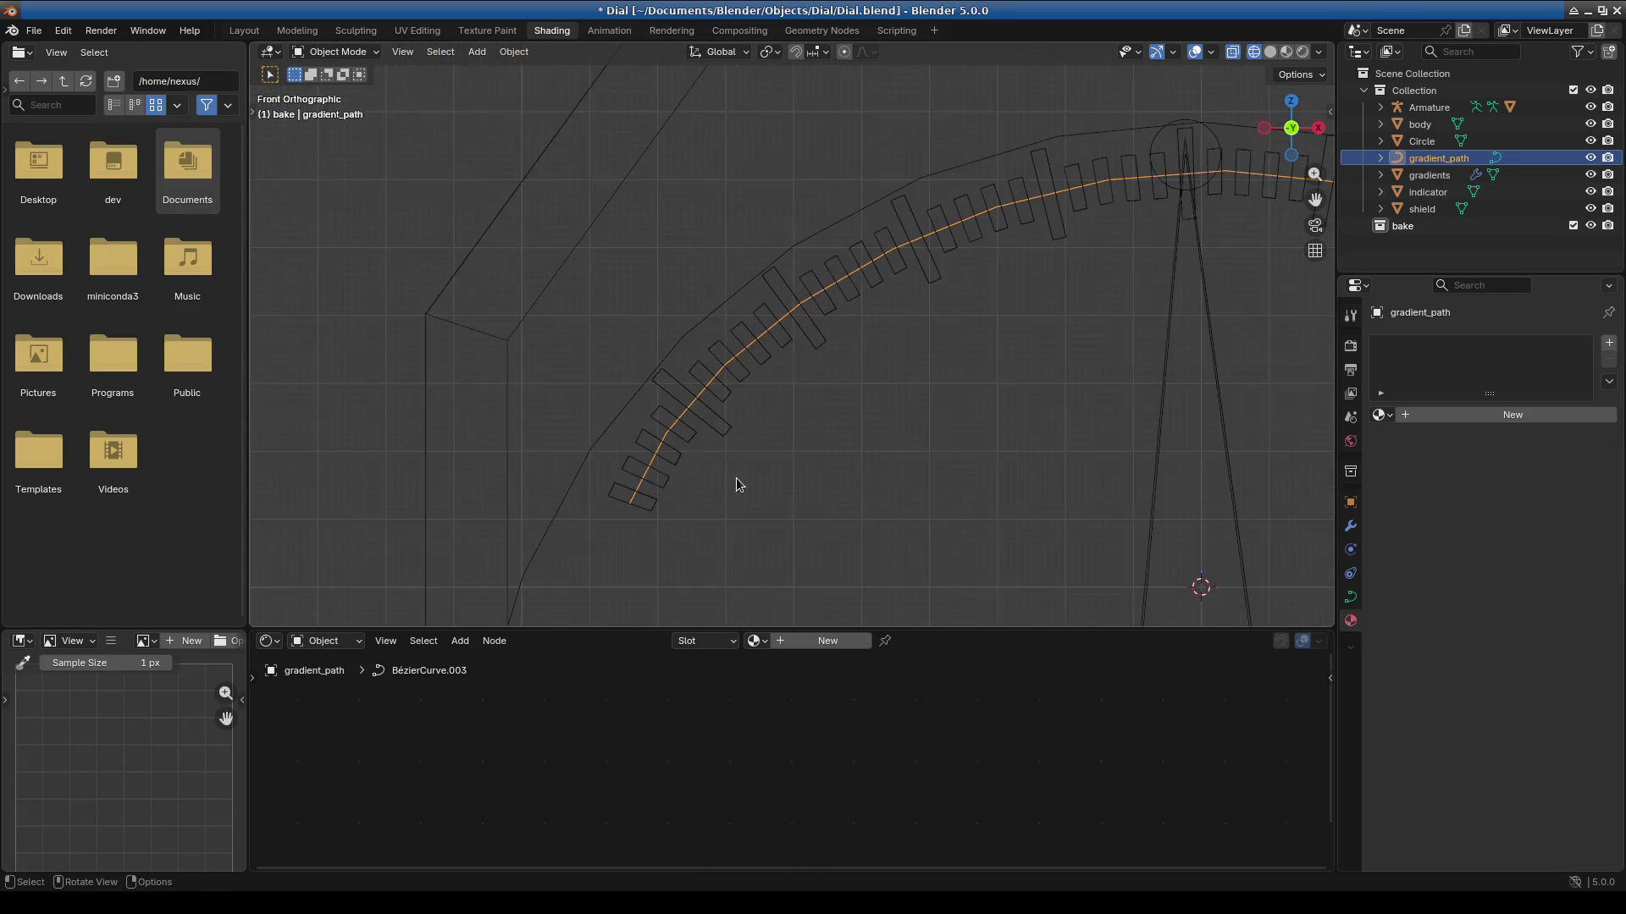
scroll(870, 488, "down", 6, "ctrl")
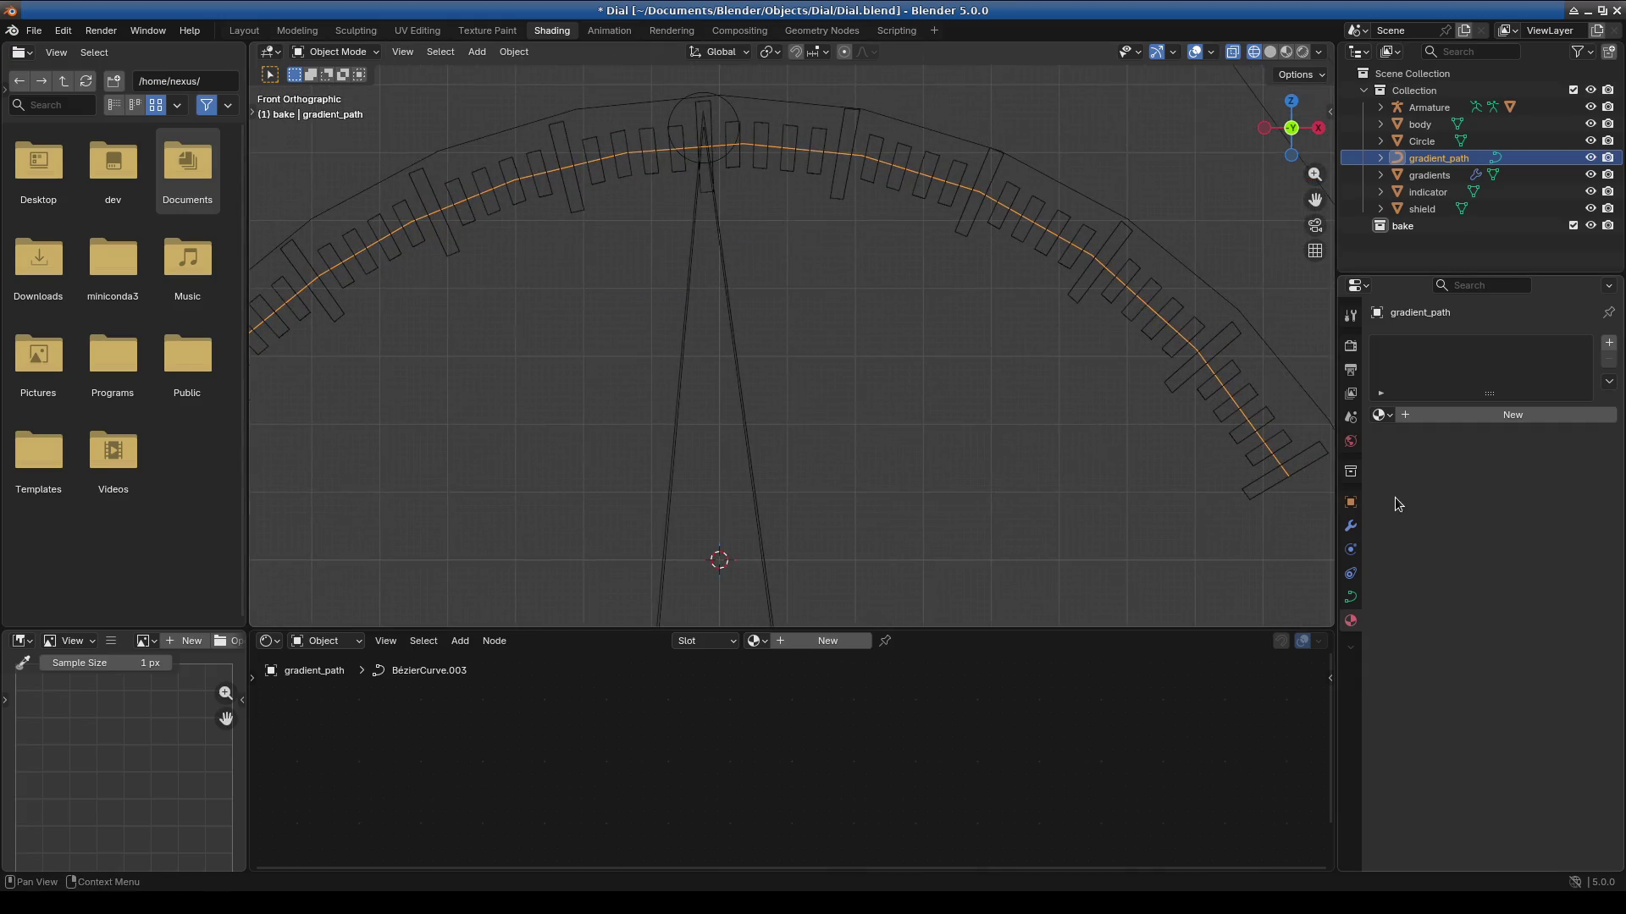
scroll(651, 385, "down", 1)
scroll(698, 329, "down", 1)
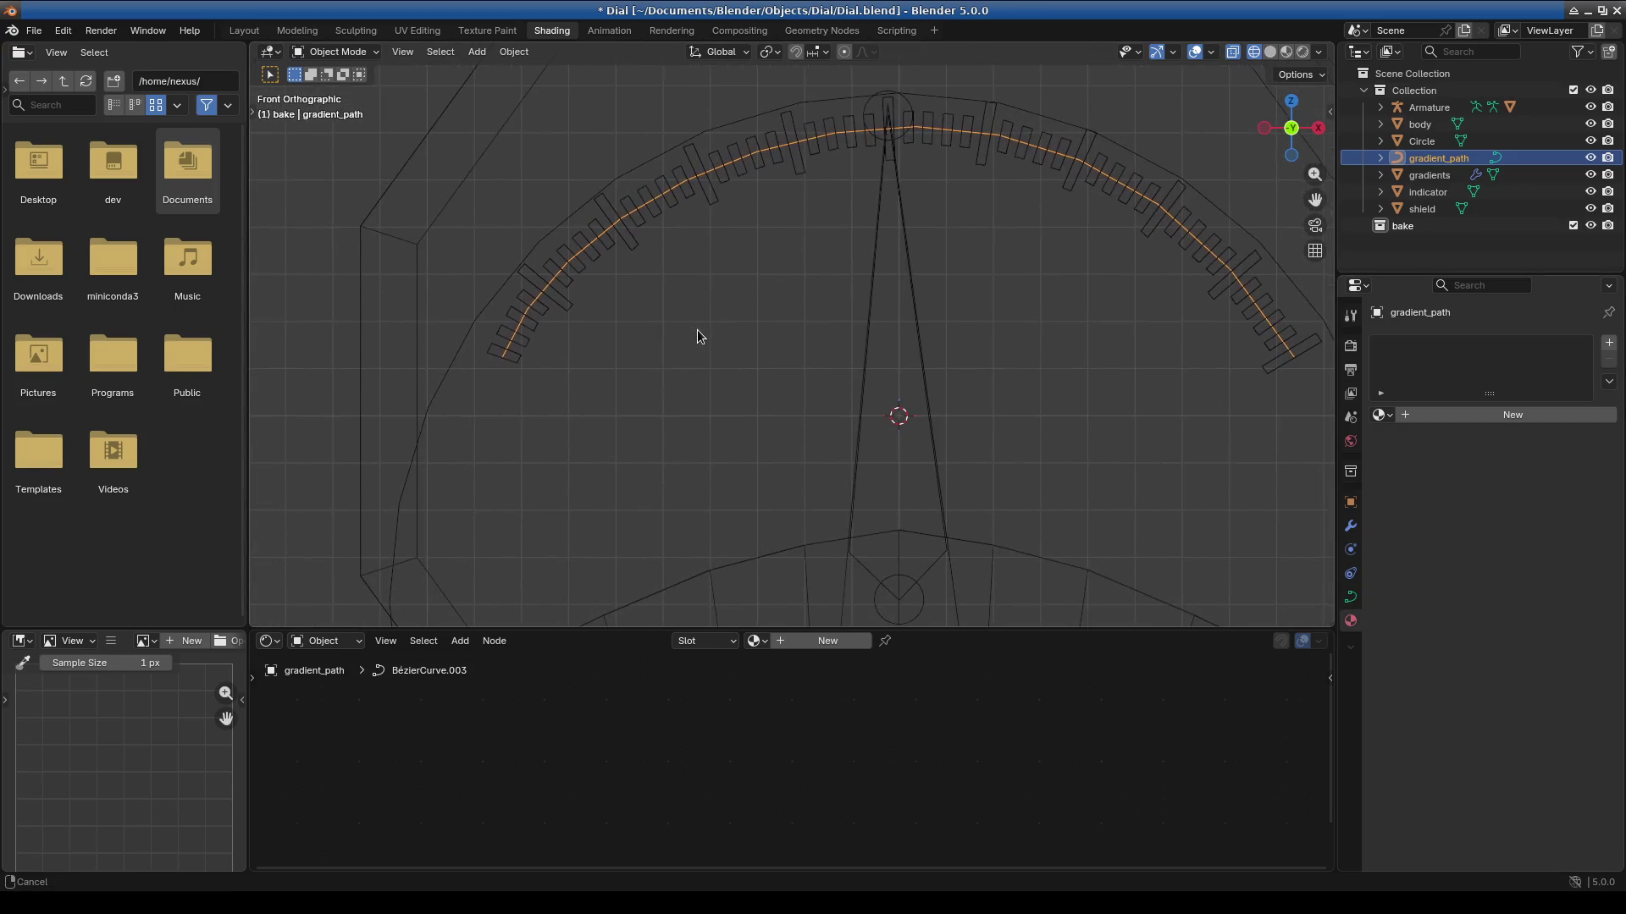
scroll(737, 339, "down", 2, "ctrl")
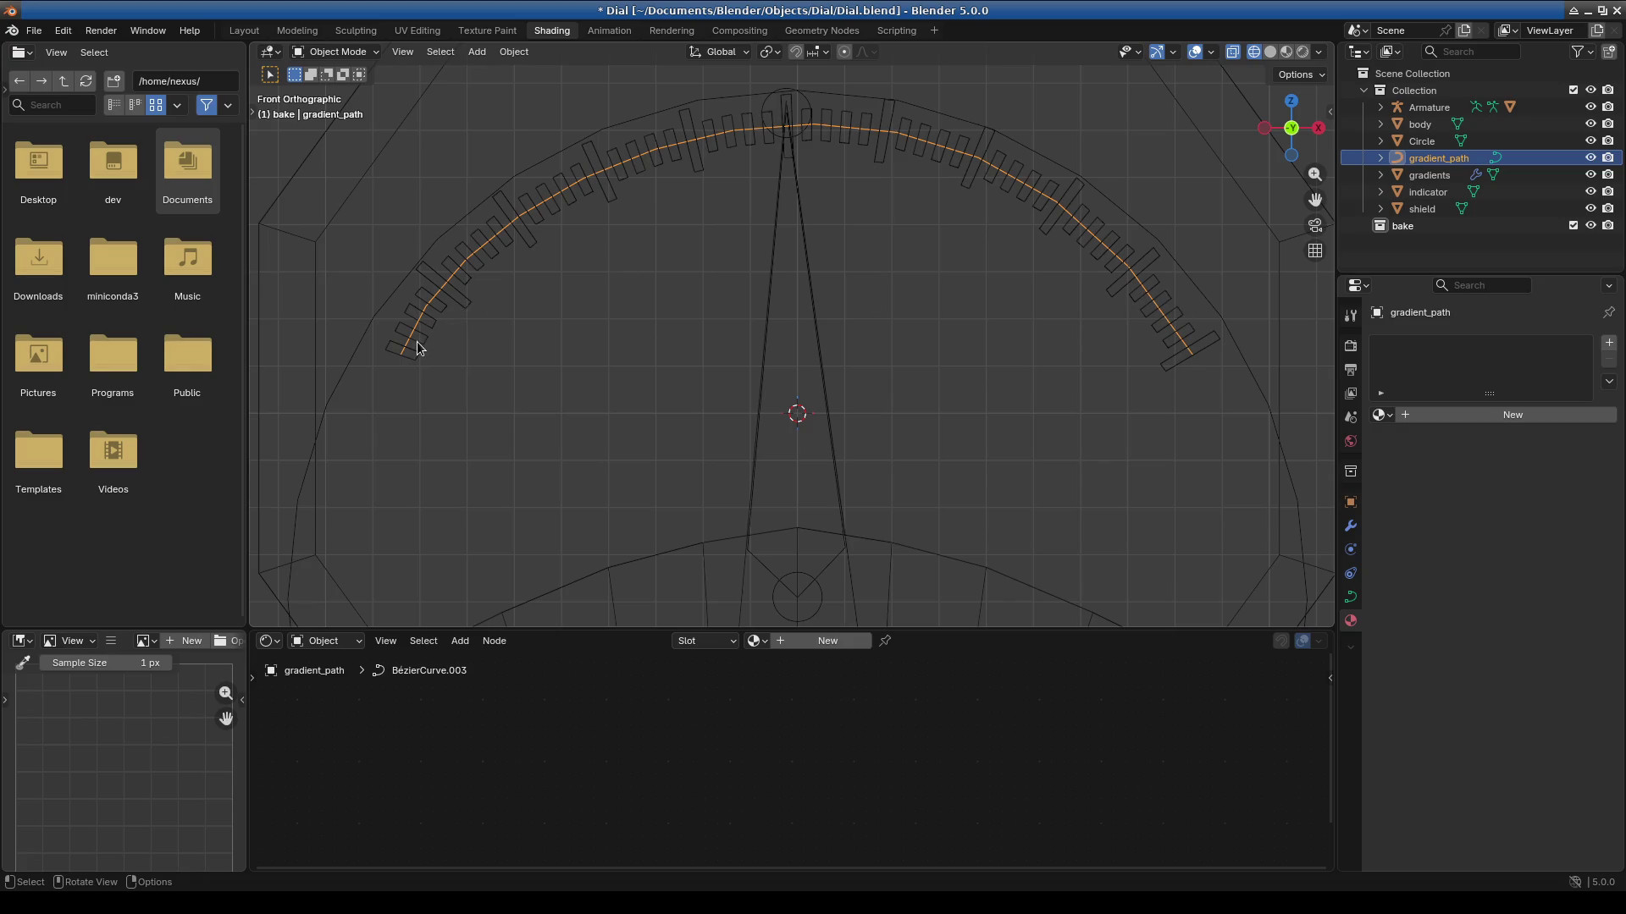
left_click(338, 49)
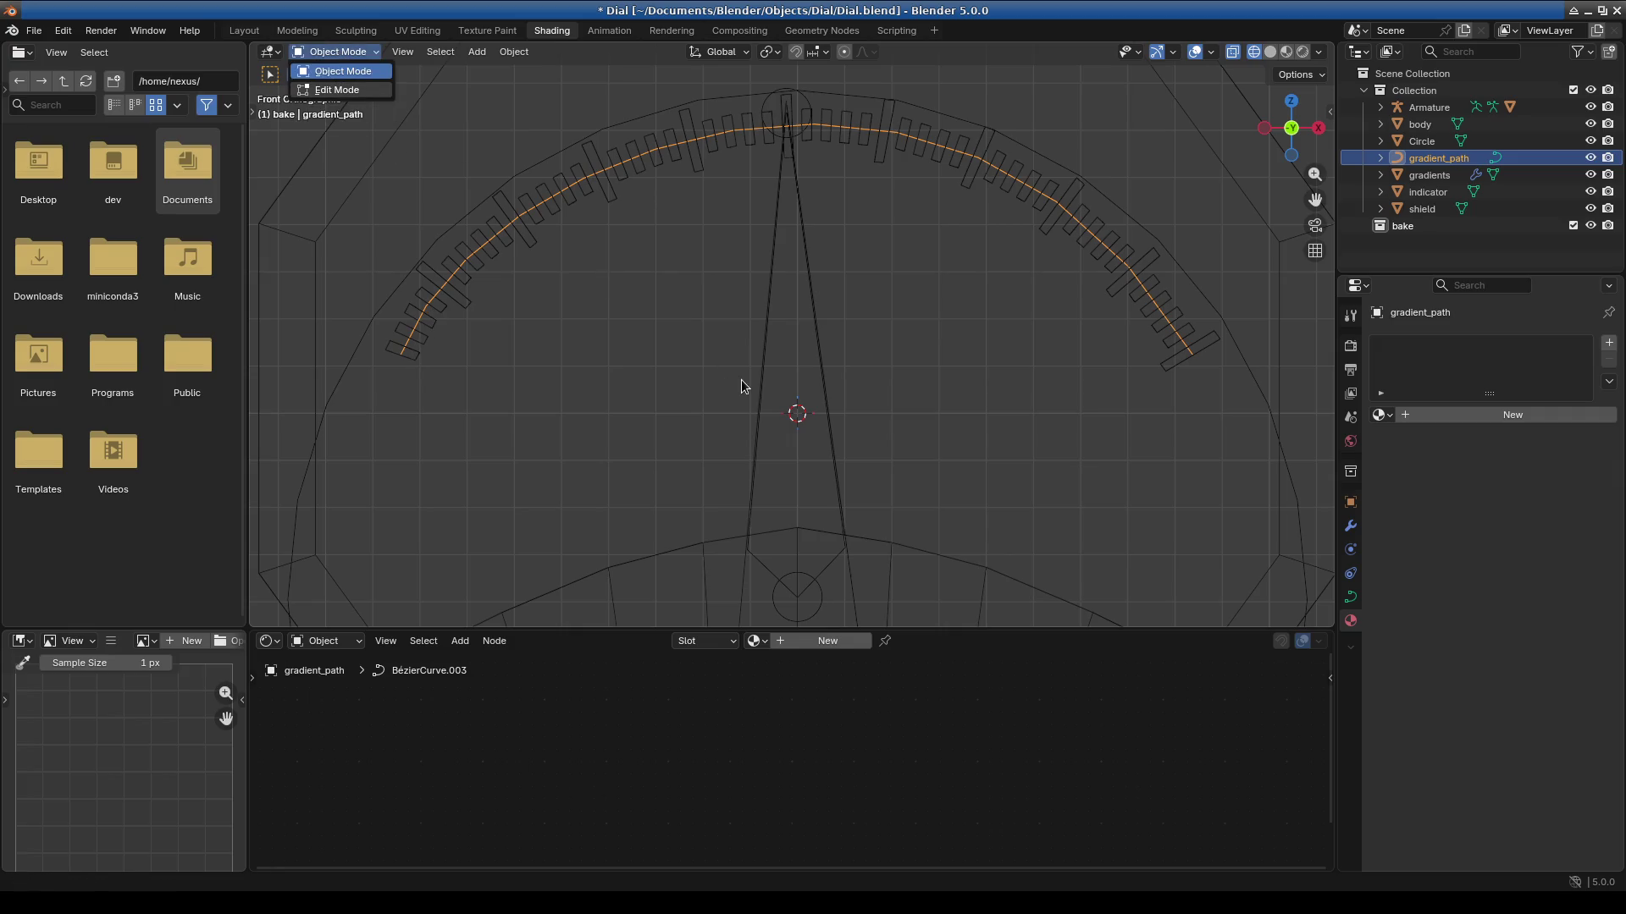
scroll(363, 405, "up", 3)
scroll(365, 408, "down", 4)
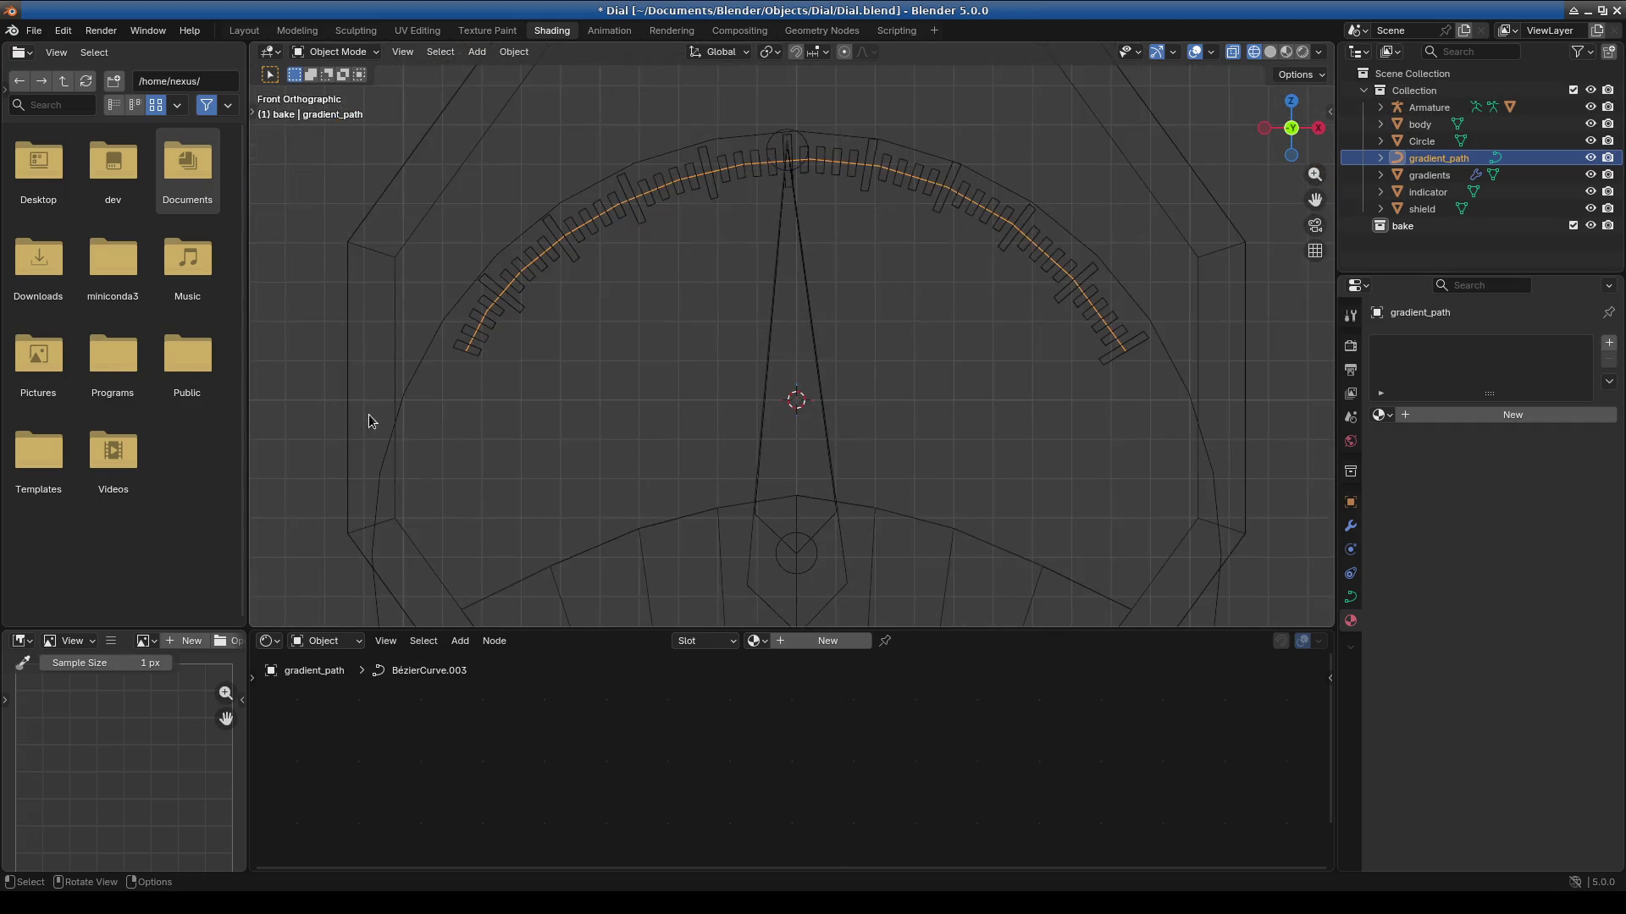
left_click(1431, 176)
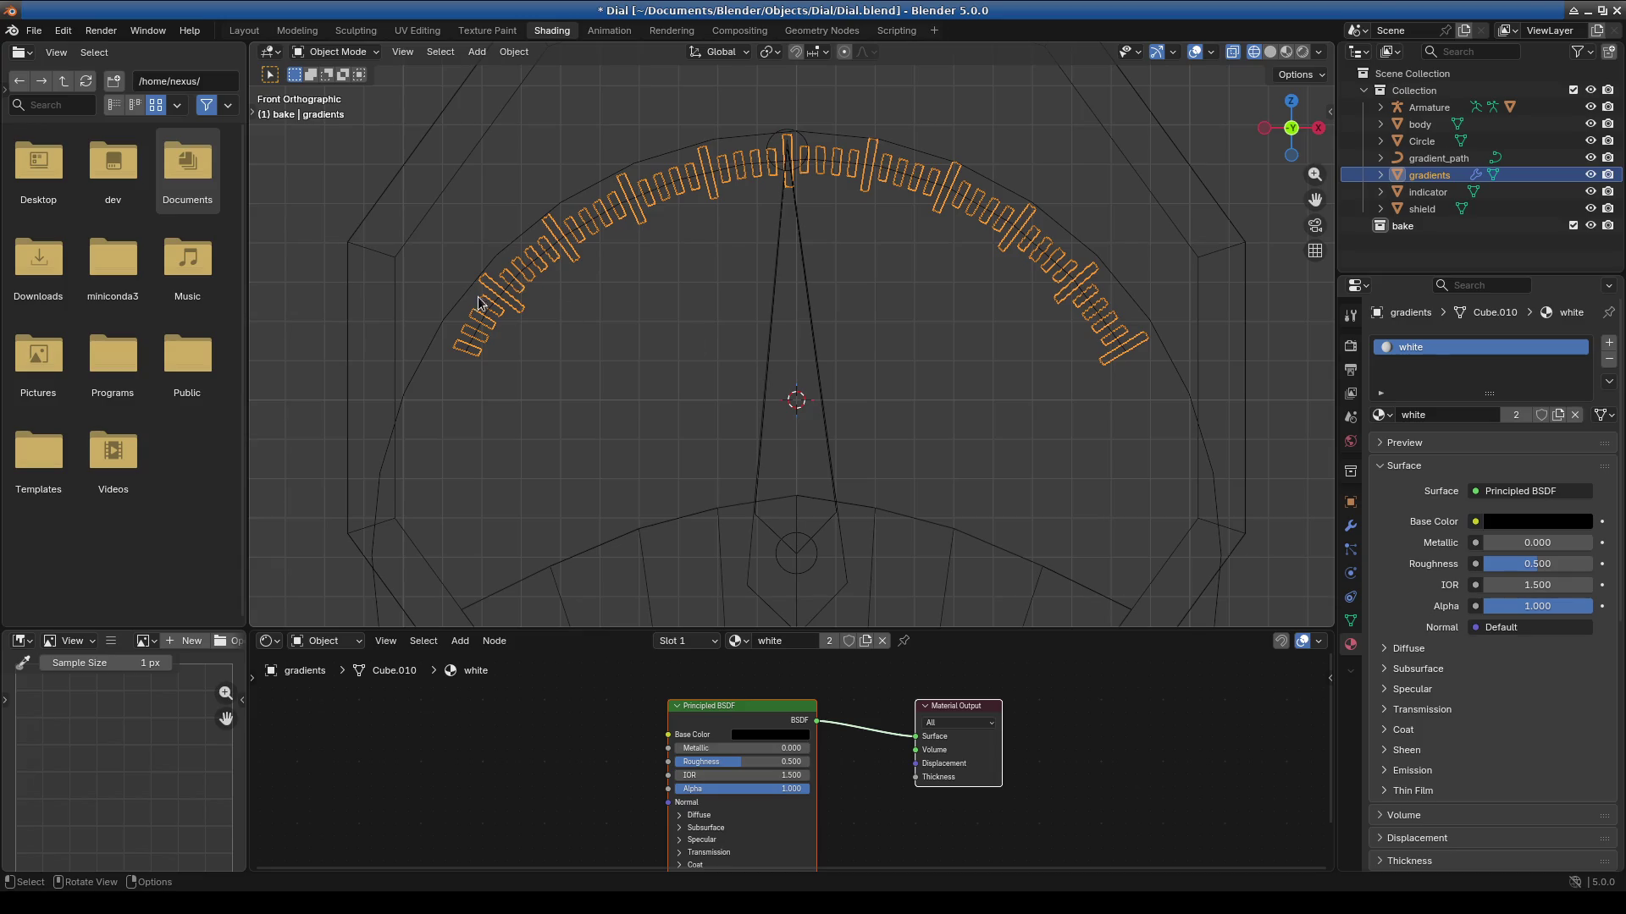
left_click(468, 359)
scroll(494, 396, "up", 5)
left_click(344, 52)
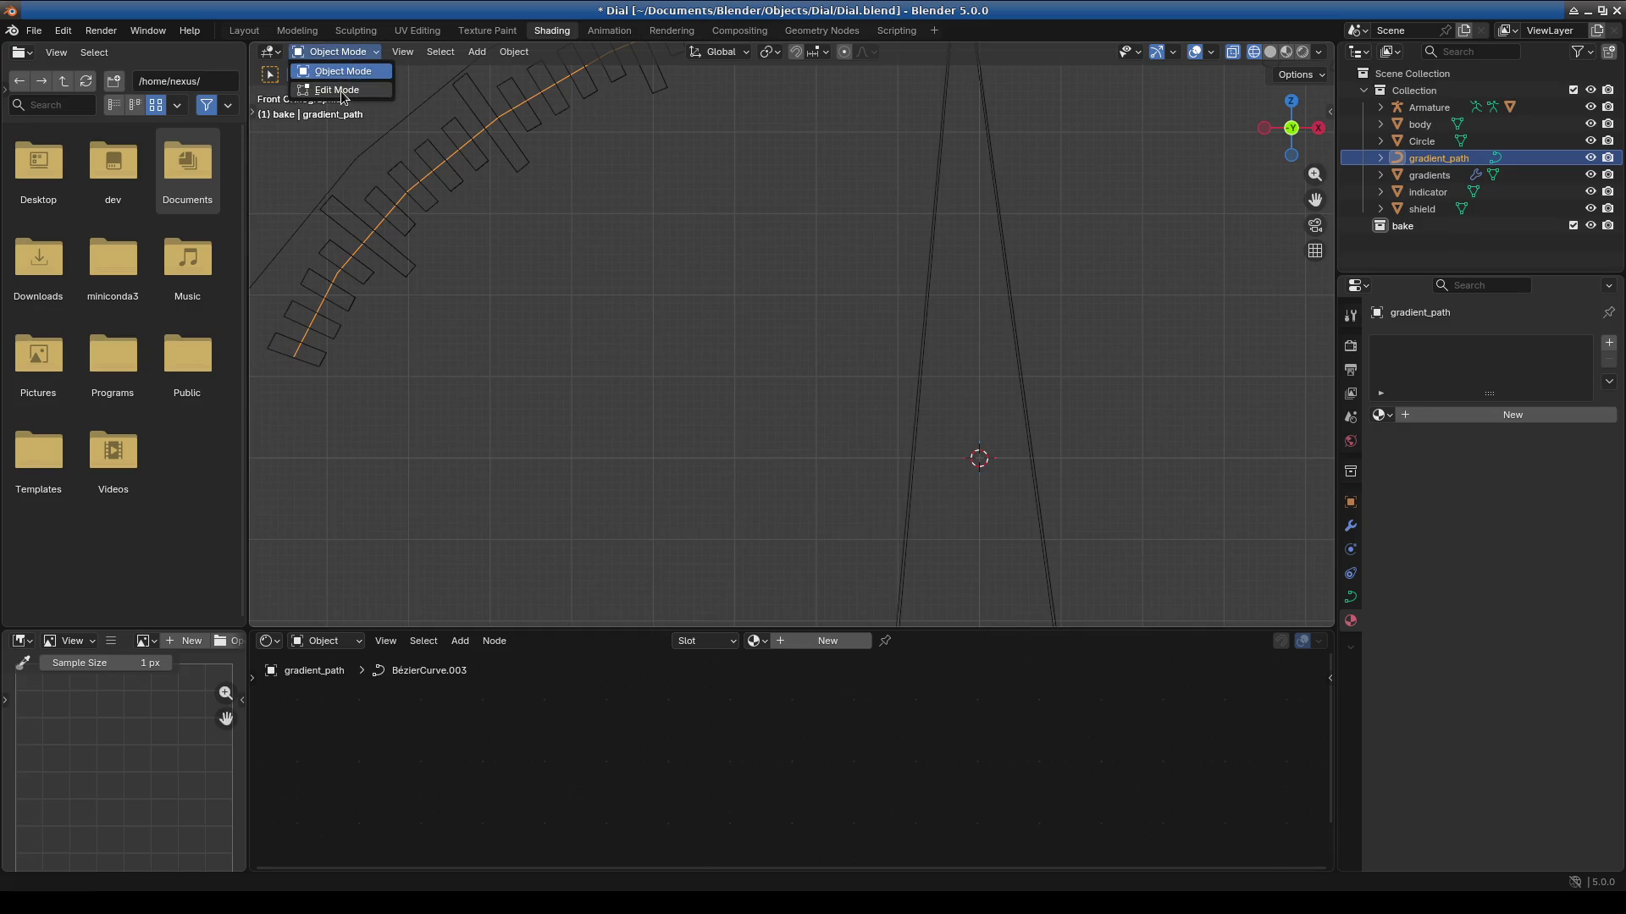
Put gradient_path in Edit Mode and enable Stretch in its Object Data properties.
left_click(330, 70)
scroll(660, 356, "down", 5)
scroll(720, 423, "up", 6)
scroll(730, 432, "up", 2)
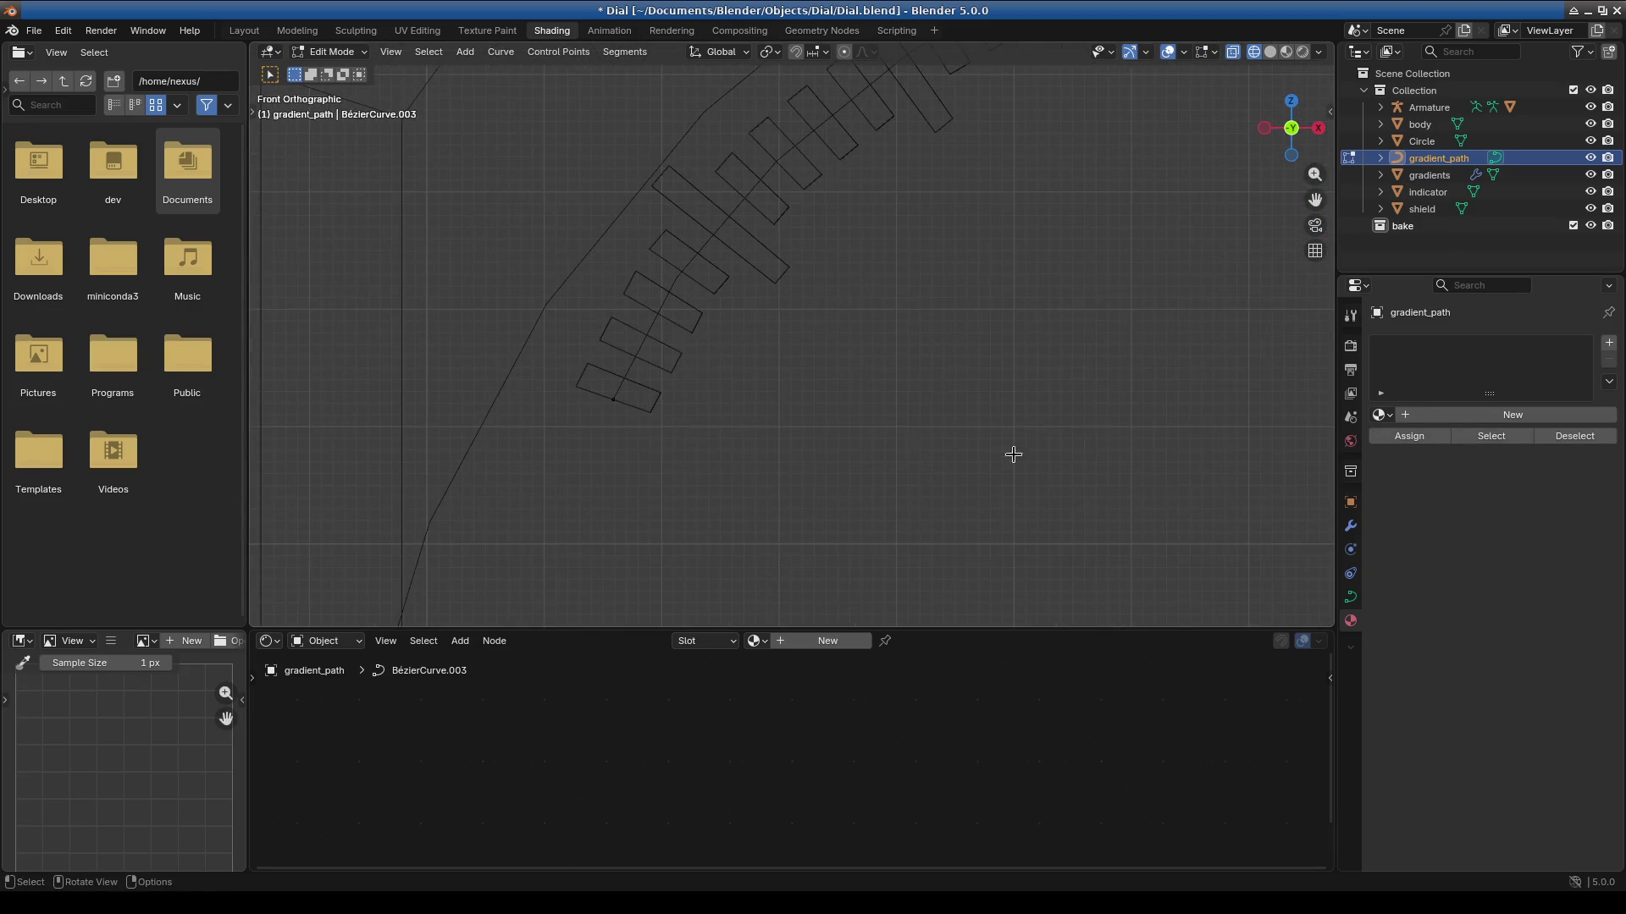
left_click(1351, 598)
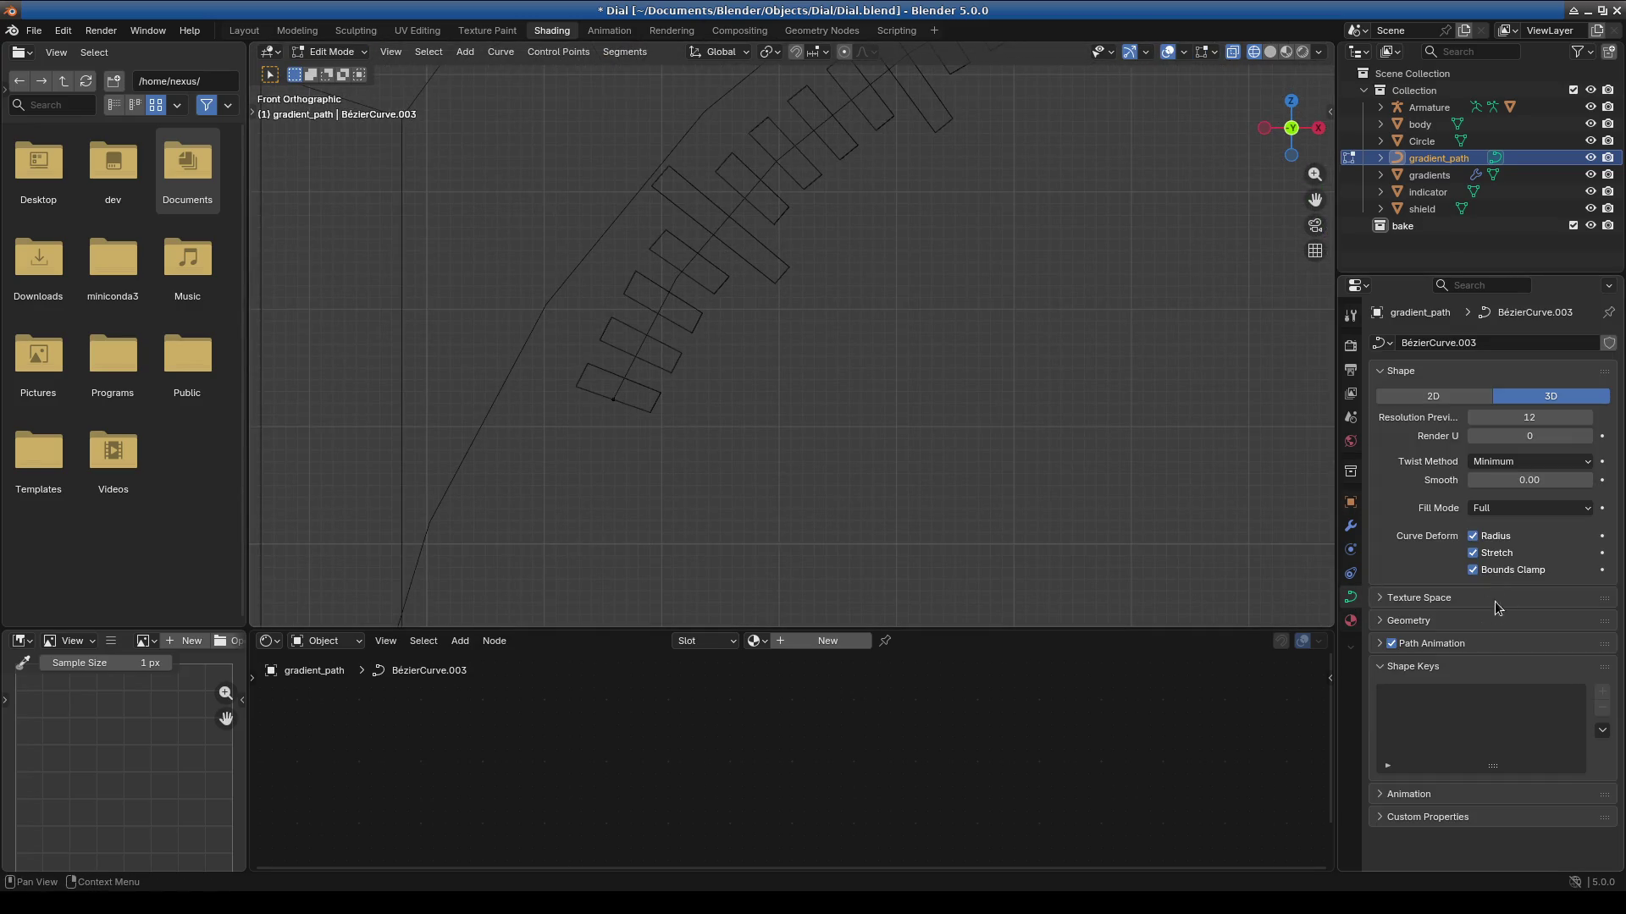
left_click(1474, 552)
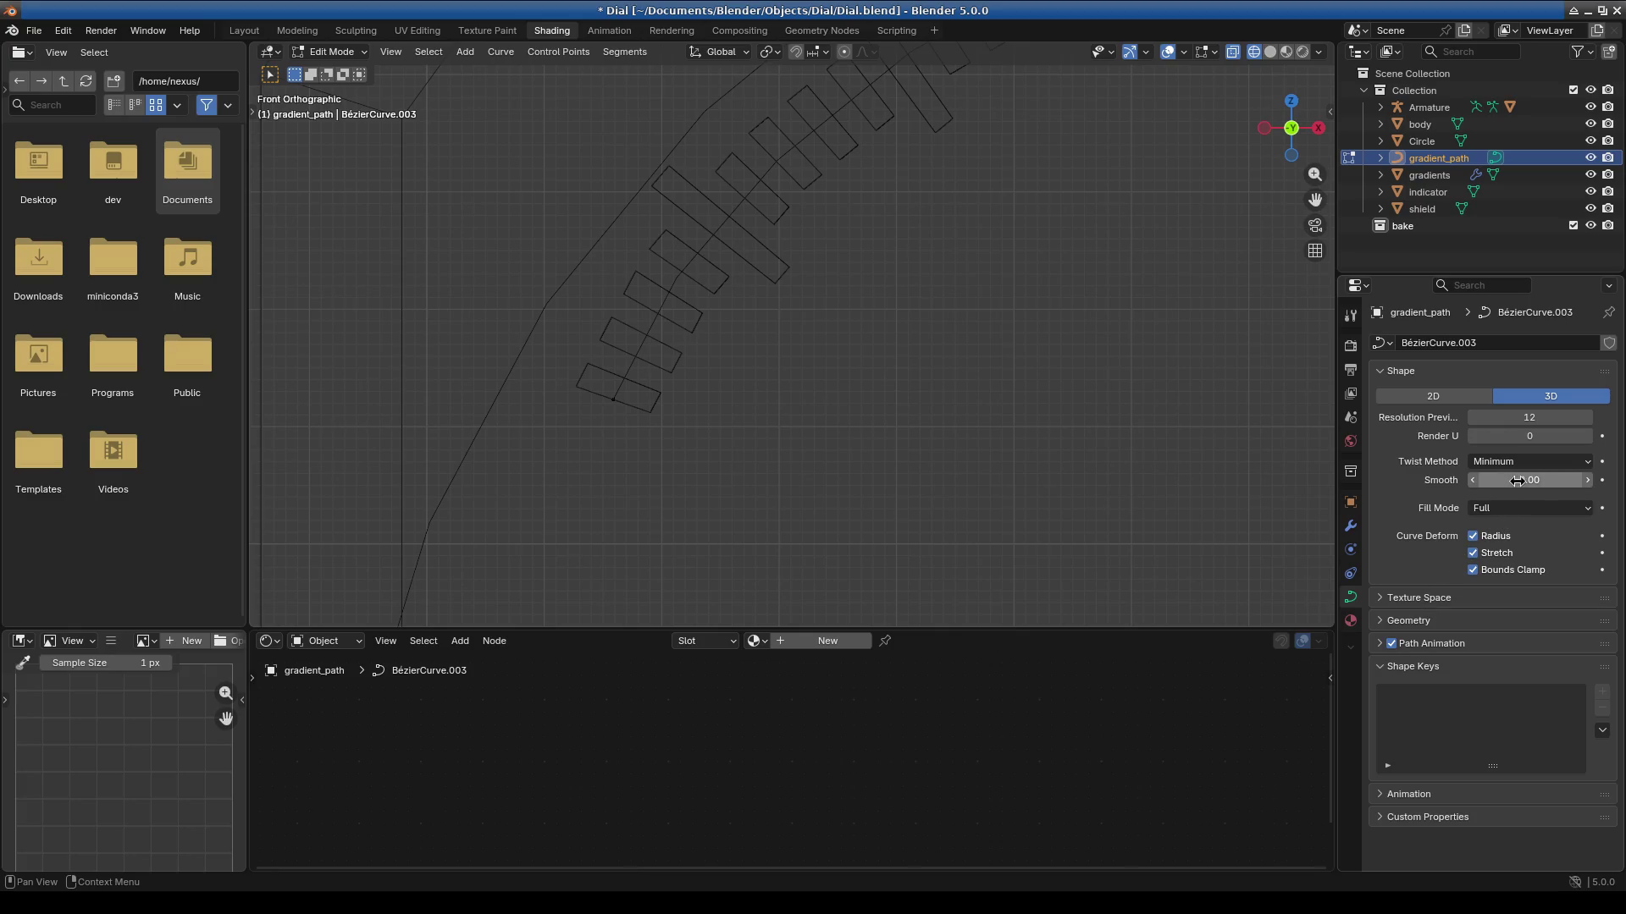
Try the curve's Geometry Offset and Extrude (about 0.49 m), then set Offset back to 0 m.
left_click(1425, 624)
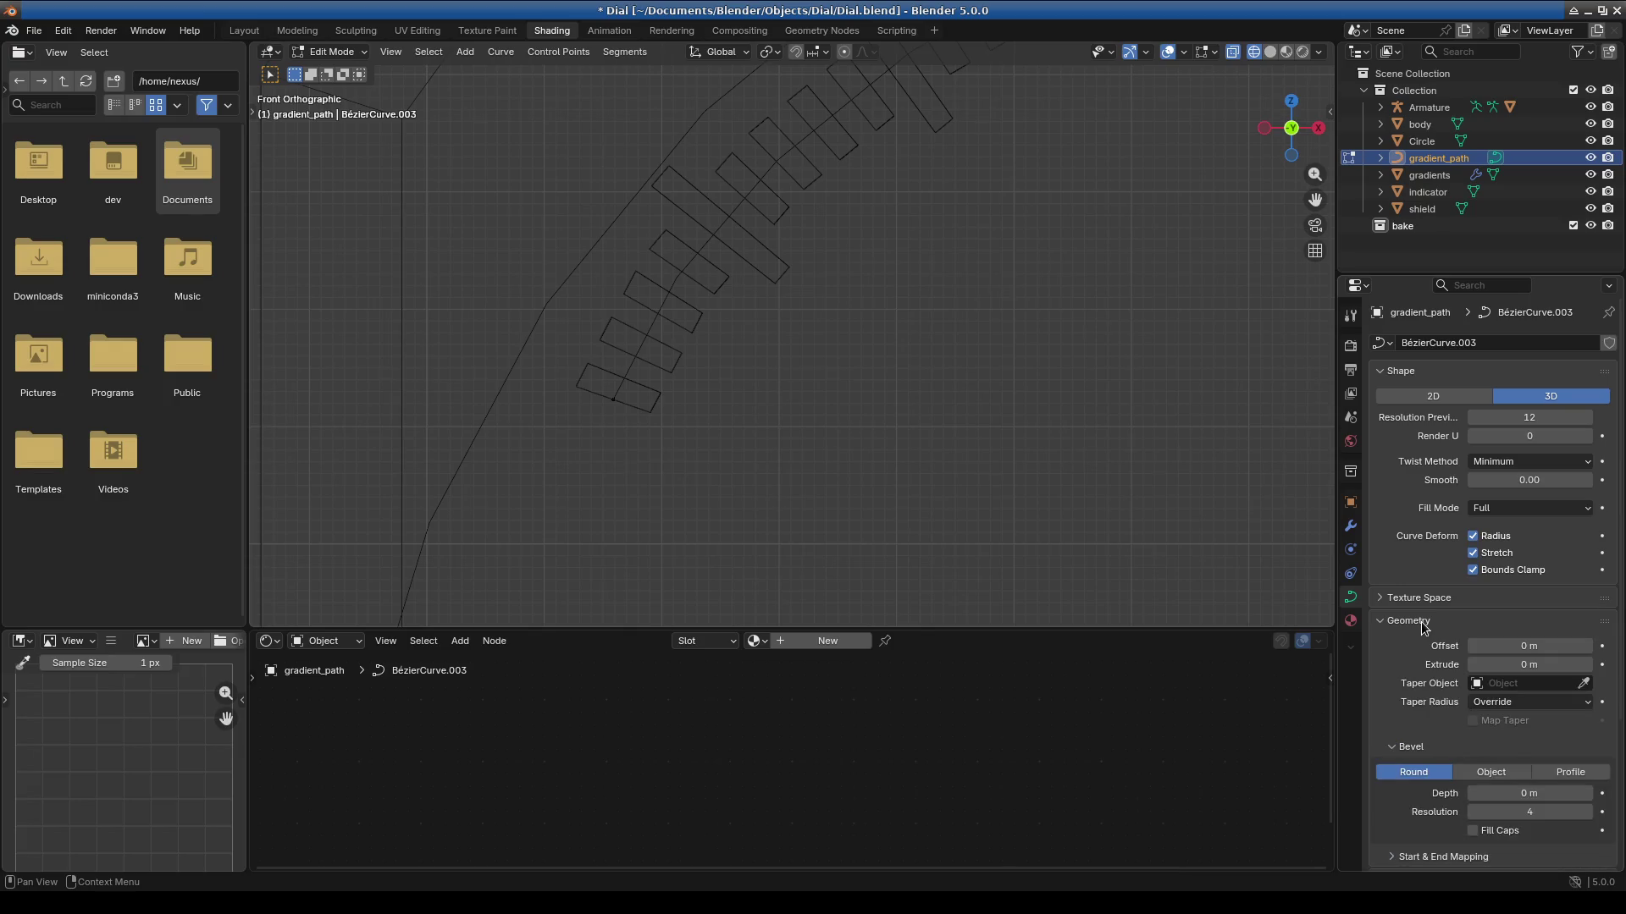
left_click(1587, 646)
left_click(1587, 646)
left_click(1587, 646)
left_click(1587, 646)
left_click(1587, 646)
scroll(907, 497, "down", 5)
scroll(1075, 474, "right", 5)
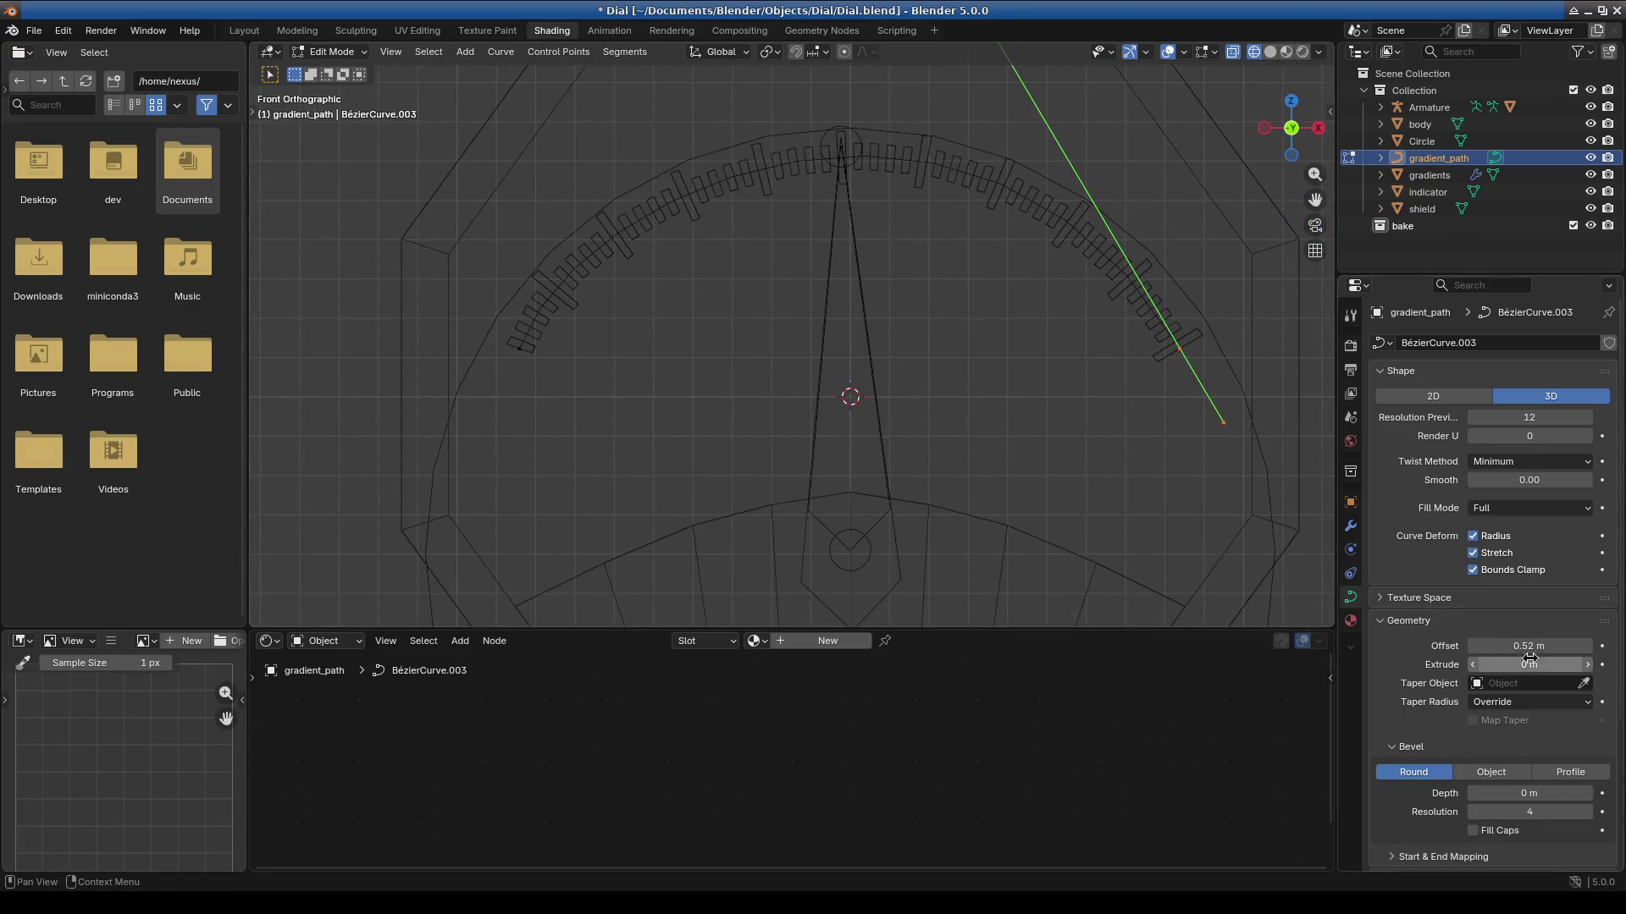
mouse_move(1524, 666)
left_mouse_down()
mouse_move(1566, 667)
mouse_move(1521, 666)
mouse_move(1541, 679)
mouse_move(1531, 646)
mouse_move(1553, 646)
left_mouse_up()
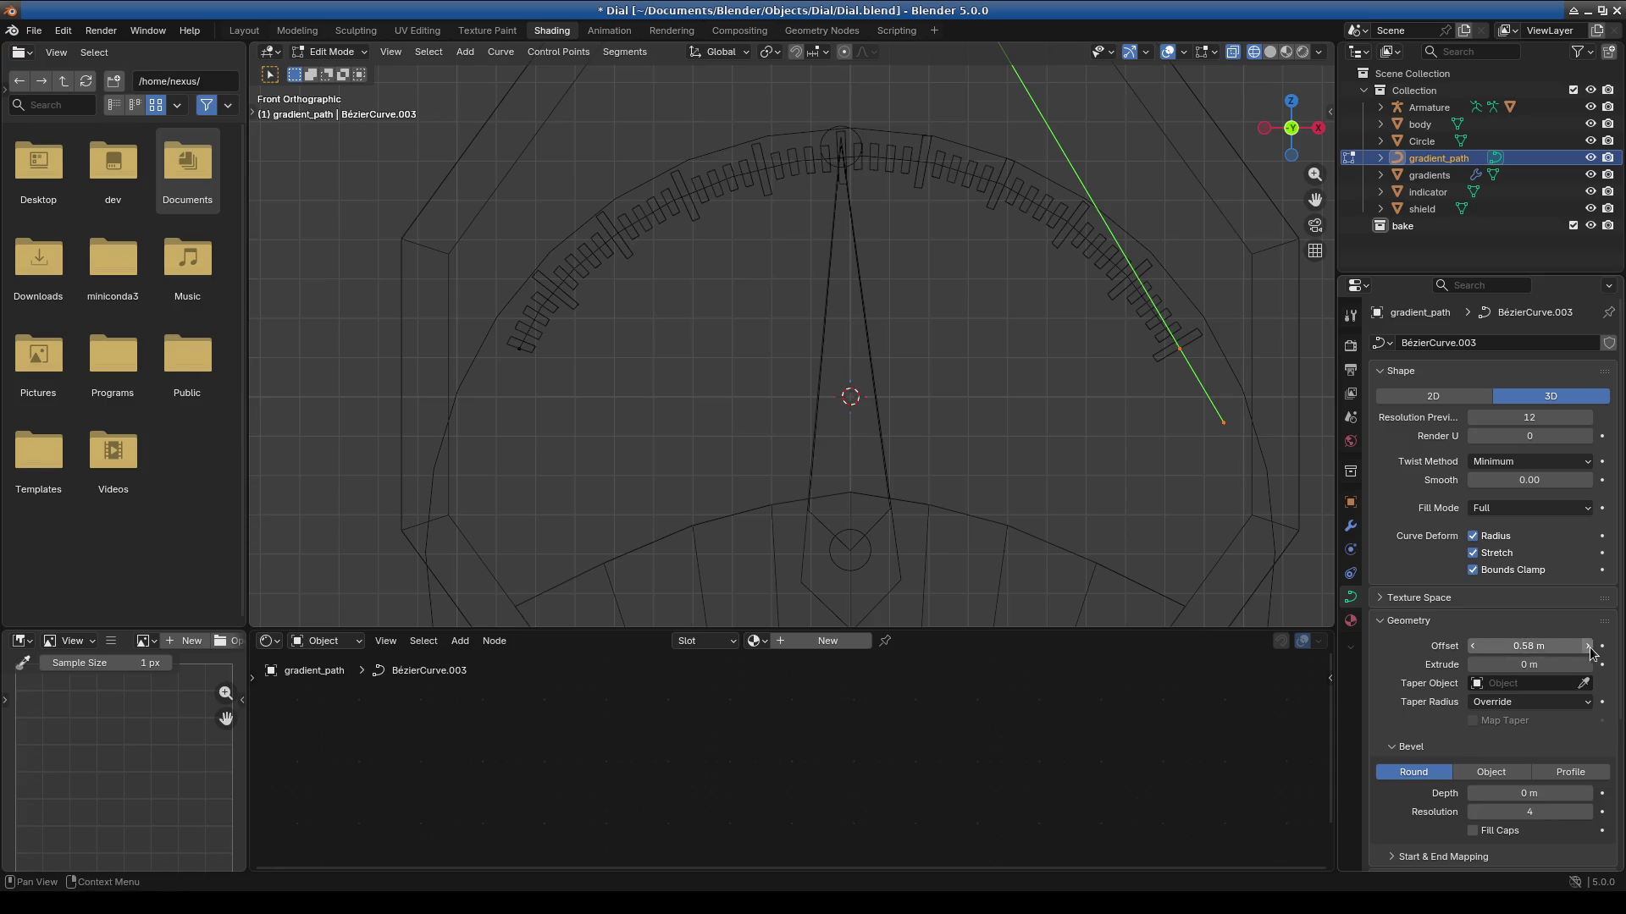
left_click(1553, 646)
key("Return")
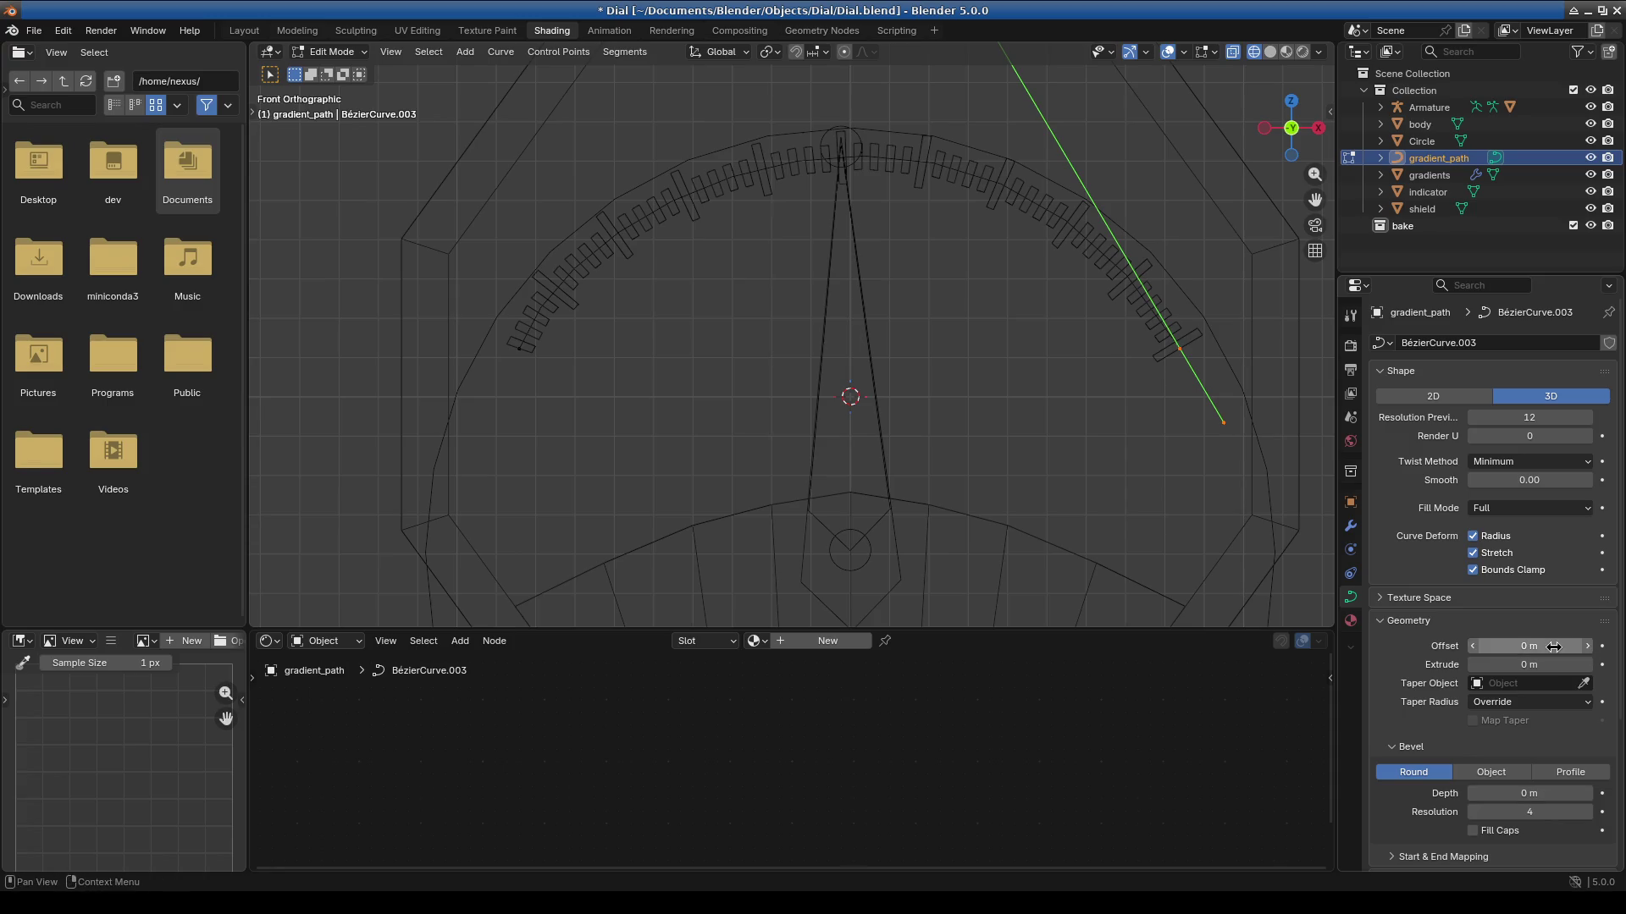
scroll(1492, 684, "down", 5)
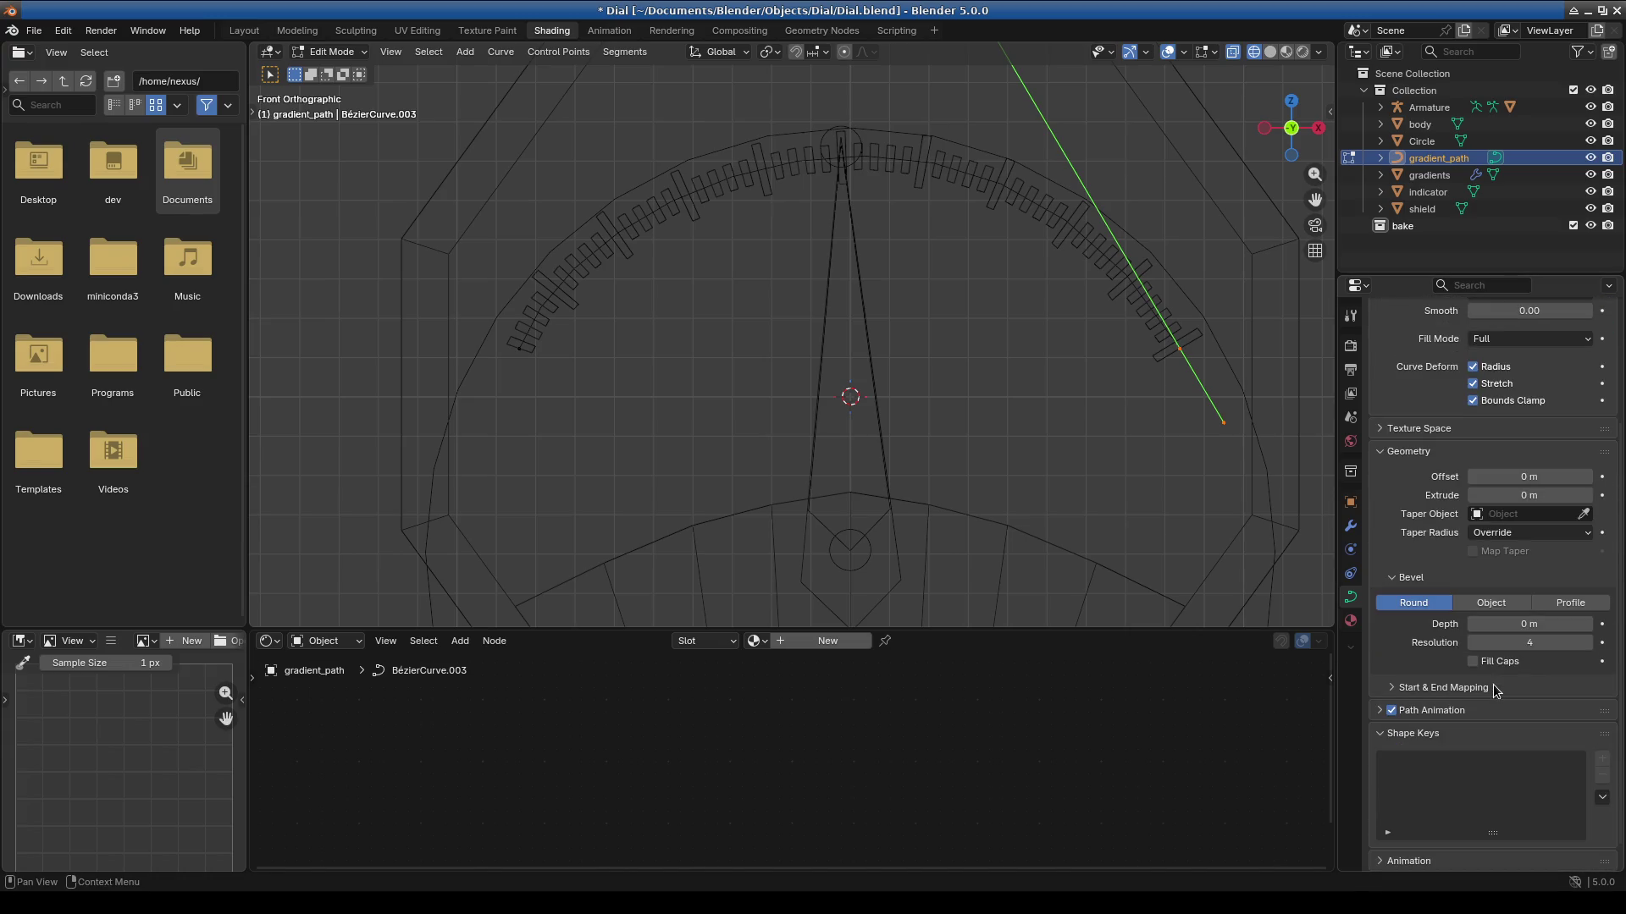
Expand Start & End Mapping and slide Factor Start to about 0.513.
left_click(1490, 684)
scroll(1518, 742, "down", 3)
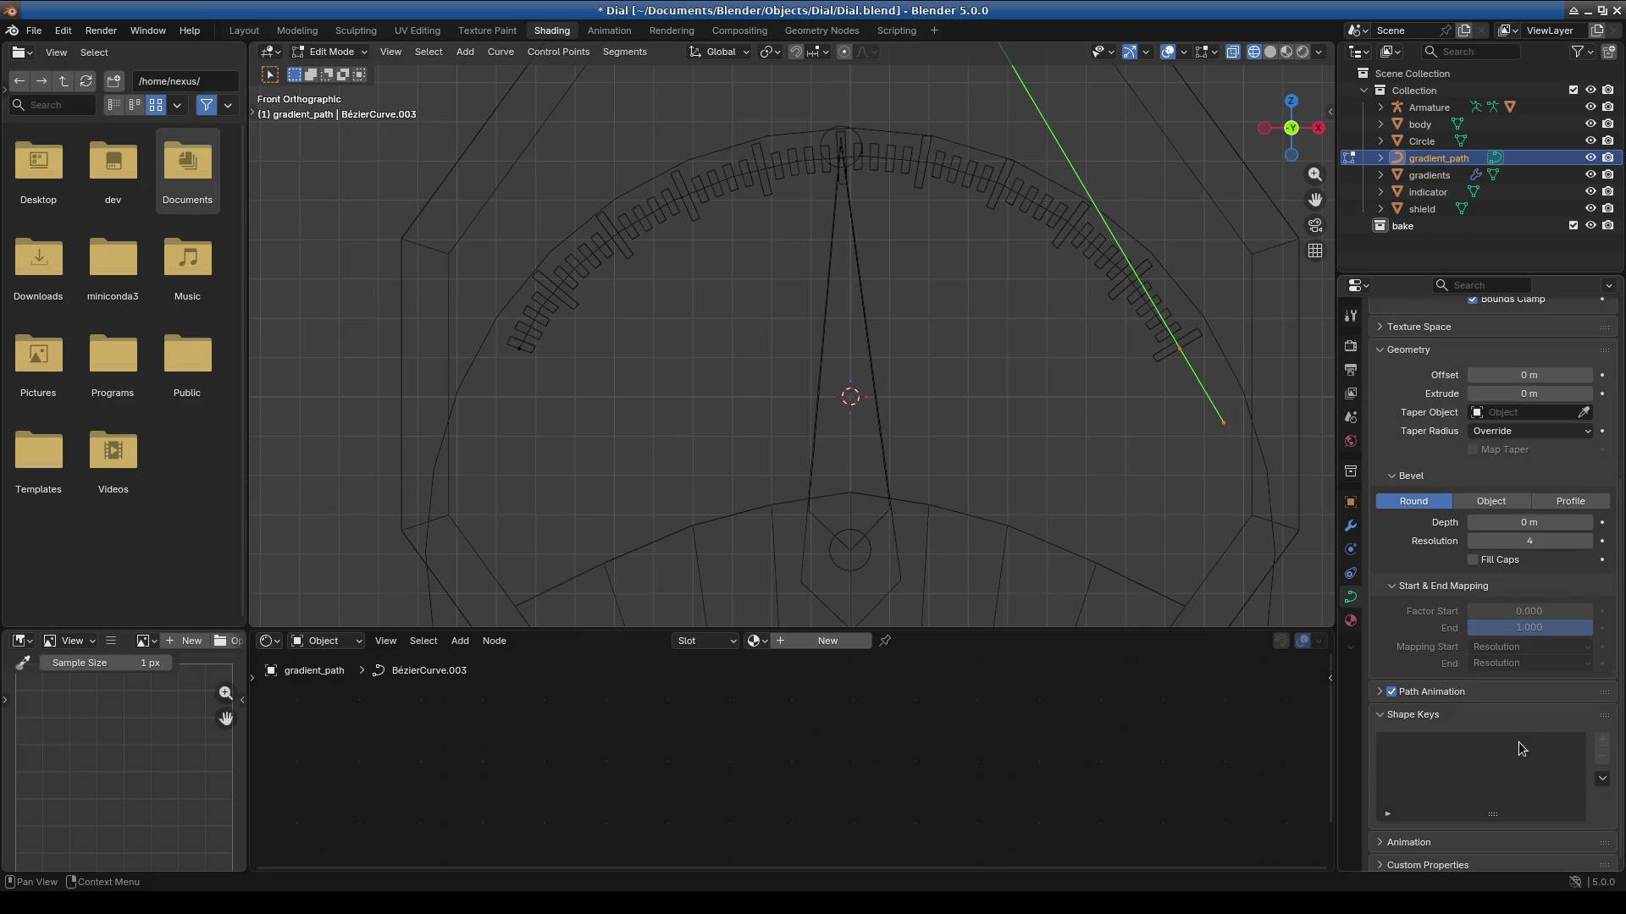
left_click_drag(1512, 635, 1511, 635)
key("Escape")
mouse_move(1513, 609)
left_mouse_down()
mouse_move(1531, 610)
mouse_move(1477, 611)
left_mouse_up()
scroll(1409, 642, "up", 4)
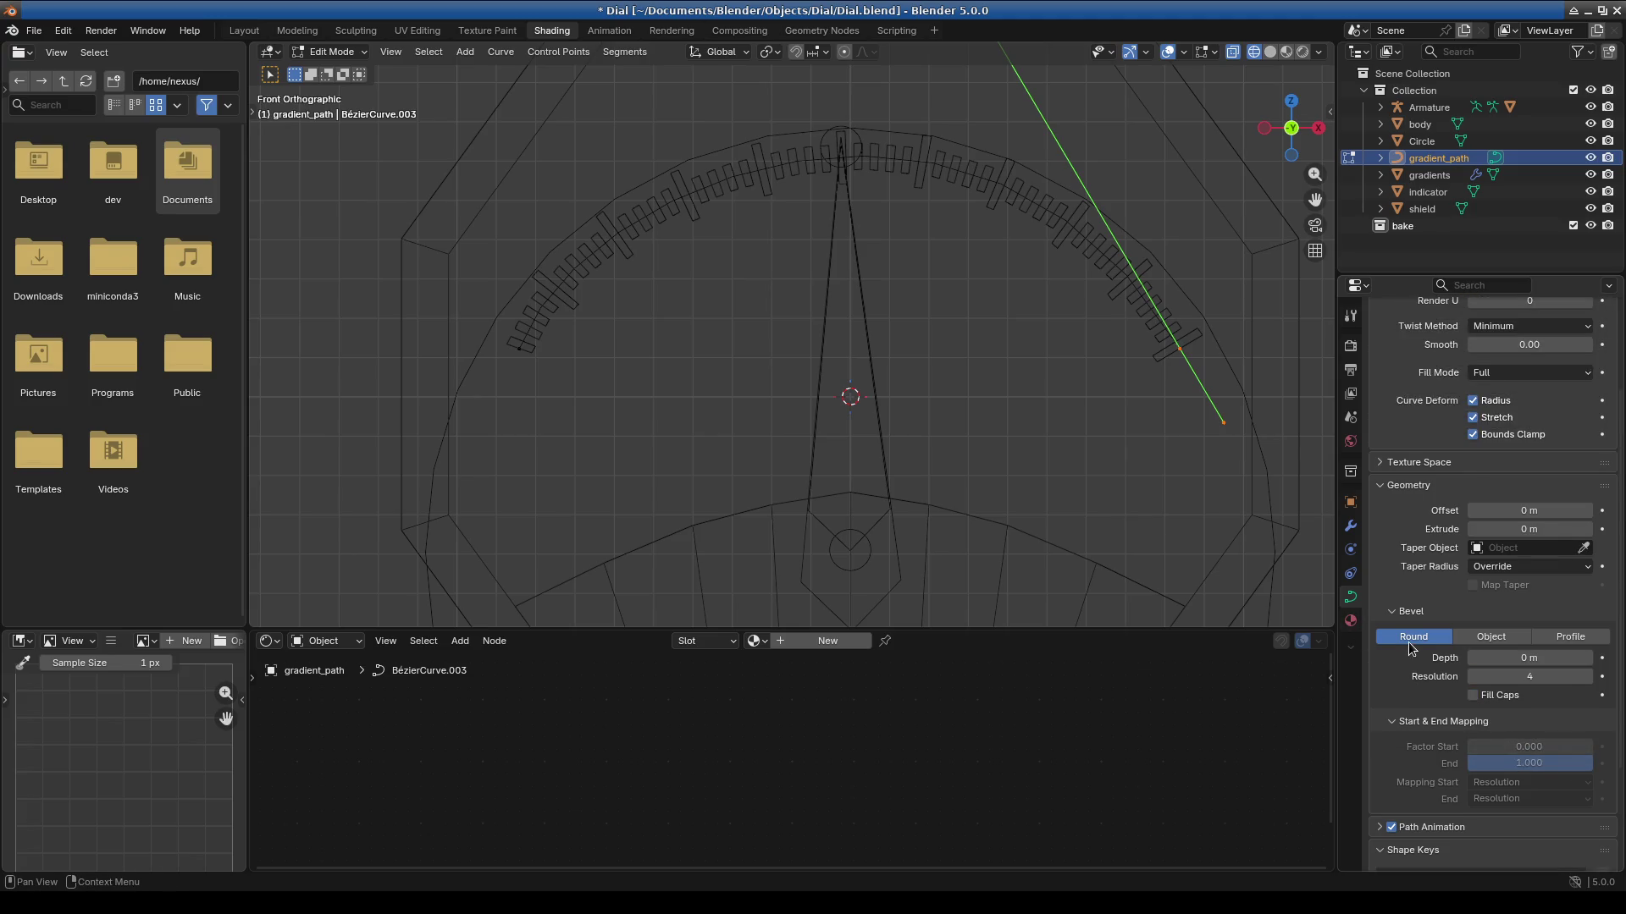
Turn Bounds Clamp off and return the curve to Object Mode.
left_click(1473, 434)
left_click(1471, 436)
left_click(1472, 436)
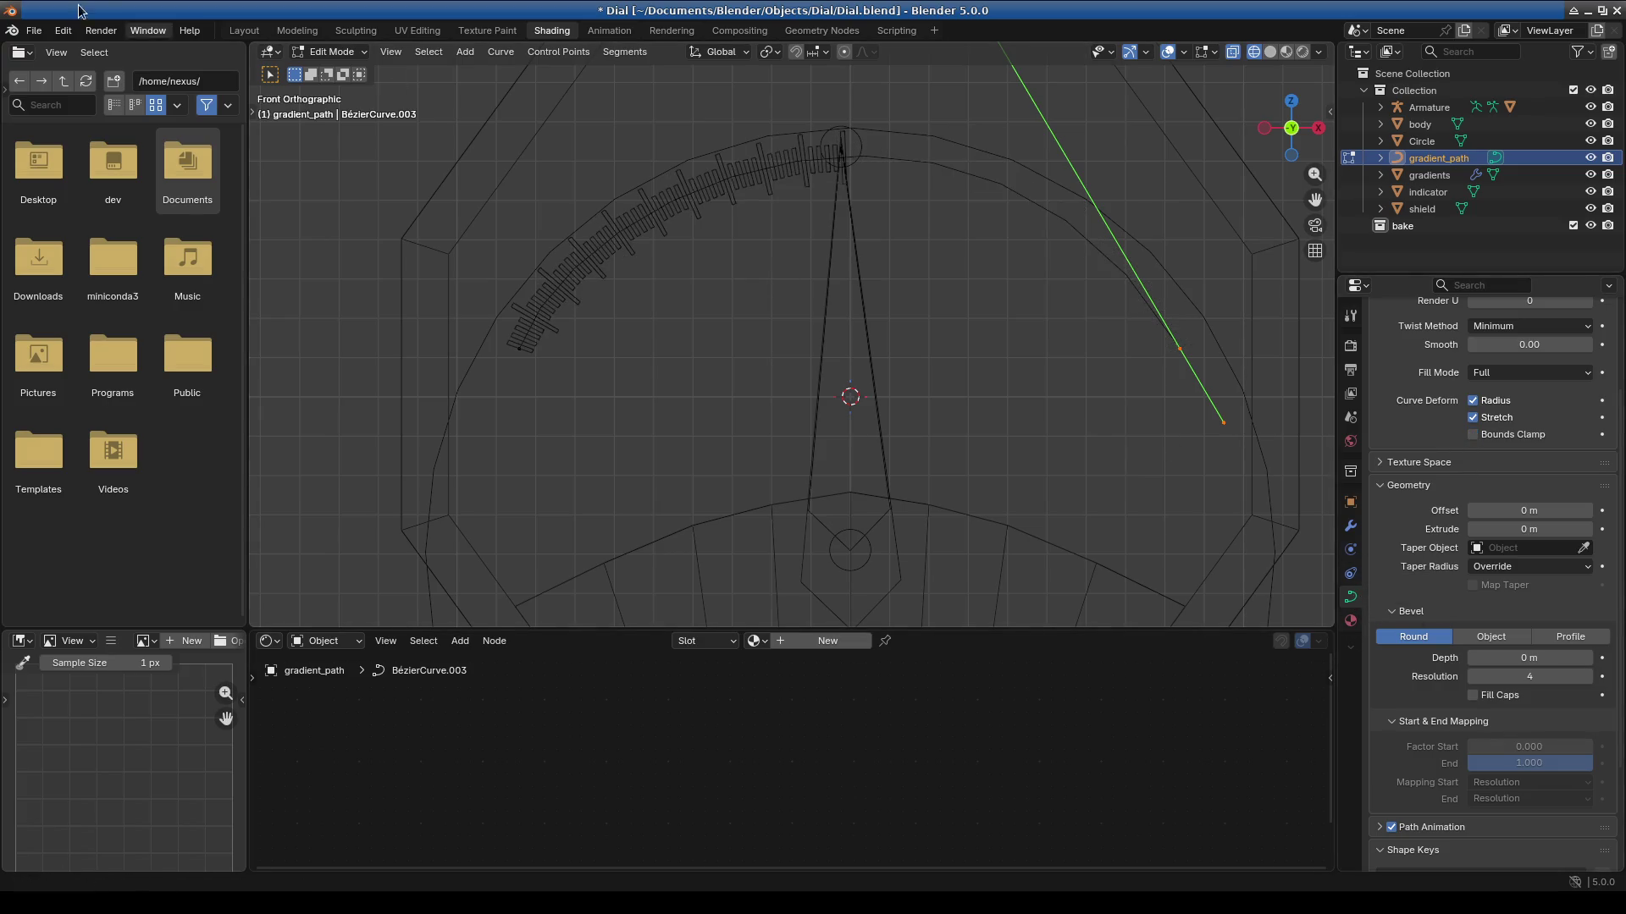
left_click(334, 52)
left_click(342, 73)
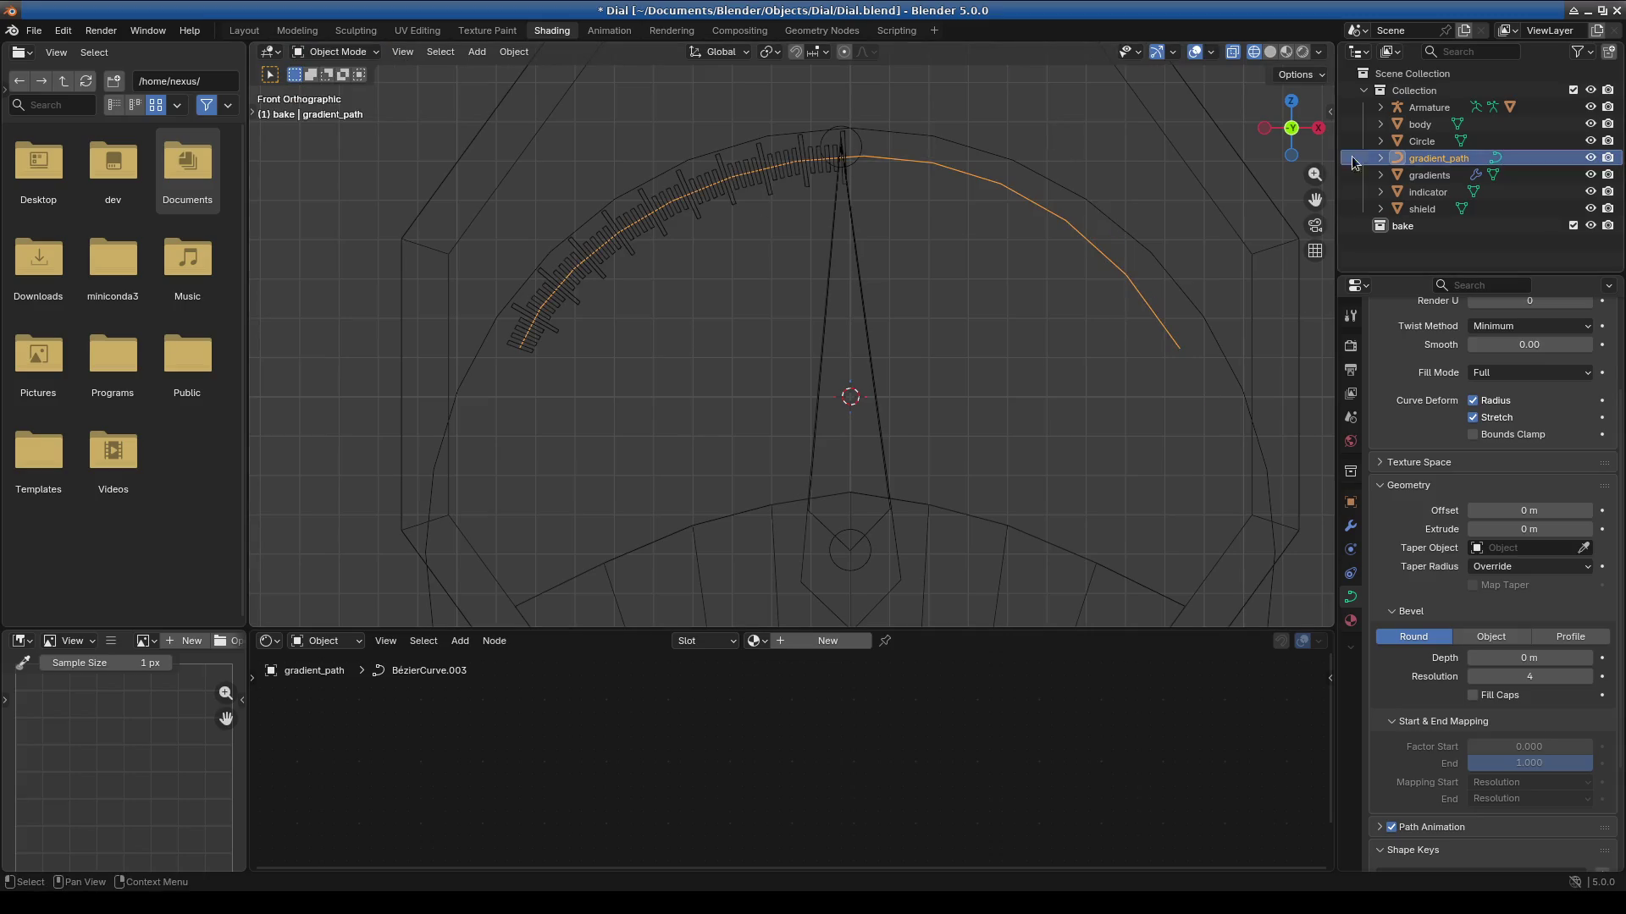
left_click(1431, 176)
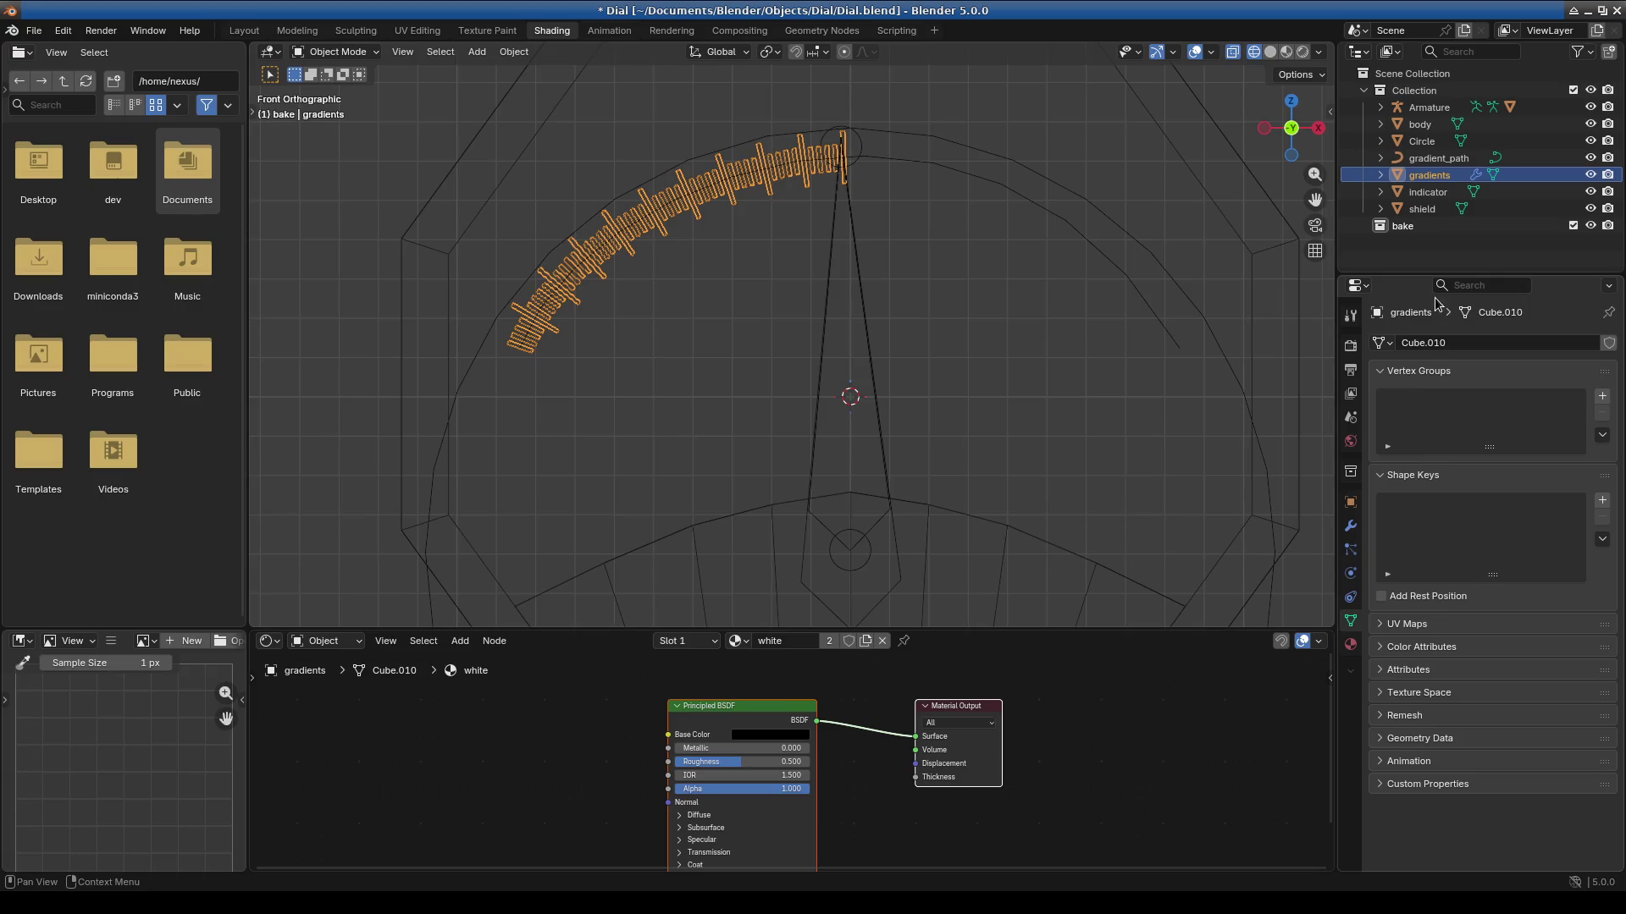
Set the gradients Array modifier Count to 20.
left_click(1350, 526)
left_click(1519, 418)
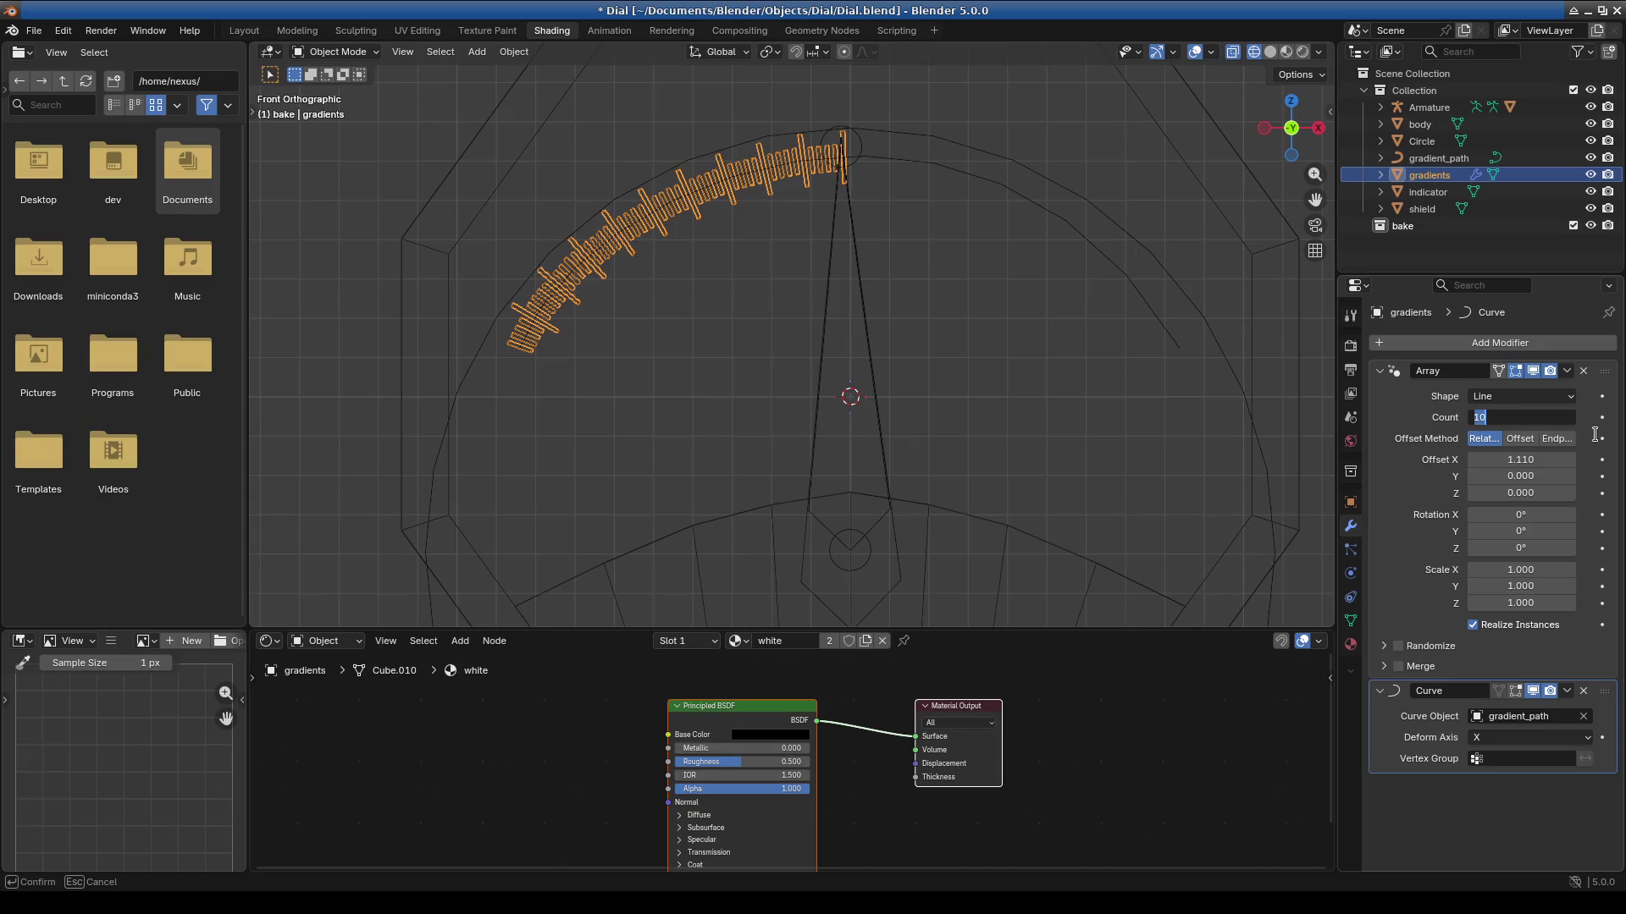
type("20")
key("Return")
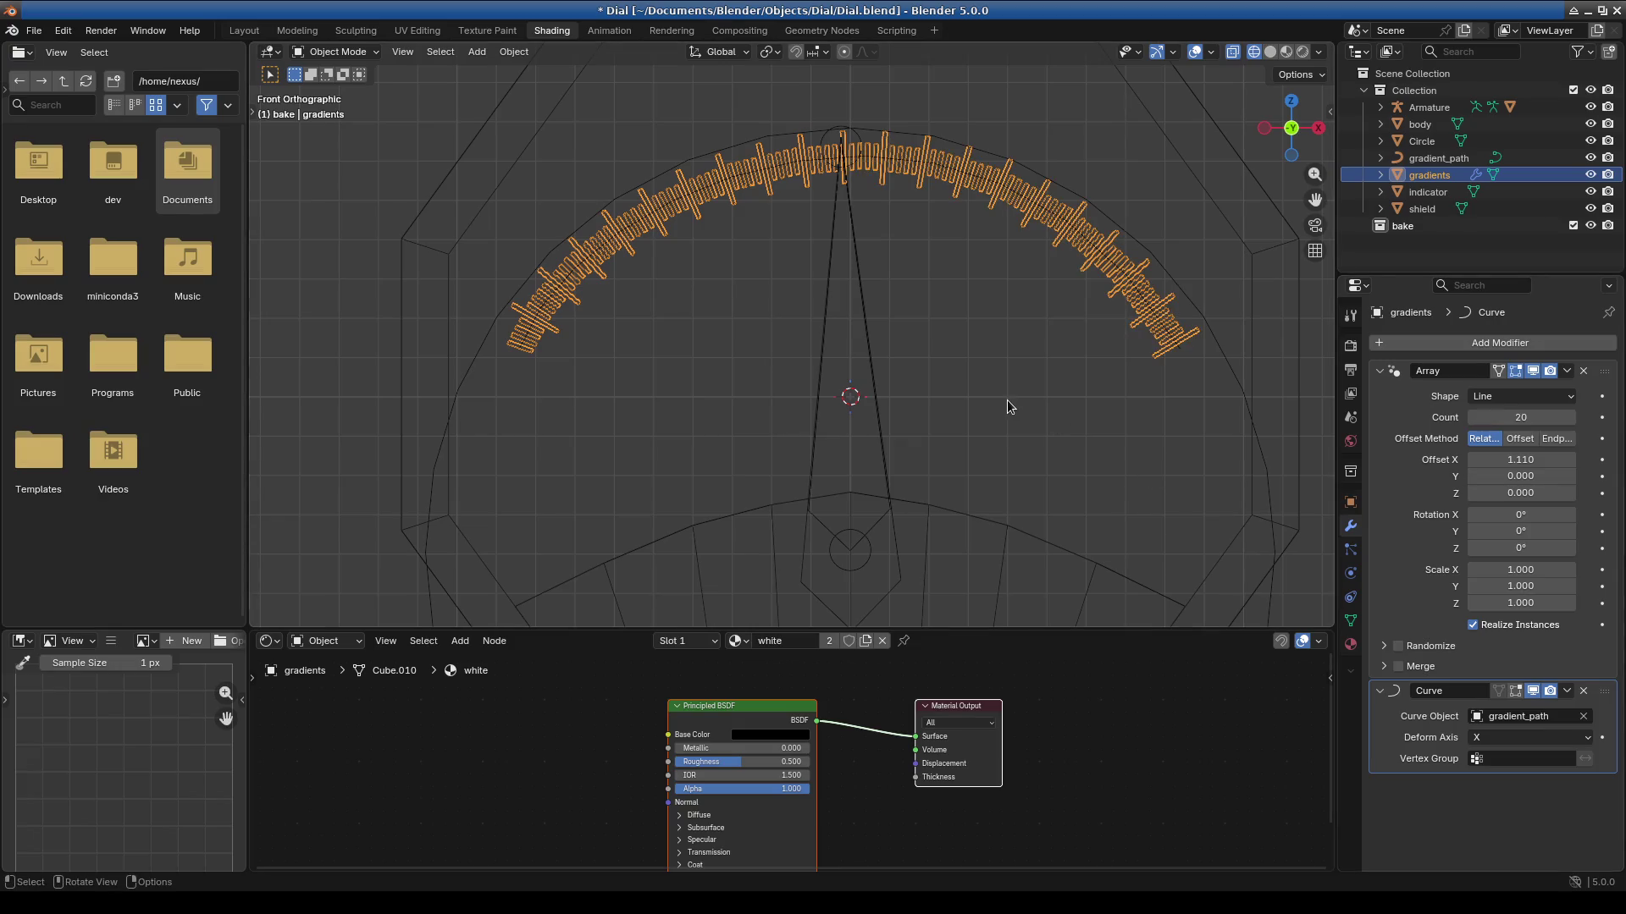
Reselect gradients, pan over the dial, and select the gradient_path curve.
left_click(1023, 394)
scroll(1053, 443, "down", 2)
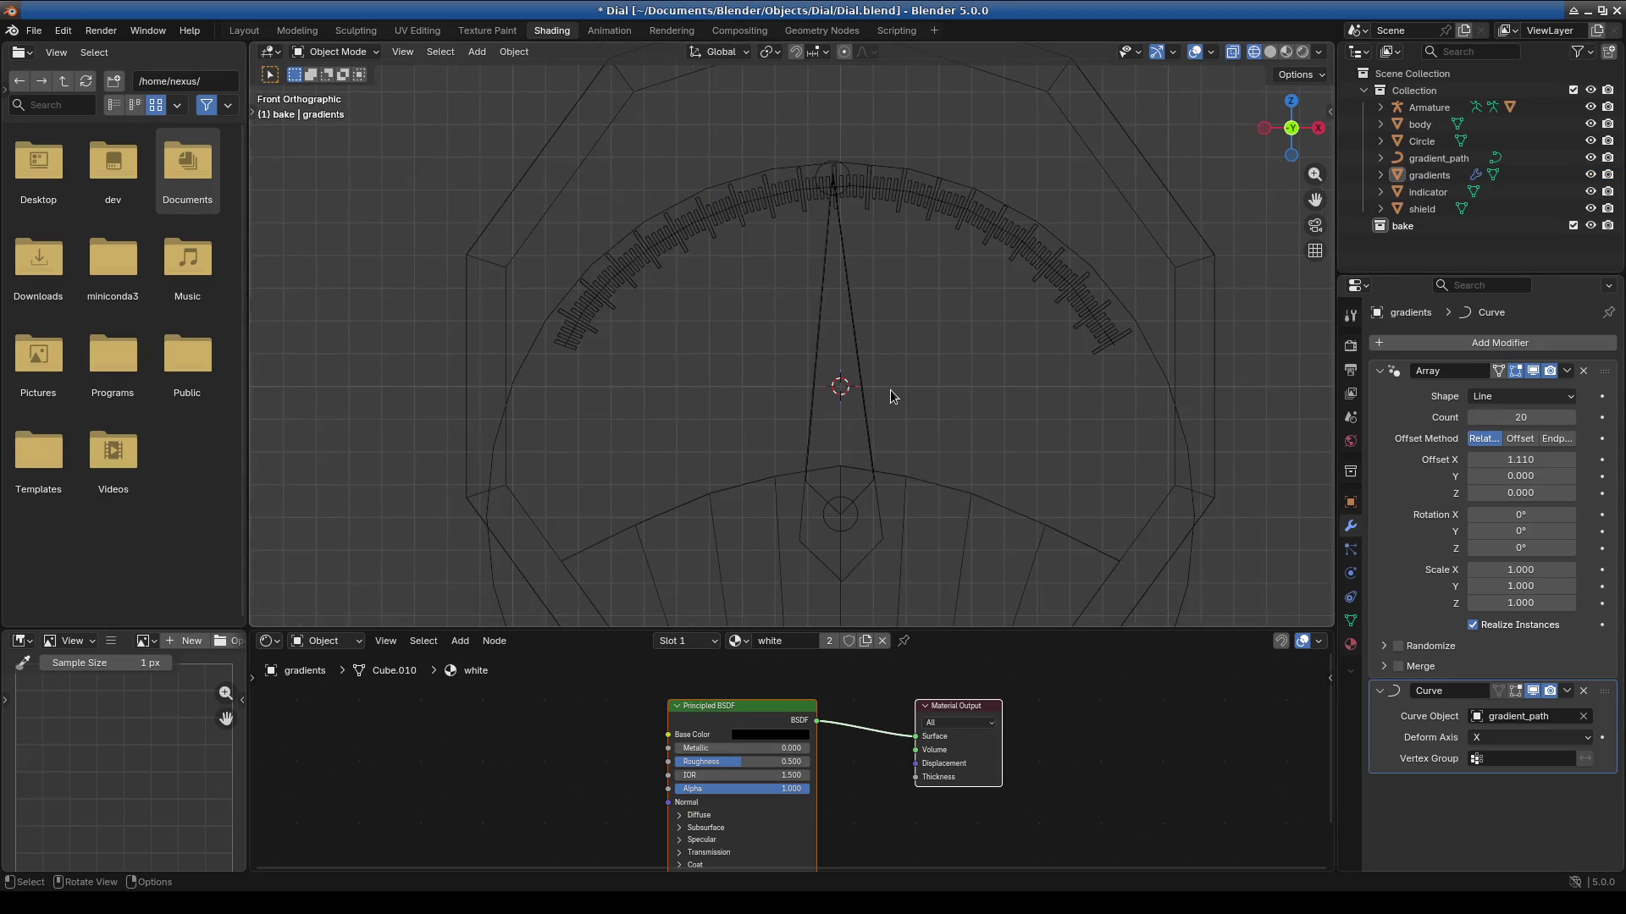
scroll(934, 335, "up", 3)
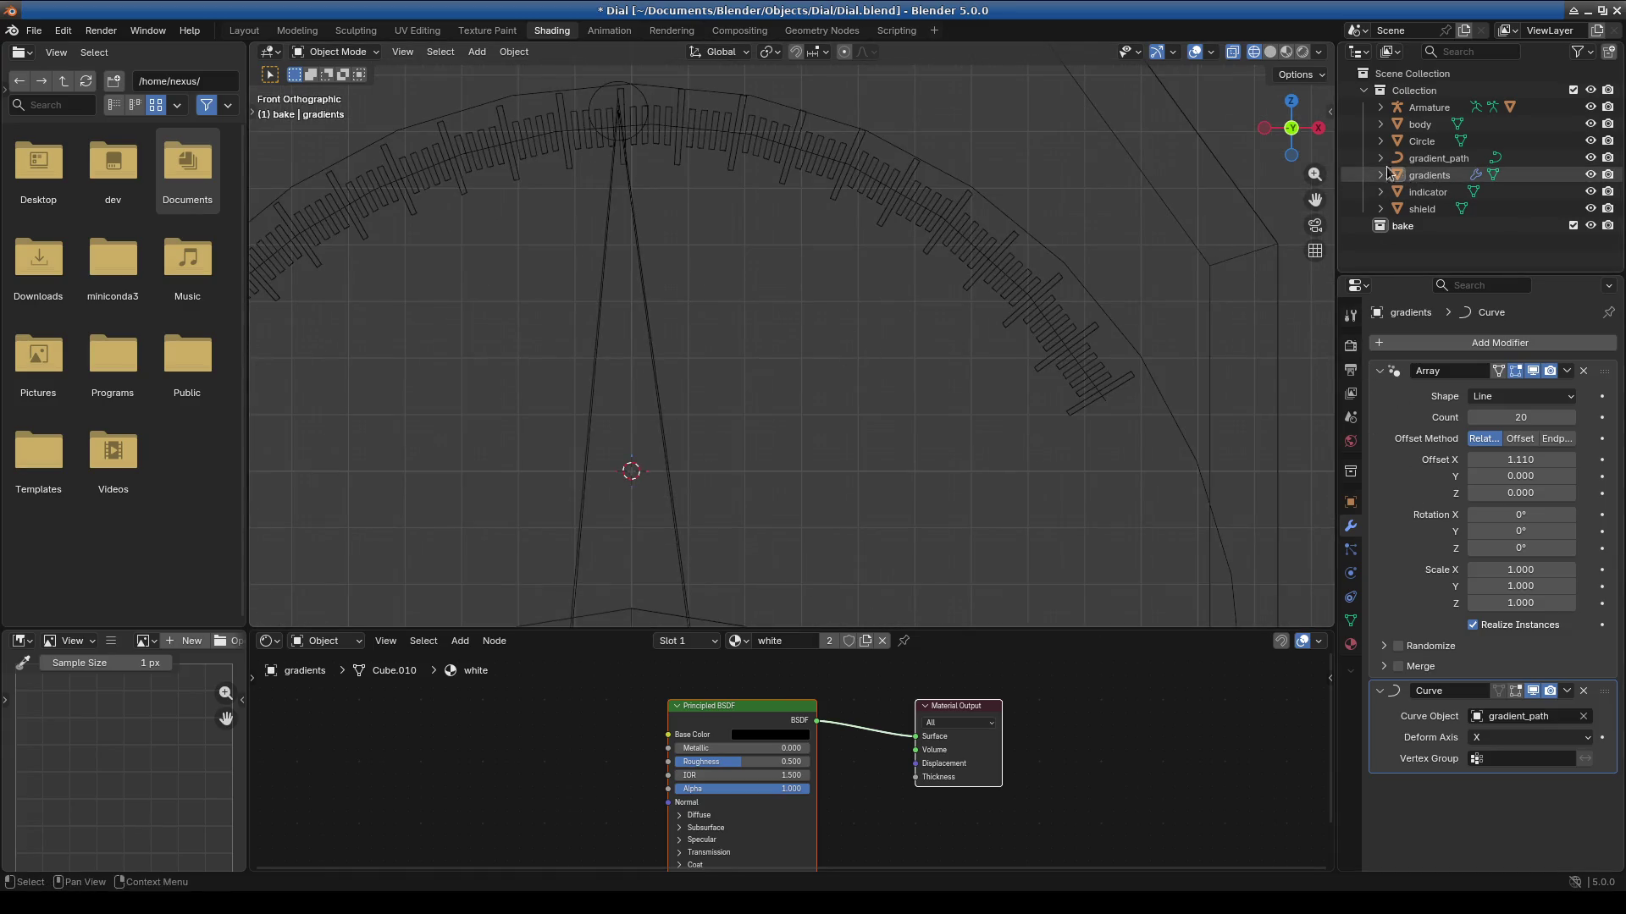
scroll(840, 415, "down", 3)
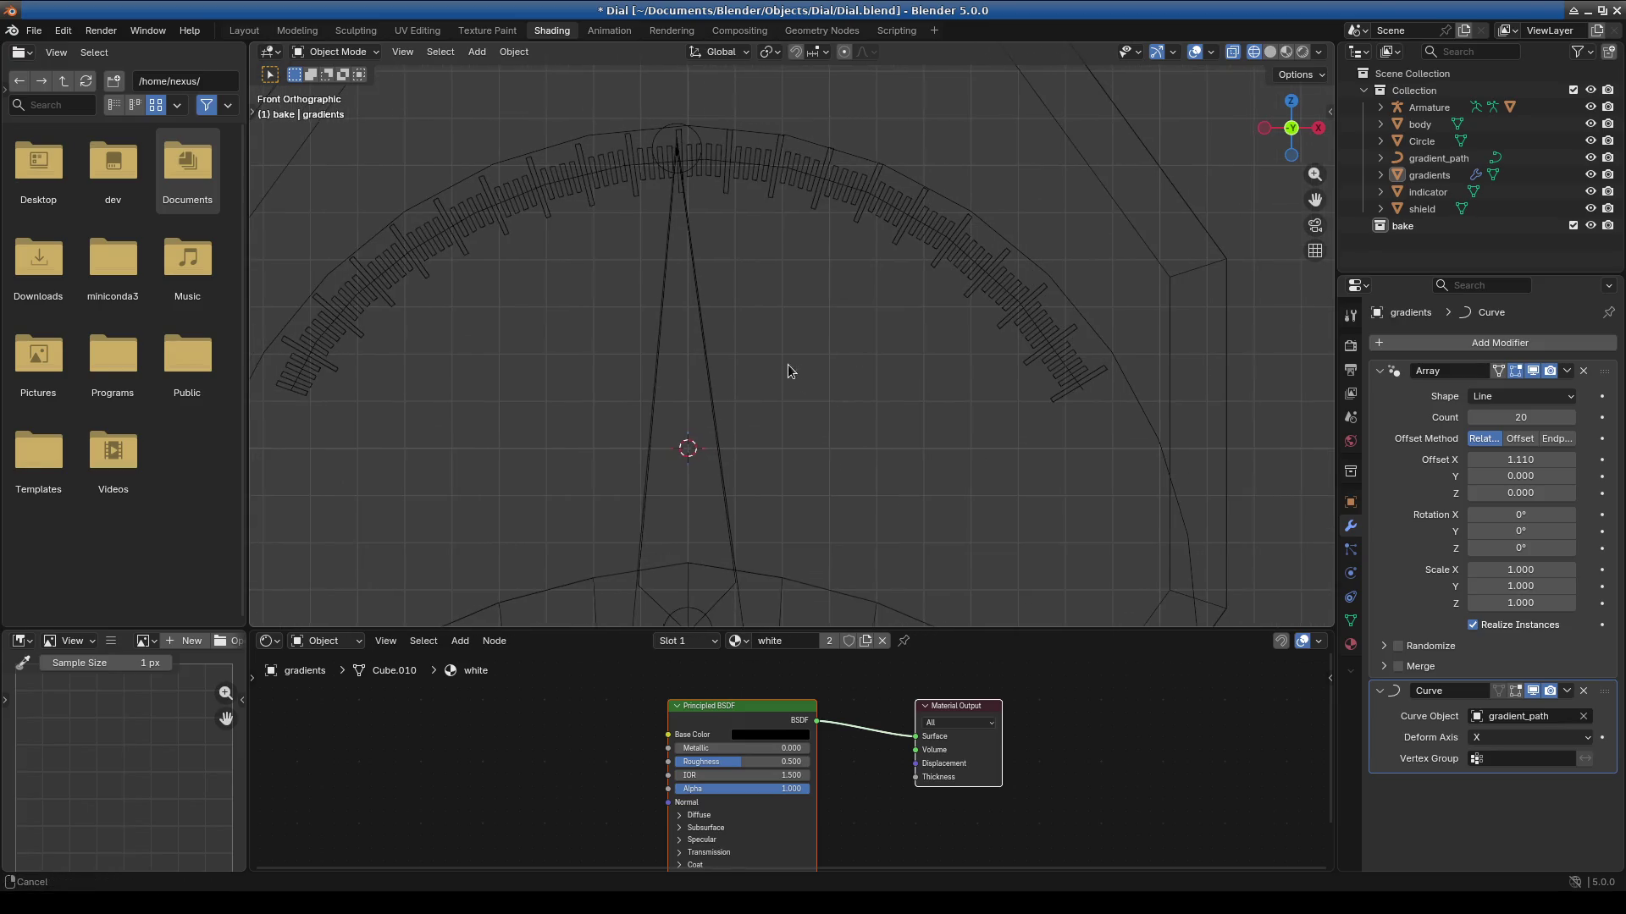
left_click(779, 222)
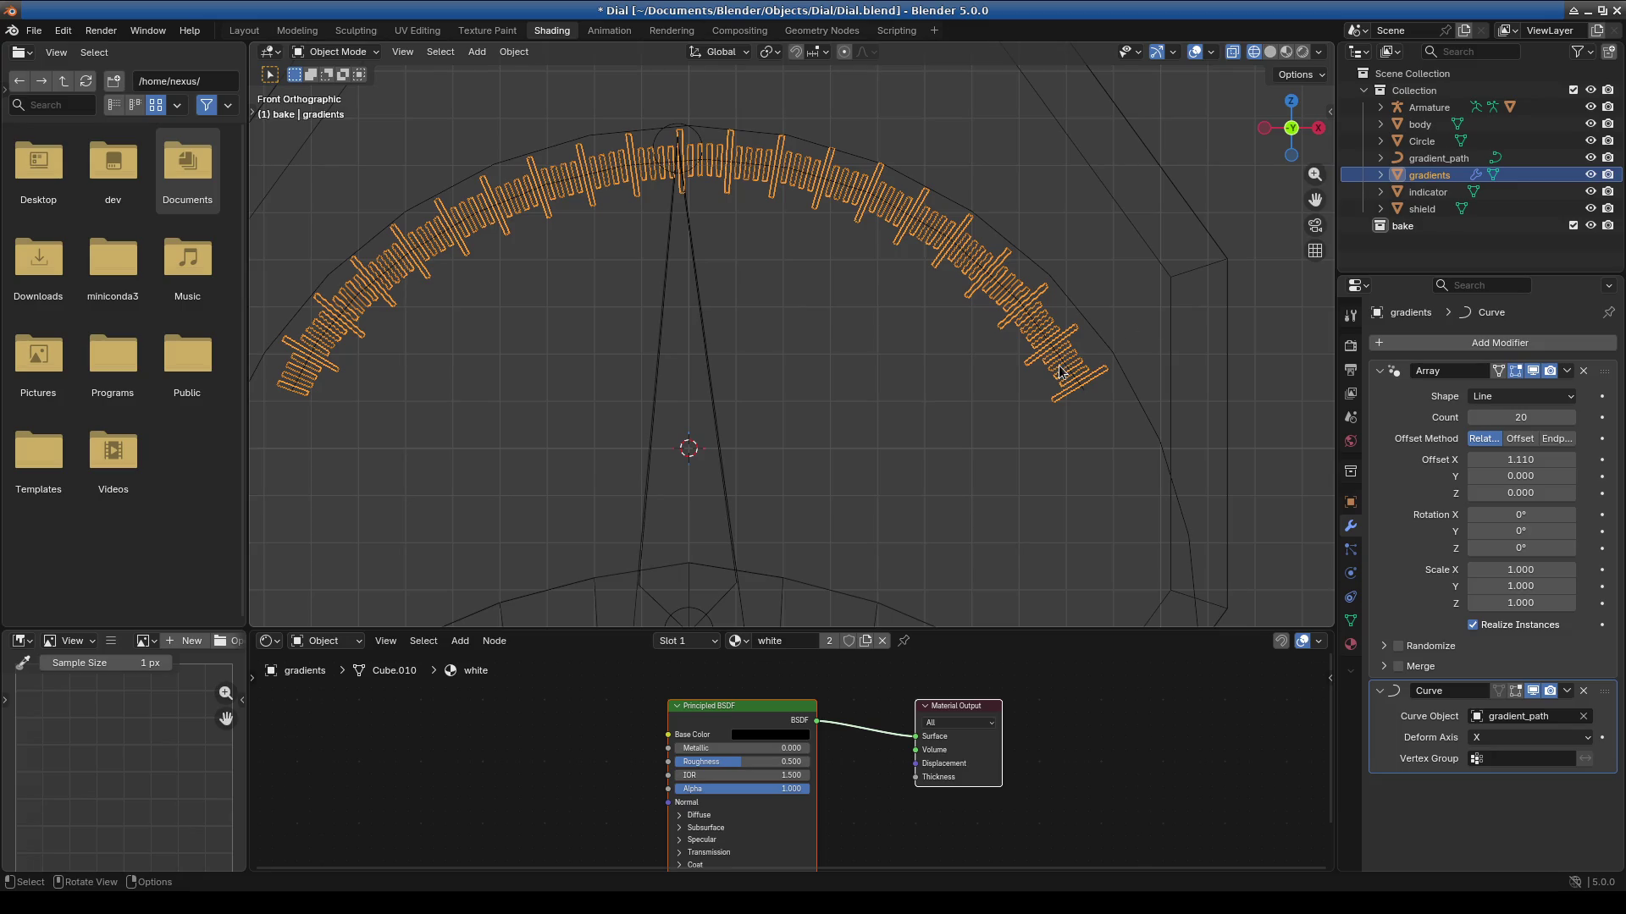
mouse_move(899, 346)
middle_mouse_down("shift")
mouse_move(847, 348)
mouse_move(888, 359)
middle_mouse_up("shift")
left_click(395, 335)
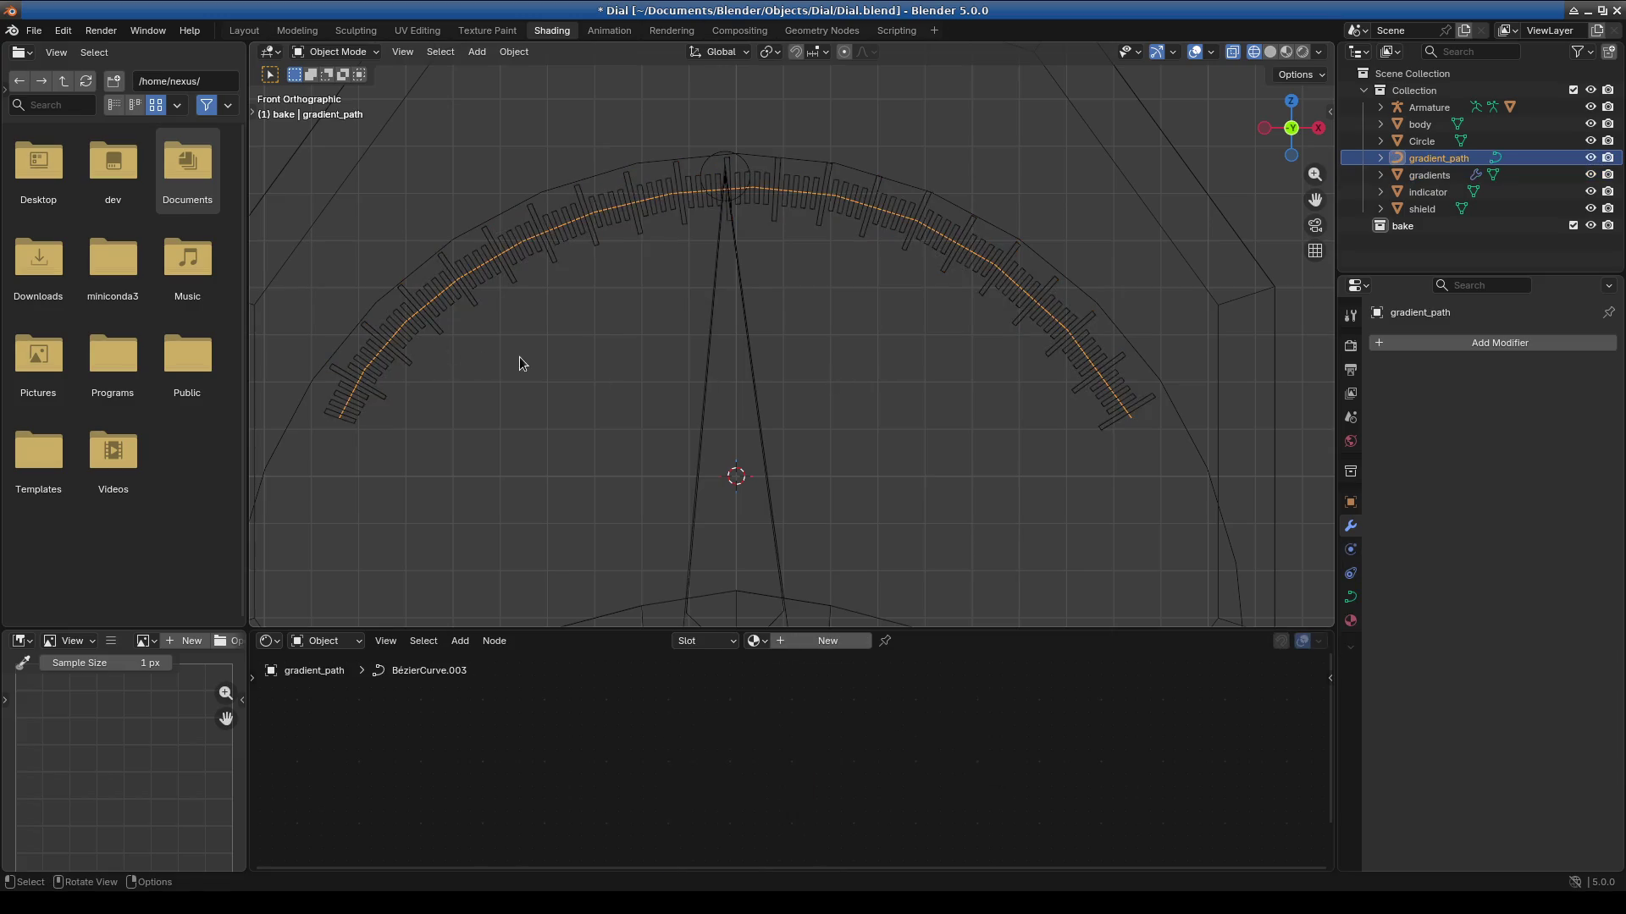
Rotate gradient_path twice, applying the rotation with Ctrl+A after each turn.
key("Tab")
key("Tab")
key("r")
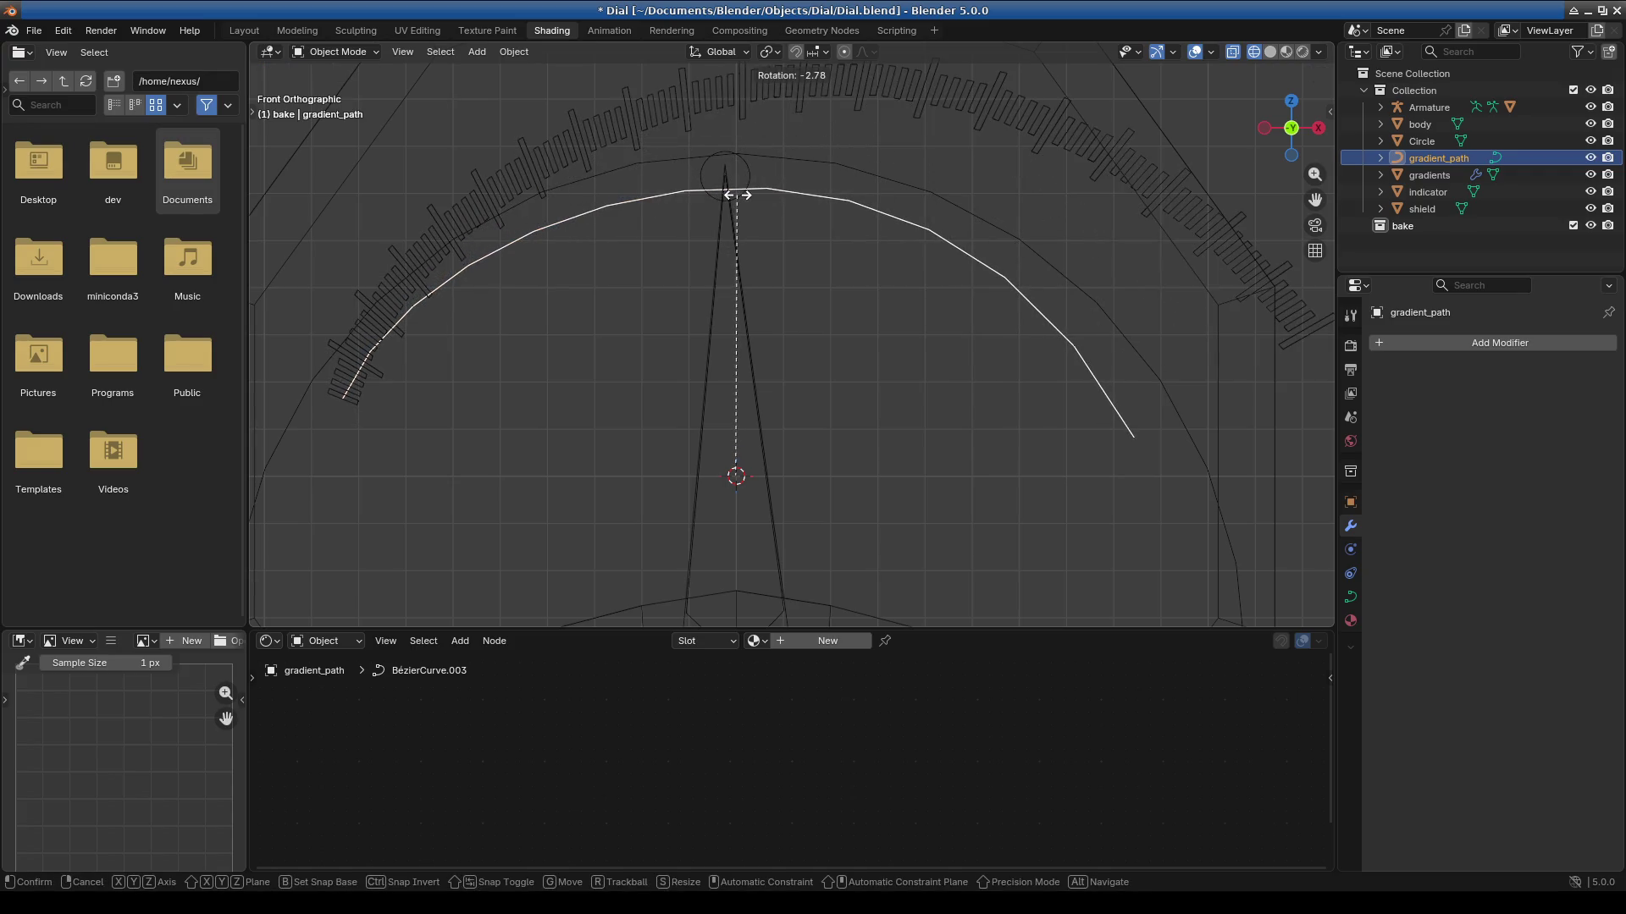
left_click(737, 195)
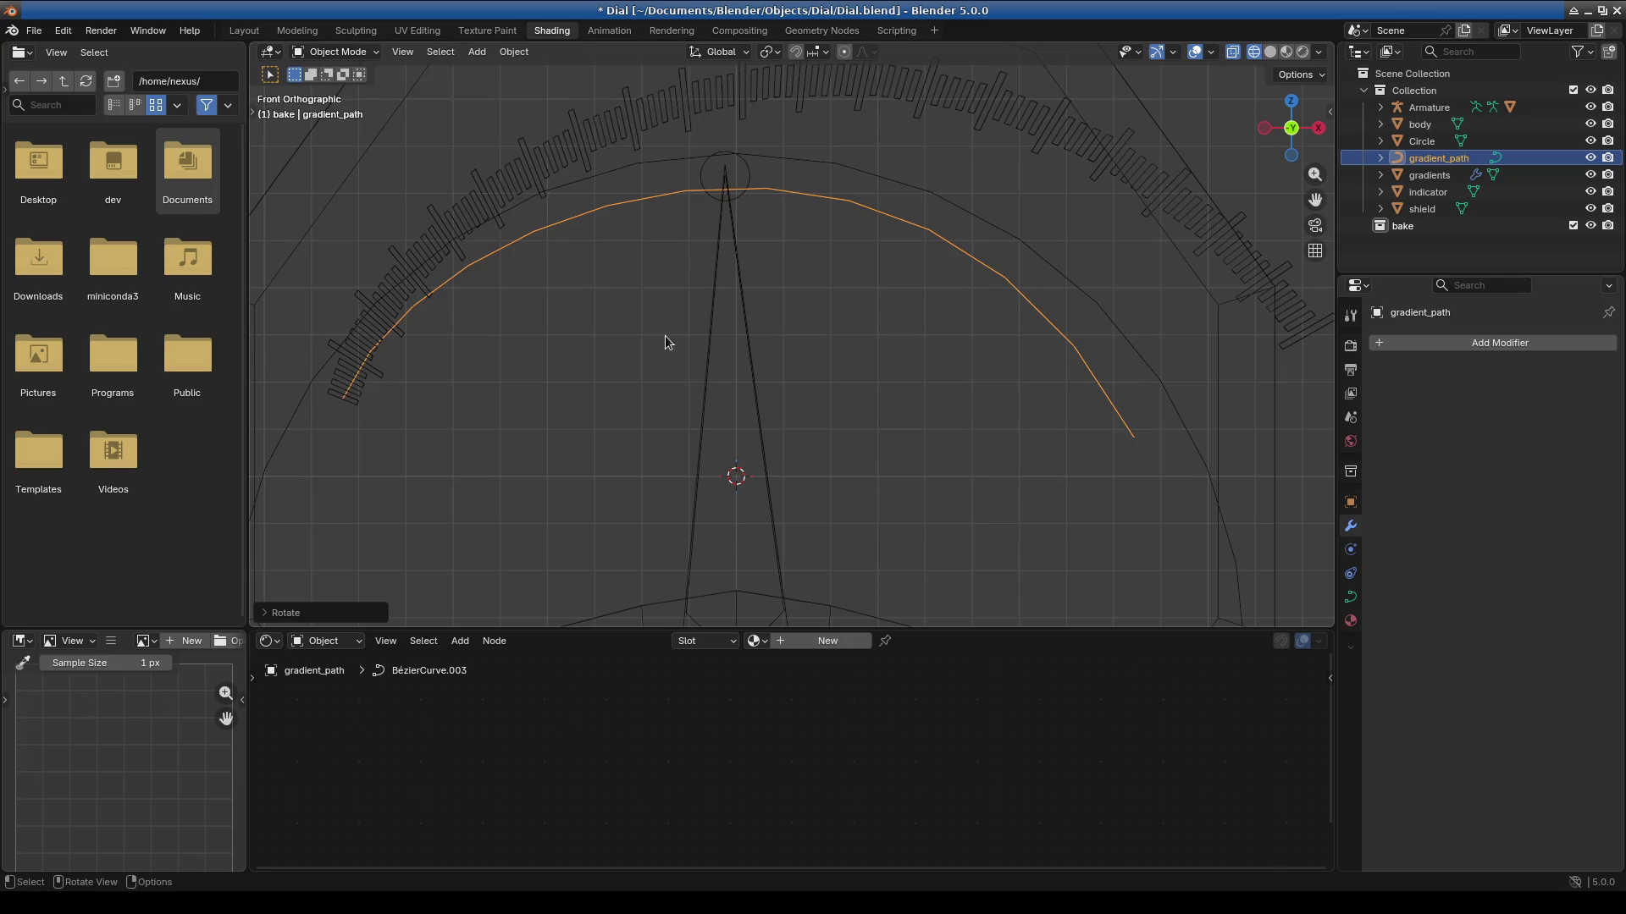
key("ctrl+a")
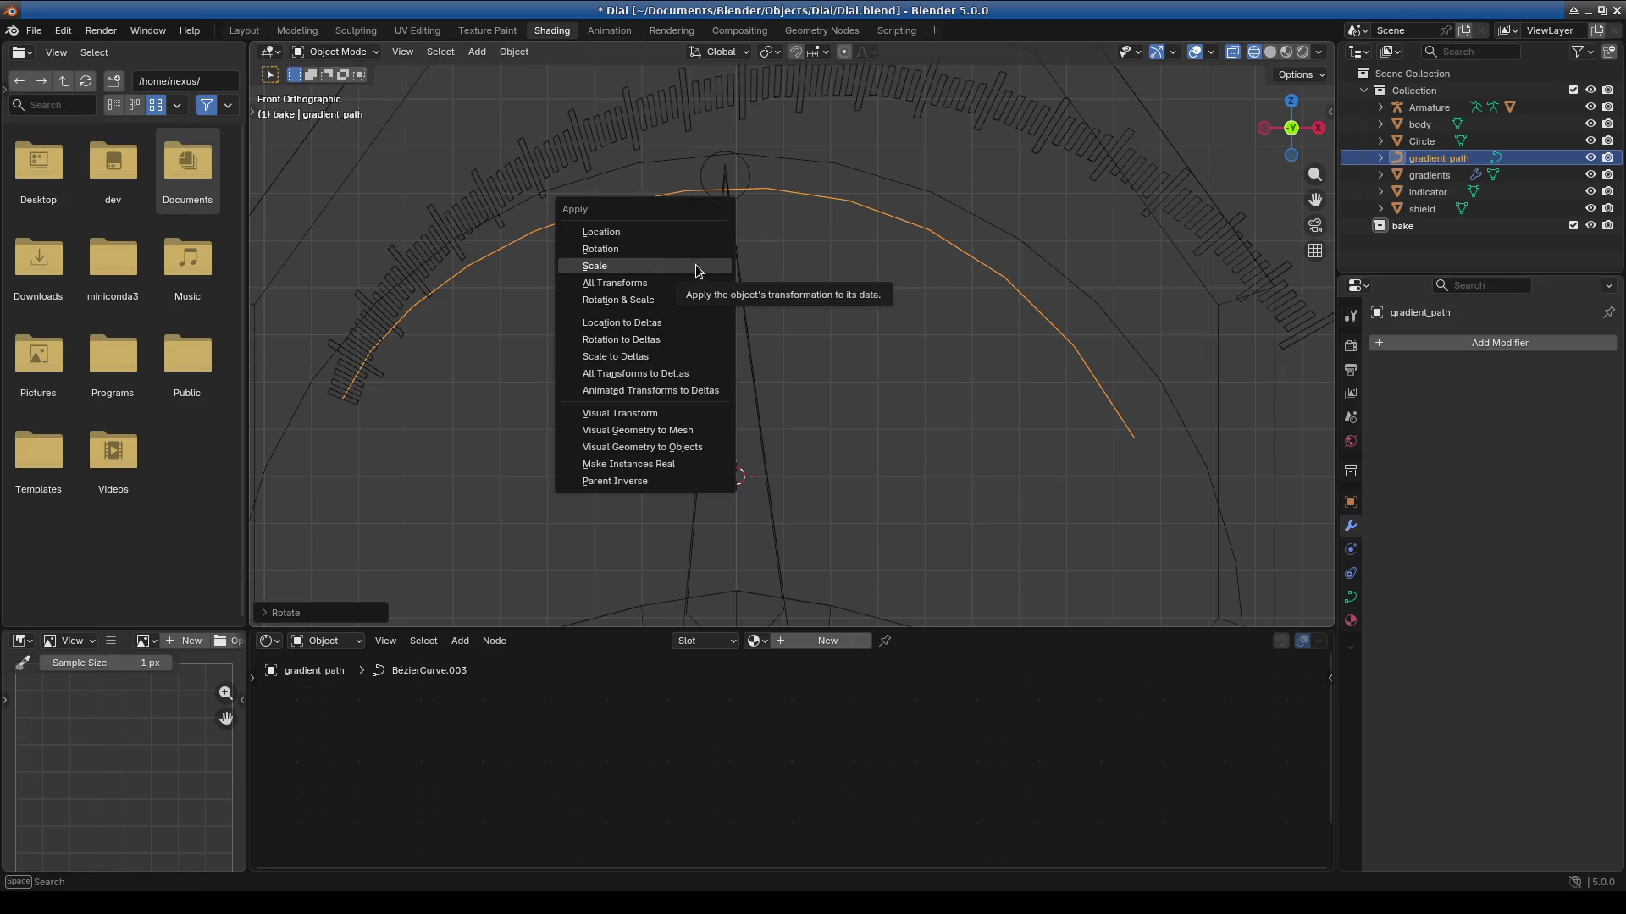
left_click(663, 249)
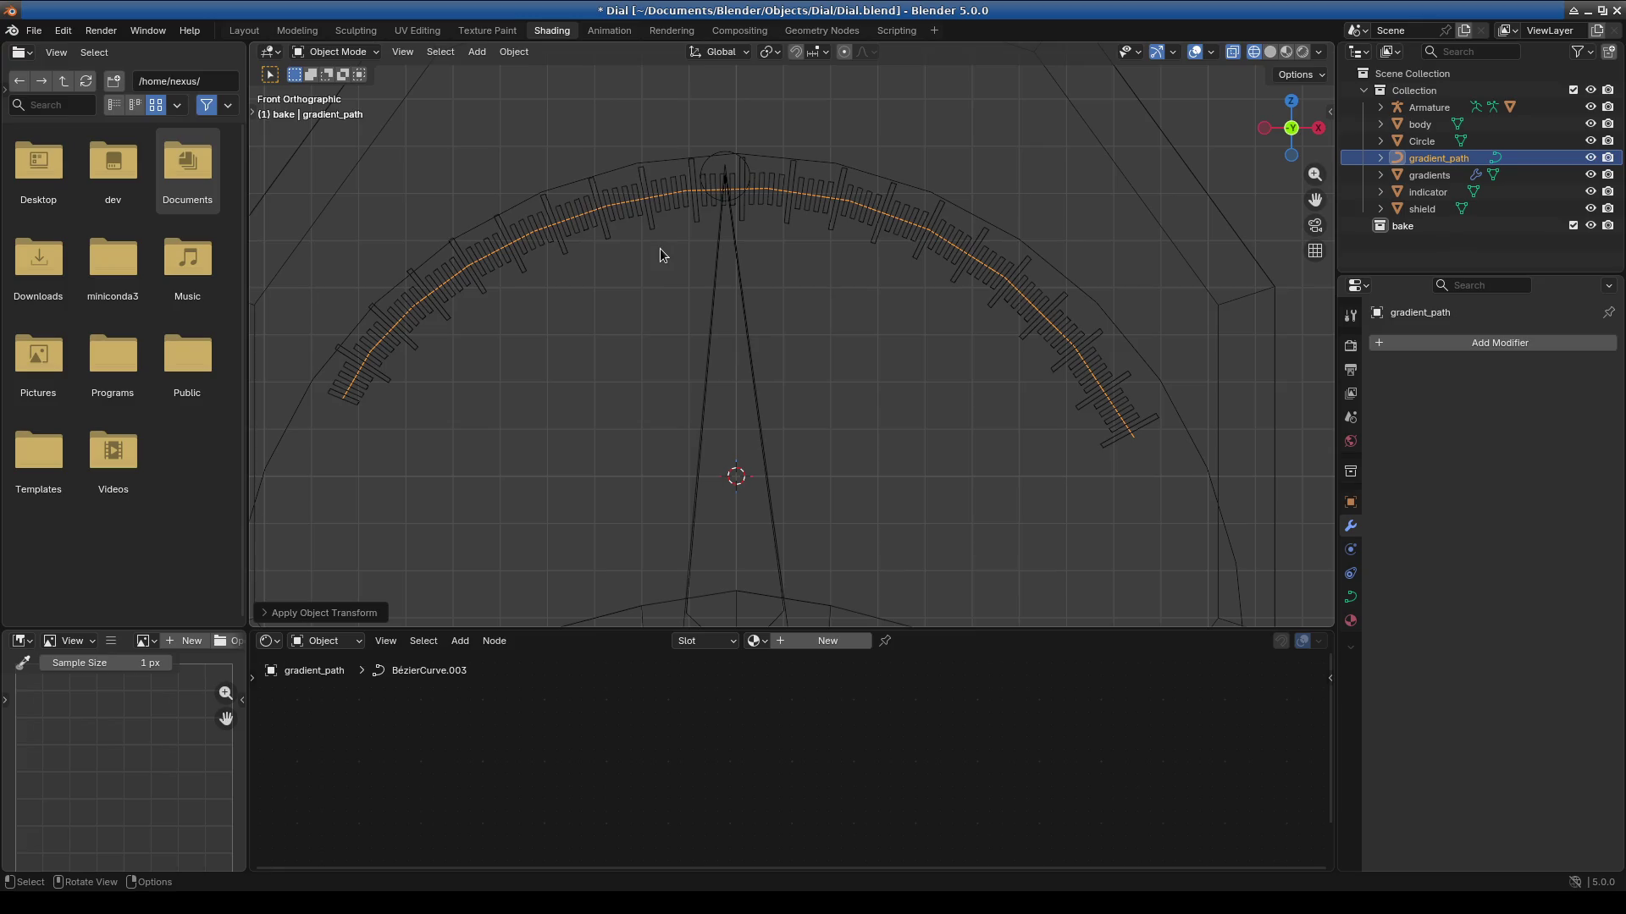
scroll(652, 281, "up", 1)
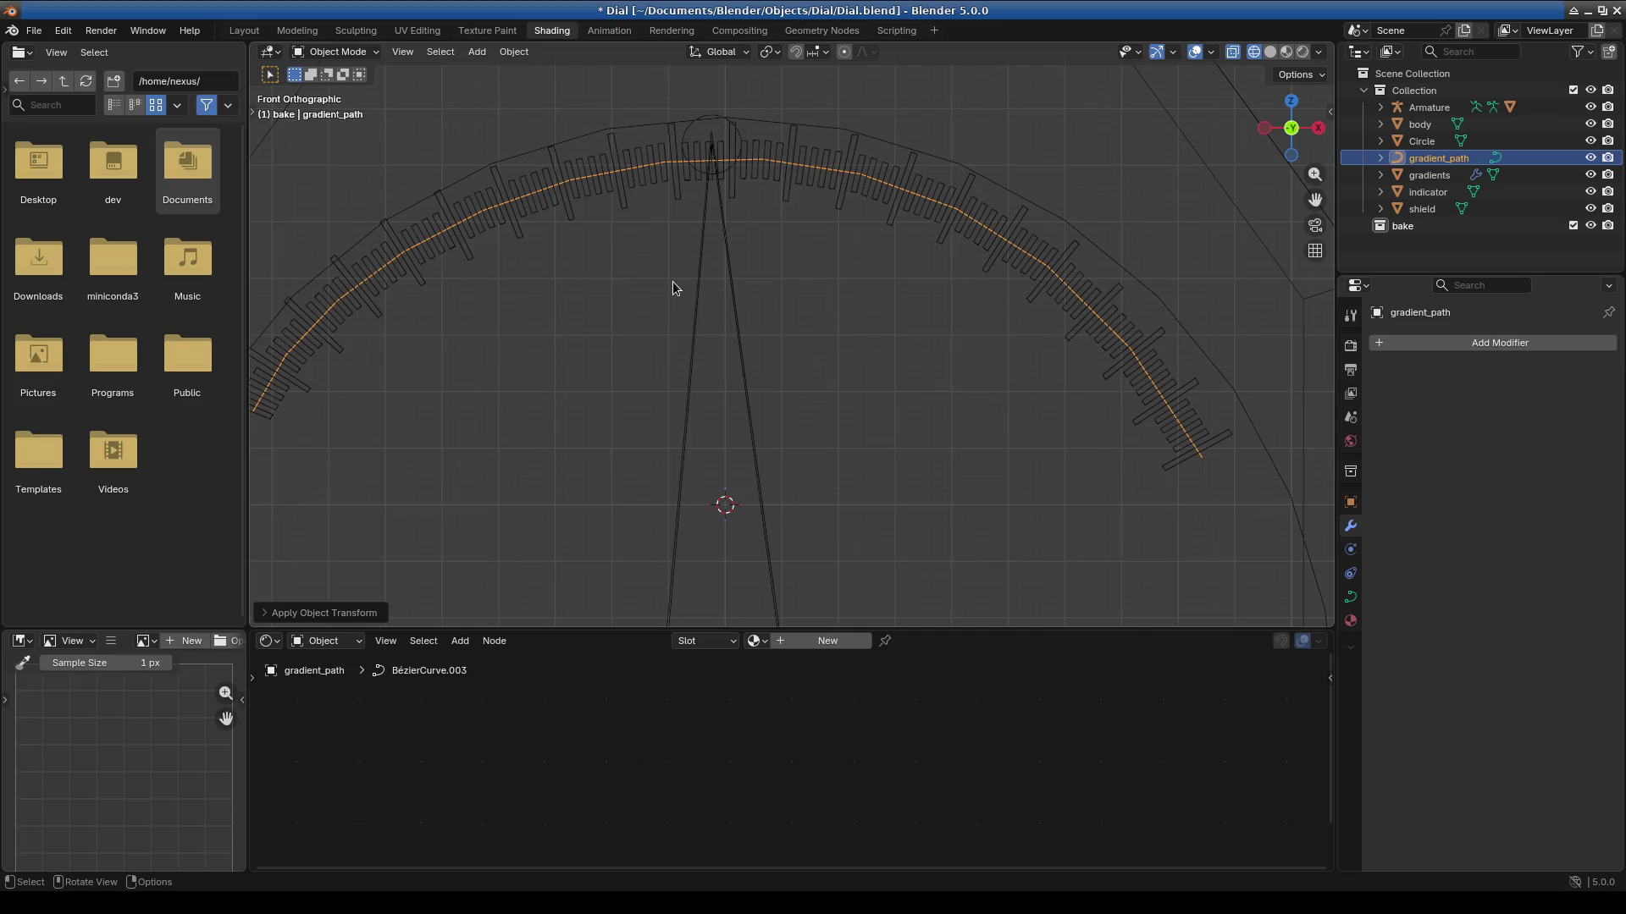
key("r")
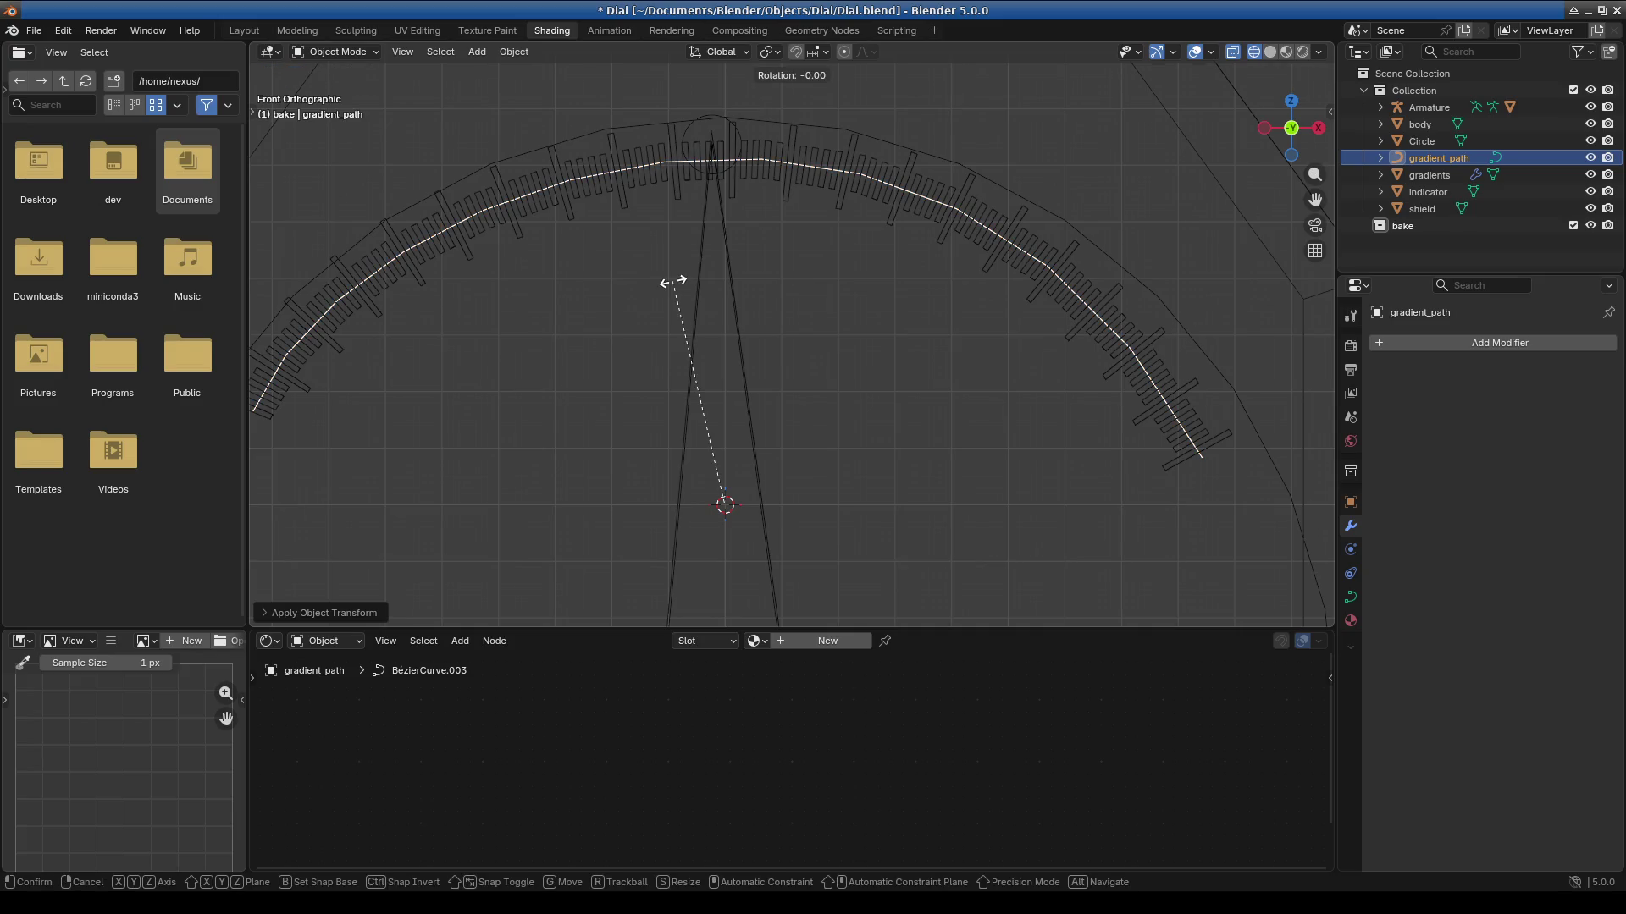
left_click(672, 284)
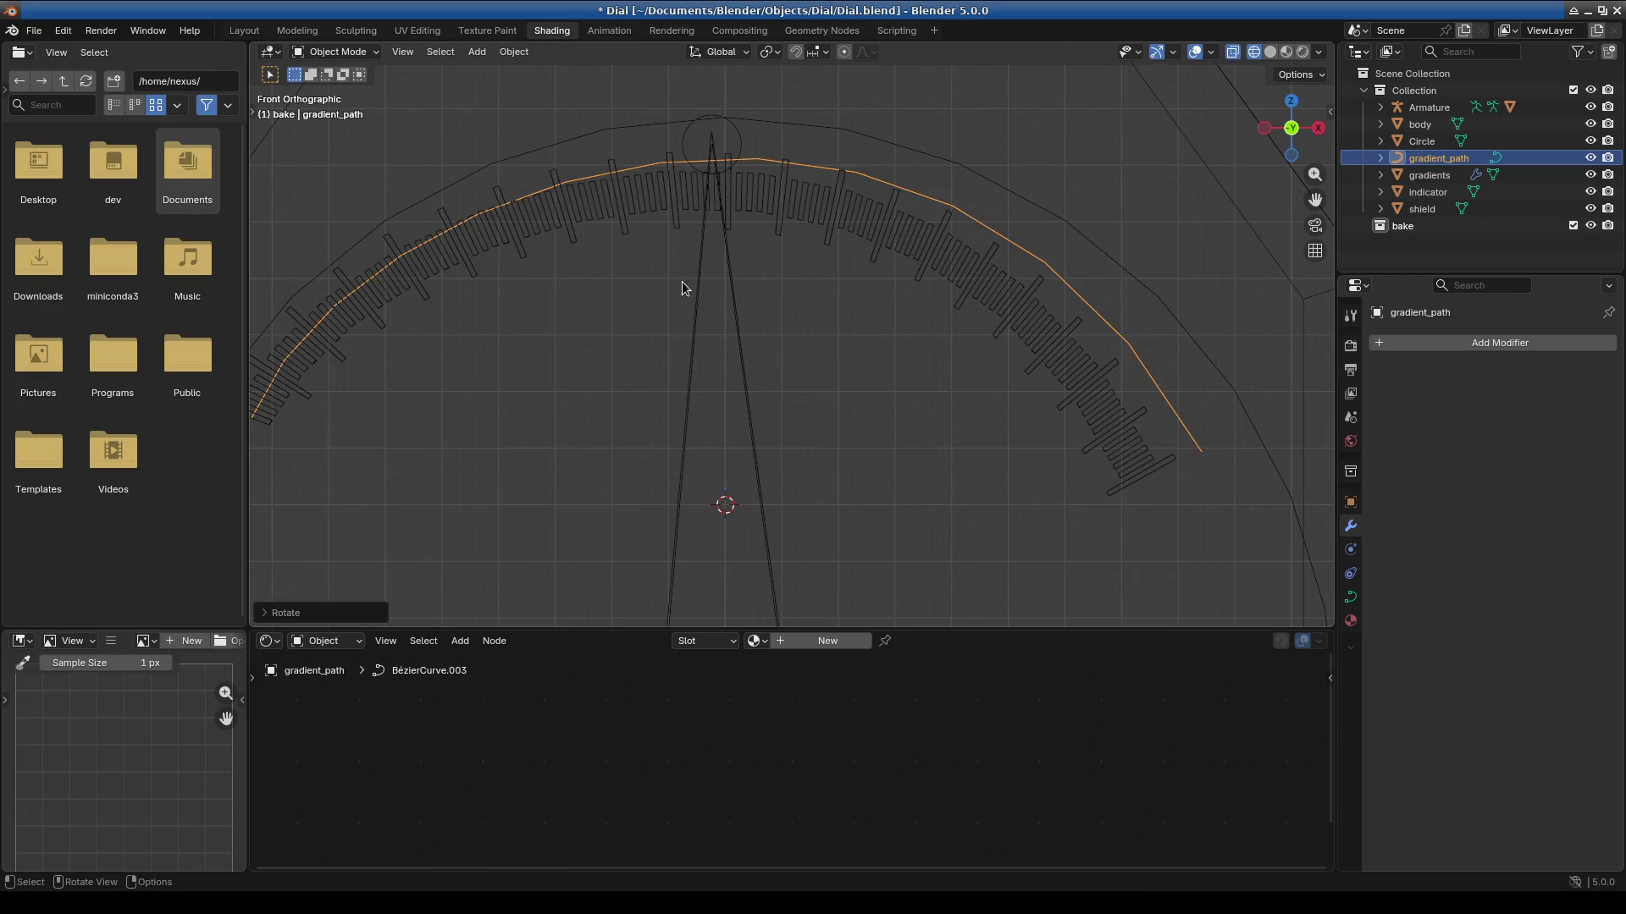
key("ctrl+a")
left_click(809, 281)
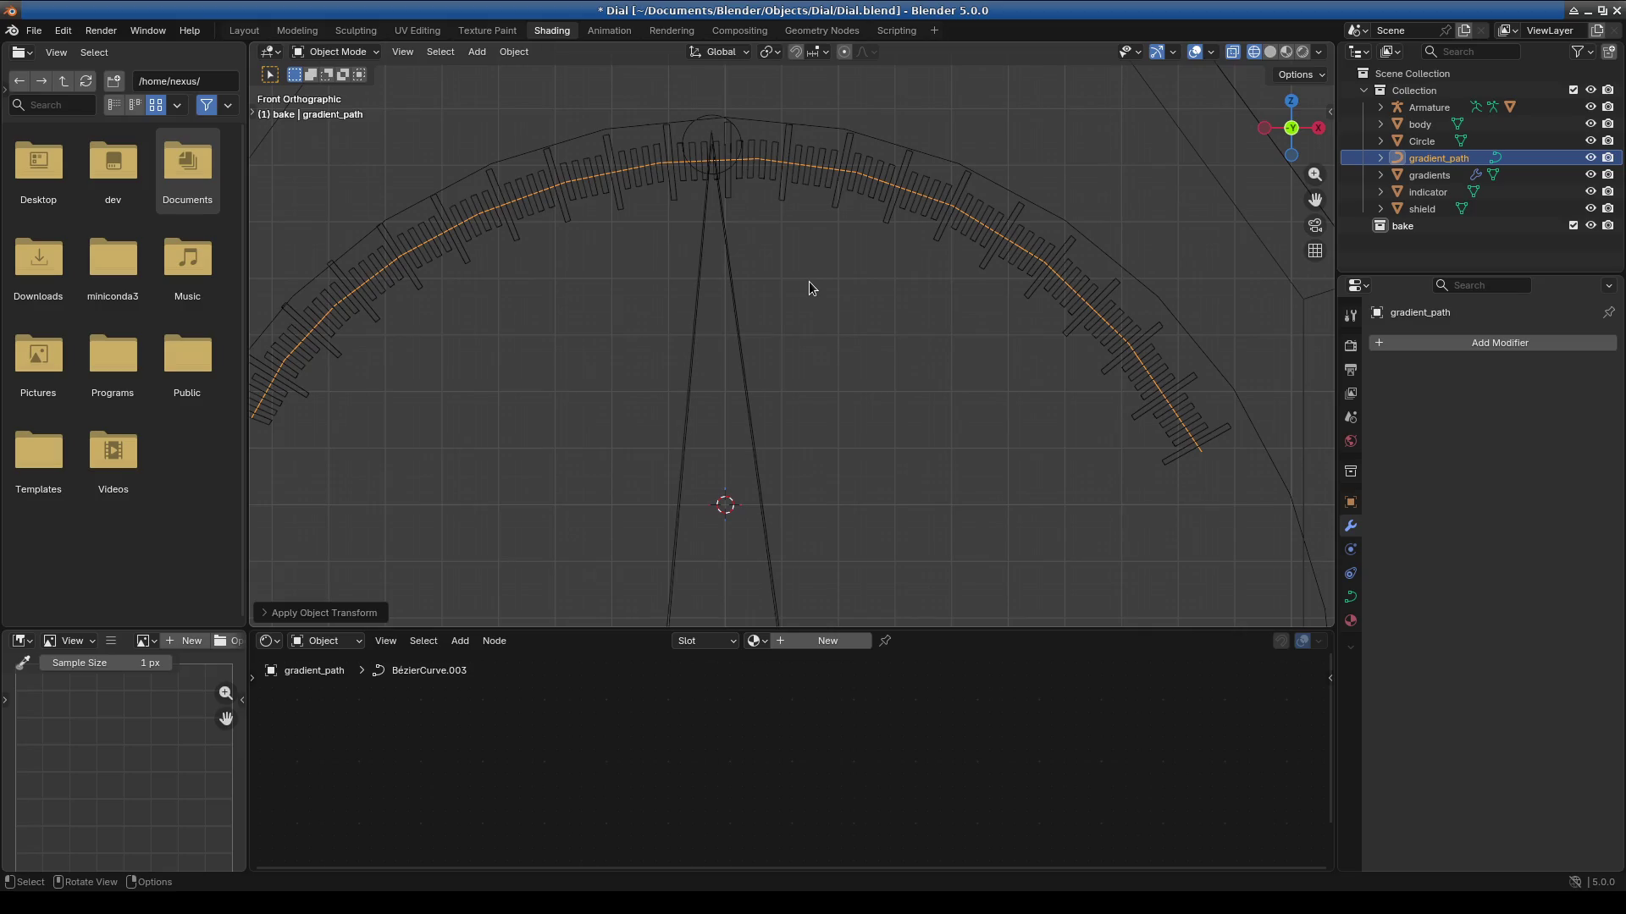
Rotate the curve once more, apply its rotation, and zoom in on the ticks at the arc's top.
key("r")
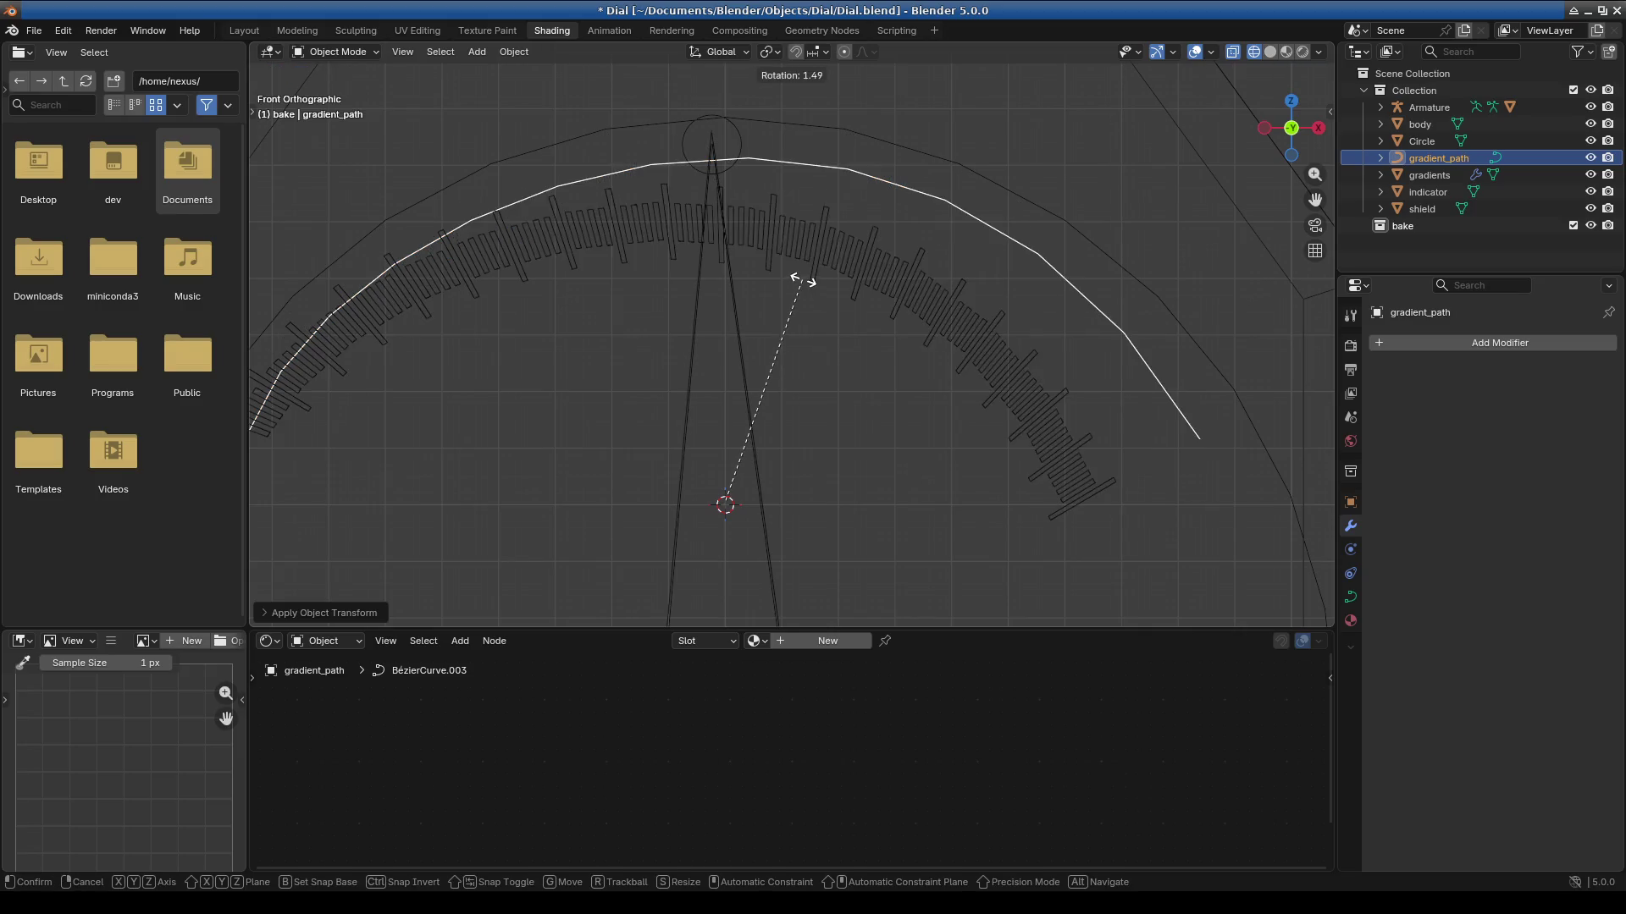
key("Escape")
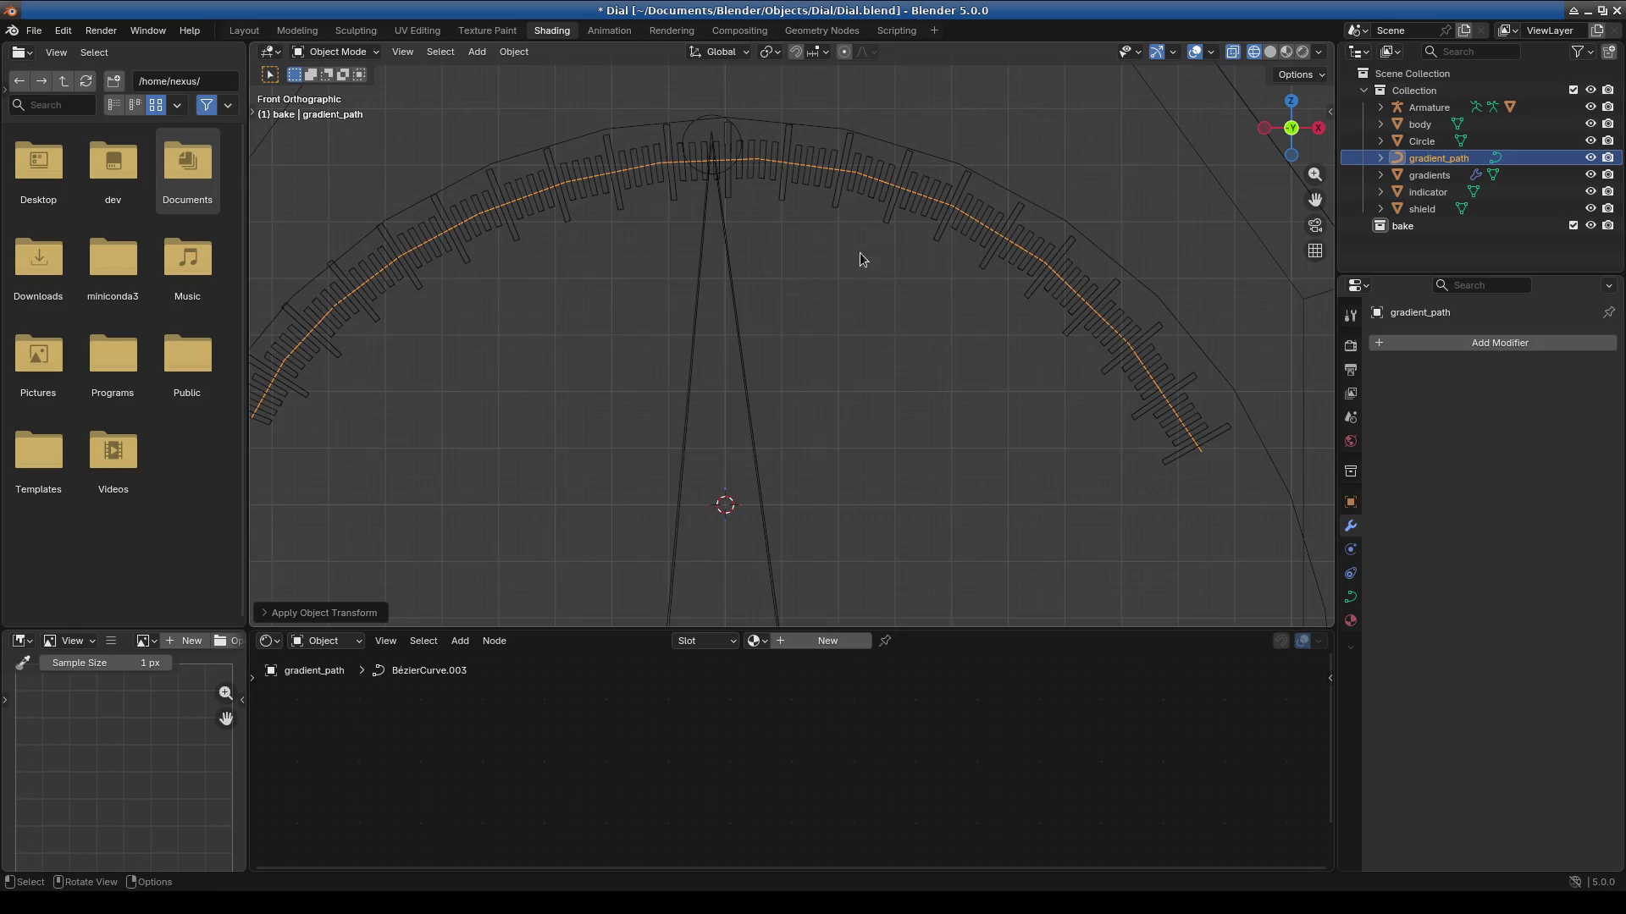
key("r")
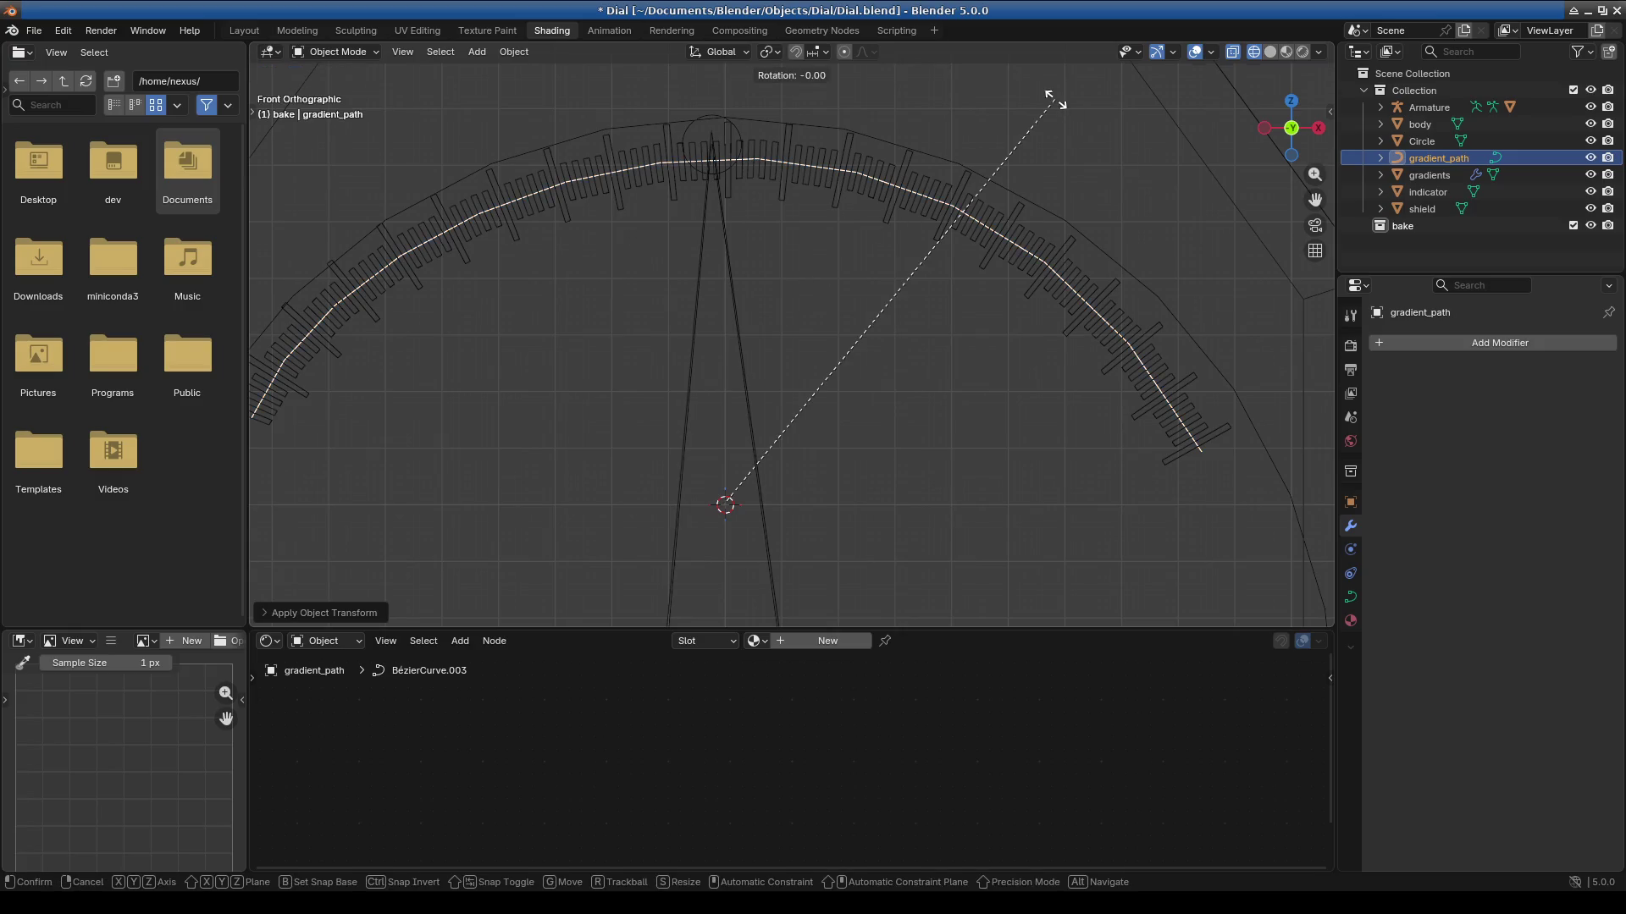
left_click(1050, 100)
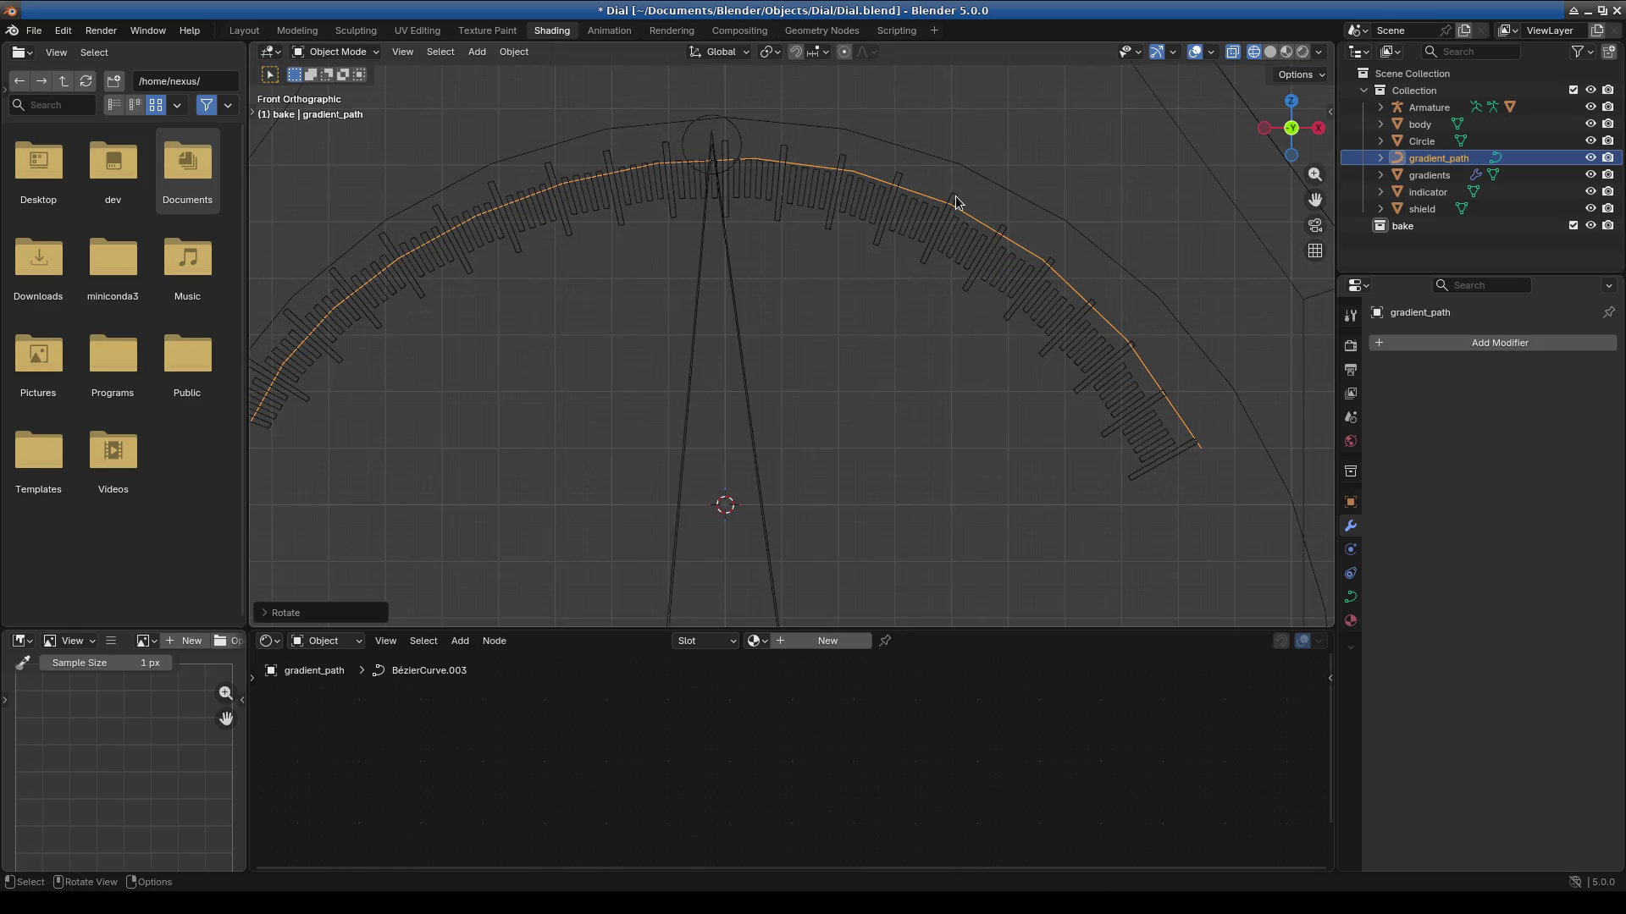
key("ctrl+a")
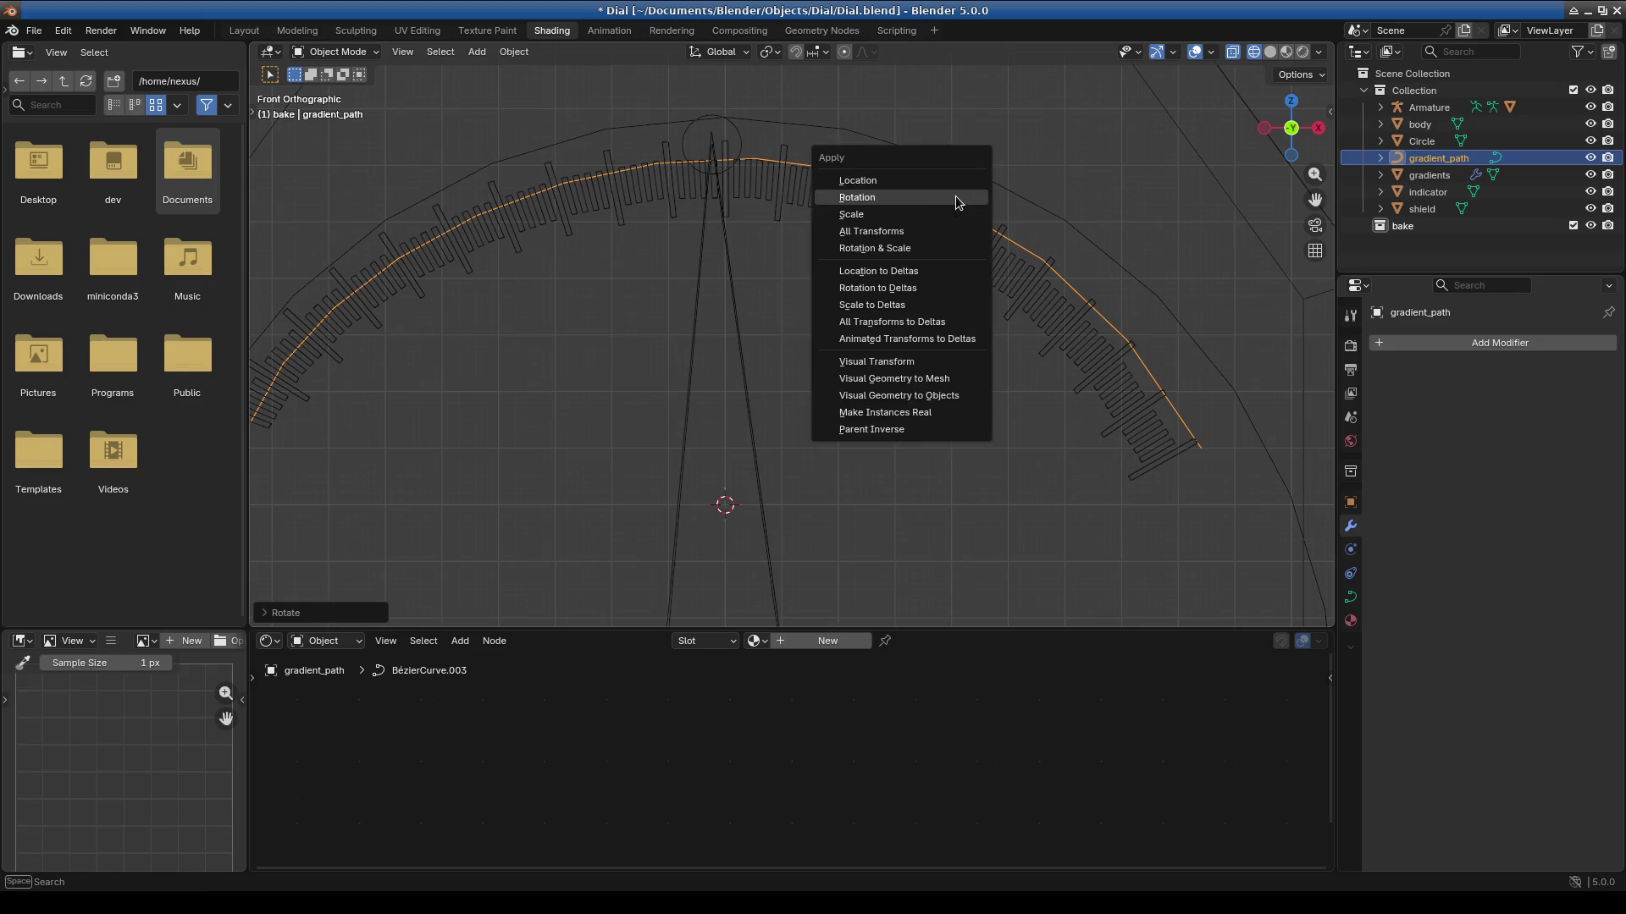
left_click(955, 196)
scroll(727, 166, "up", 5)
middle_click_drag(755, 176, 907, 465, "shift")
scroll(713, 285, "up", 2)
scroll(714, 285, "down", 10)
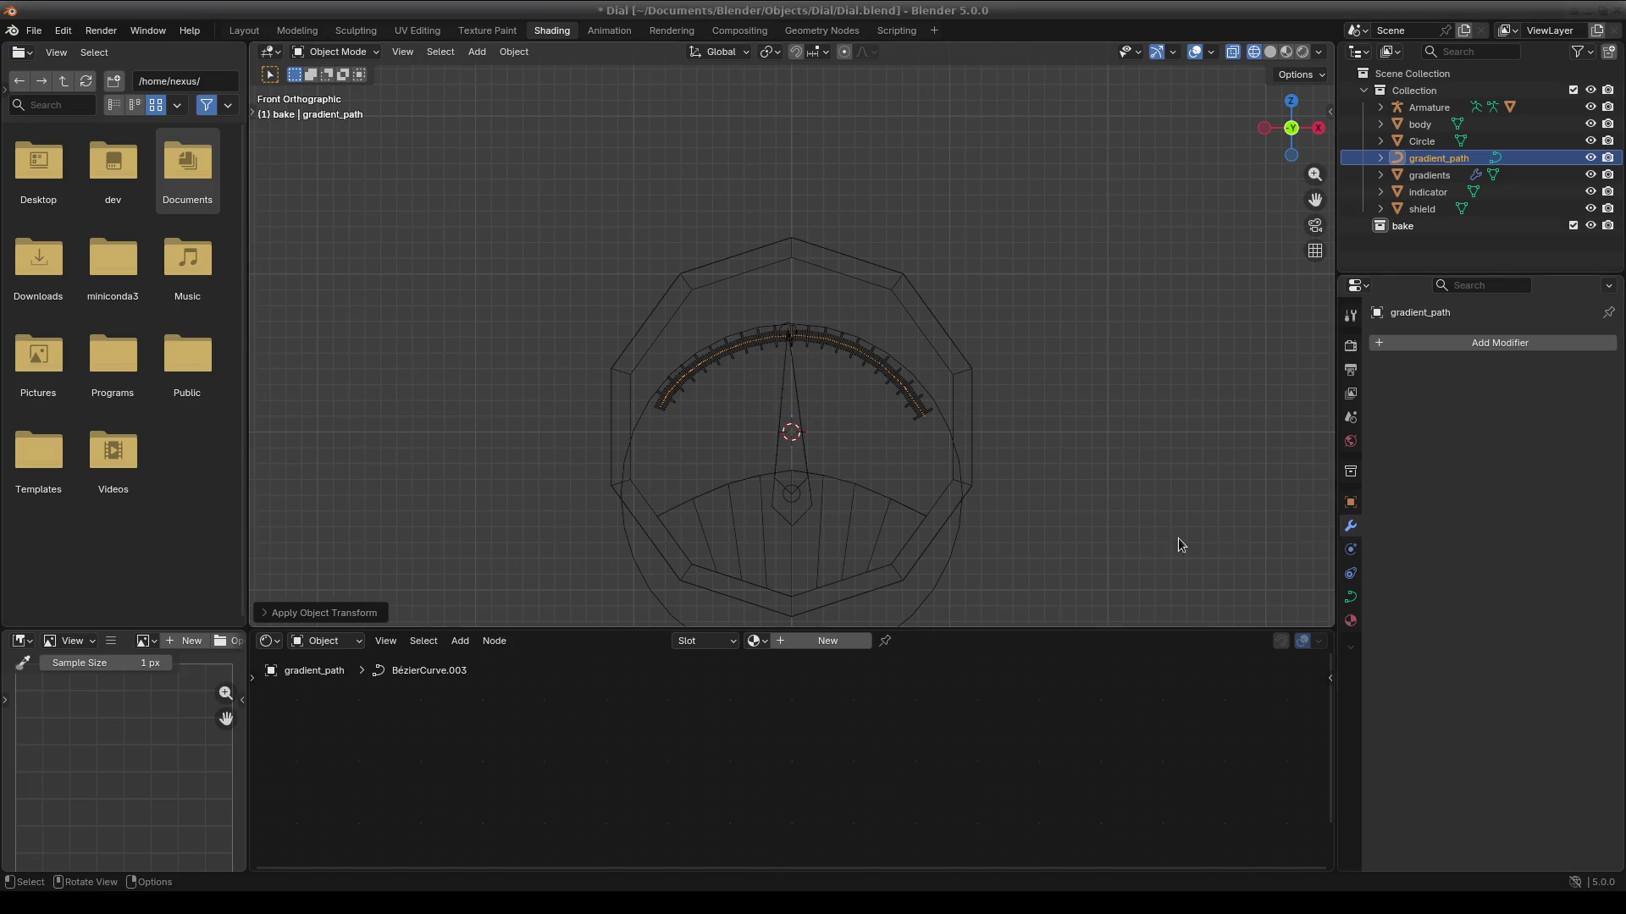
scroll(860, 491, "up", 6)
mouse_move(736, 277)
middle_mouse_down("shift")
mouse_move(870, 280)
mouse_move(821, 280)
mouse_move(1023, 424)
mouse_move(893, 432)
mouse_move(908, 396)
middle_mouse_up("shift")
middle_click_drag(1105, 378, 1058, 394, "shift")
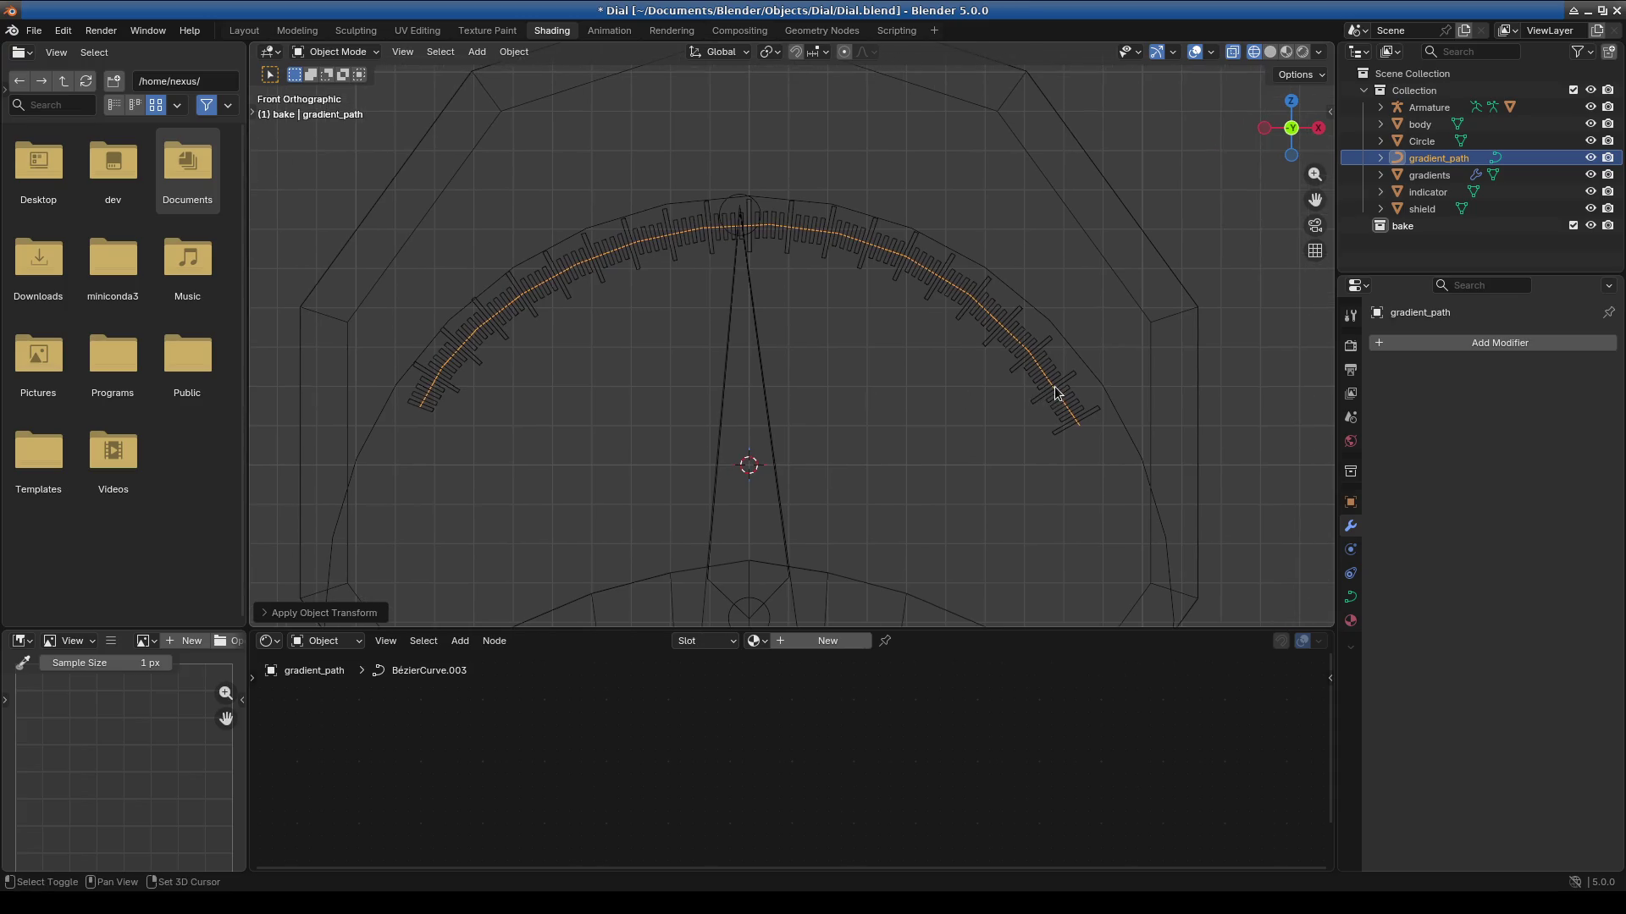
scroll(729, 374, "up", 2, "ctrl")
scroll(740, 341, "up", 1)
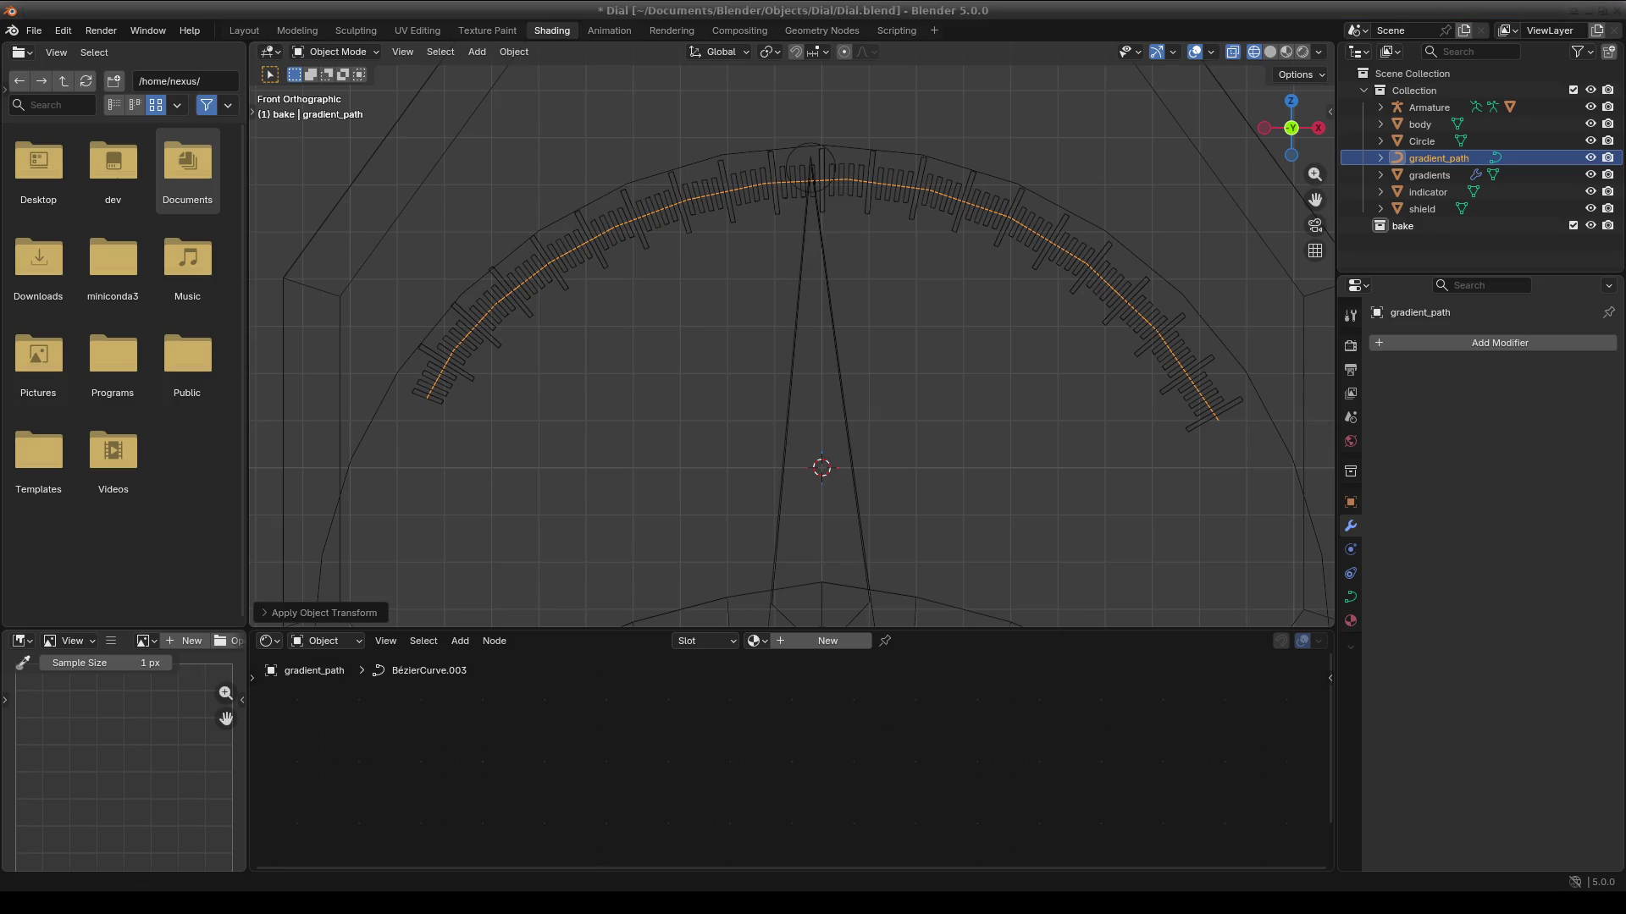
scroll(979, 417, "right", 2)
scroll(979, 418, "up", 1)
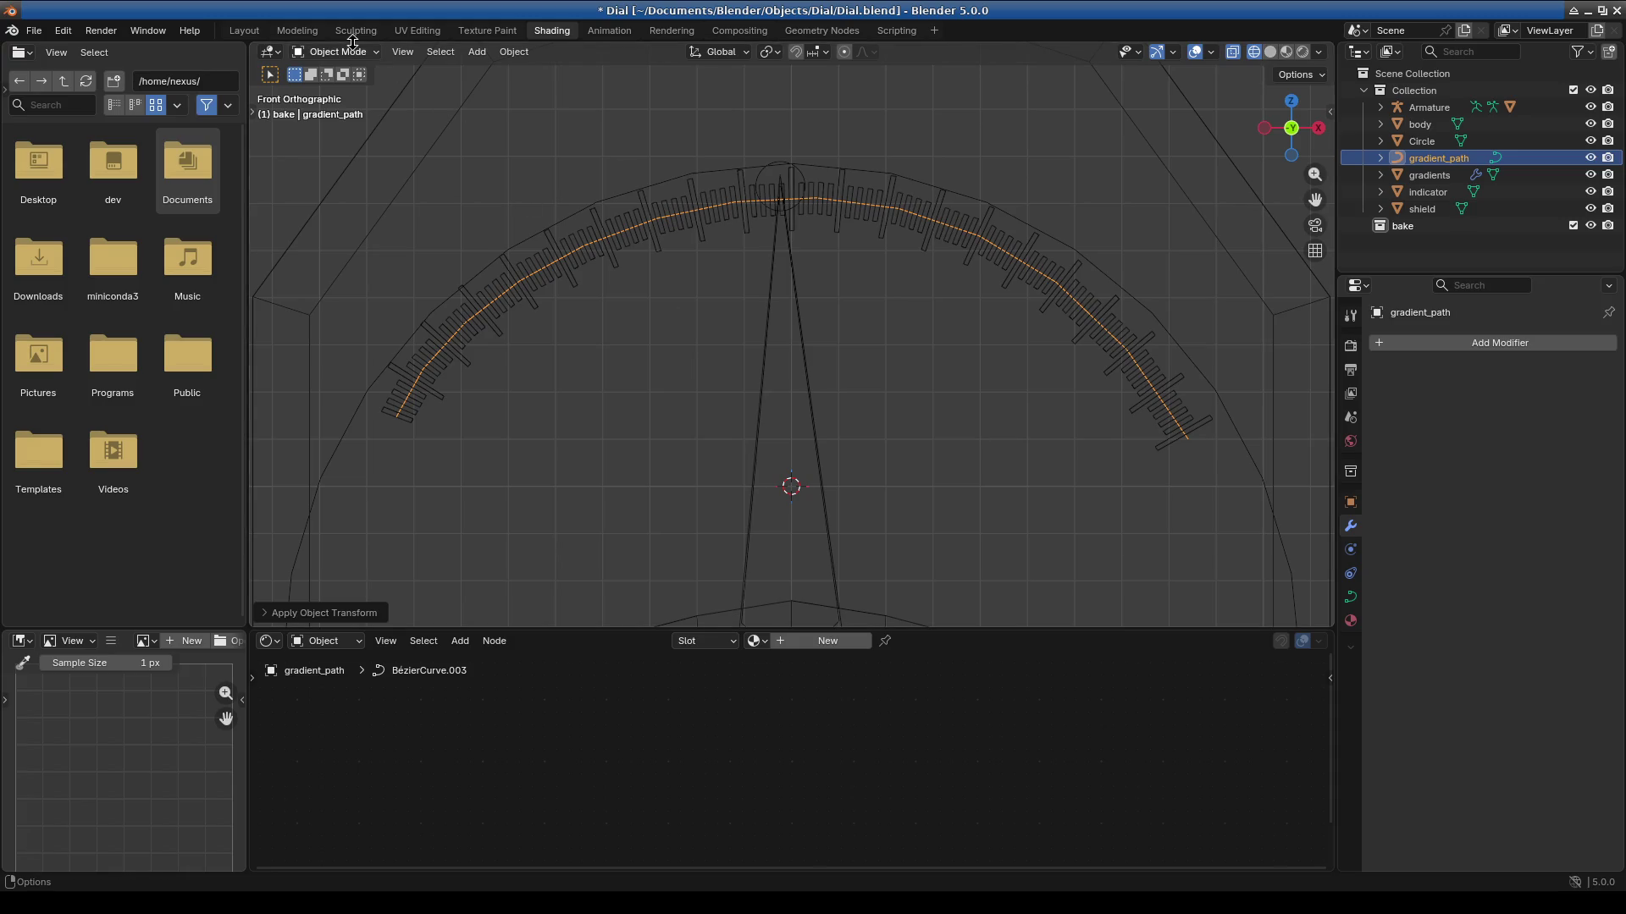
Switch to the Layout workspace and inspect the dial from the right and front views.
left_click(239, 27)
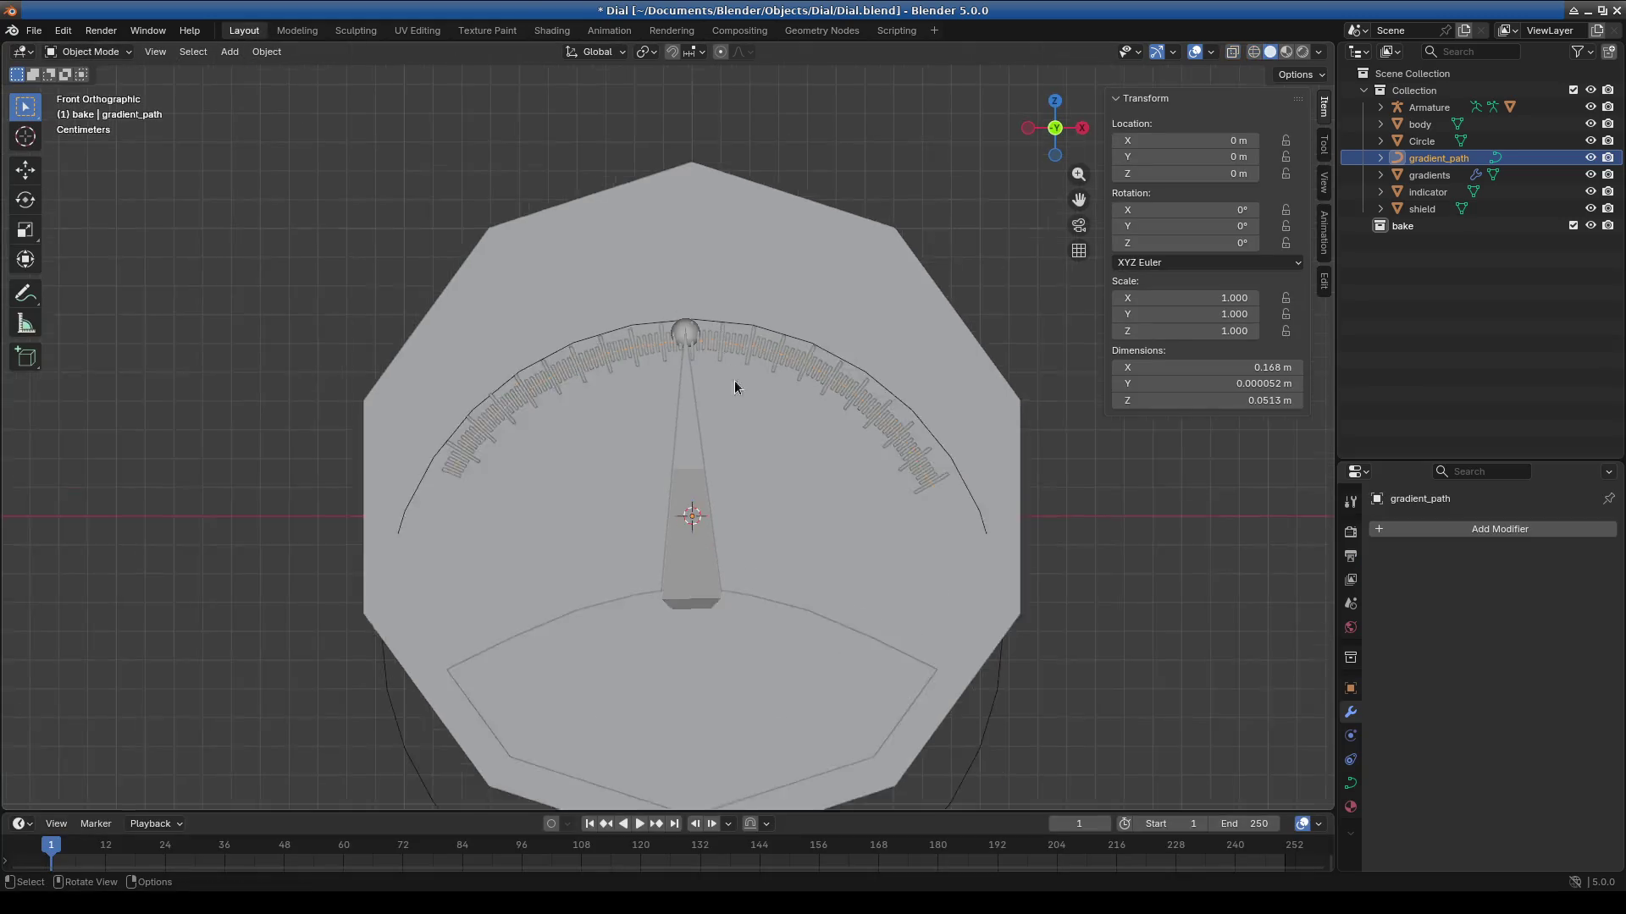
mouse_move(628, 487)
middle_mouse_down()
mouse_move(748, 515)
mouse_move(729, 582)
mouse_move(654, 593)
mouse_move(597, 576)
mouse_move(485, 495)
middle_mouse_up()
key("KP_3")
key("KP_1")
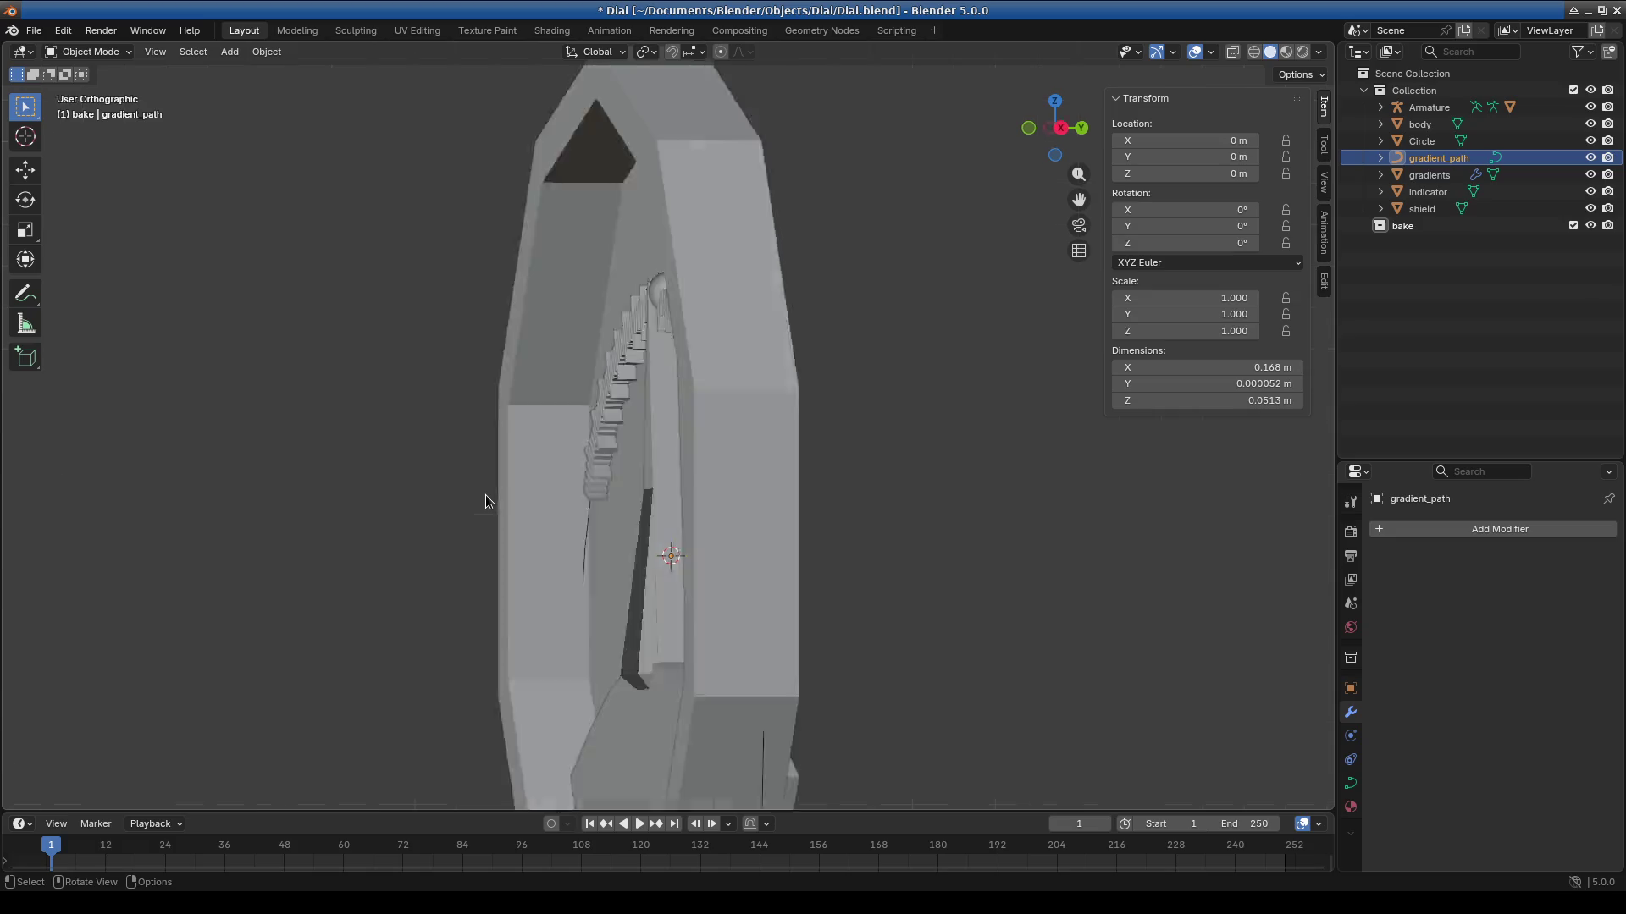
scroll(486, 497, "down", 1)
mouse_move(576, 551)
middle_mouse_down("shift")
mouse_move(582, 476)
mouse_move(620, 541)
middle_mouse_up("shift")
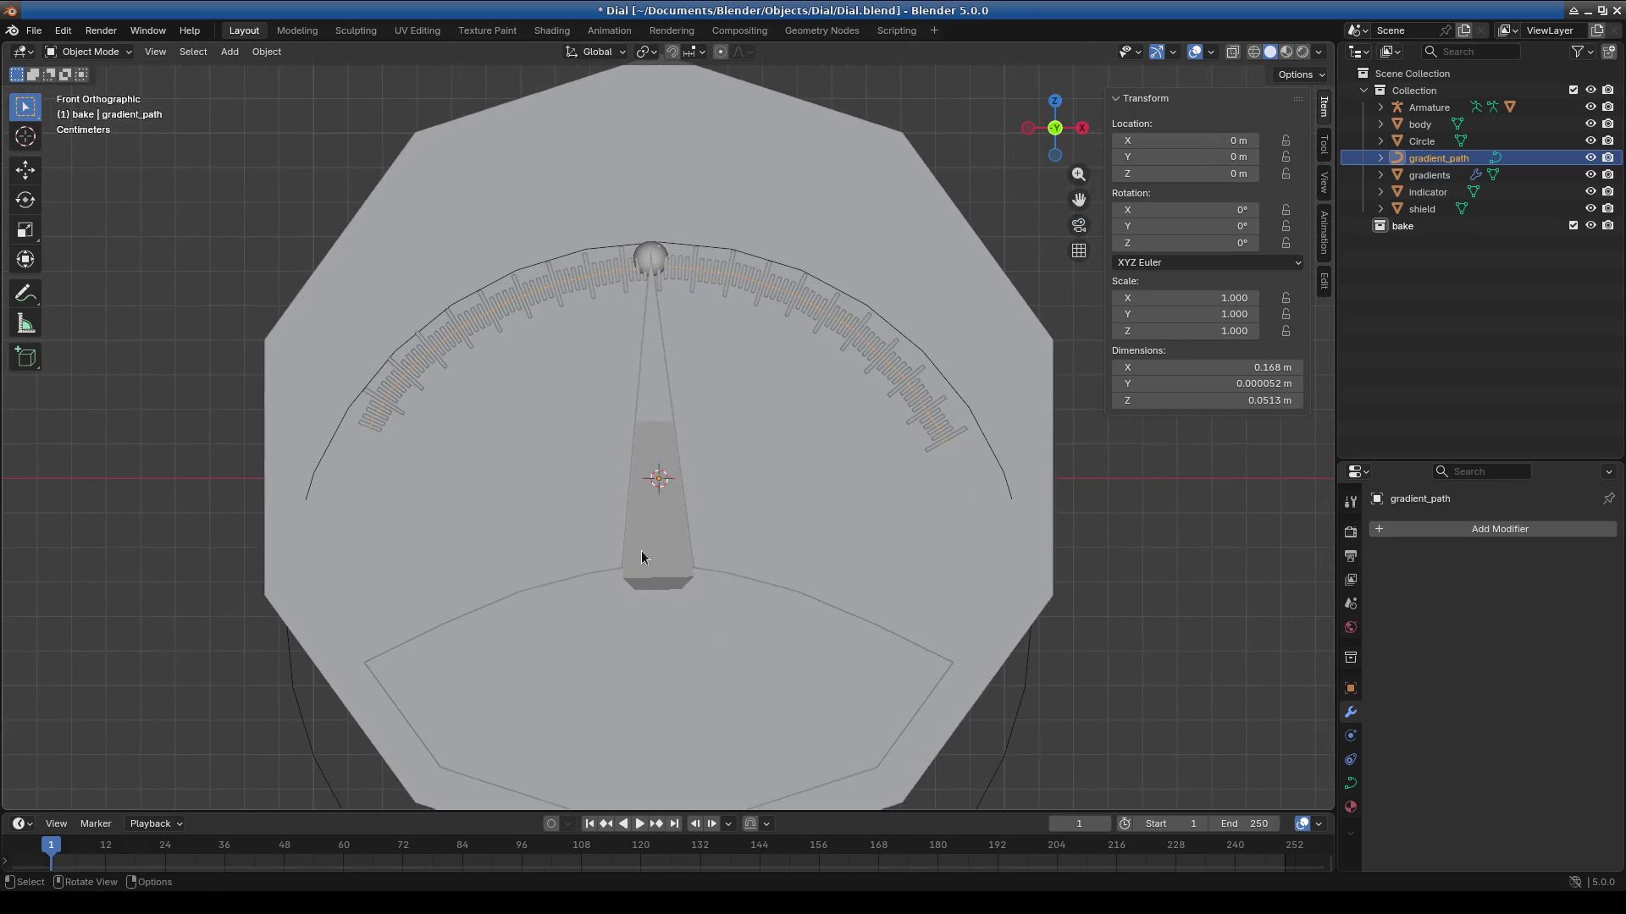
Select the Armature, shield and body in turn, checking them in right and front views.
left_click(684, 532)
scroll(811, 582, "down", 3)
mouse_move(799, 612)
middle_mouse_down()
mouse_move(672, 715)
mouse_move(891, 625)
mouse_move(810, 699)
mouse_move(1074, 643)
mouse_move(1077, 679)
mouse_move(843, 679)
mouse_move(725, 649)
mouse_move(726, 569)
middle_mouse_up()
left_click(711, 602)
scroll(788, 563, "up", 3)
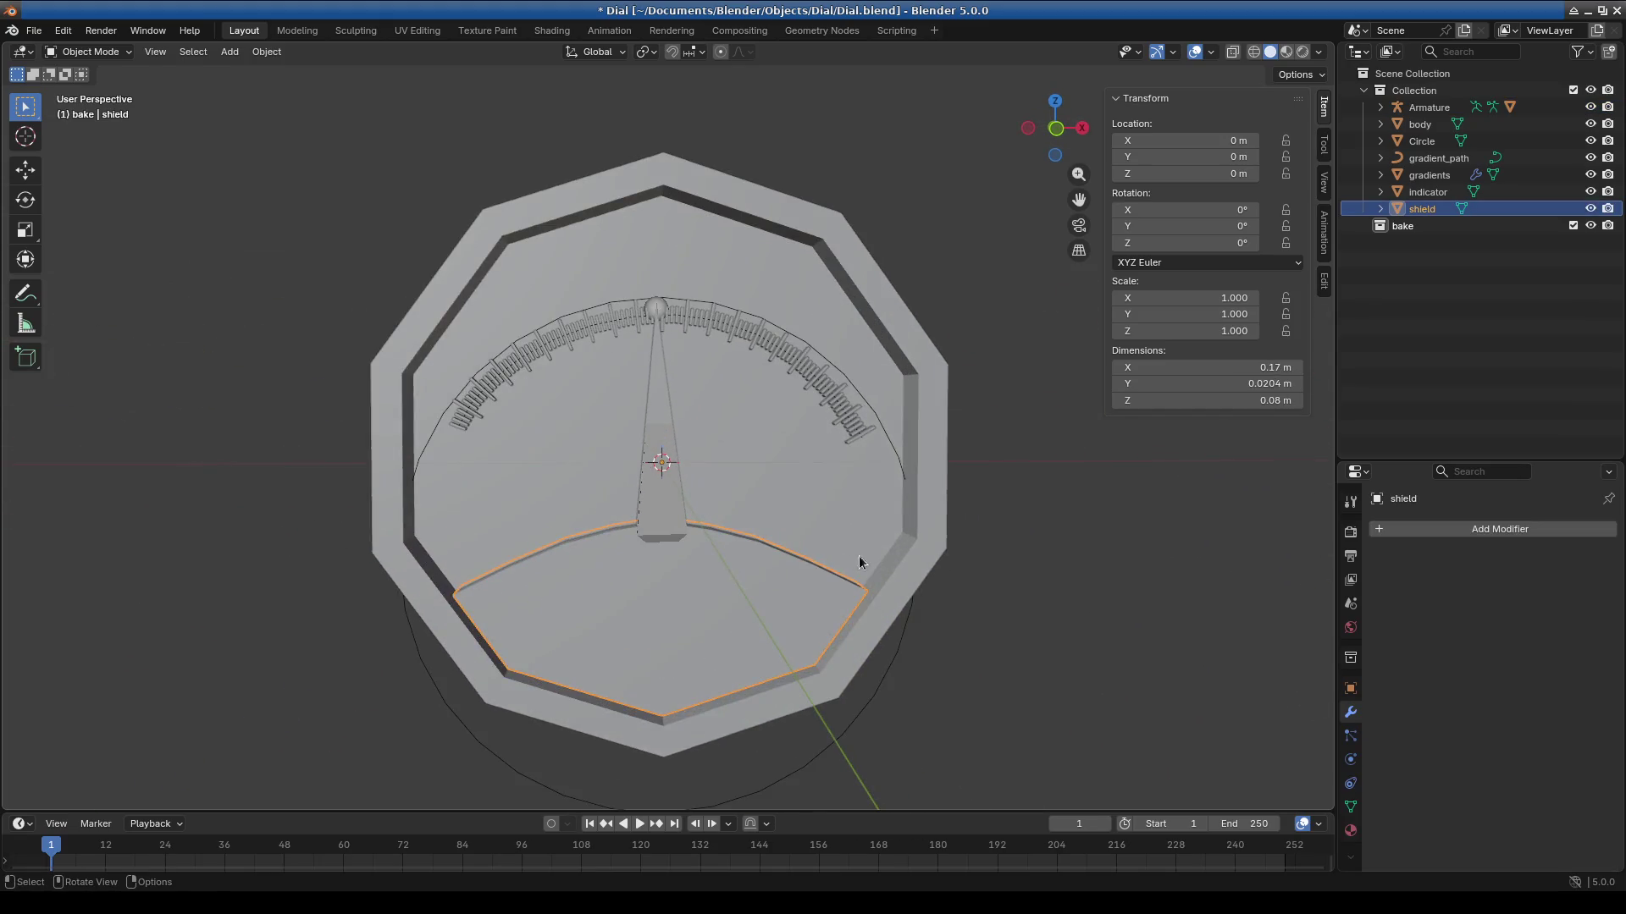
left_click(939, 577, "shift")
key("KP_3")
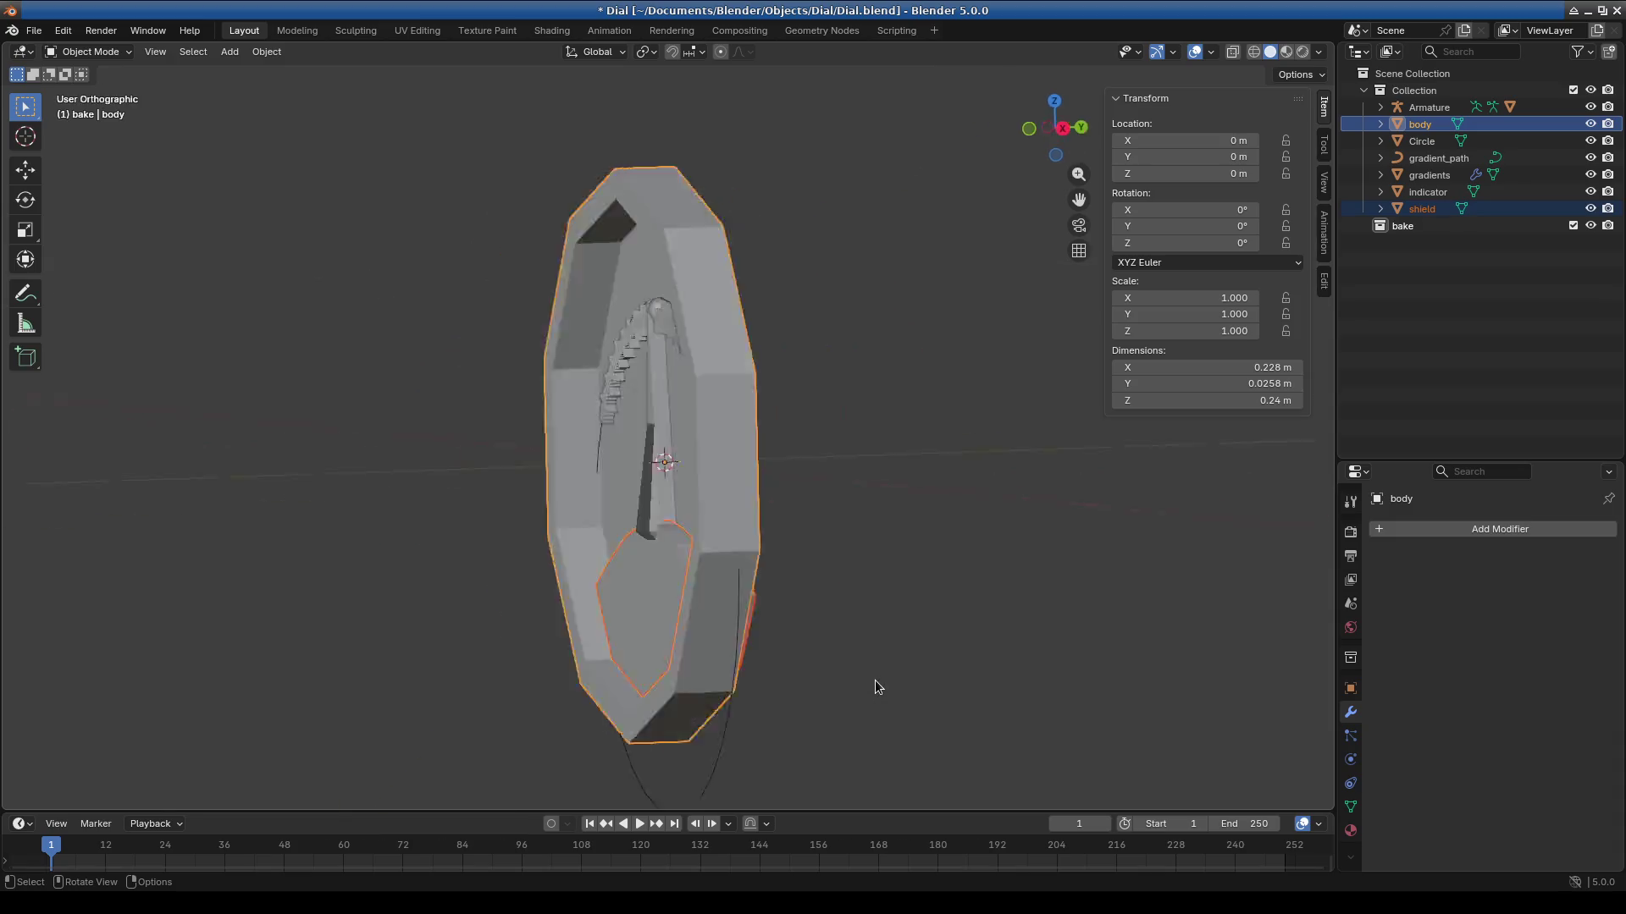
key("KP_1")
scroll(688, 568, "up", 3)
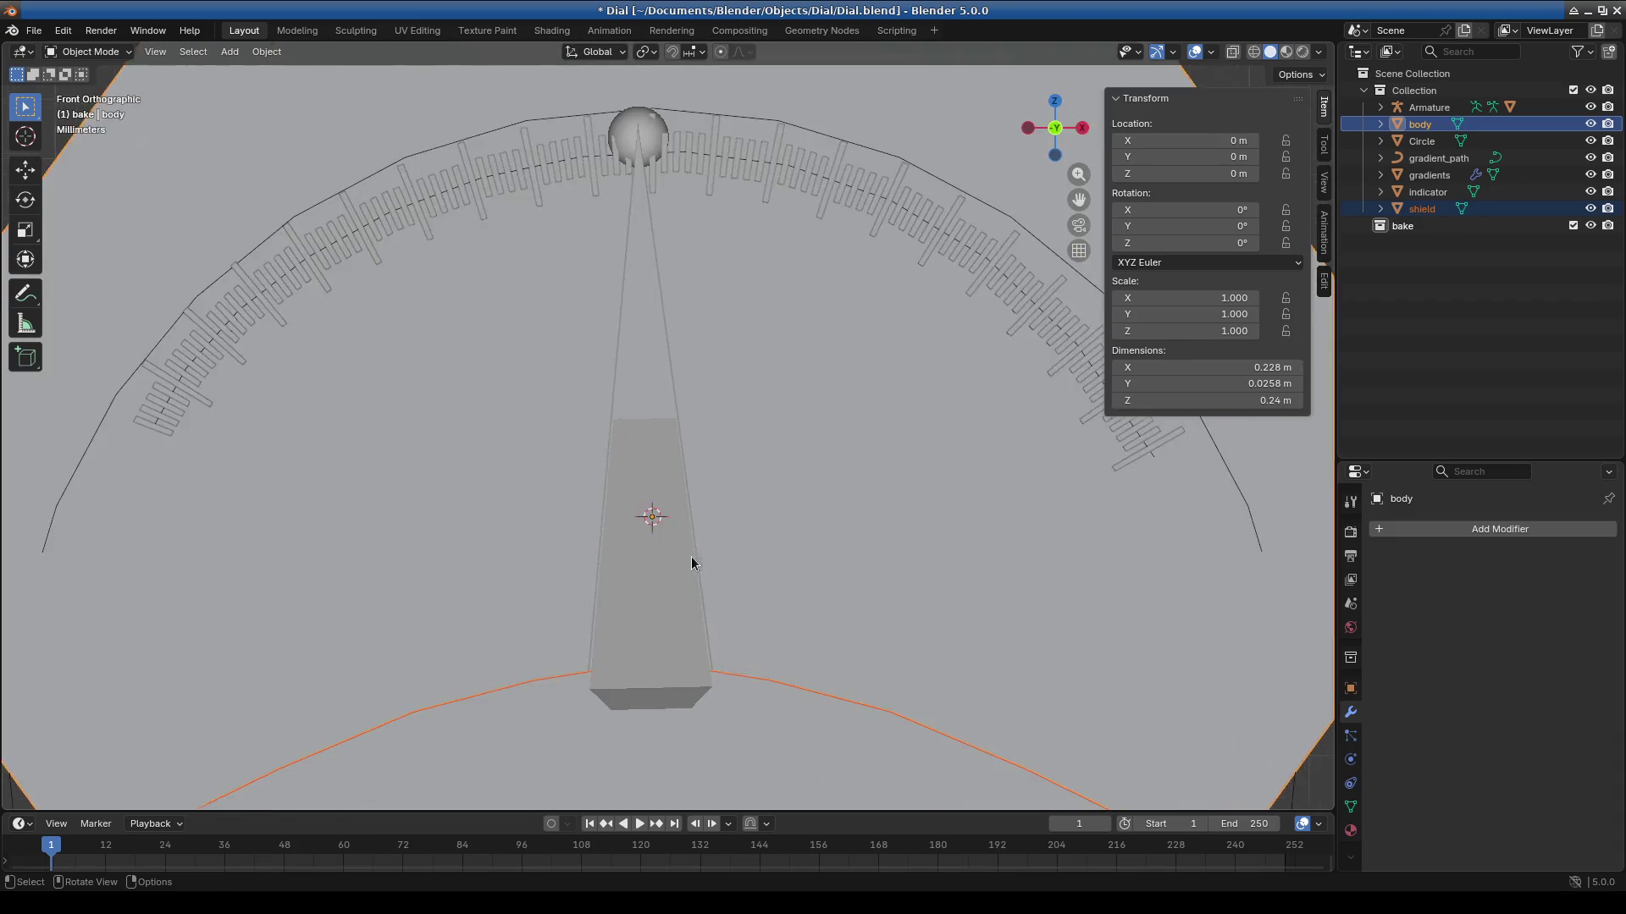
scroll(740, 514, "up", 2, "shift")
left_click(639, 565)
scroll(718, 611, "down", 3)
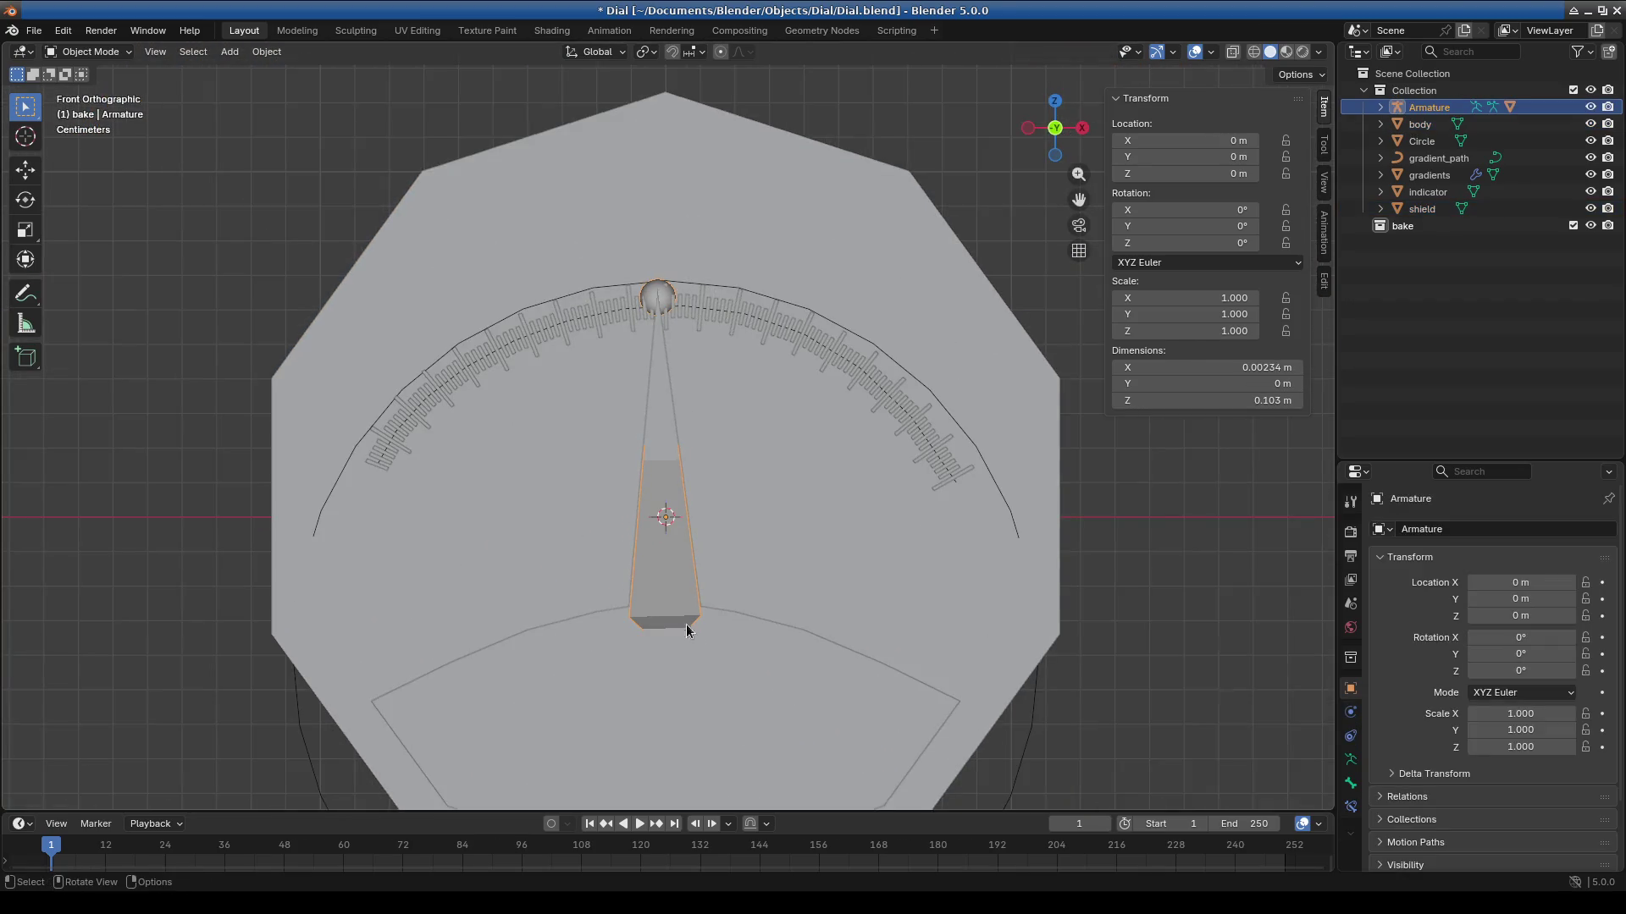
Test-rotate and cancel the needle, then switch the Armature to Pose Mode.
key("r")
key("Escape")
left_click(89, 52)
left_click(85, 109)
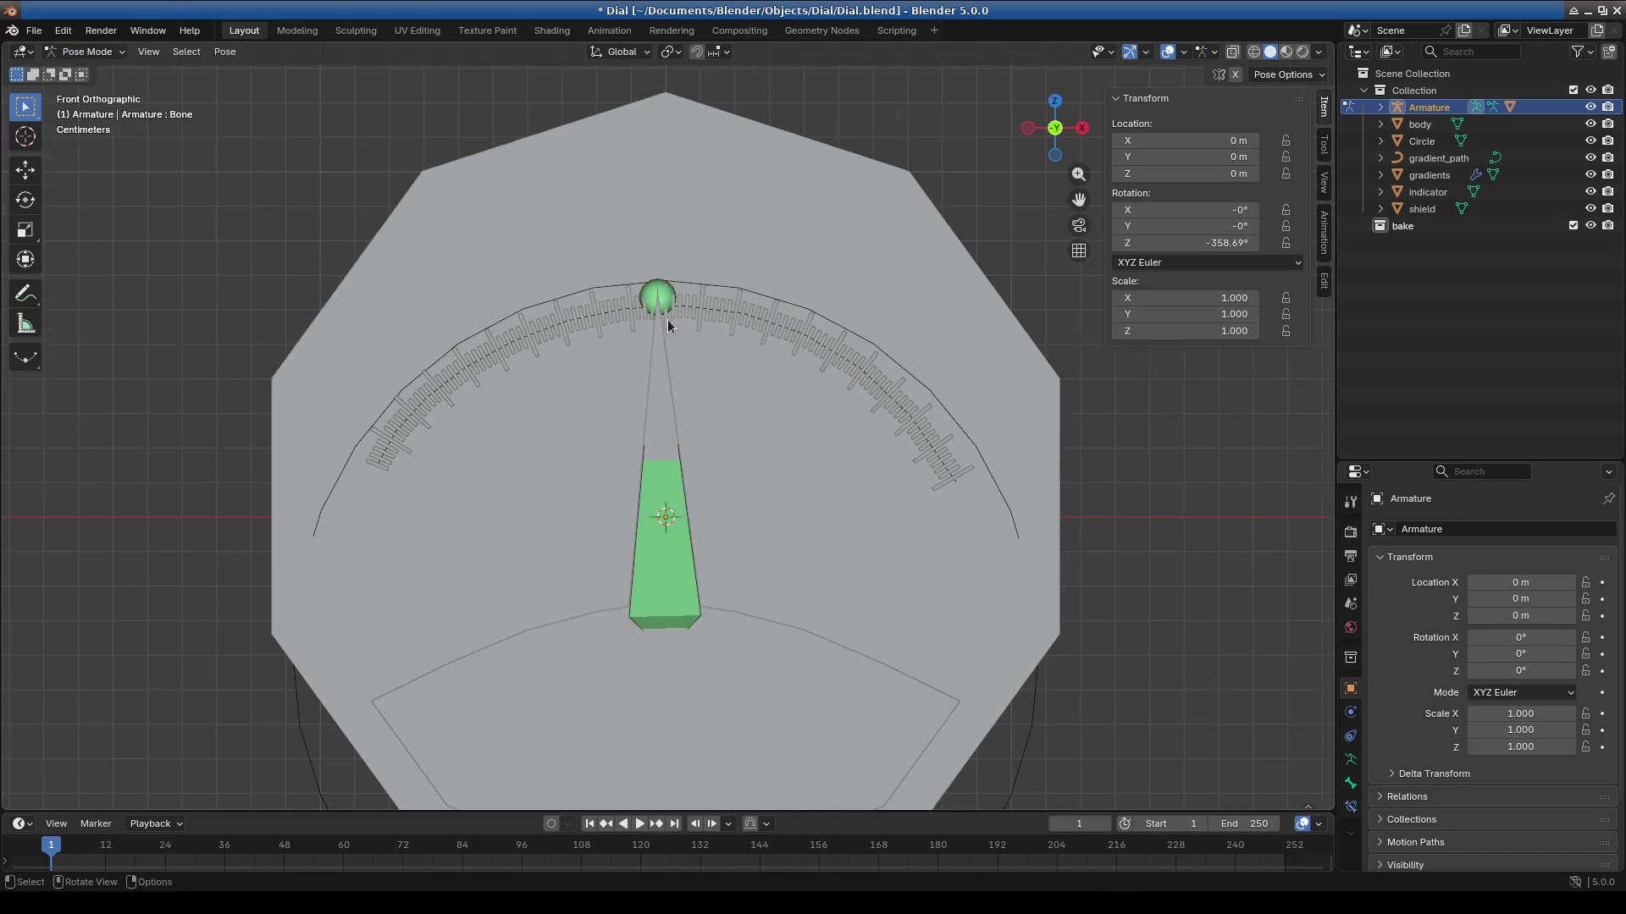
scroll(636, 323, "down", 2)
Swing the needle bone to the upper left, then back to straight up.
key("r")
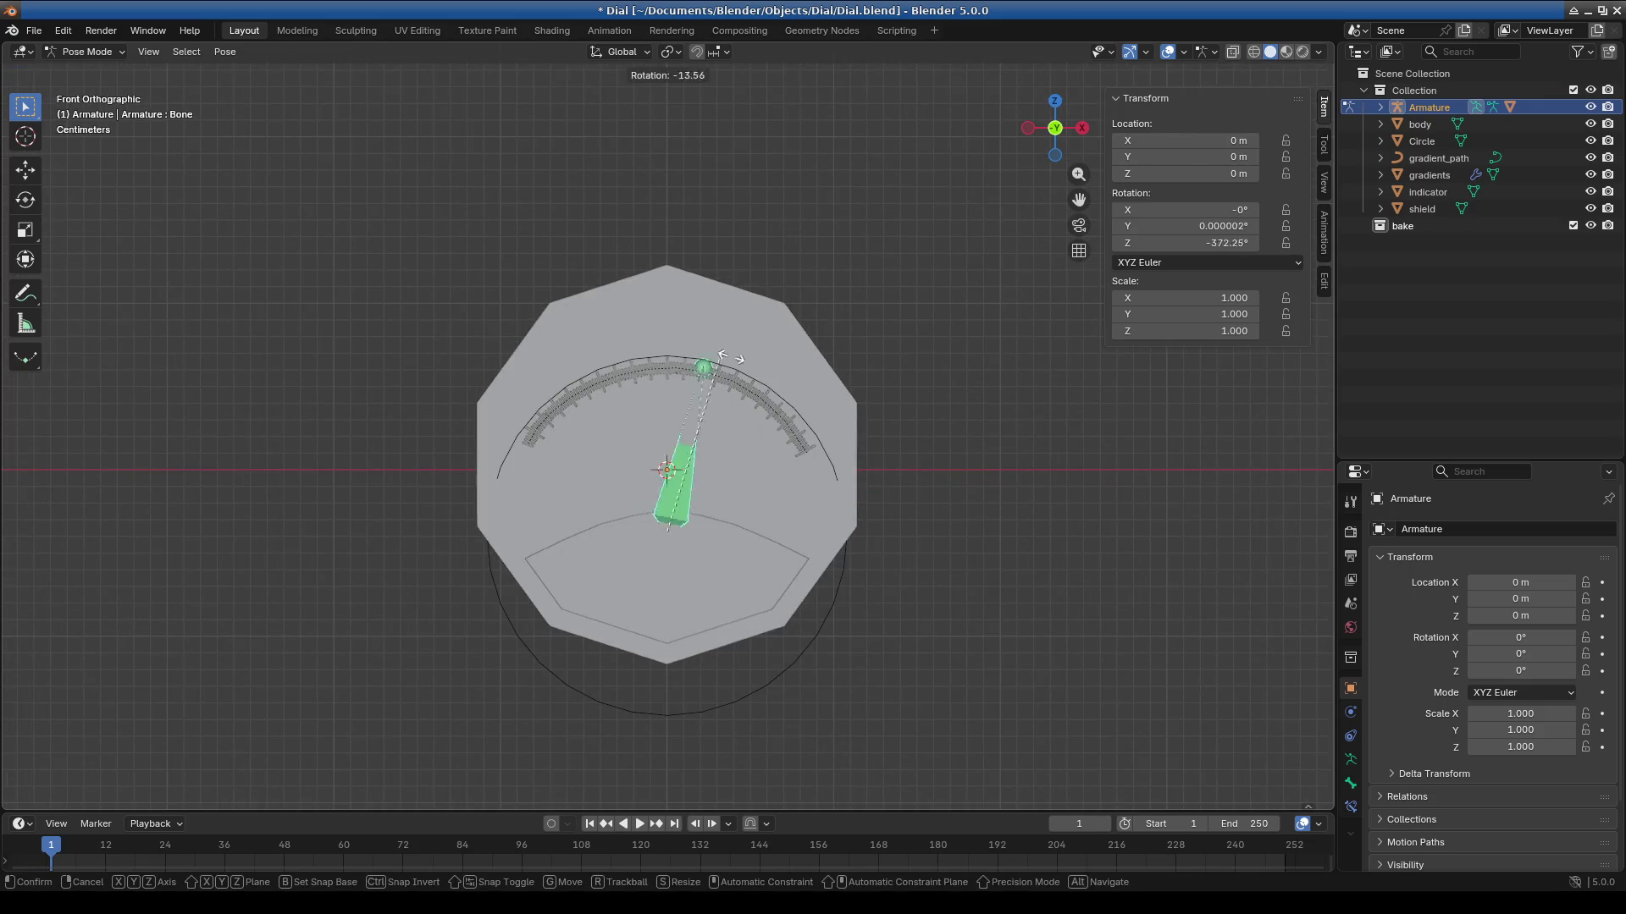
left_click(447, 435)
scroll(616, 439, "up", 2)
scroll(616, 439, "up", 2)
key("r")
left_click(886, 569)
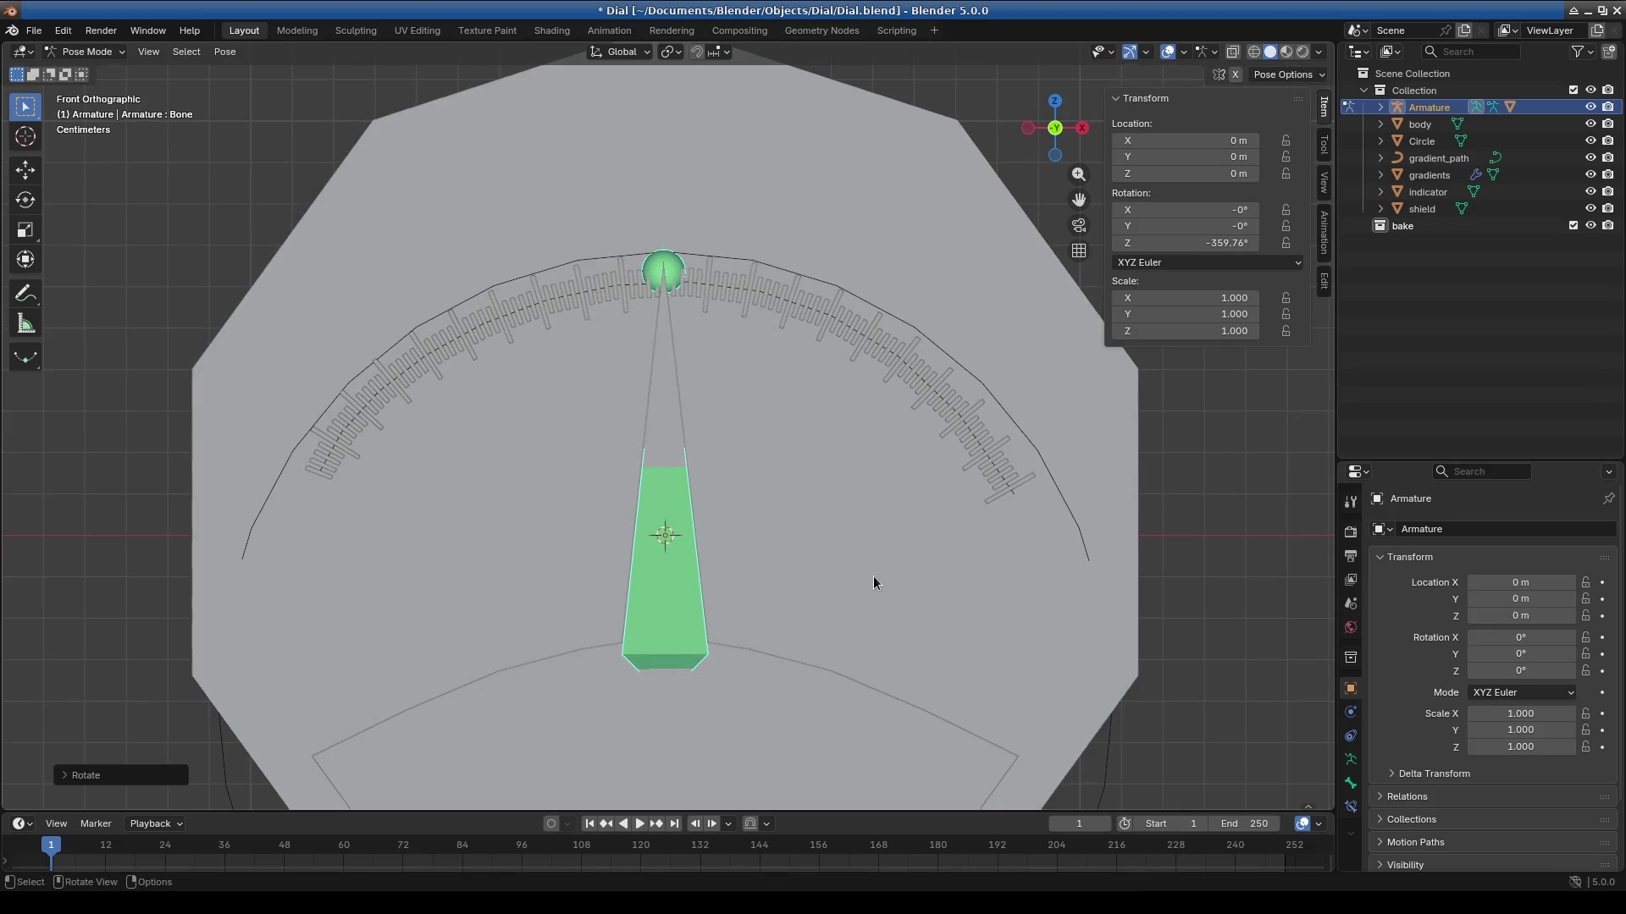
scroll(872, 576, "down", 3)
left_click(823, 362)
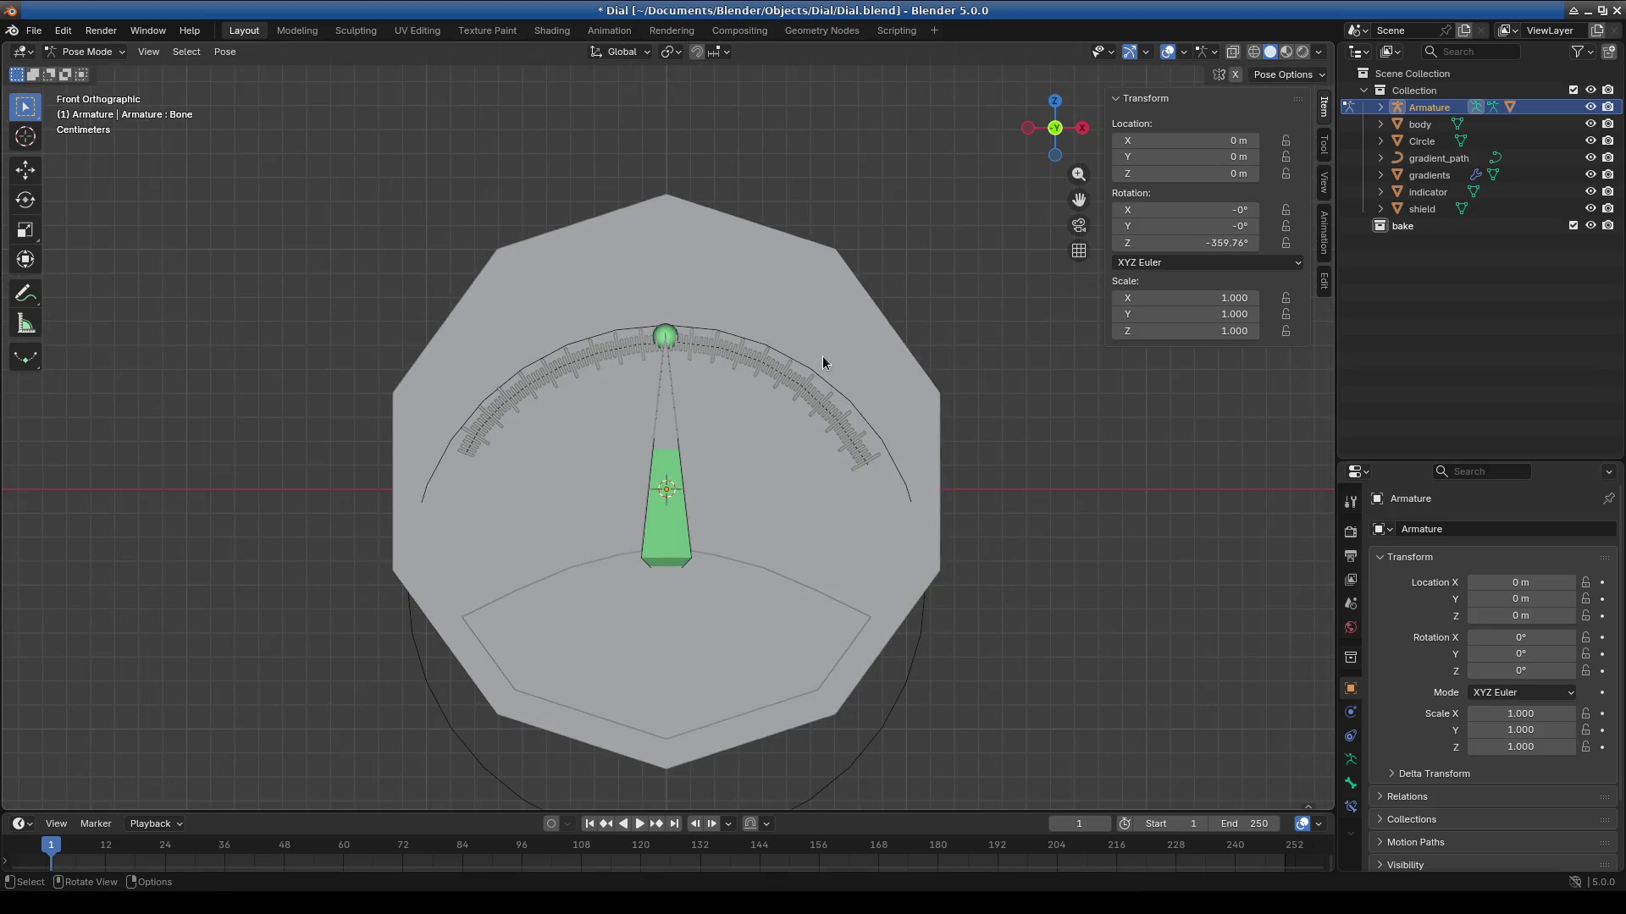
Return the Armature to Object Mode.
left_click(88, 51)
left_click(95, 73)
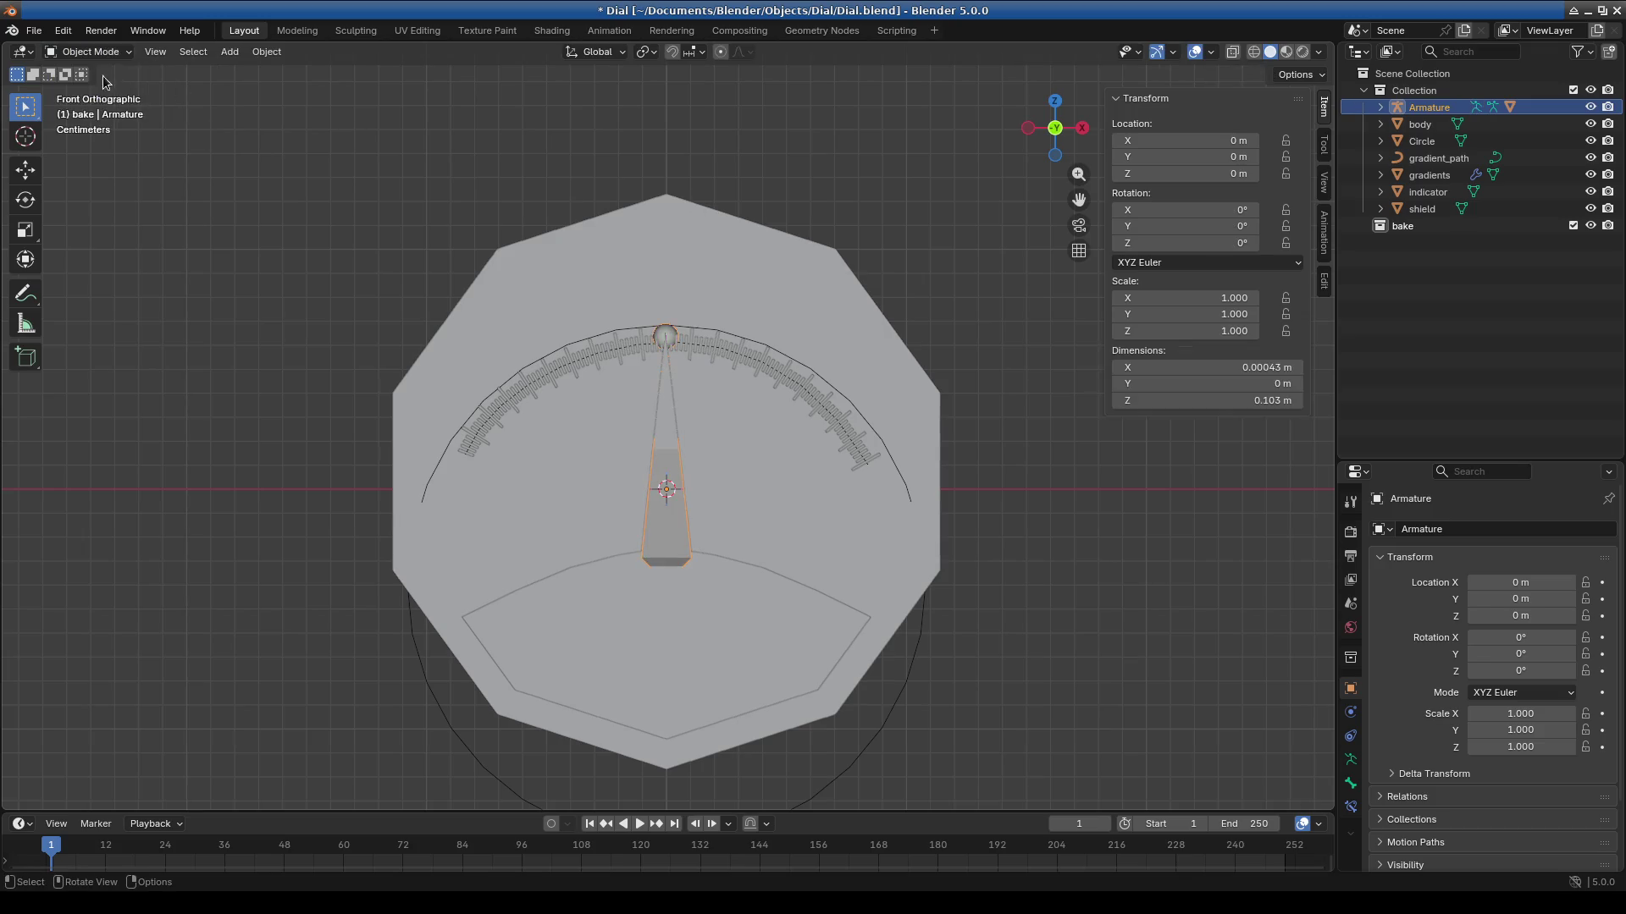
scroll(860, 465, "up", 2)
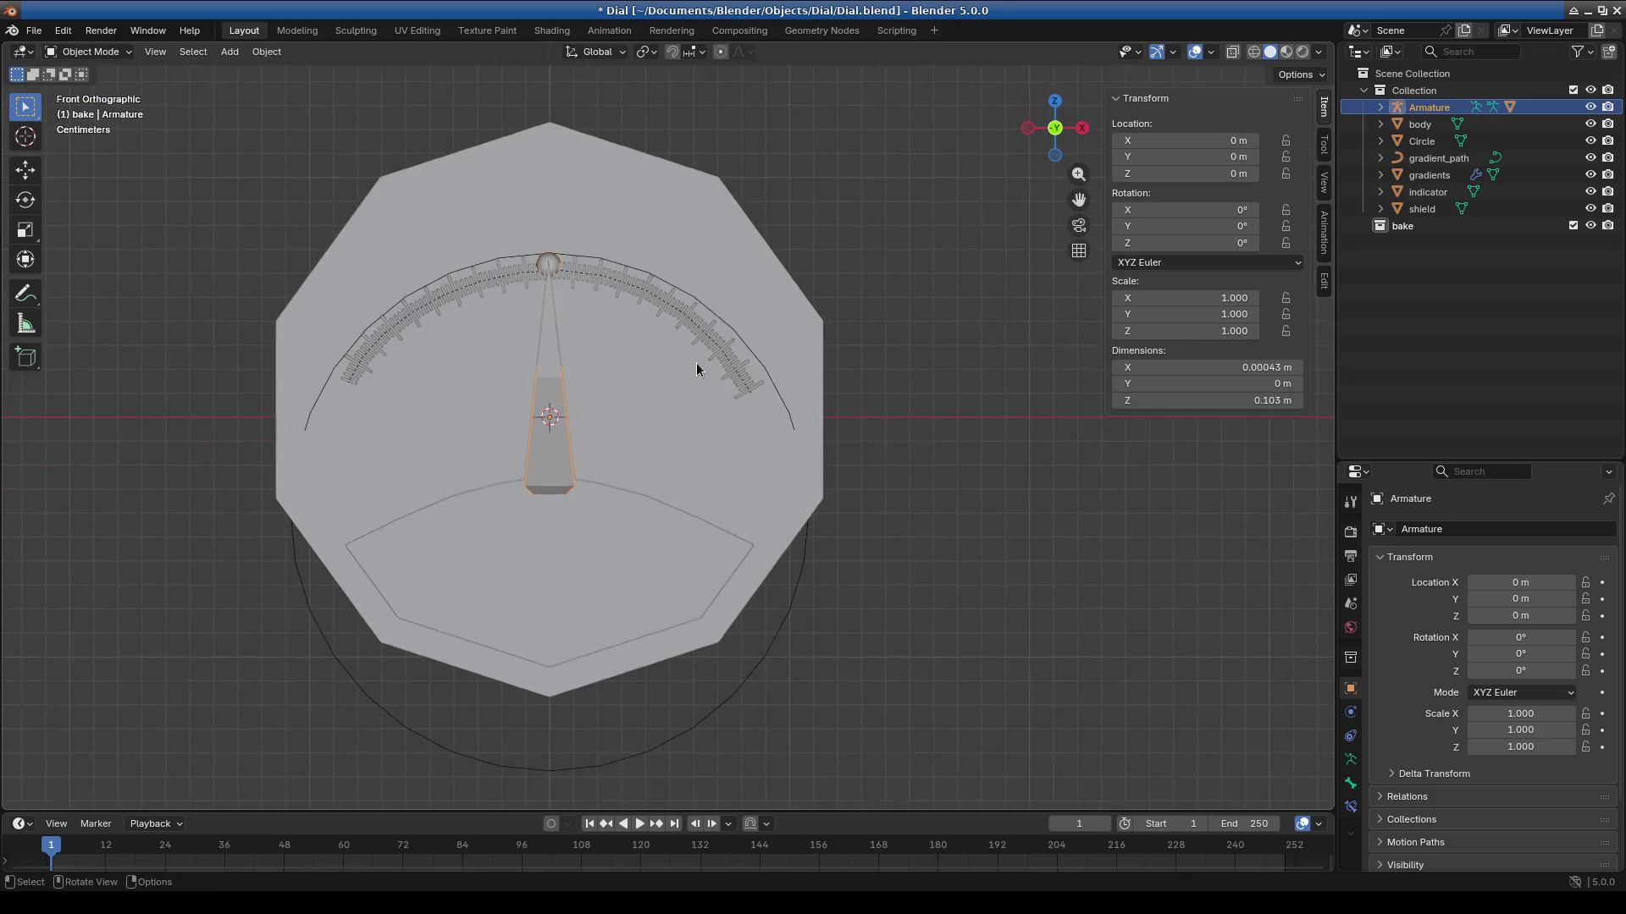
left_click(107, 53)
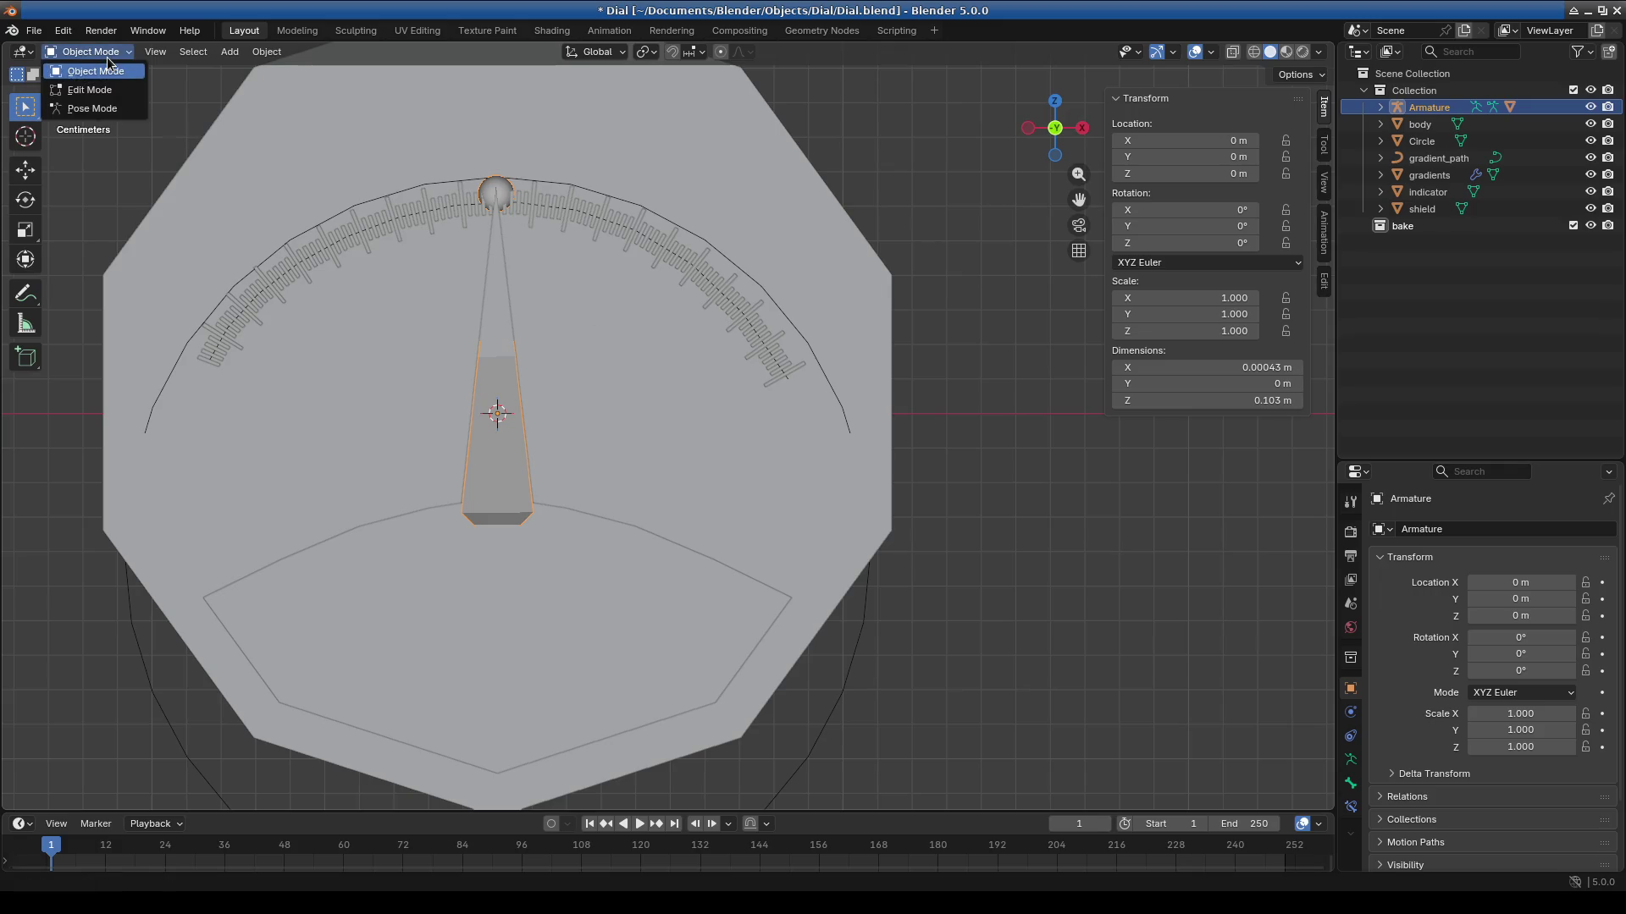
left_click(108, 71)
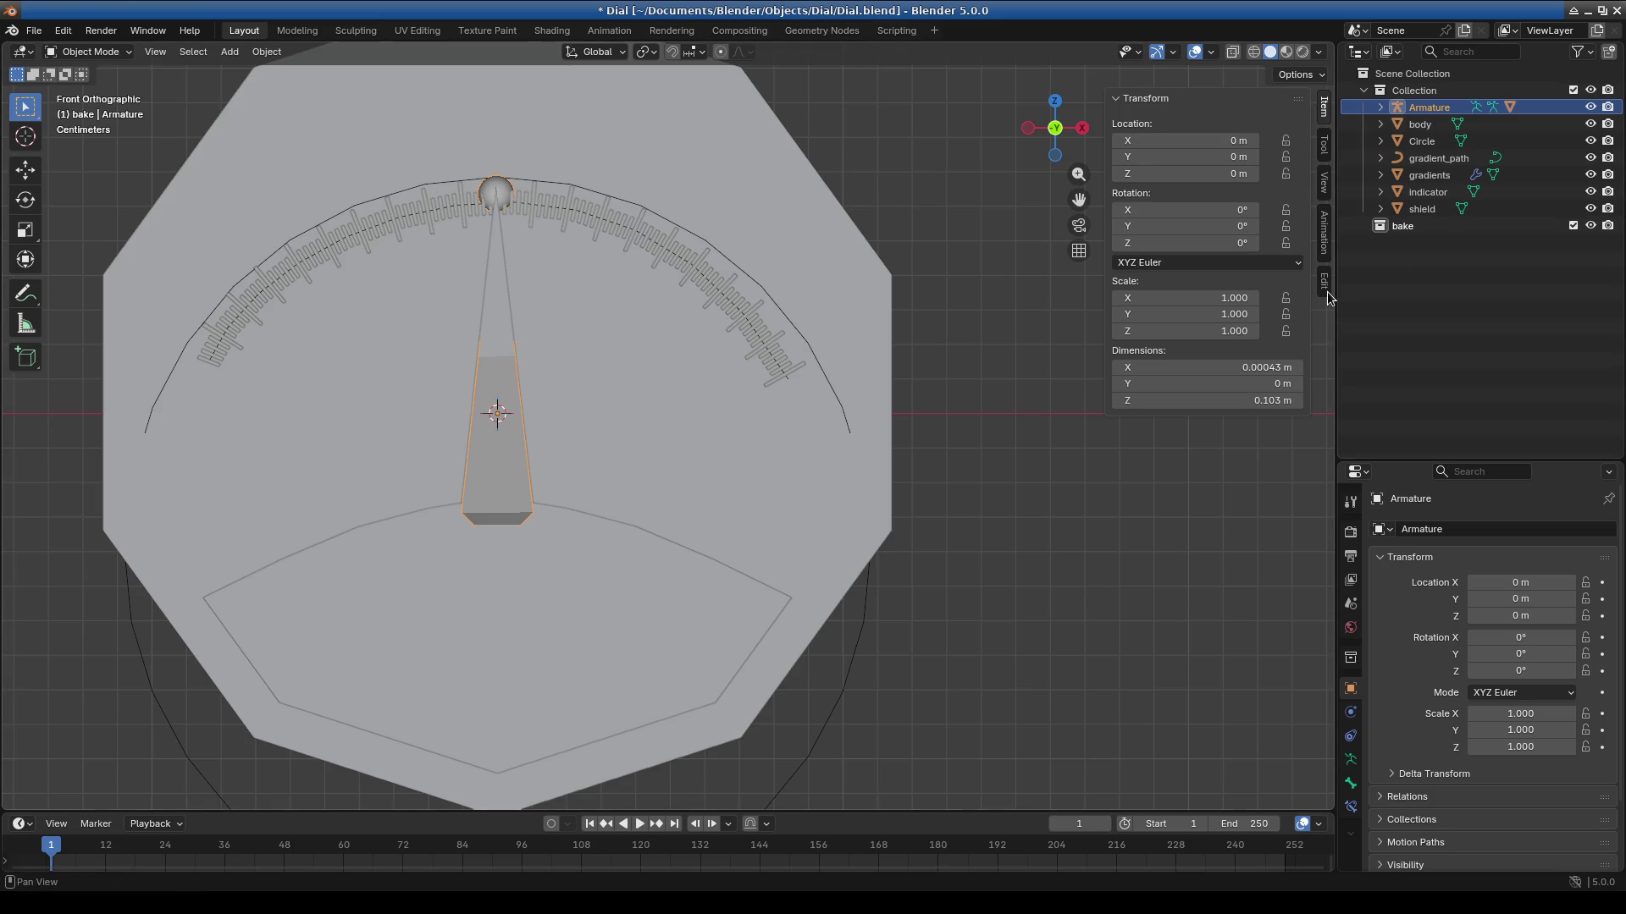
Deselect the armature and pick 'gradients' in the Outliner to show its Array and Curve modifiers.
left_click(103, 53)
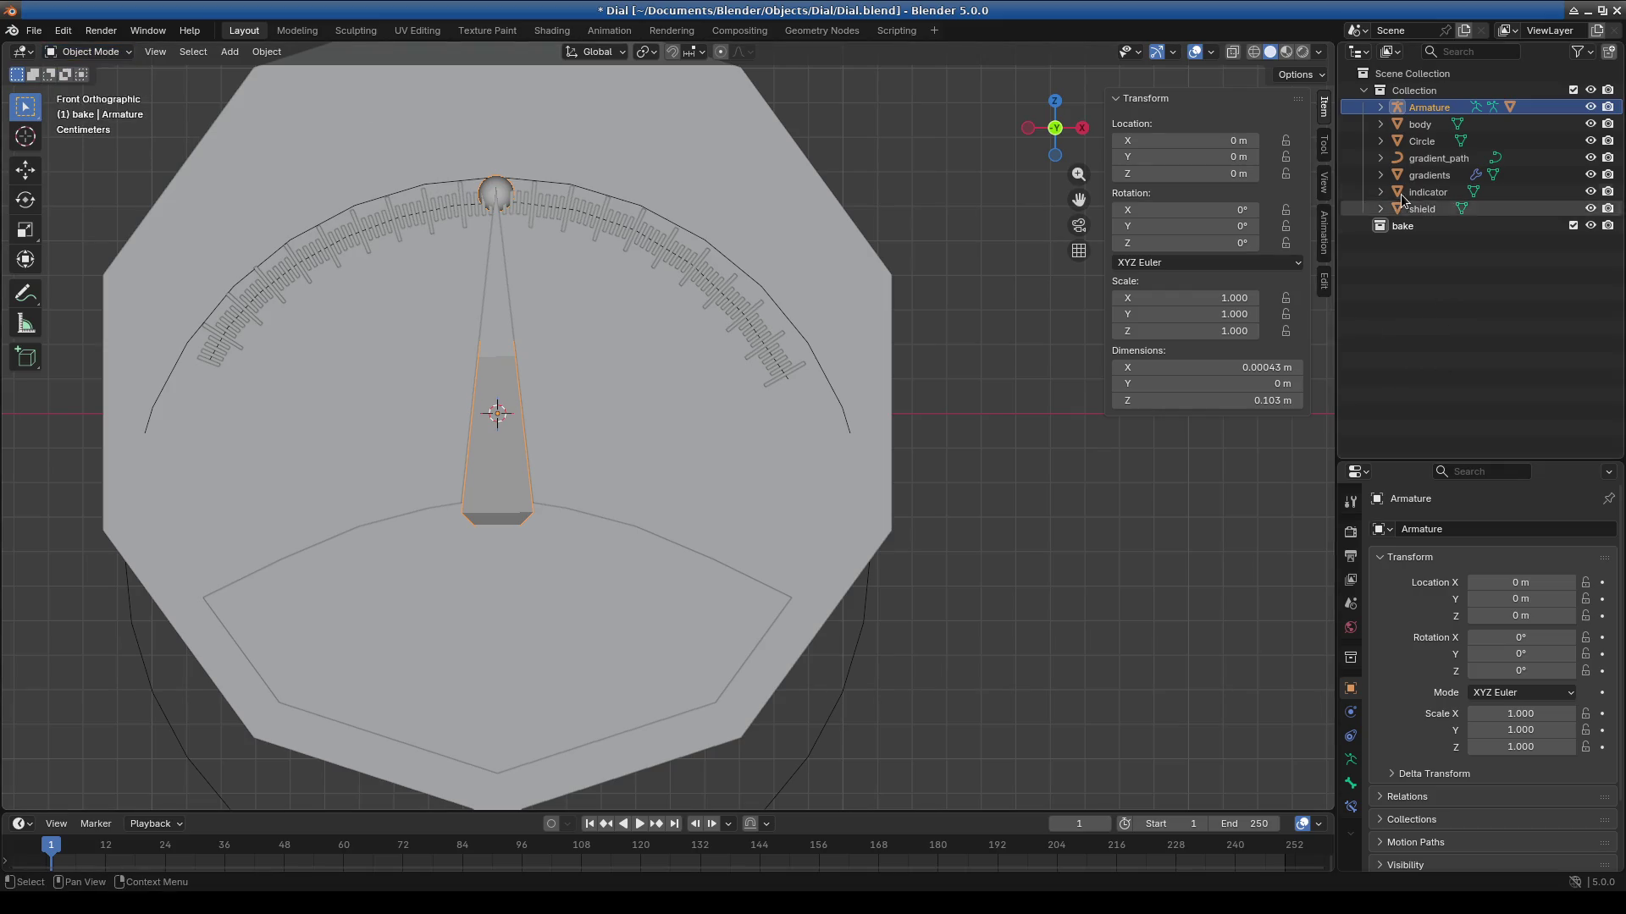
scroll(901, 511, "down", 5)
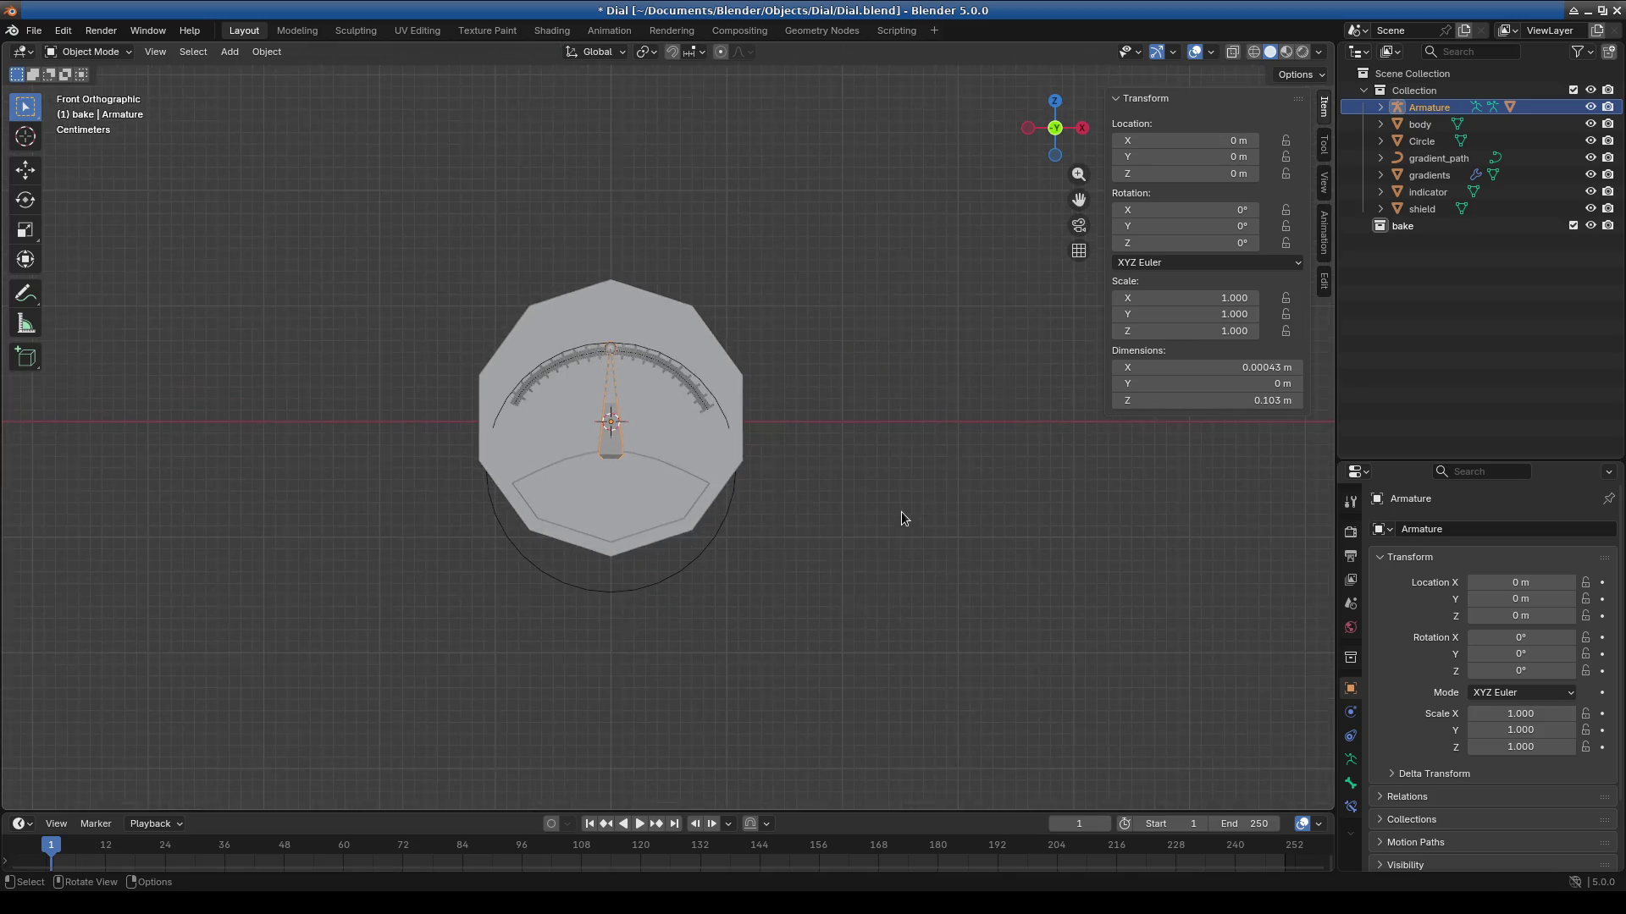
scroll(556, 500, "up", 5)
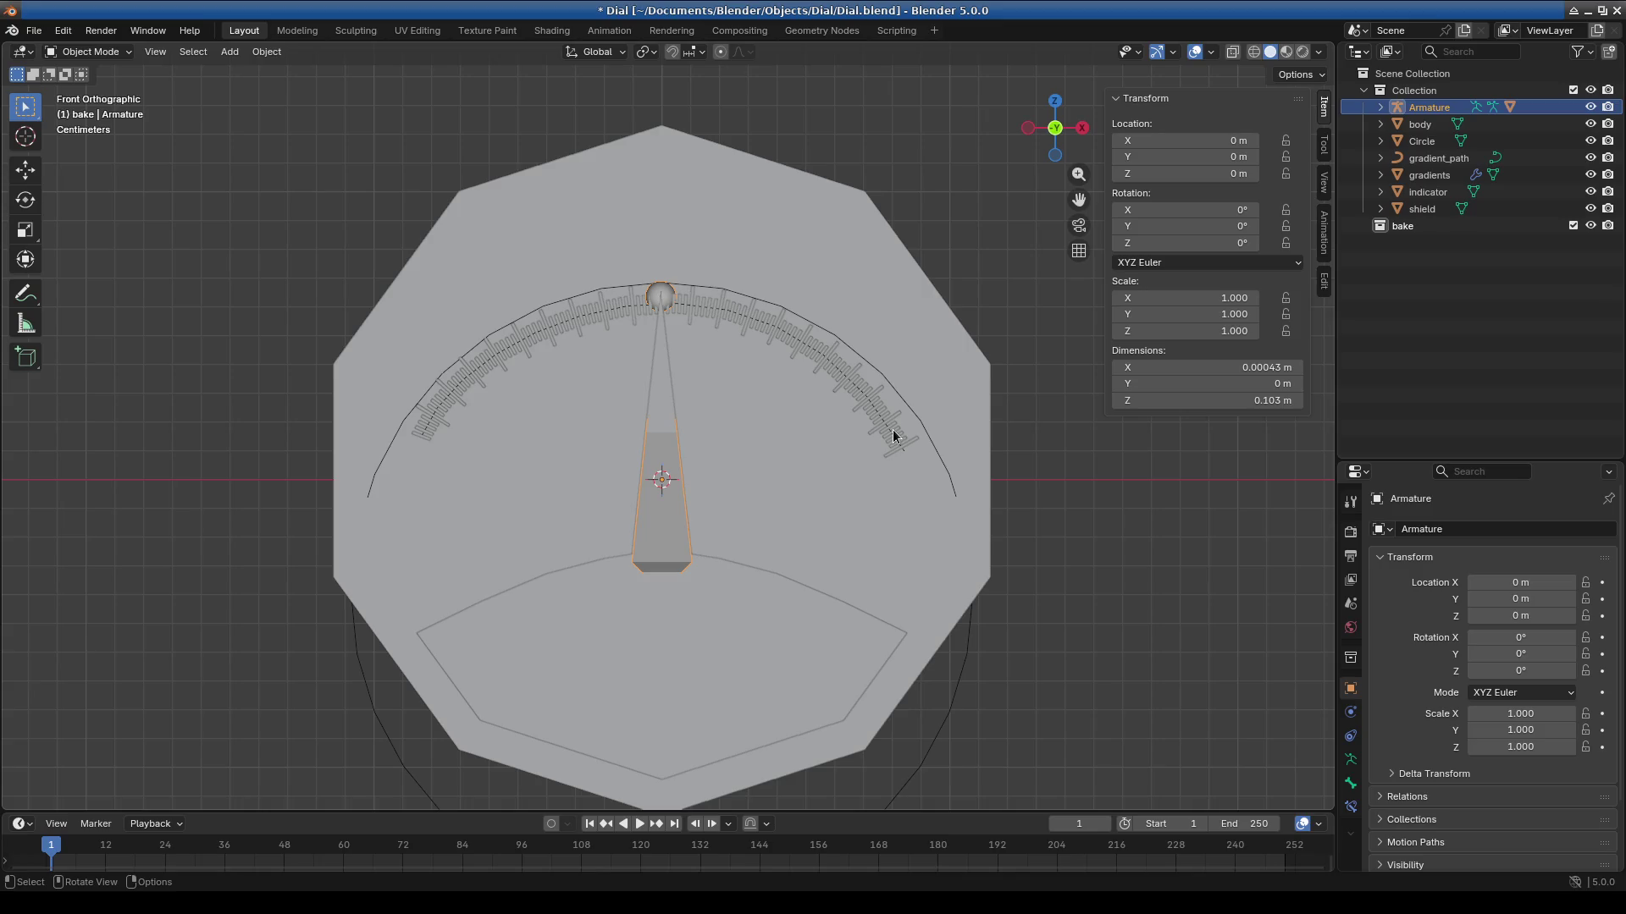
scroll(1407, 715, "down", 2)
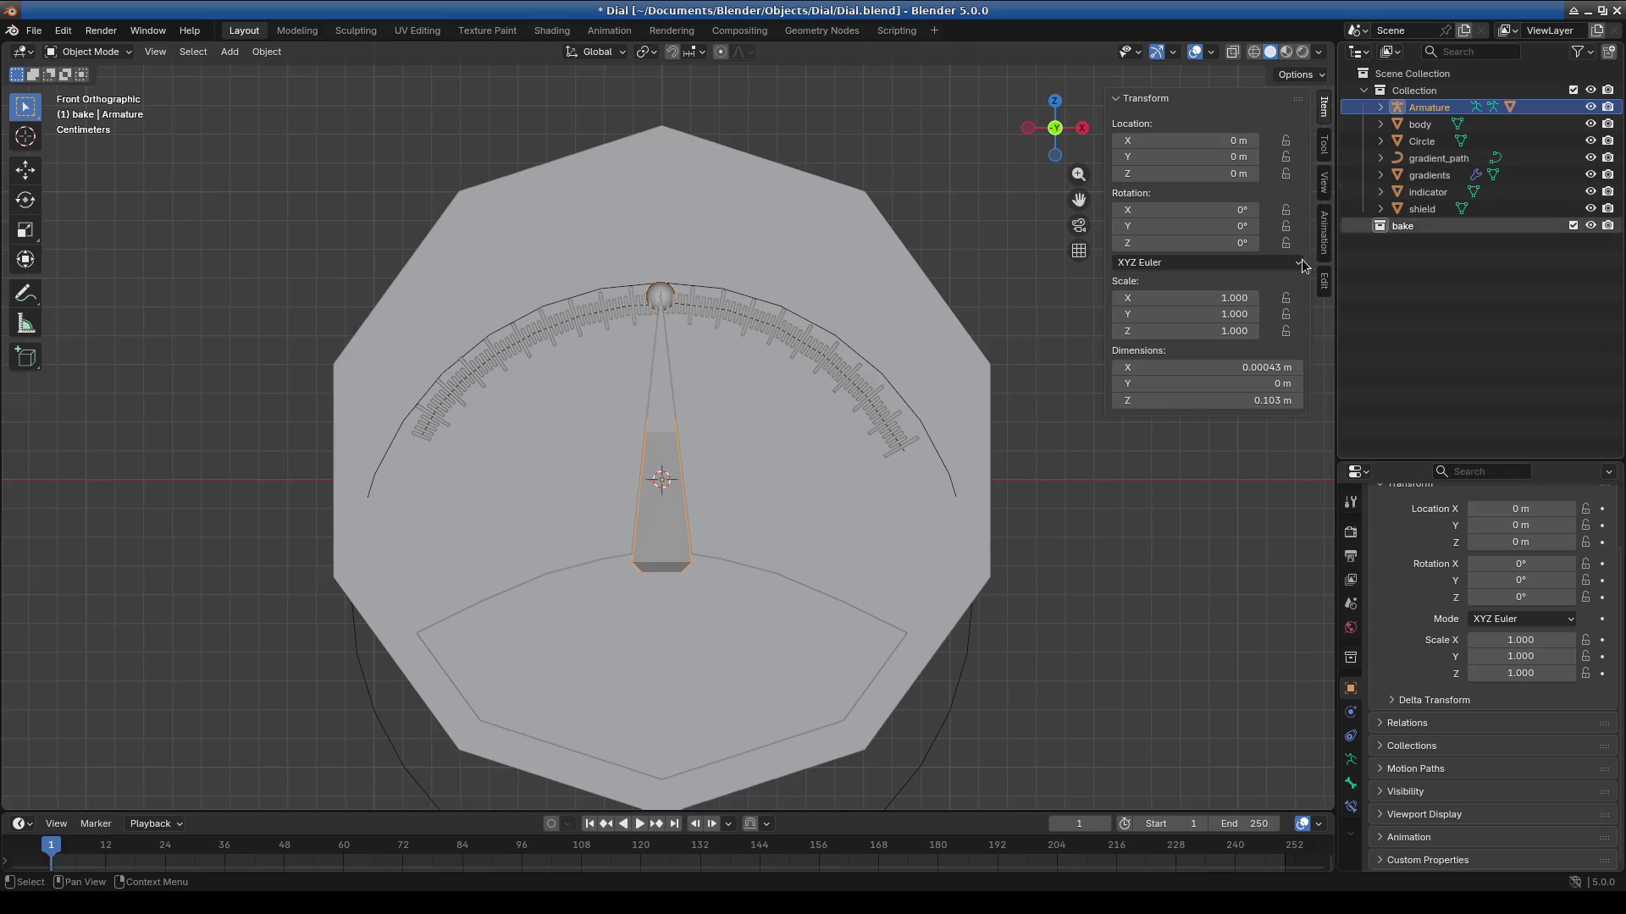
left_click(1091, 578)
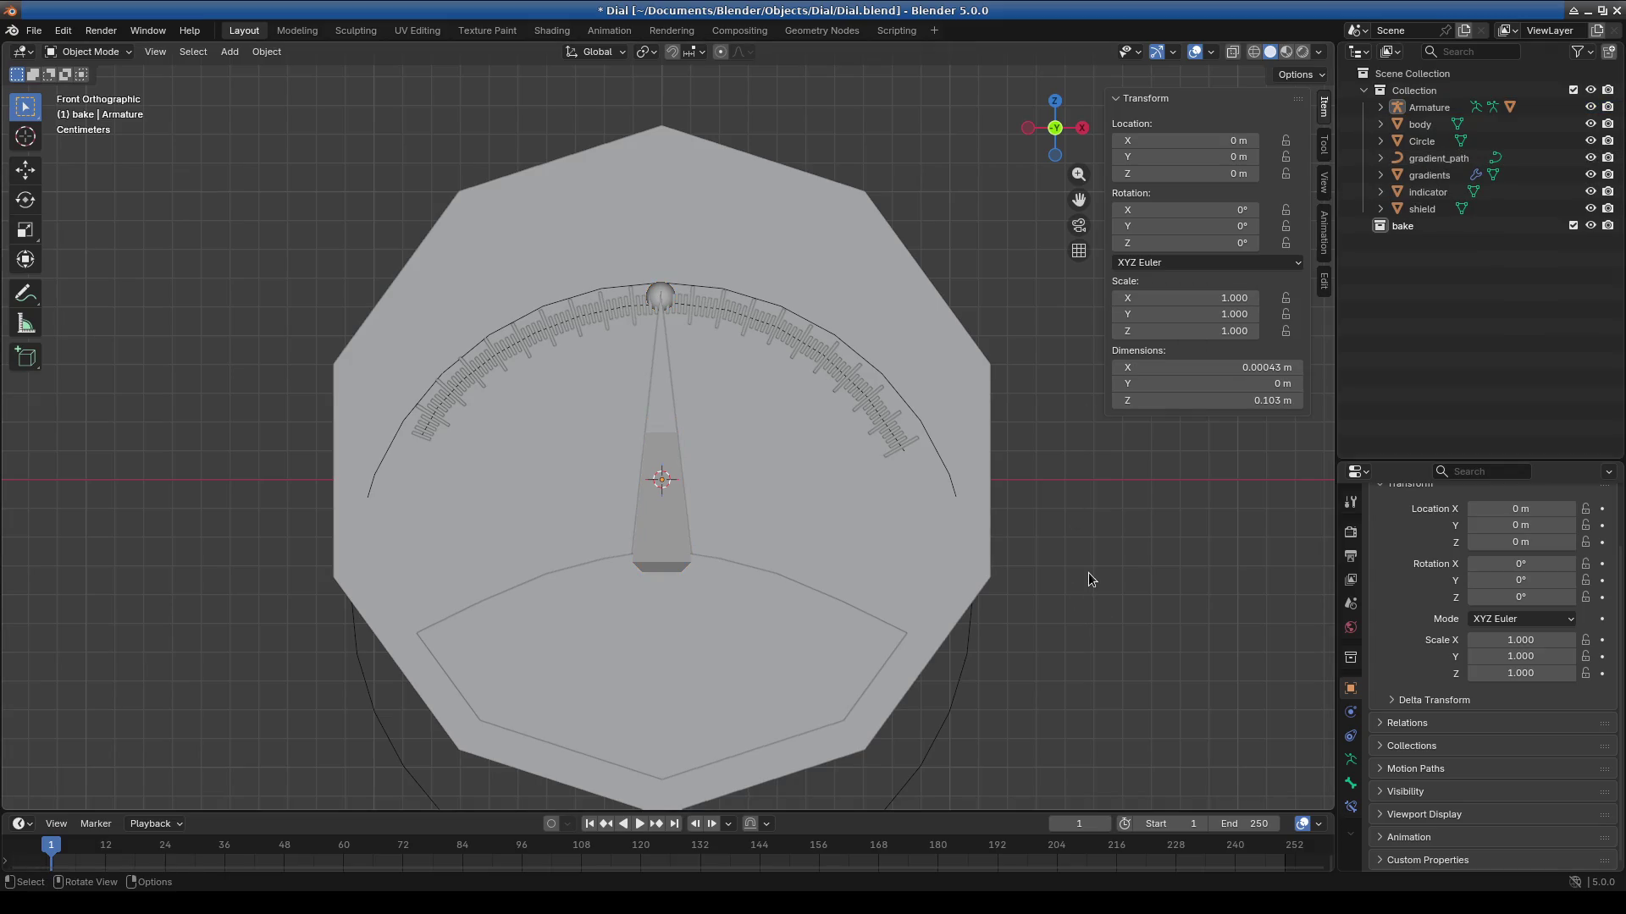
middle_click_drag(1089, 573, 952, 506, "shift")
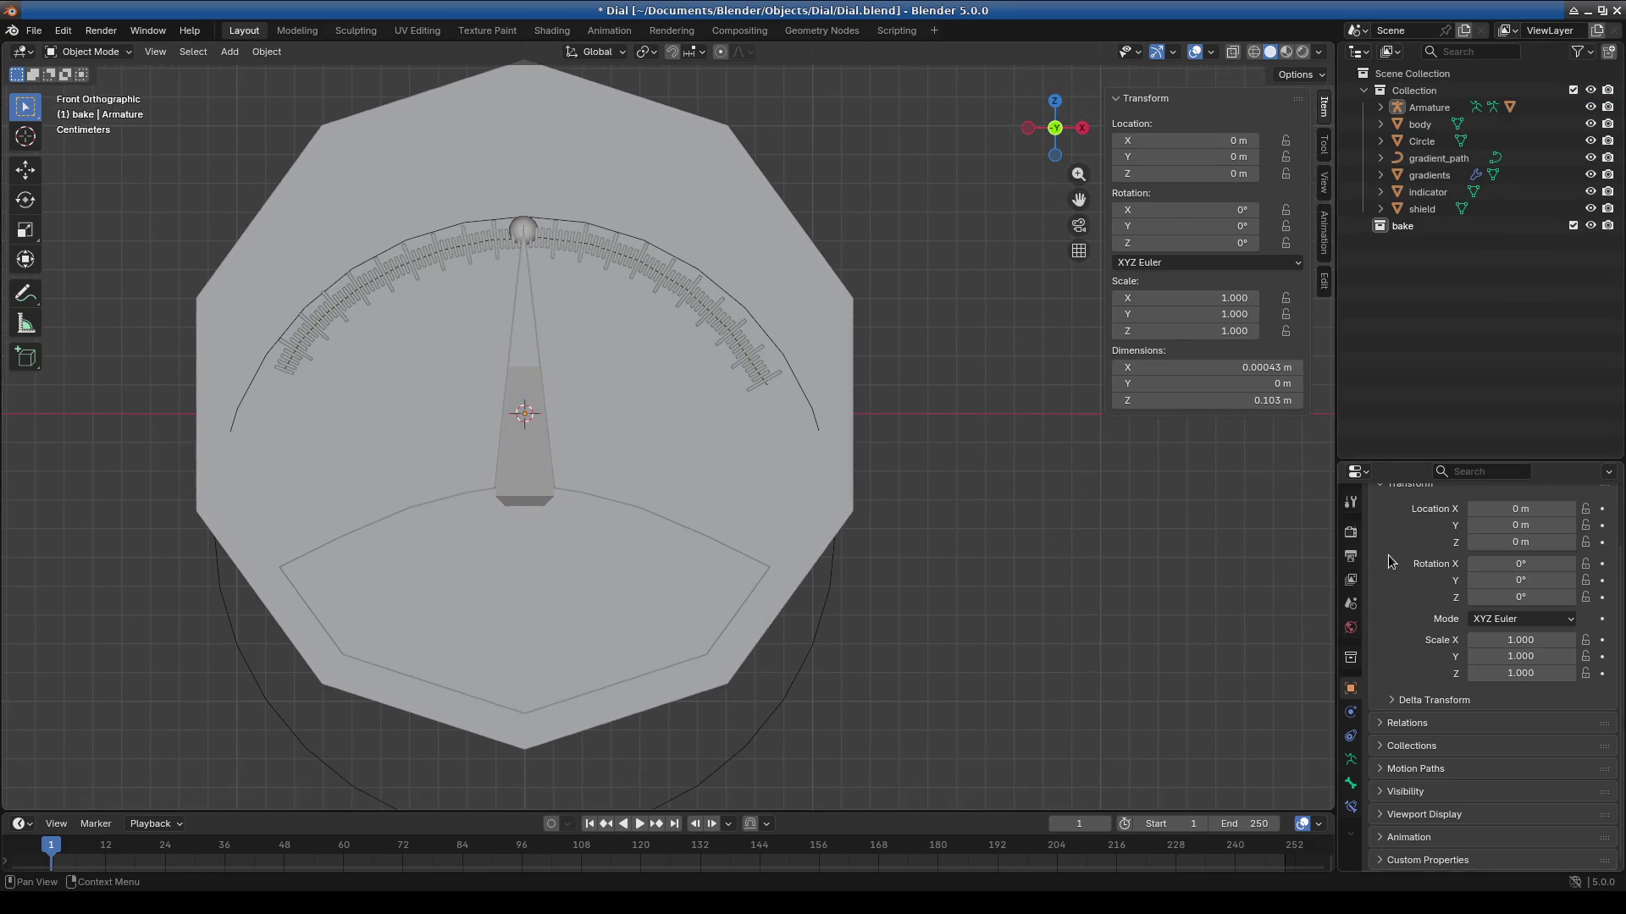
left_click(1433, 174)
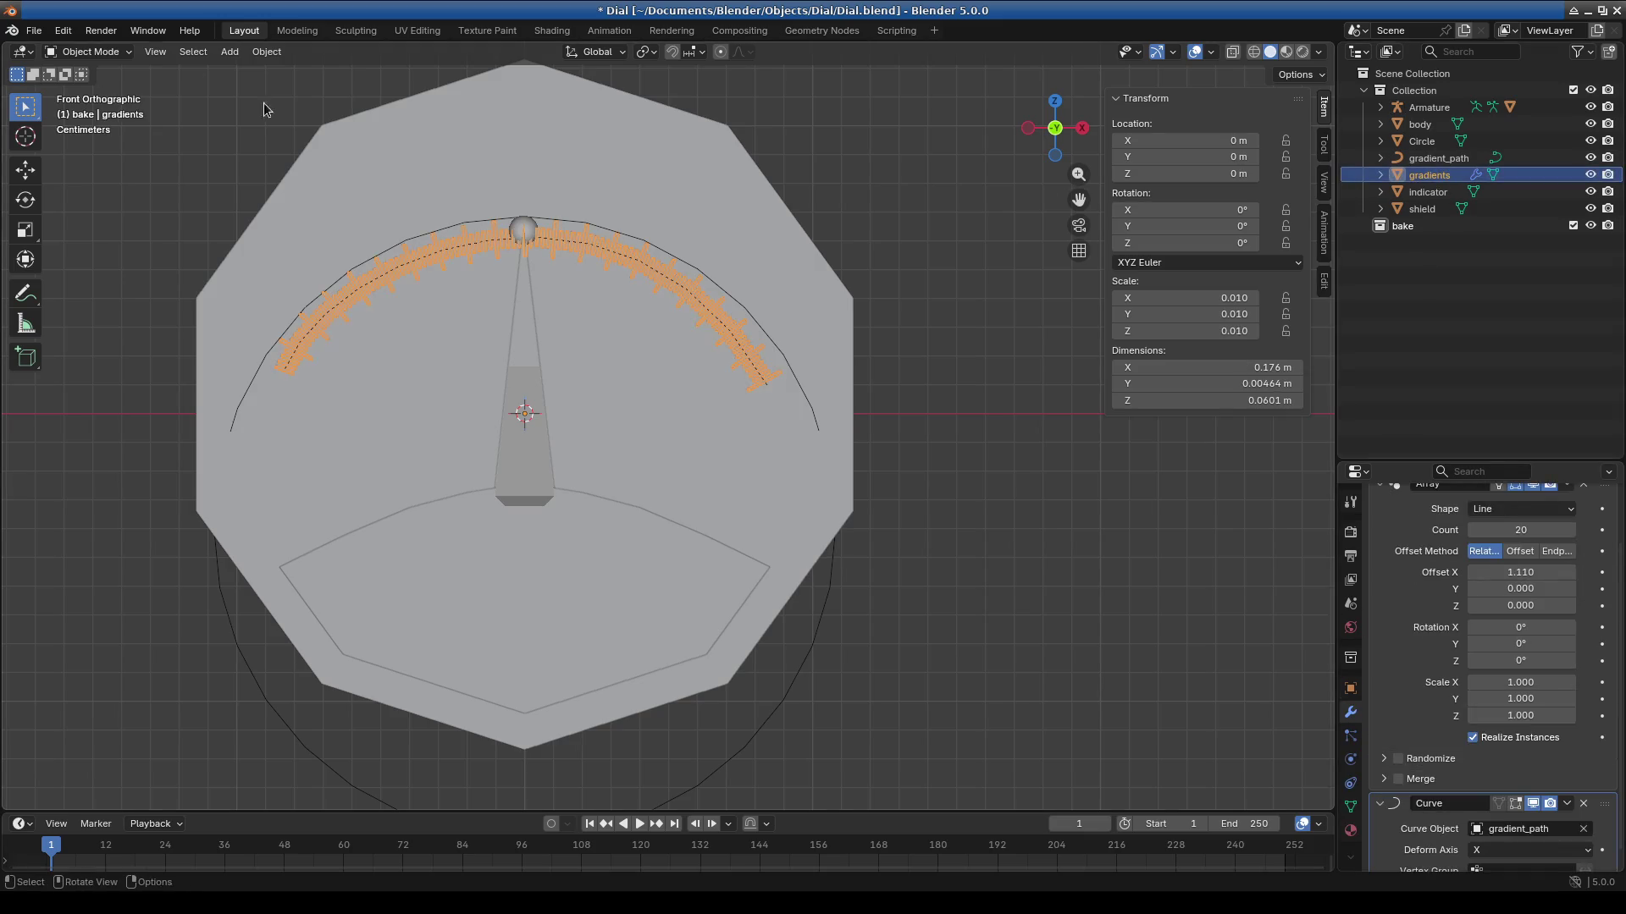
Put the gradients object into Edit Mode to inspect its row of ticks.
left_click(96, 53)
left_click(93, 92)
scroll(633, 484, "down", 8)
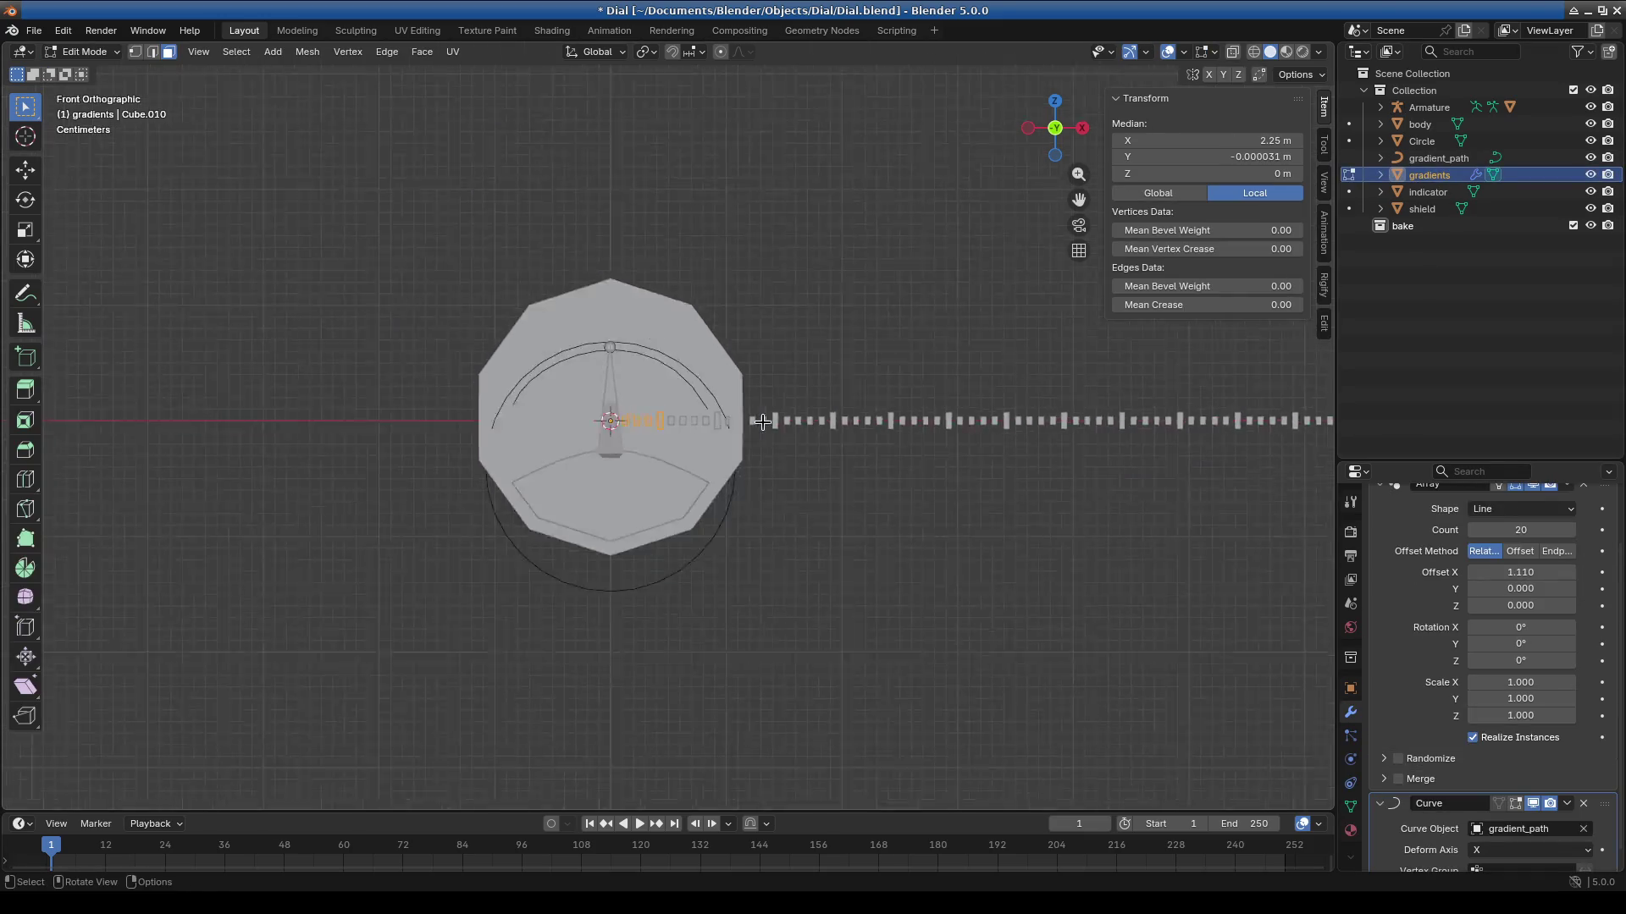
mouse_move(812, 513)
middle_mouse_down("shift")
mouse_move(926, 497)
mouse_move(754, 482)
middle_mouse_up("shift")
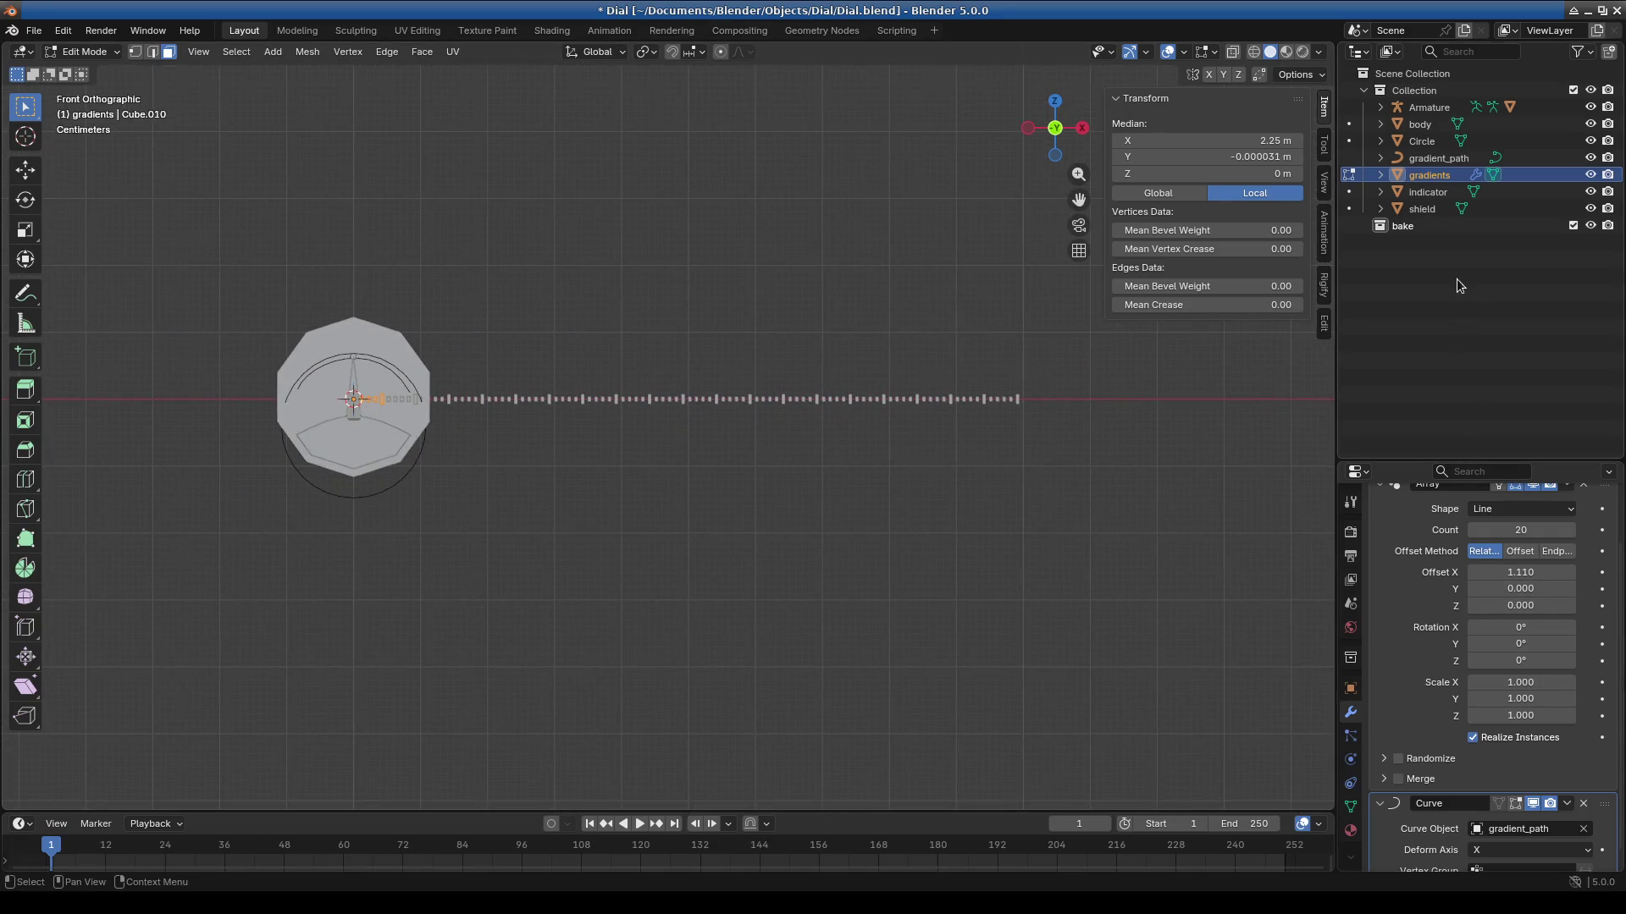
scroll(1478, 652, "up", 3)
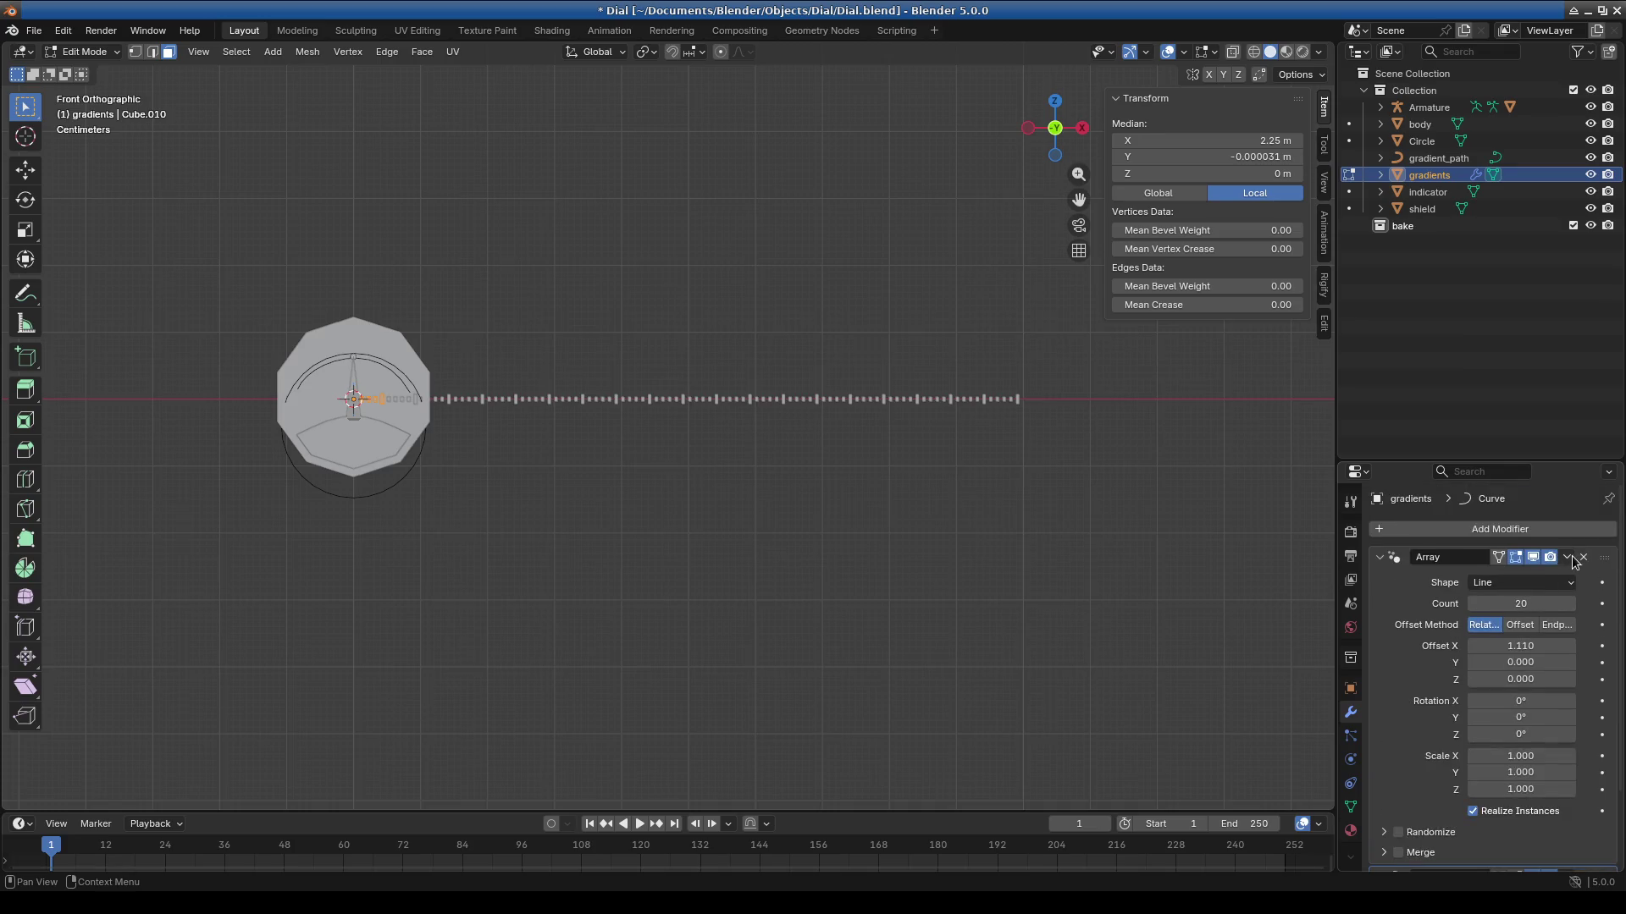
Back in Object Mode, apply the Array modifier so only Curve remains.
left_click(1567, 561)
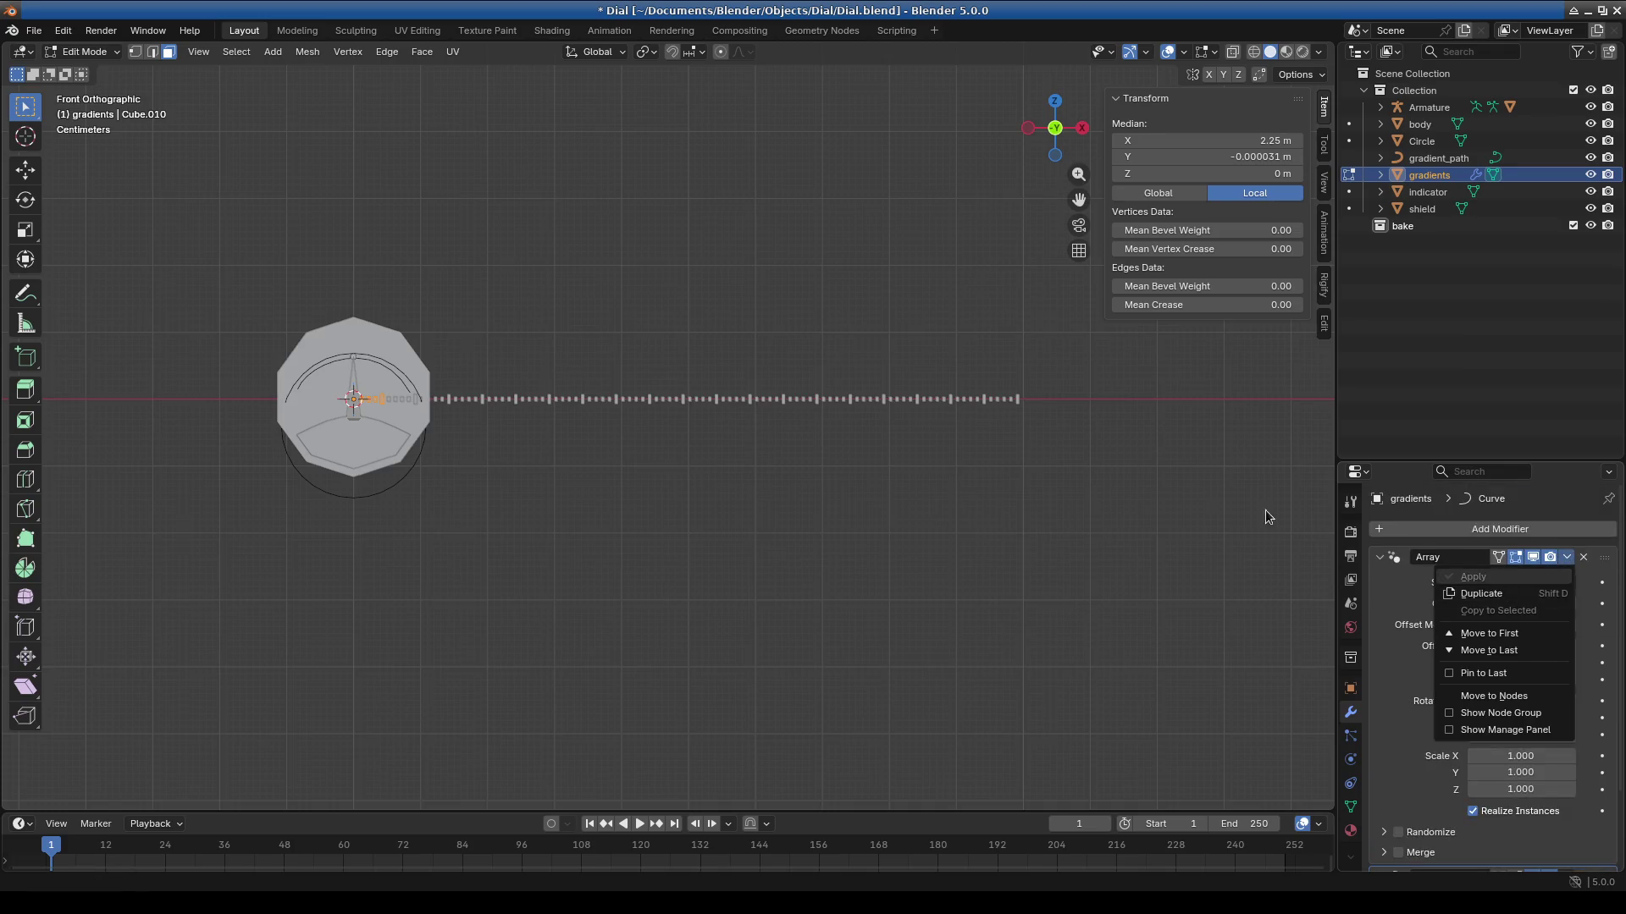
left_click(84, 52)
left_click(85, 71)
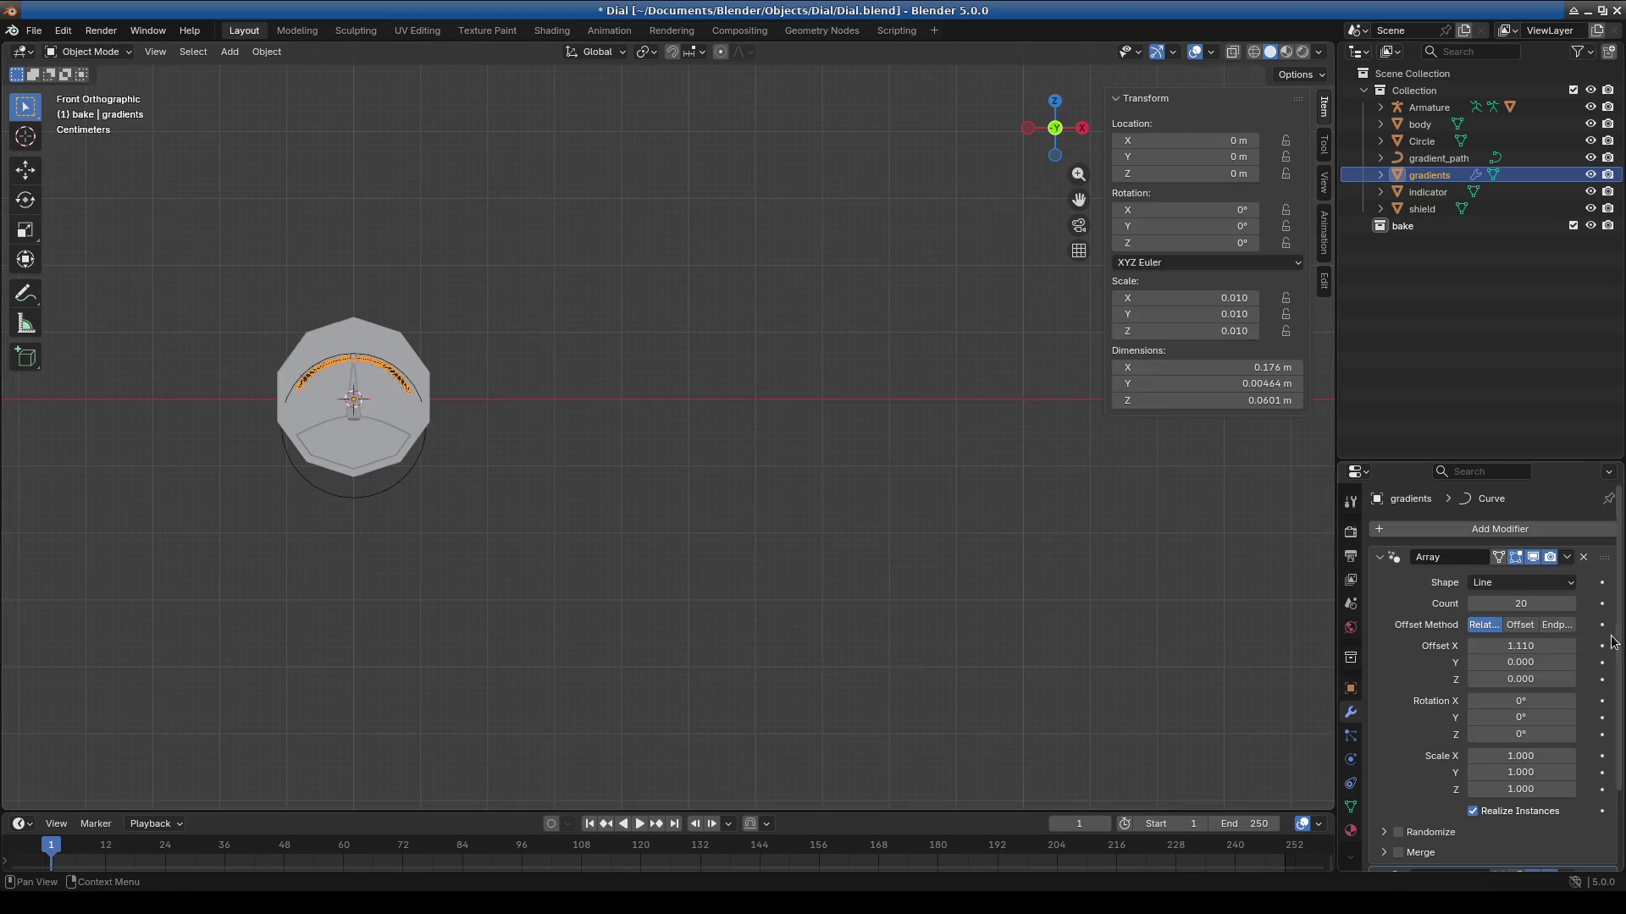
left_click(1565, 561)
left_click(1511, 581)
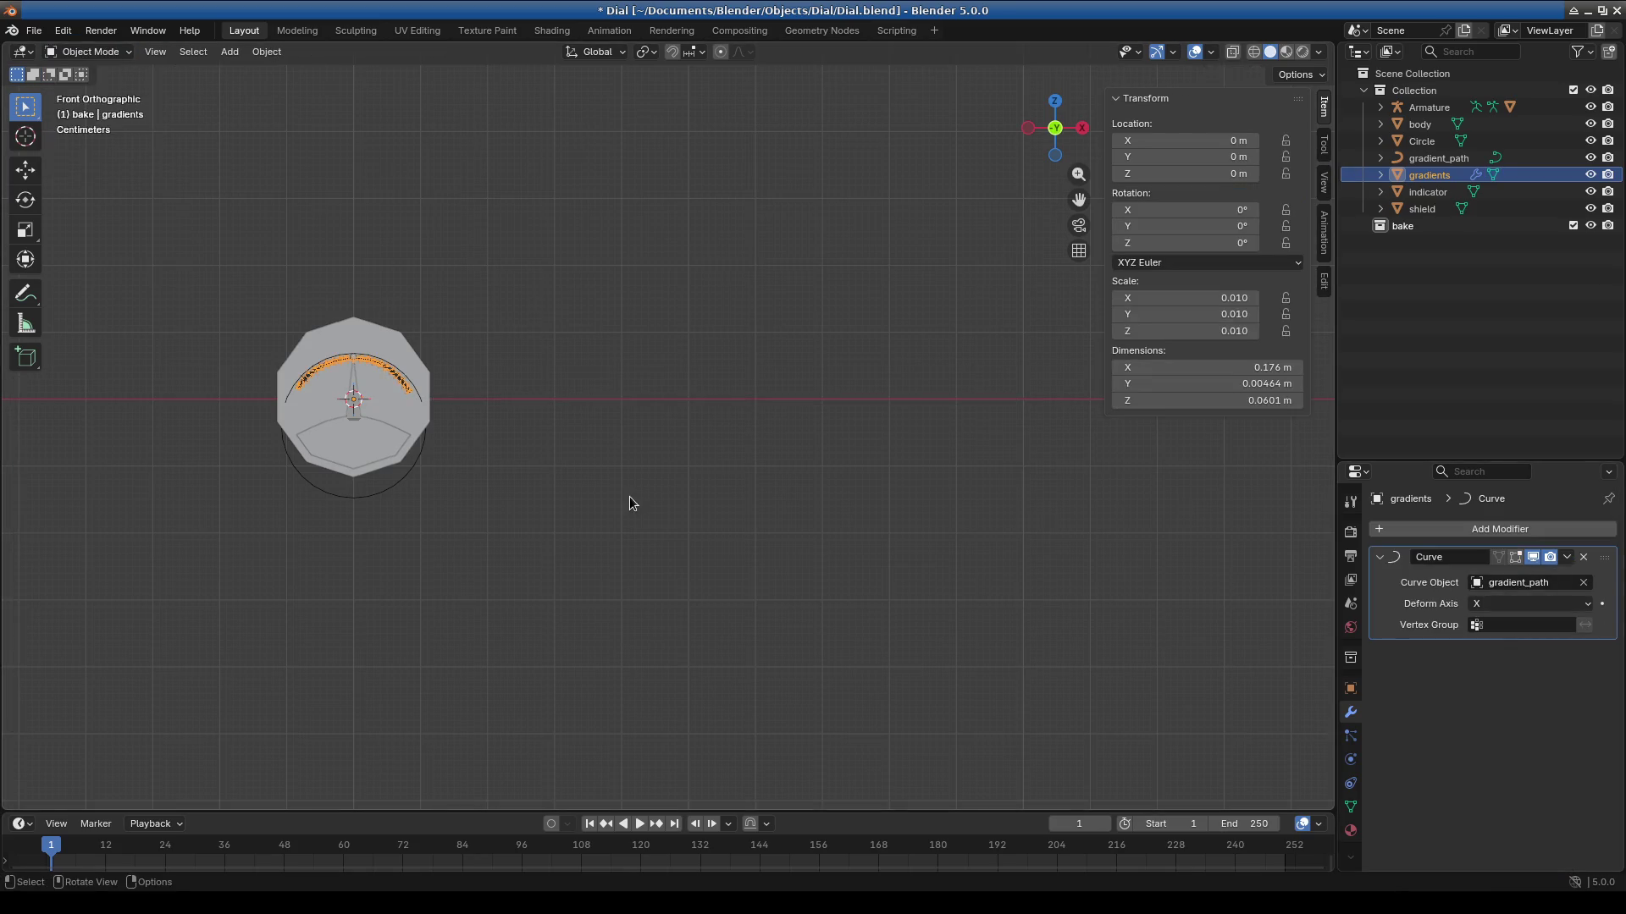
scroll(630, 497, "down", 1)
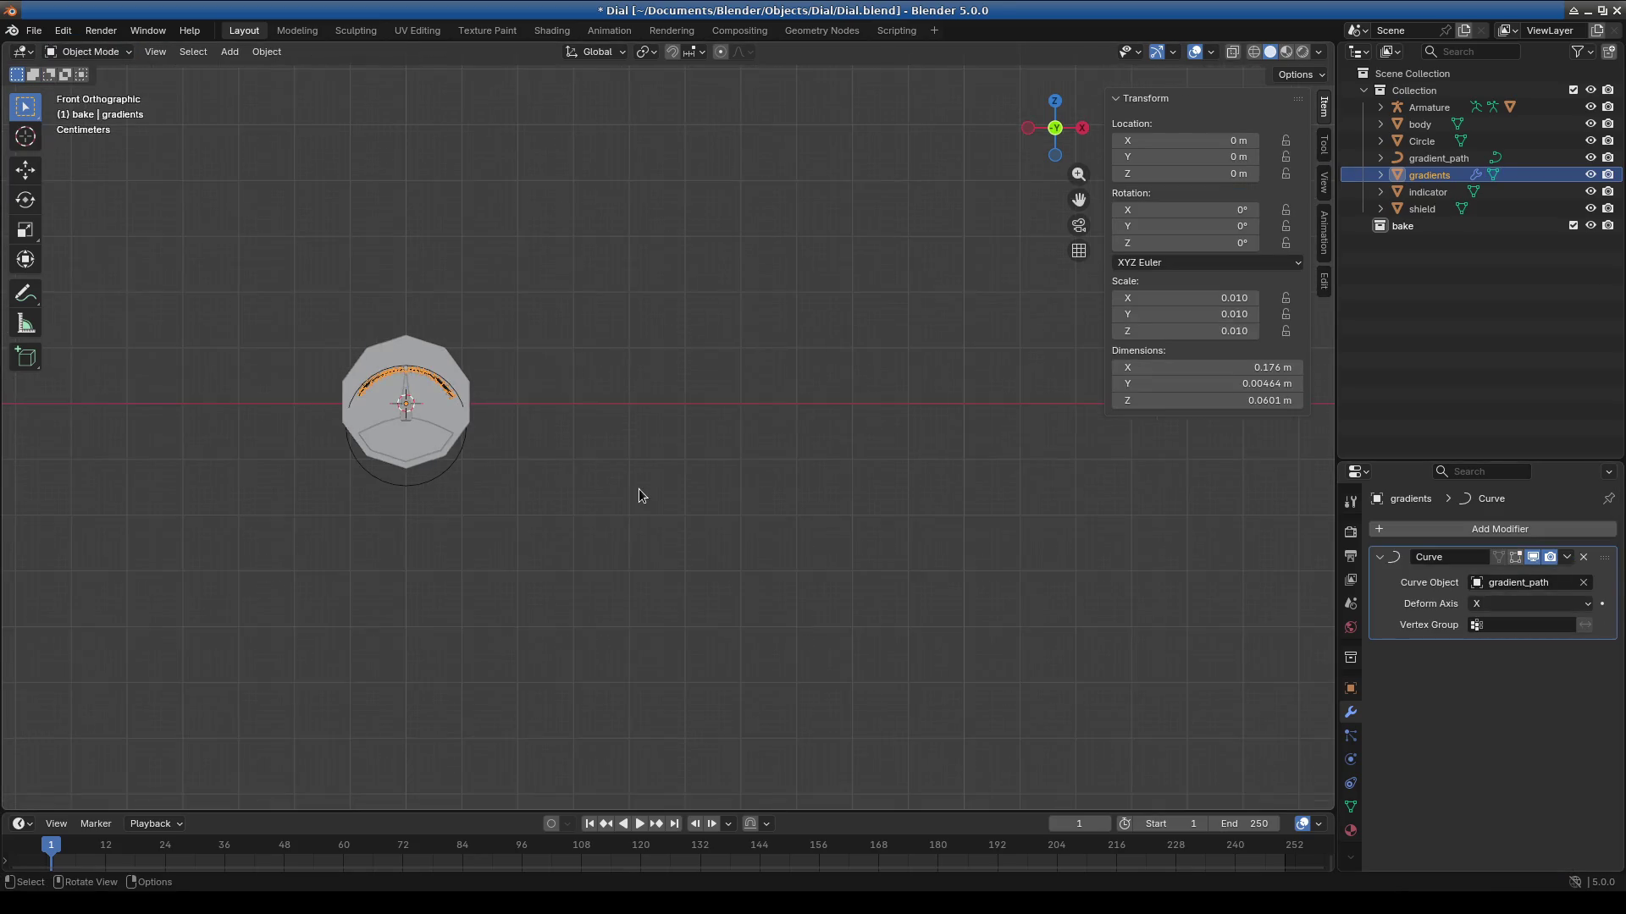
Return gradients to Edit Mode and view the straightened tick row.
left_click(89, 51)
left_click(100, 89)
scroll(817, 512, "up", 2)
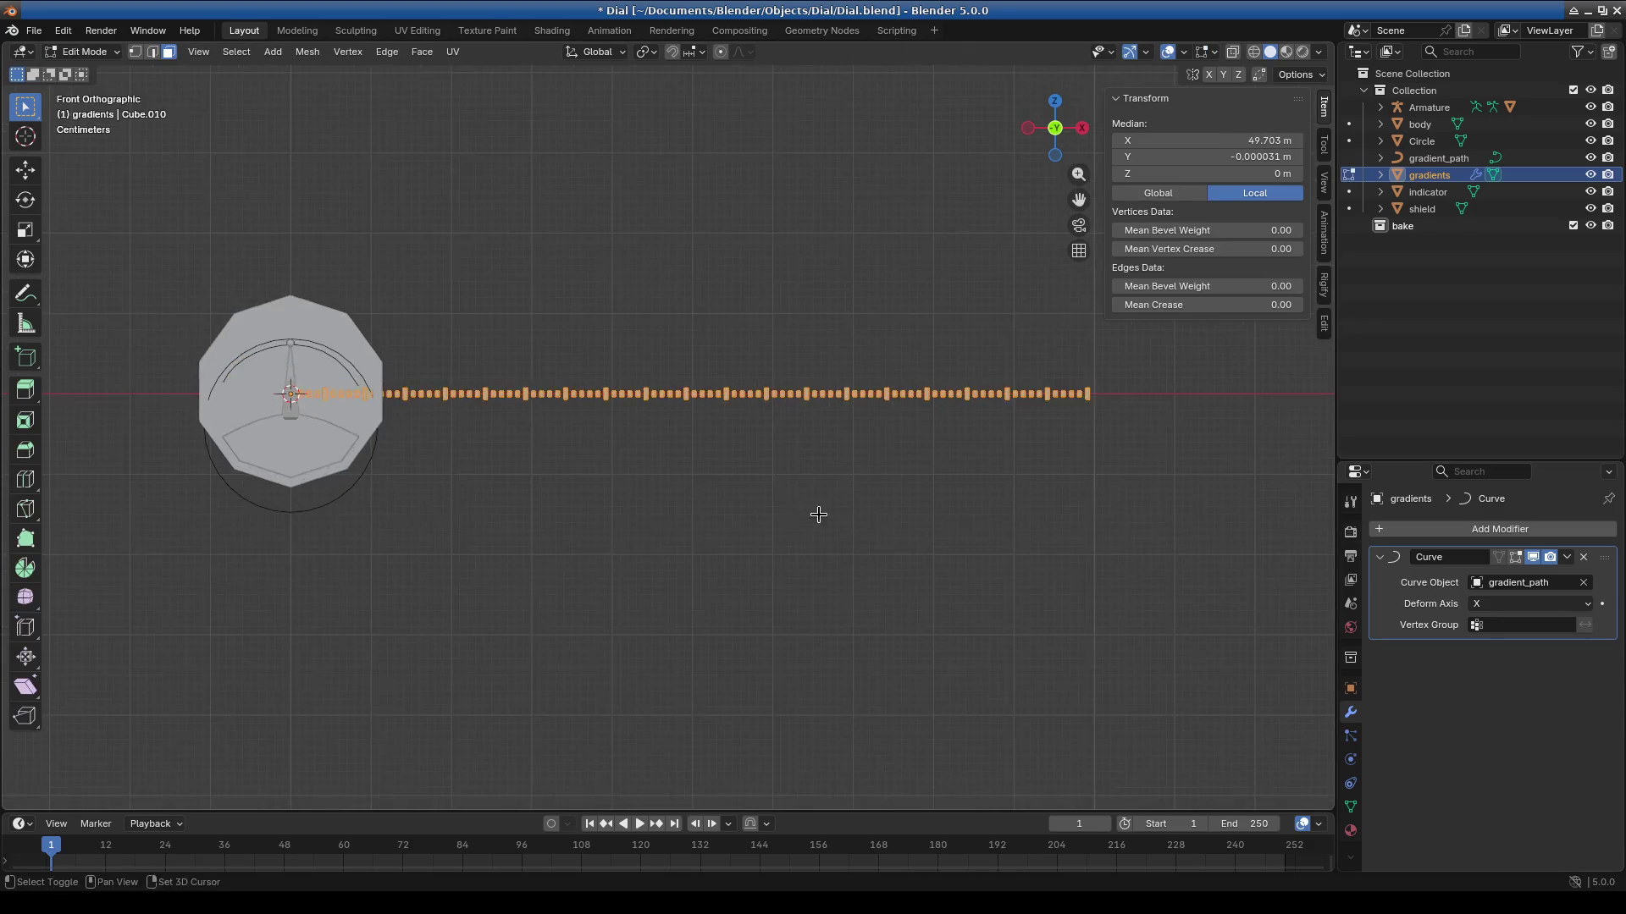
middle_click_drag(817, 512, 675, 515, "shift")
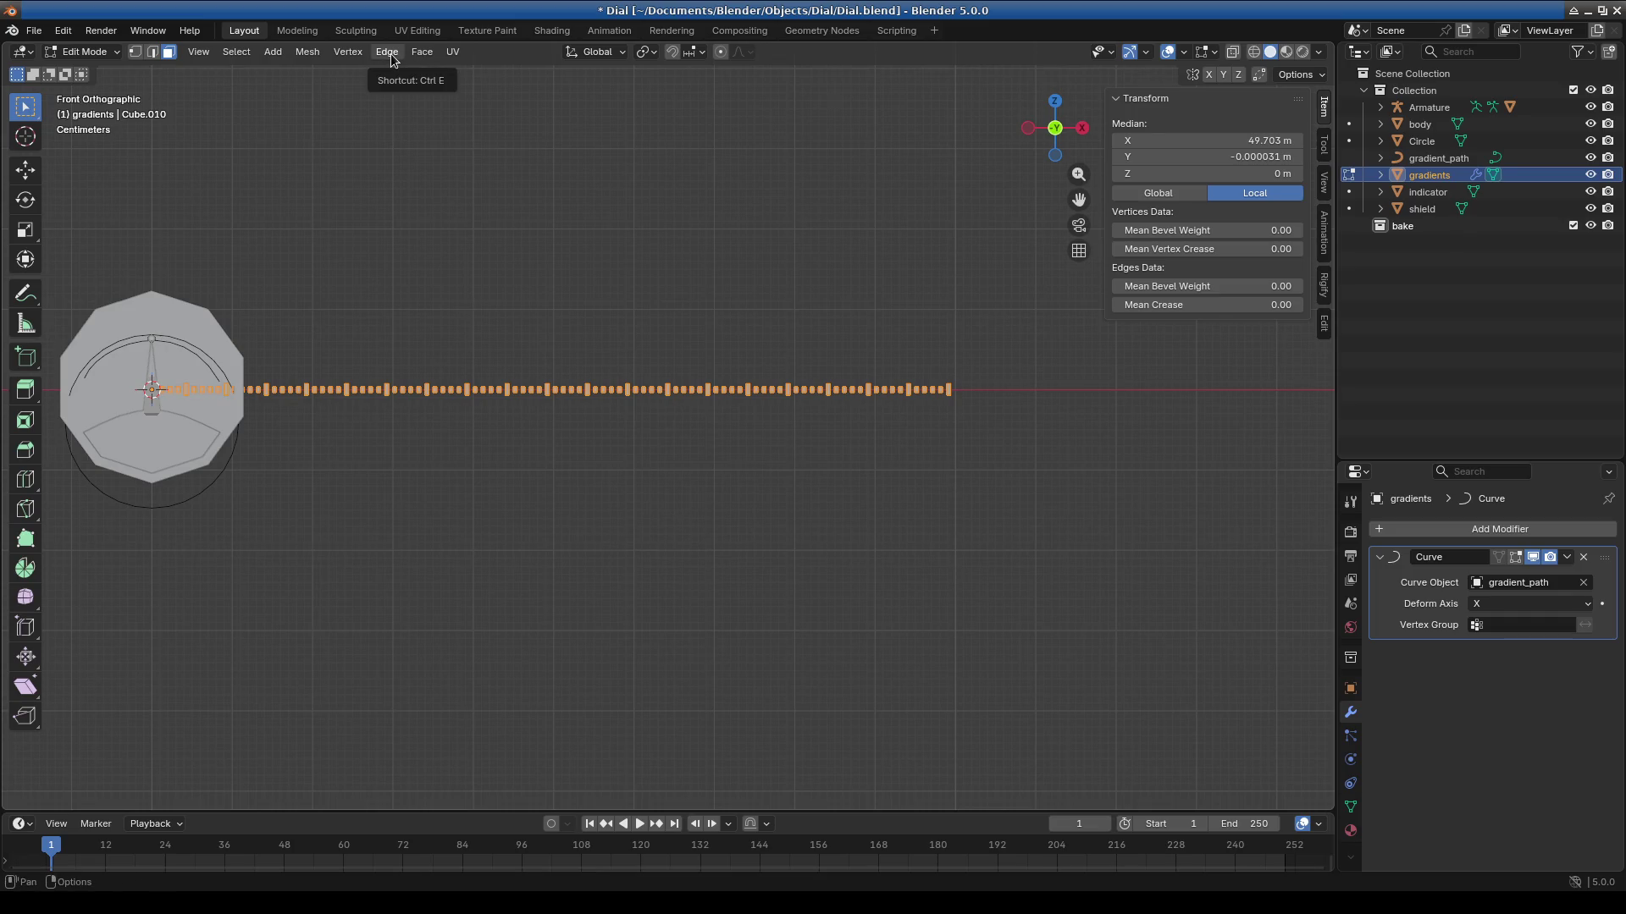
left_click(273, 52)
Add a cube to the gradients mesh and shrink it twice by 0.1.
left_click(296, 85)
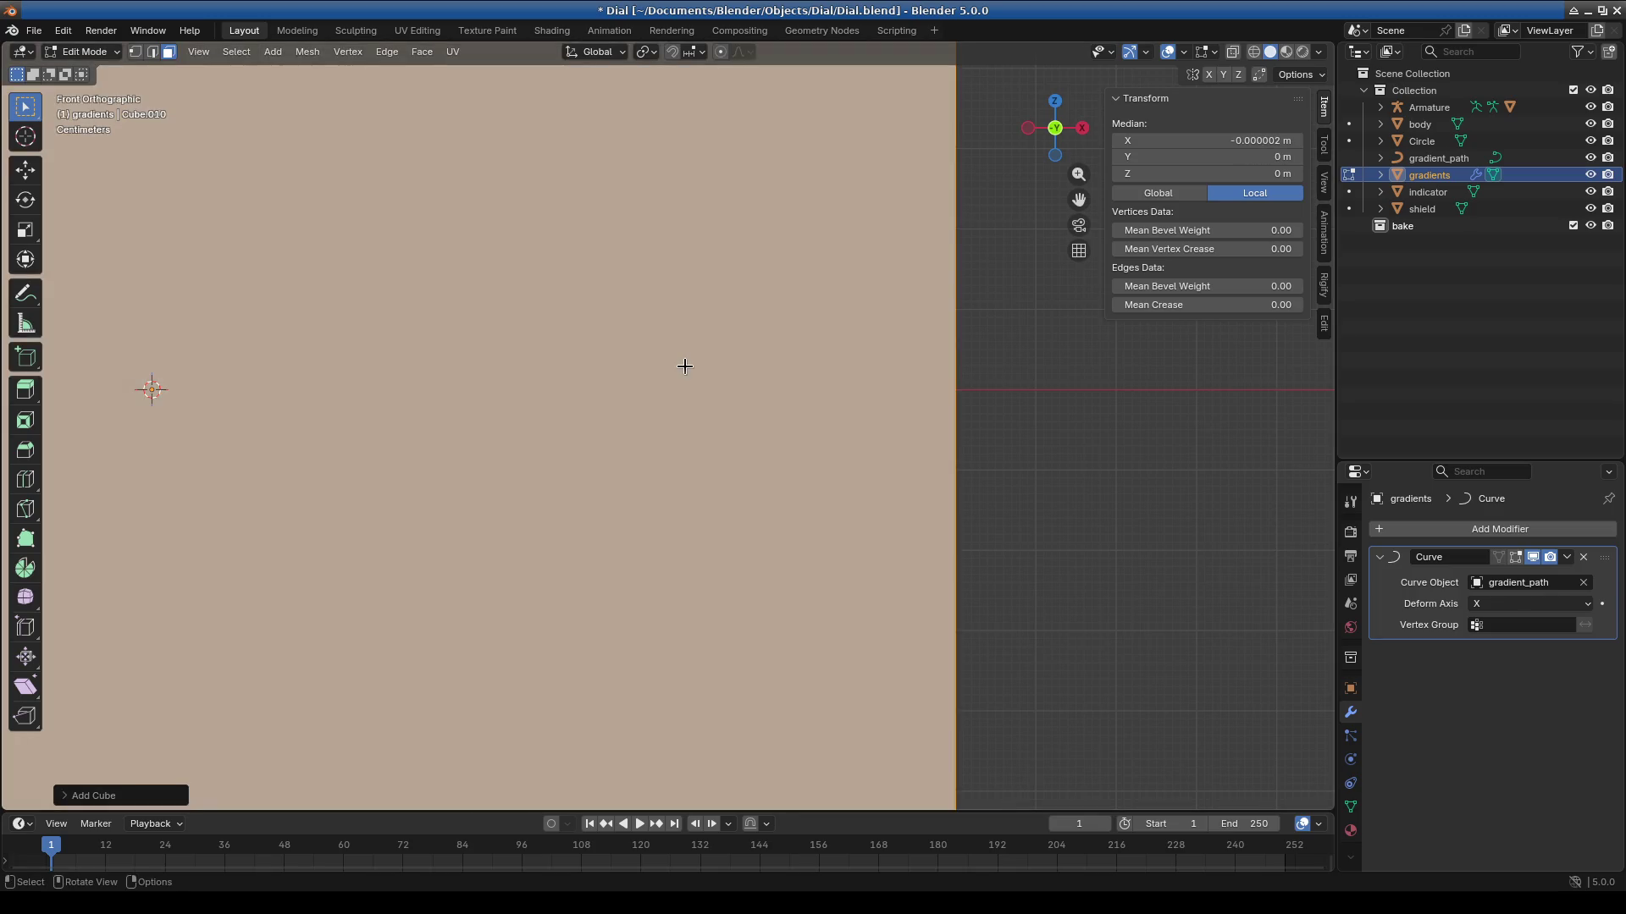
scroll(685, 365, "down", 5)
type("s0.1")
key("Return")
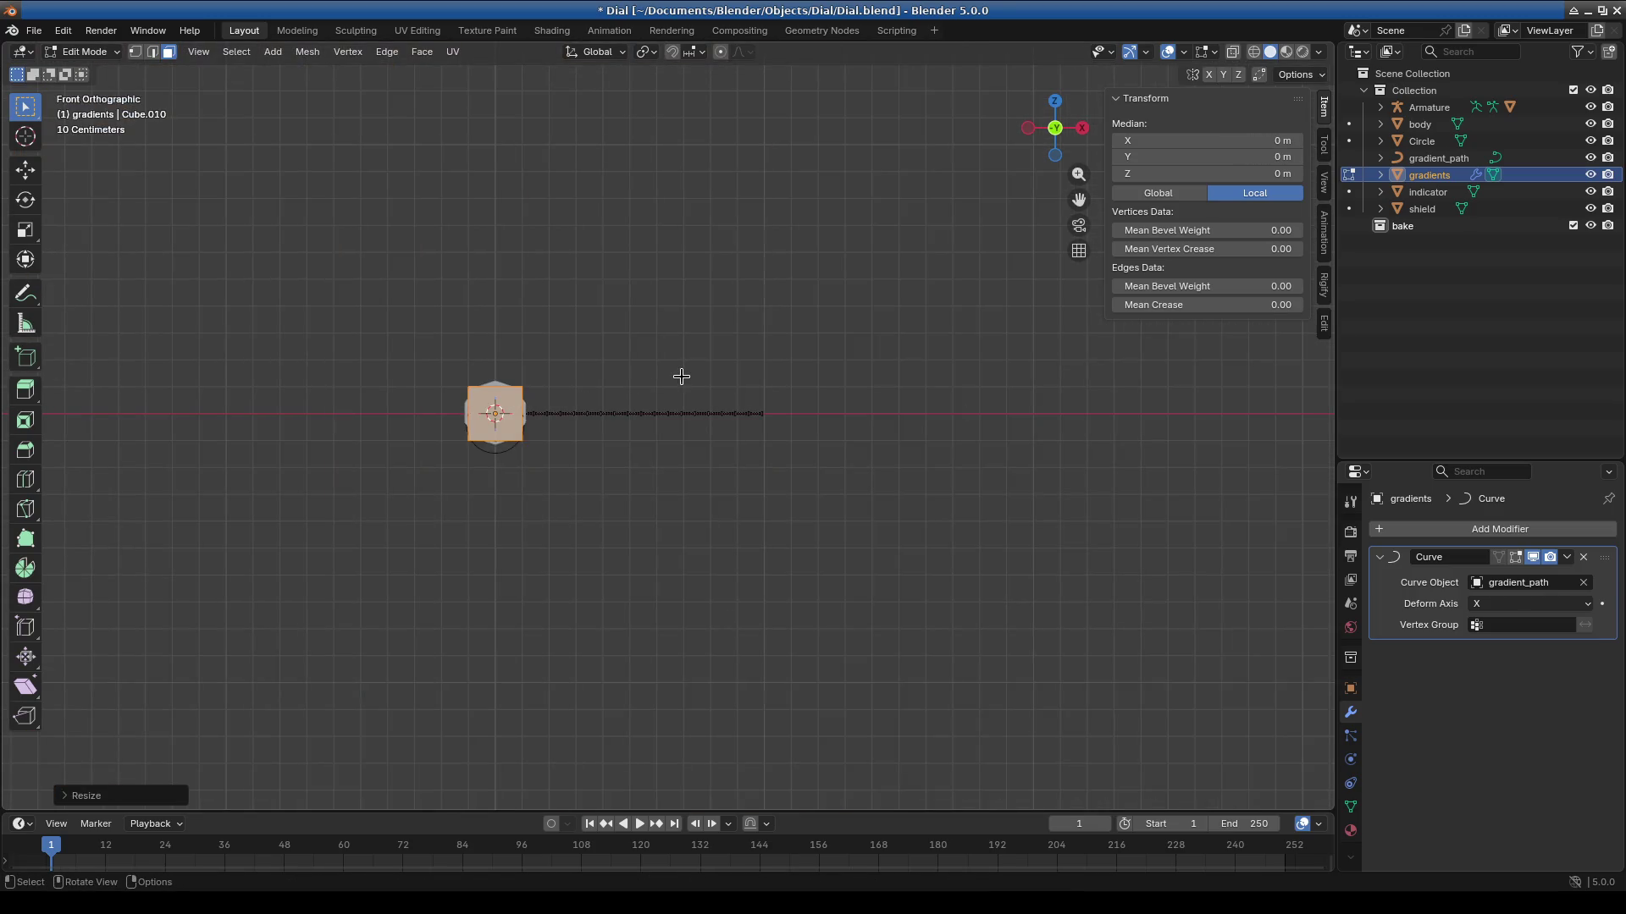
type("s0.1")
key("Return")
scroll(682, 373, "up", 4)
Scale and move the small cube along X toward the end of the tick row.
key("s")
key("x")
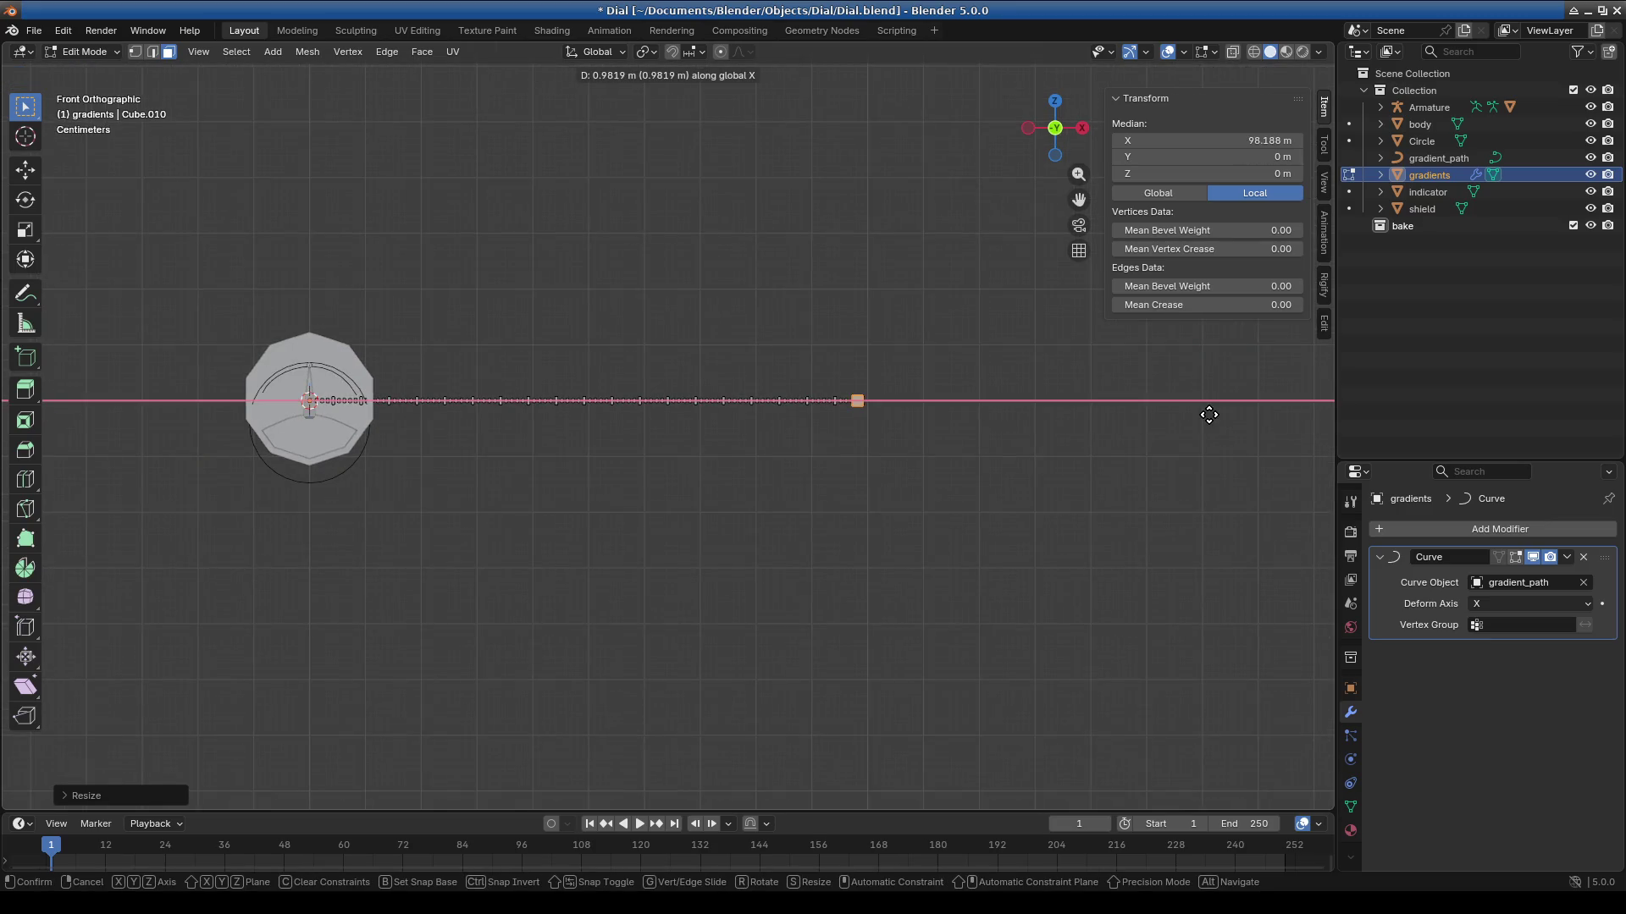
left_click(1179, 411)
scroll(980, 406, "up", 10)
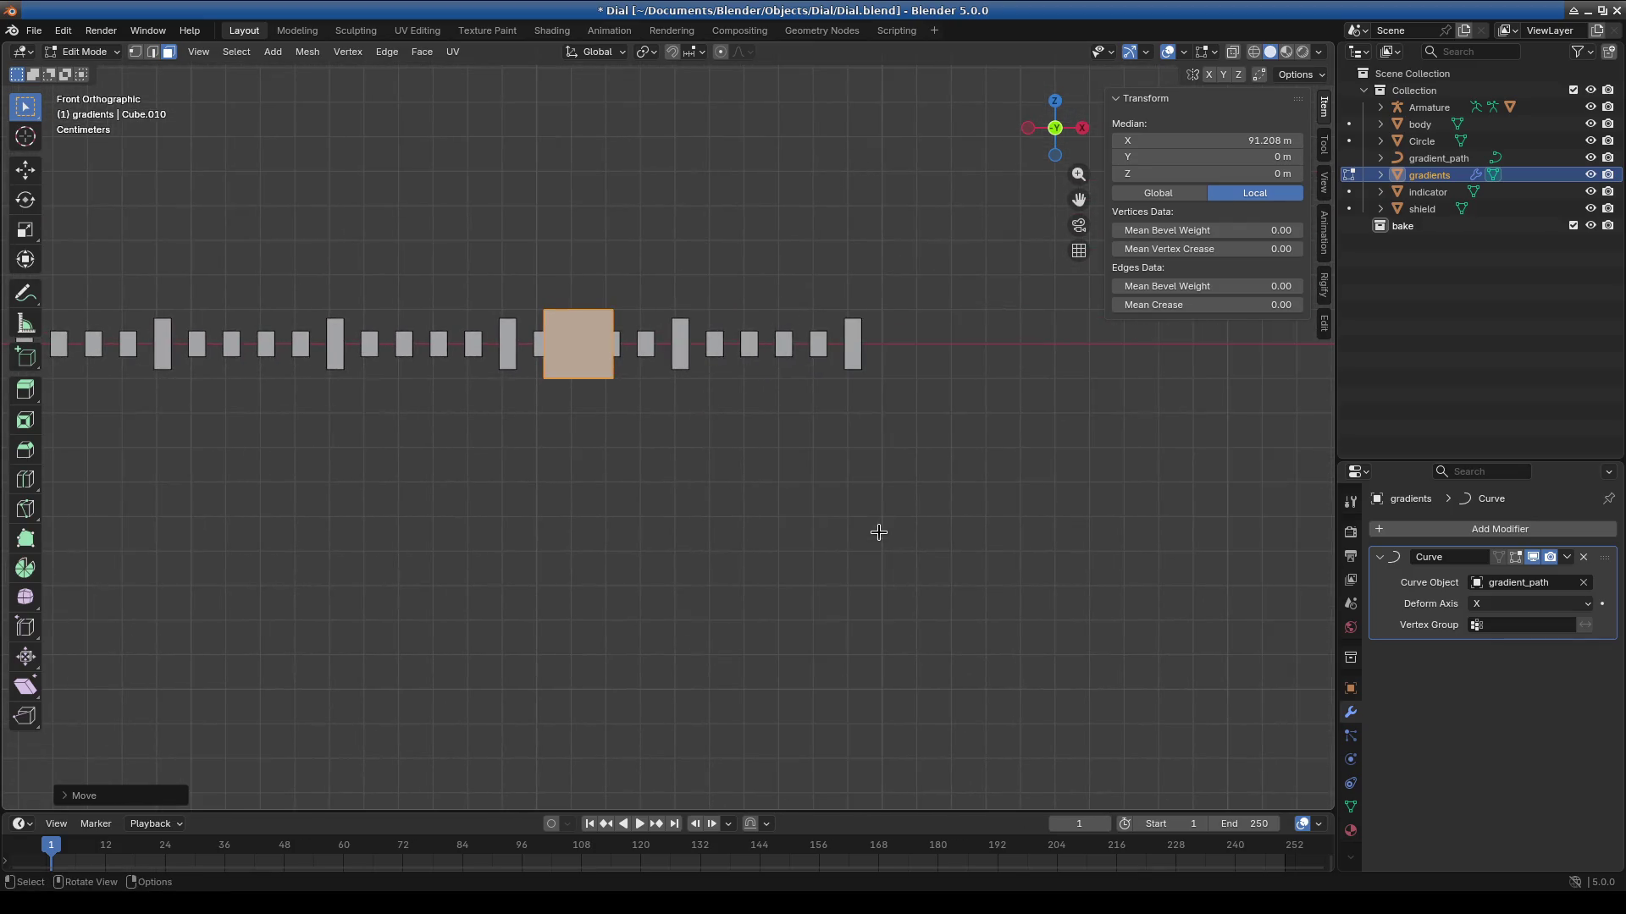
key("g")
key("x")
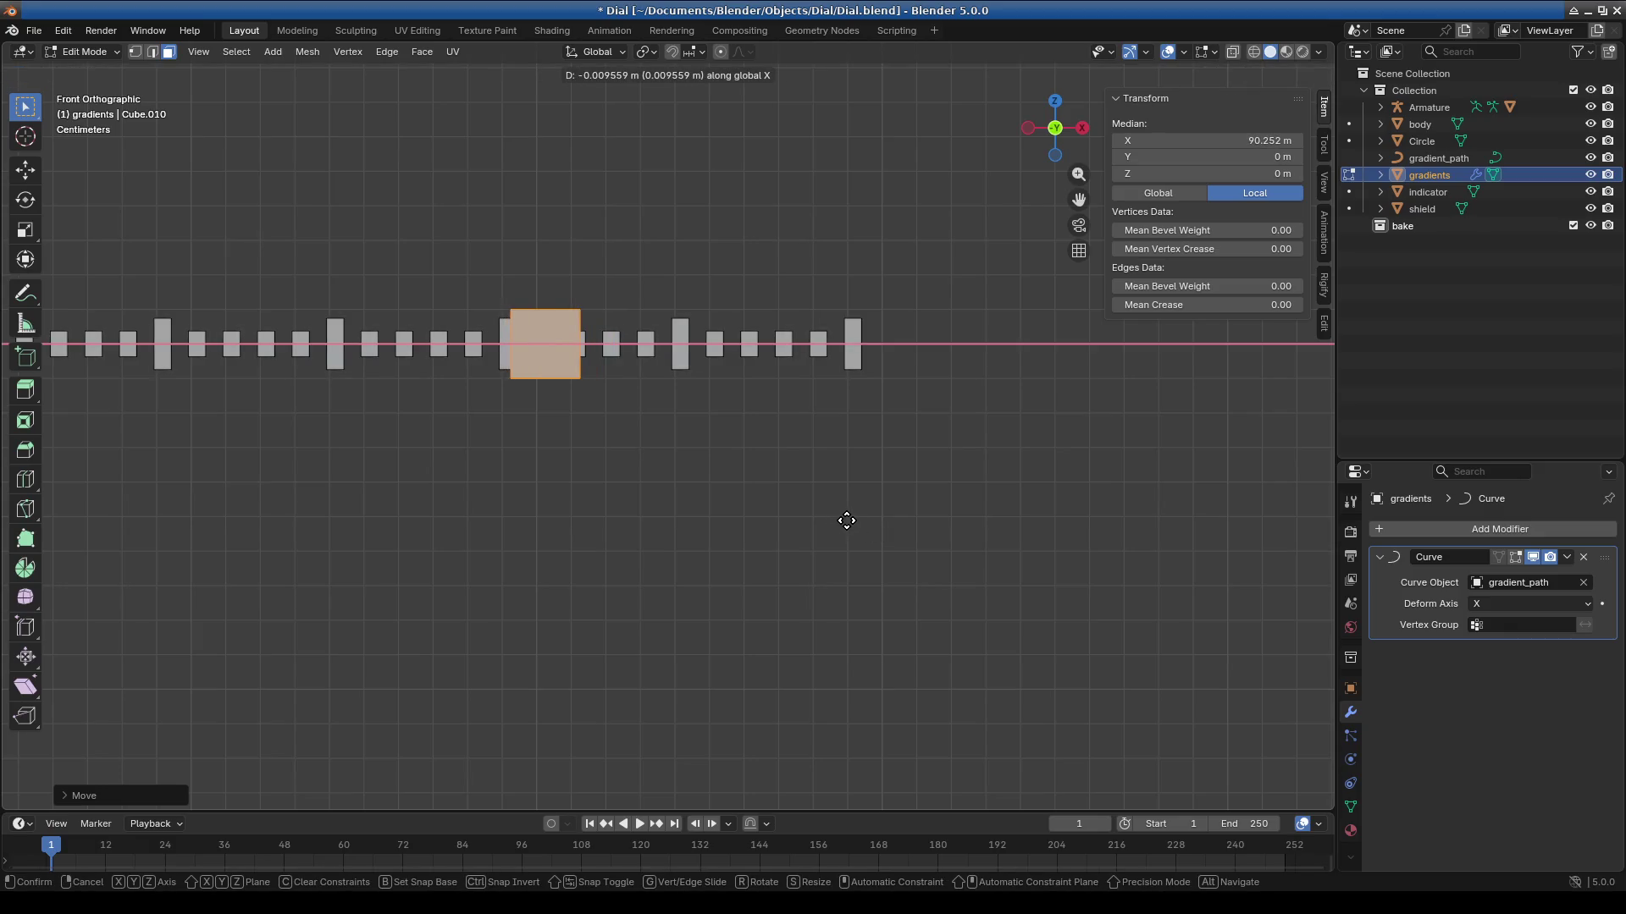
left_click(844, 519)
scroll(560, 458, "up", 2)
middle_click_drag(559, 458, 643, 538, "shift")
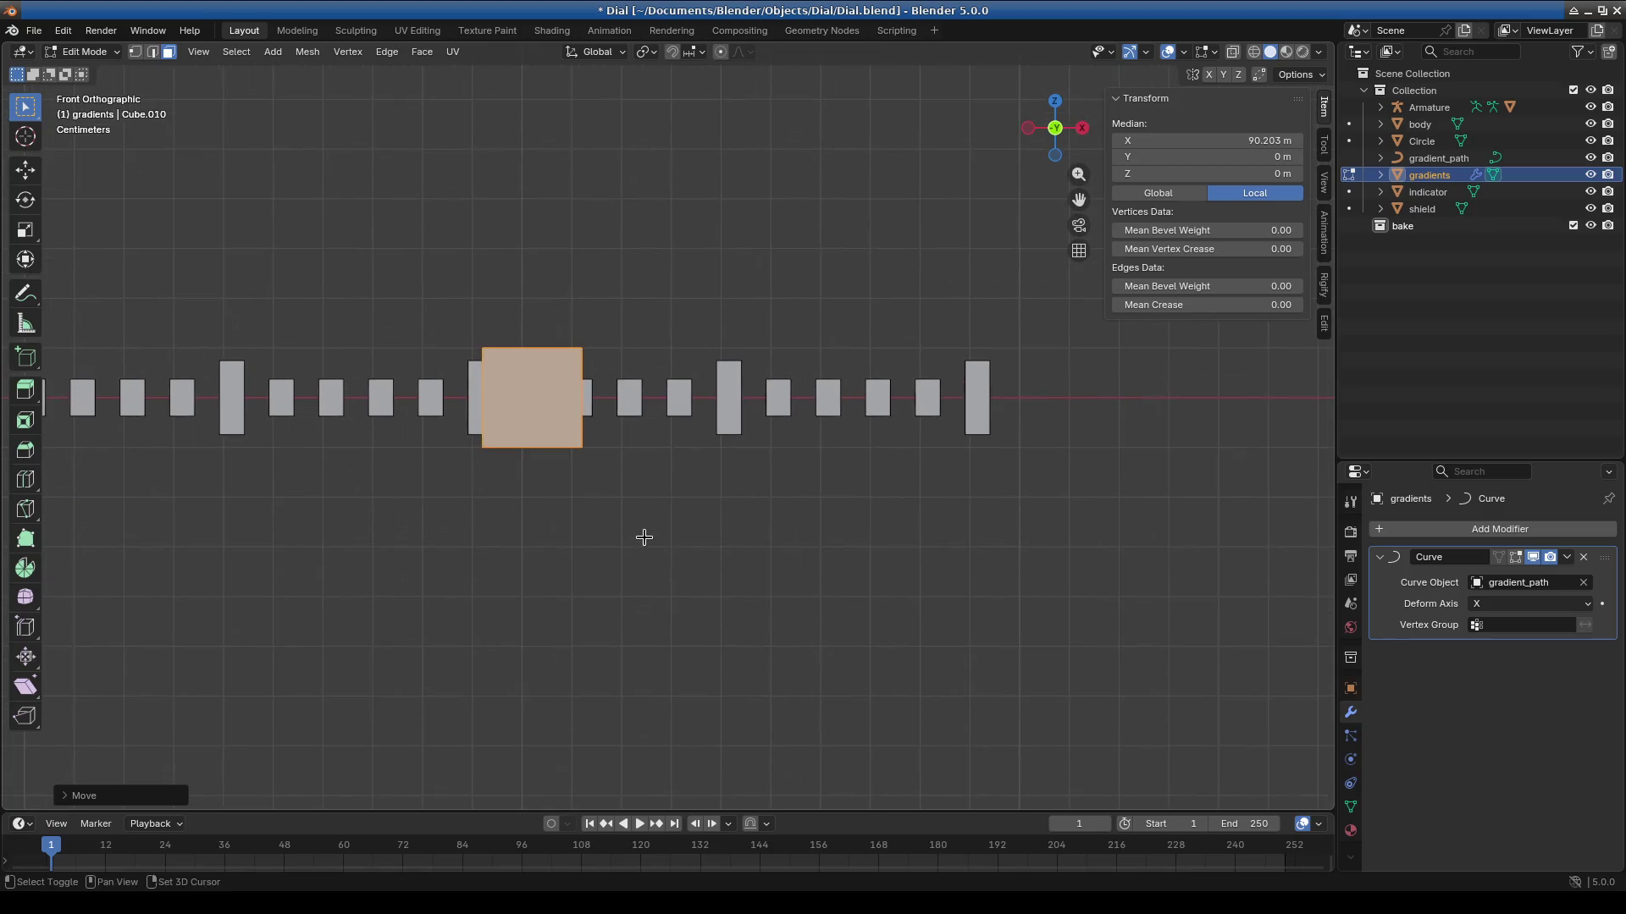
Widen the box along X and slide it over the run of tick marks.
key("s")
key("x")
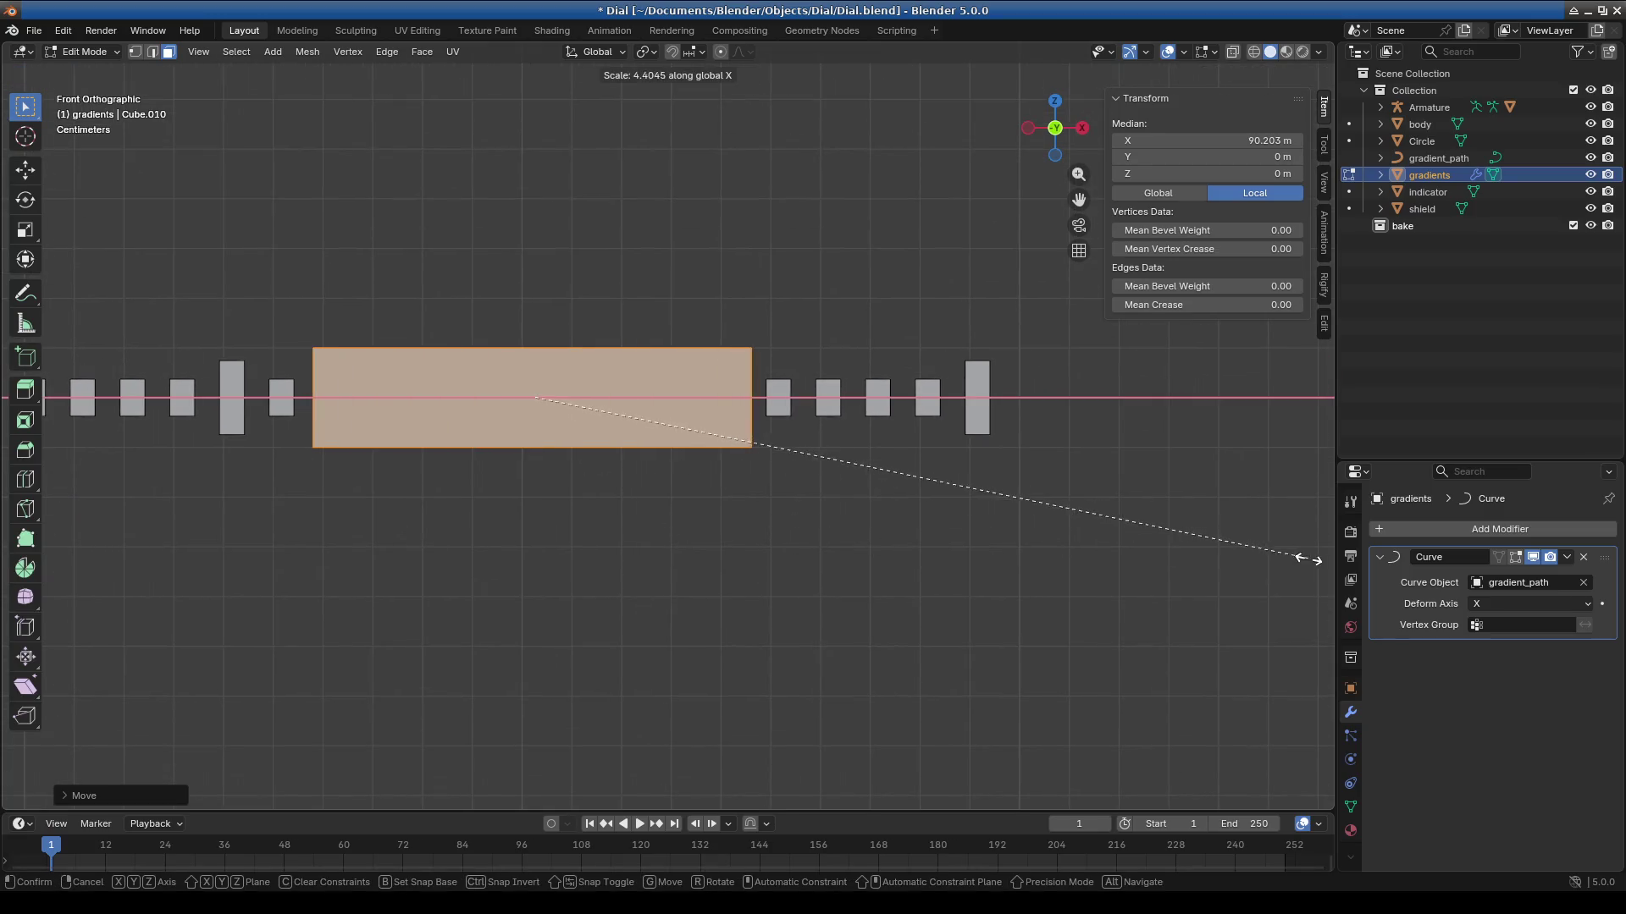
key("x")
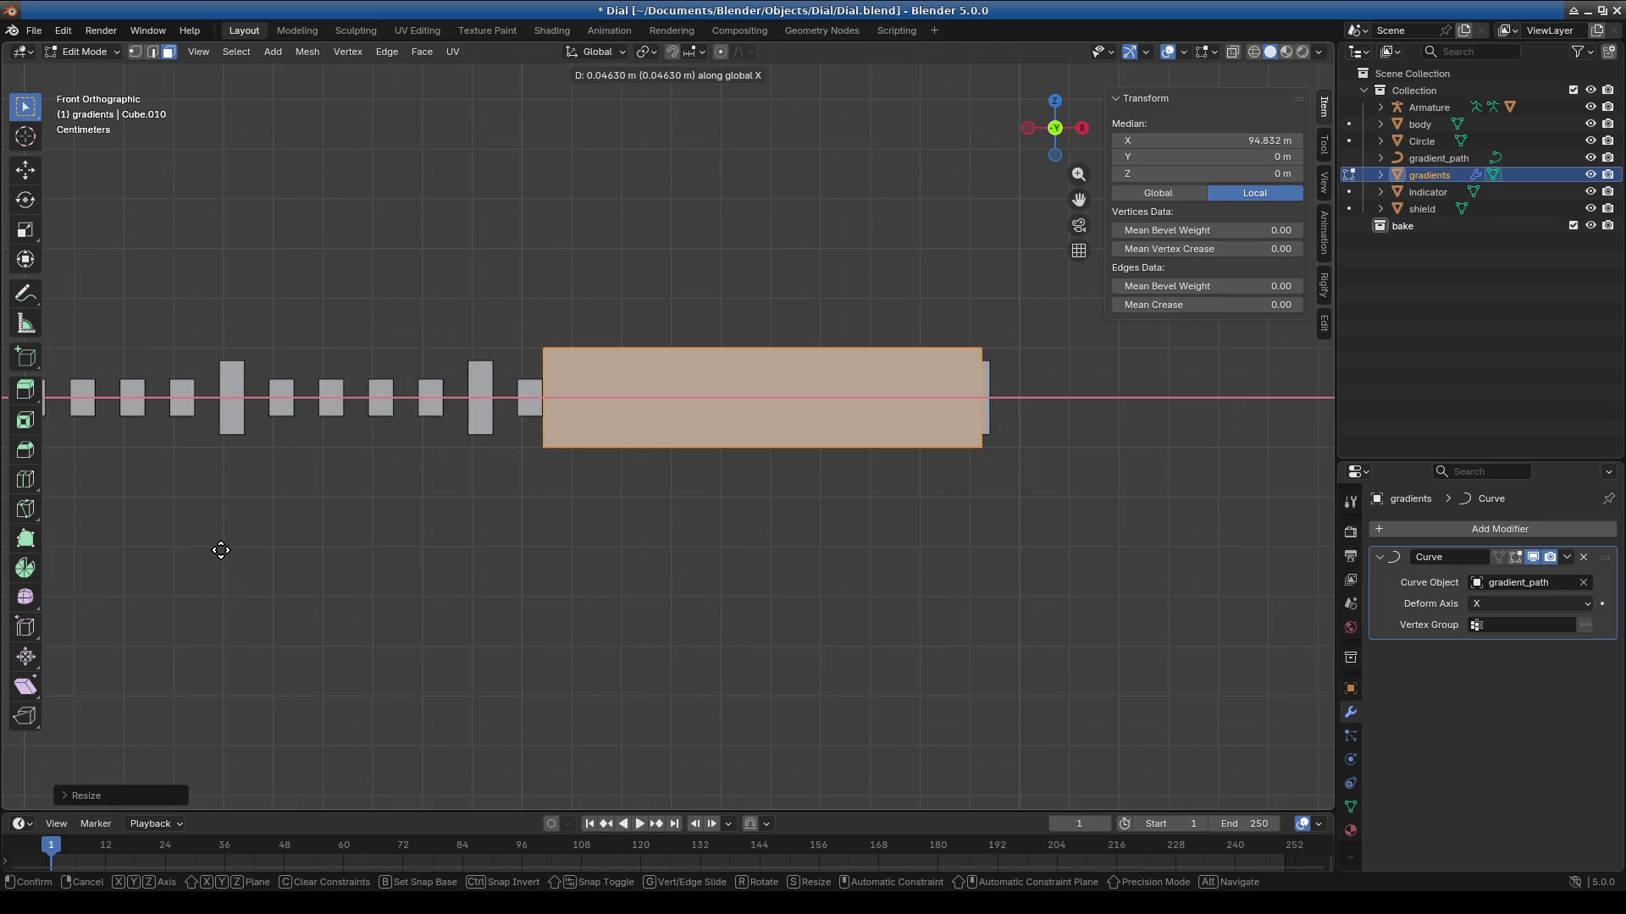
left_click(190, 546)
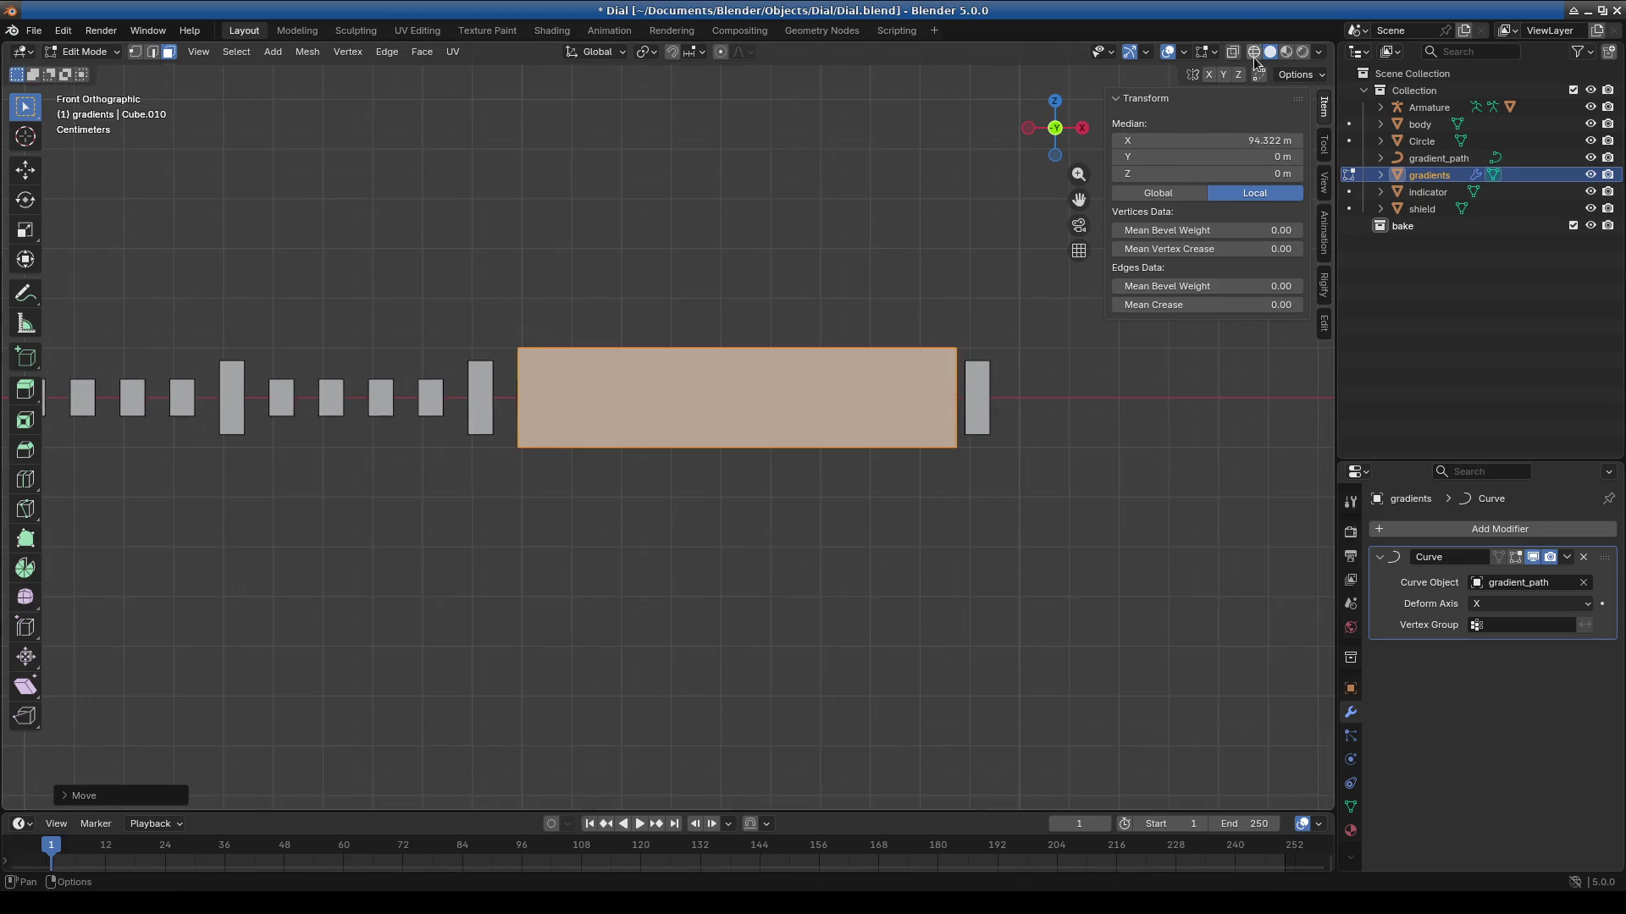
key("g")
key("x")
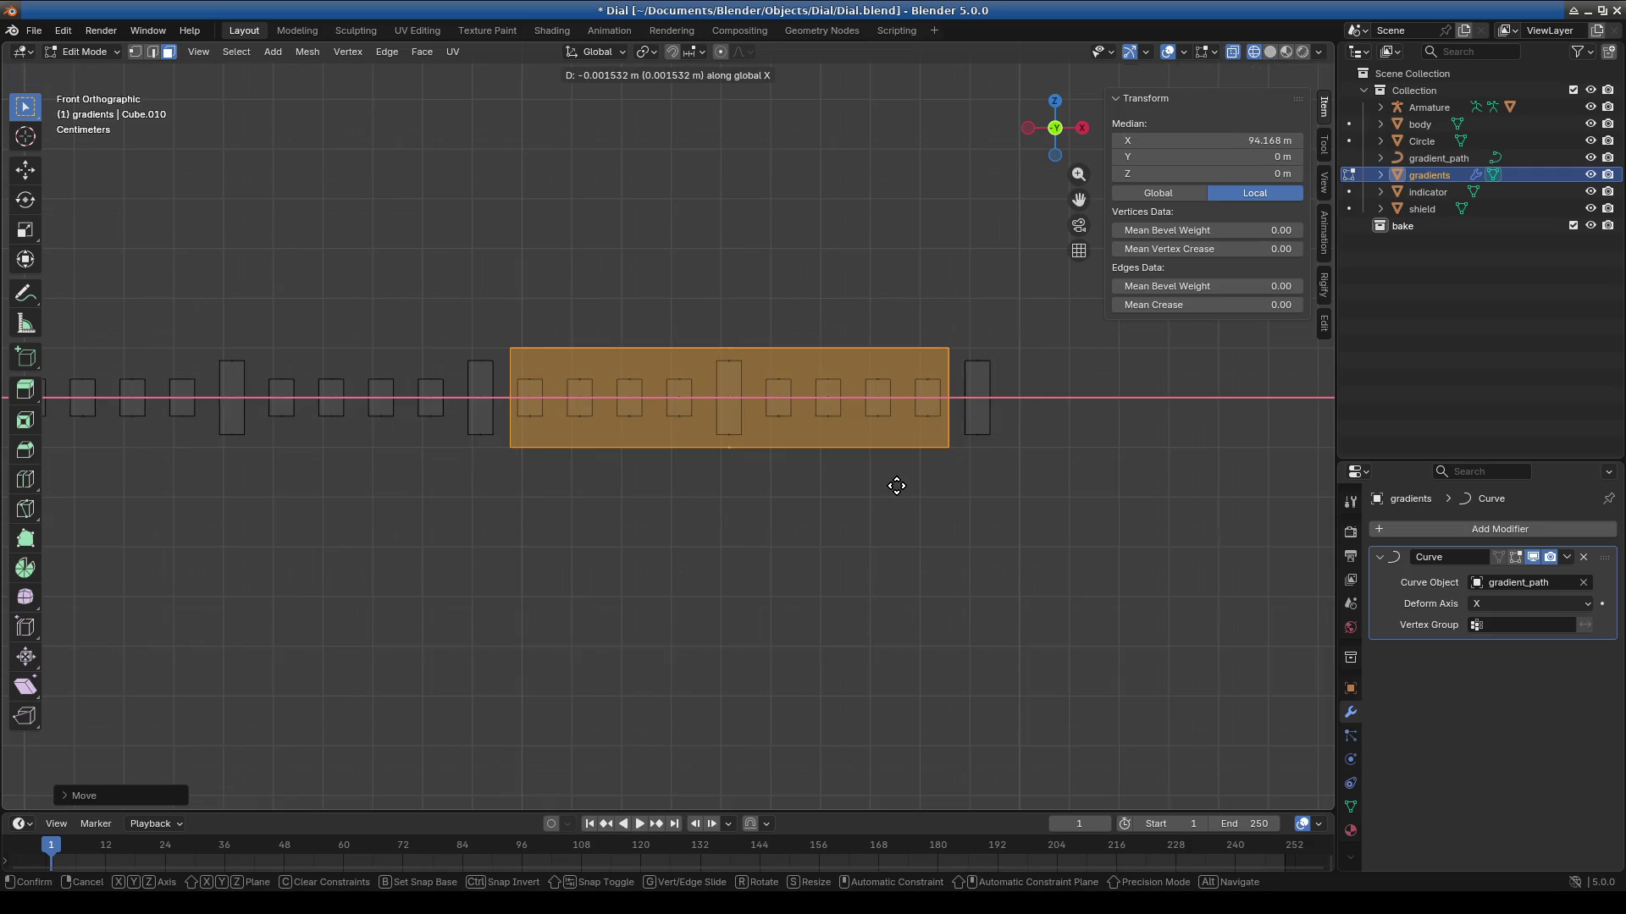
left_click(895, 482)
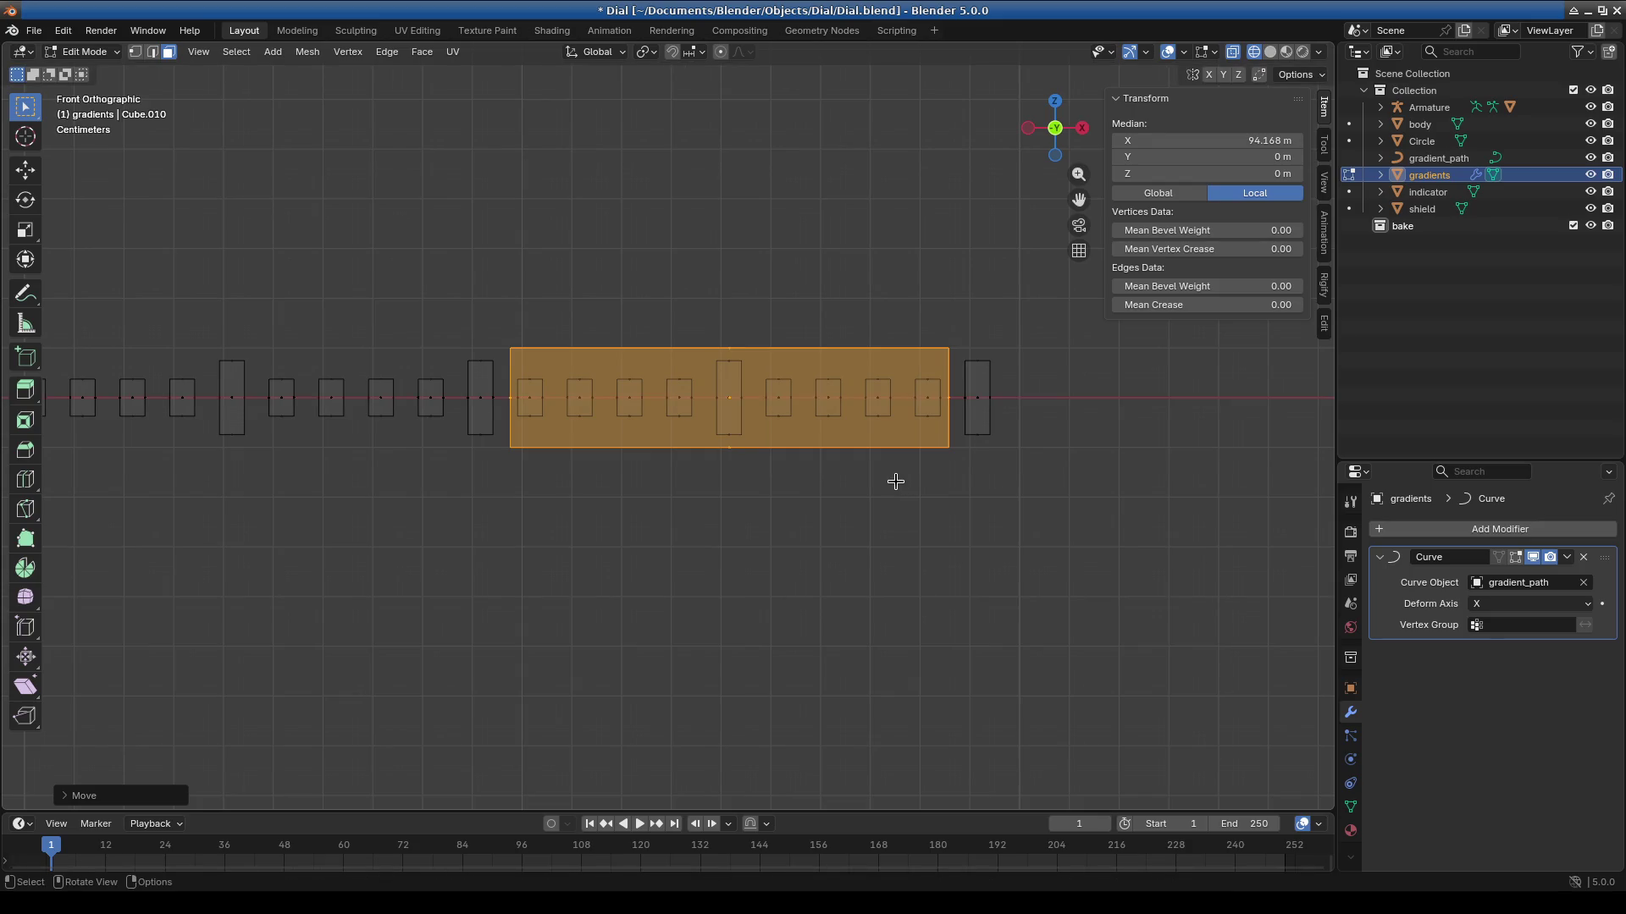
Stretch the block further along X and switch back to Object Mode.
key("s")
key("x")
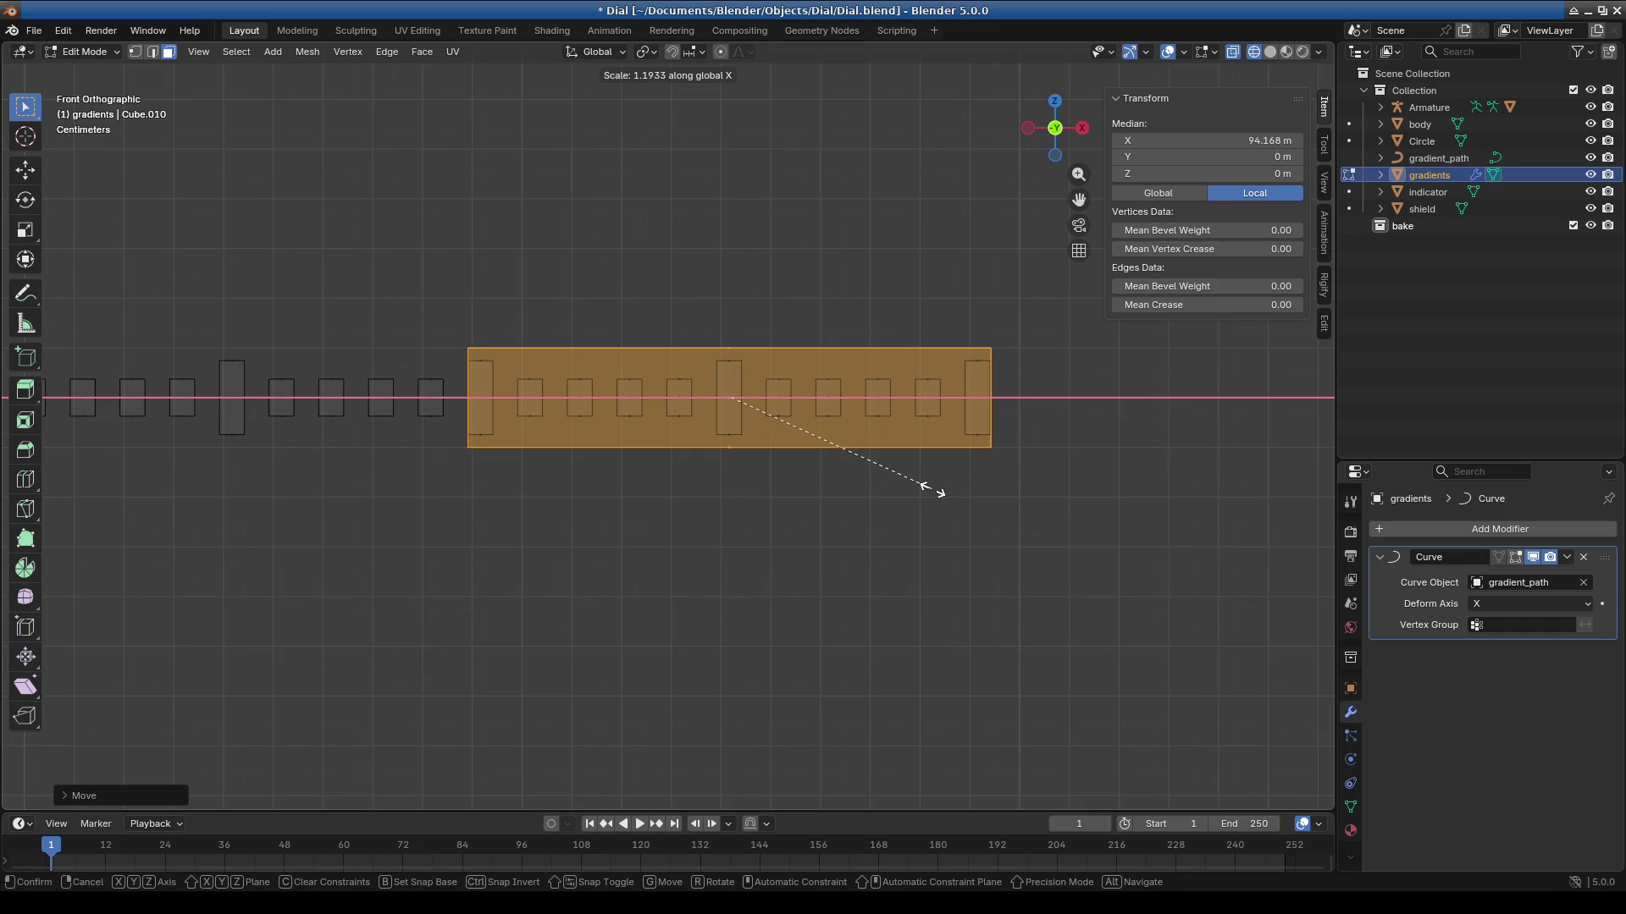
left_click(932, 486)
left_click(89, 51)
left_click(89, 68)
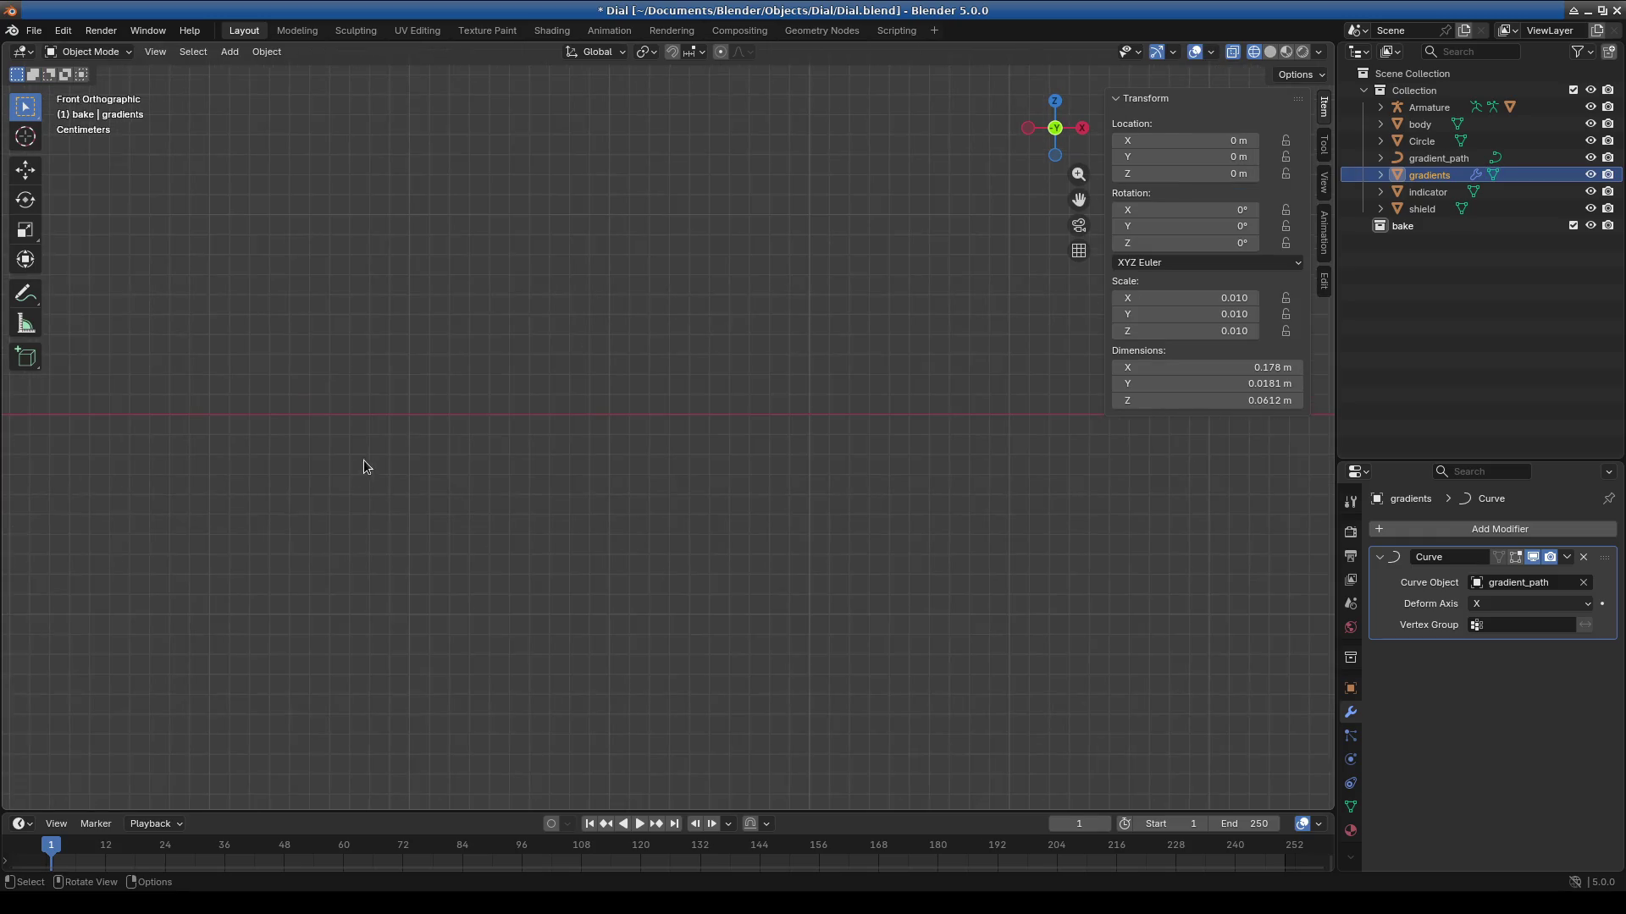
left_click(89, 52)
Add a new material slot to gradients using the existing 'red' material.
left_click(90, 87)
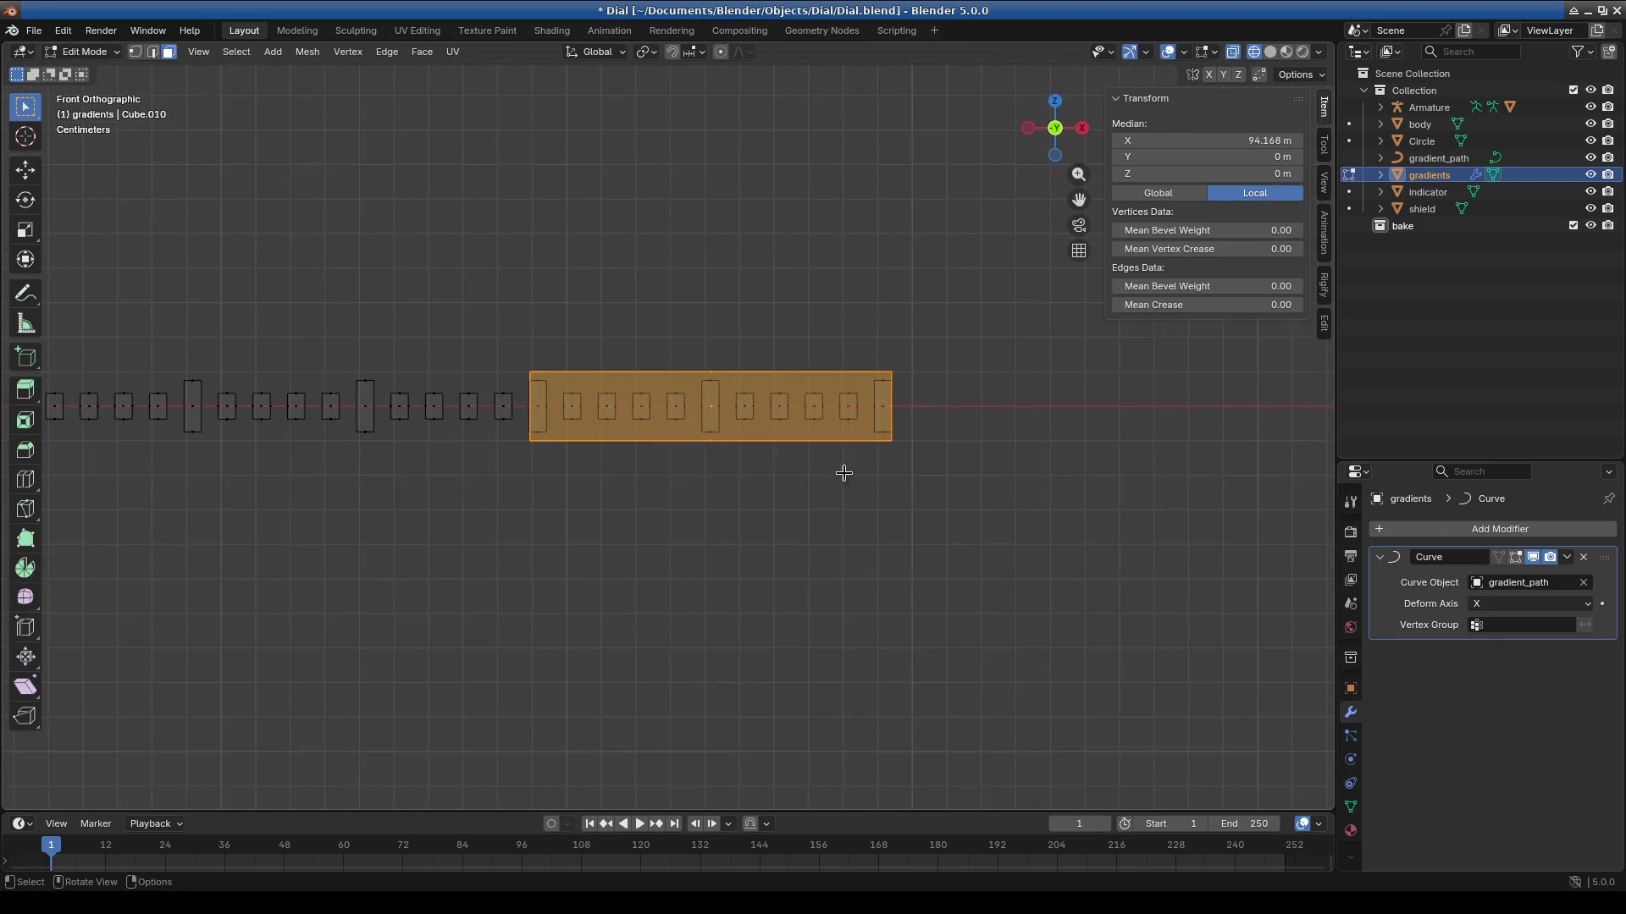
left_click(1351, 830)
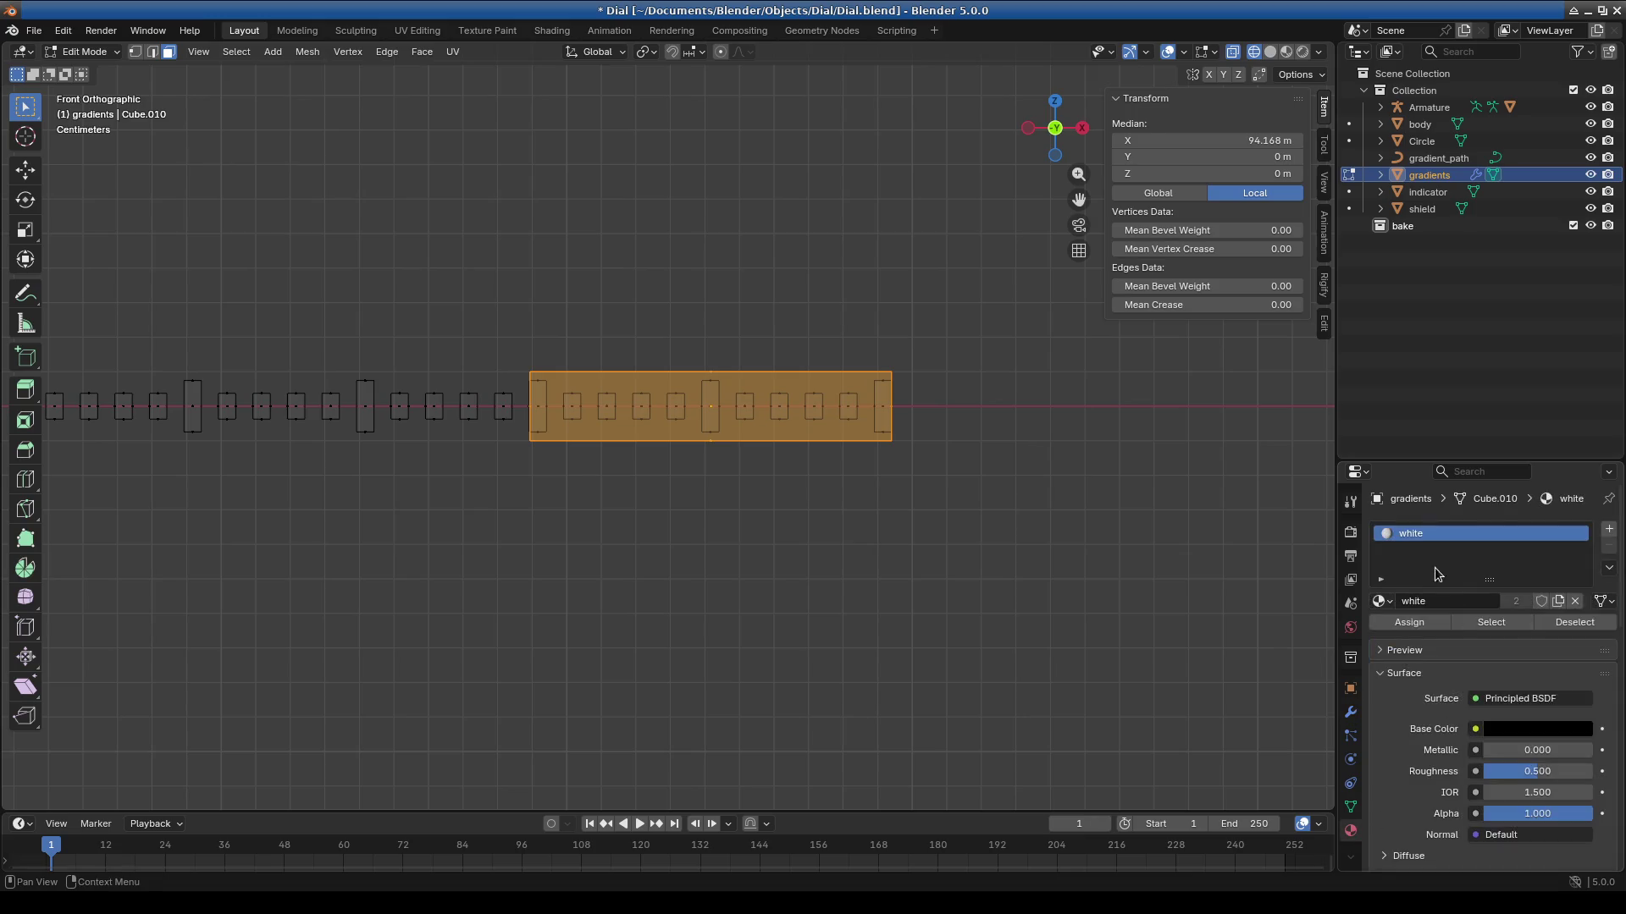
left_click(1609, 531)
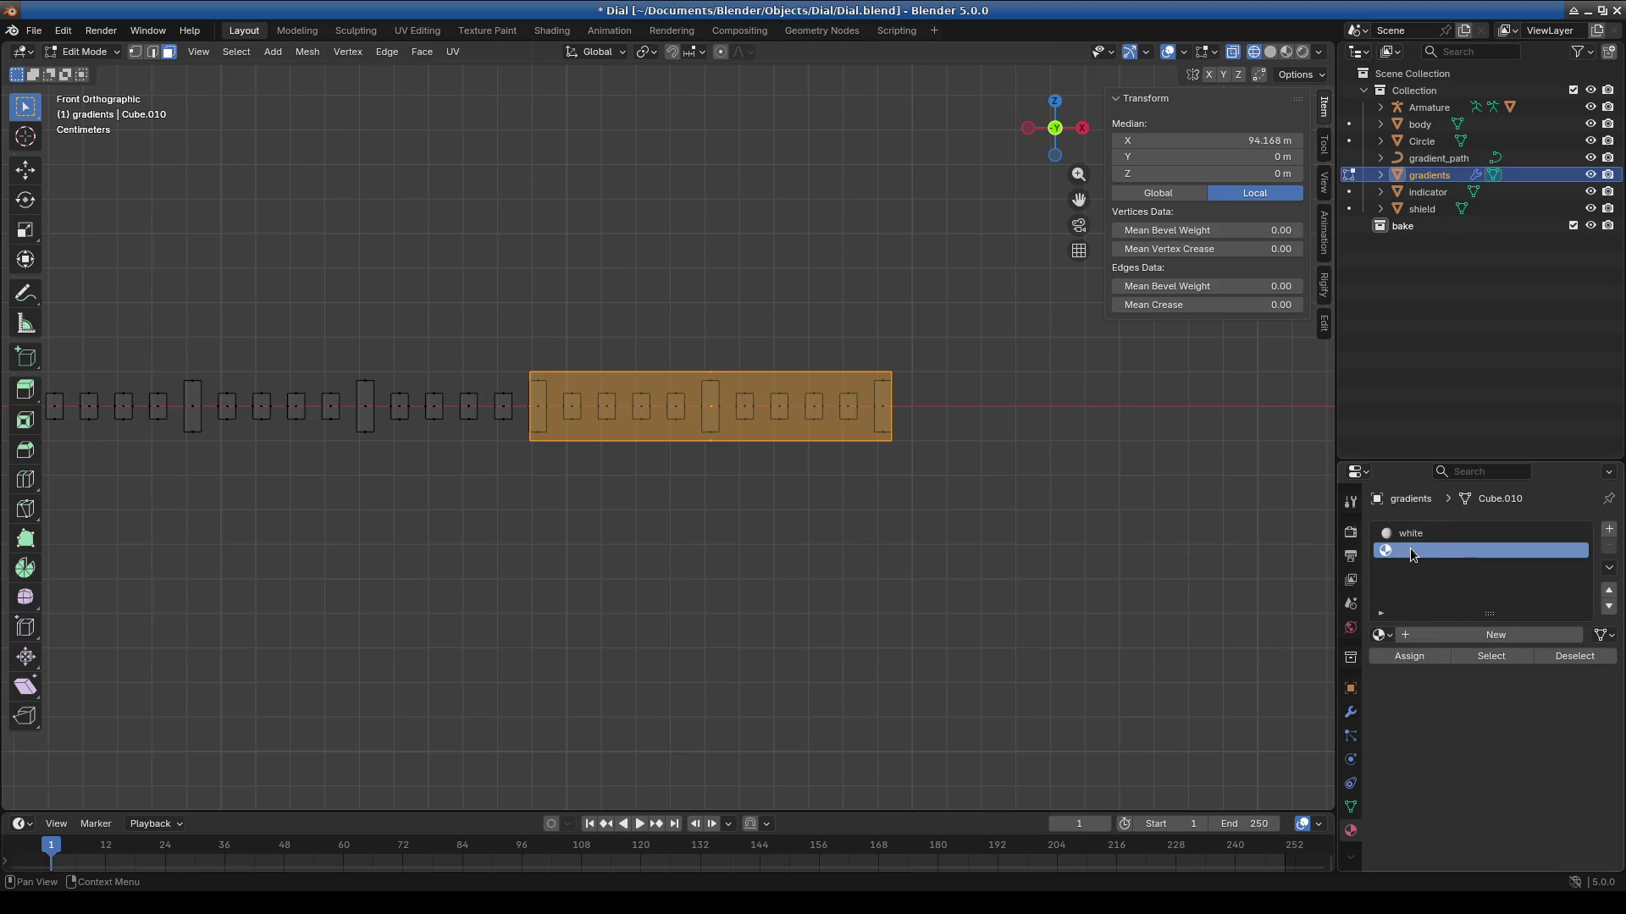
left_click(1382, 635)
left_click(1413, 716)
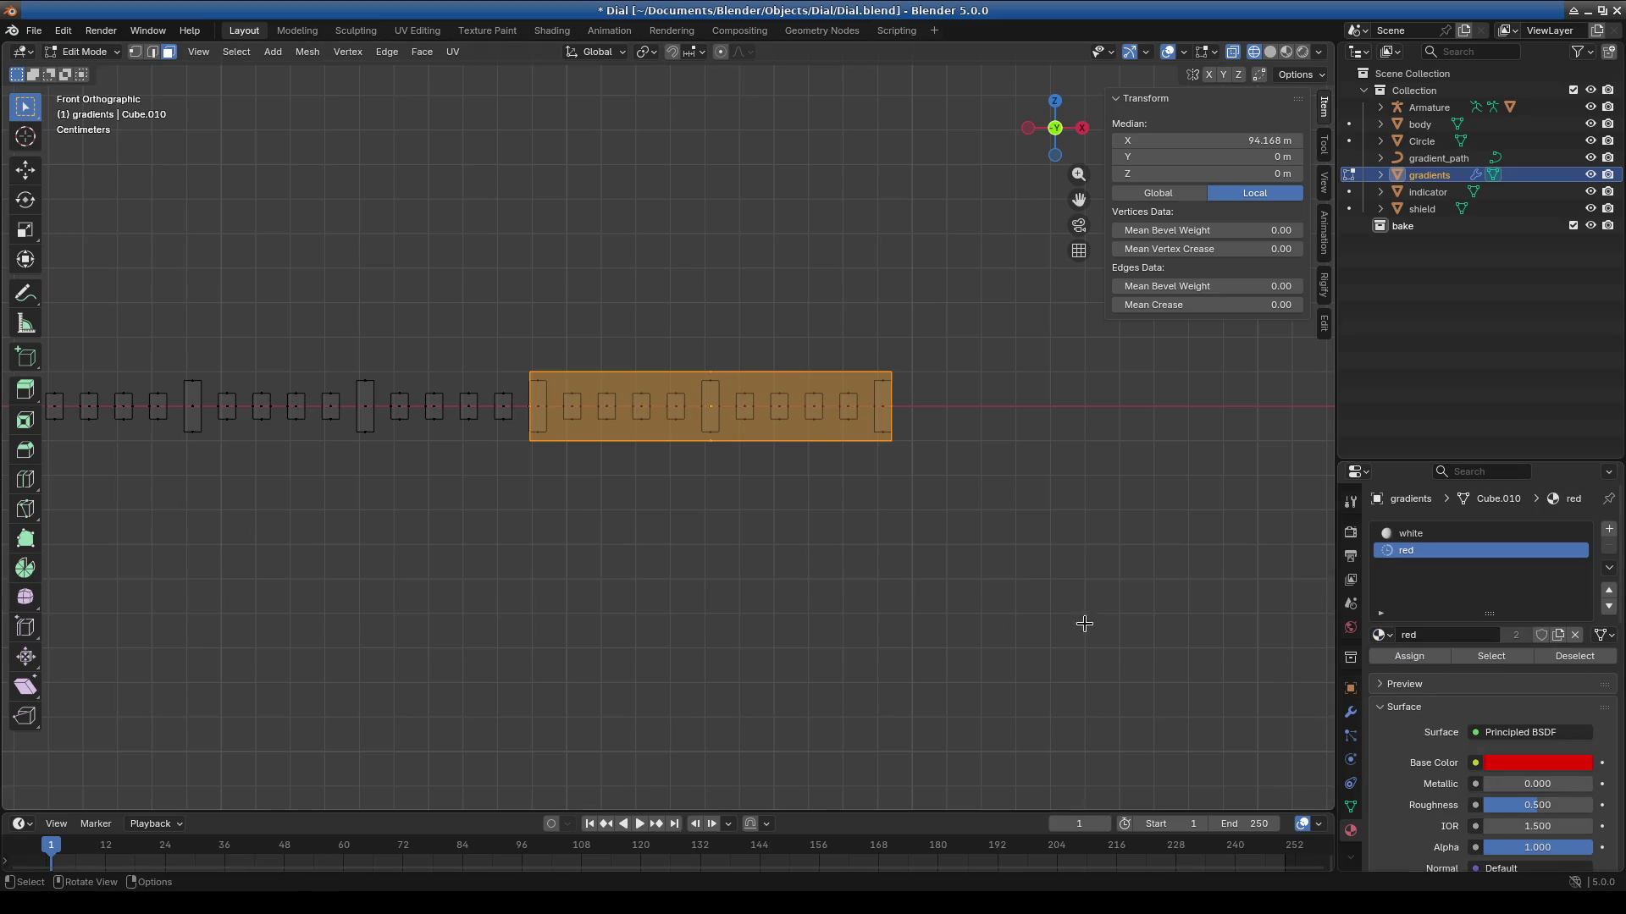
Clear the selection and view the dial in Object Mode with solid shading.
left_click(649, 563)
left_click(83, 52)
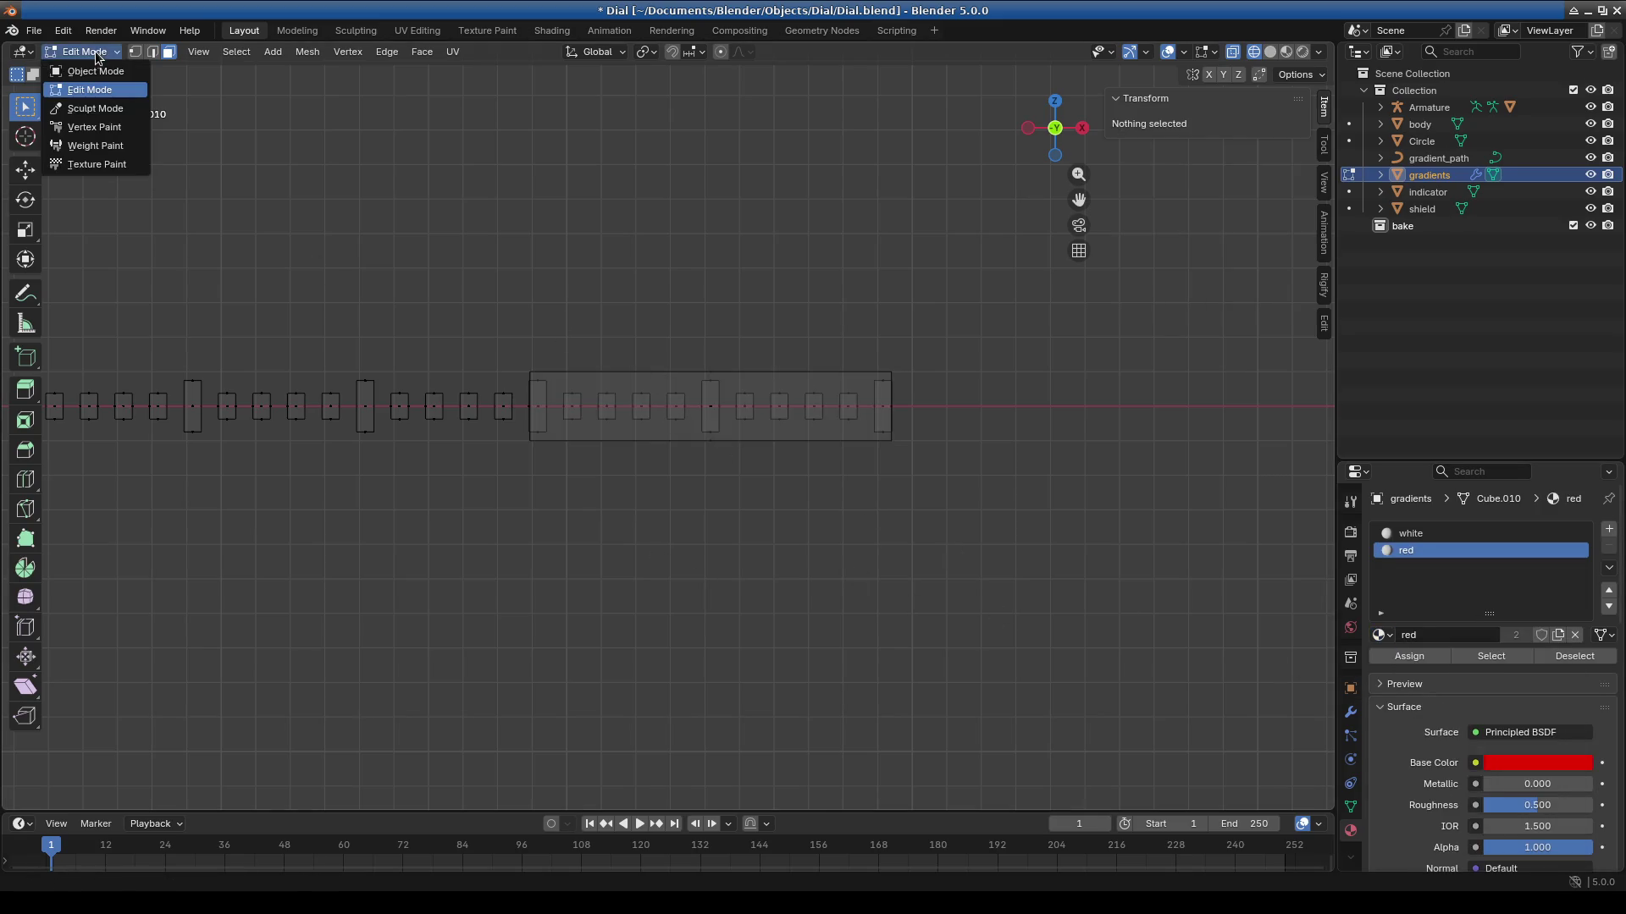
left_click(81, 69)
mouse_move(402, 392)
middle_mouse_down("shift")
mouse_move(331, 474)
mouse_move(417, 471)
mouse_move(373, 462)
middle_mouse_up("shift")
left_click(1284, 52)
middle_click_drag(841, 490, 638, 450, "shift")
Select the end block's linked geometry in Edit Mode and assign it the red material.
left_click(76, 53)
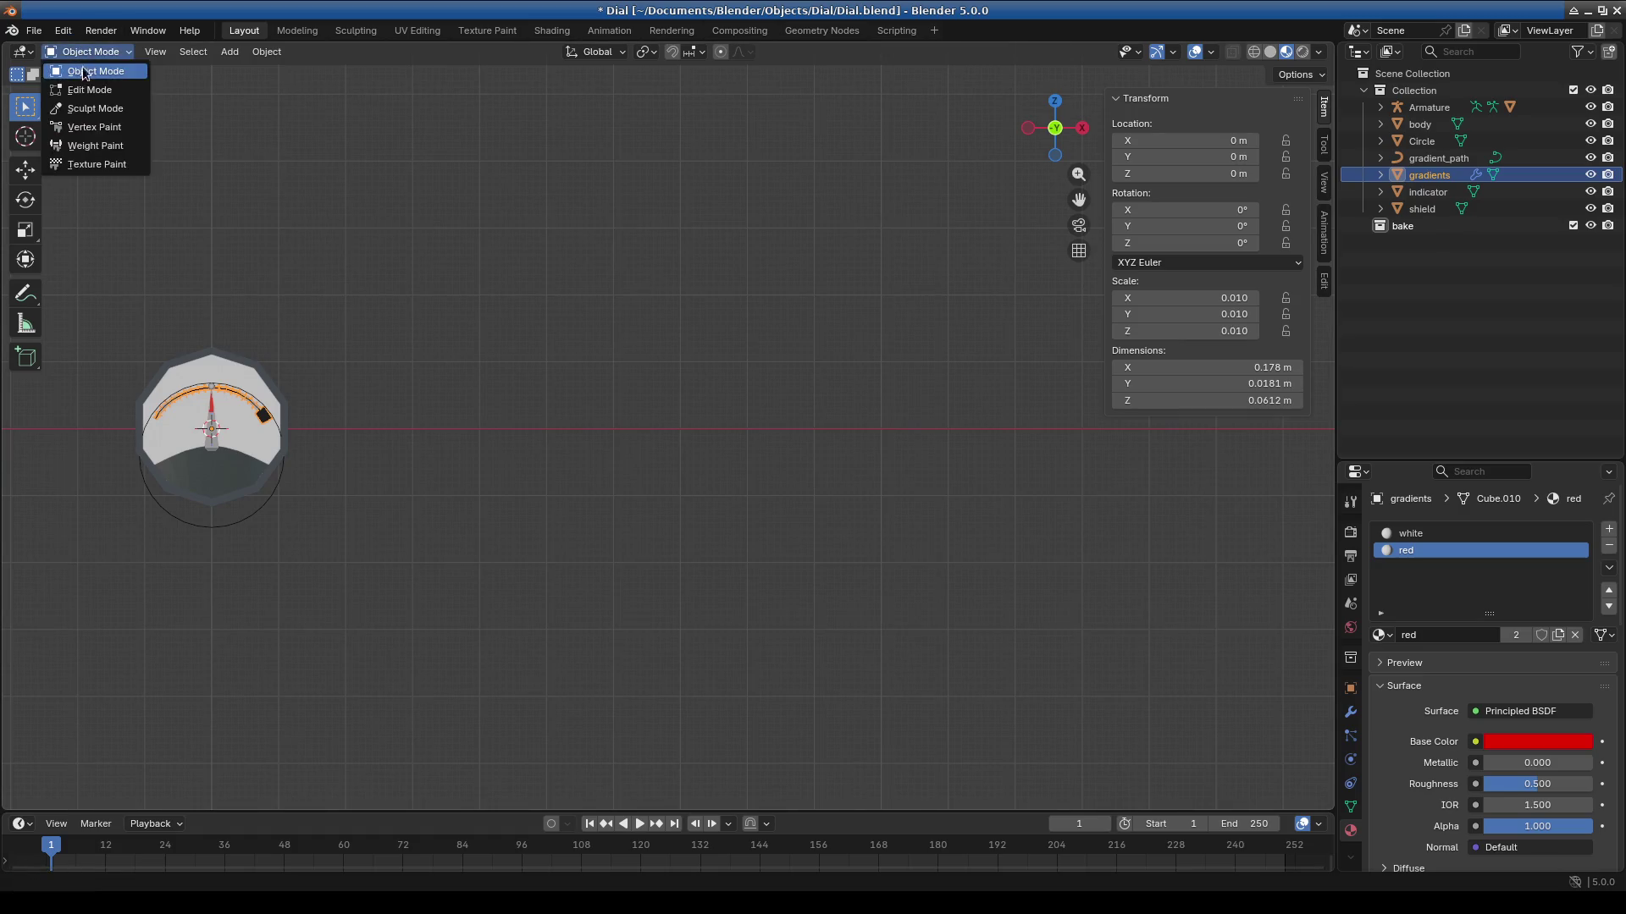
left_click(85, 90)
middle_click_drag(828, 465, 677, 478, "shift")
scroll(677, 478, "up", 5)
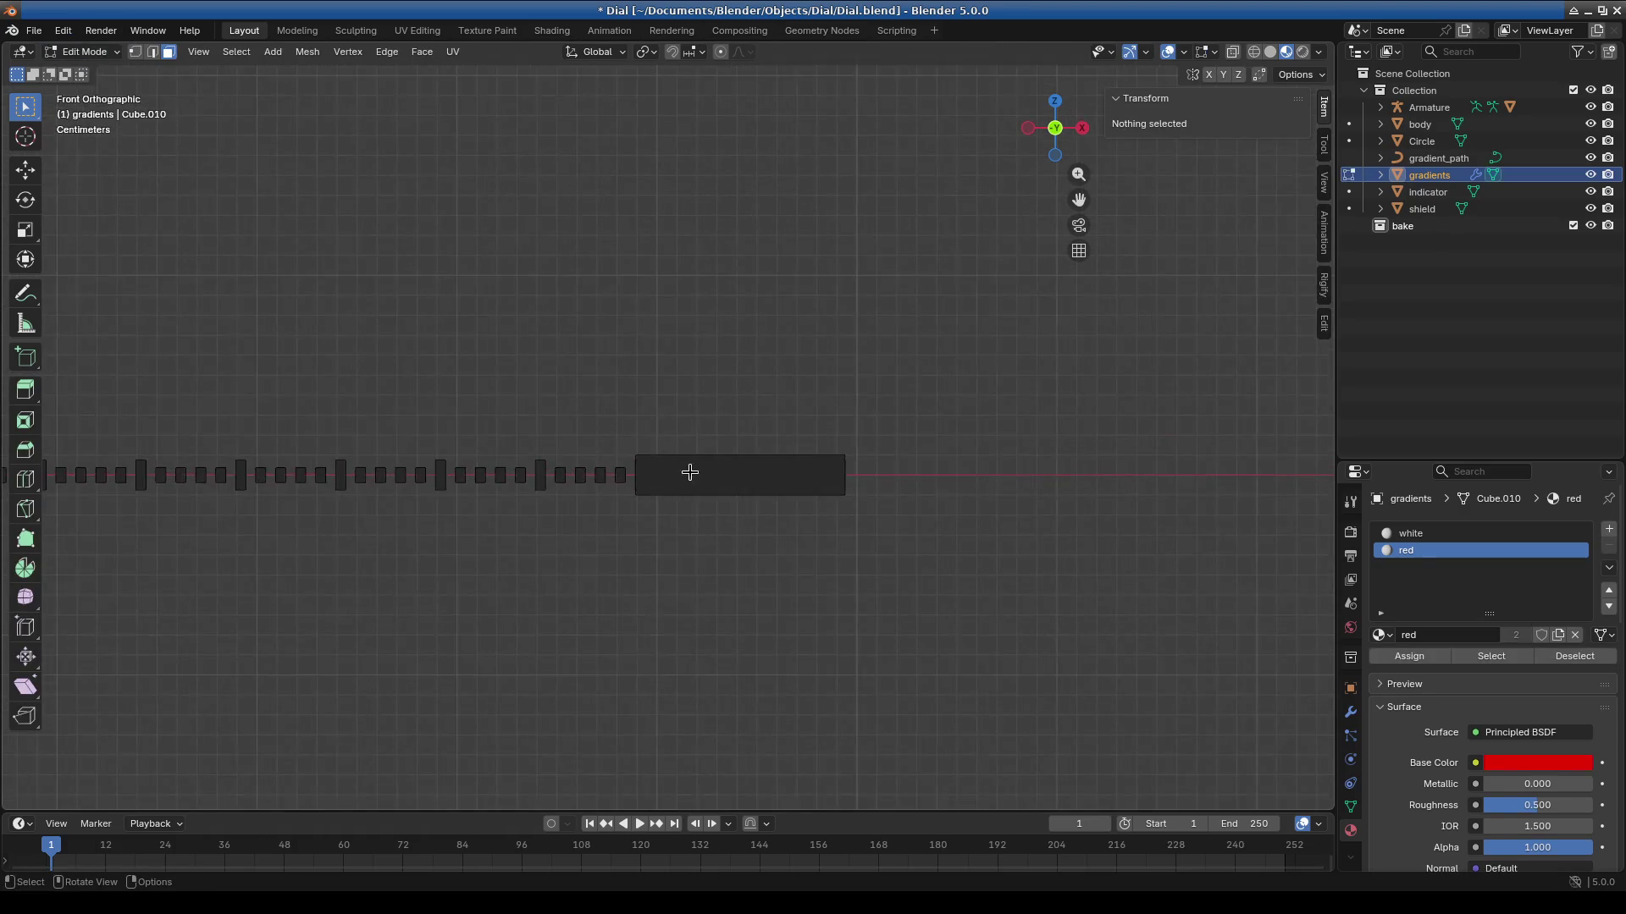
key("l")
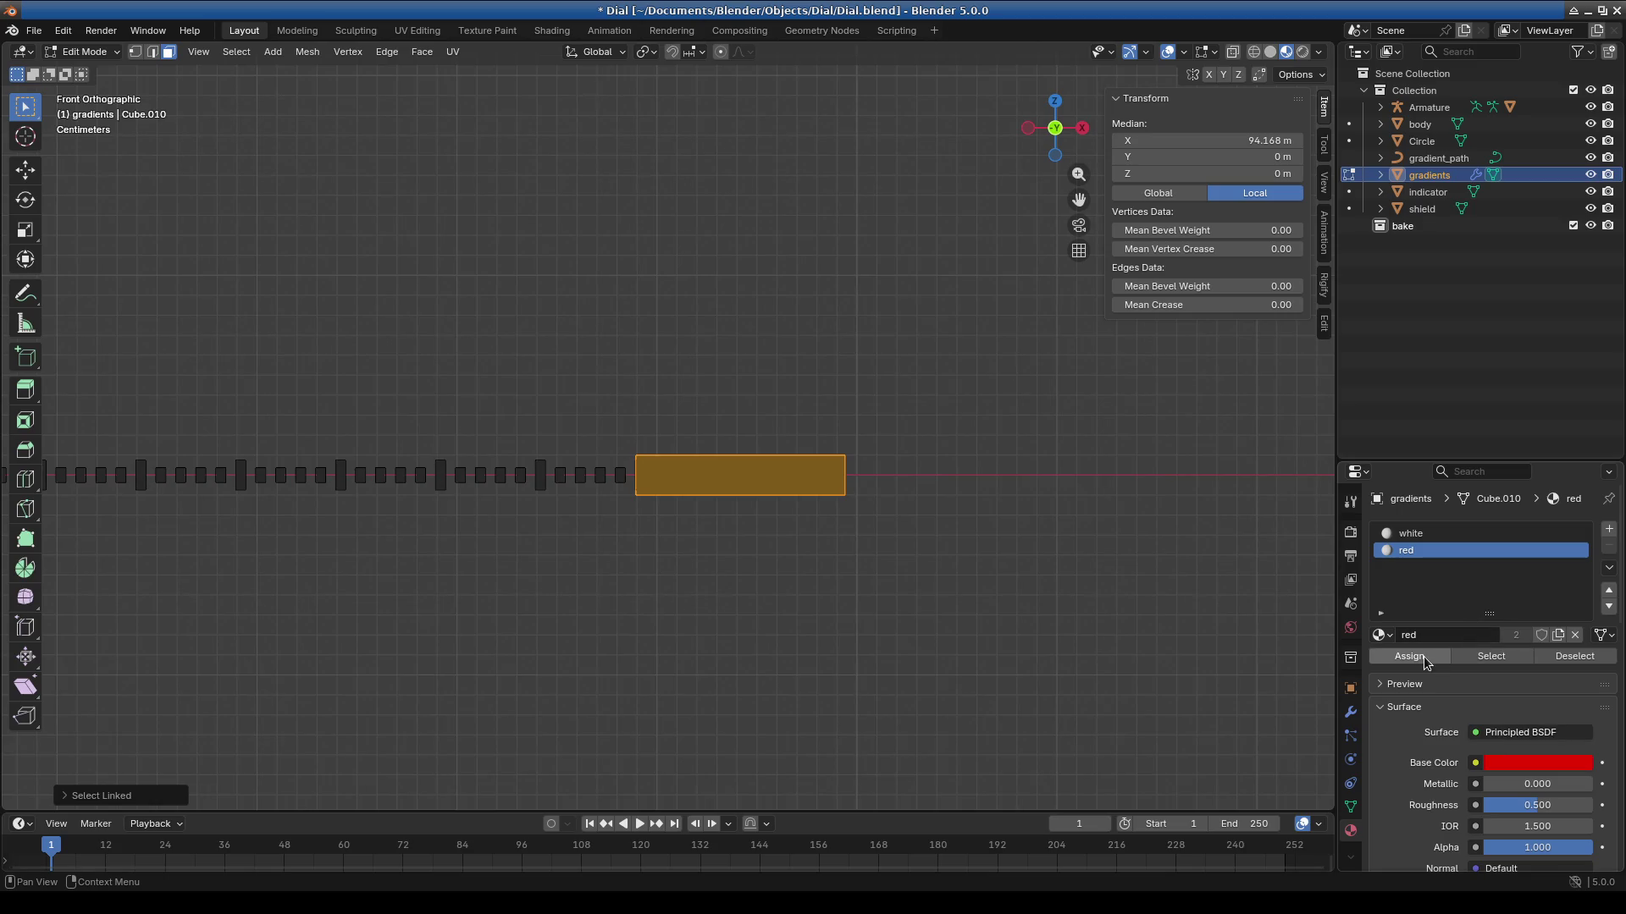
left_click(1424, 657)
left_click(570, 452)
From top view, nudge the red block along the Y axis.
middle_click_drag(829, 559, 779, 623)
key("KP_7")
scroll(780, 611, "up", 5)
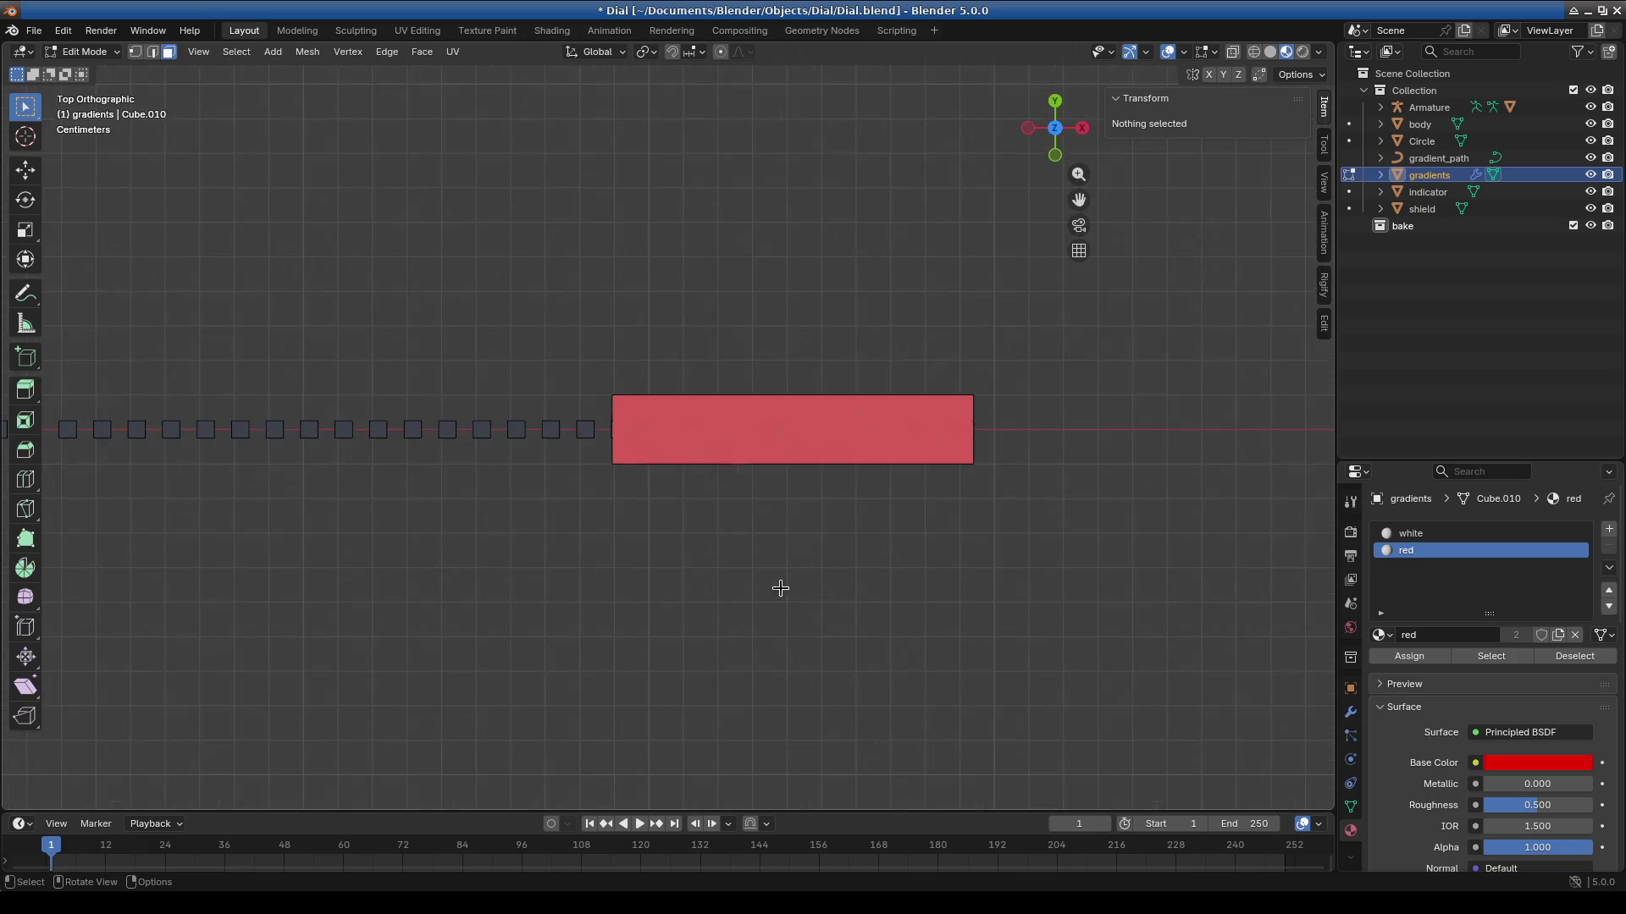
key("l")
key("g")
key("x")
key("y")
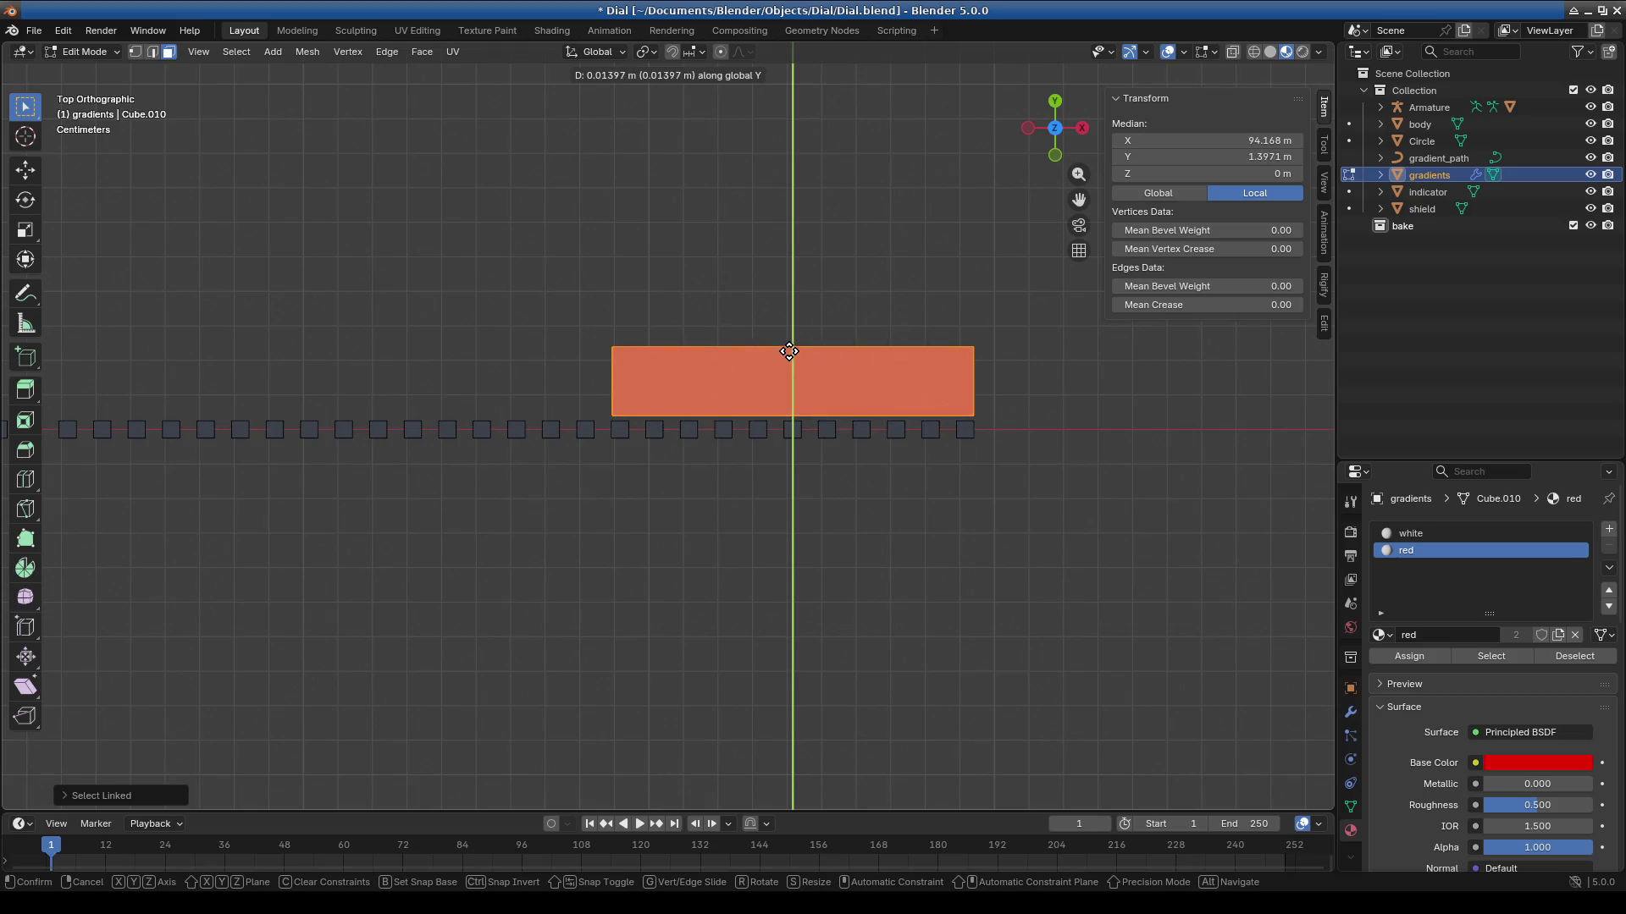
left_click(789, 362)
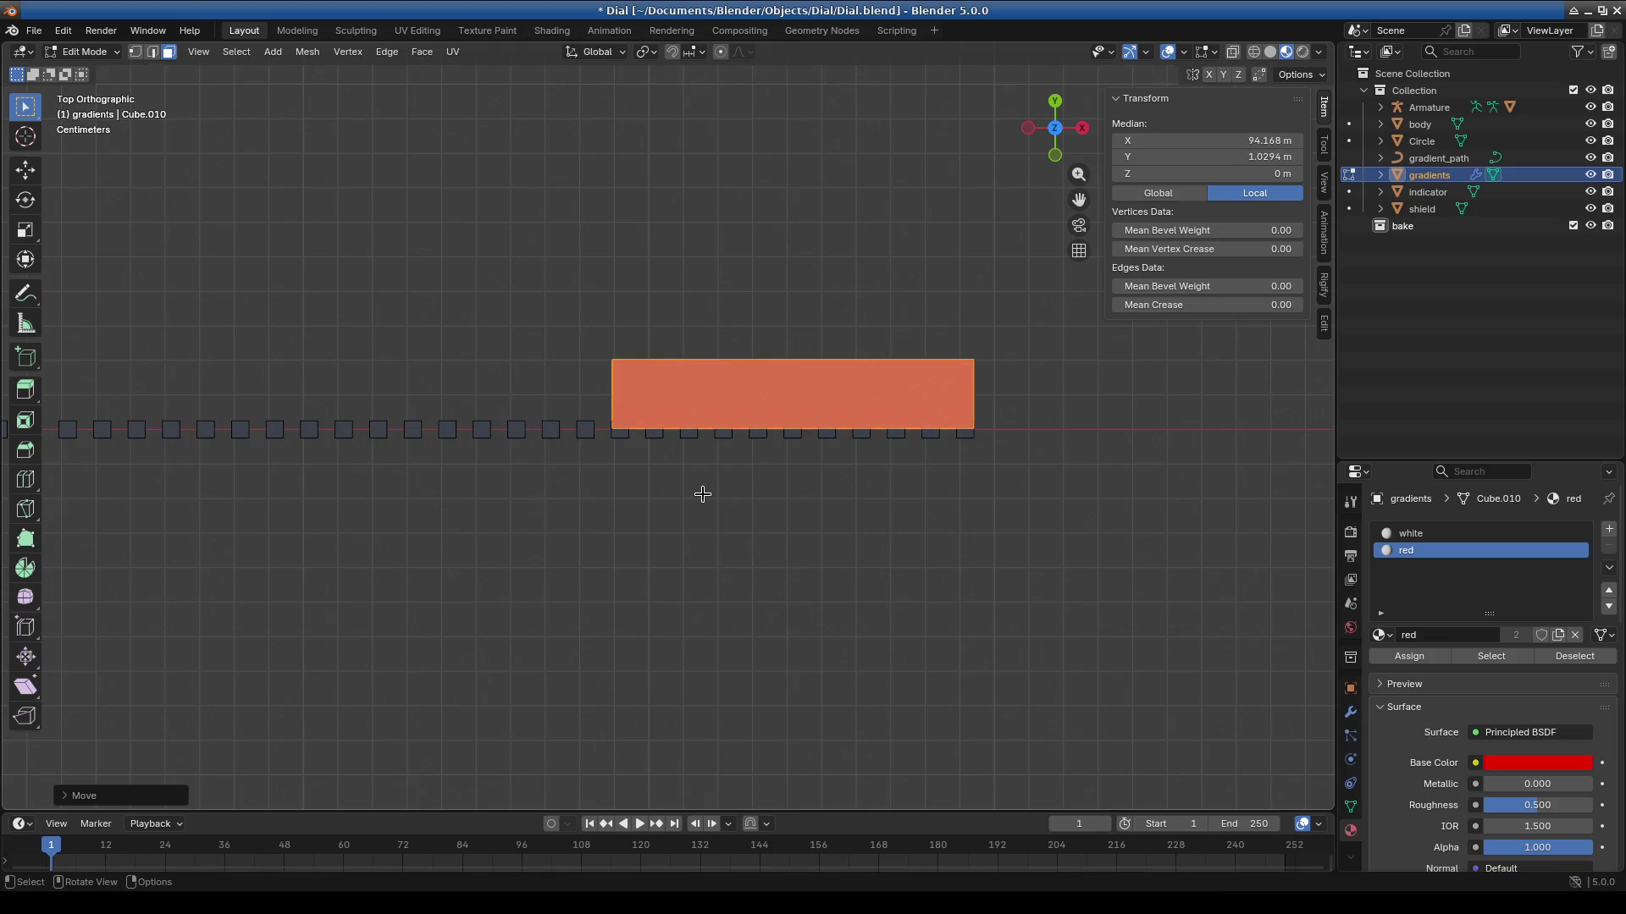
From front view, shrink the red block slightly.
key("KP_1")
scroll(702, 493, "down", 6)
scroll(703, 491, "up", 10)
scroll(628, 460, "up", 3)
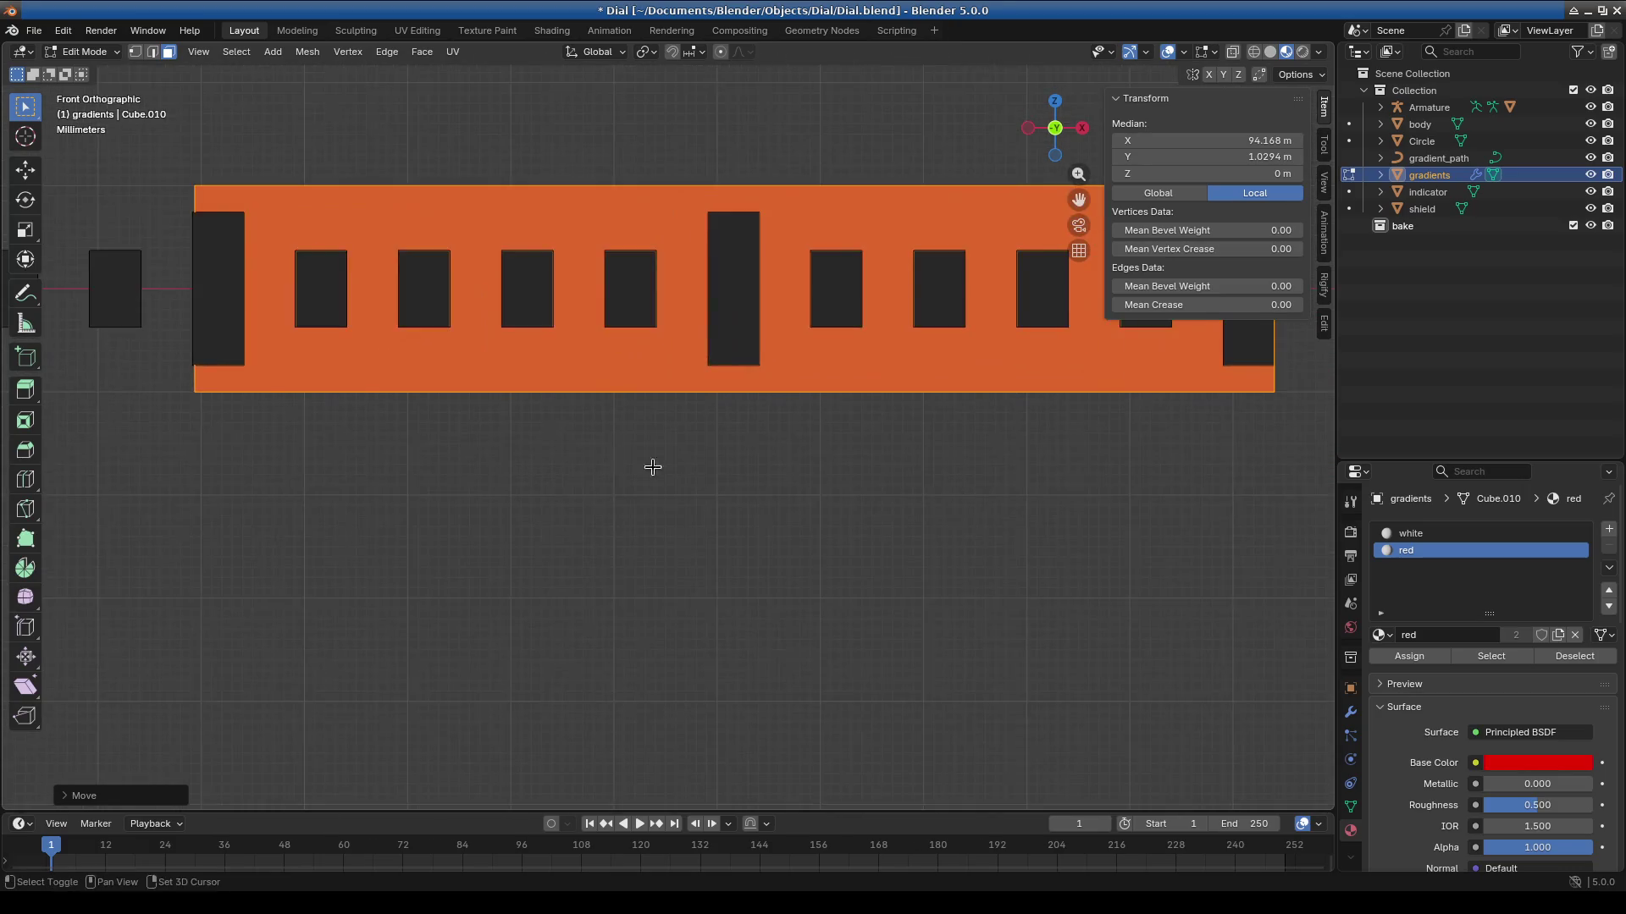
scroll(770, 505, "down", 3)
mouse_move(769, 505)
middle_mouse_down("shift")
mouse_move(627, 534)
mouse_move(470, 538)
mouse_move(972, 504)
mouse_move(595, 475)
mouse_move(607, 486)
middle_mouse_up("shift")
scroll(471, 538, "down", 5)
scroll(595, 475, "up", 6)
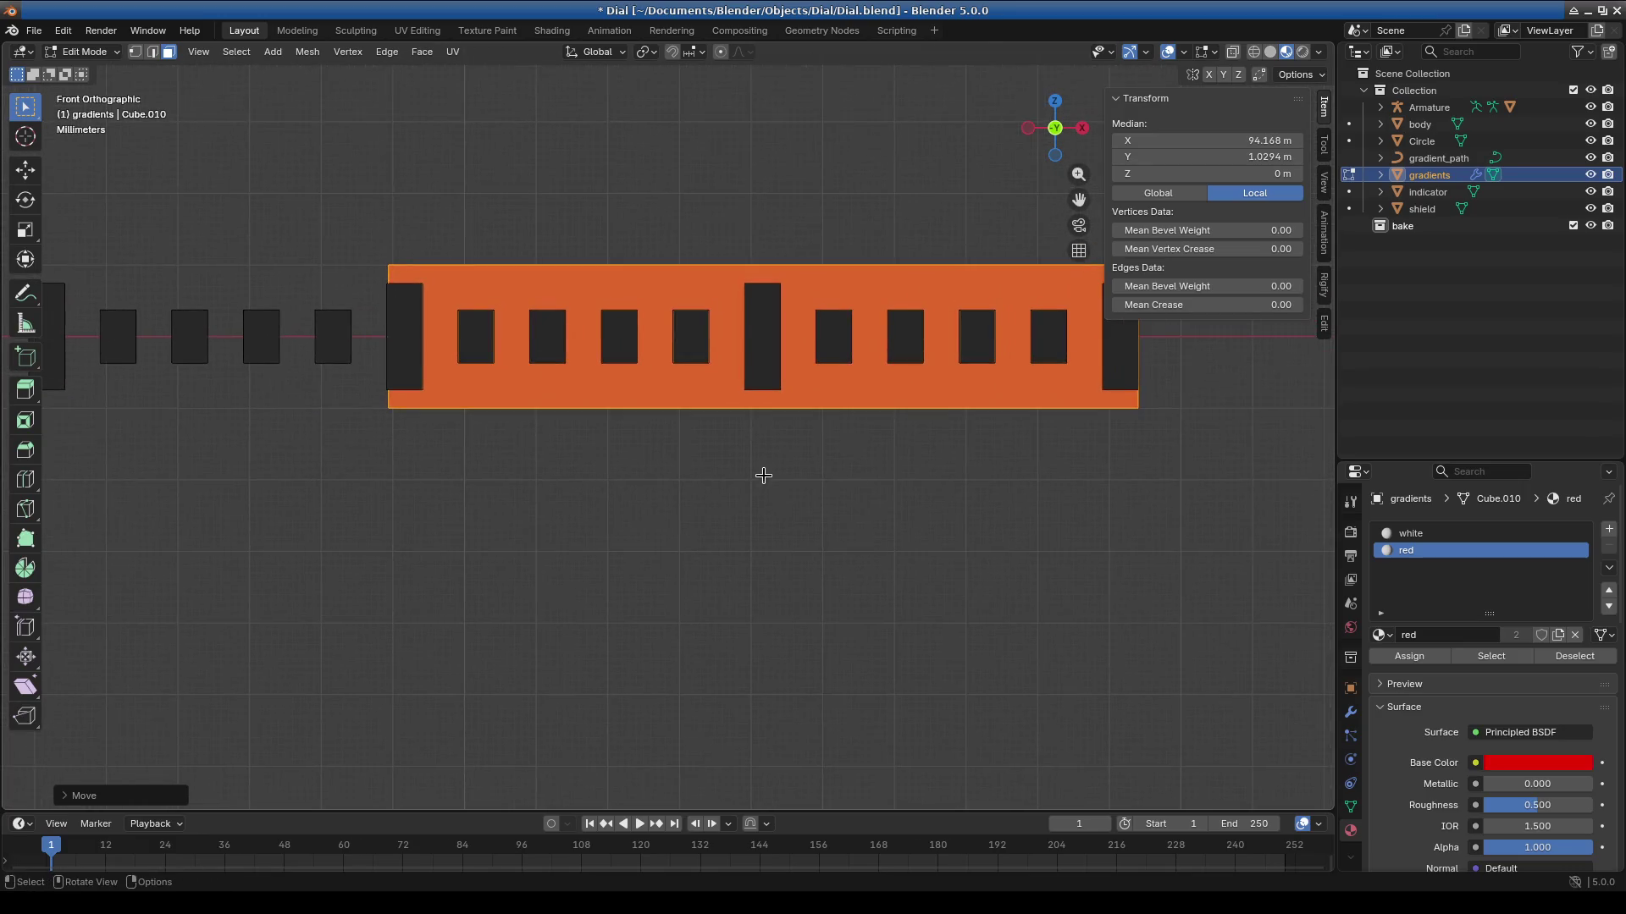
key("s")
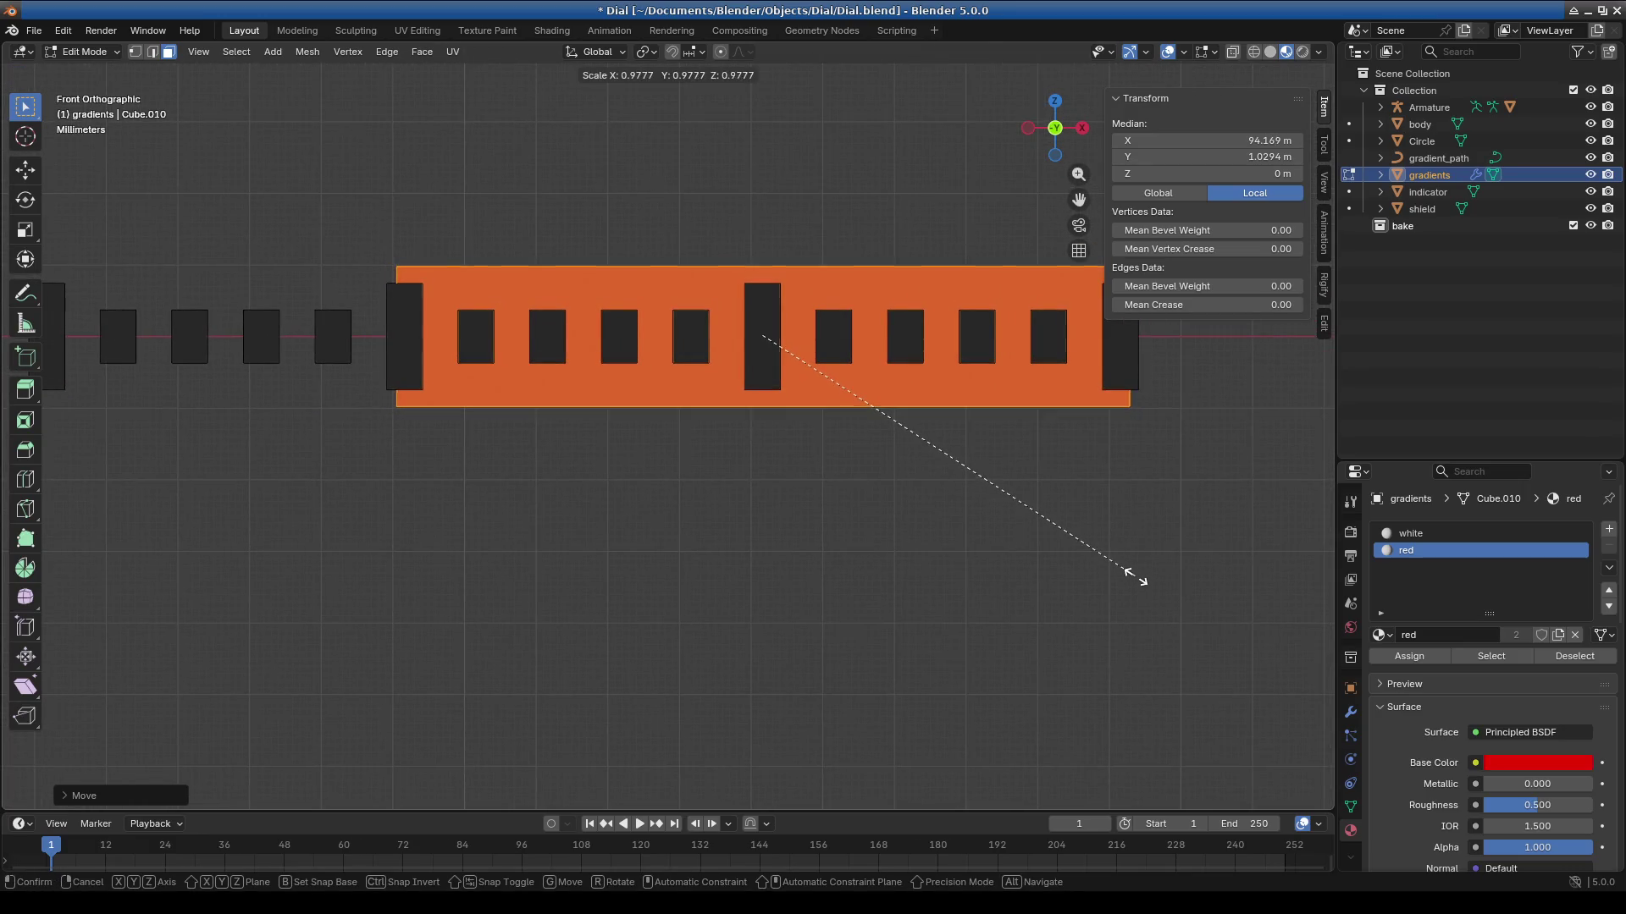
left_click(1125, 570)
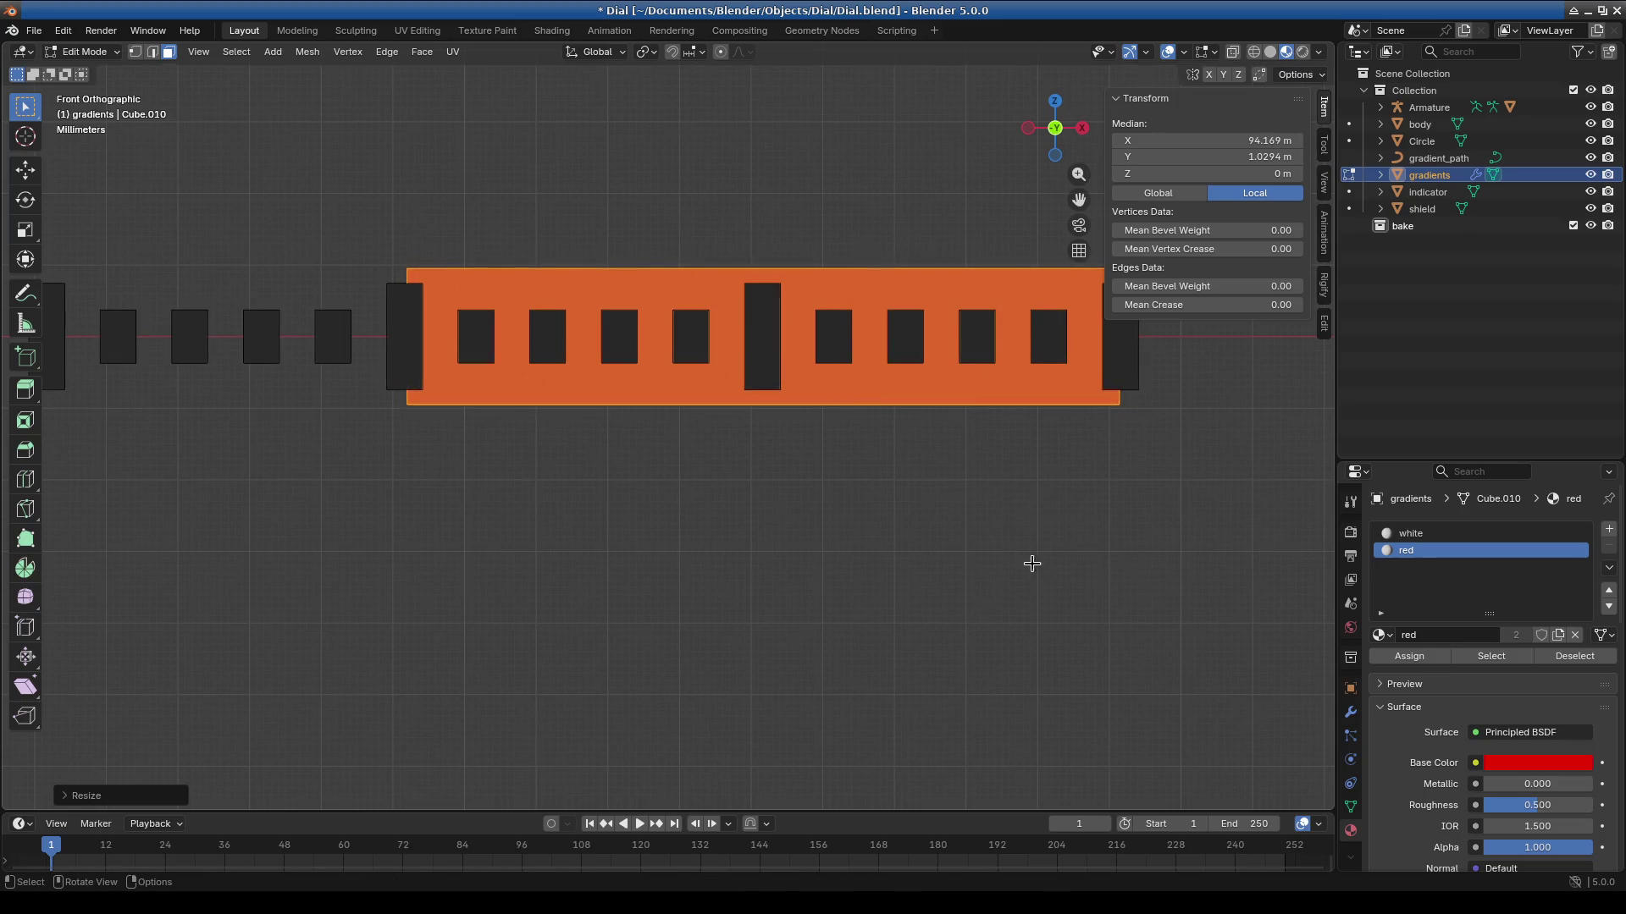
Return to Object Mode, deselect gradients, and check the red block on the dial.
scroll(806, 512, "down", 10)
scroll(373, 590, "down", 3)
middle_click_drag(272, 624, 824, 525, "shift")
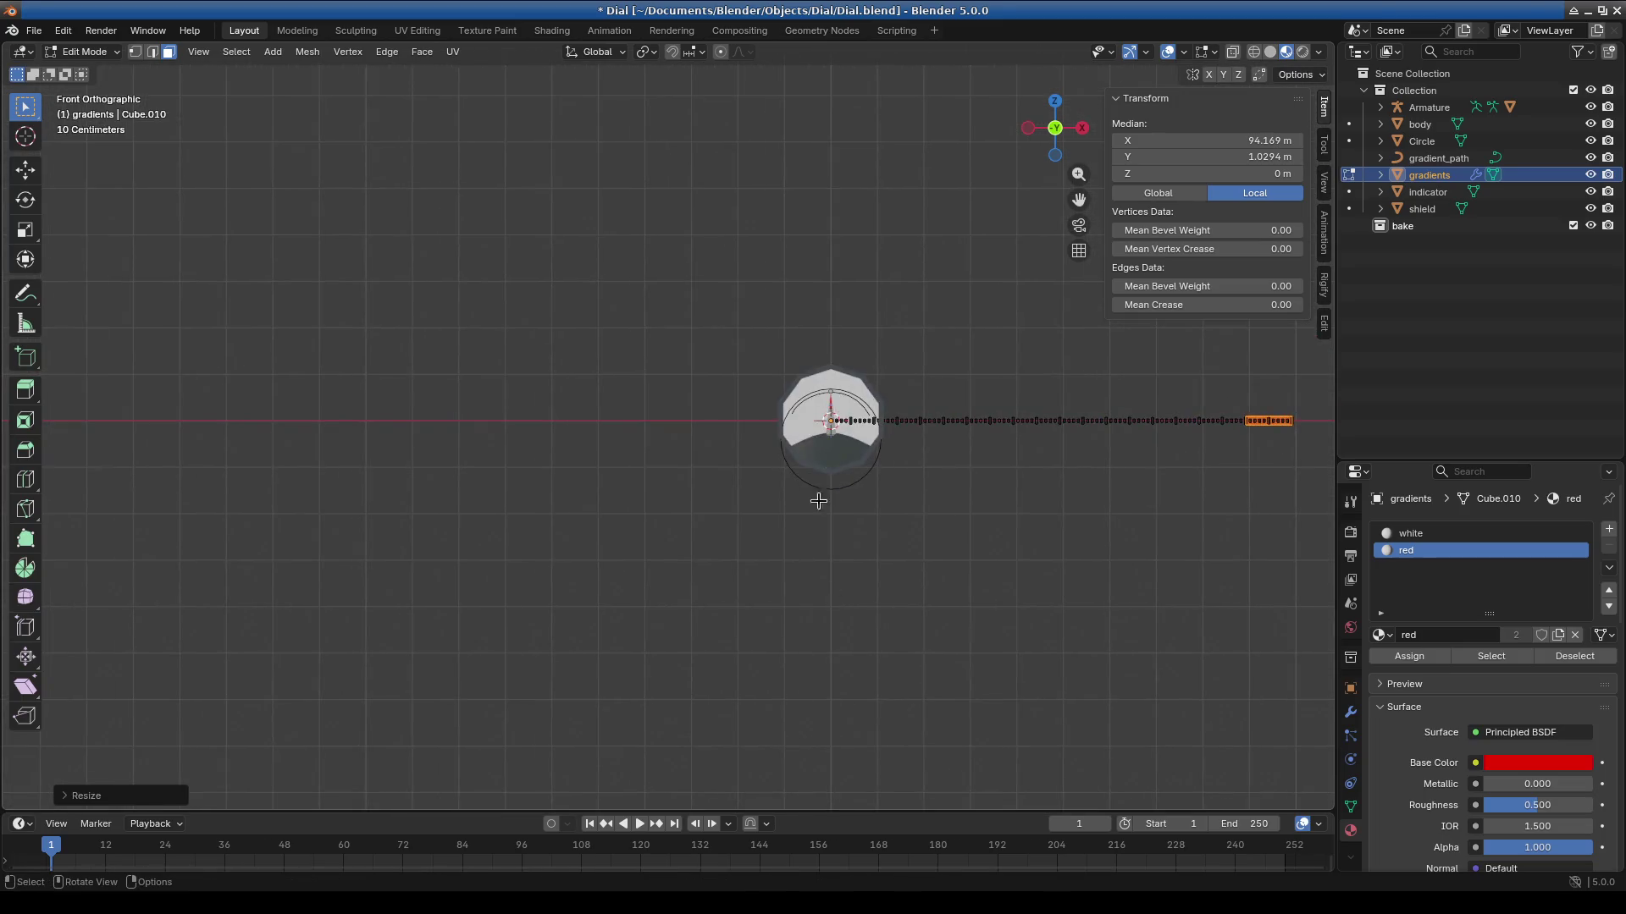
left_click(90, 54)
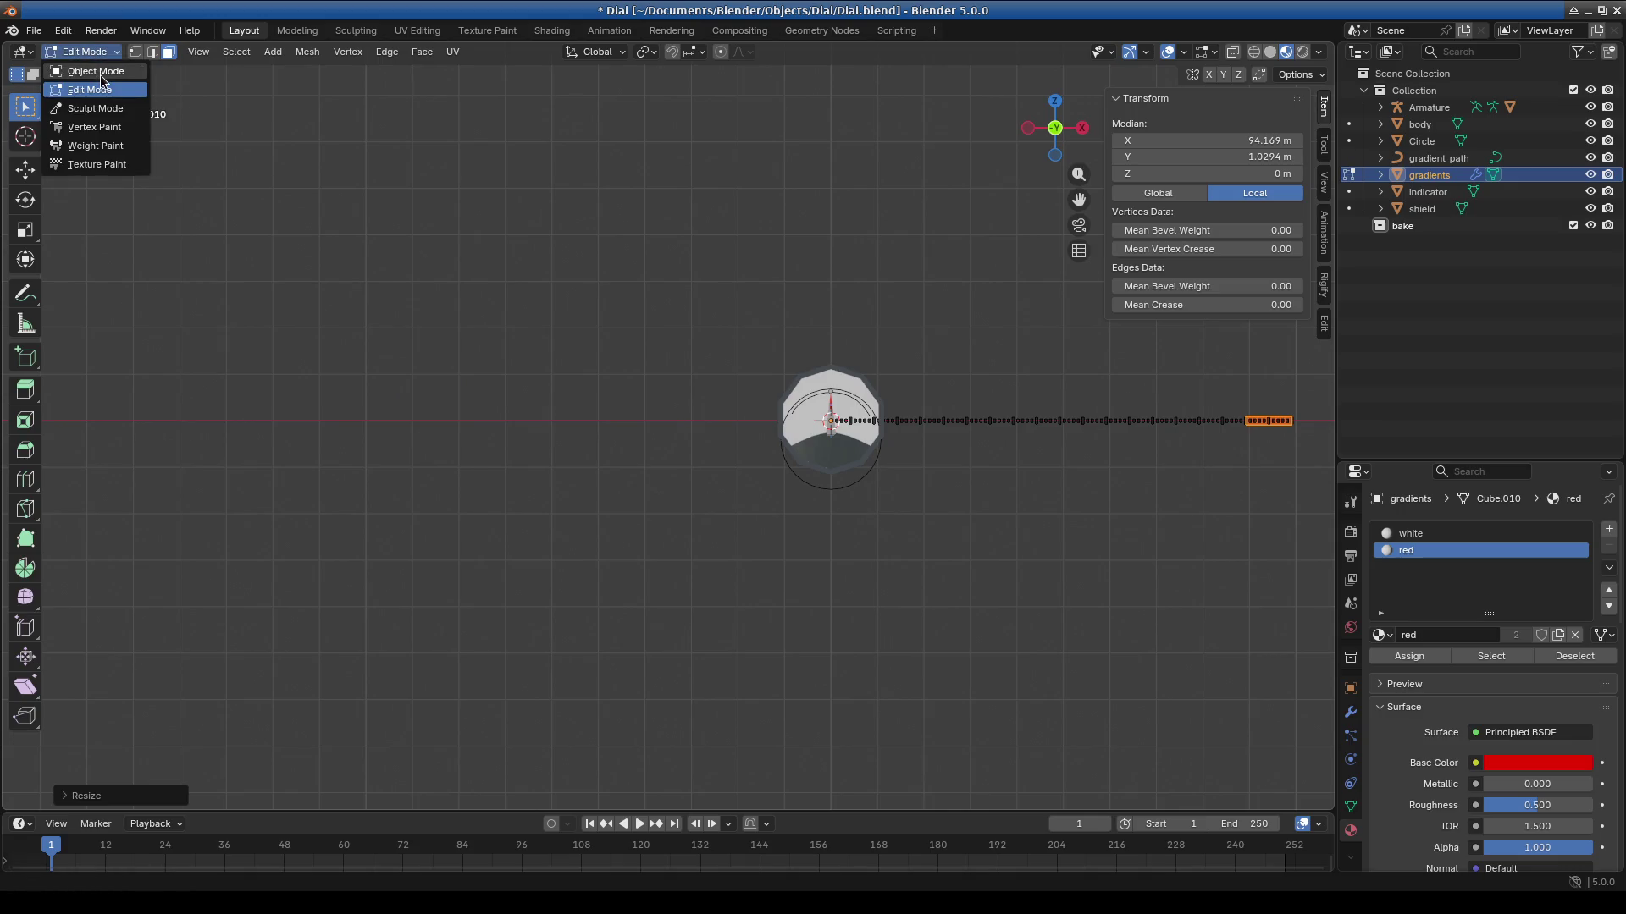
left_click(96, 71)
scroll(787, 423, "up", 8)
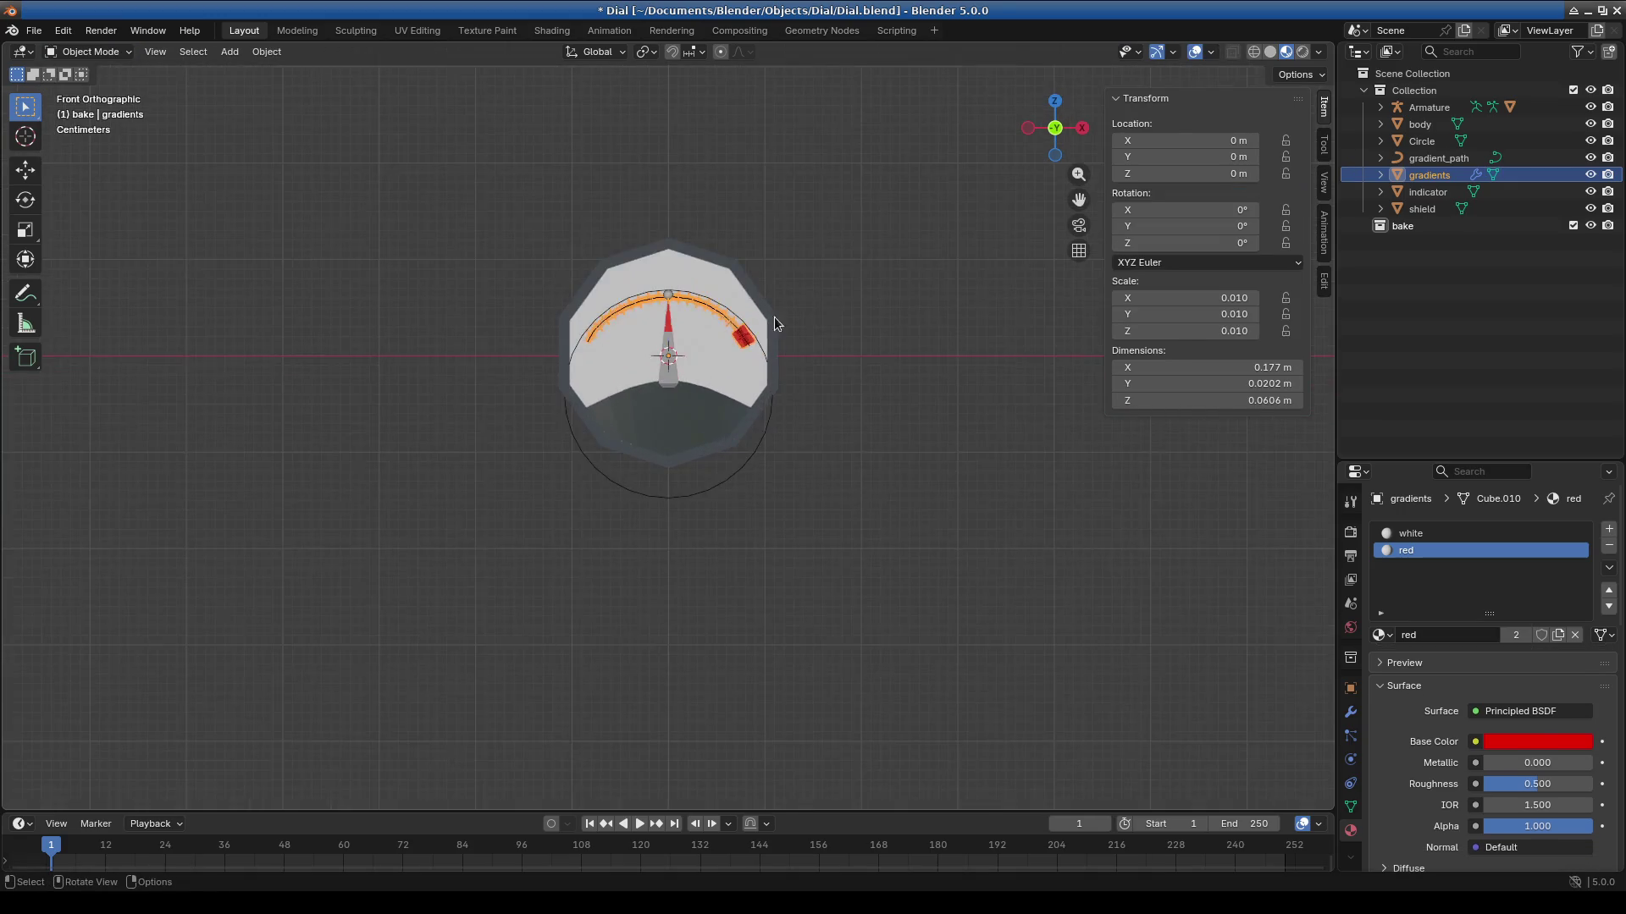
scroll(791, 292, "up", 4)
scroll(841, 350, "up", 2)
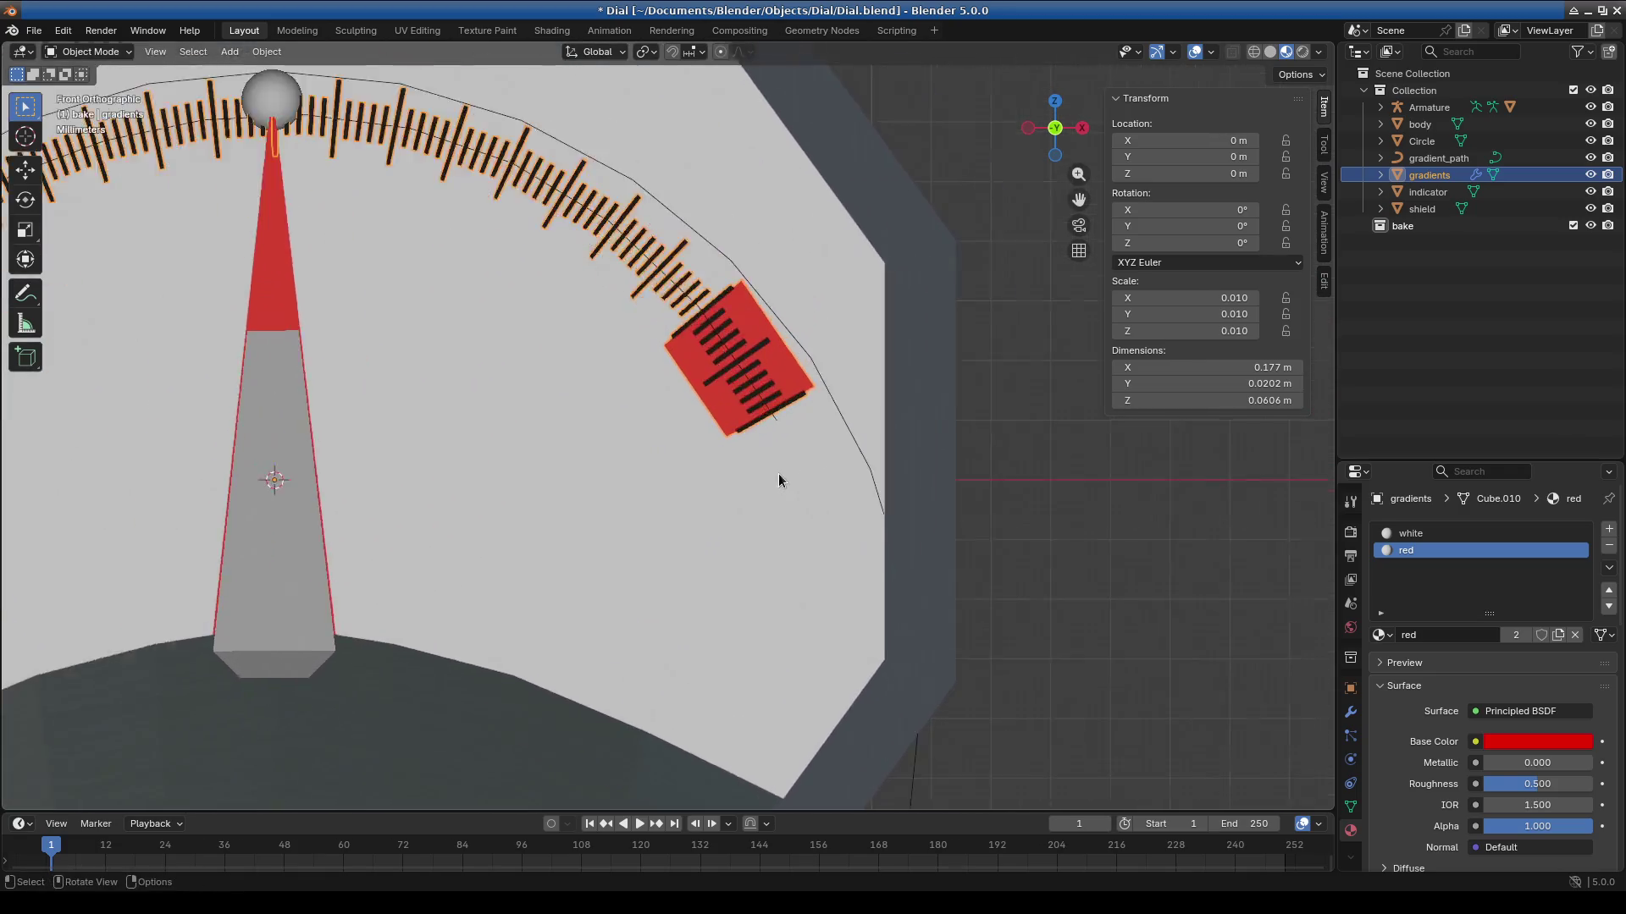
scroll(628, 410, "up", 5)
scroll(631, 412, "down", 4)
left_click(1060, 444)
scroll(865, 500, "down", 3)
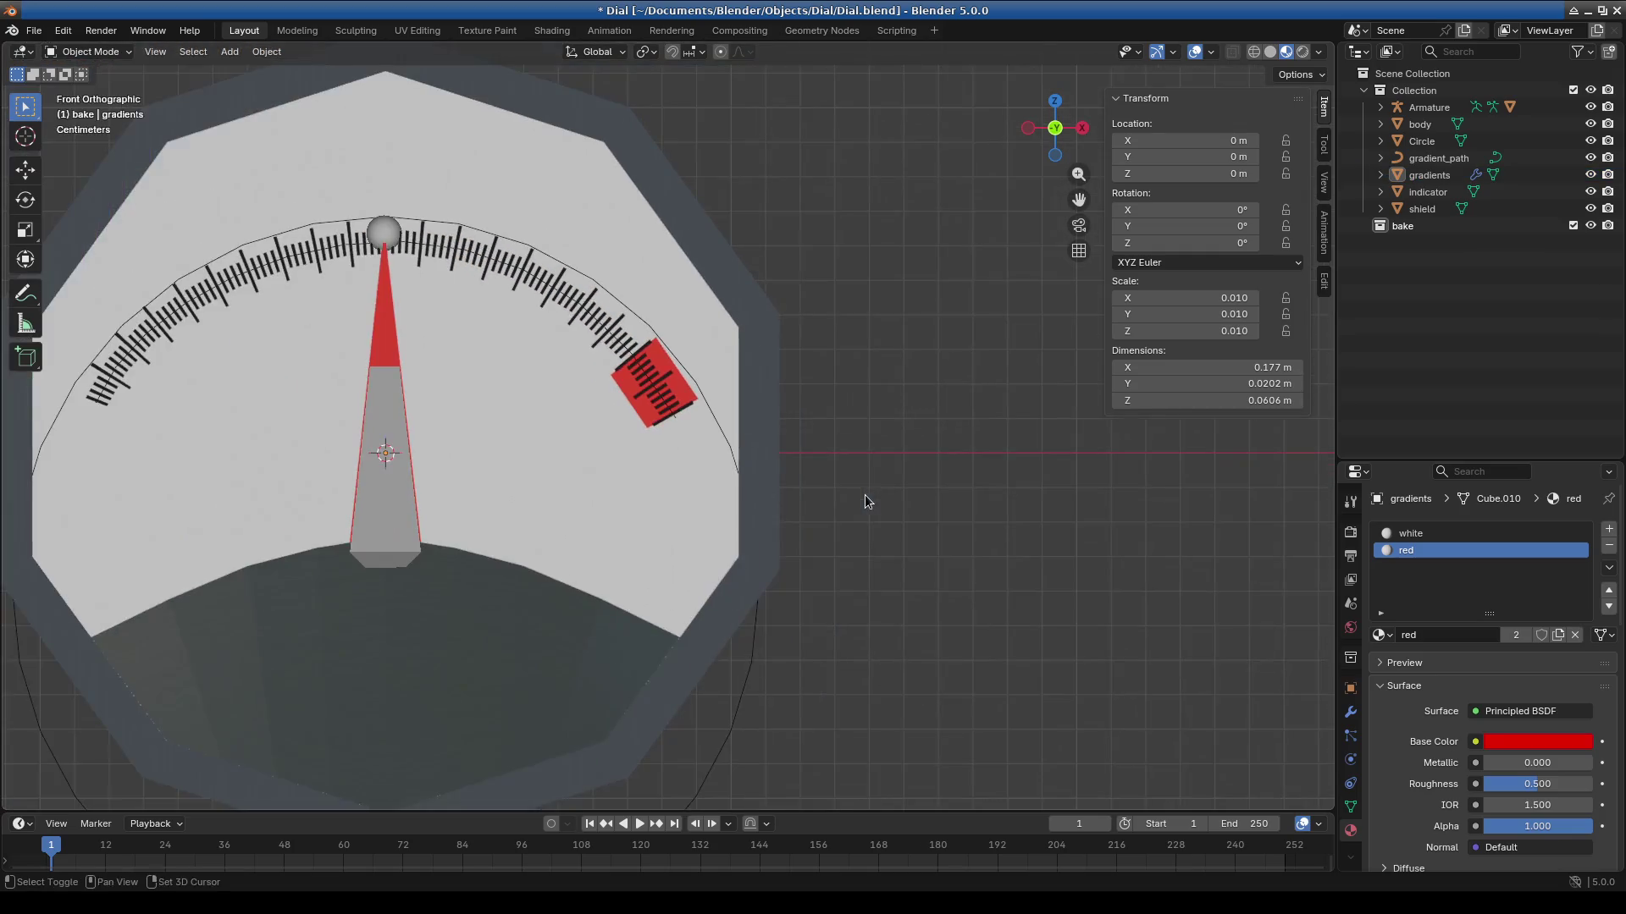
middle_click_drag(865, 494, 916, 577, "shift")
left_click(89, 52)
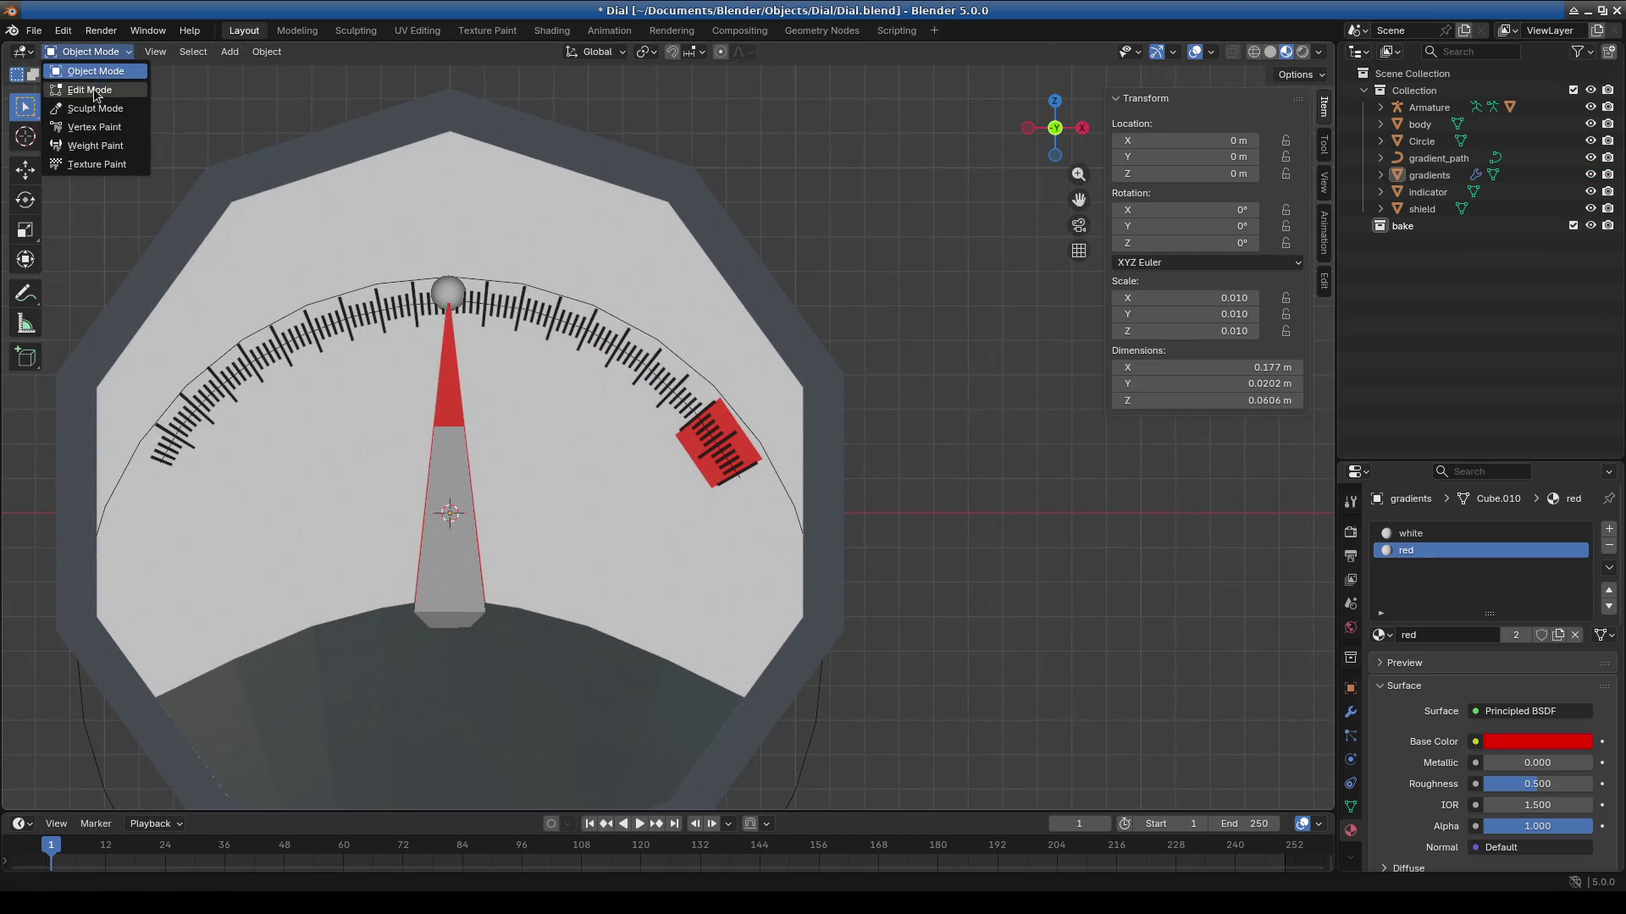
Rescale the red end block along Z in Edit Mode and frame the dial.
left_click(95, 88)
scroll(993, 494, "down", 8)
middle_click_drag(993, 494, 403, 417, "shift")
scroll(403, 417, "up", 5)
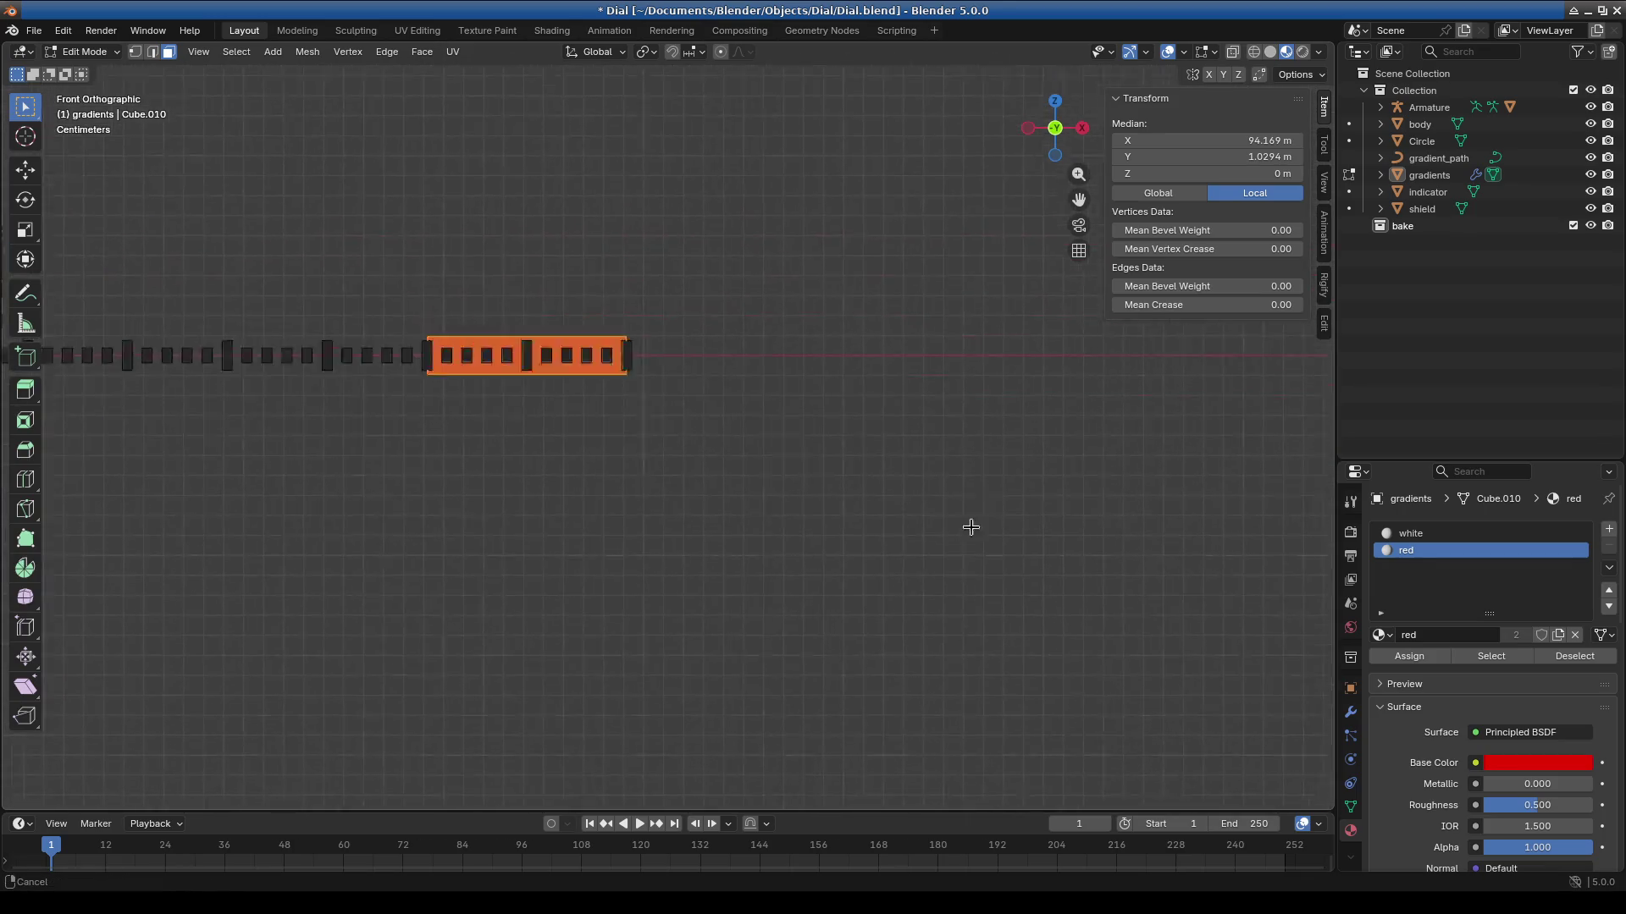
scroll(759, 490, "up", 4)
scroll(704, 461, "up", 2)
key("s")
key("z")
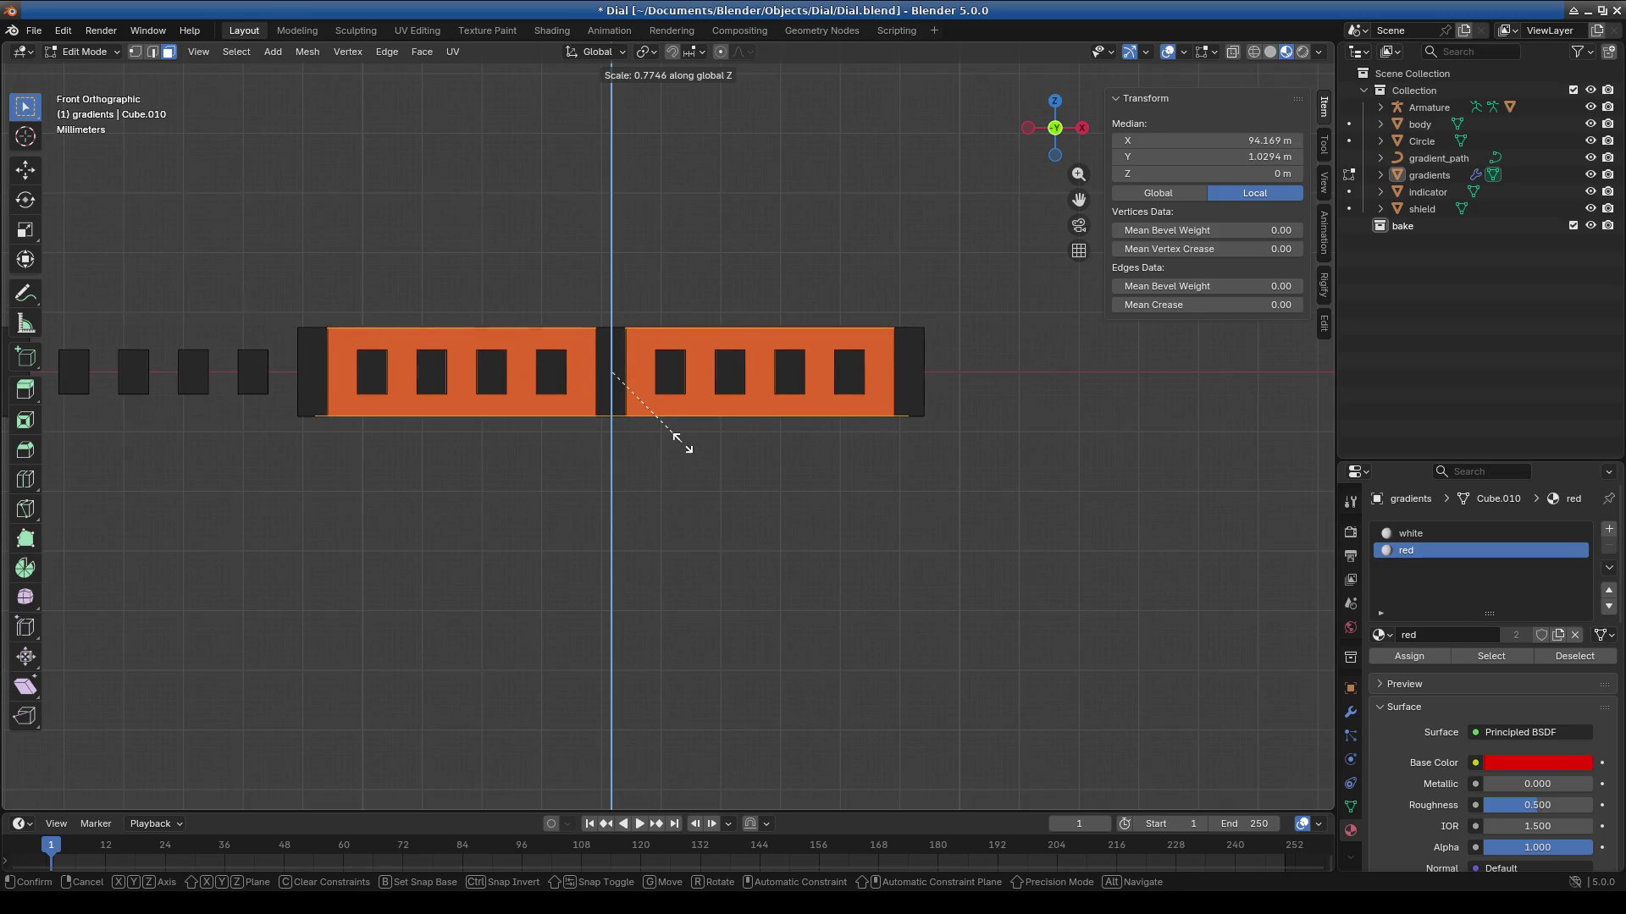
left_click(680, 442)
key("Home")
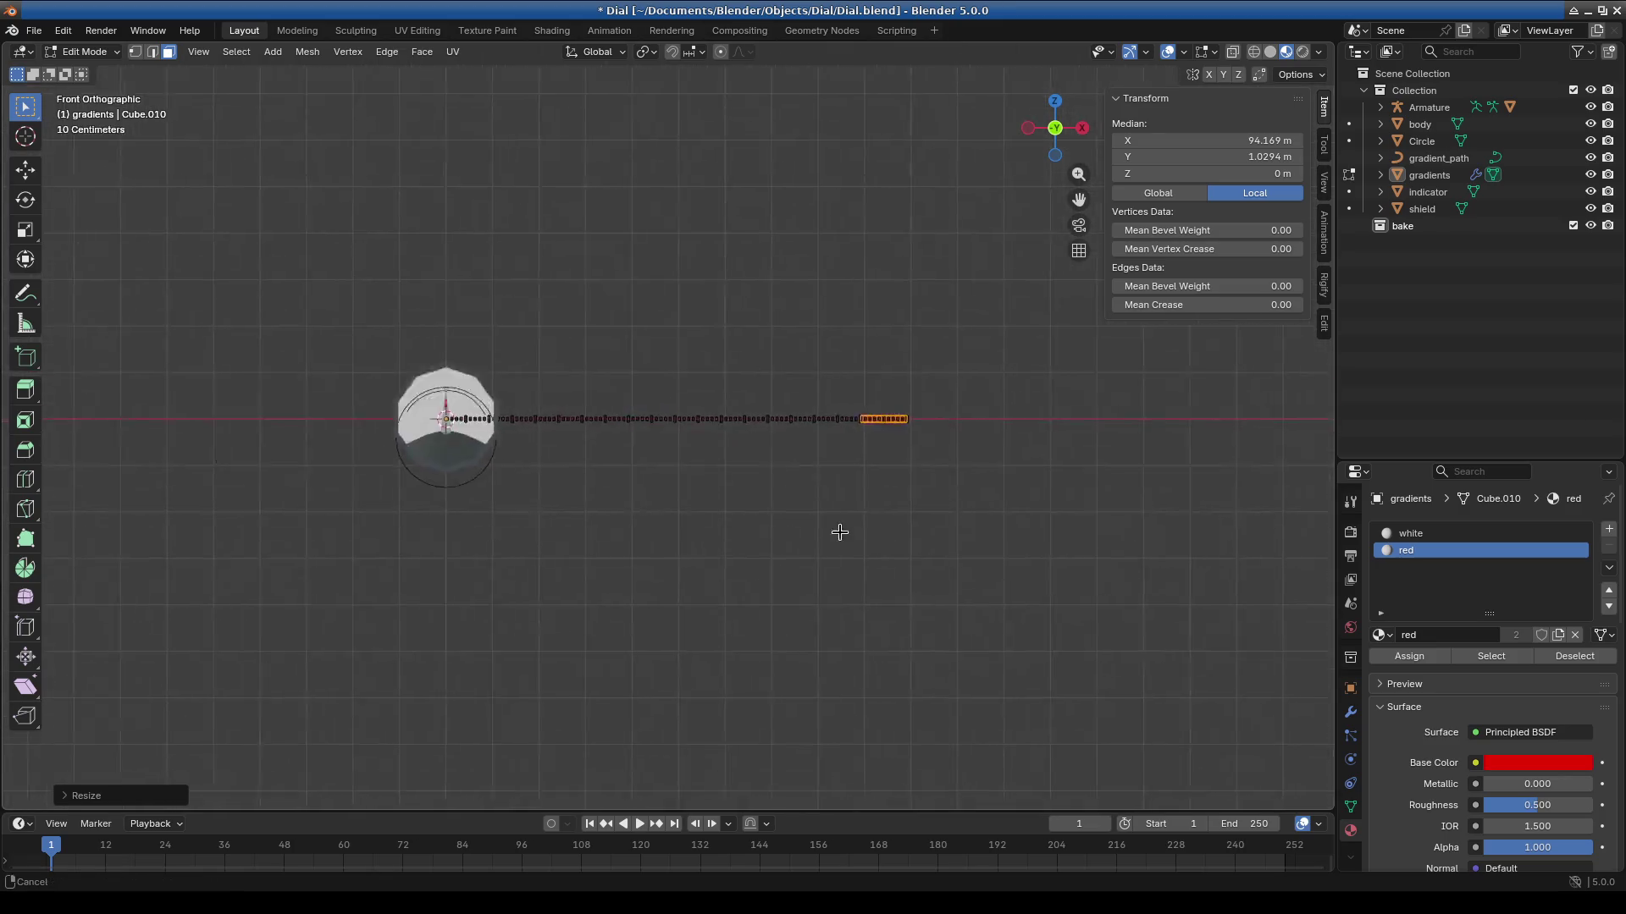
Isolate the tick strip in Local View and scale the red faces about 1.02 along Z.
left_click(82, 52)
left_click(93, 72)
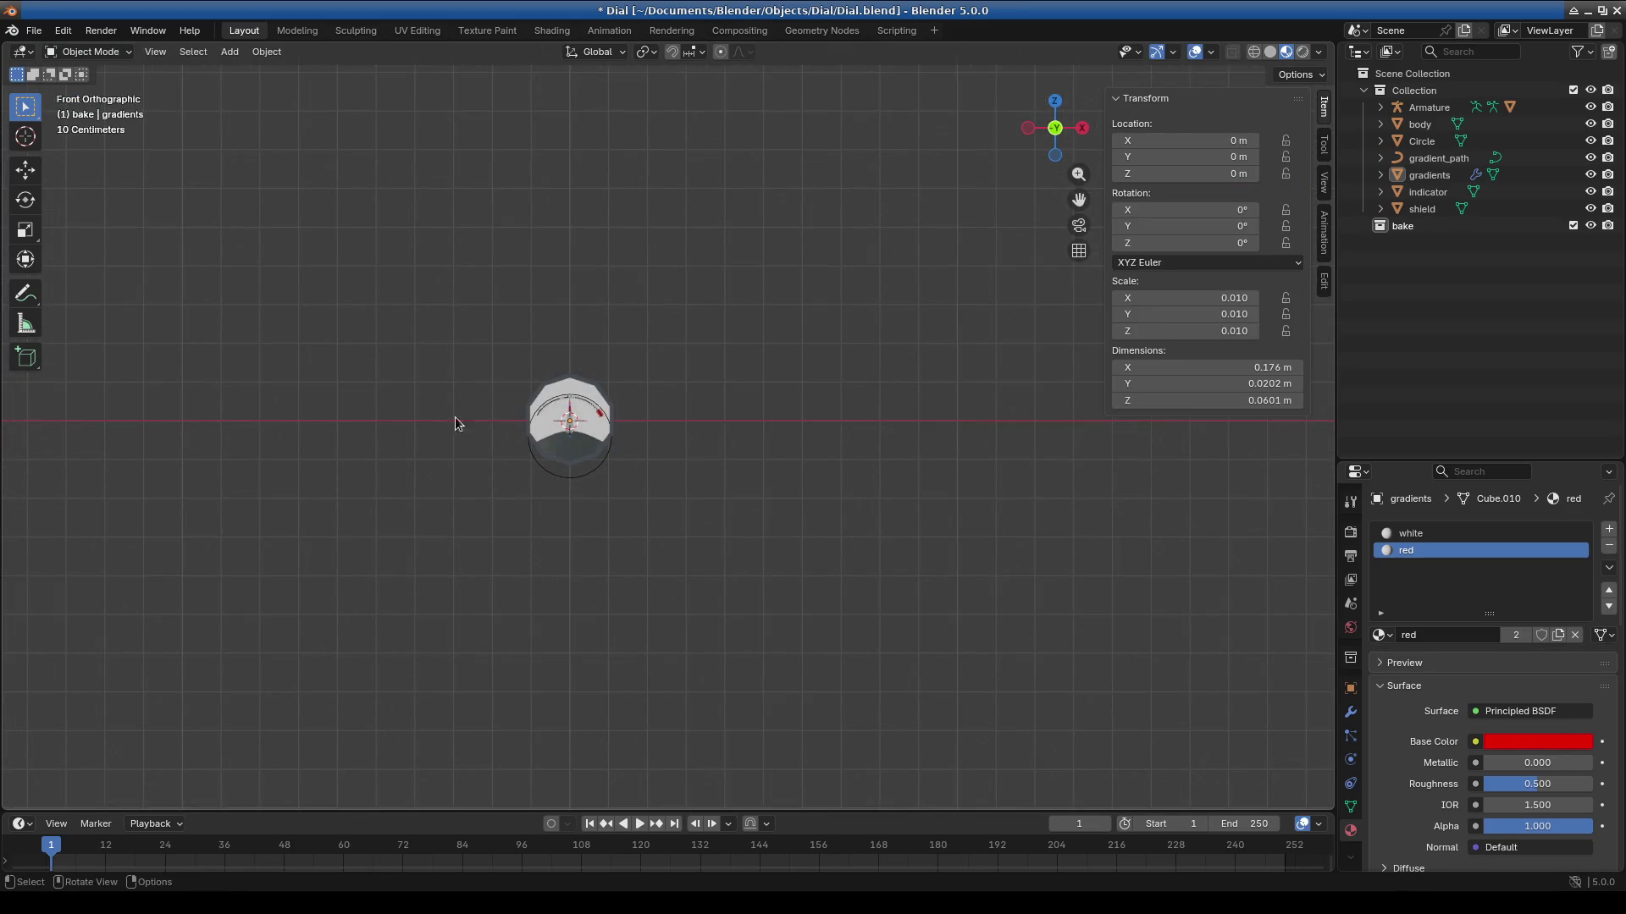
scroll(562, 465, "up", 5)
scroll(597, 415, "up", 3)
scroll(444, 328, "up", 4)
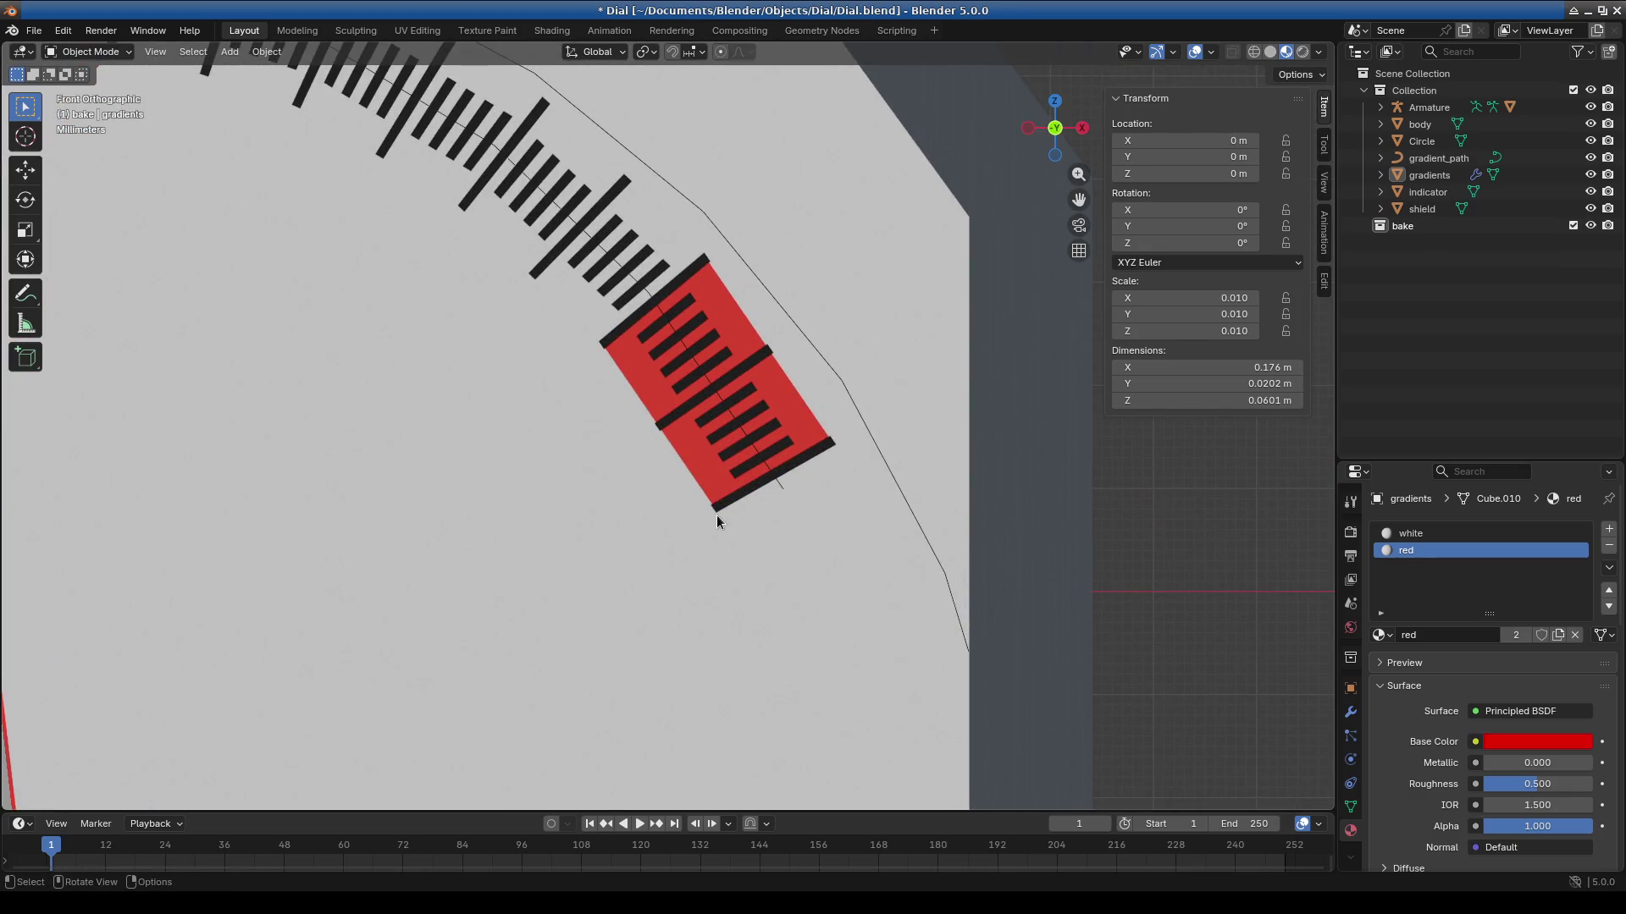
left_click(82, 51)
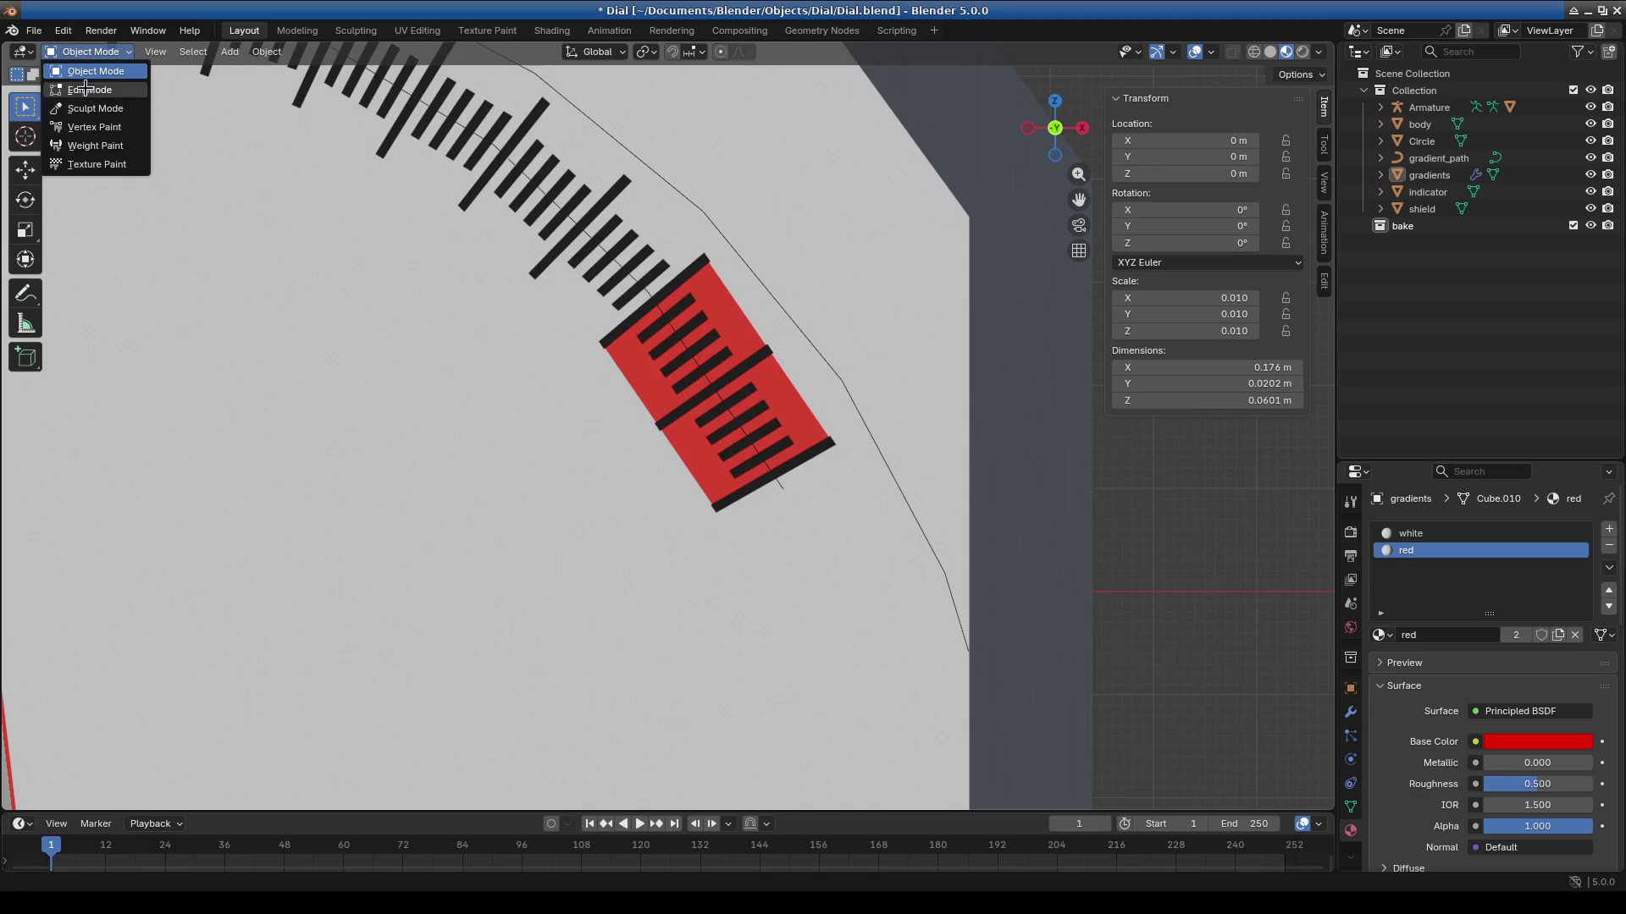
left_click(89, 90)
key("Home")
key("KP_Divide")
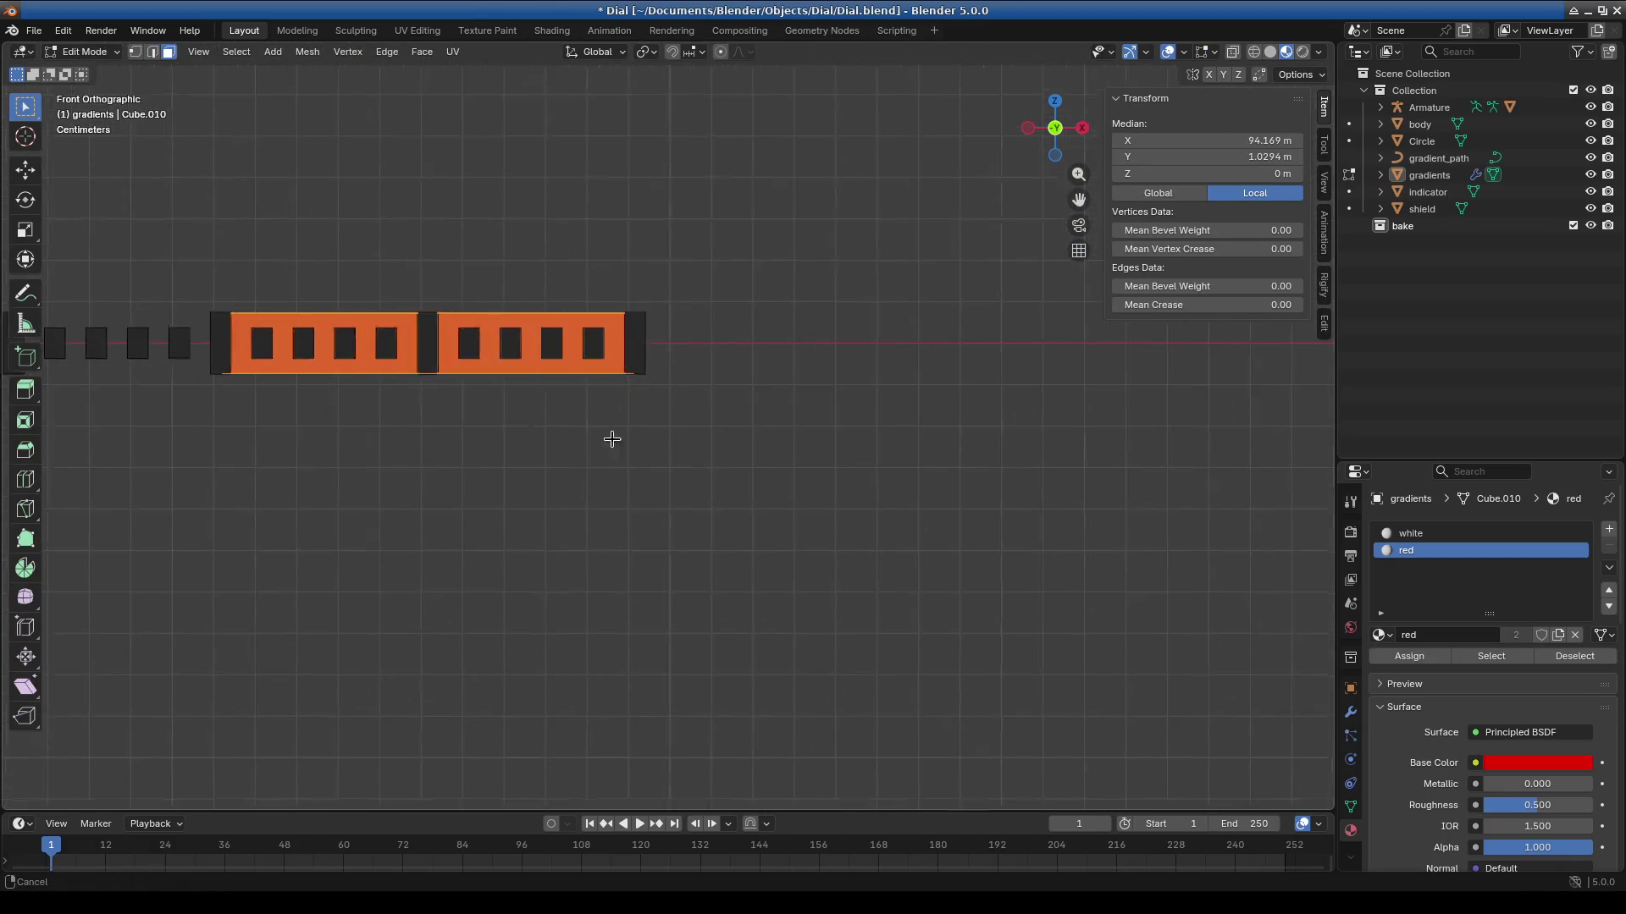
scroll(494, 385, "up", 10)
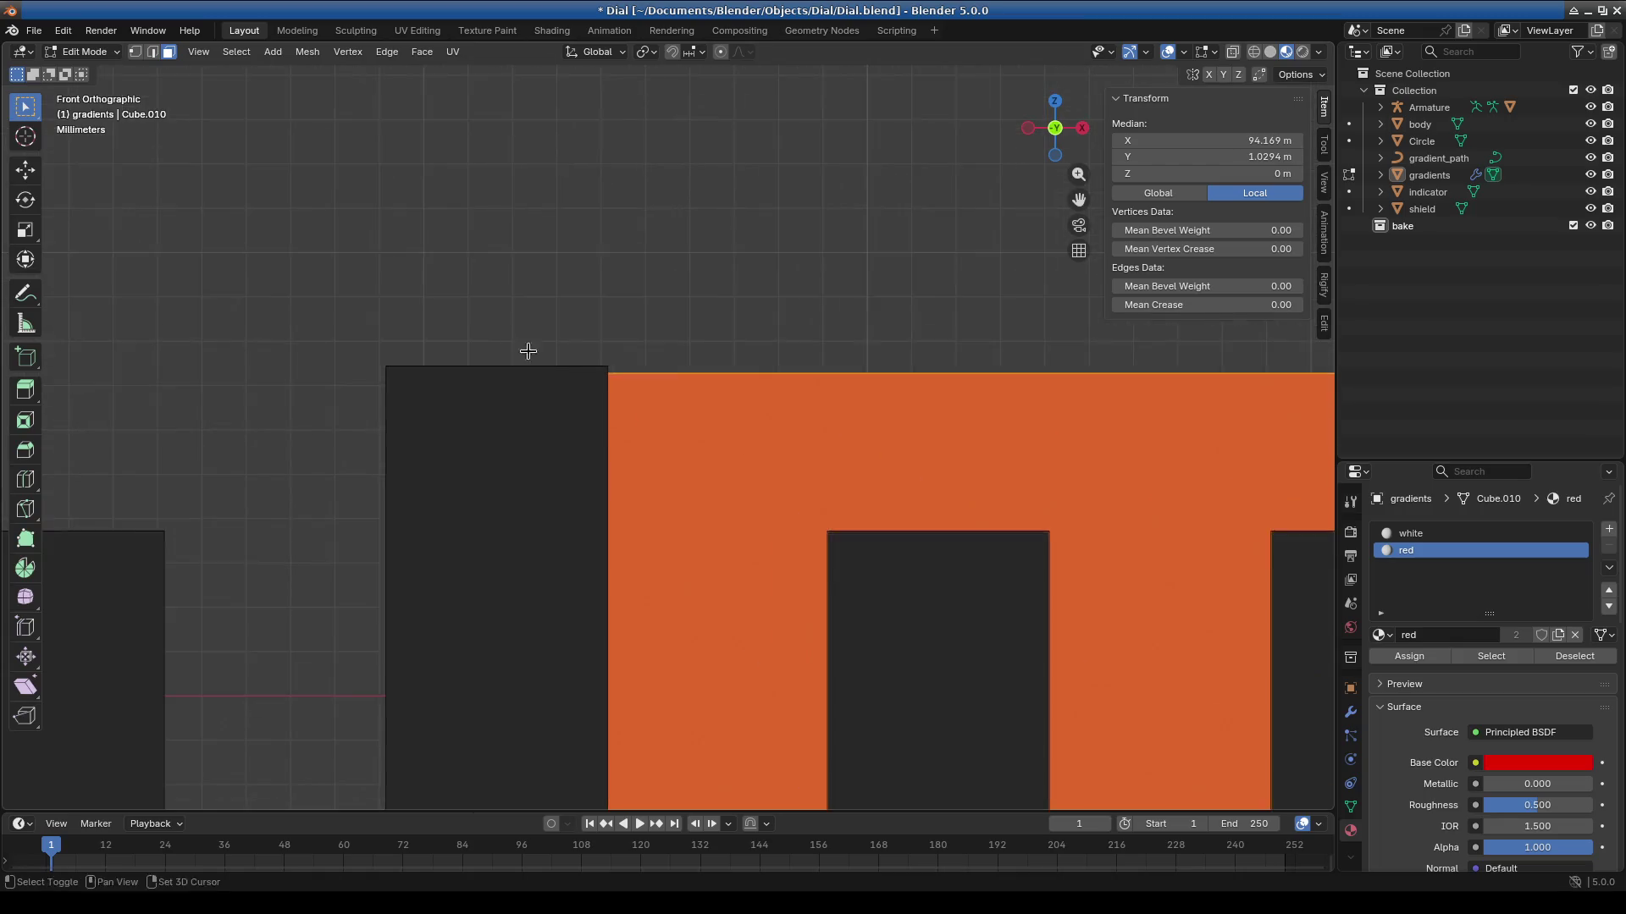
key("s")
key("z")
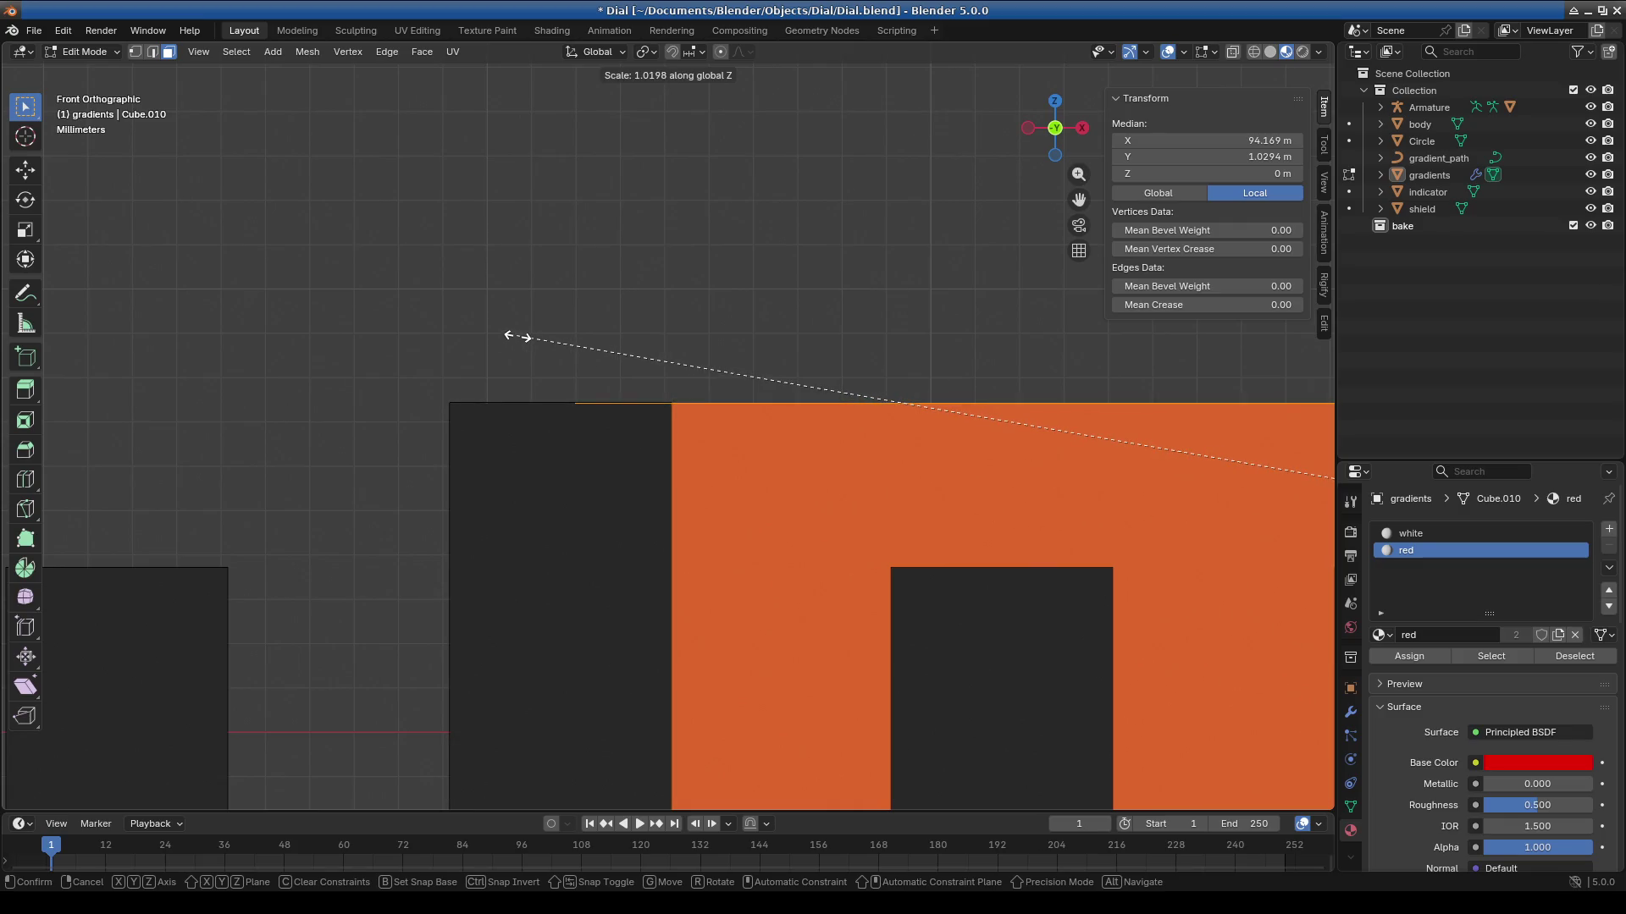
left_click(518, 337)
Return gradients to Object Mode, recentre the dial, and select the needle armature.
scroll(535, 464, "down", 8)
scroll(535, 464, "up", 3)
middle_click_drag(581, 454, 946, 402, "shift")
left_click(89, 52)
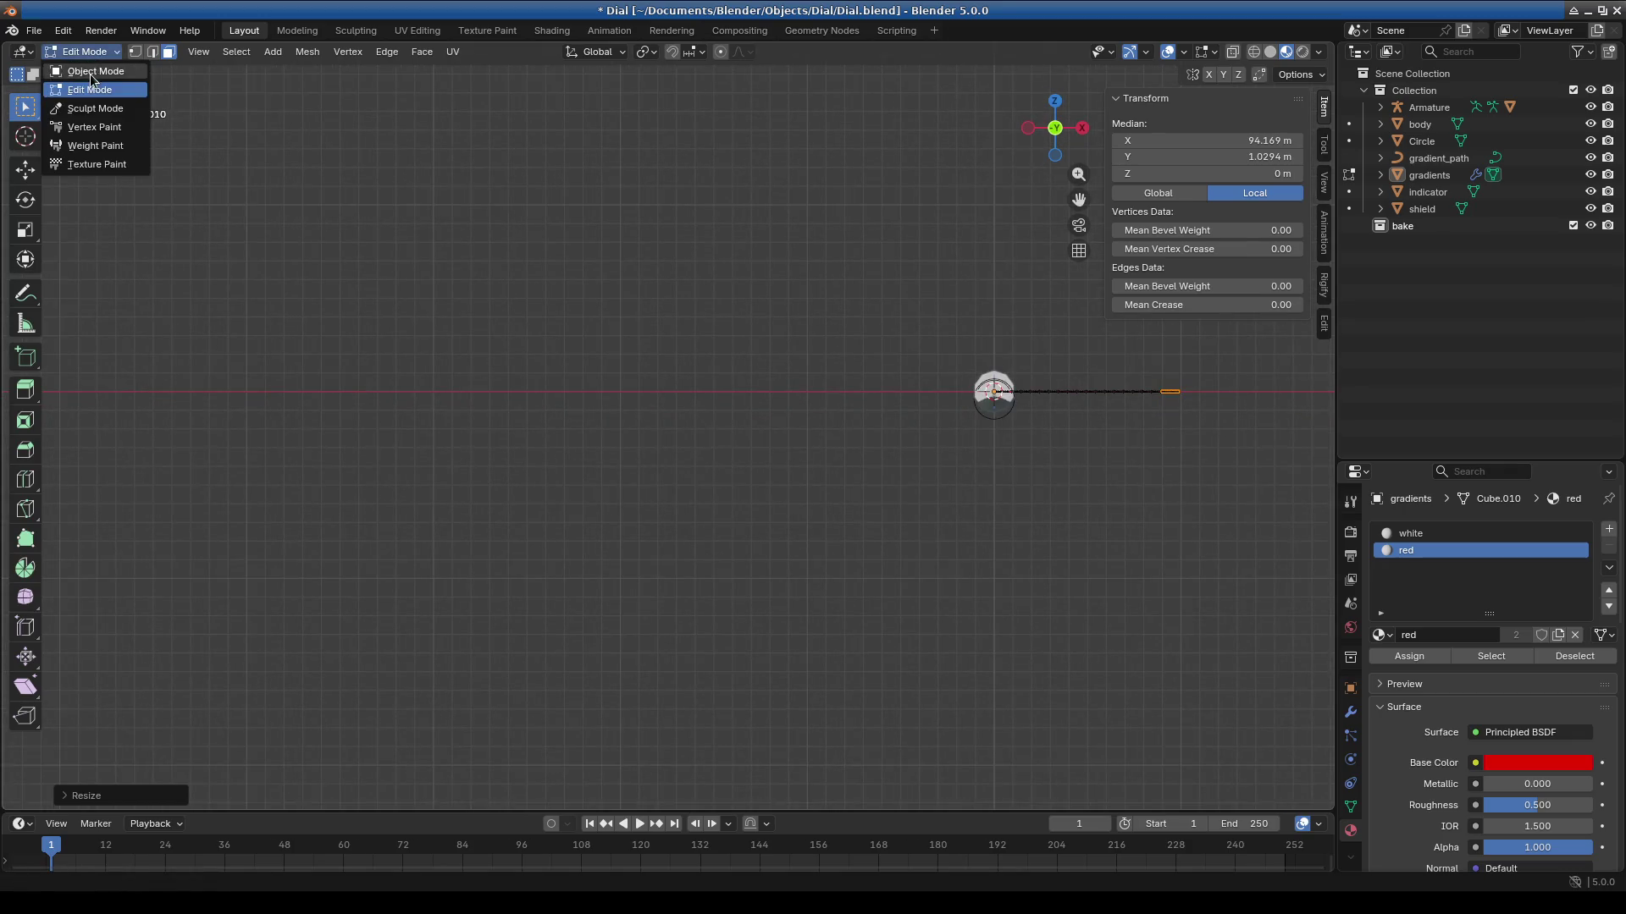
left_click(94, 69)
middle_click_drag(1031, 468, 733, 407, "shift")
scroll(876, 340, "up", 3)
scroll(601, 453, "up", 10)
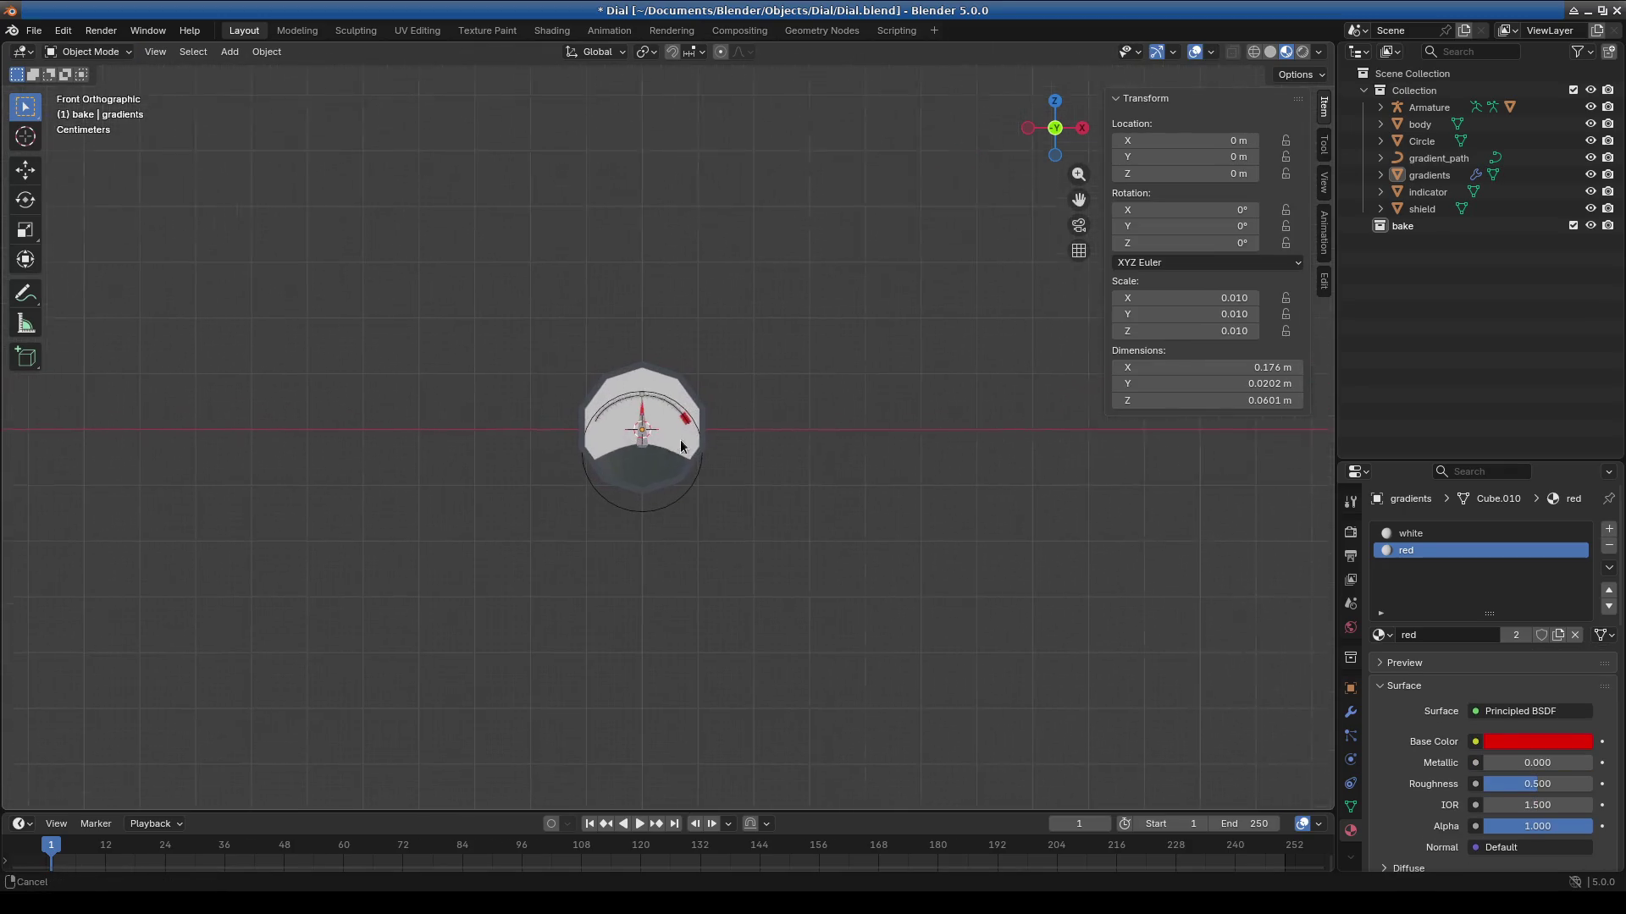
scroll(601, 448, "up", 6)
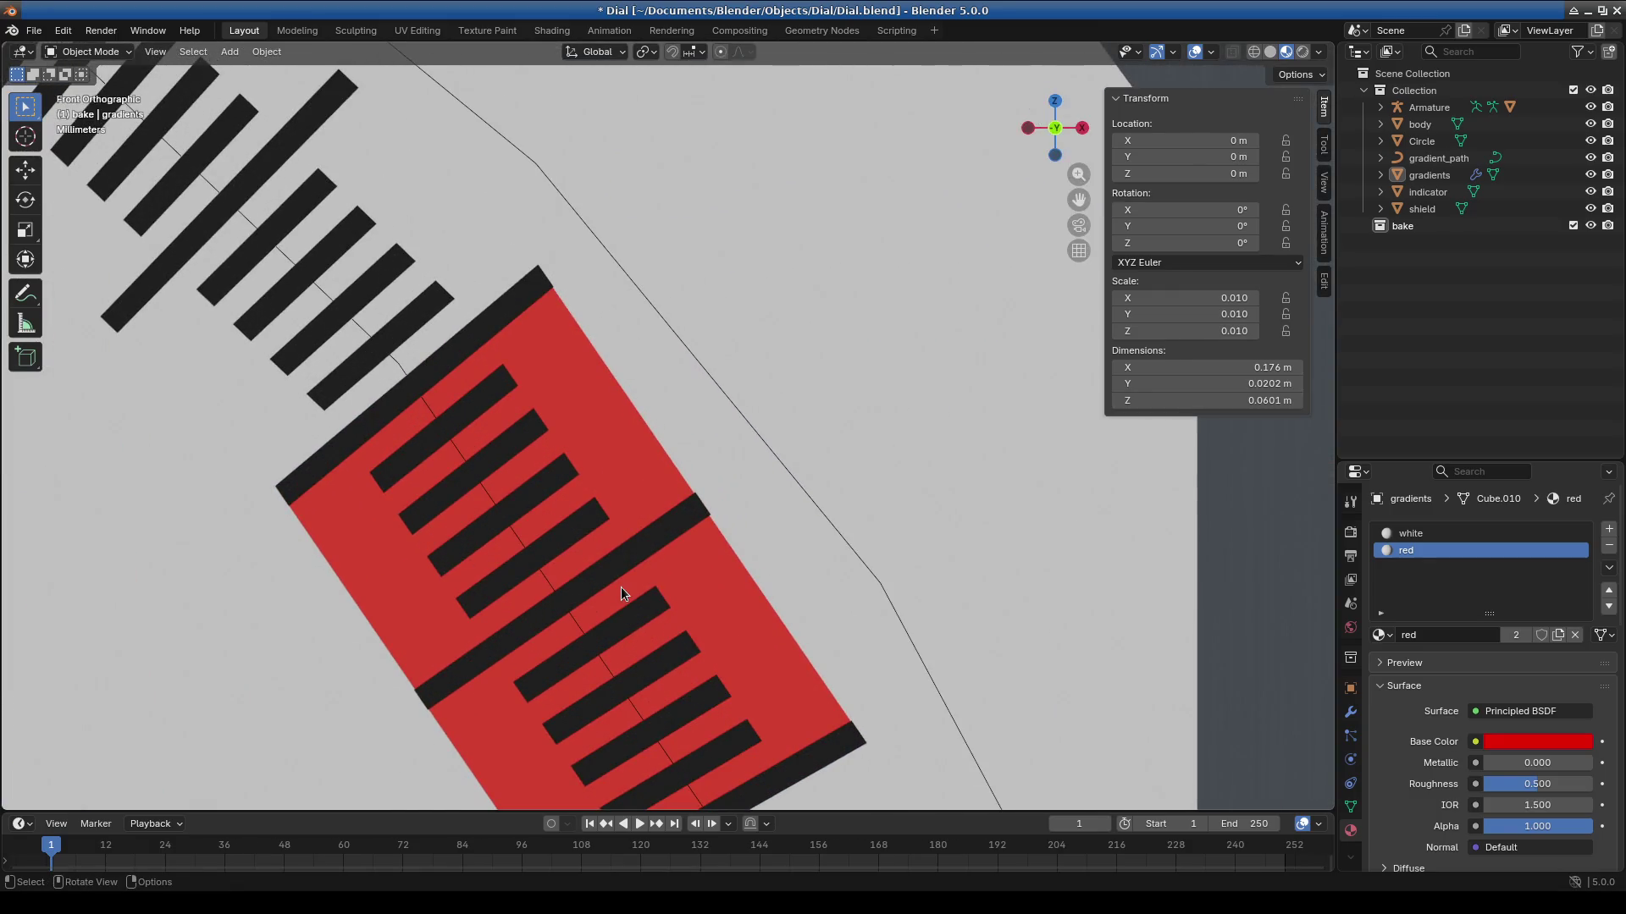
scroll(622, 587, "down", 6)
scroll(744, 576, "down", 6)
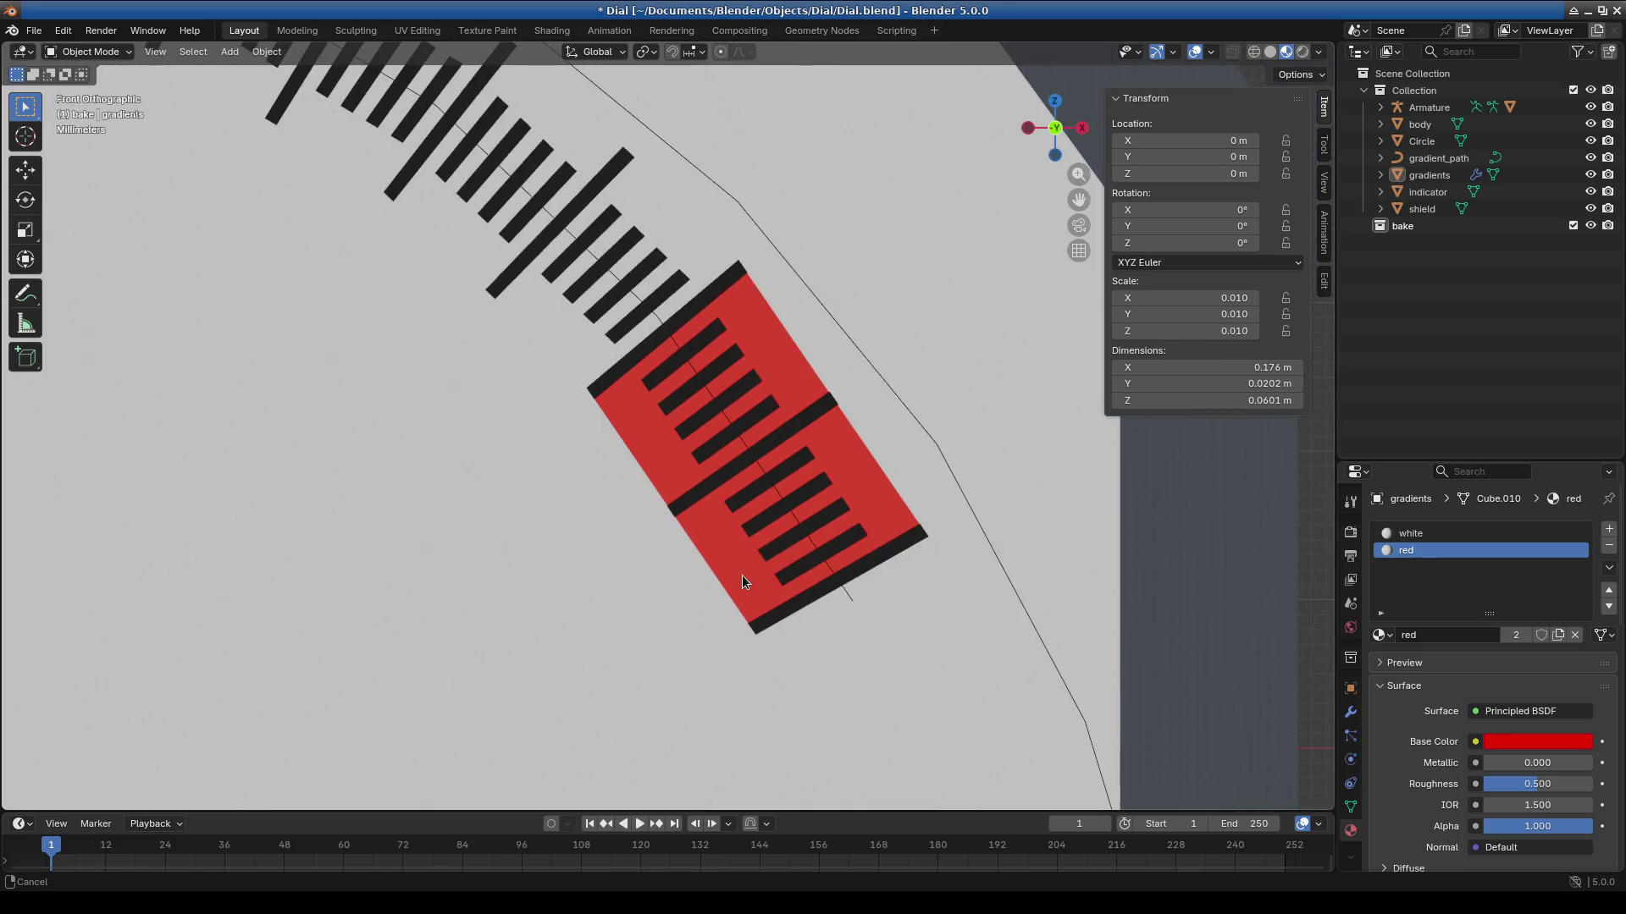
scroll(709, 562, "up", 3)
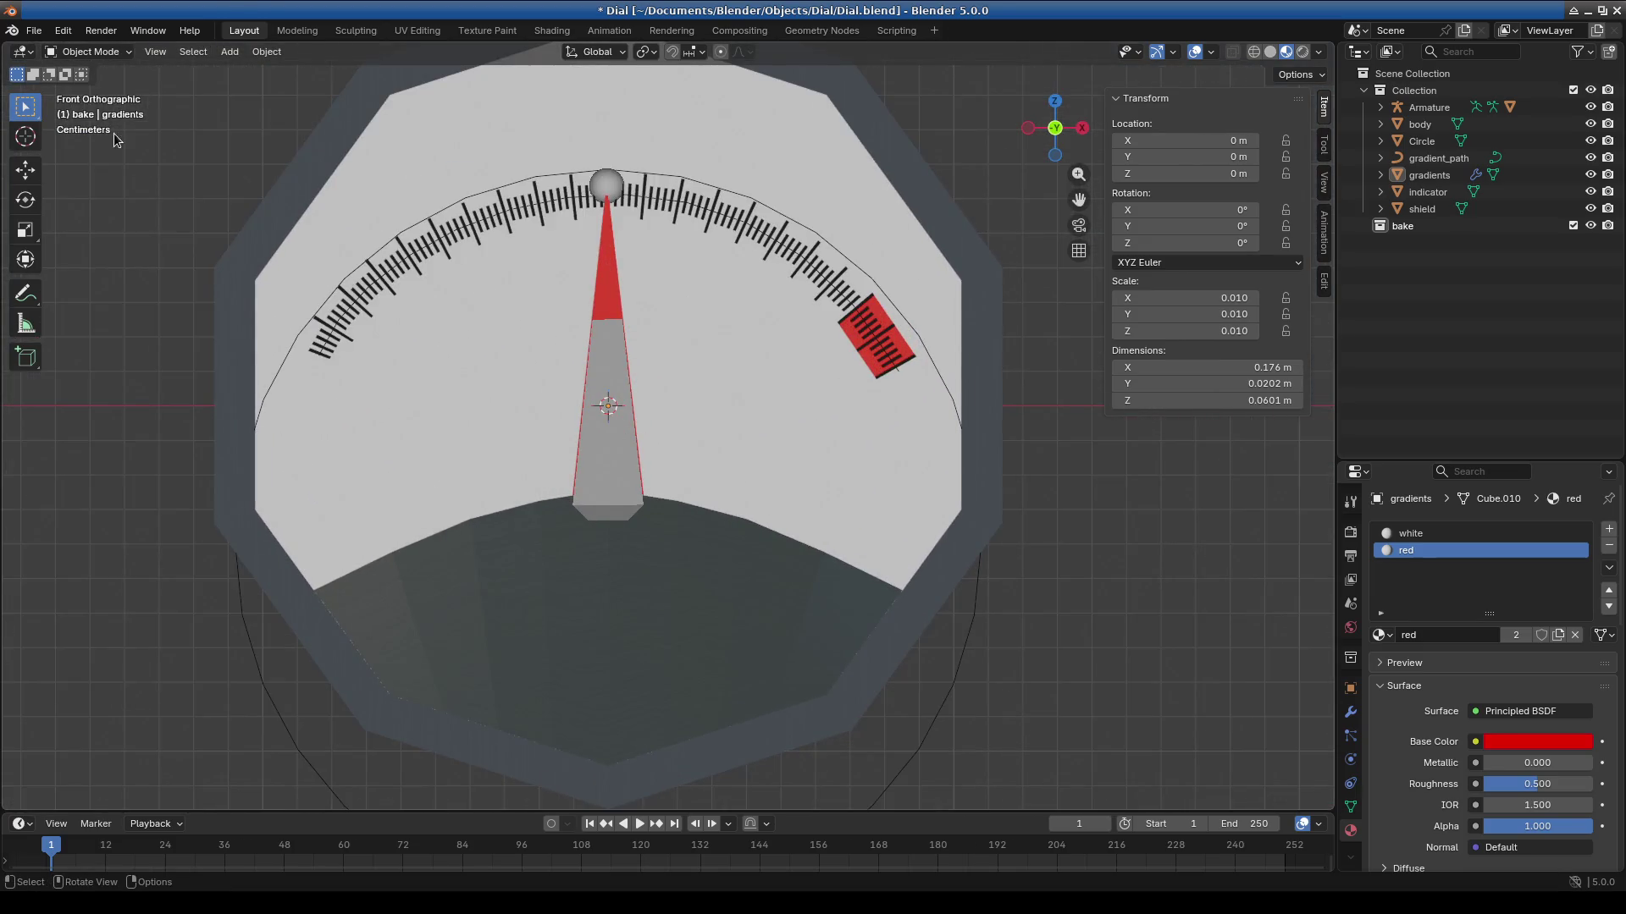
left_click(631, 420)
Pose the needle bone to -412.6° so the needle points at the red end block.
left_click(85, 51)
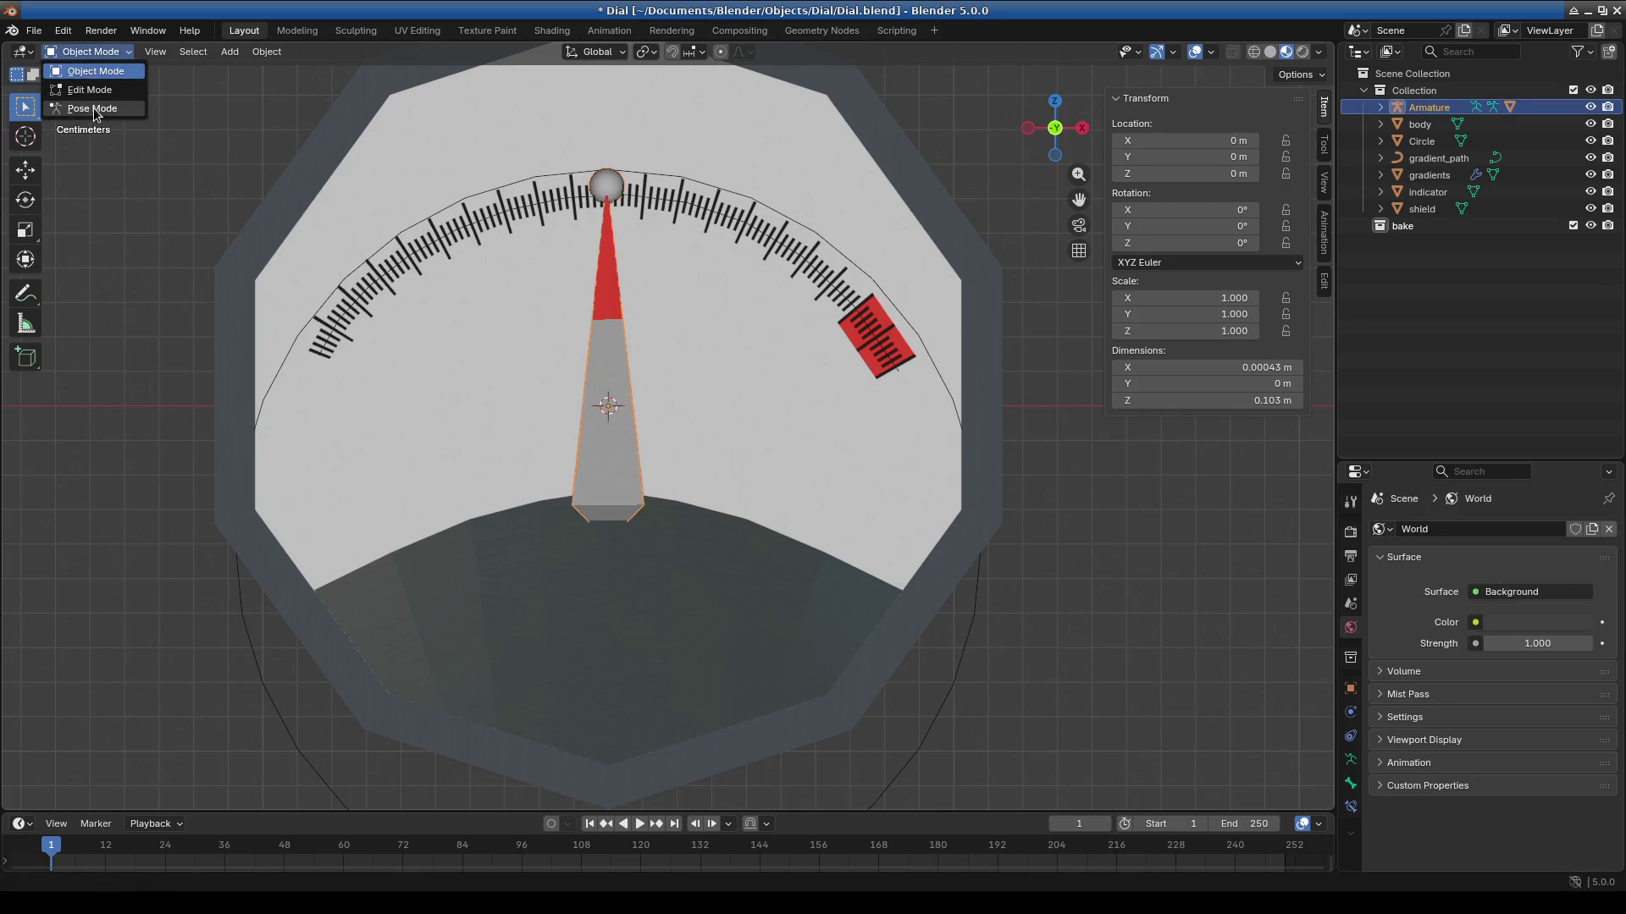
left_click(80, 108)
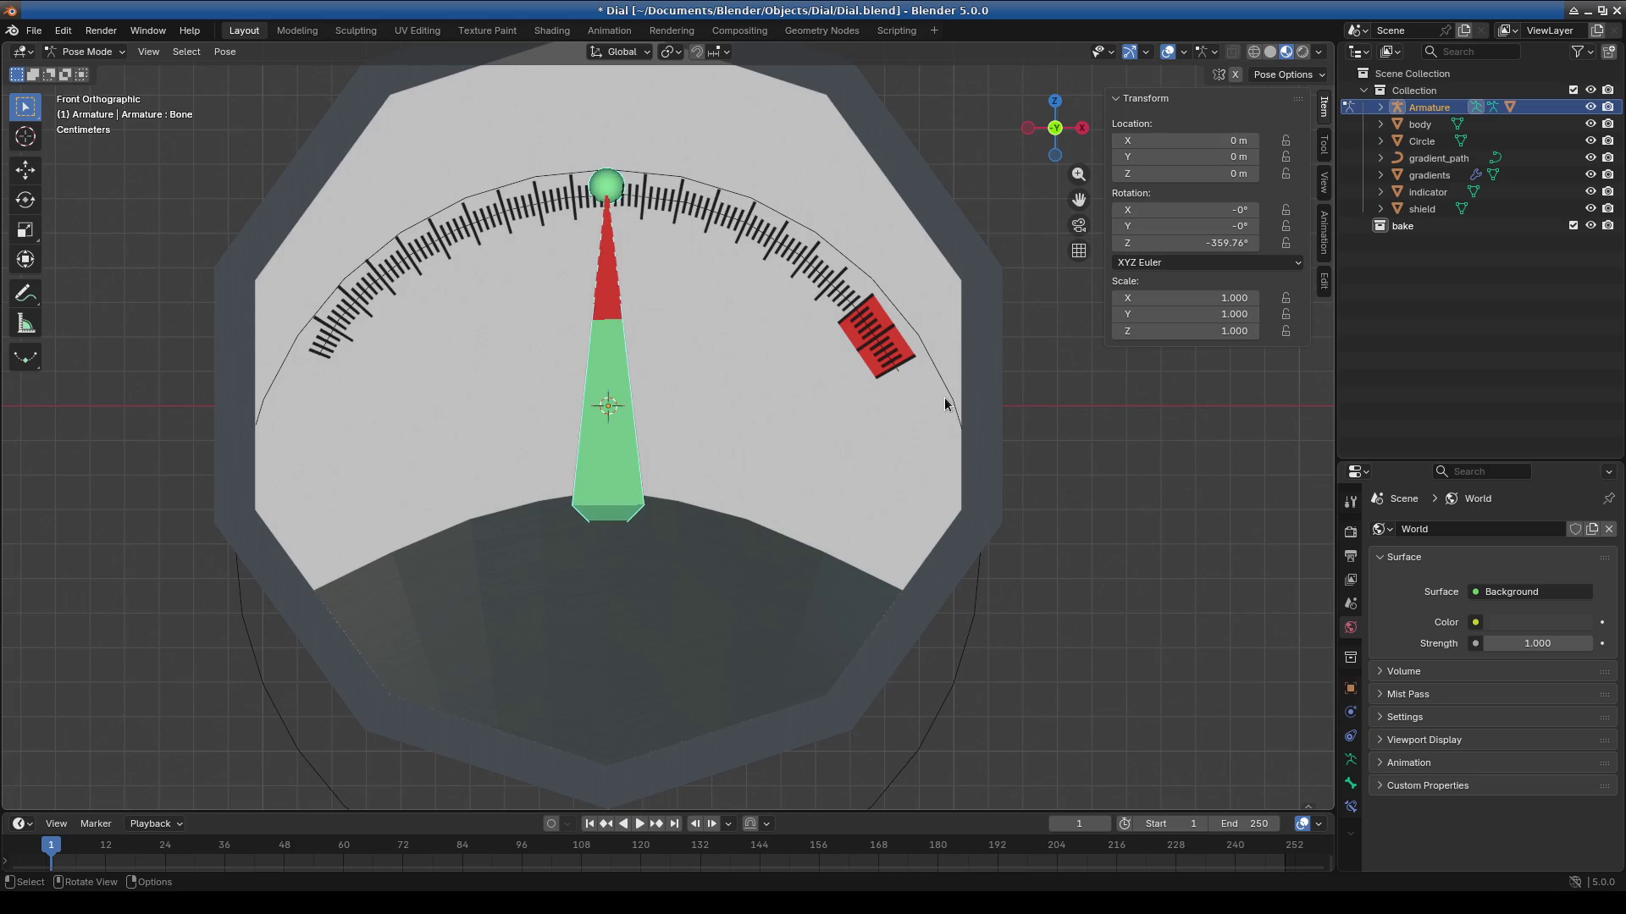
key("r")
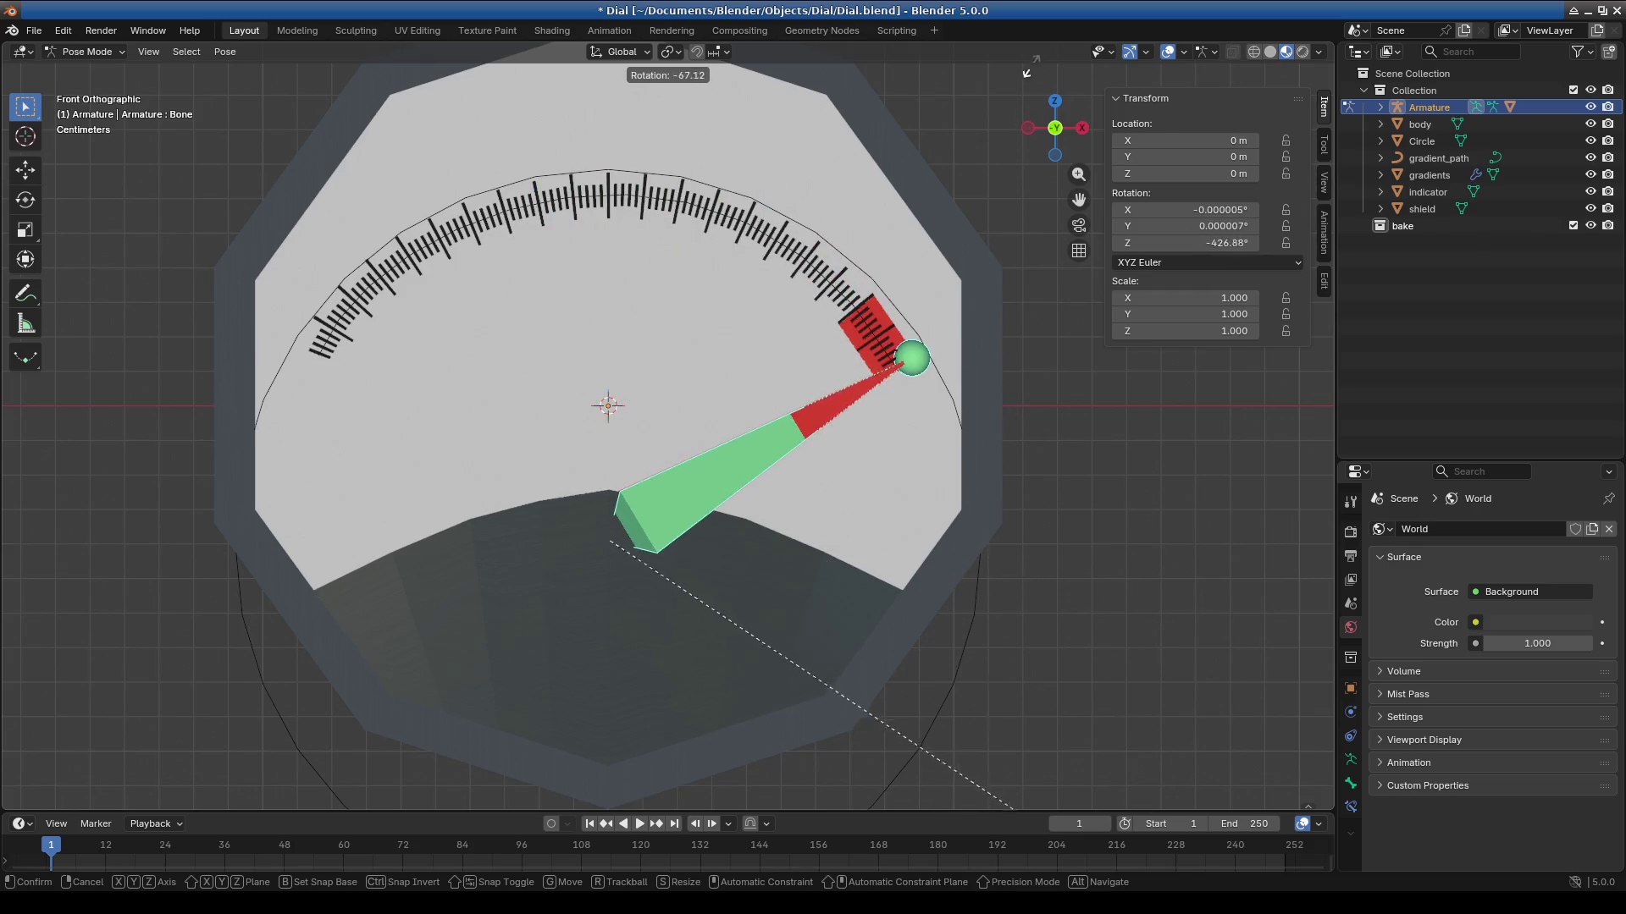
left_click(1021, 684)
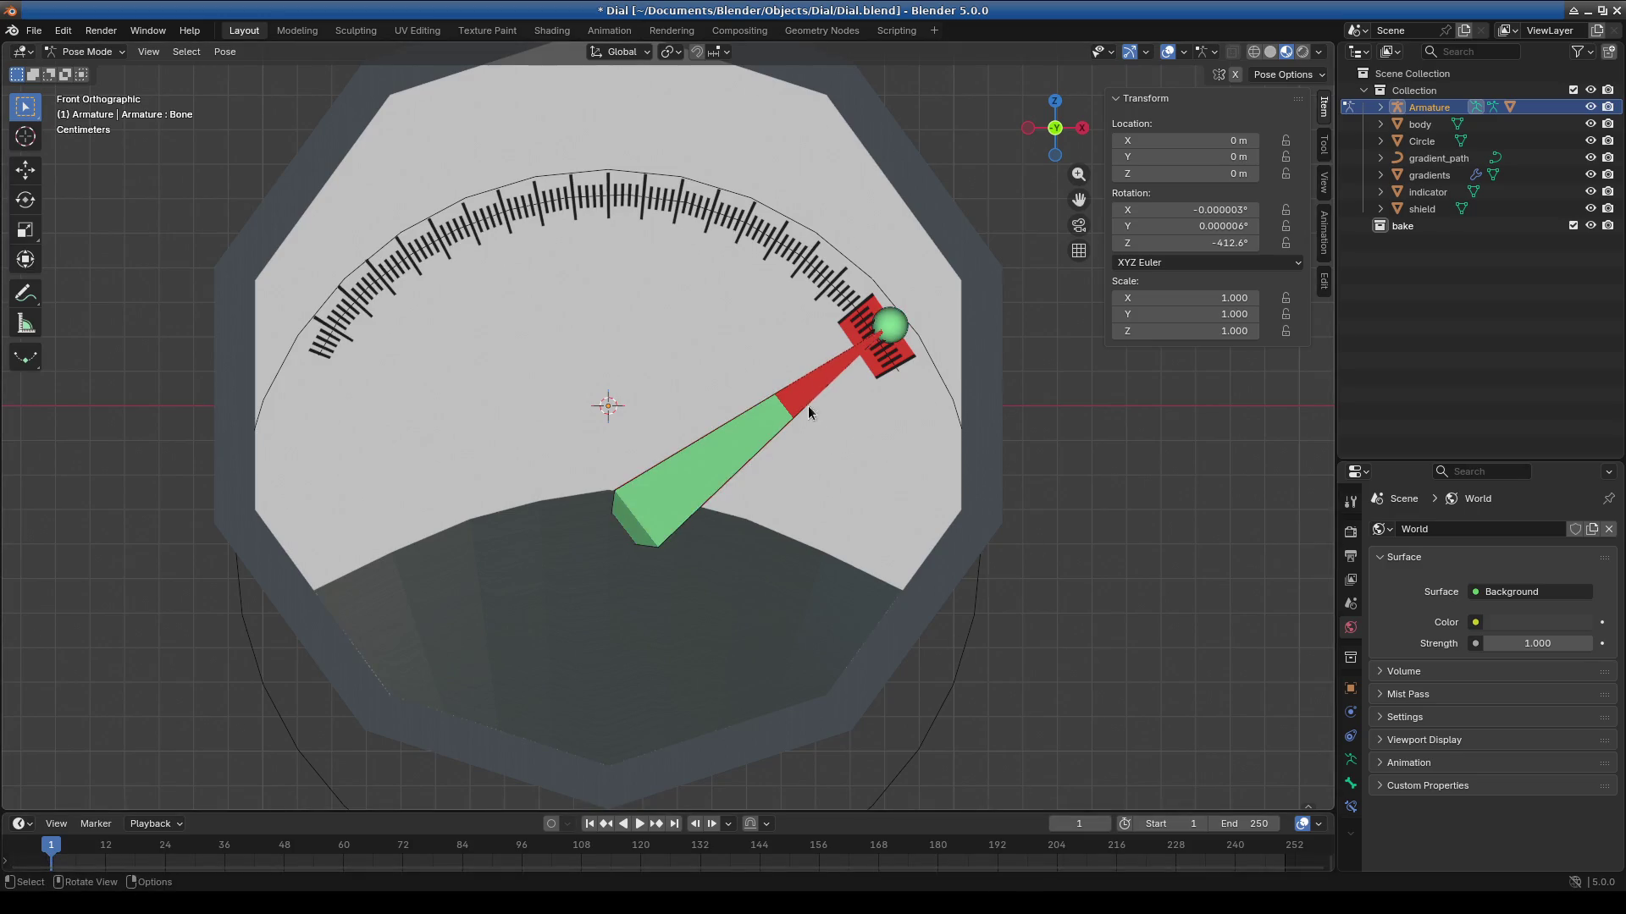
Check the bone's rest position in Edit Mode, then return the armature to Object Mode.
left_click(85, 51)
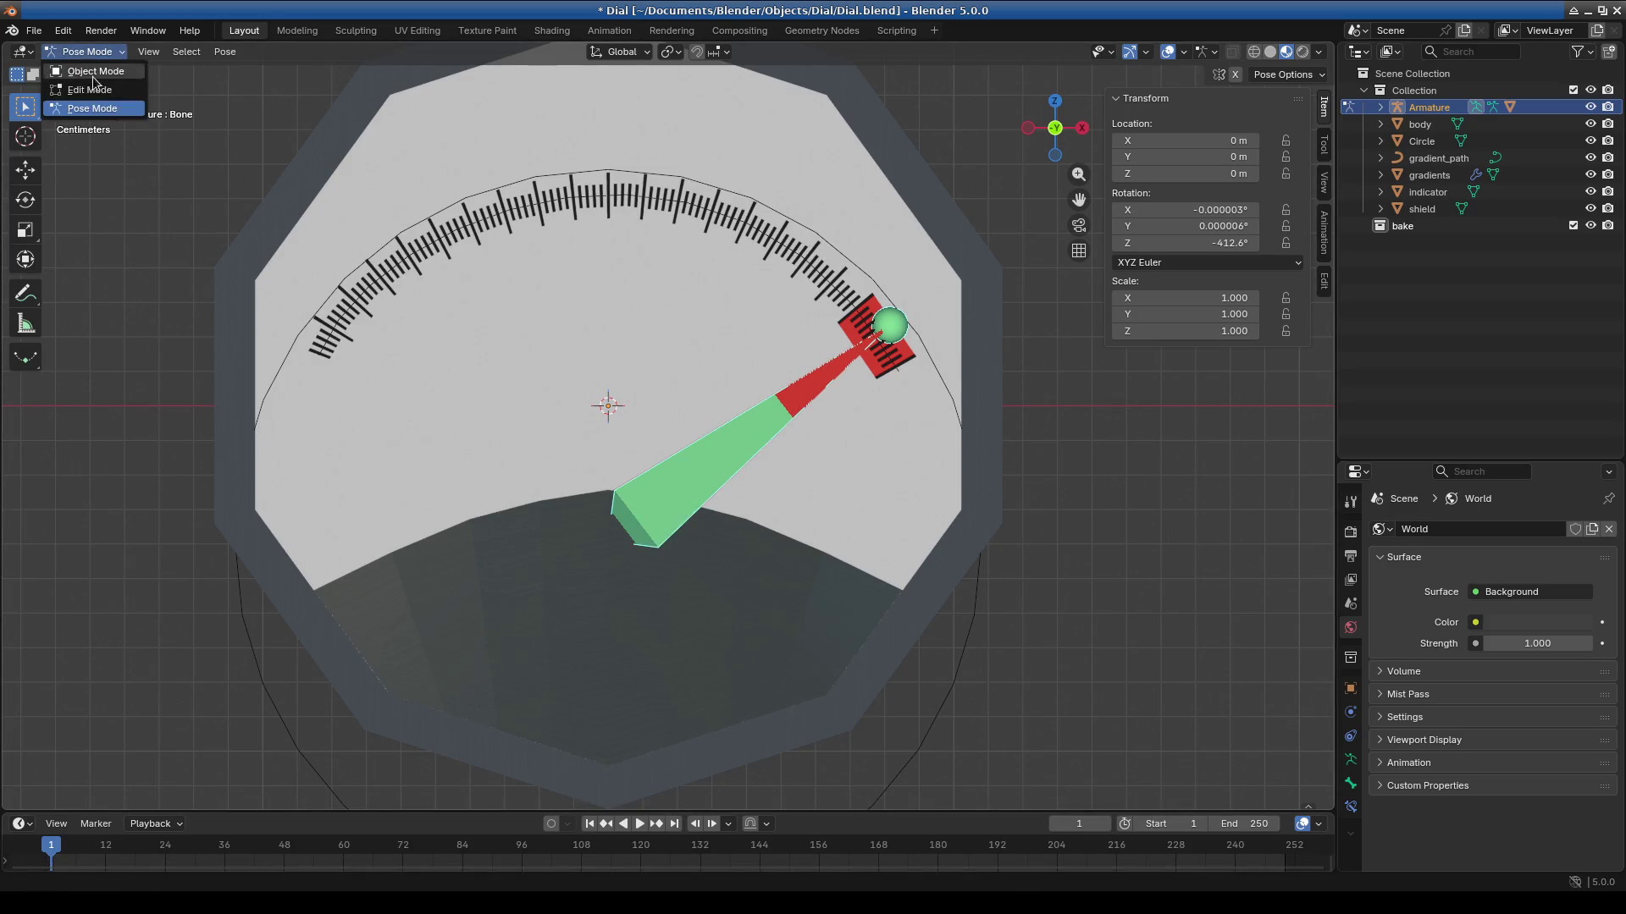
left_click(92, 90)
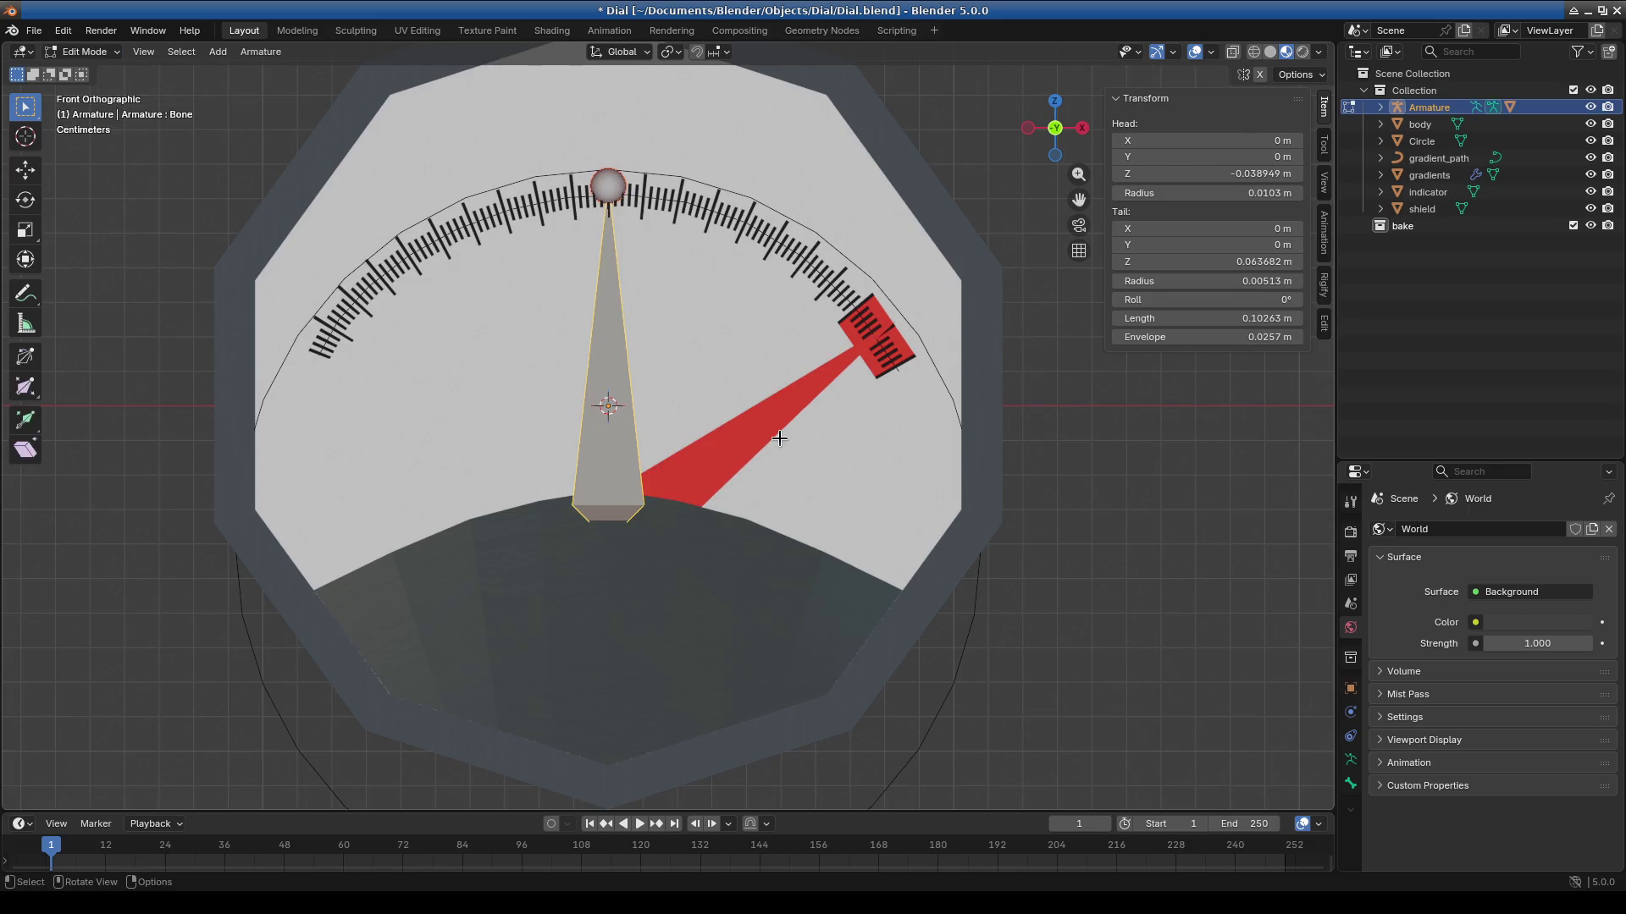
left_click(85, 52)
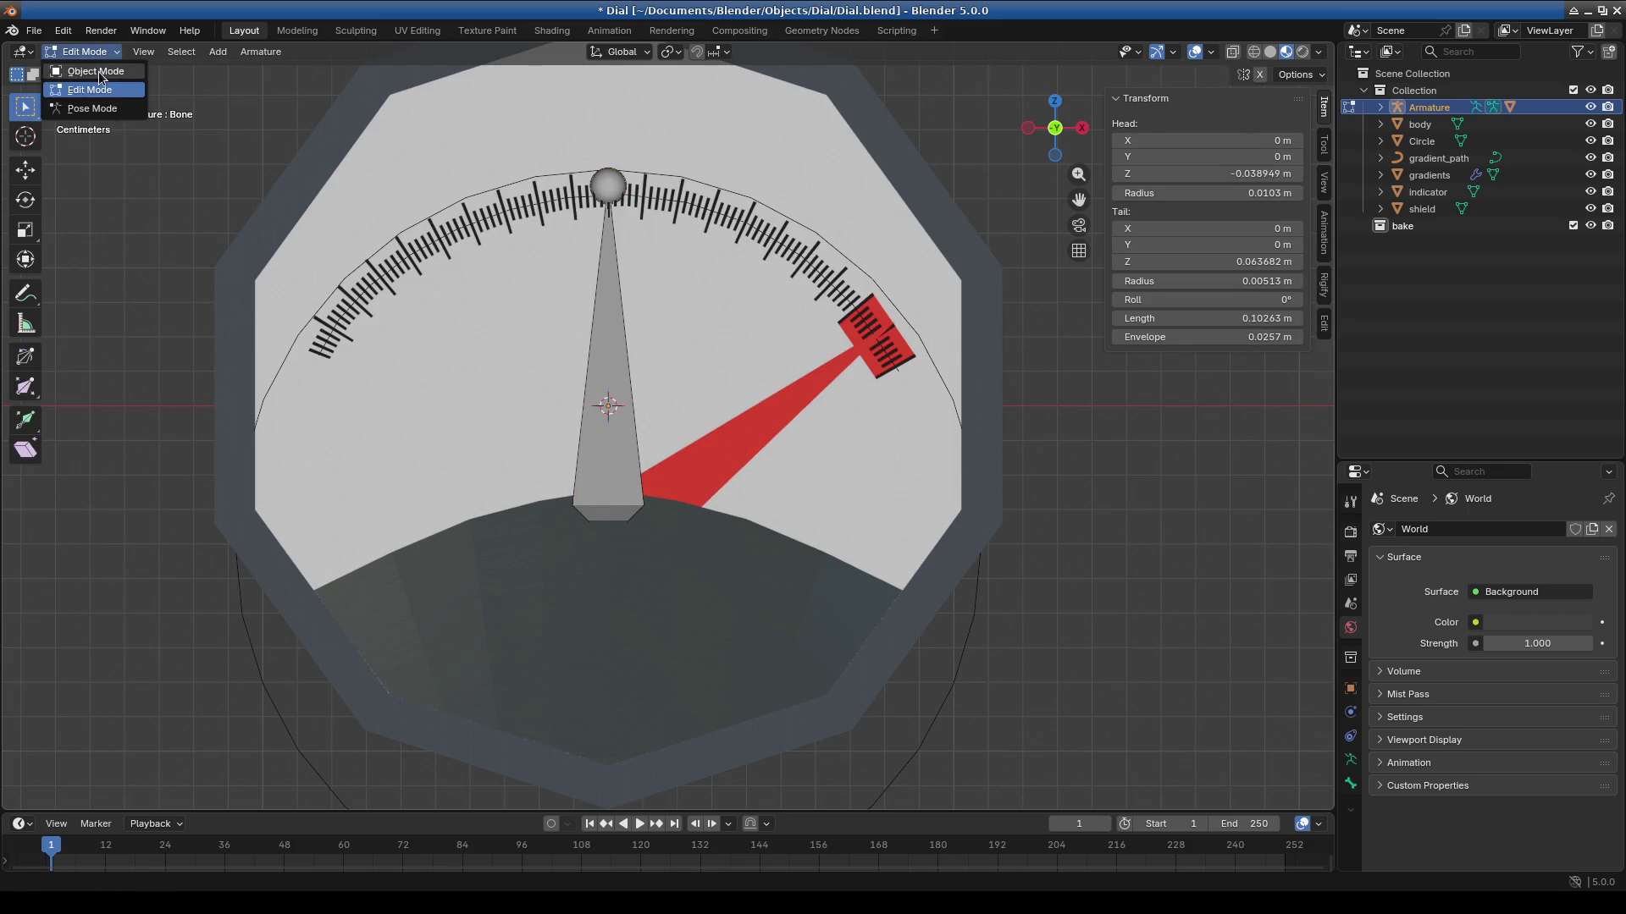
left_click(85, 71)
Assign the frame material to the needle Cube in place of red.
left_click(813, 383)
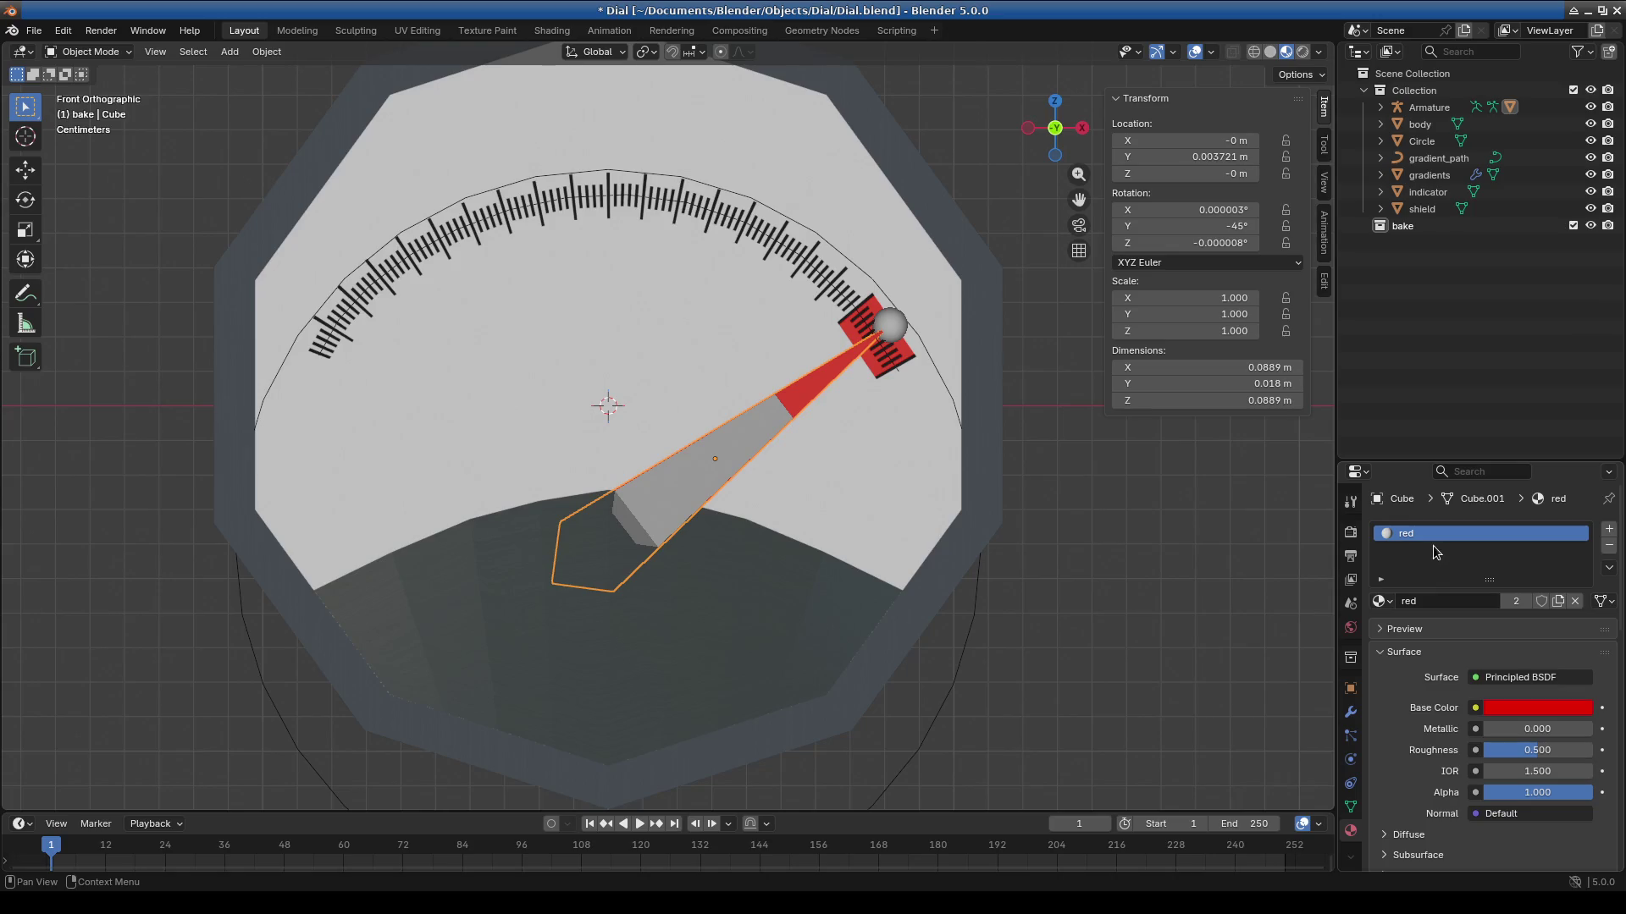
left_click(1381, 601)
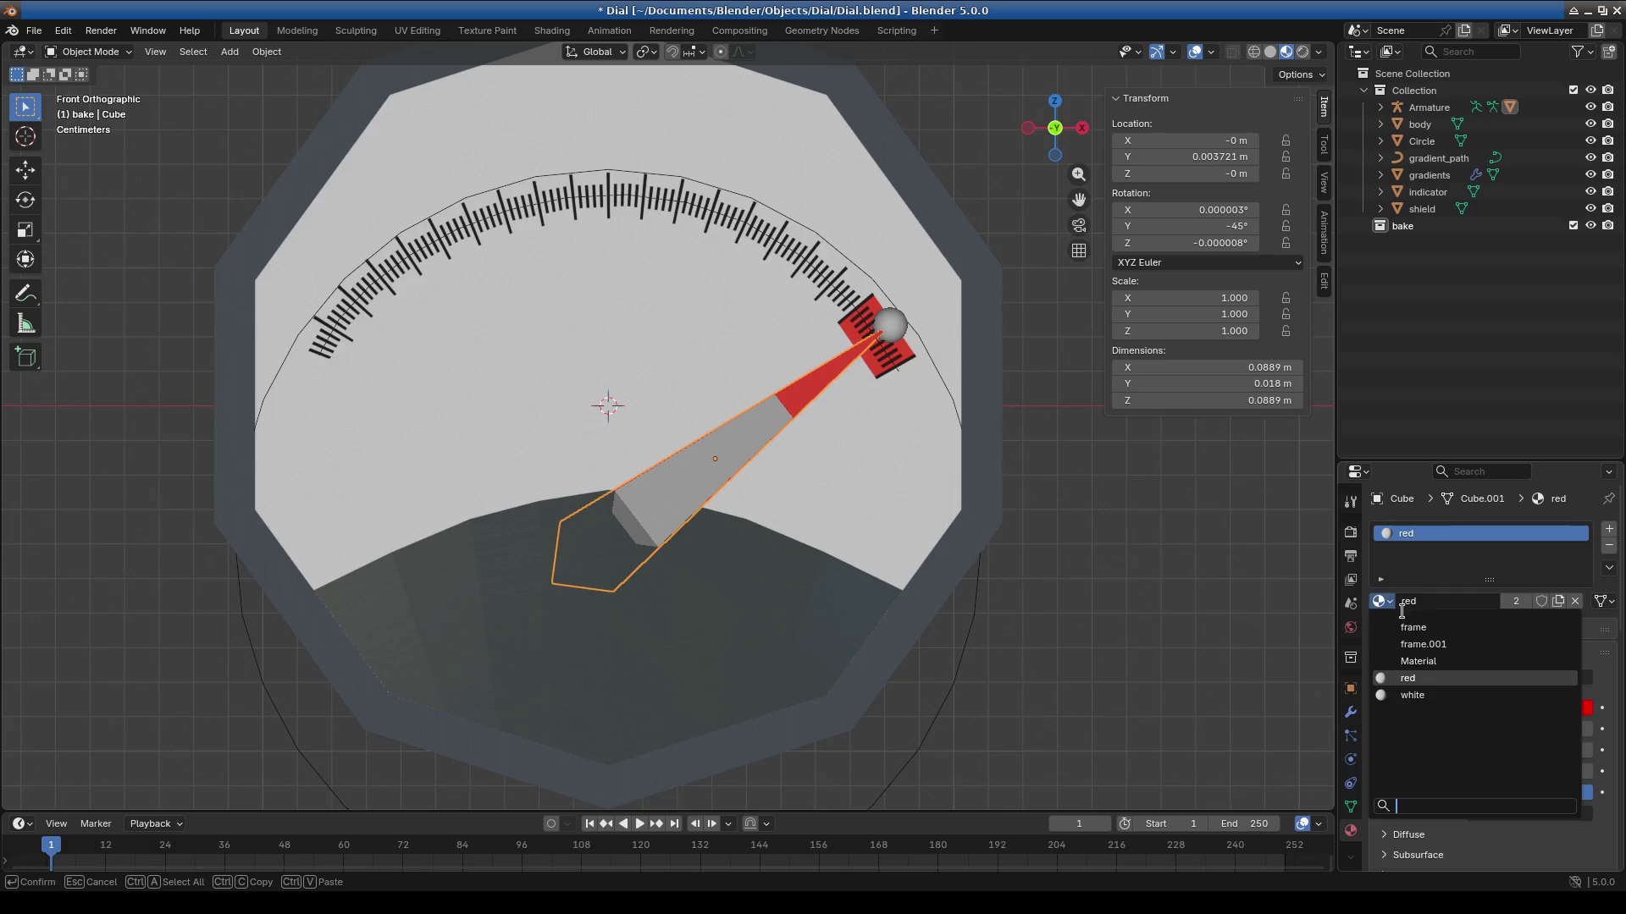
left_click(1429, 661)
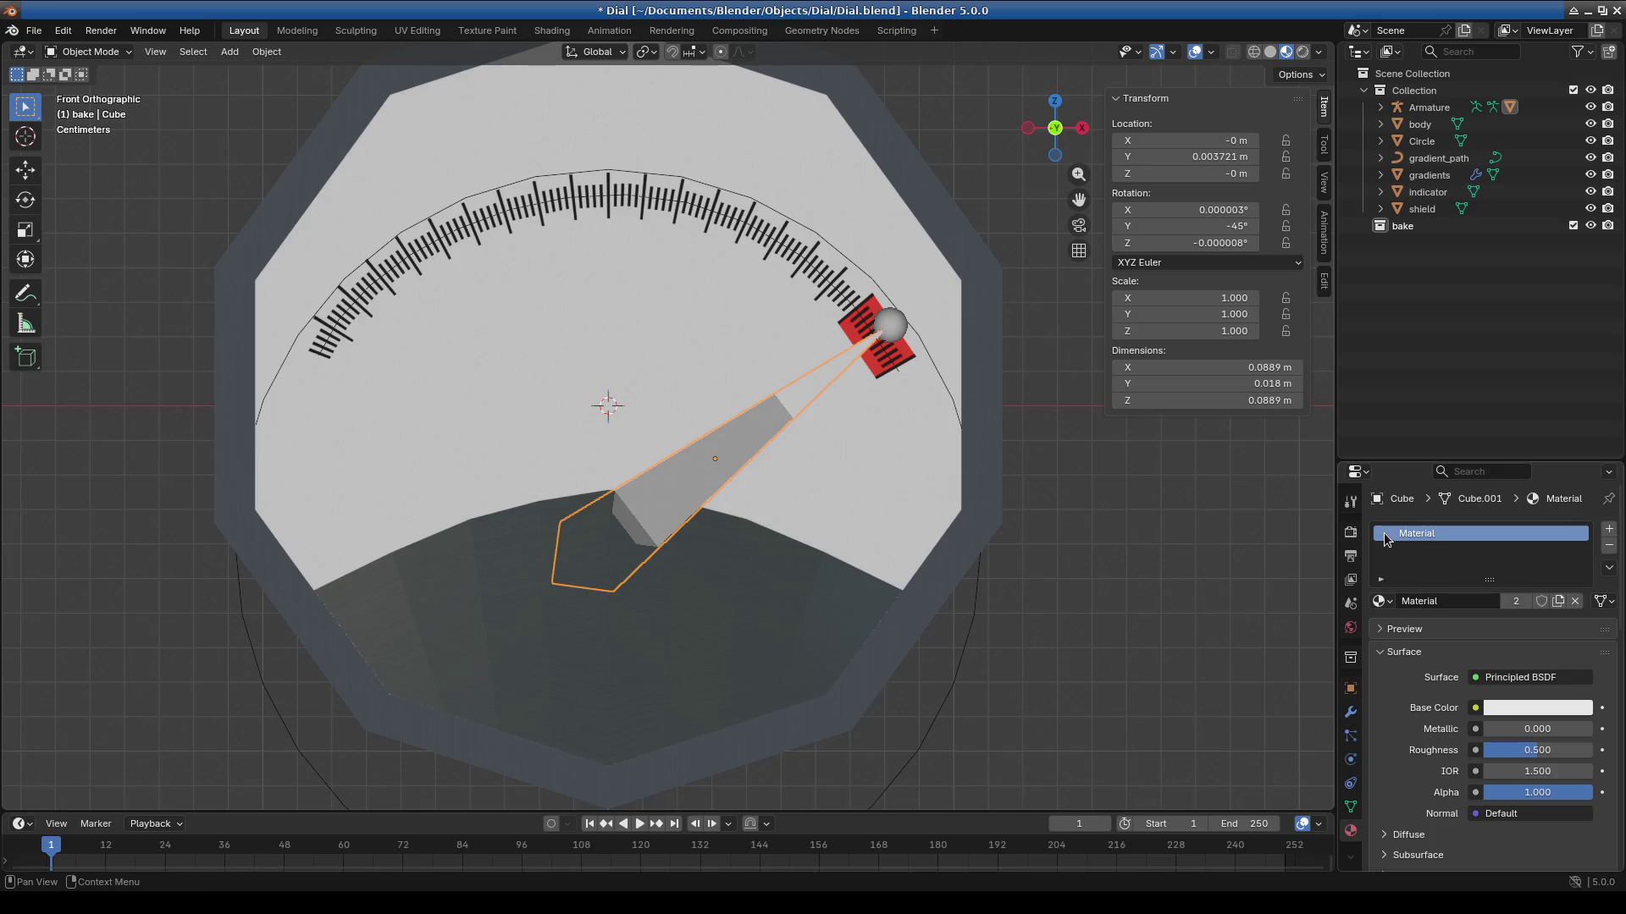
left_click(1382, 602)
left_click(1427, 635)
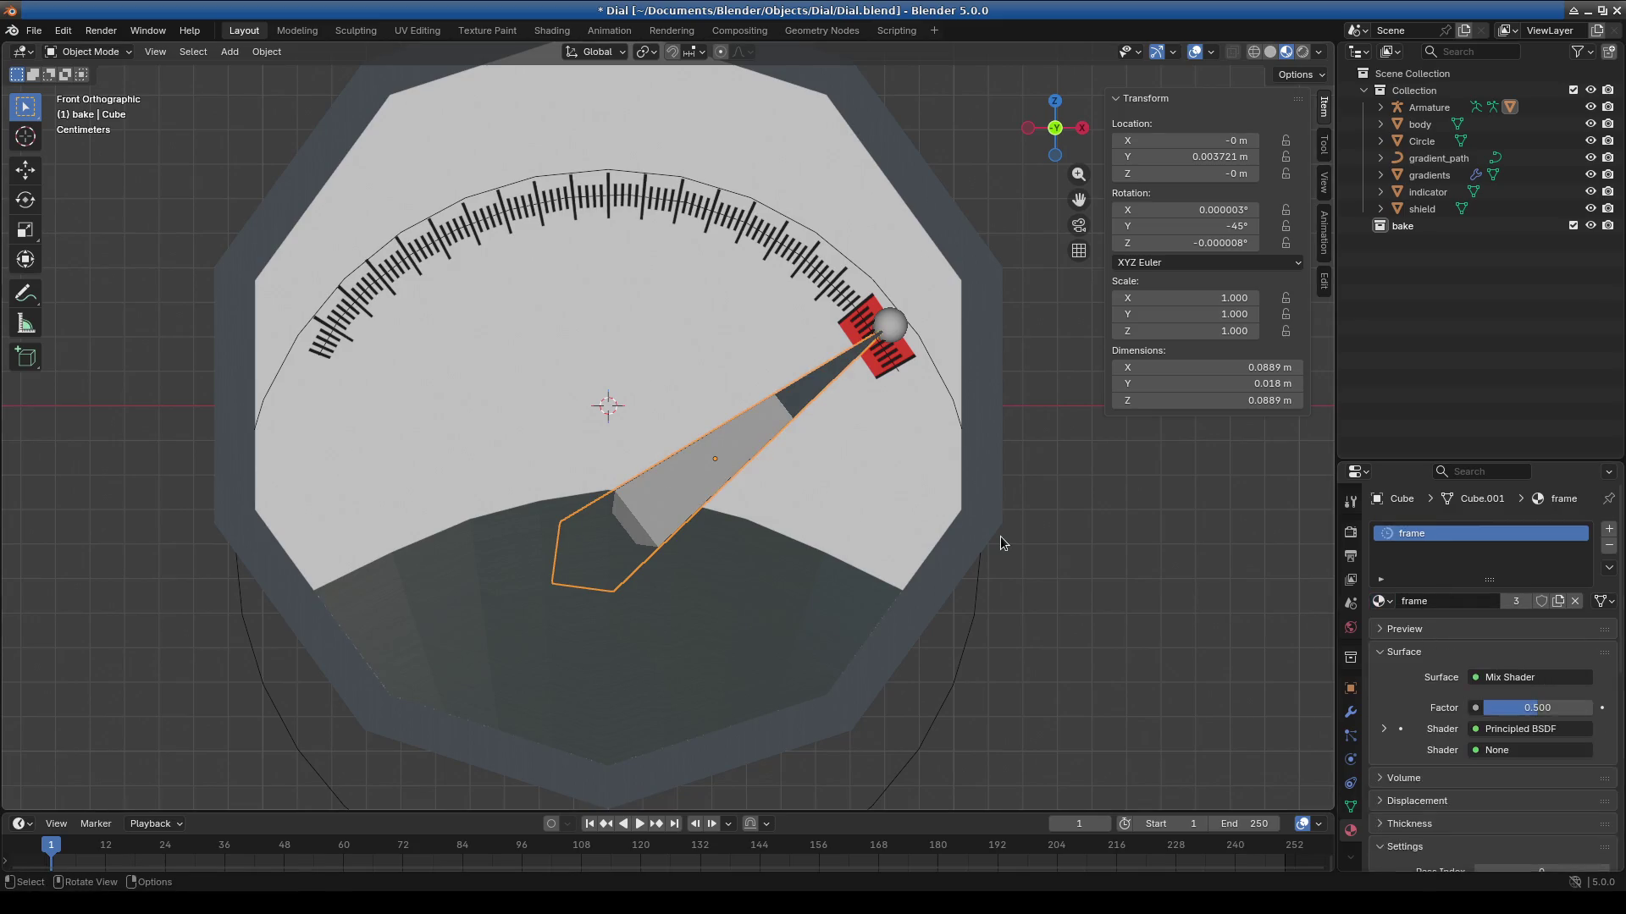
Compare the dial body and shield materials, then reselect the needle and view it in perspective.
left_click(1001, 544)
left_click(721, 607)
left_click(846, 418)
mouse_move(846, 418)
middle_mouse_down()
mouse_move(920, 525)
mouse_move(928, 584)
mouse_move(1084, 620)
mouse_move(1160, 579)
mouse_move(1095, 582)
mouse_move(1008, 520)
mouse_move(903, 599)
mouse_move(939, 550)
mouse_move(948, 568)
mouse_move(911, 566)
middle_mouse_up()
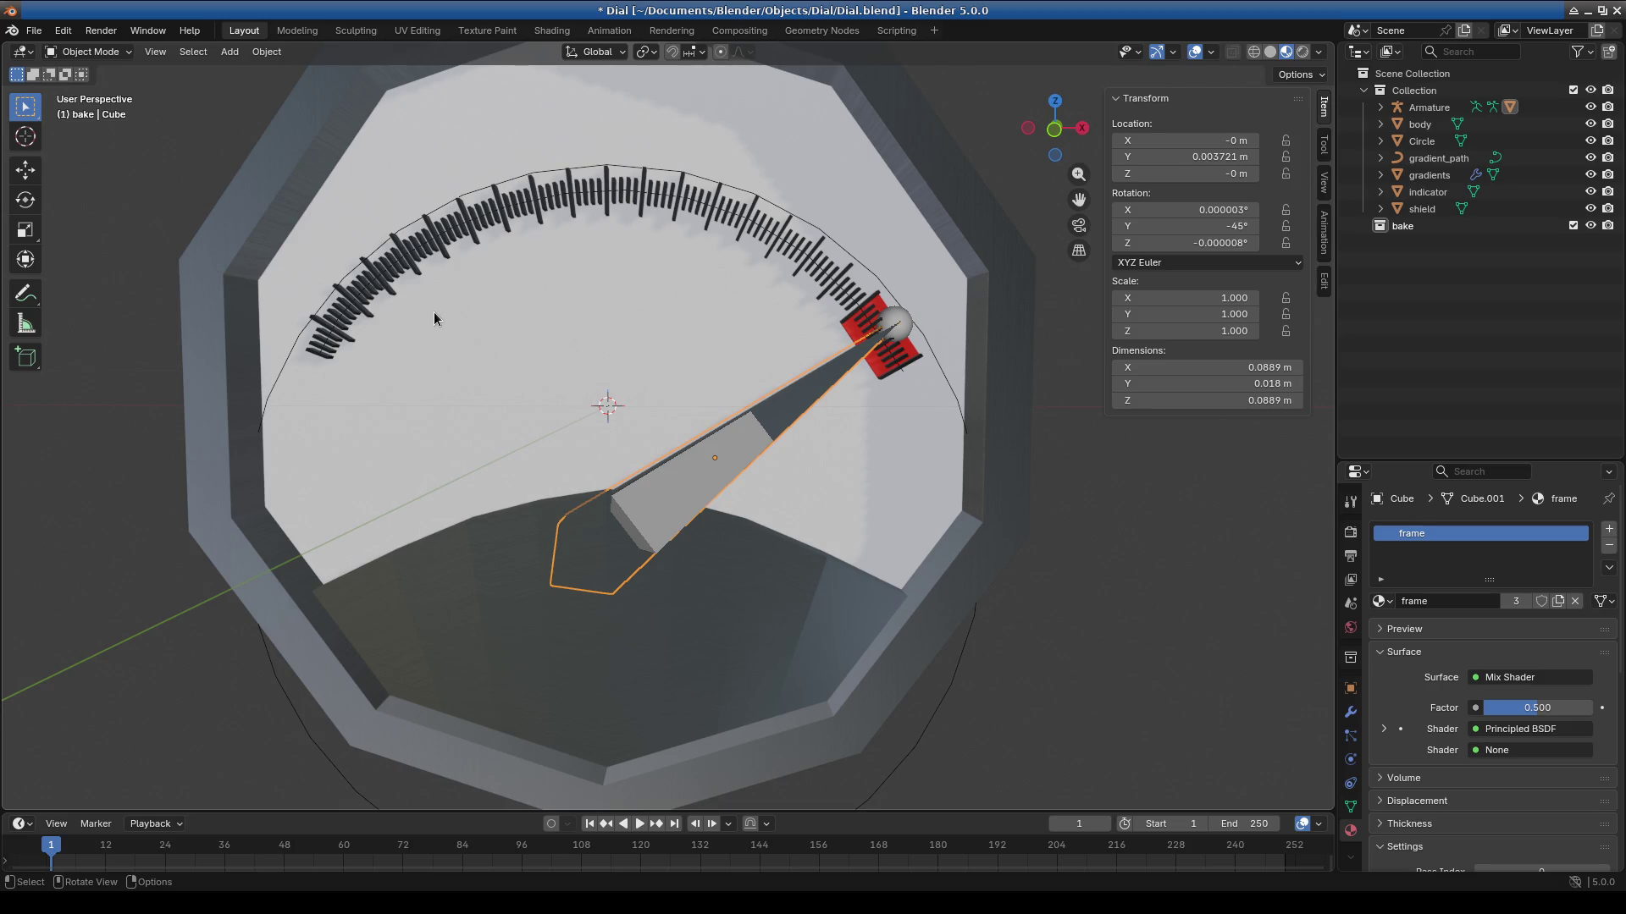
Select the shield over the lower dial from the front view.
scroll(434, 312, "down", 5)
middle_click_drag(657, 494, 679, 540)
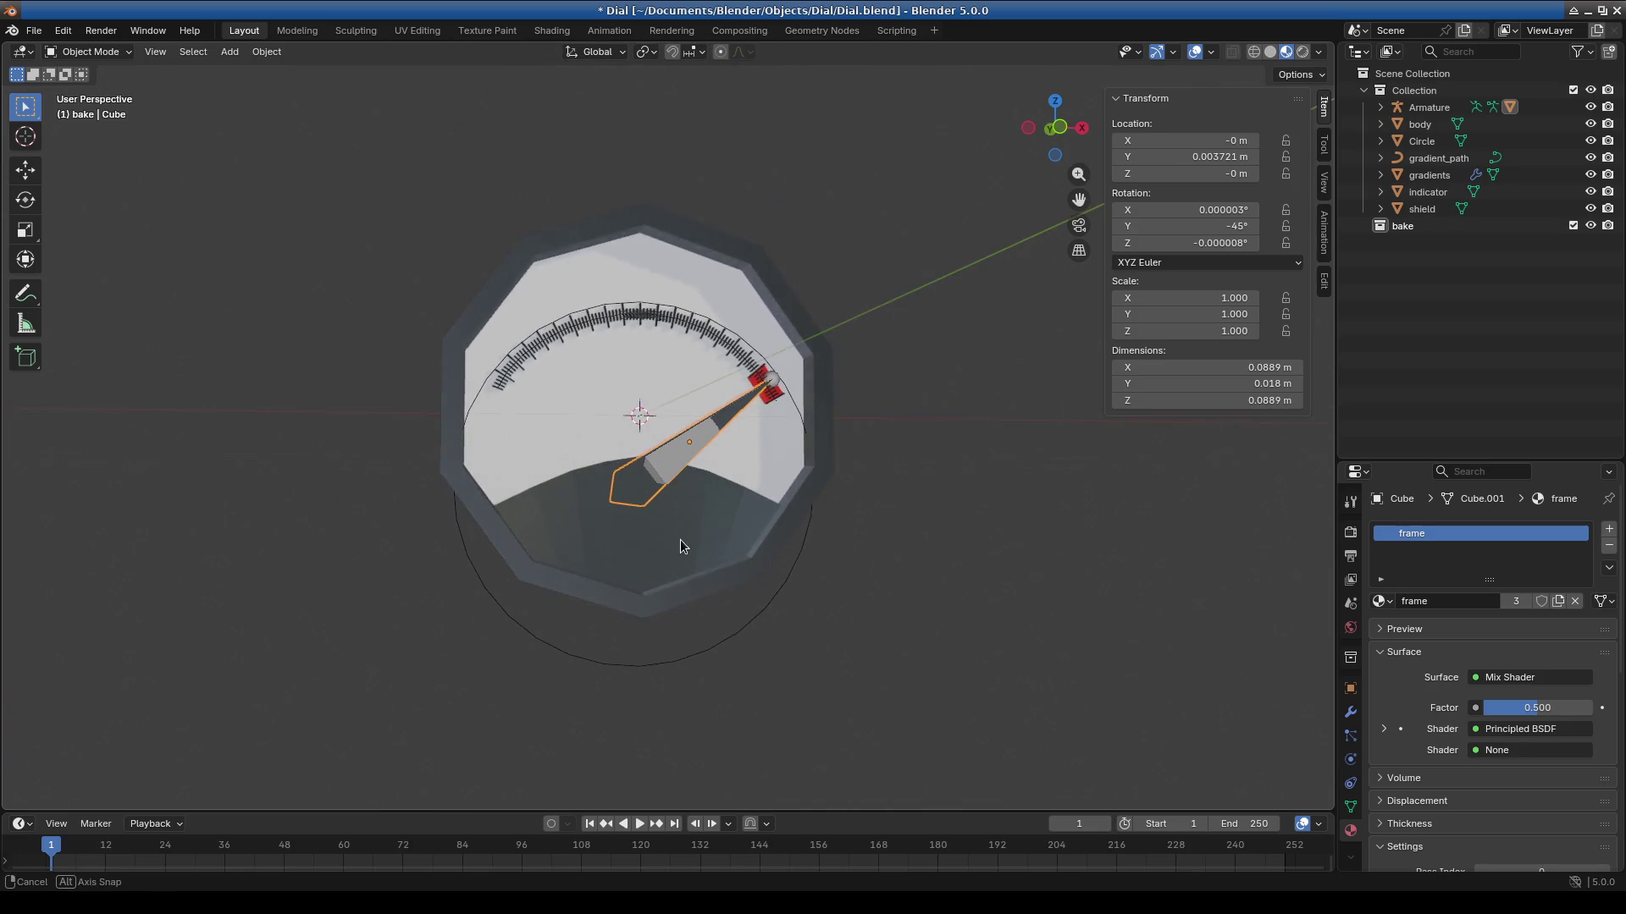
key("KP_1")
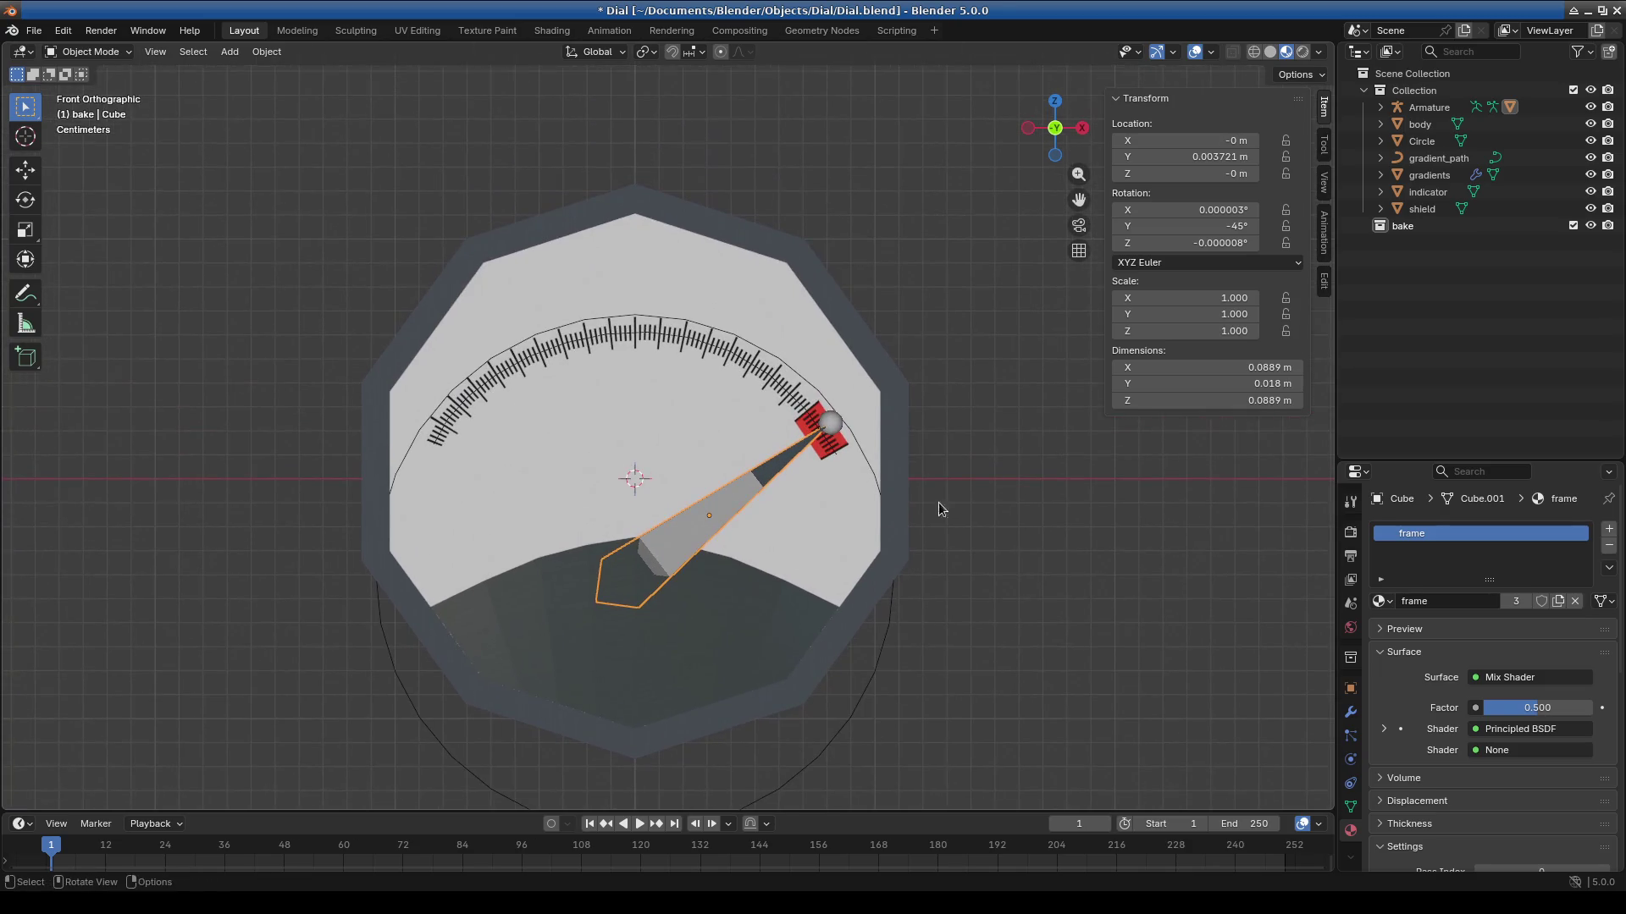
left_click(754, 641)
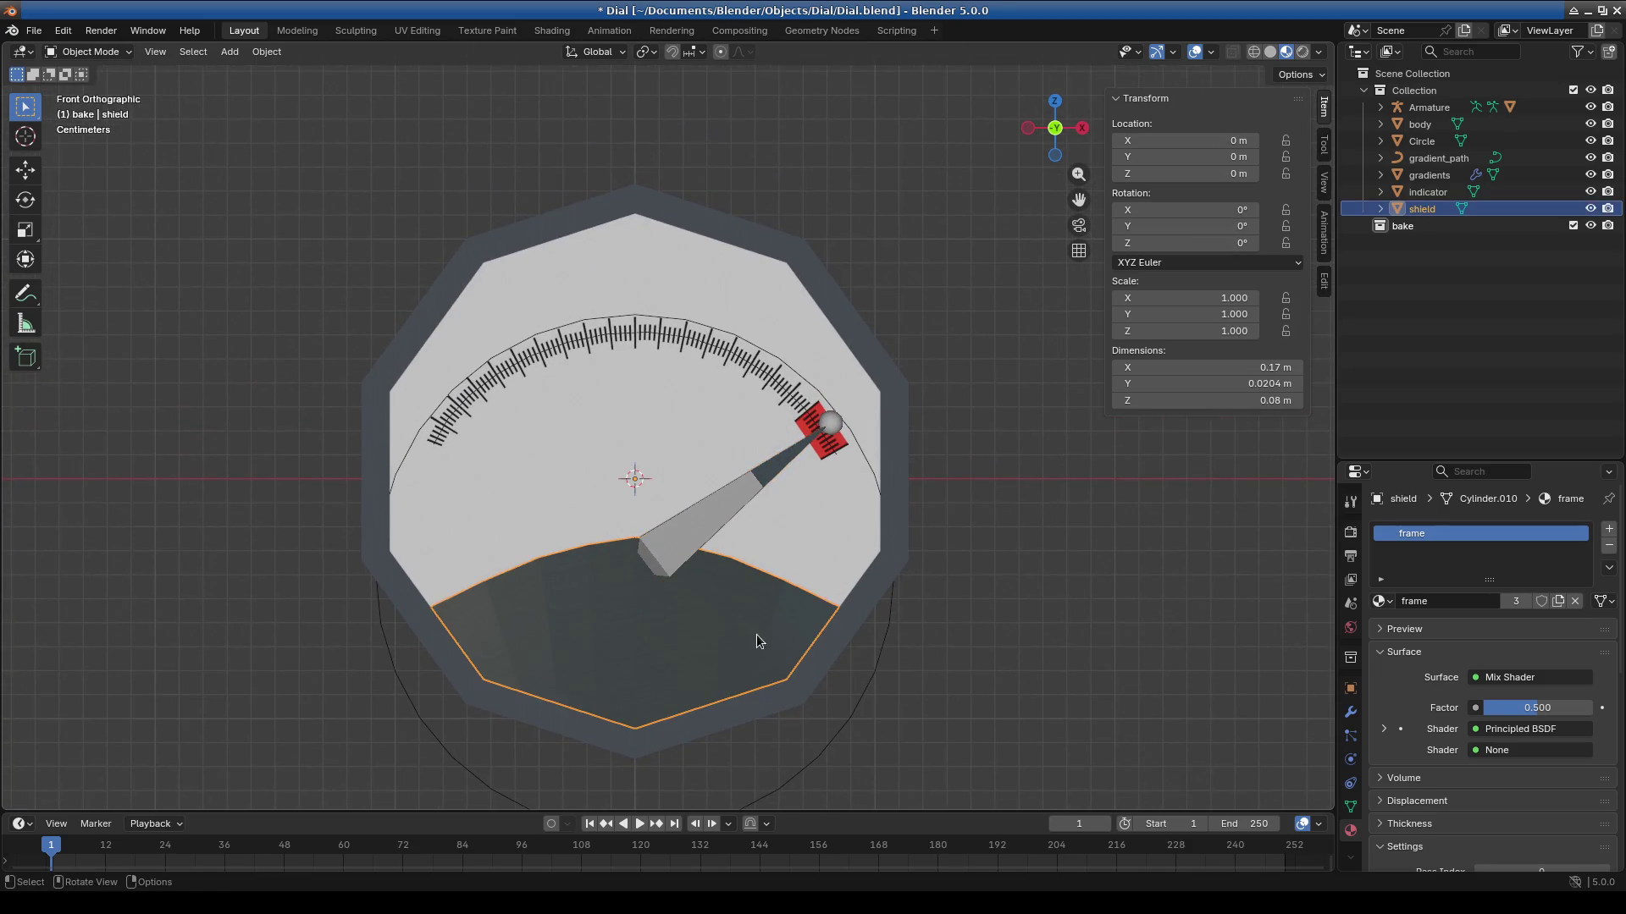
scroll(762, 677, "down", 3)
mouse_move(745, 703)
middle_mouse_down()
mouse_move(732, 710)
mouse_move(830, 716)
middle_mouse_up()
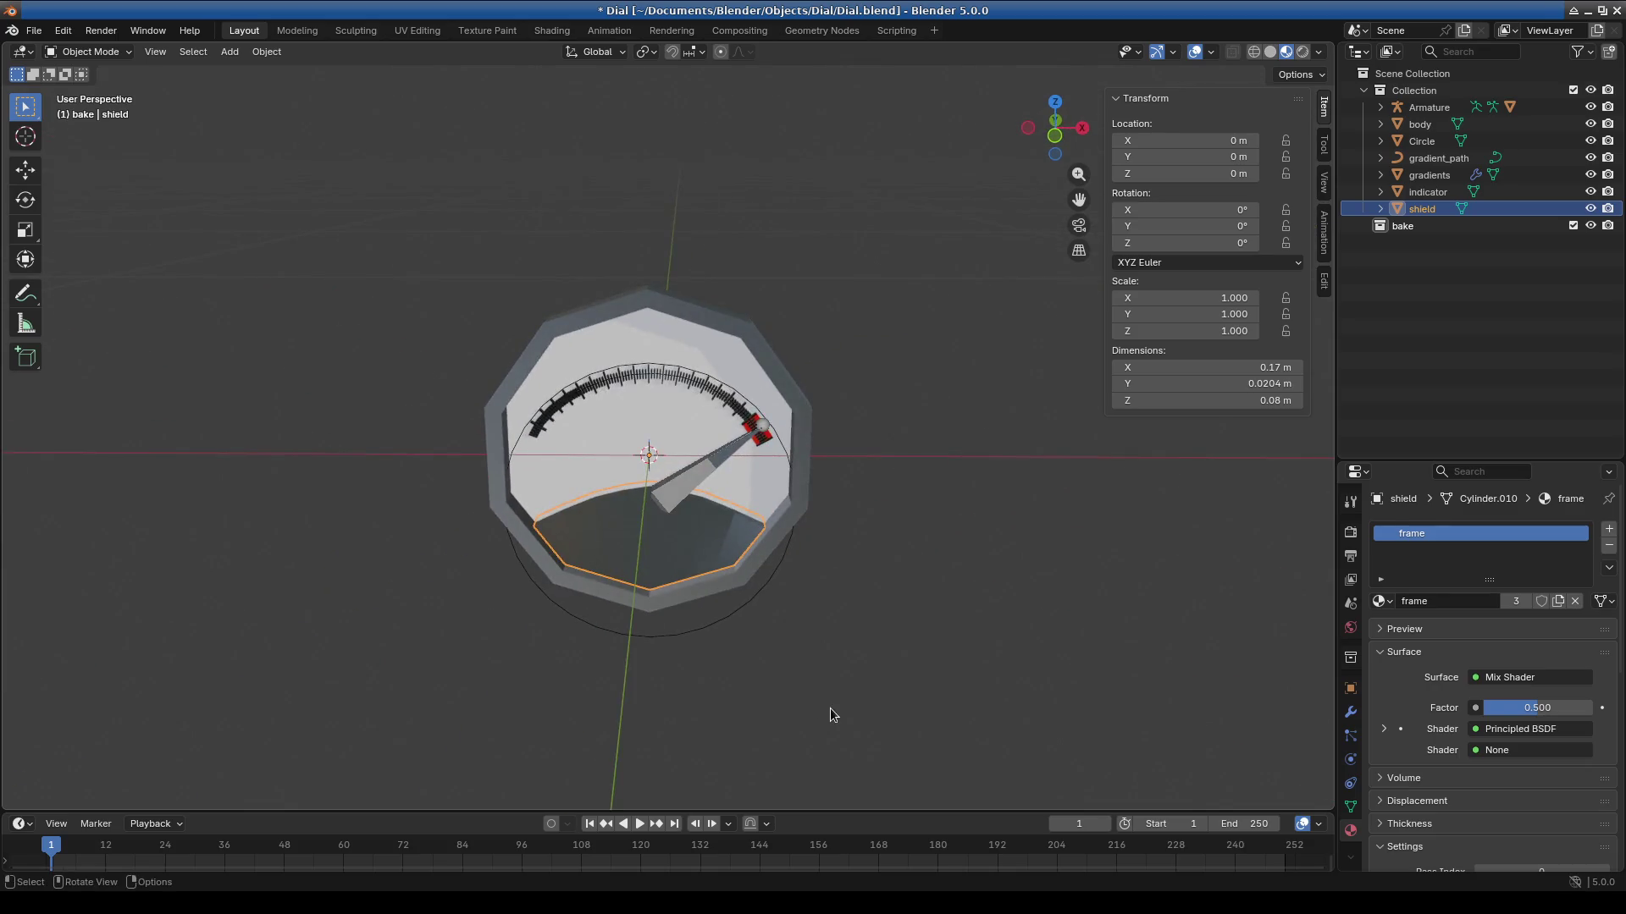
key("KP_1")
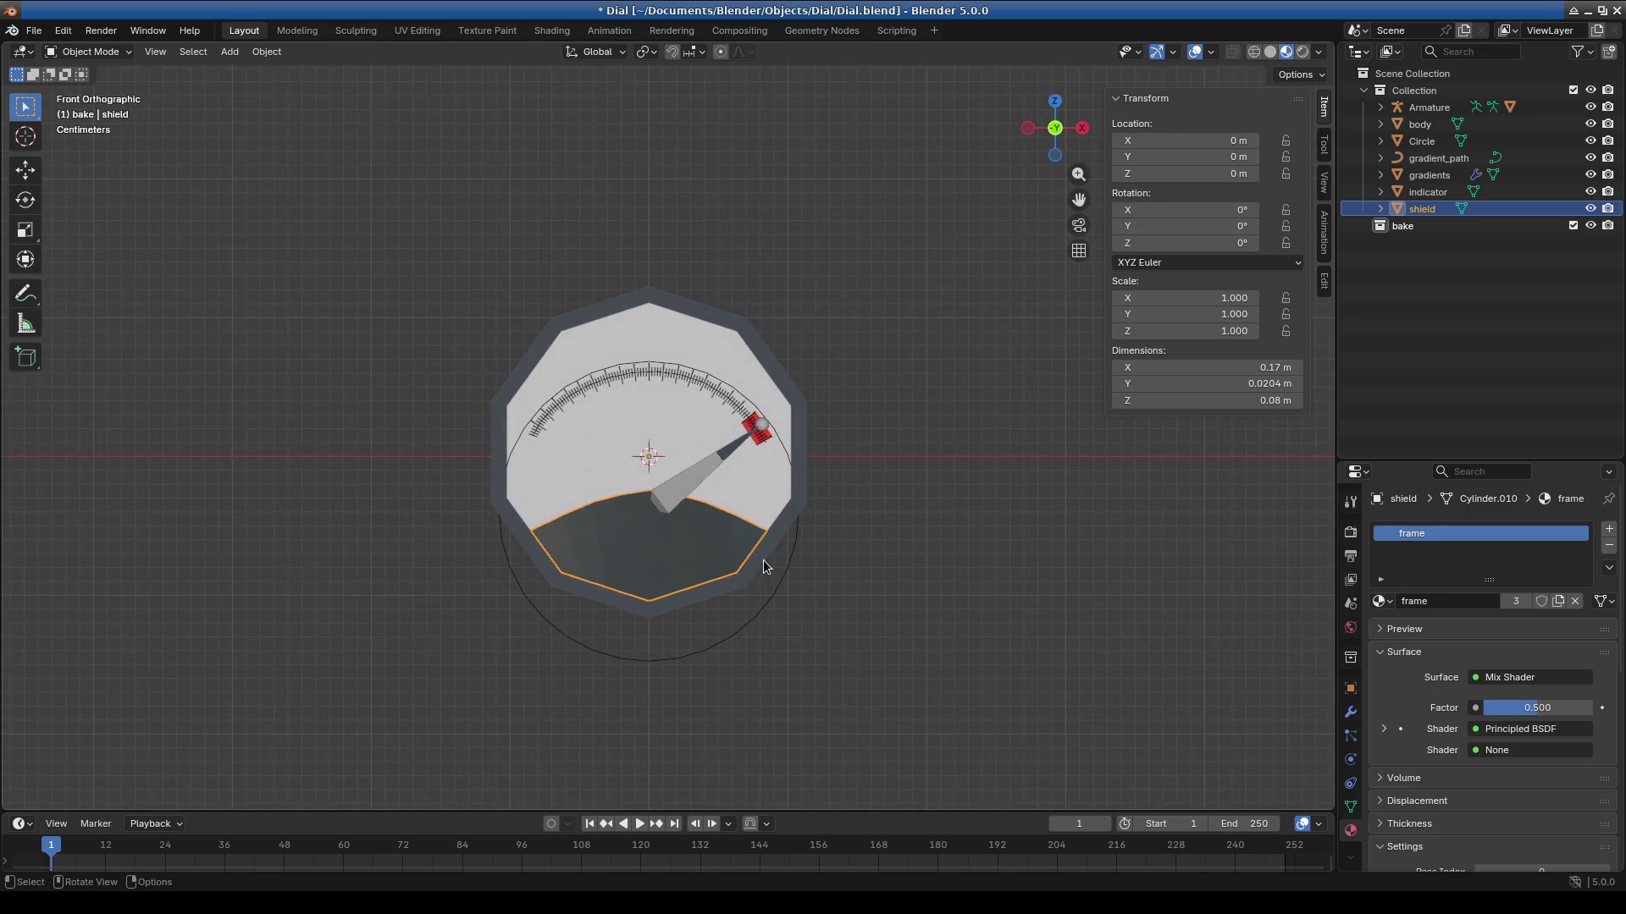
Join the body frame into the active shield with Ctrl+J, then select gradients and Circle.
left_click(763, 561)
left_click(708, 542, "shift")
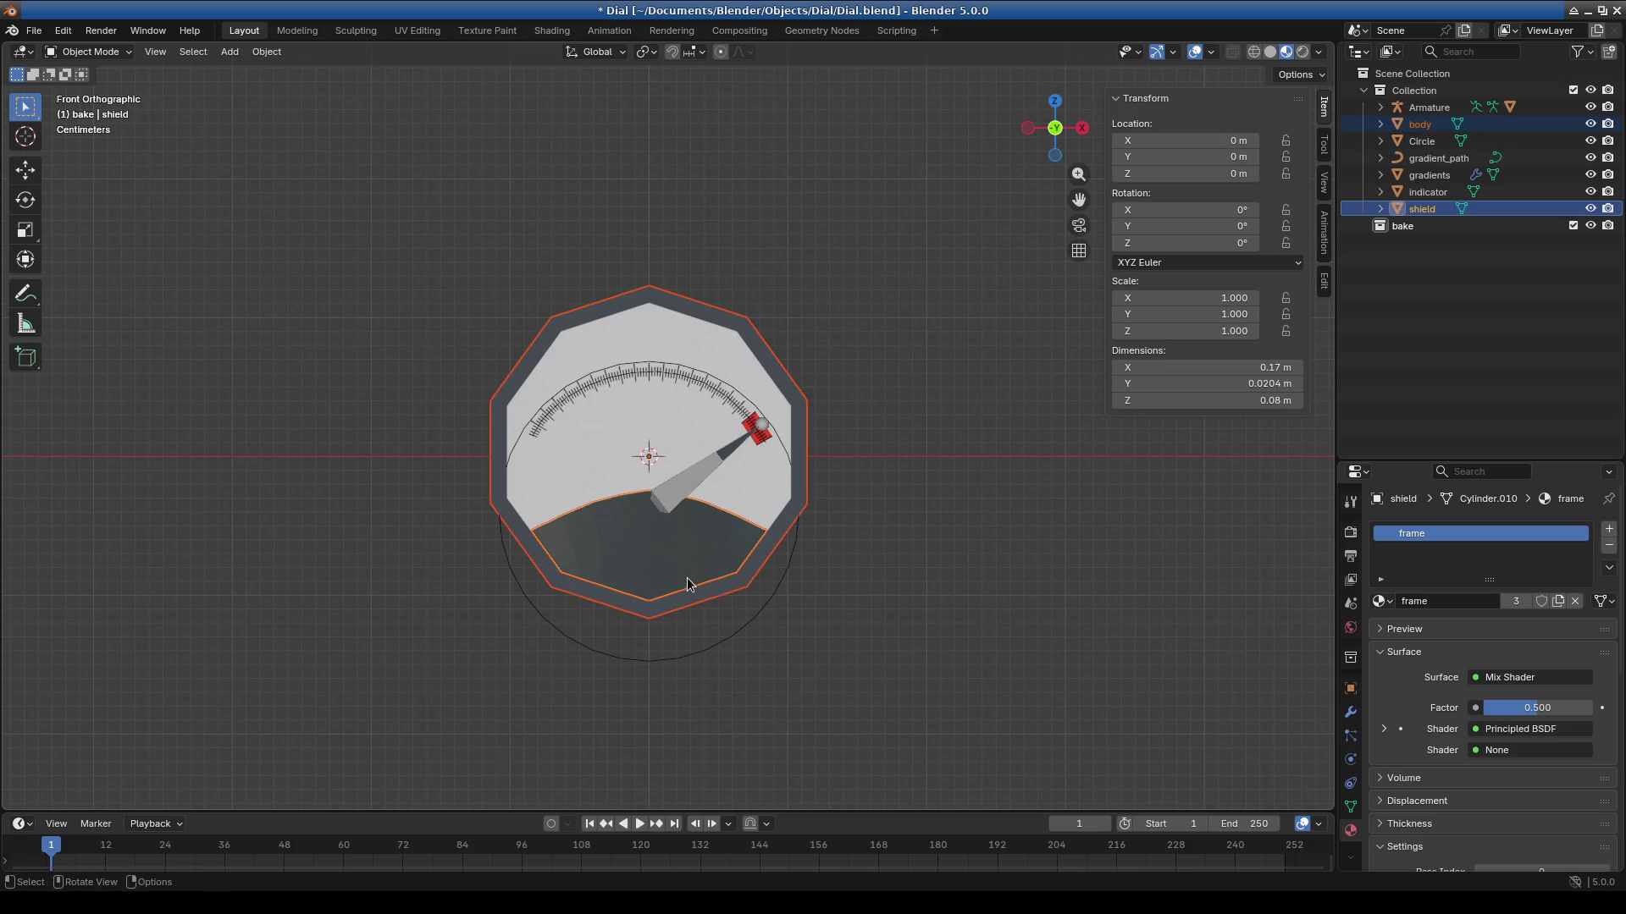
scroll(687, 579, "up", 2)
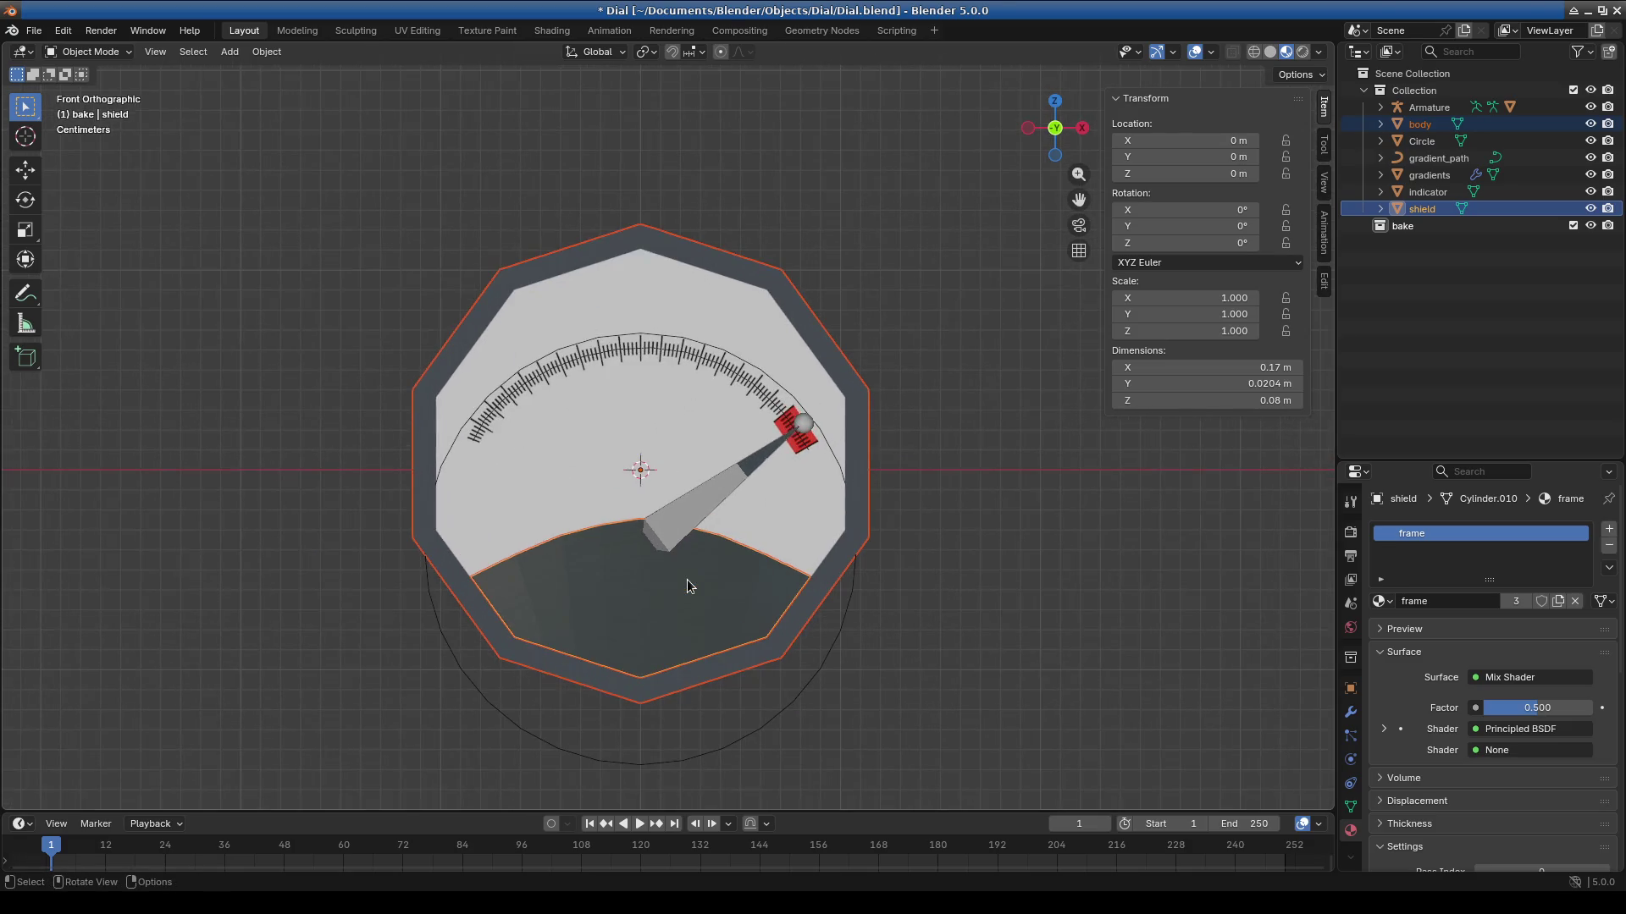
key("ctrl+j")
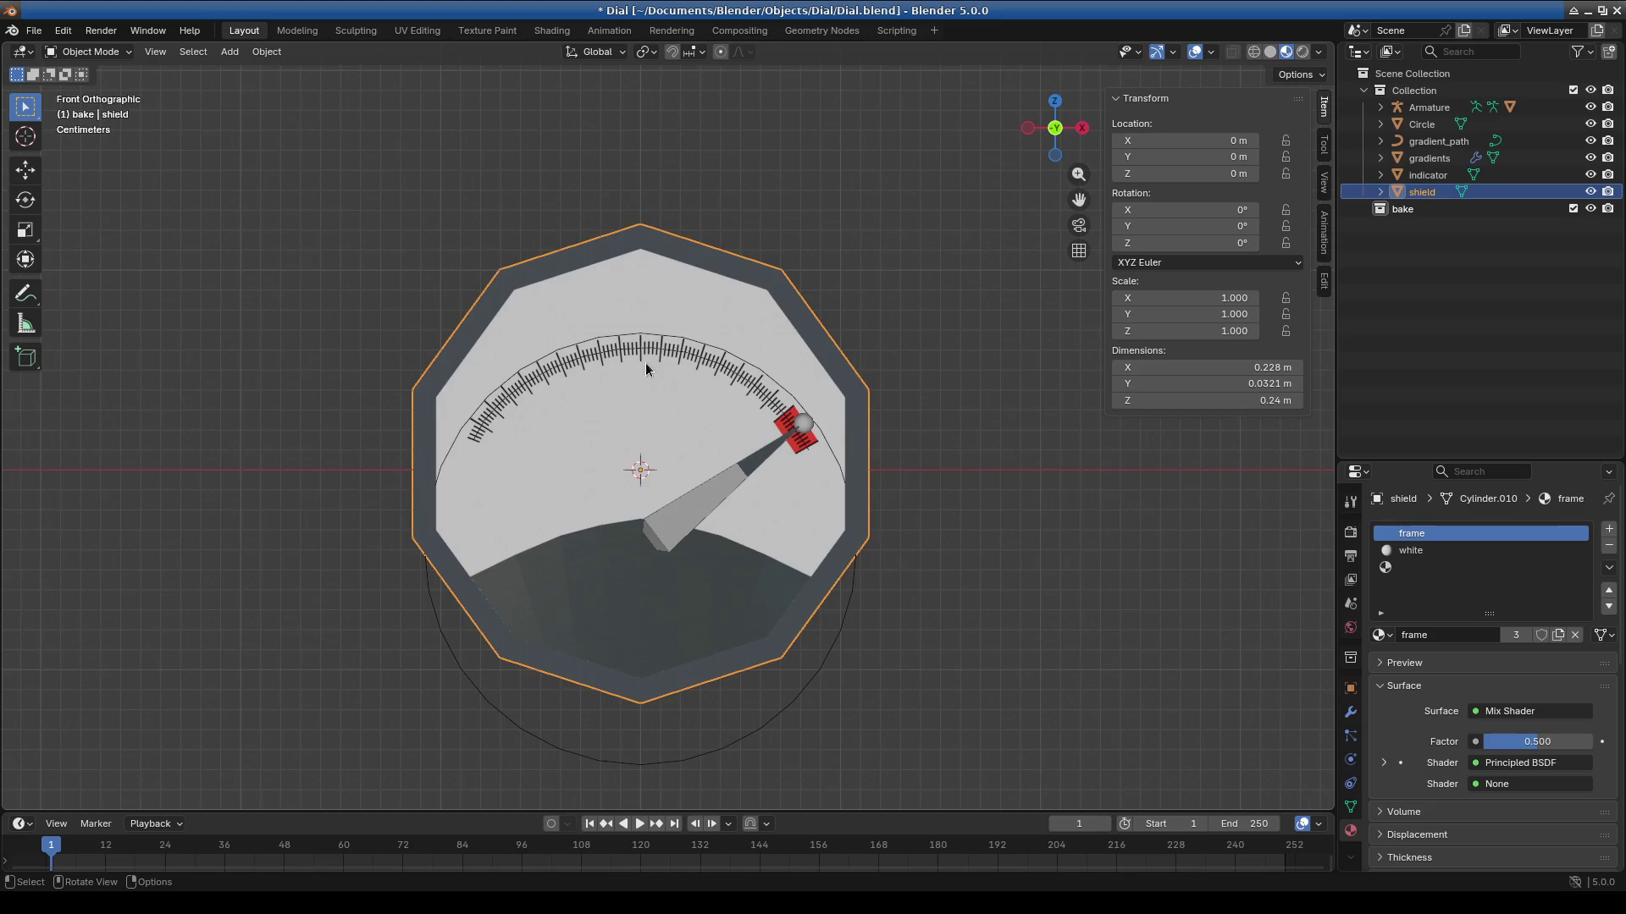
left_click(650, 351)
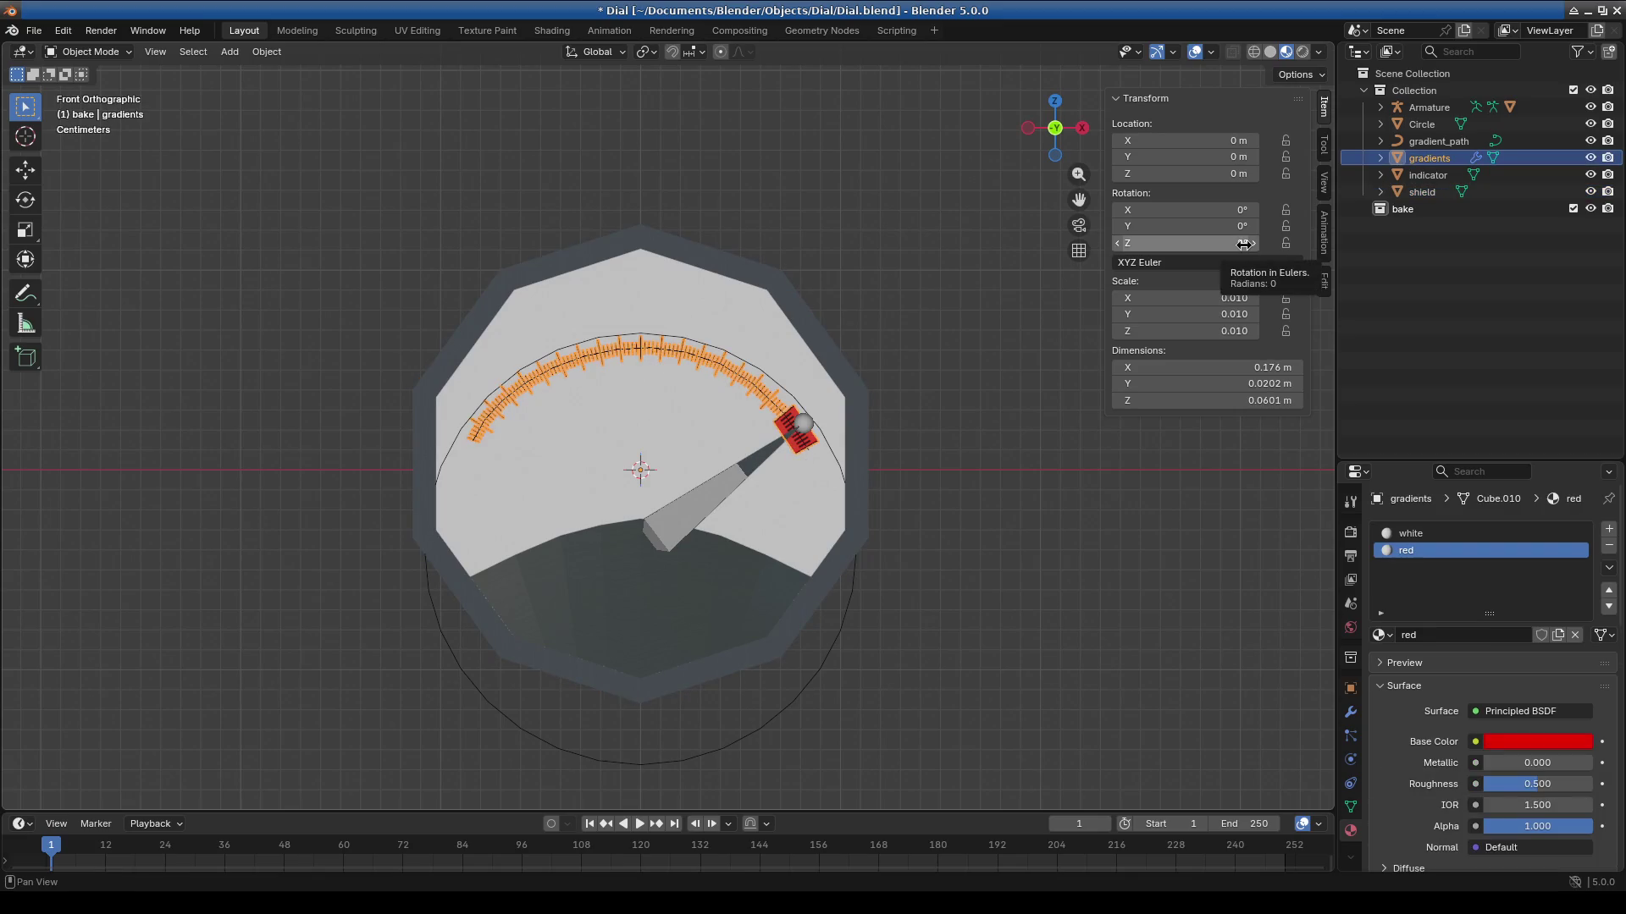
left_click(1427, 127)
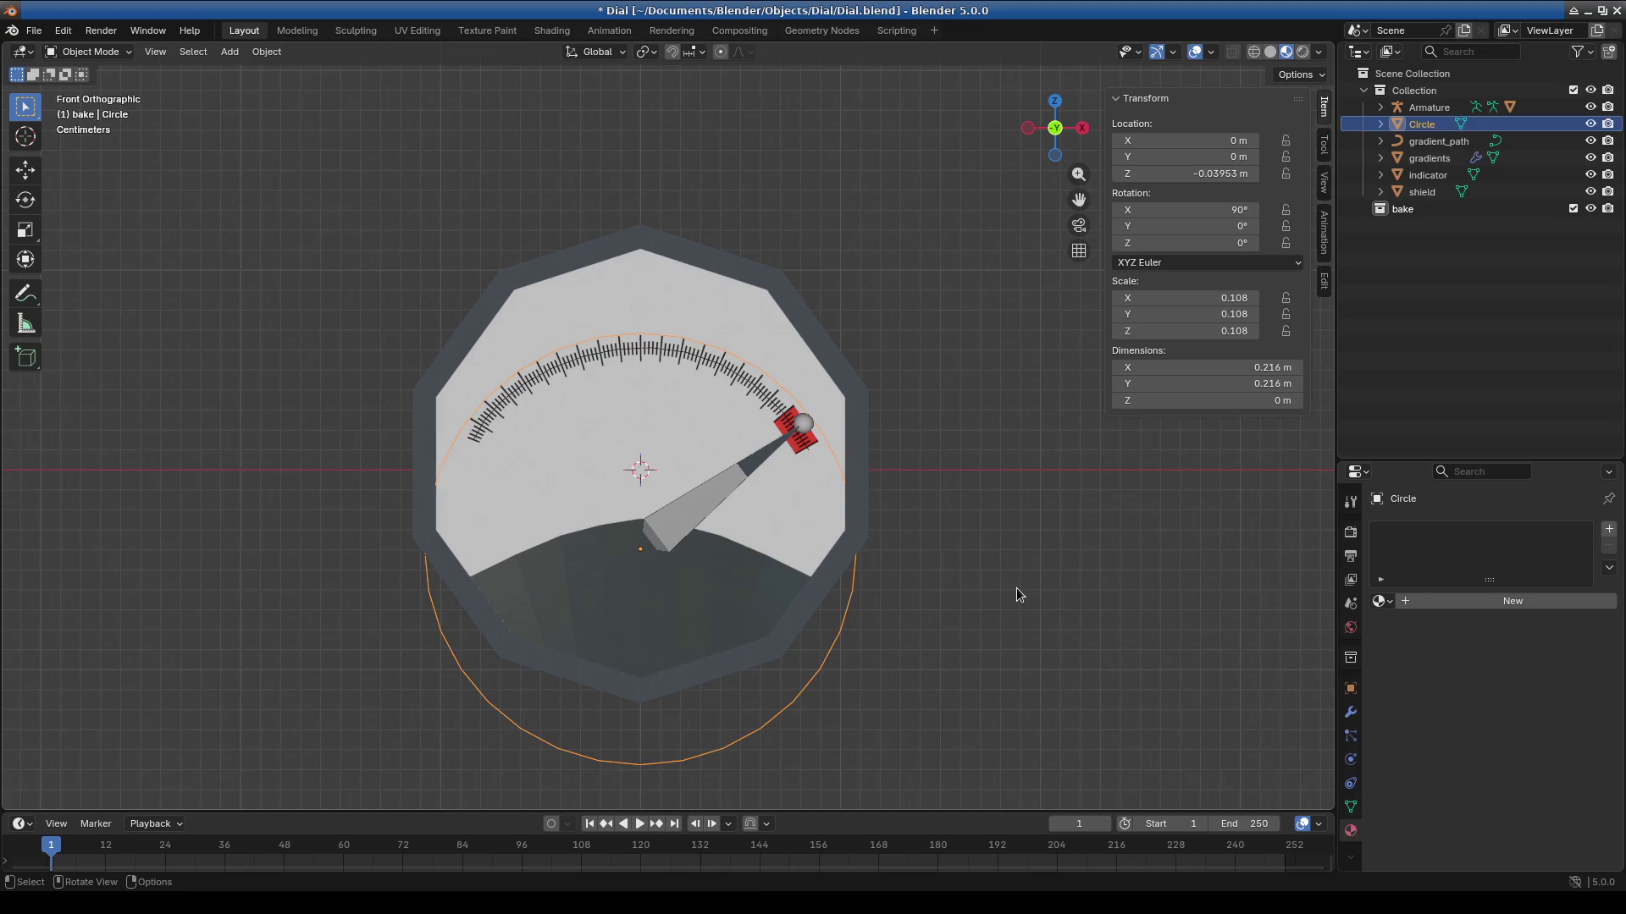
Delete and restore the Circle object, then hide it in the viewport.
key("Delete")
key("ctrl+z")
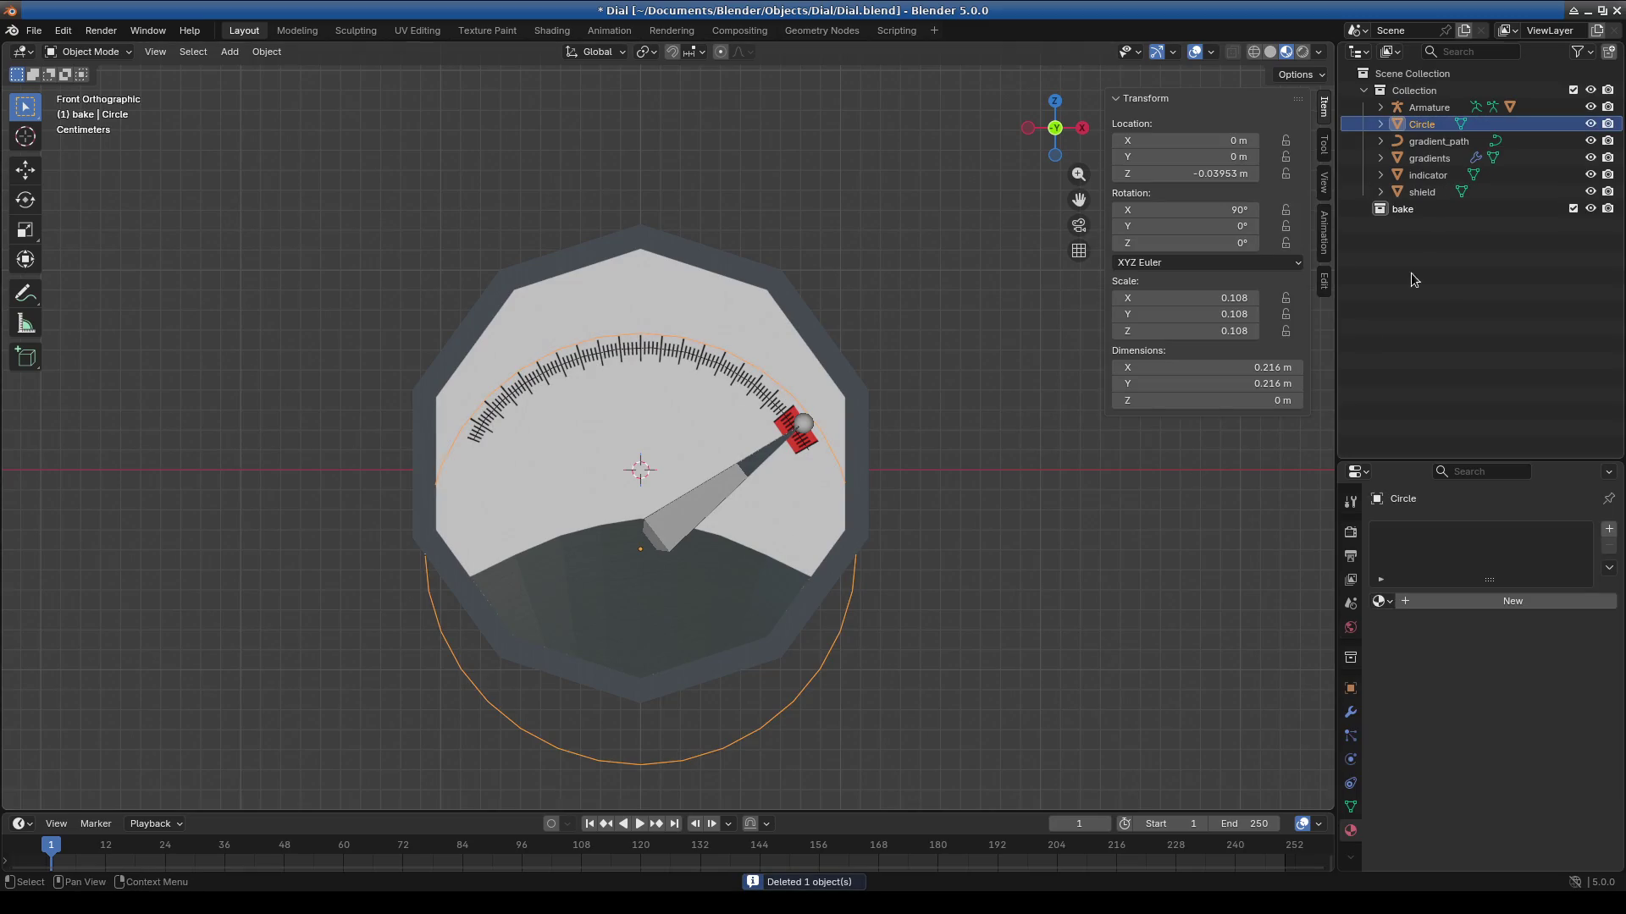
left_click(1590, 124)
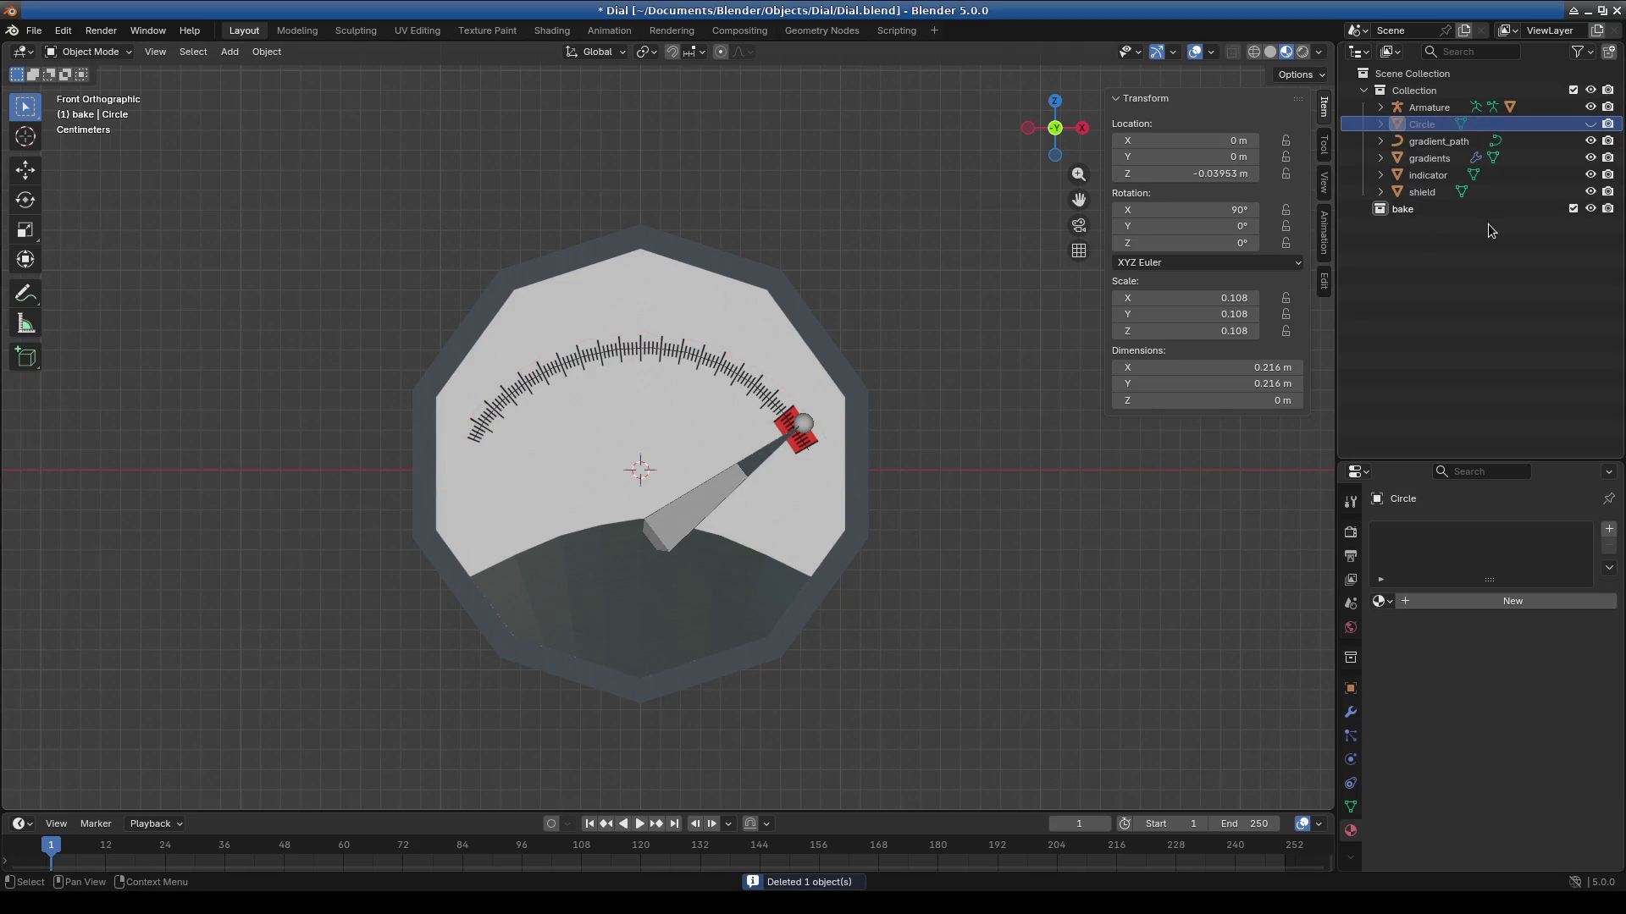
double_click(1422, 124)
Add a new collection under Scene Collection and rename it references.
left_click(1429, 74)
right_click(1414, 71)
left_click(1431, 76)
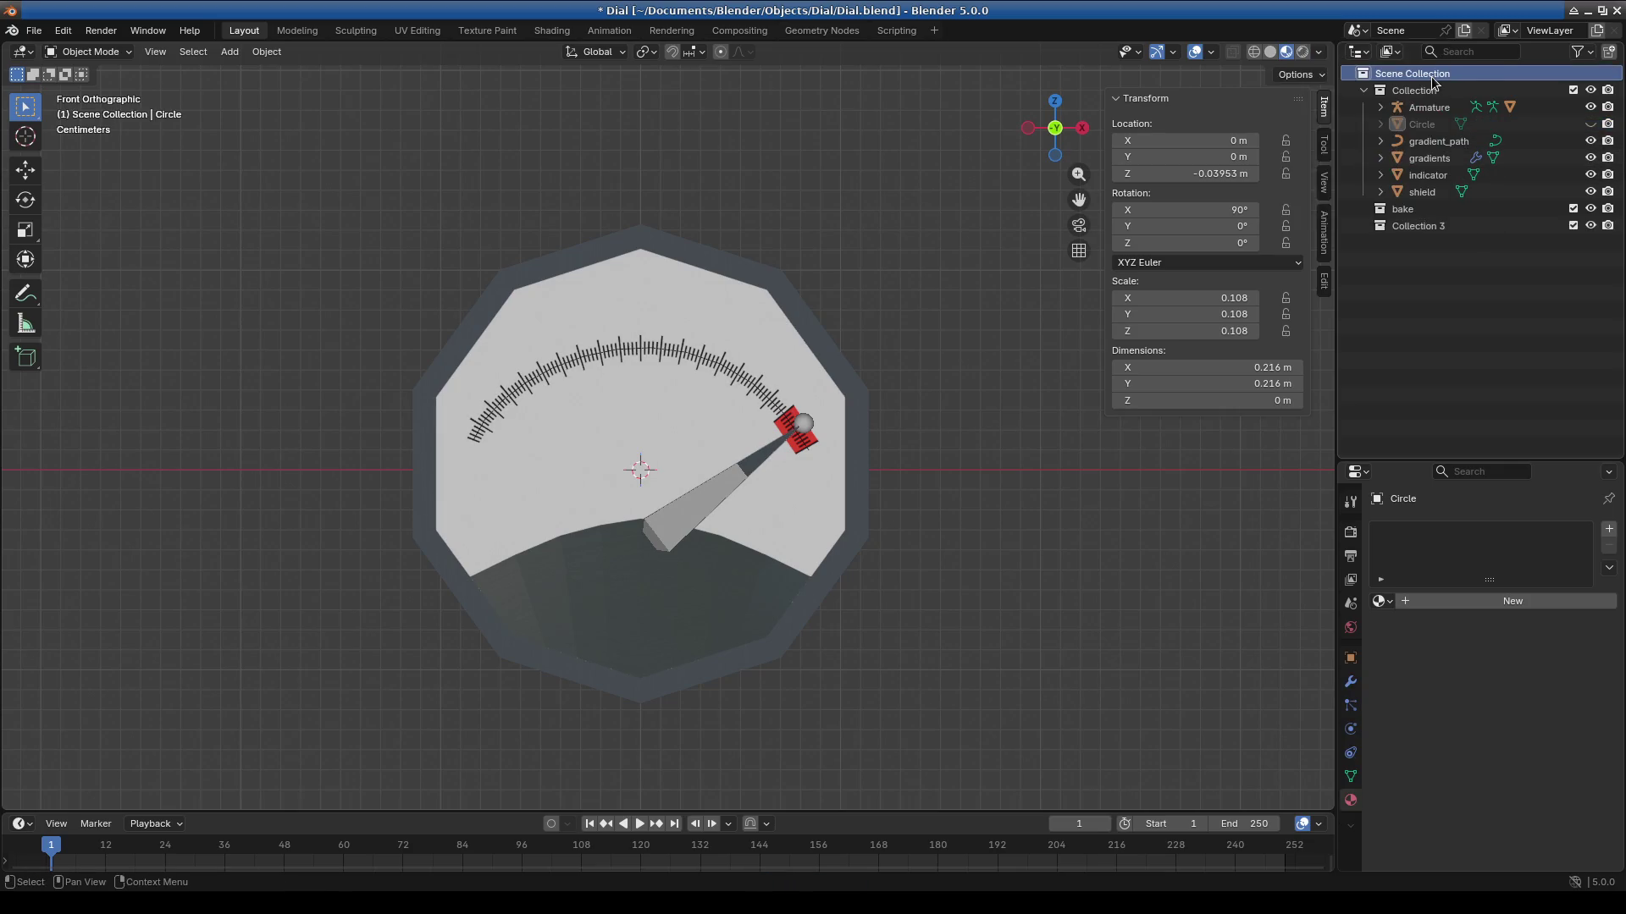
left_click(1439, 229)
key("e")
key("c")
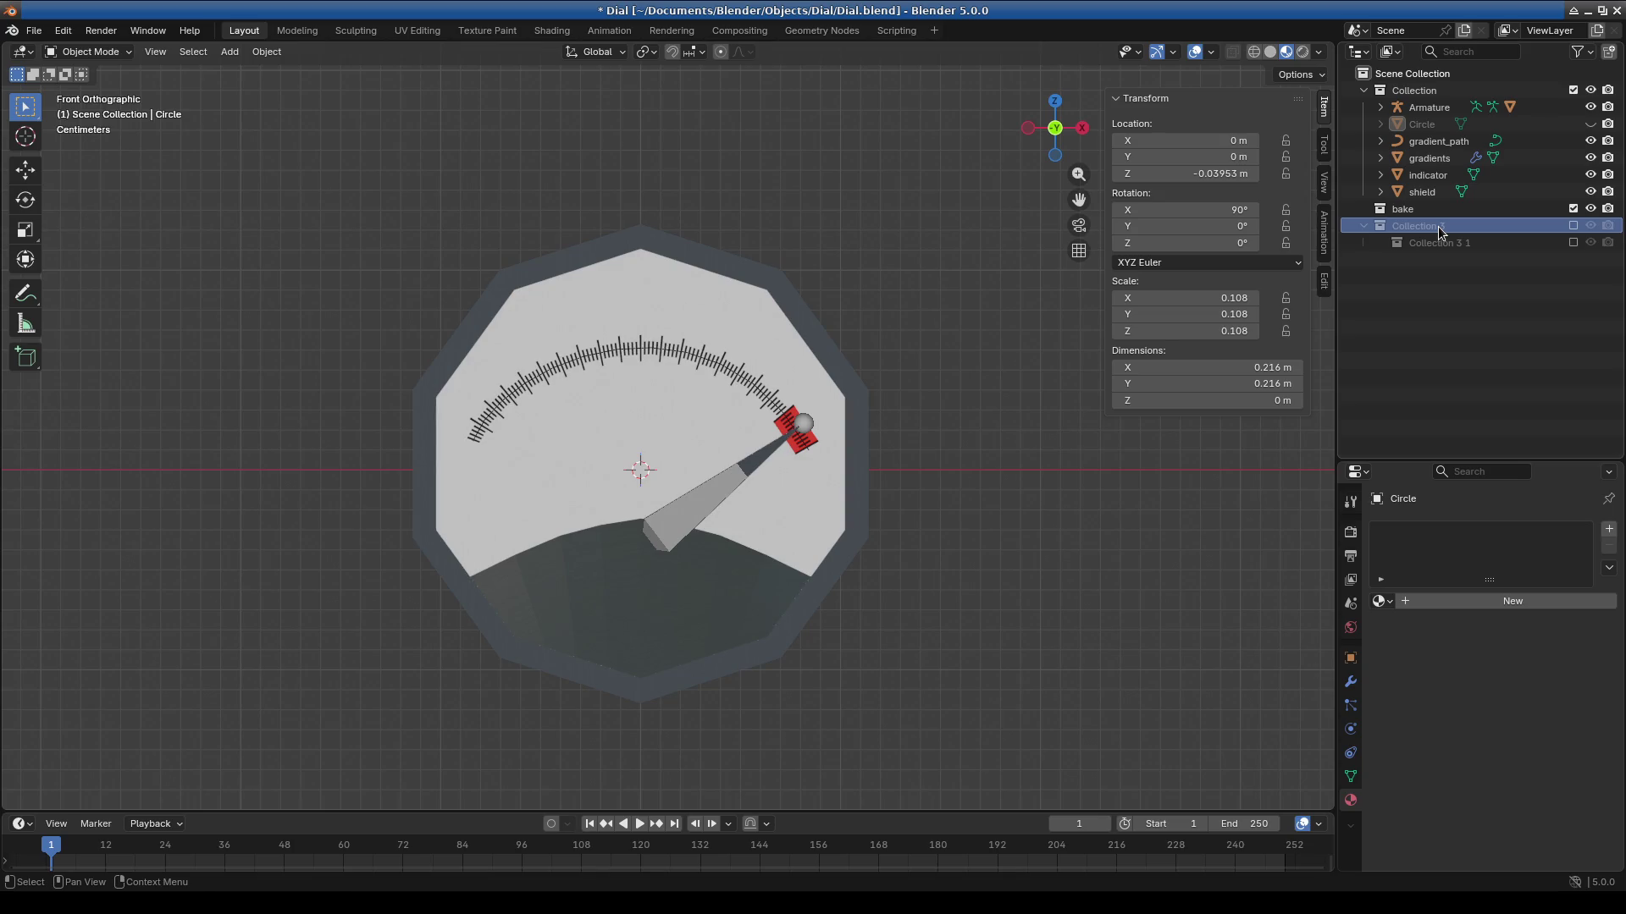
double_click(1438, 226)
type("f")
type("nce")
key("Return")
Move Circle into references, remove the extra child collection, re-include and collapse references.
mouse_move(1423, 124)
left_mouse_down()
mouse_move(1409, 242)
mouse_move(1421, 229)
left_mouse_up()
left_click(1426, 223)
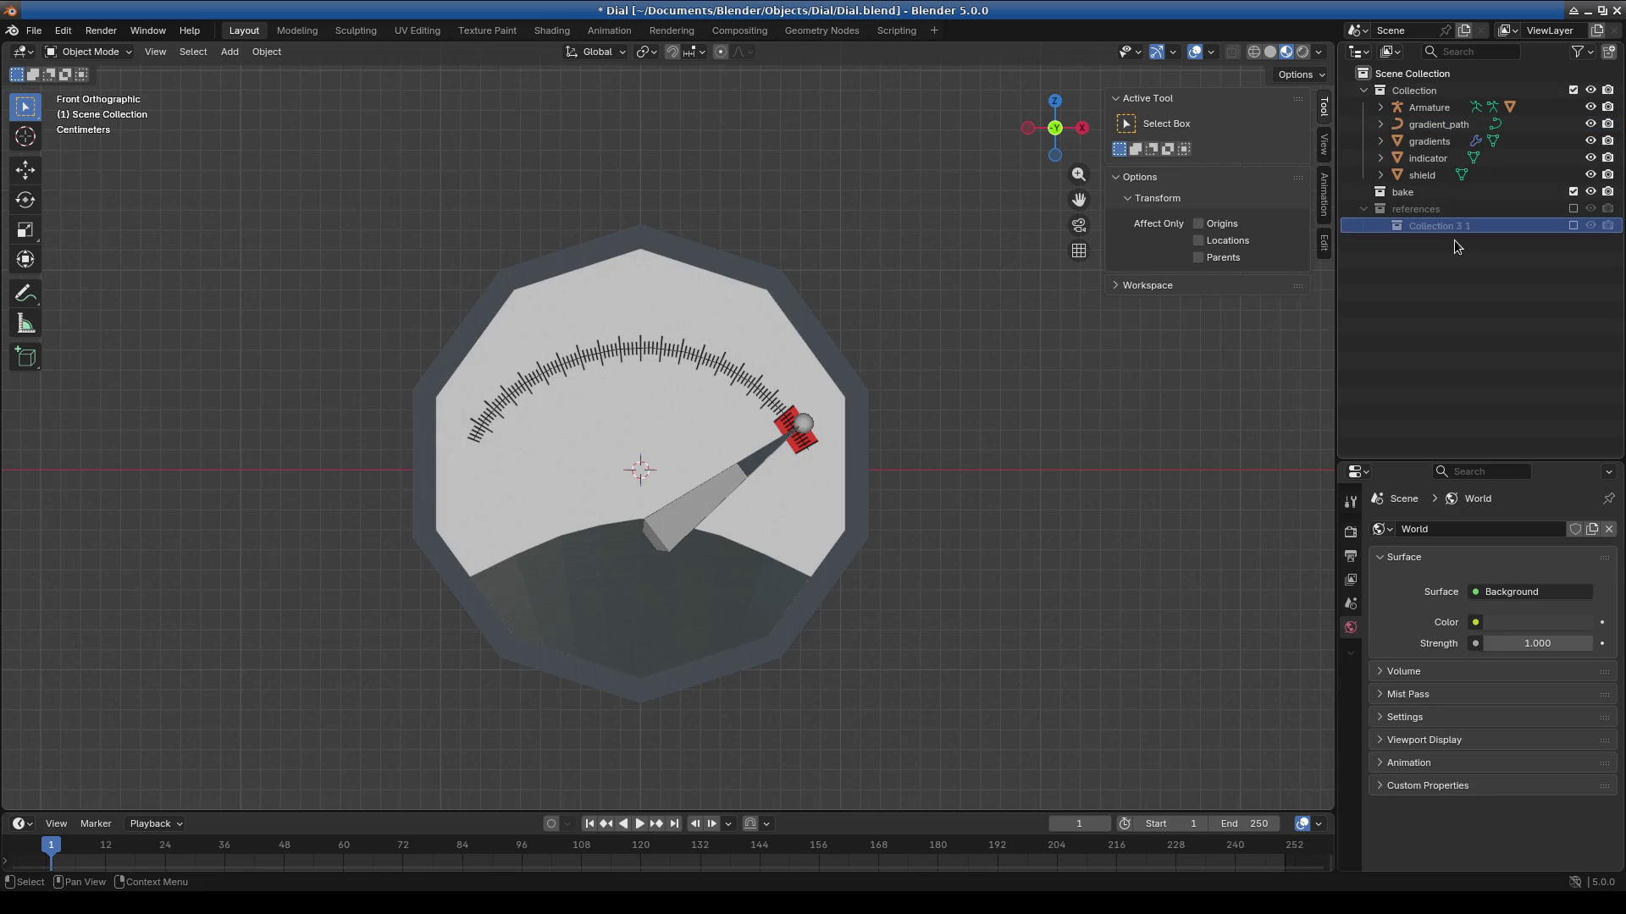
key("Delete")
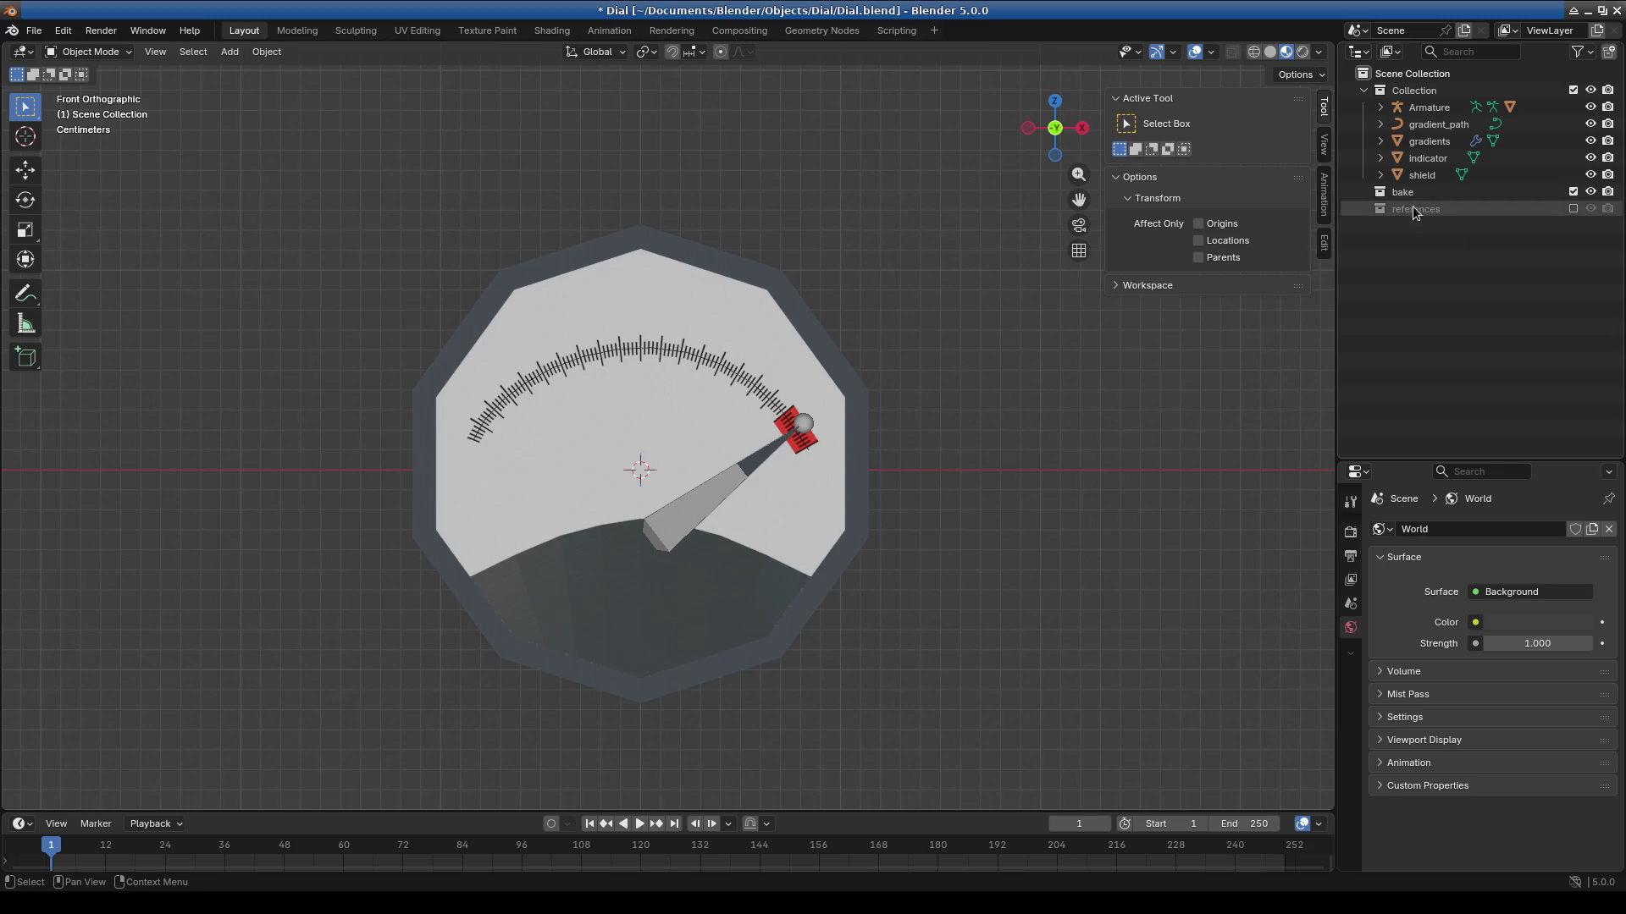
left_click(1572, 208)
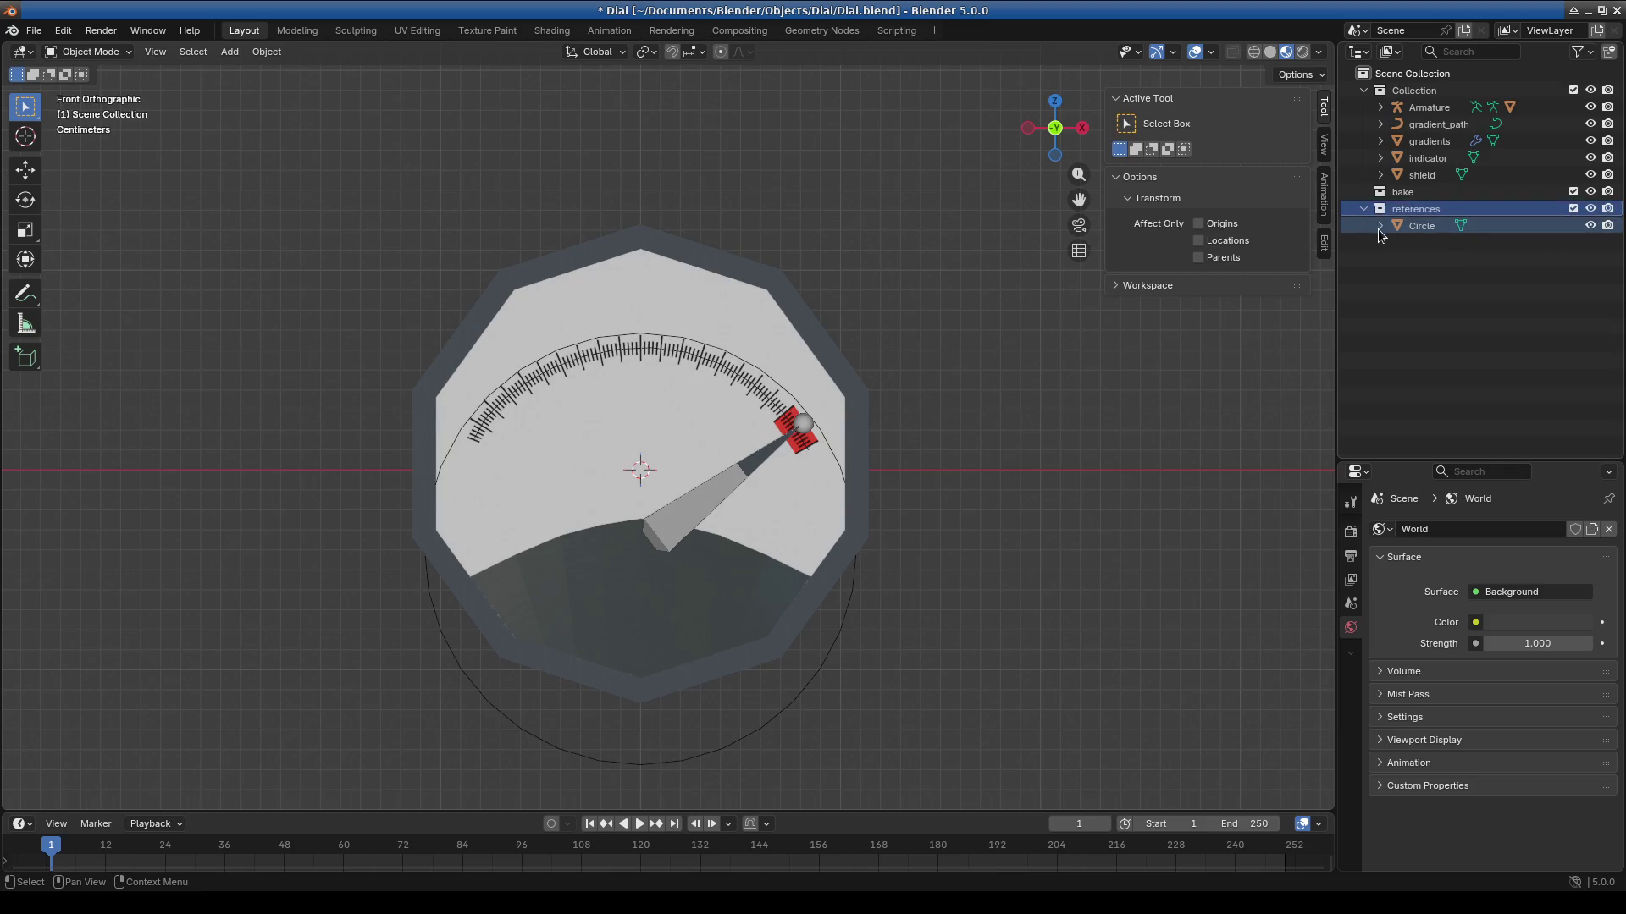
left_click(1363, 208)
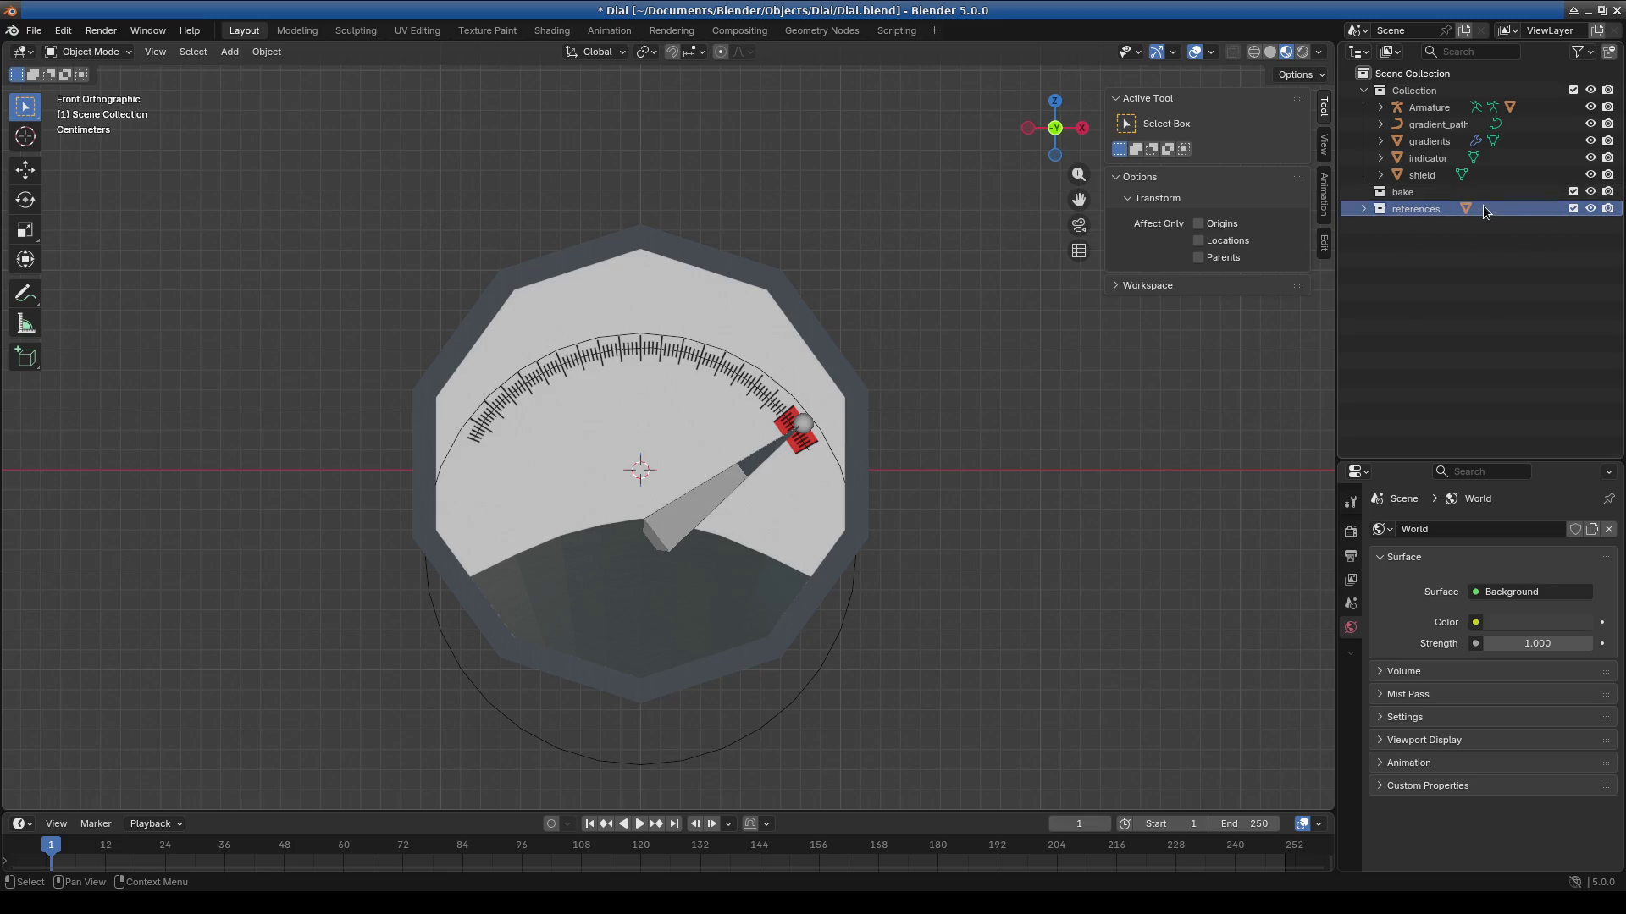
left_click(1431, 173)
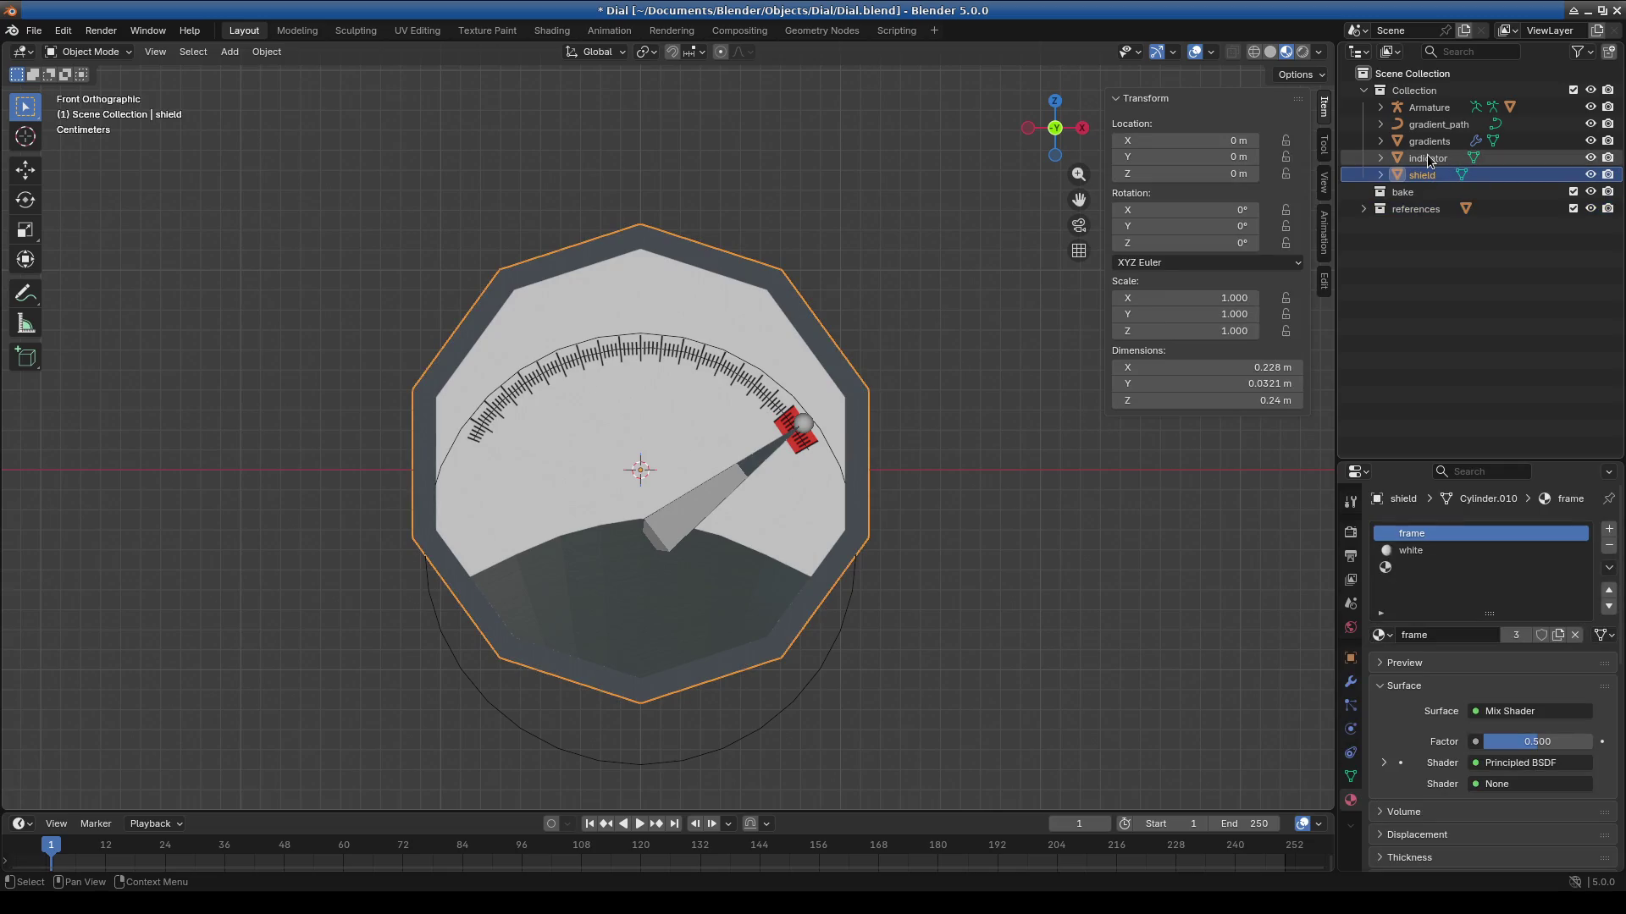
Select gradients and display its Curve modifier options in Modifier Properties.
left_click(1429, 159)
left_click(1426, 142)
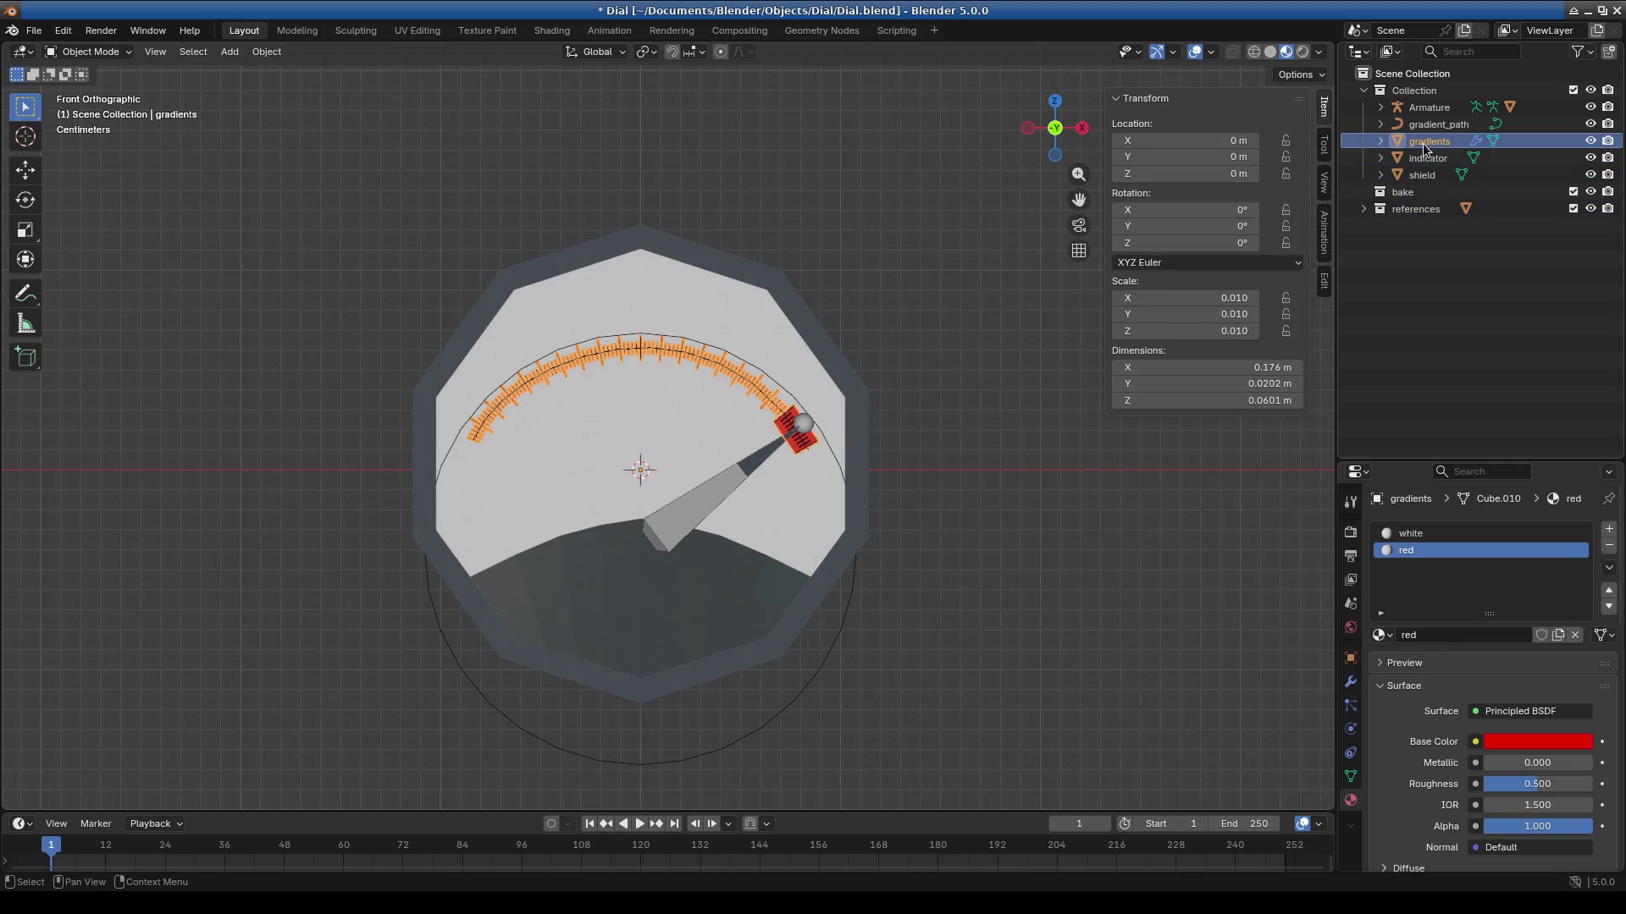
left_click(1439, 125)
left_click(1433, 108)
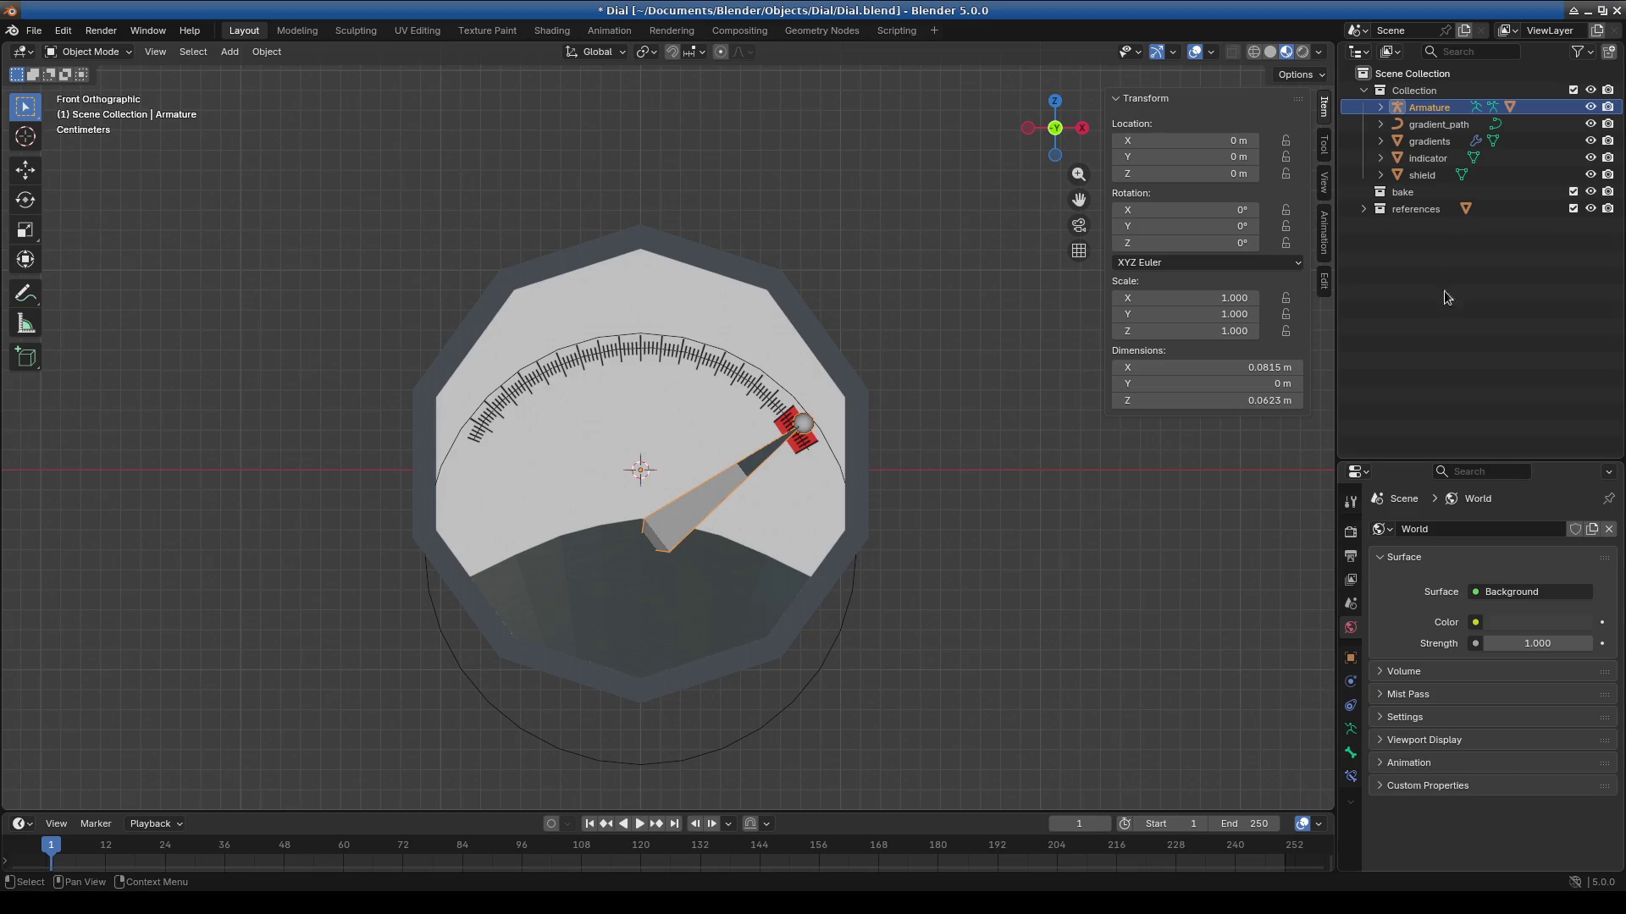
left_click(1429, 141)
left_click(1350, 800)
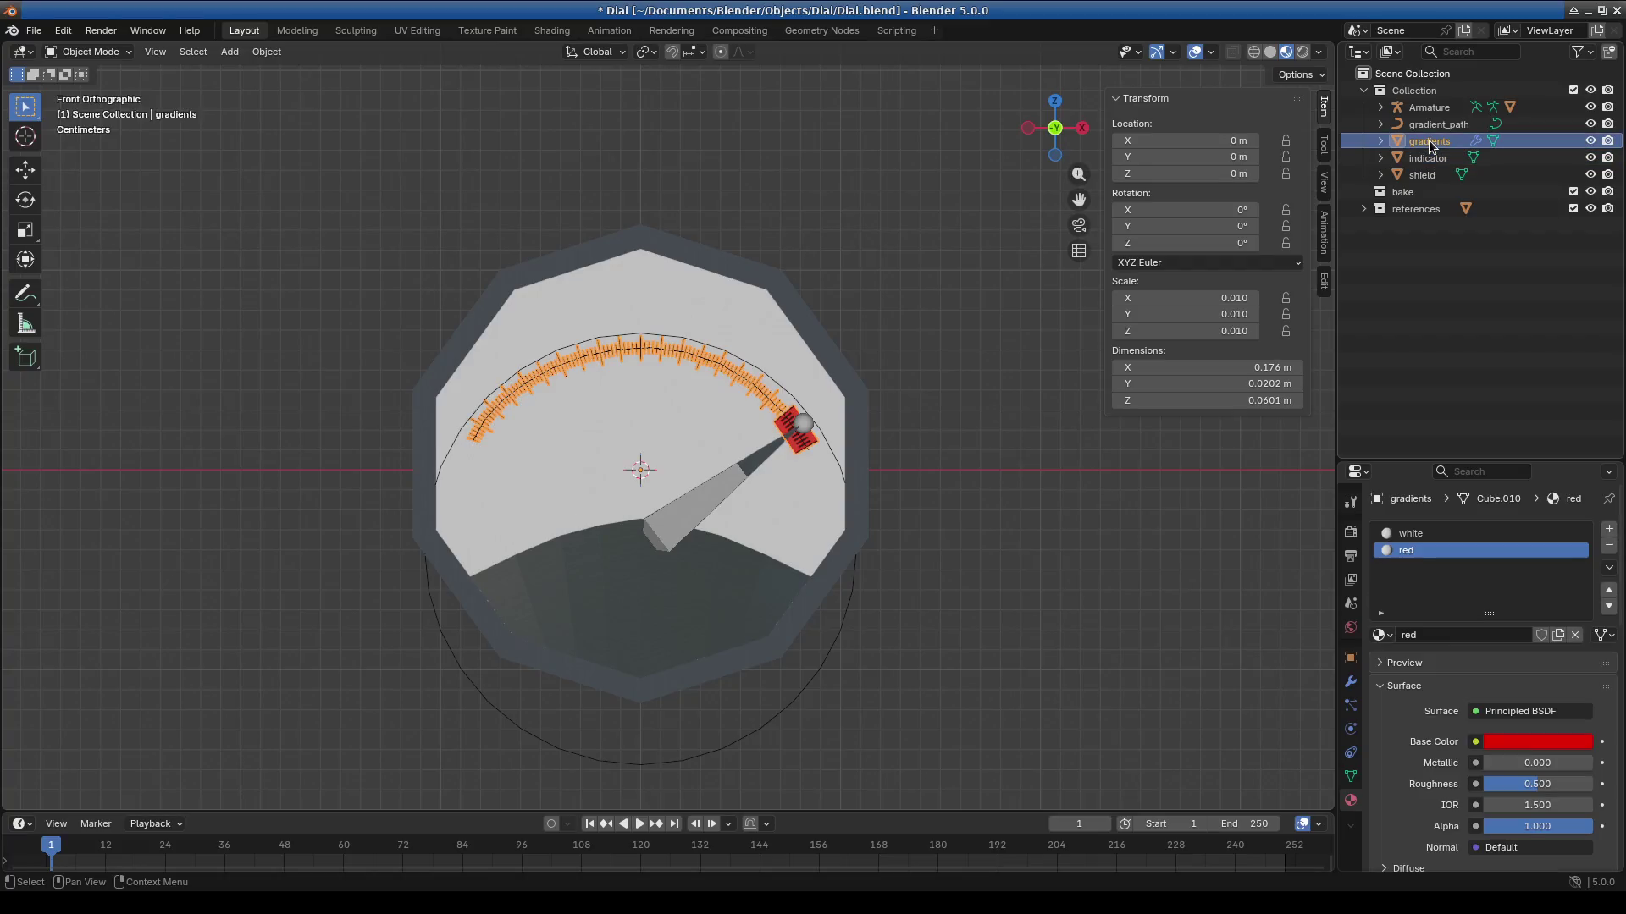
left_click(1351, 778)
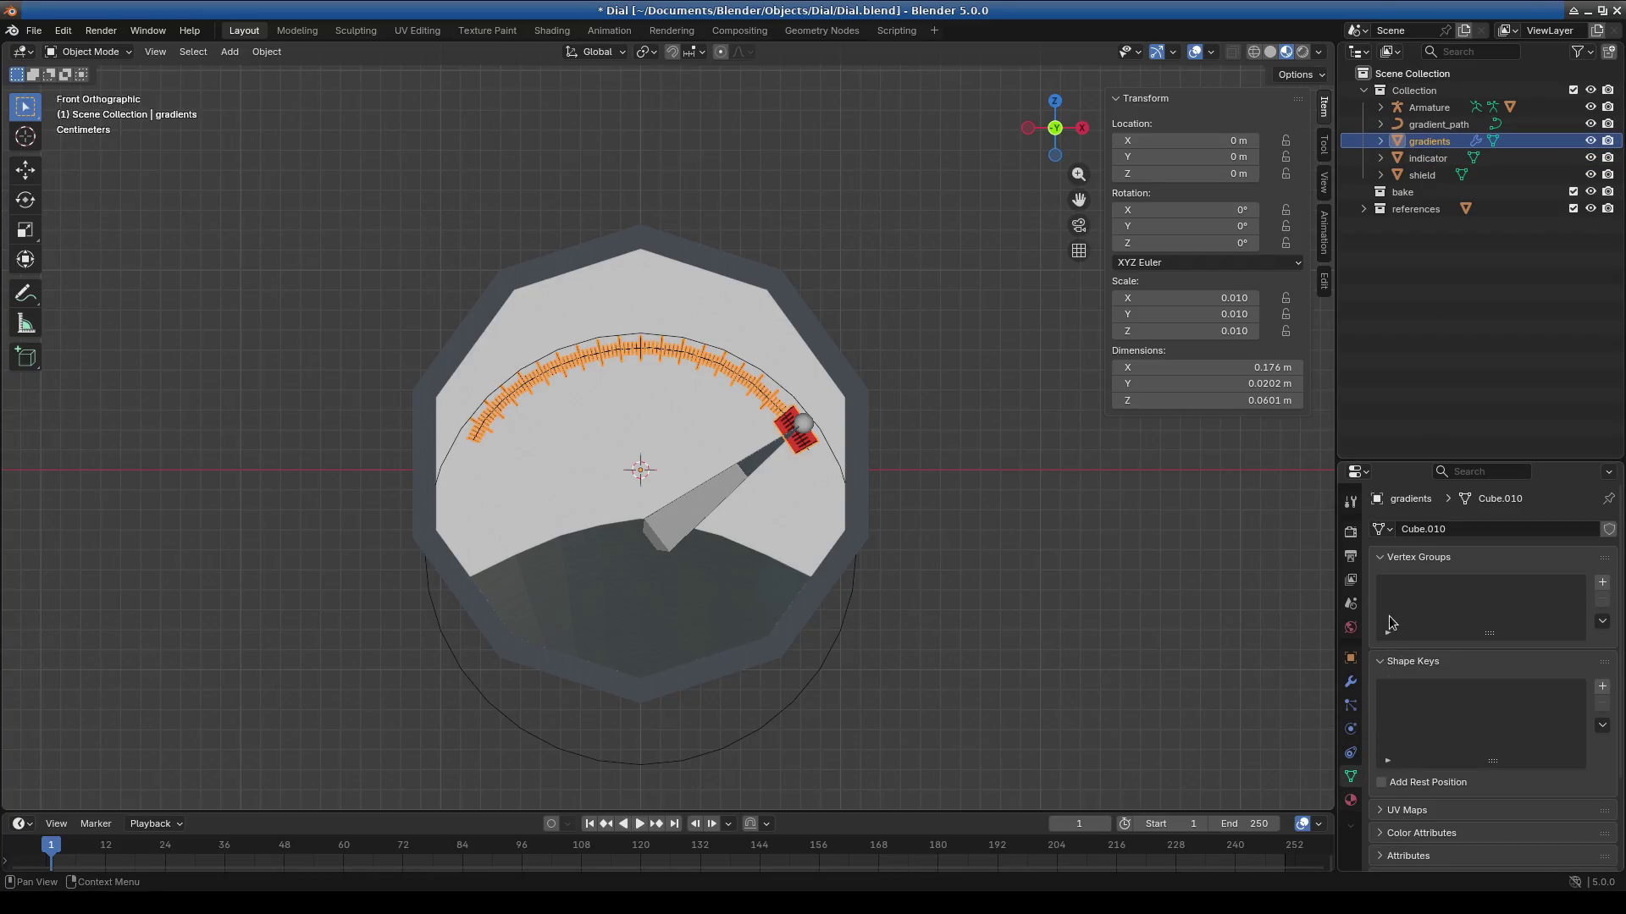
left_click(1351, 681)
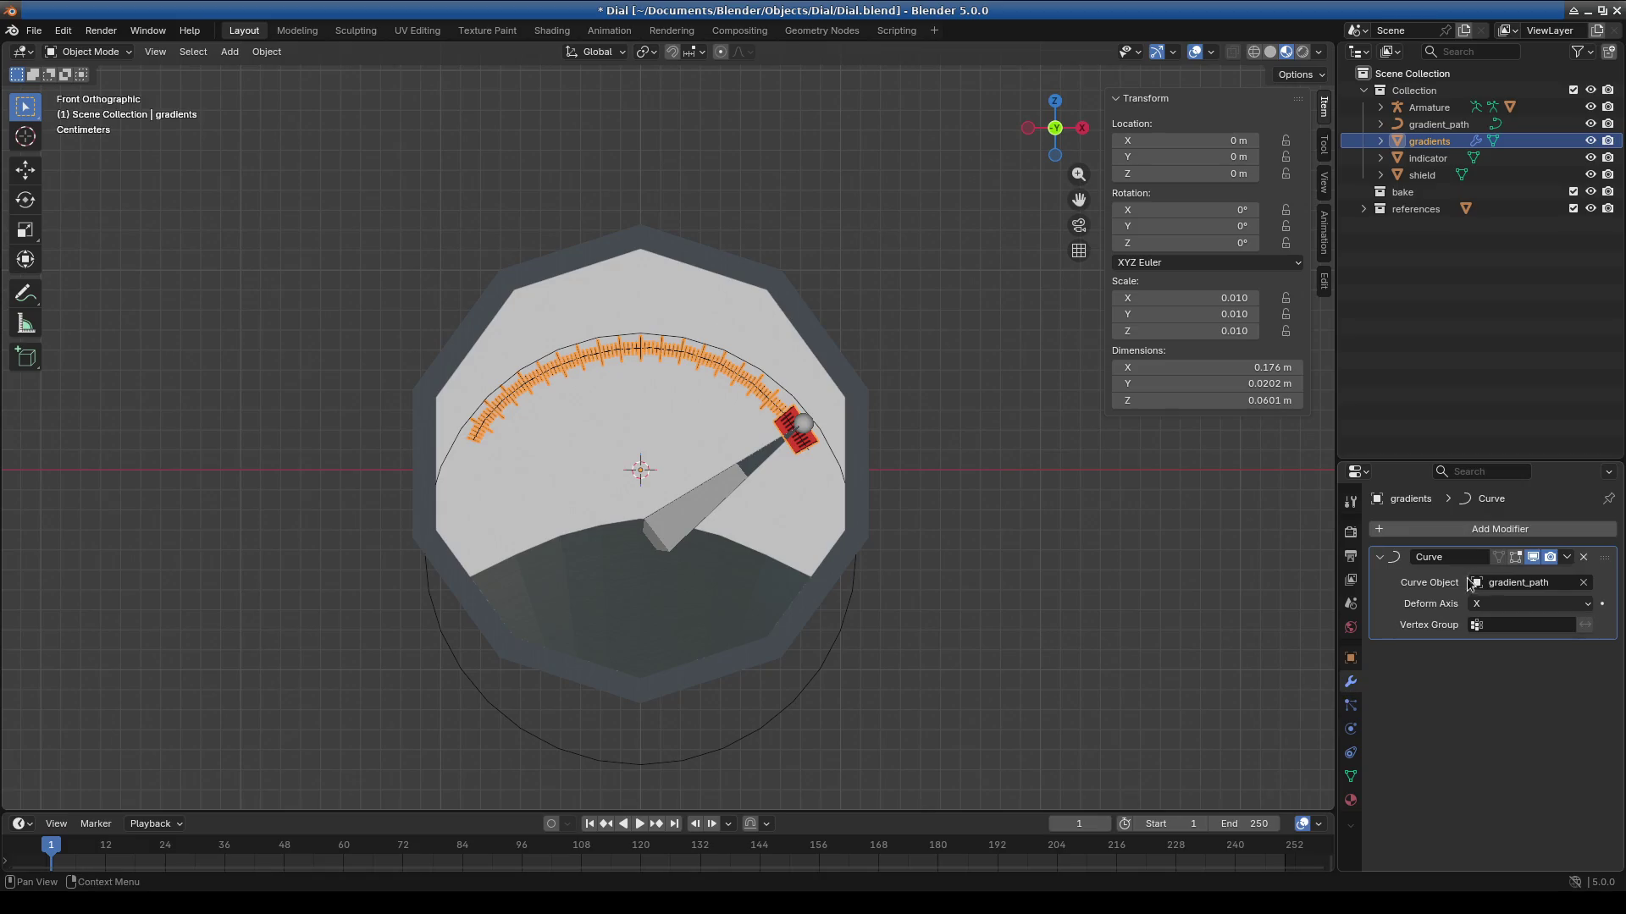
left_click(1565, 558)
mouse_move(734, 519)
middle_mouse_down()
mouse_move(704, 510)
mouse_move(596, 393)
mouse_move(762, 406)
mouse_move(695, 423)
mouse_move(660, 406)
middle_mouse_up()
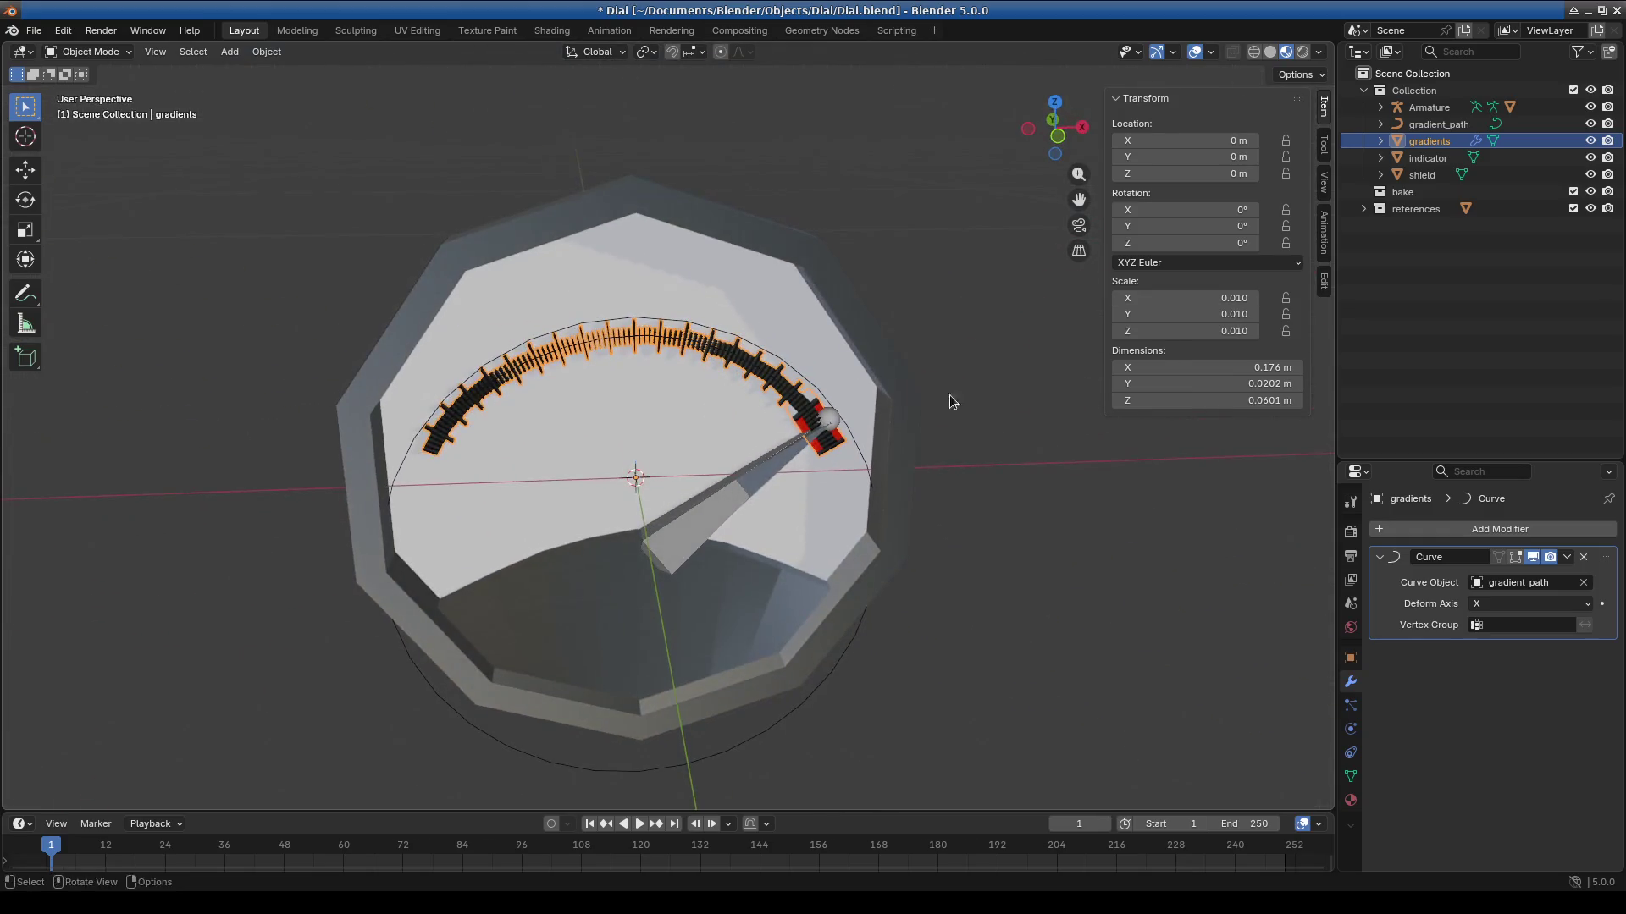
Copy the Armature-through-shield objects and paste them into the bake collection.
left_click(1422, 175)
left_click(1424, 193)
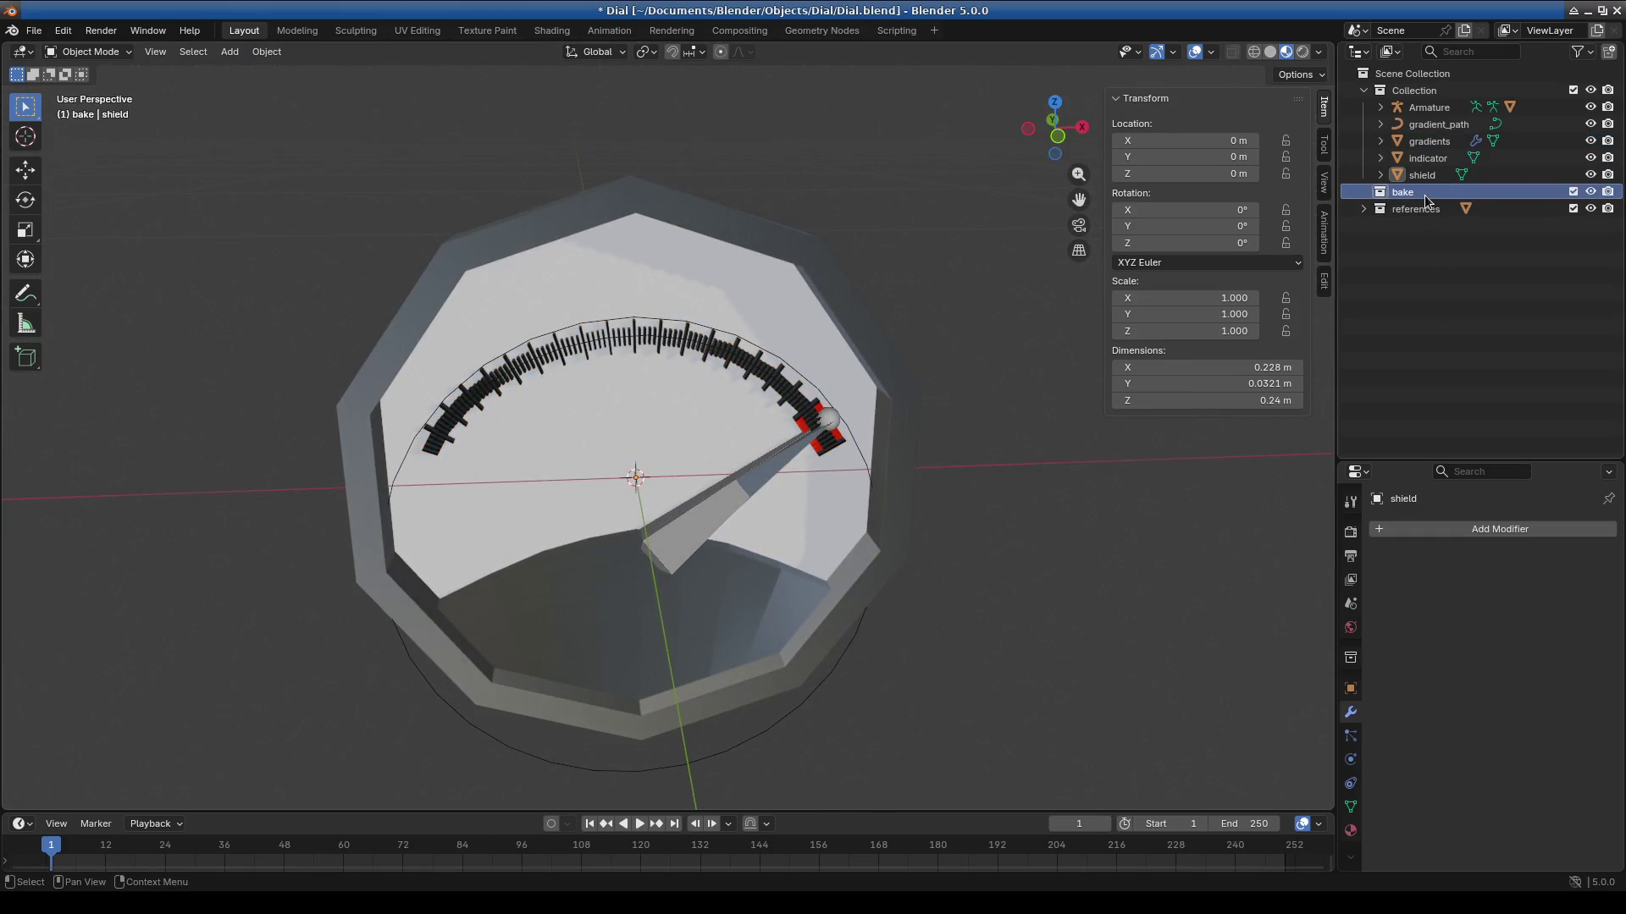
left_click(1441, 173)
left_click(1425, 114, "shift")
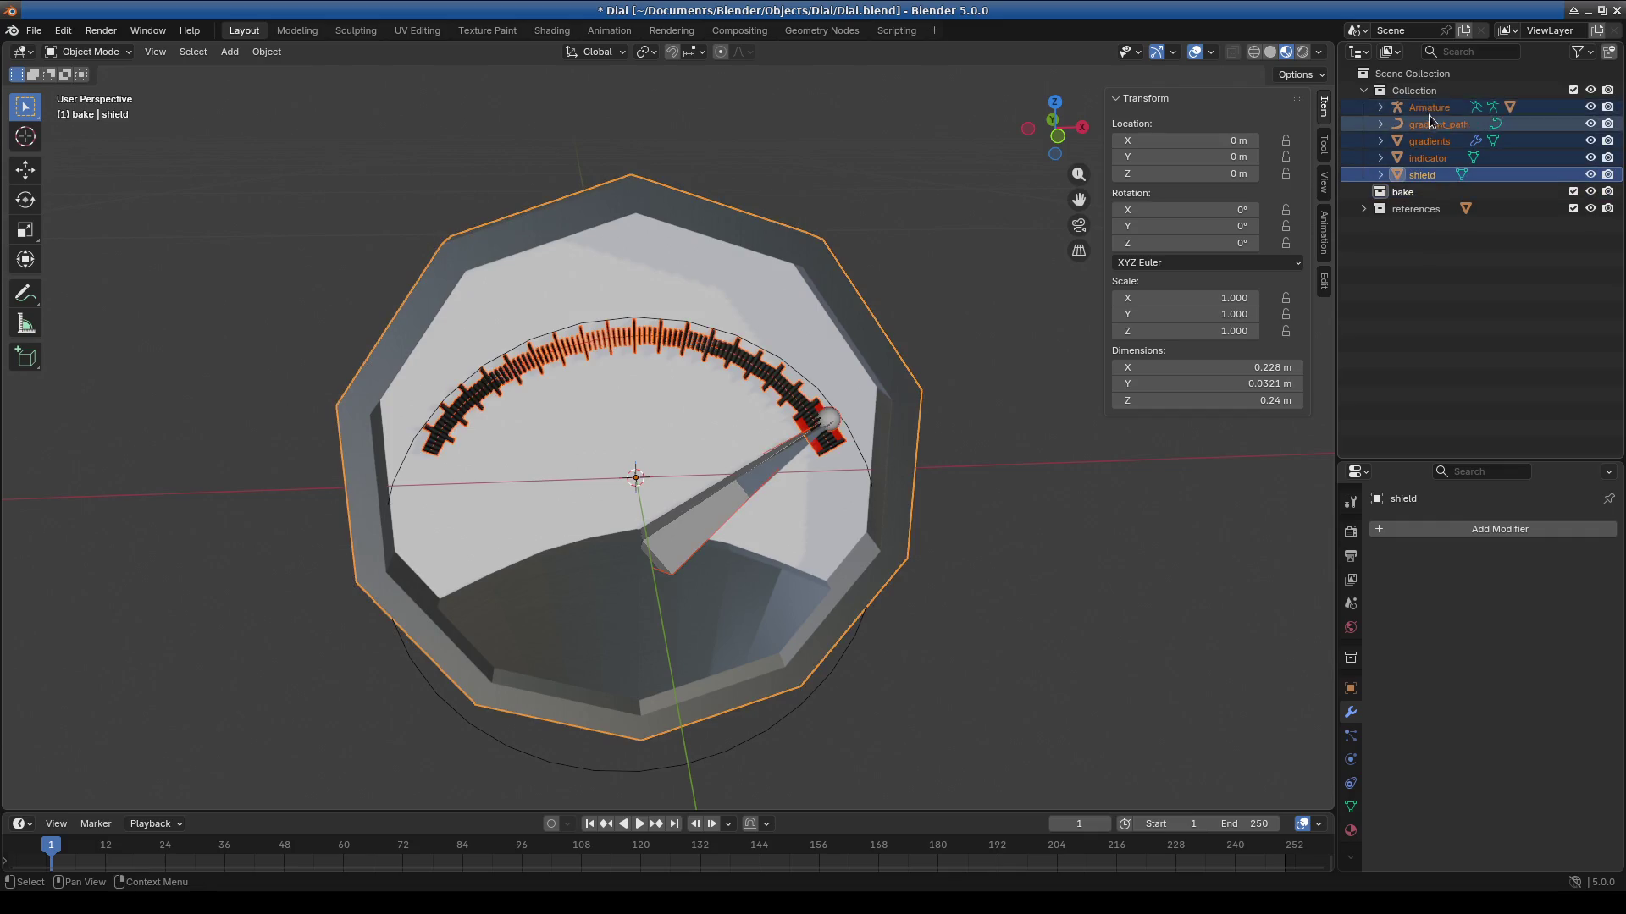
key("ctrl+c")
left_click(1411, 193)
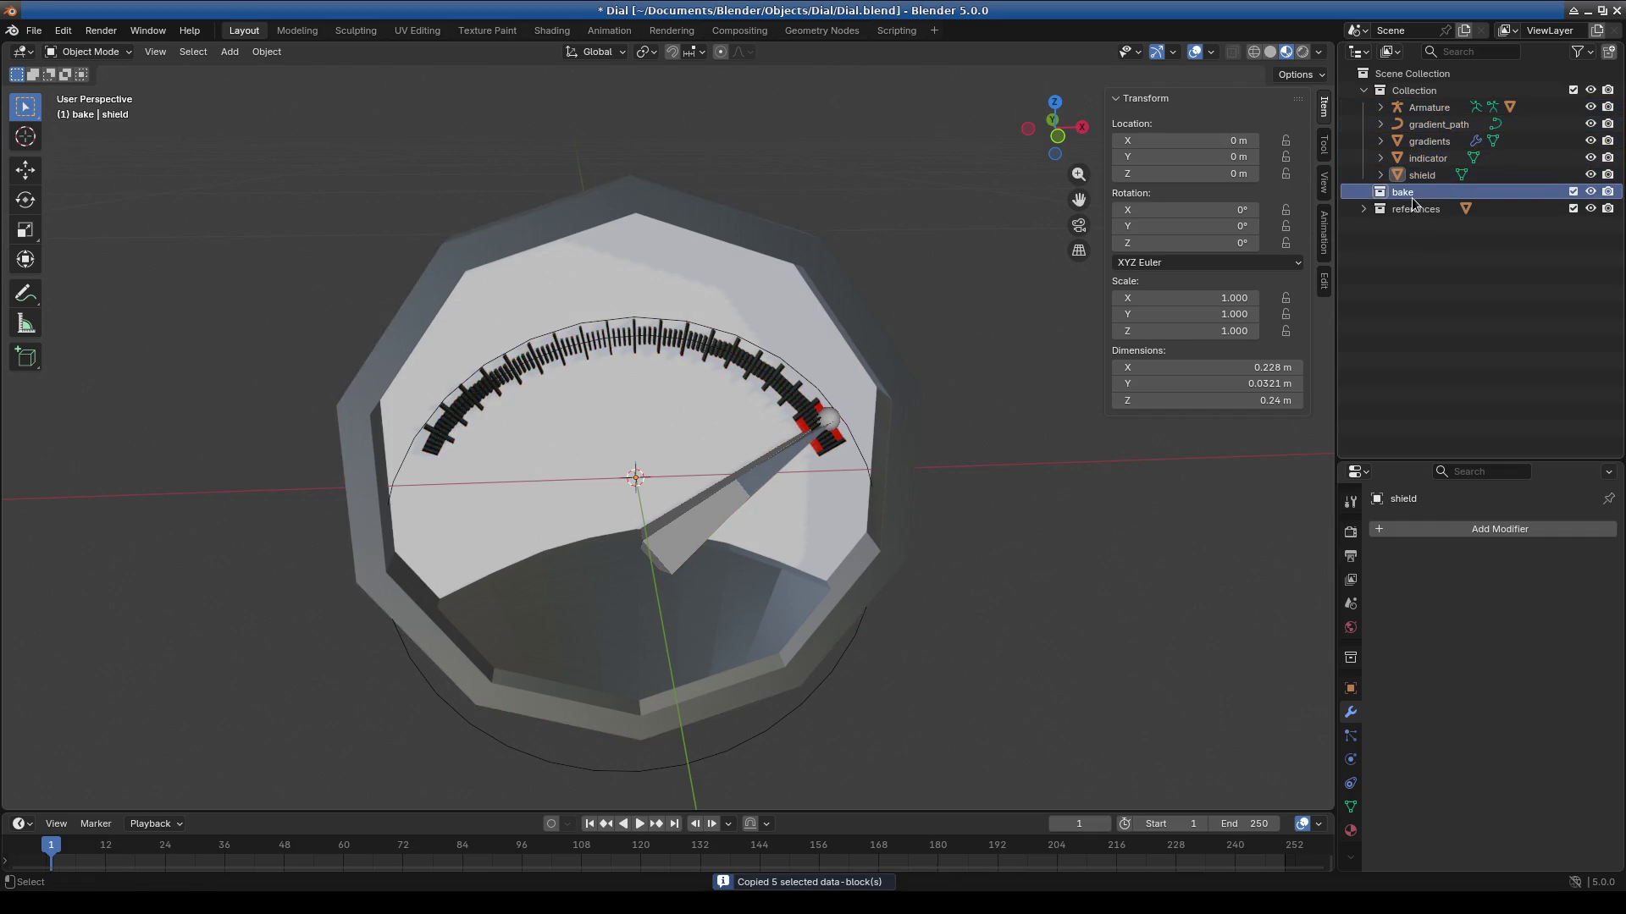
key("ctrl+v")
left_click(1439, 352)
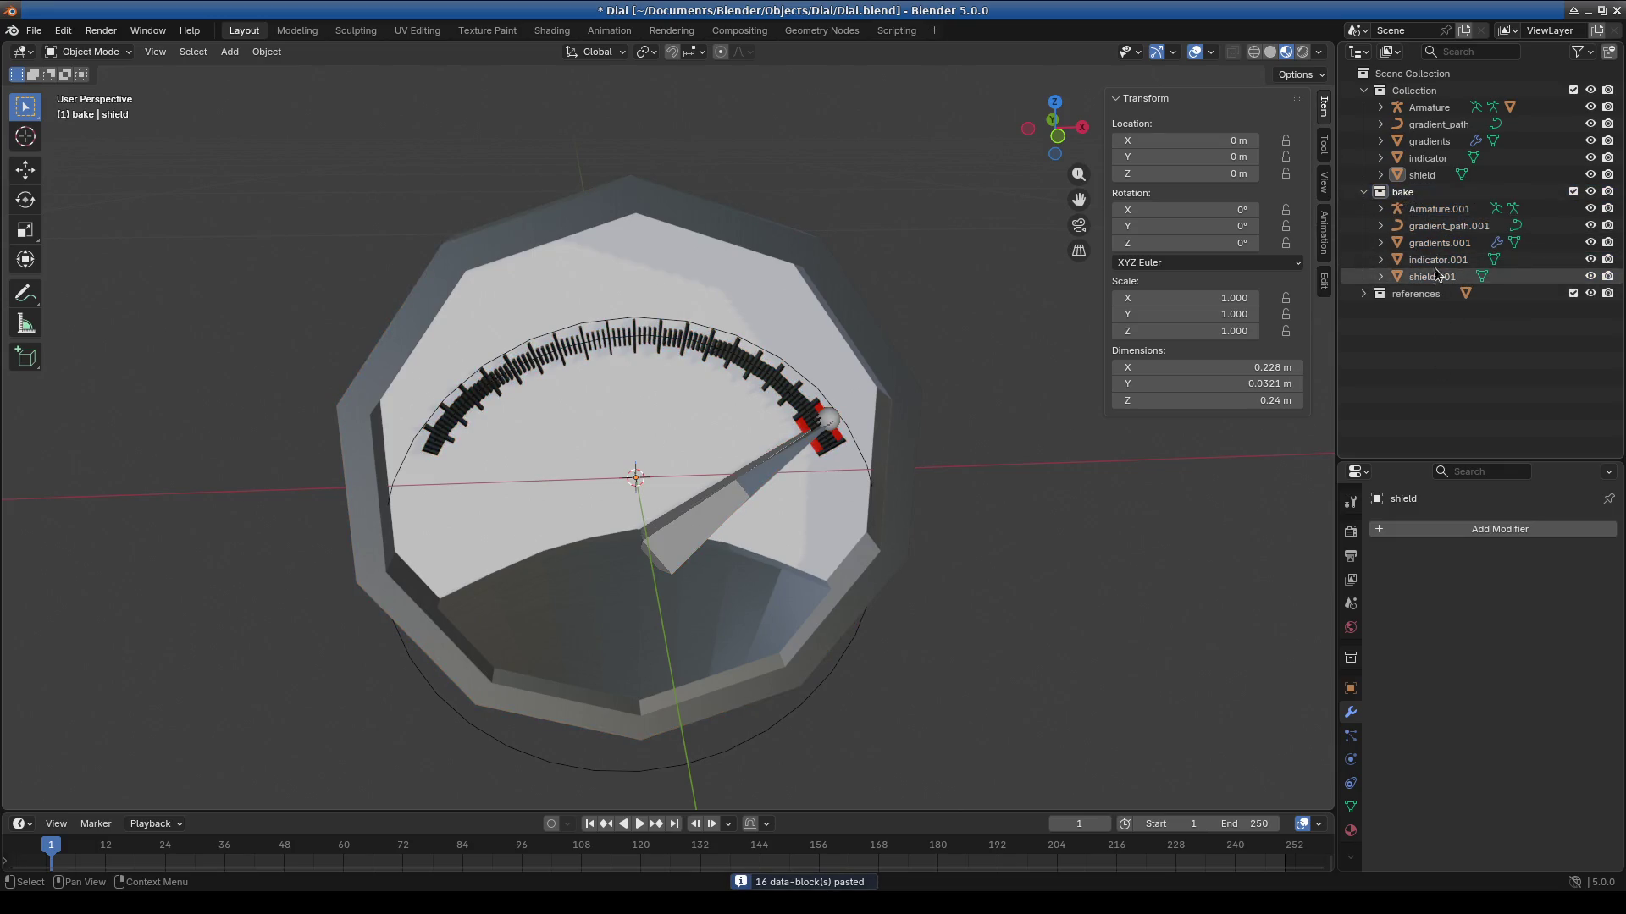
Apply the Curve modifier on the gradients.001 copy.
left_click(1437, 212)
left_click(1442, 226)
left_click(1448, 244)
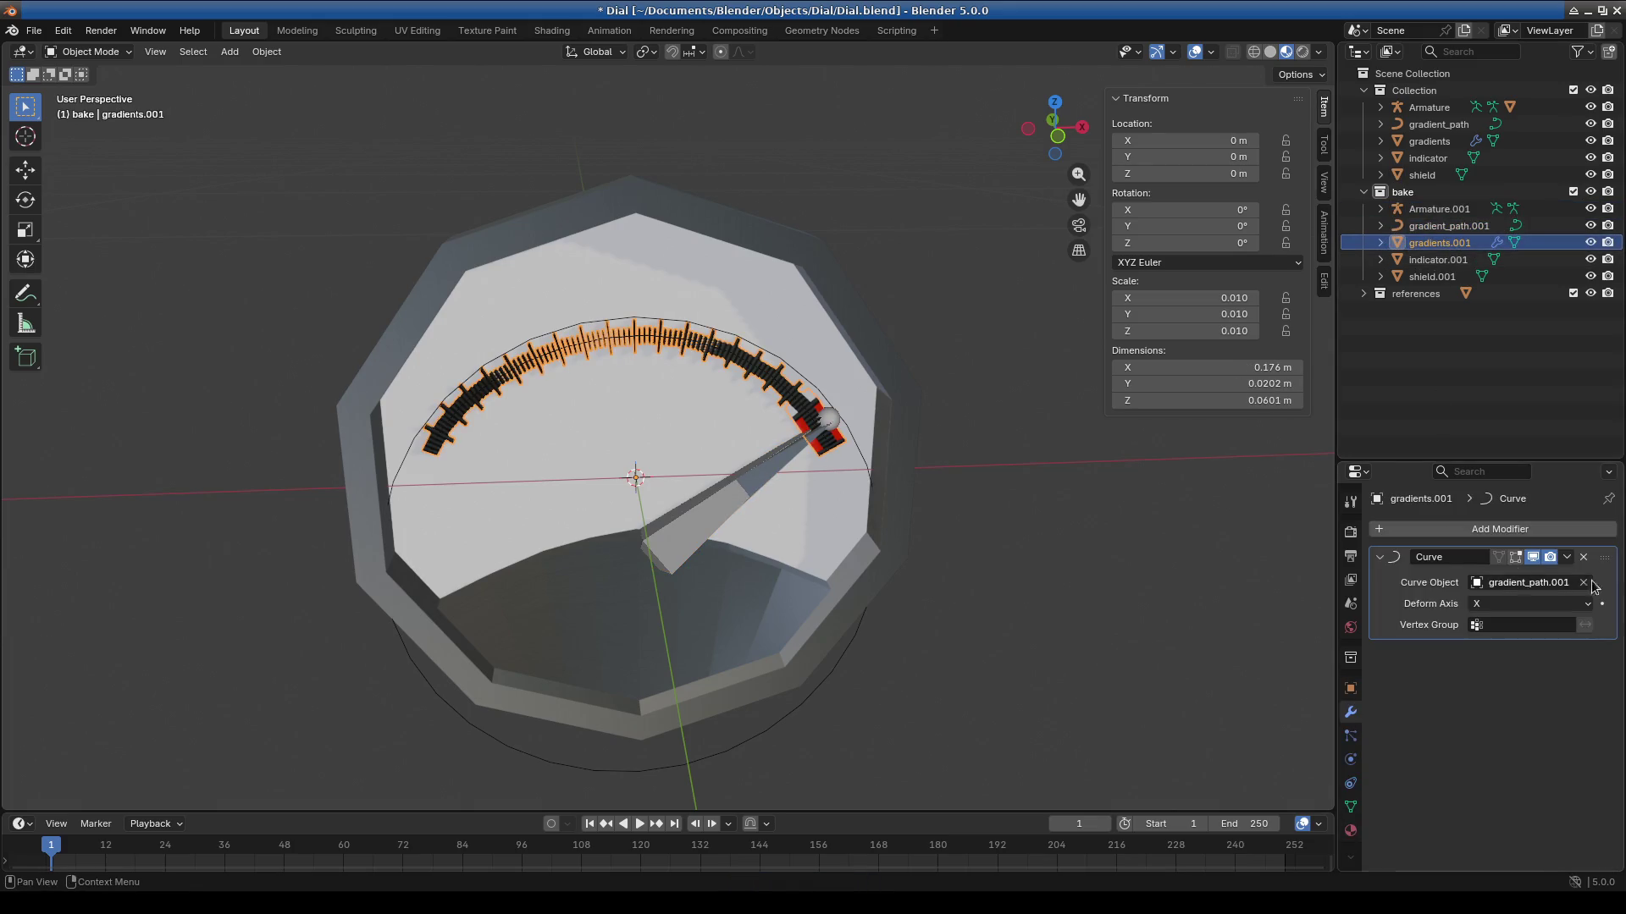
left_click(1571, 566)
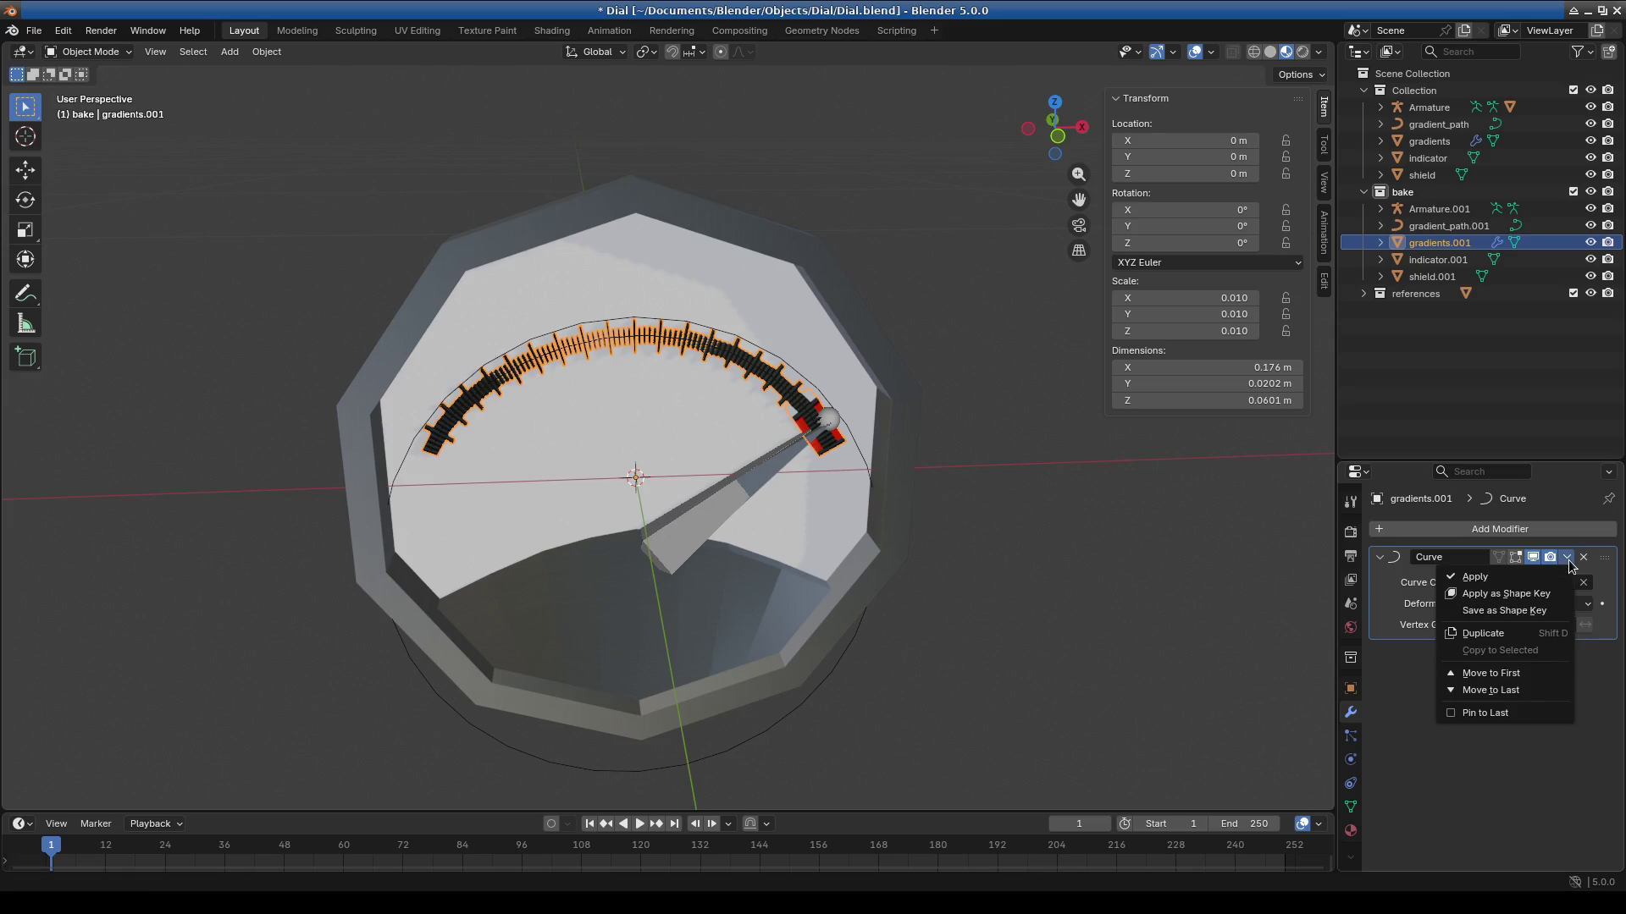
left_click(1483, 583)
Inspect the baked copies and delete gradient_path.001 from the bake collection.
left_click(1441, 261)
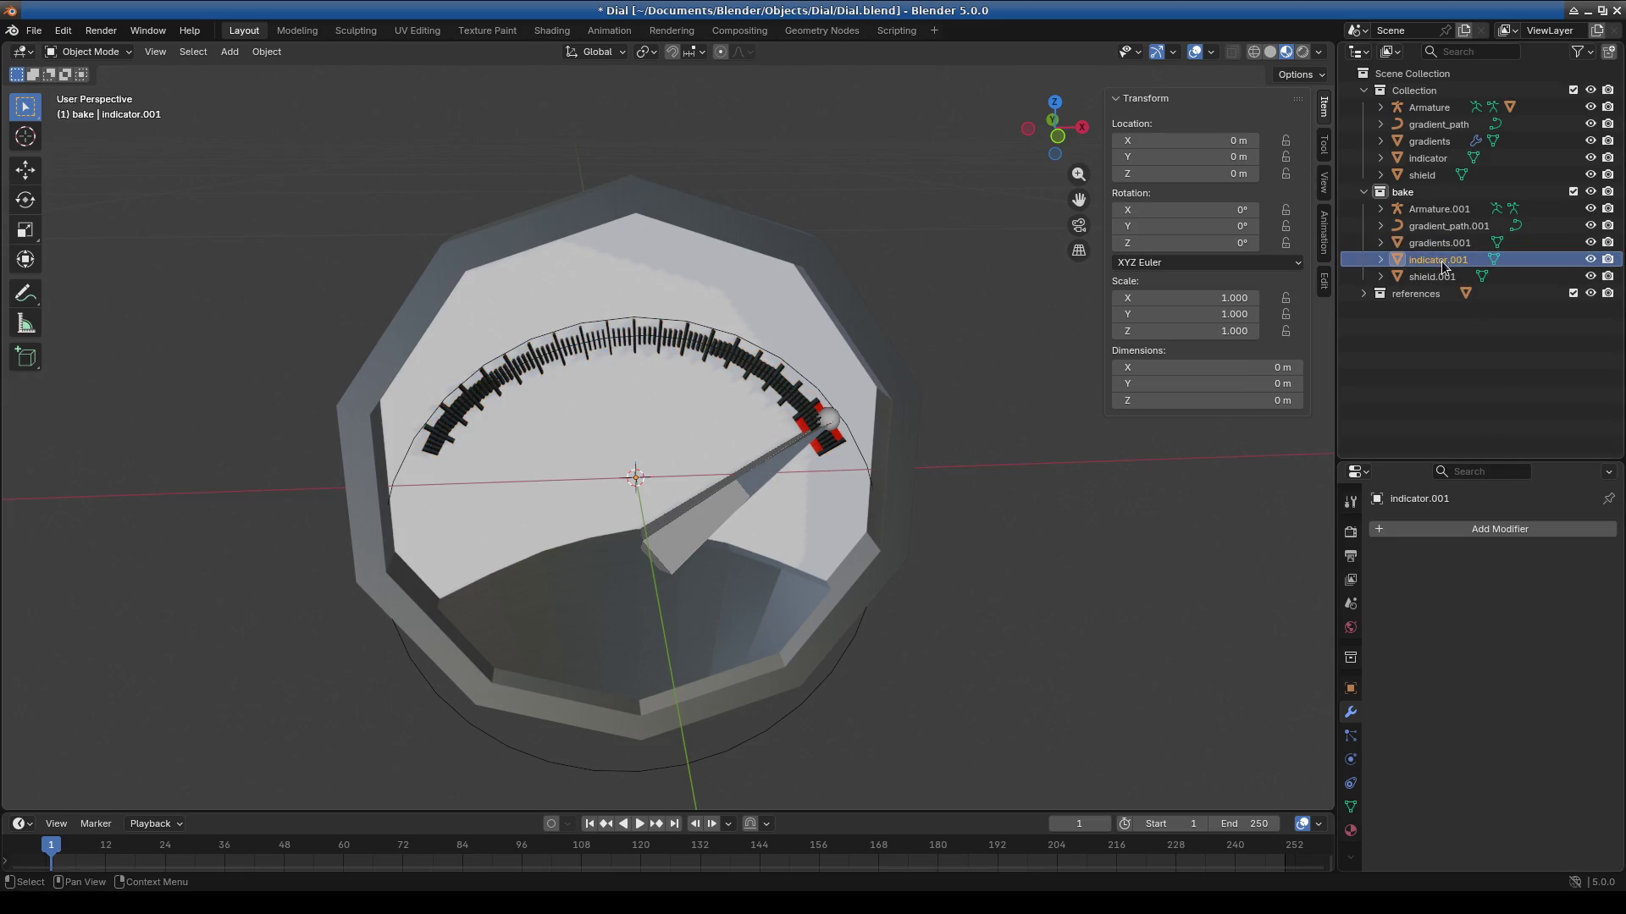
left_click(1431, 276)
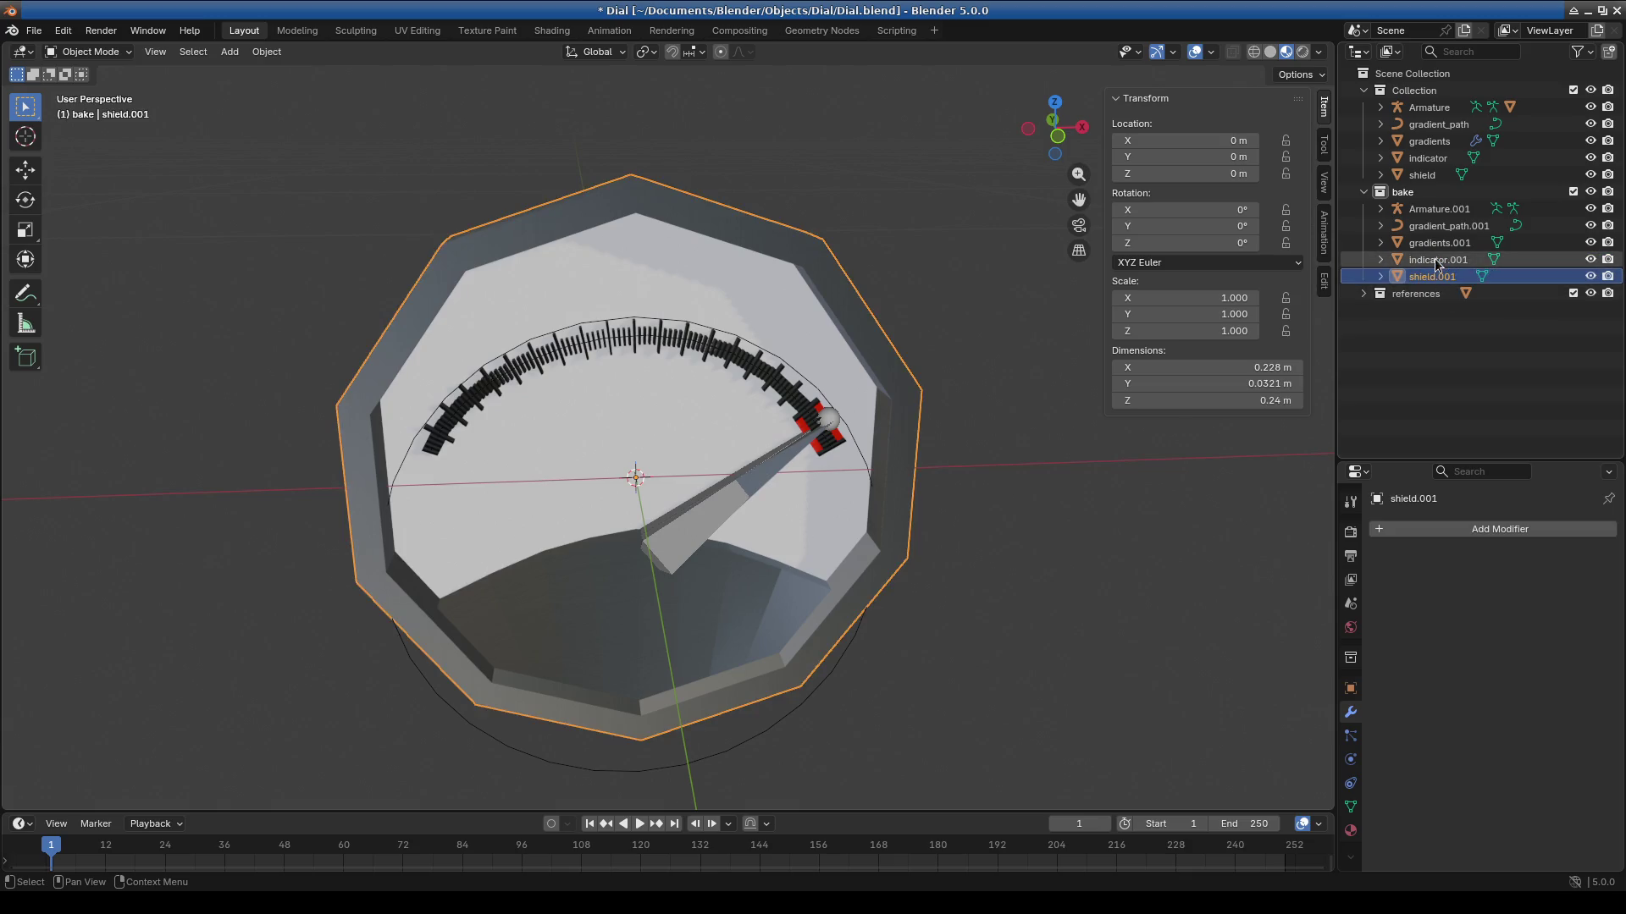
left_click(1435, 260)
mouse_move(667, 450)
middle_mouse_down()
mouse_move(917, 487)
mouse_move(688, 457)
mouse_move(689, 440)
mouse_move(689, 456)
middle_mouse_up()
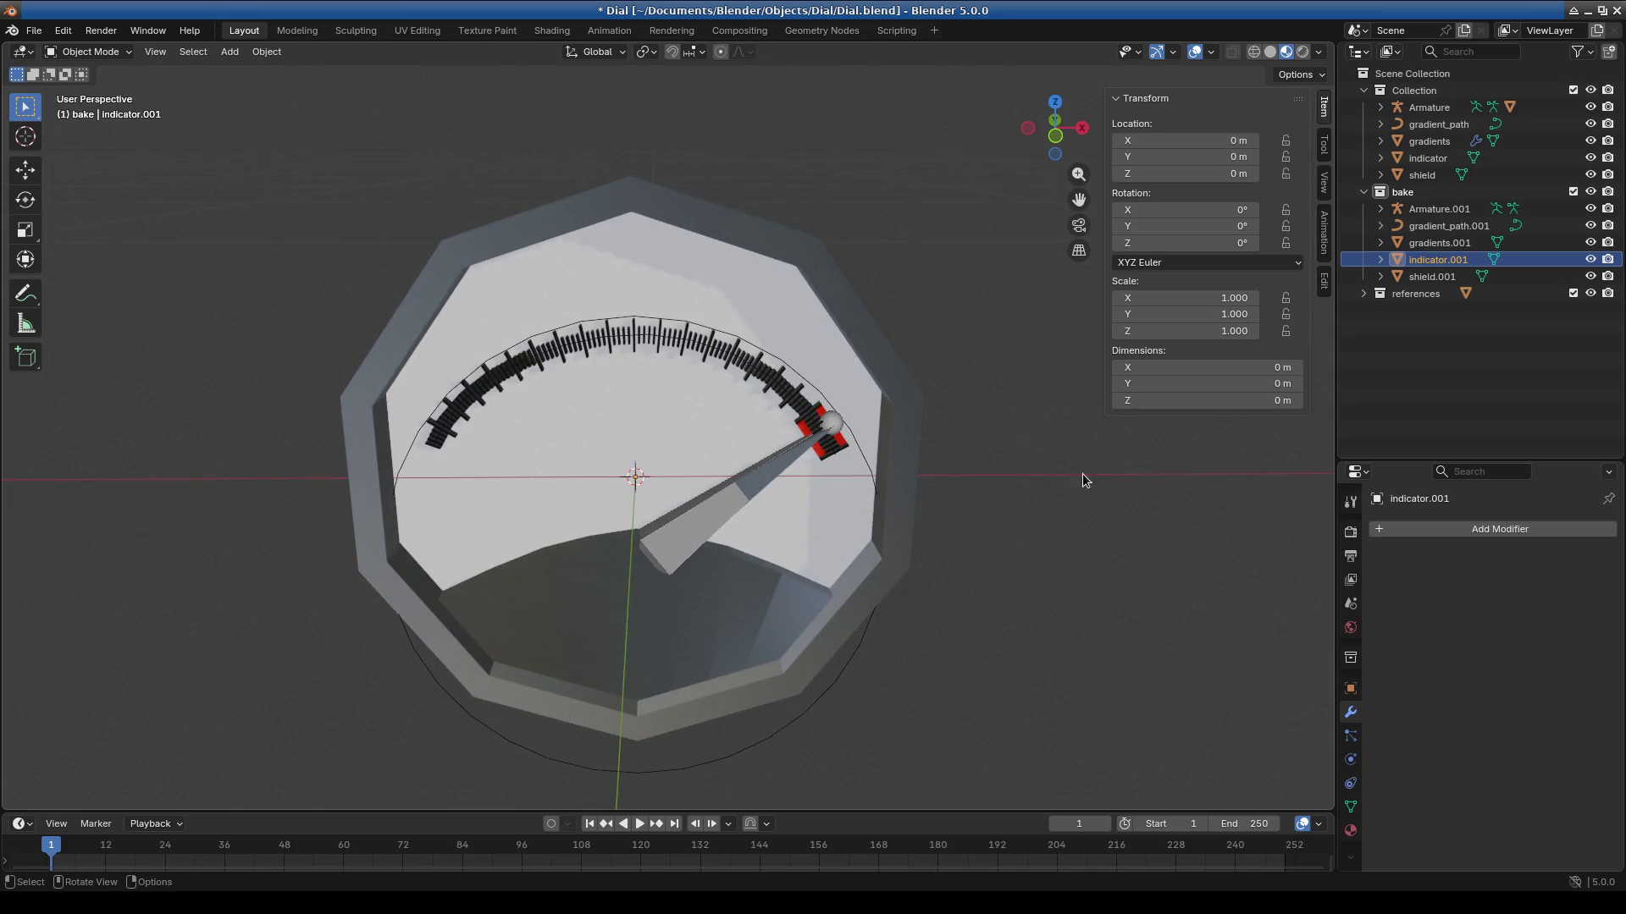
left_click(1448, 240)
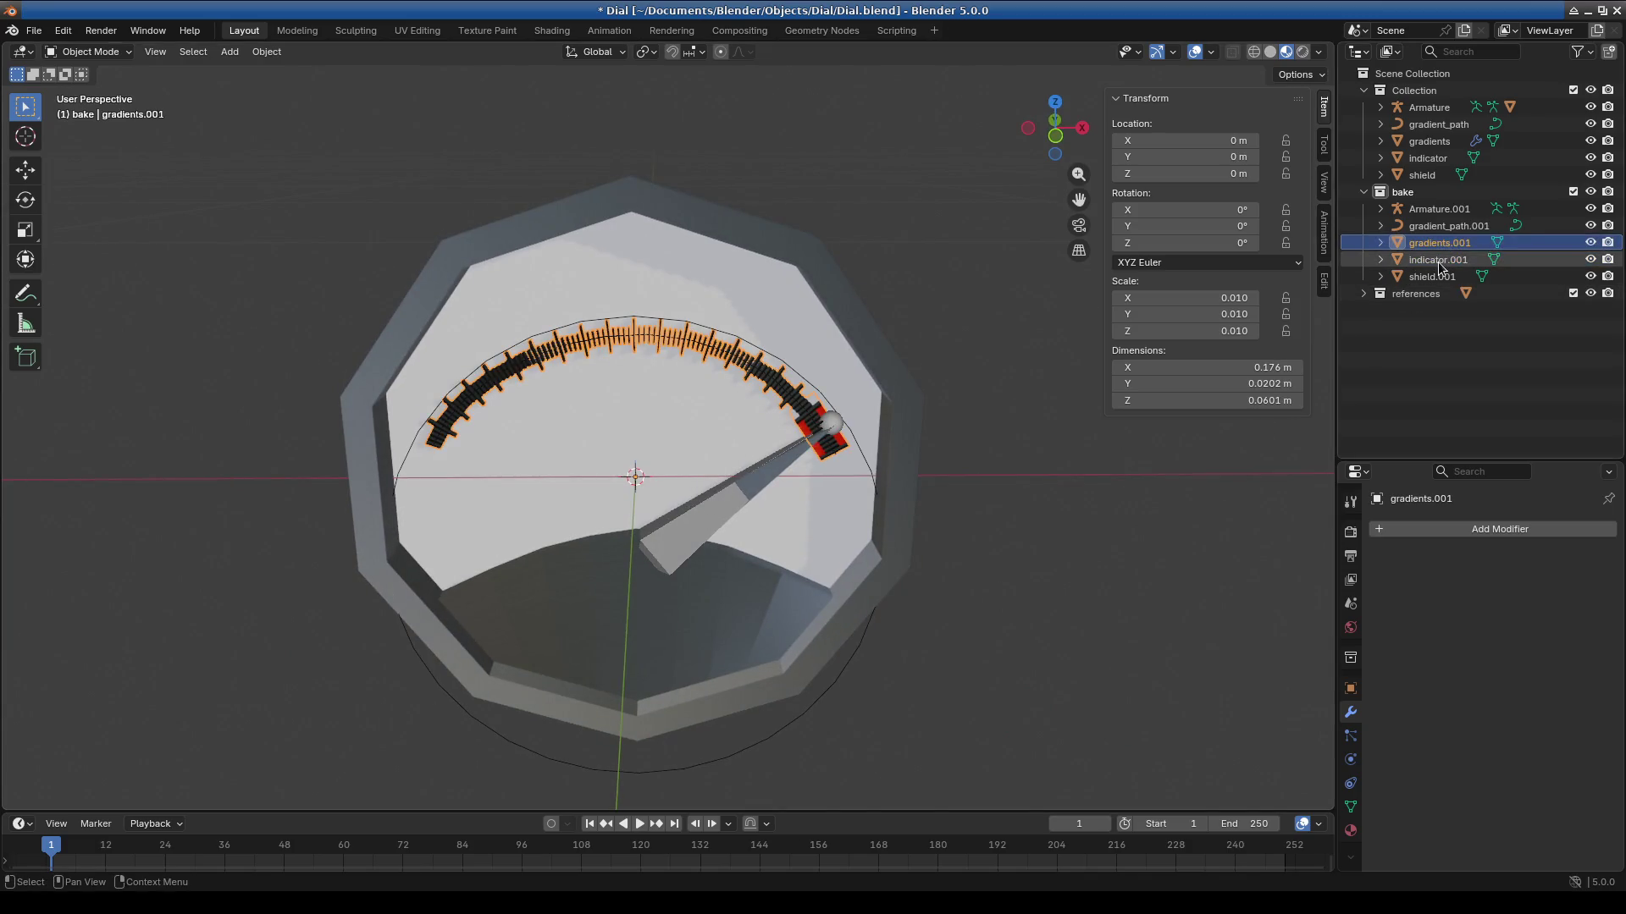
left_click(1440, 264)
left_click(1444, 242)
left_click(1440, 209)
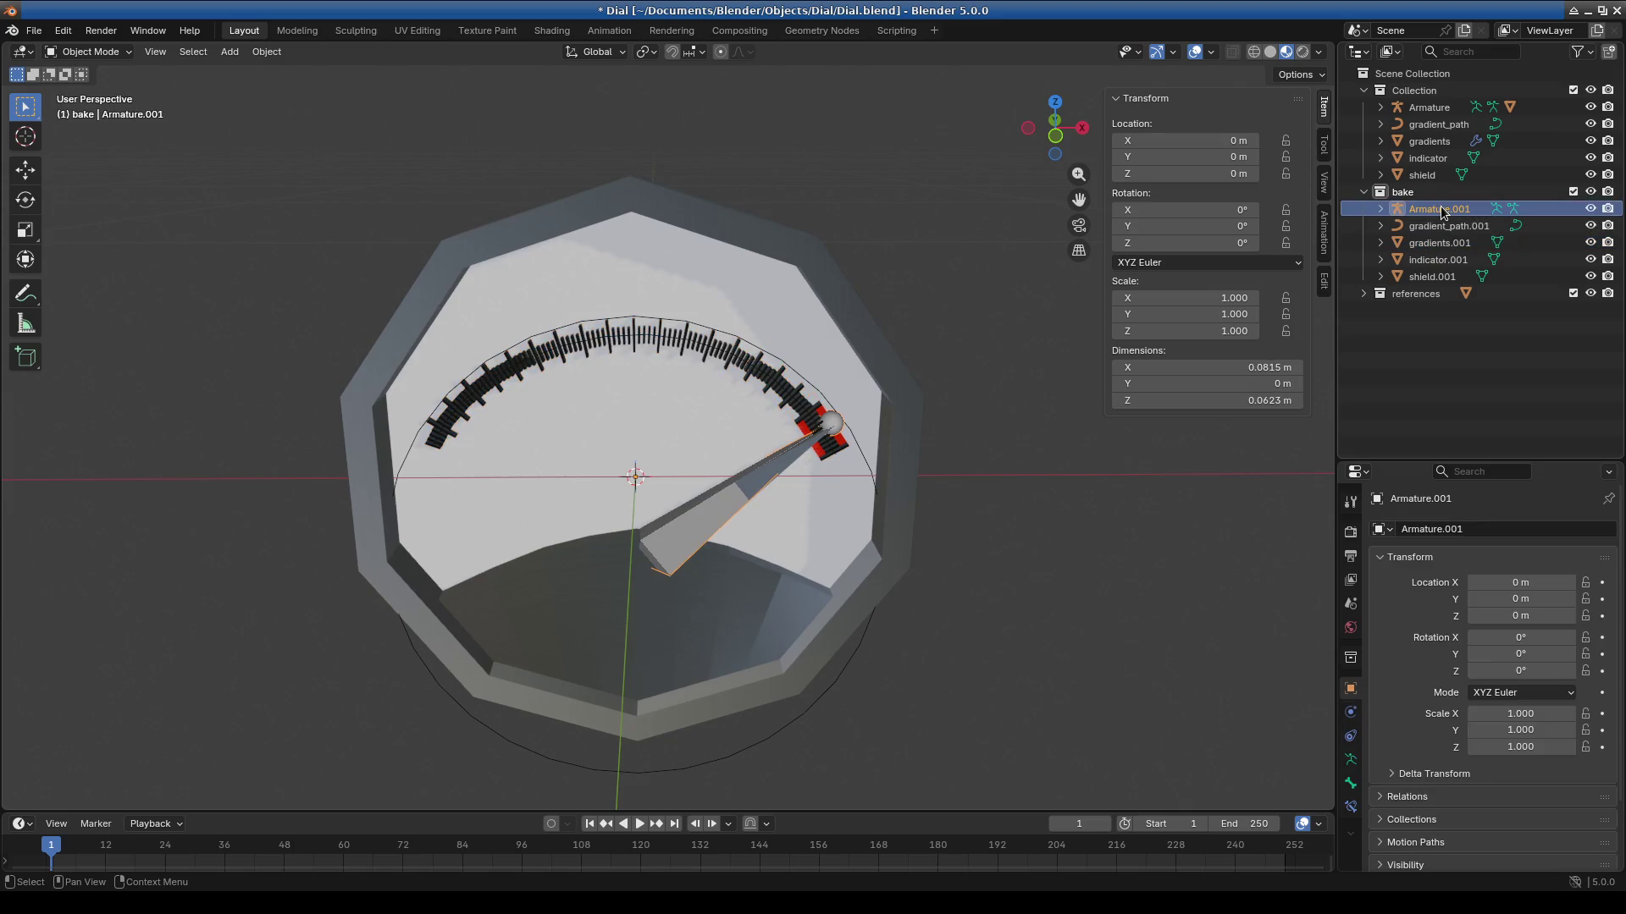
left_click(1451, 229)
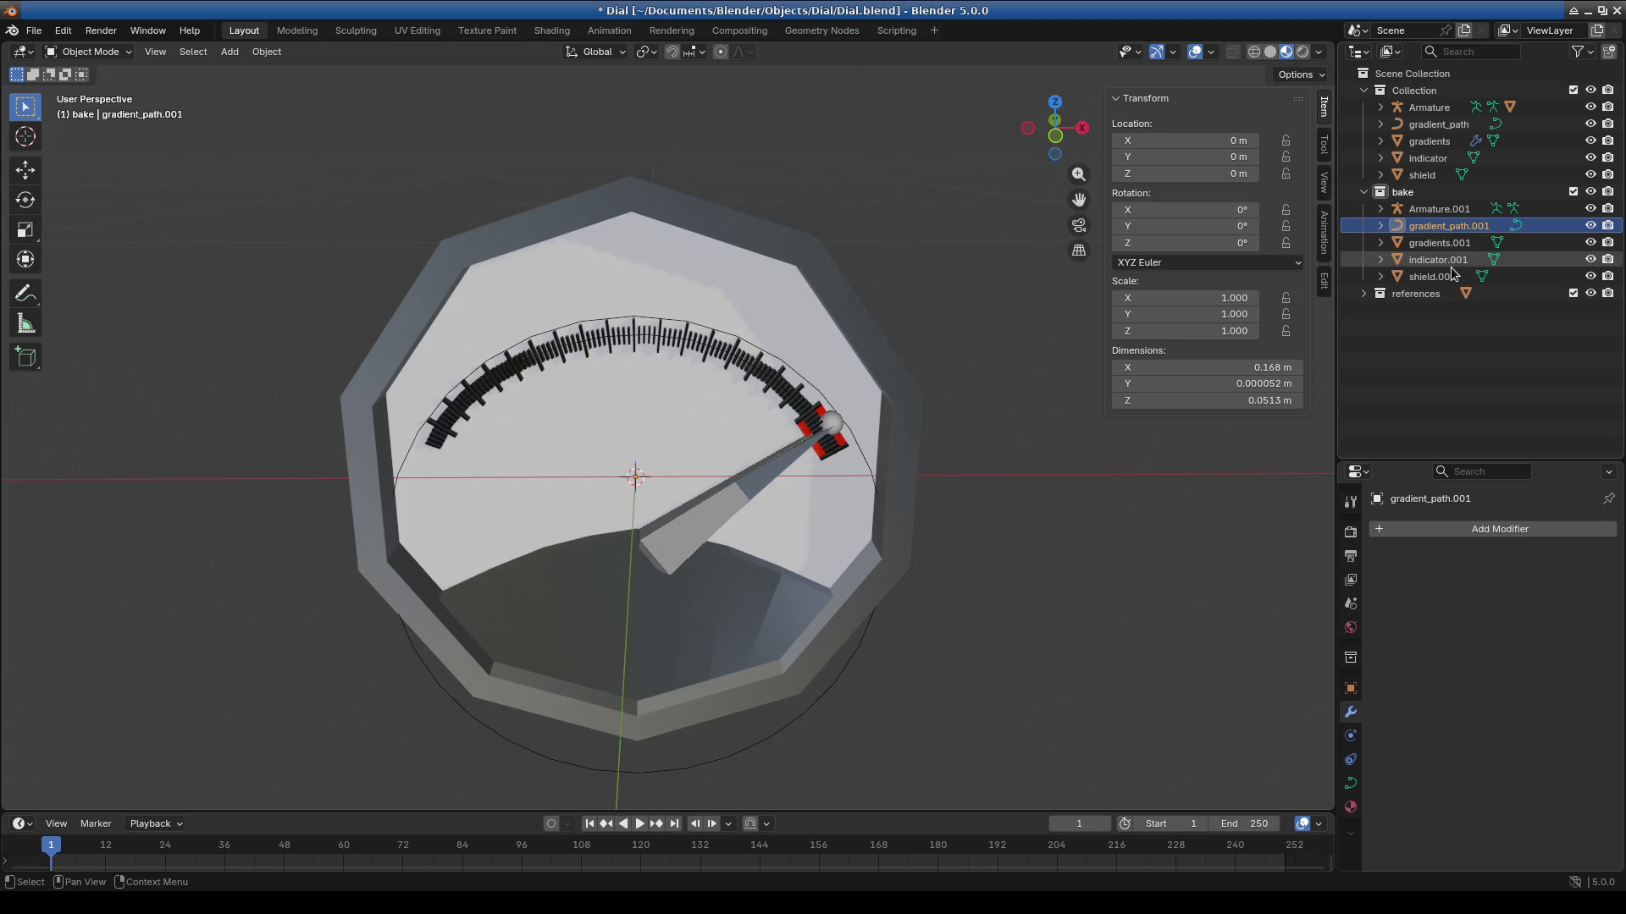
key("Delete")
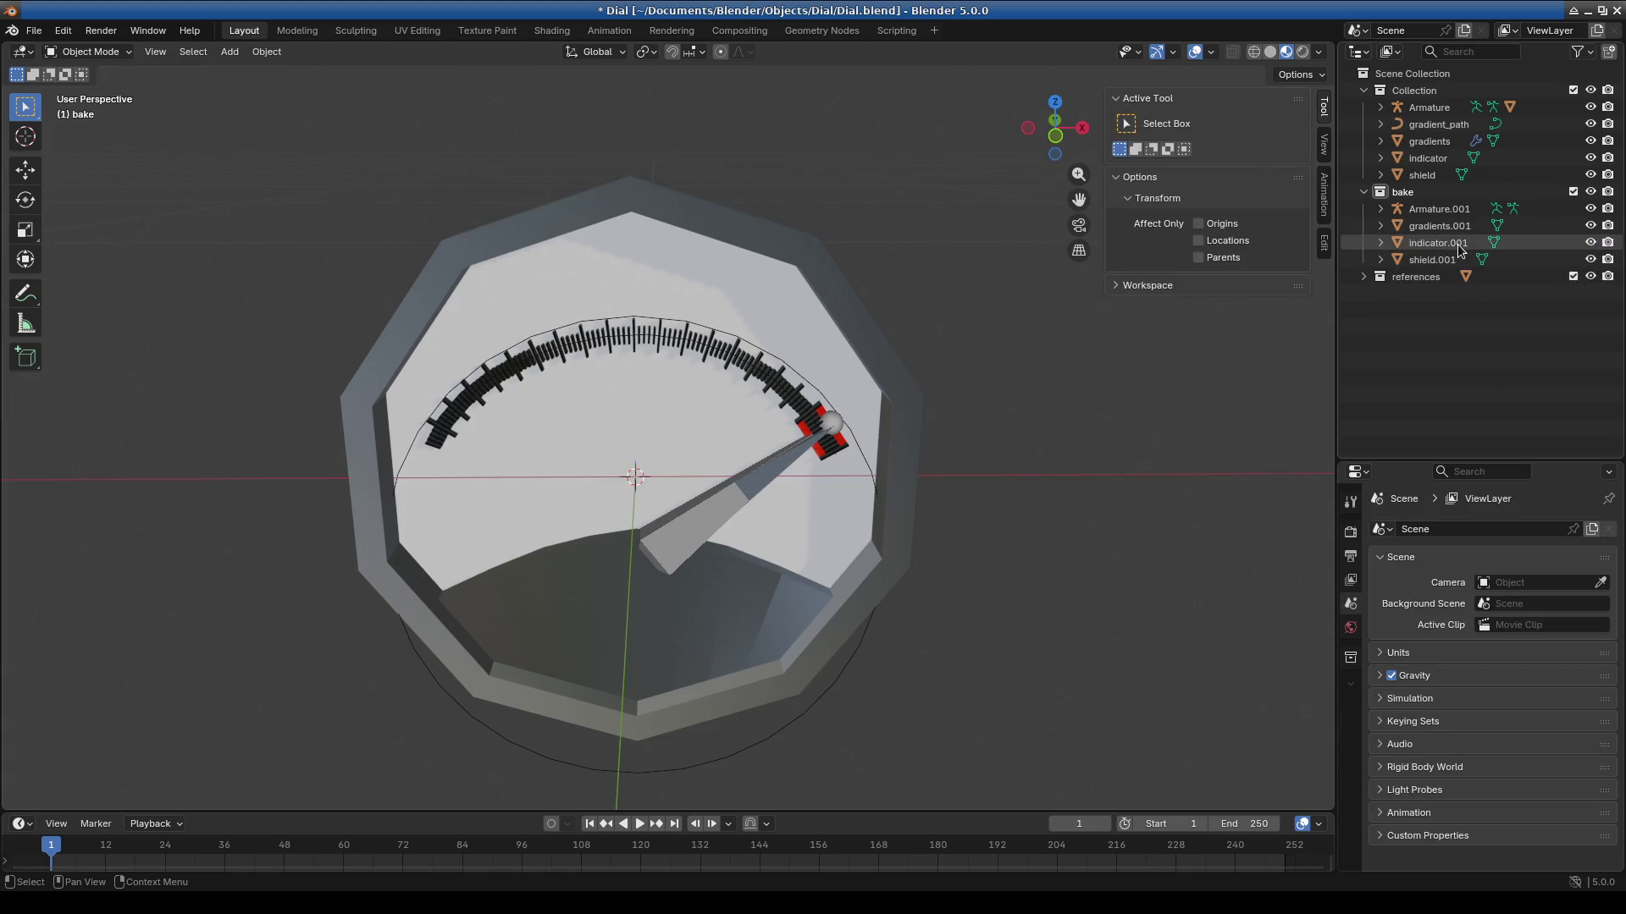
left_click(1440, 242)
left_click(1431, 222, "ctrl")
left_click(1426, 261, "shift")
left_click(1425, 262)
left_click(1445, 230, "ctrl")
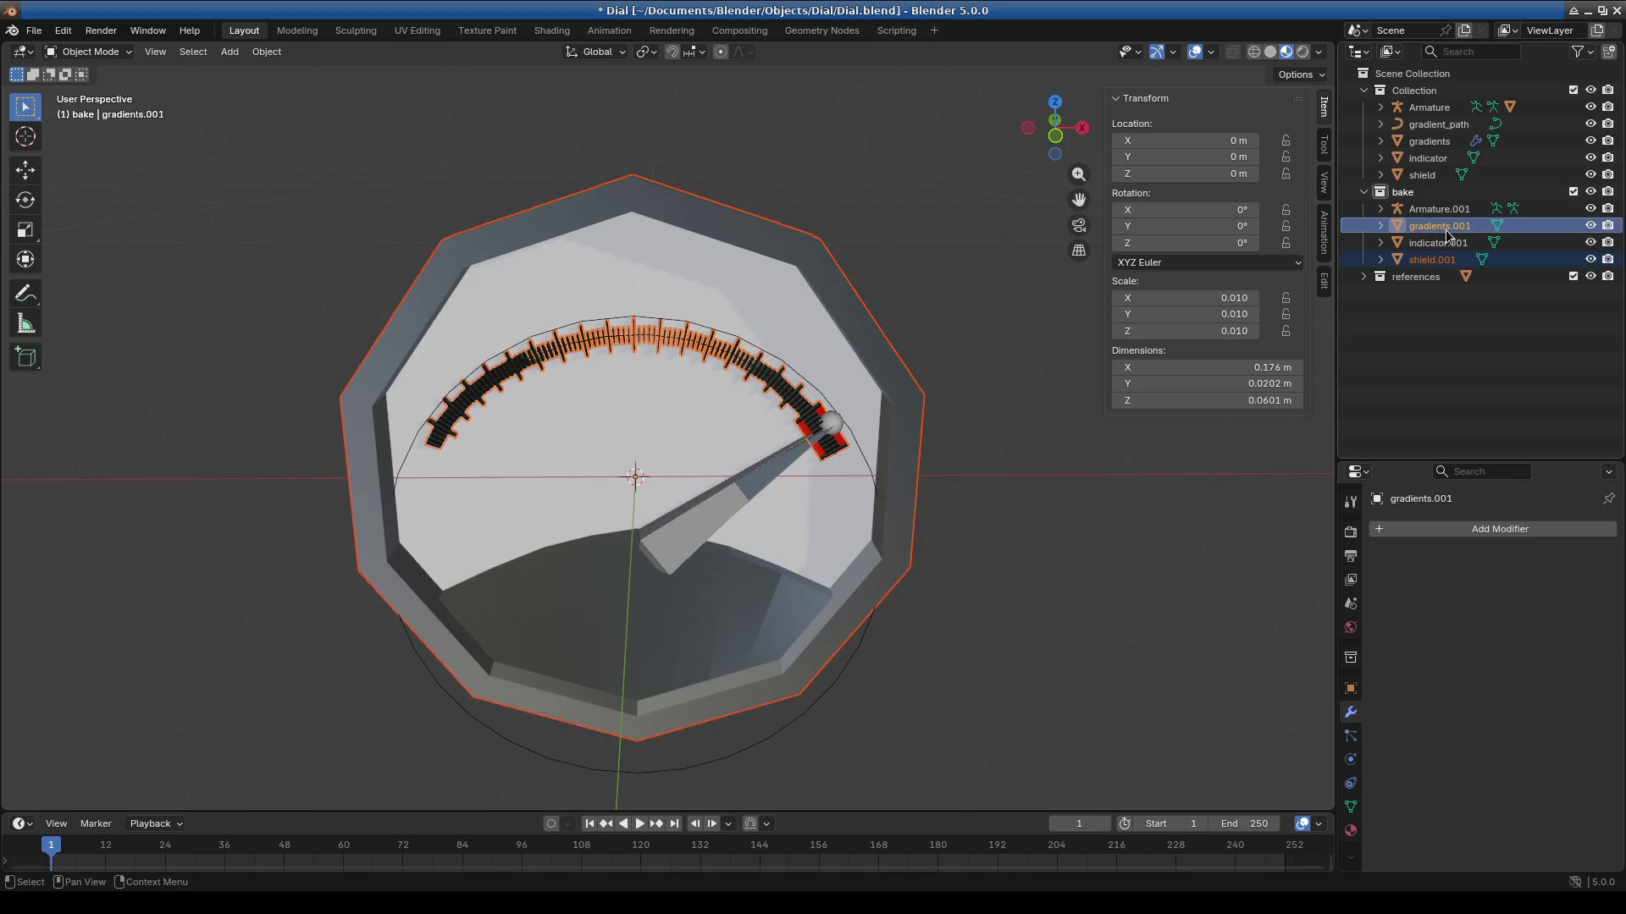
left_click(1087, 562)
mouse_move(869, 647)
middle_mouse_down()
mouse_move(950, 650)
mouse_move(893, 591)
mouse_move(906, 606)
mouse_move(836, 663)
mouse_move(719, 683)
mouse_move(626, 600)
mouse_move(767, 588)
middle_mouse_up()
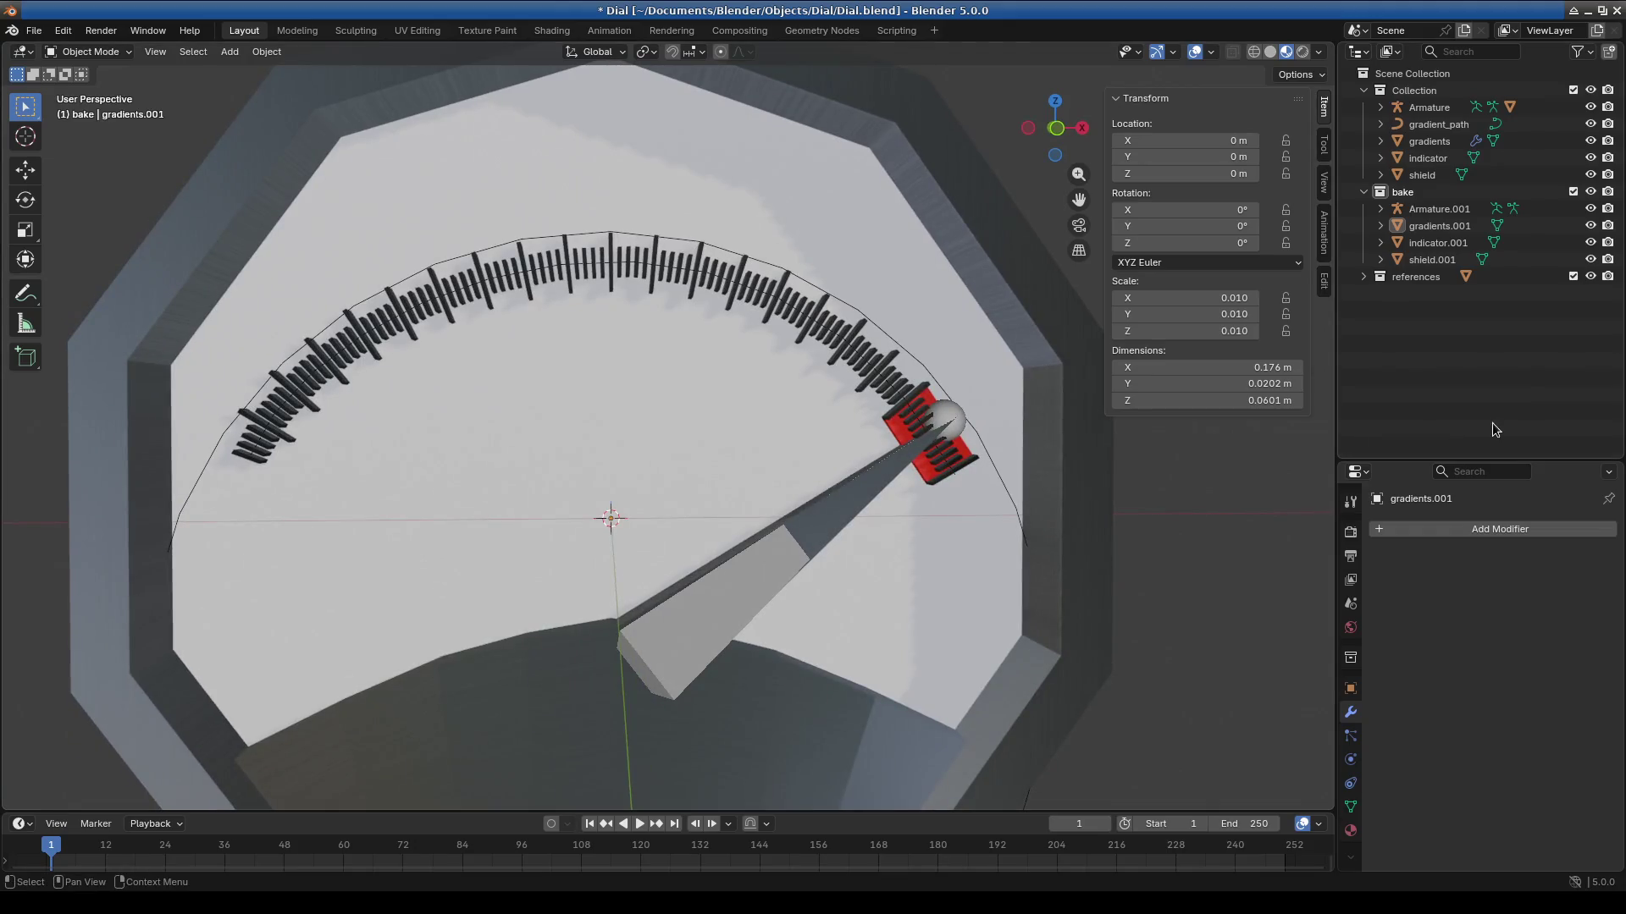
left_click(1440, 226)
left_click(1440, 209)
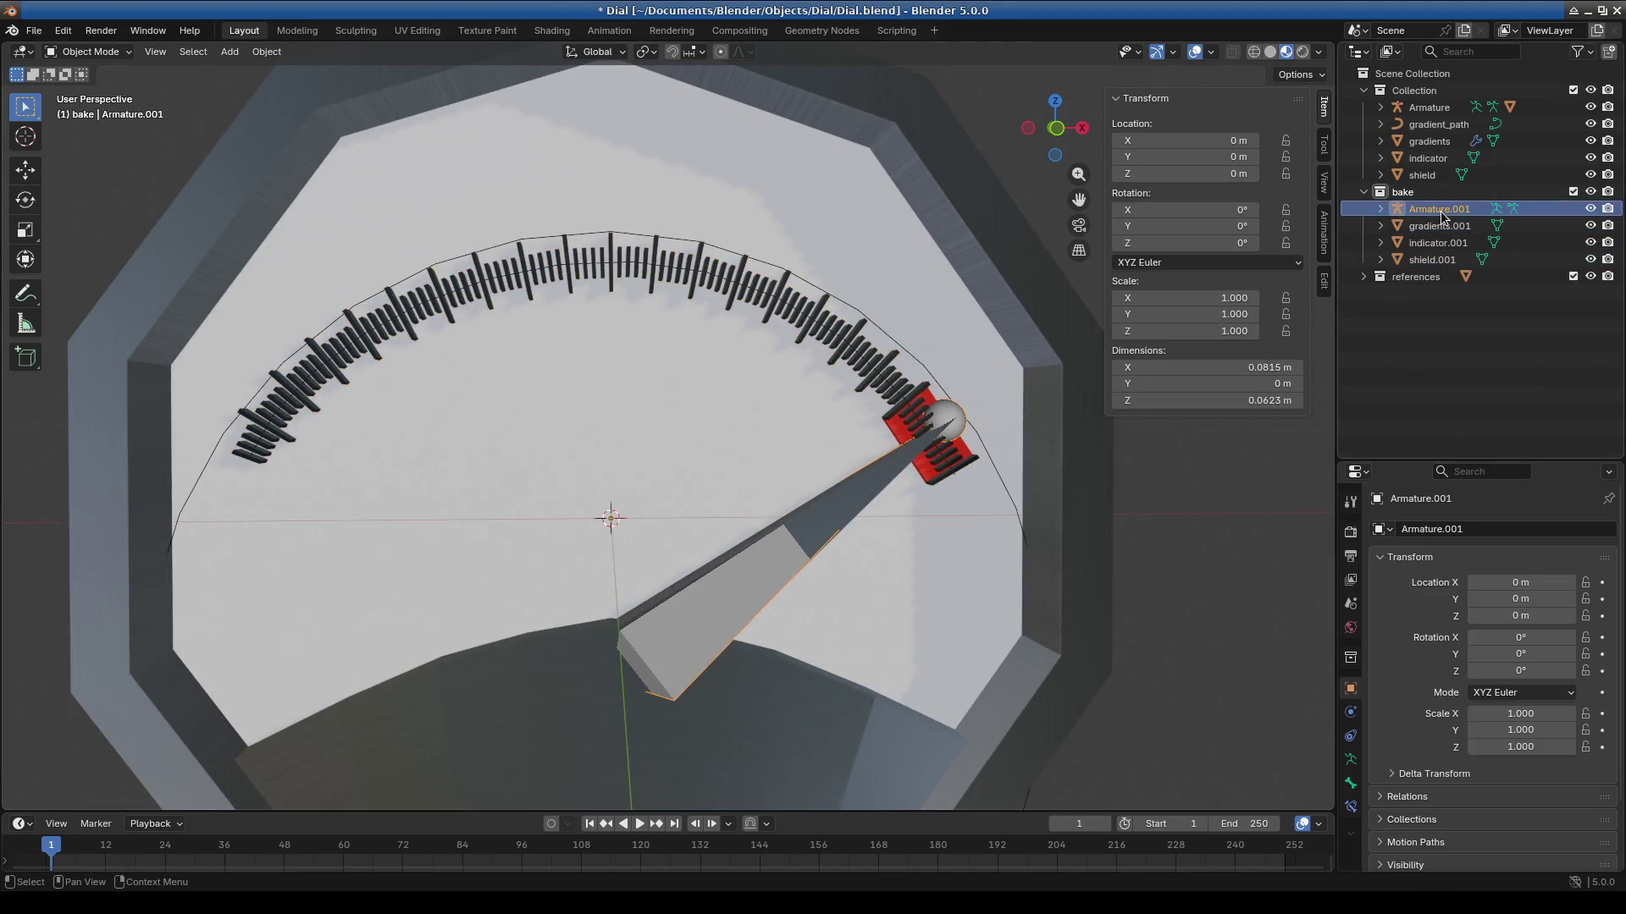
left_click(1439, 226)
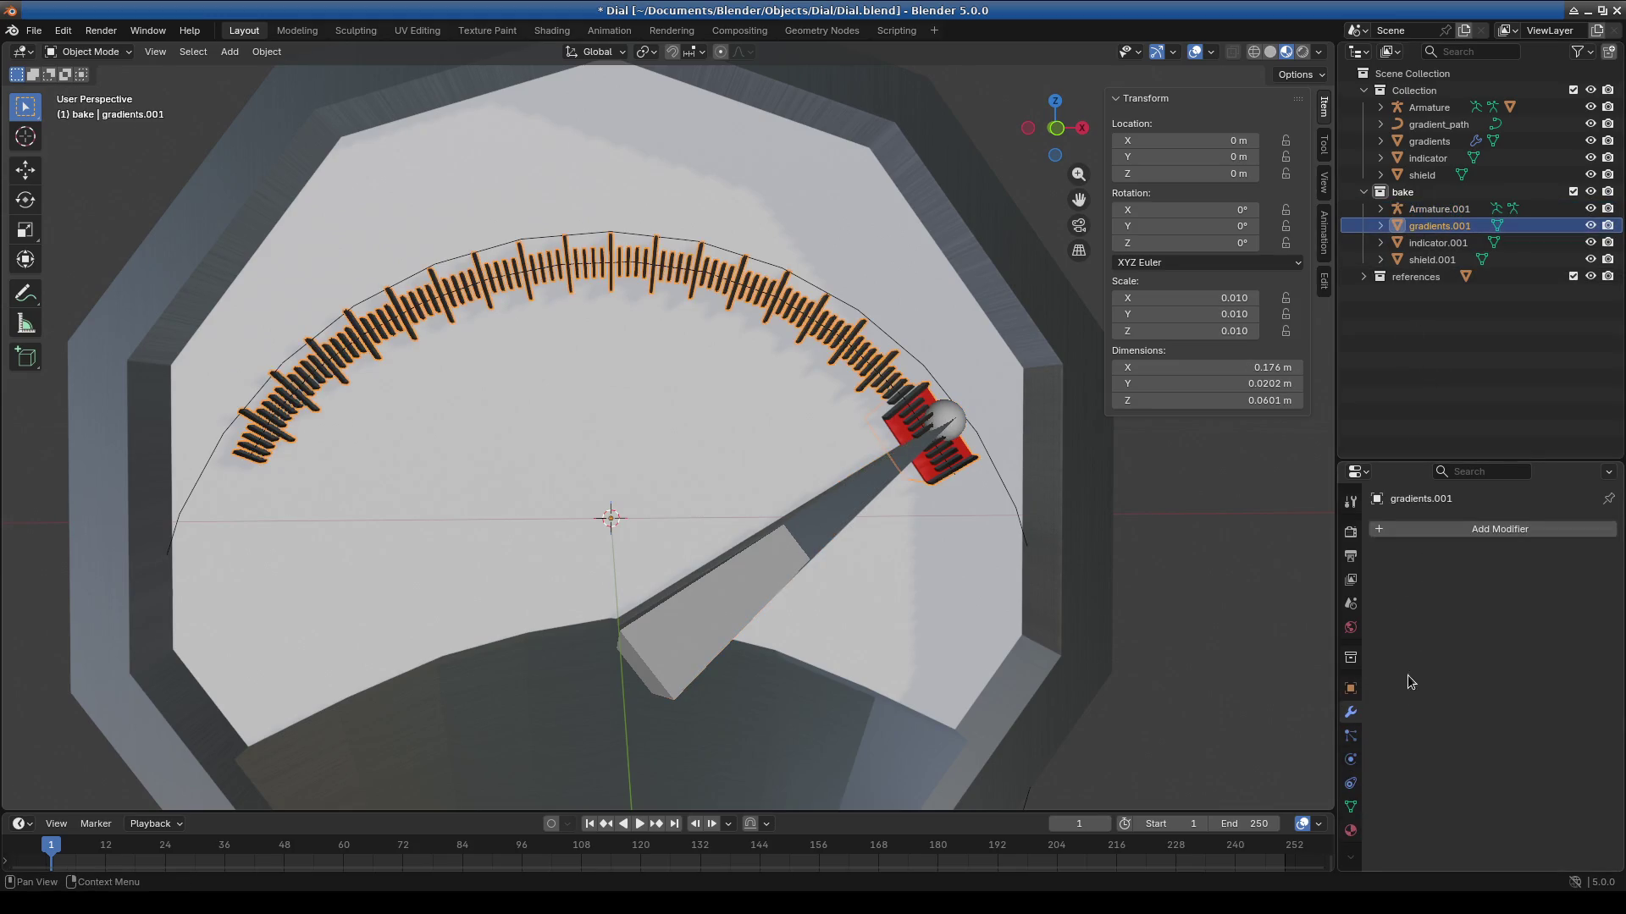
scroll(876, 335, "down", 2)
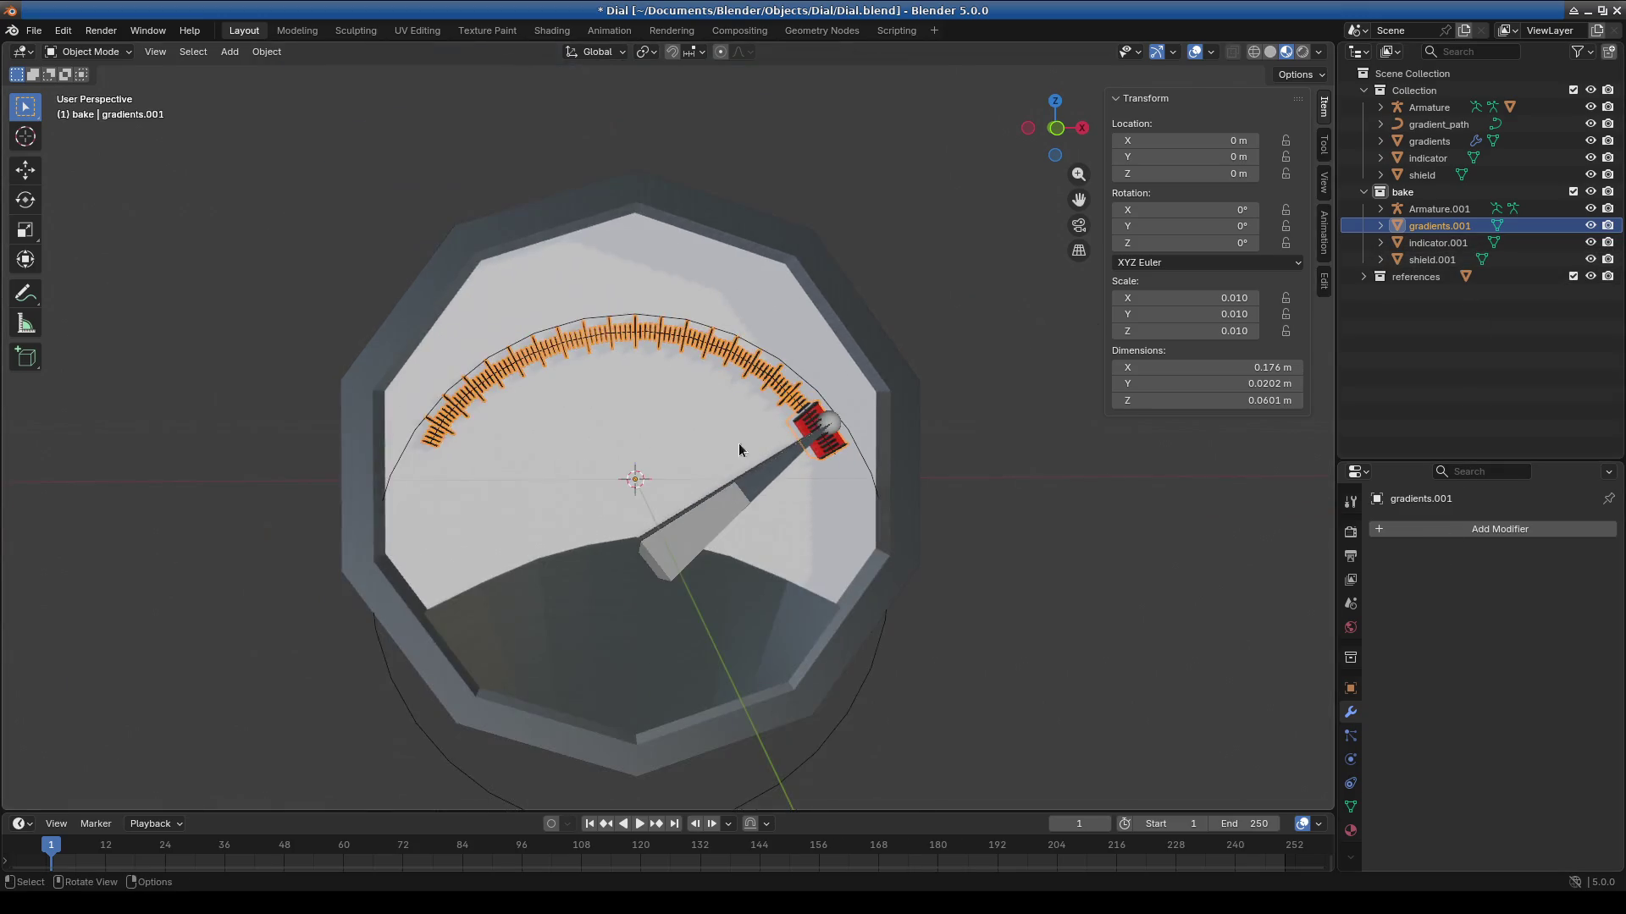
mouse_move(677, 581)
middle_mouse_down()
mouse_move(721, 556)
mouse_move(623, 606)
mouse_move(713, 571)
mouse_move(696, 582)
mouse_move(700, 637)
mouse_move(673, 588)
middle_mouse_up()
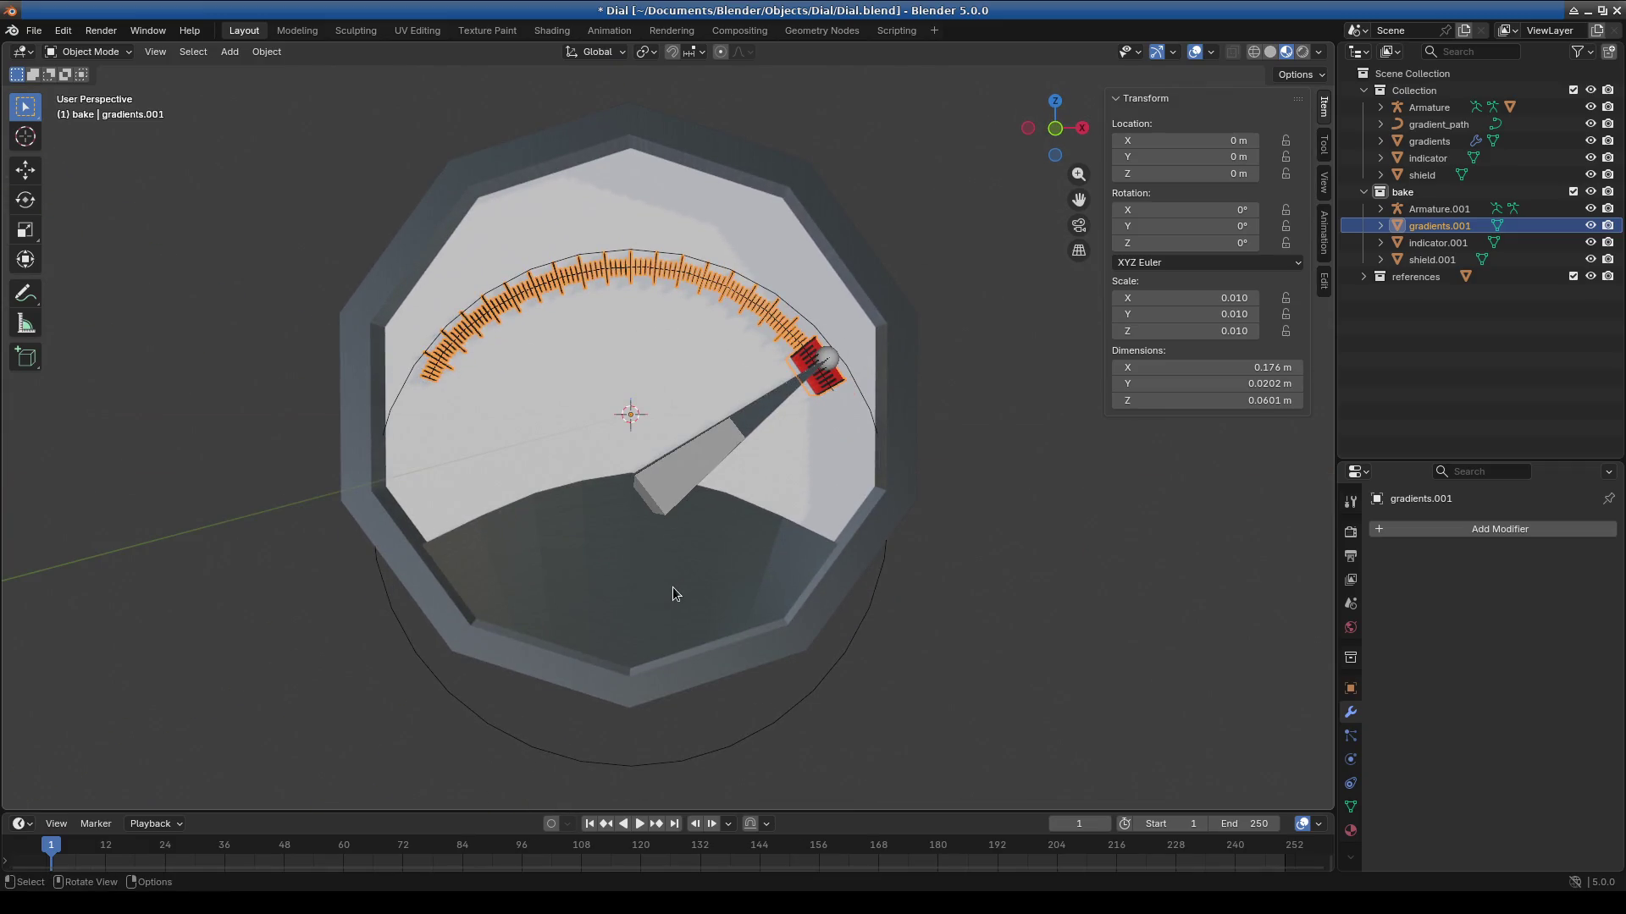
left_click(615, 290)
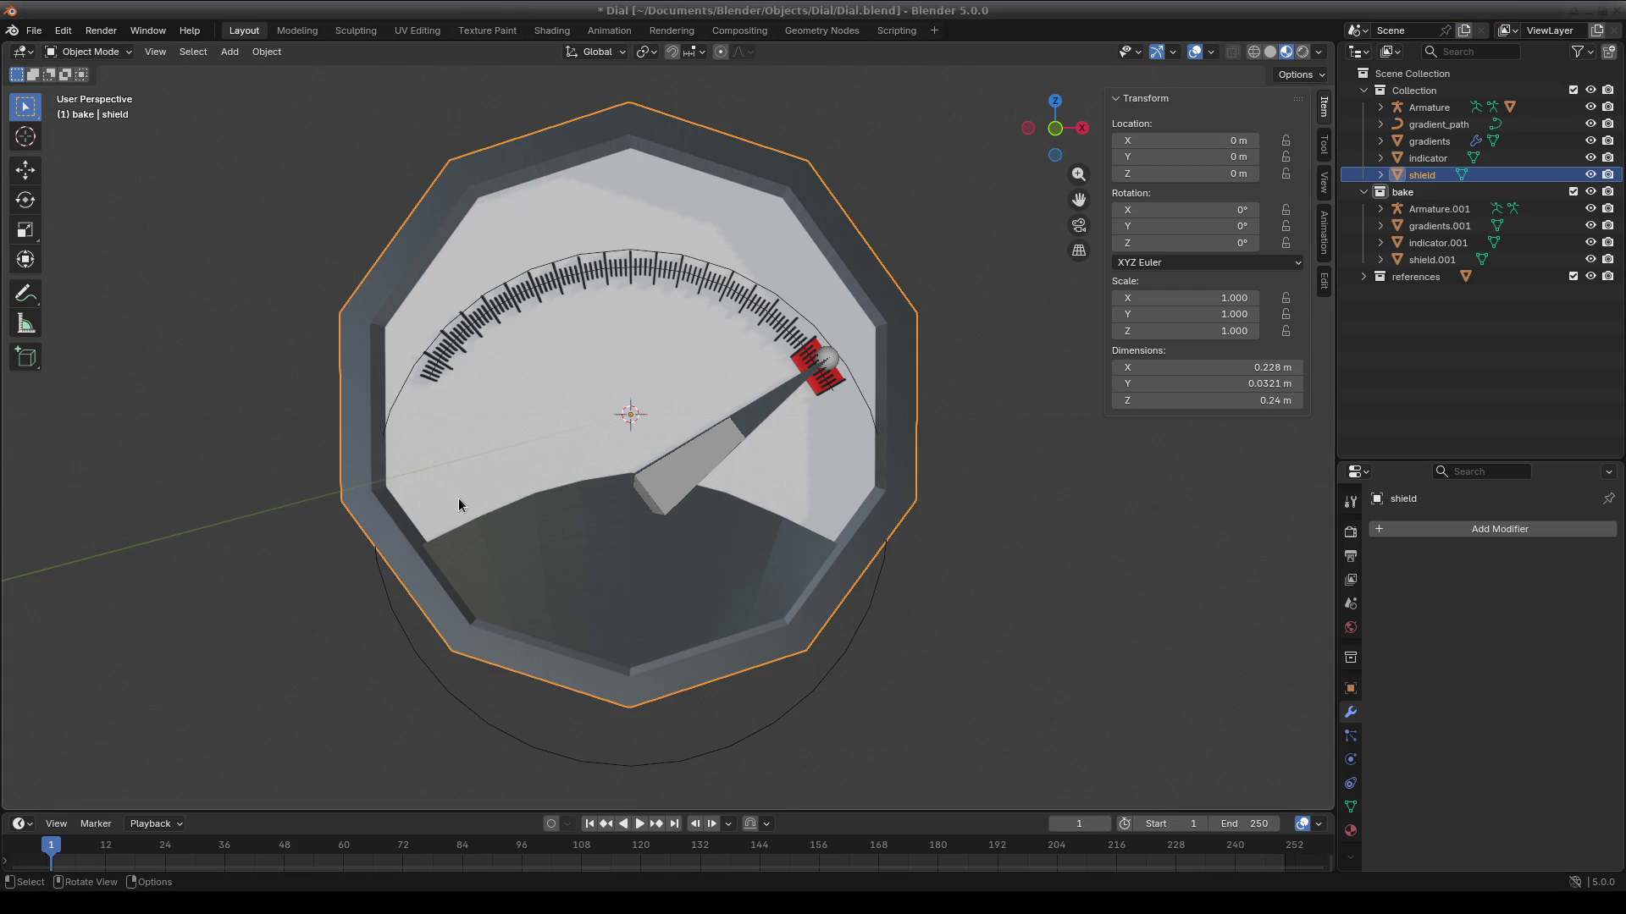
scroll(717, 488, "up", 3)
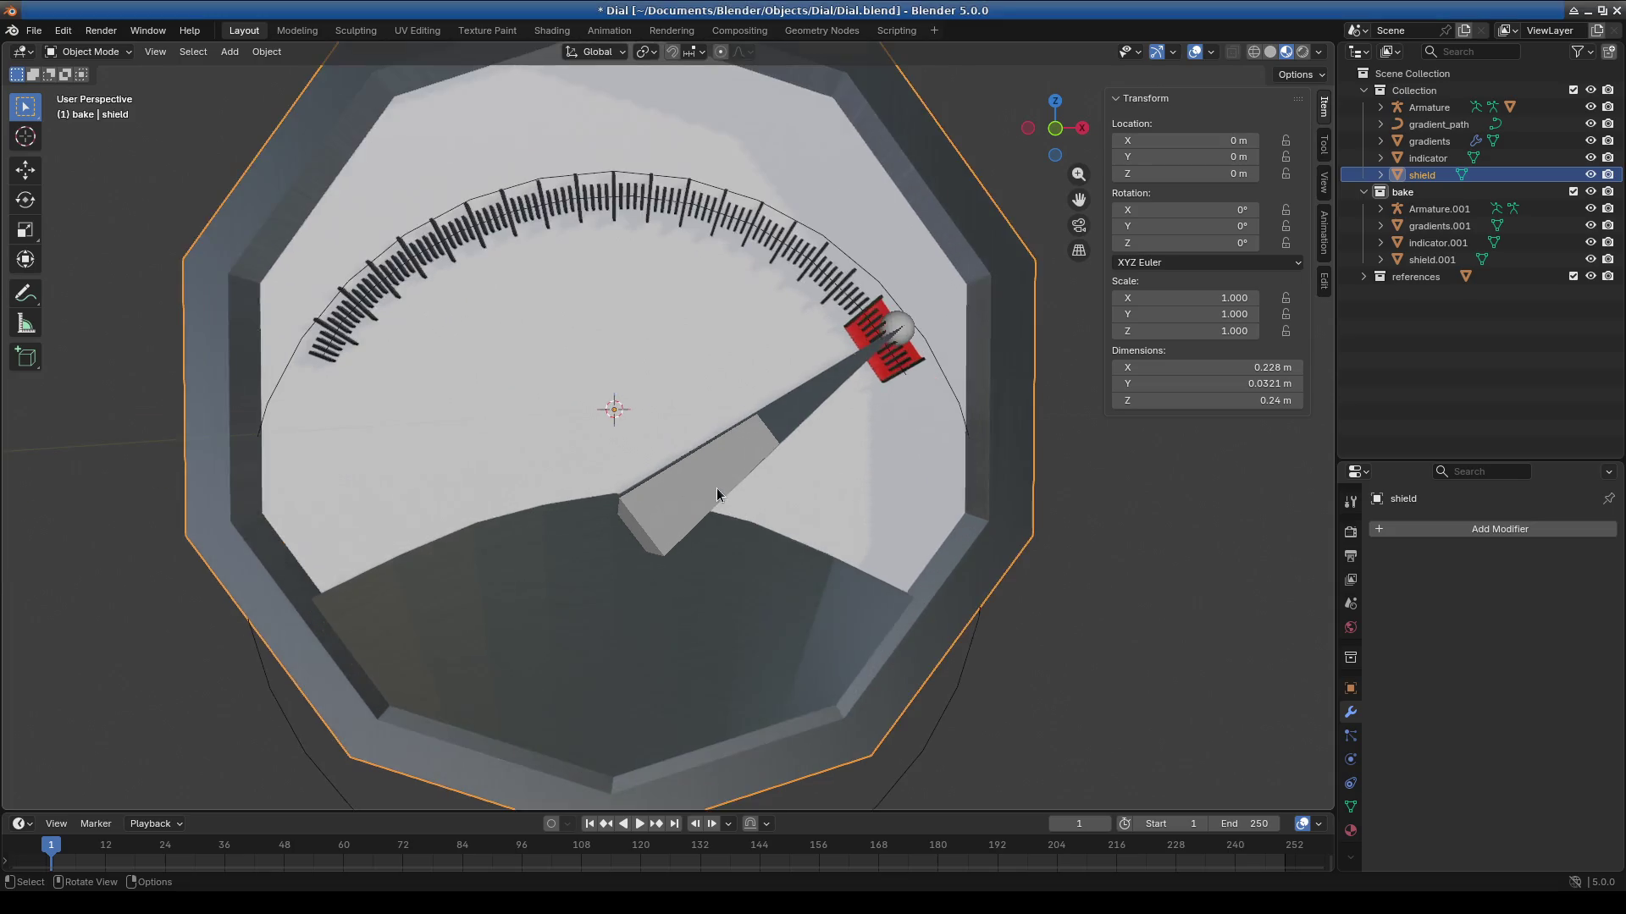
left_click(703, 450)
key("r")
In Pose Mode, rotate the needle bone to about -371.26° Z, pointing at the scale's top.
key("Escape")
left_click(84, 52)
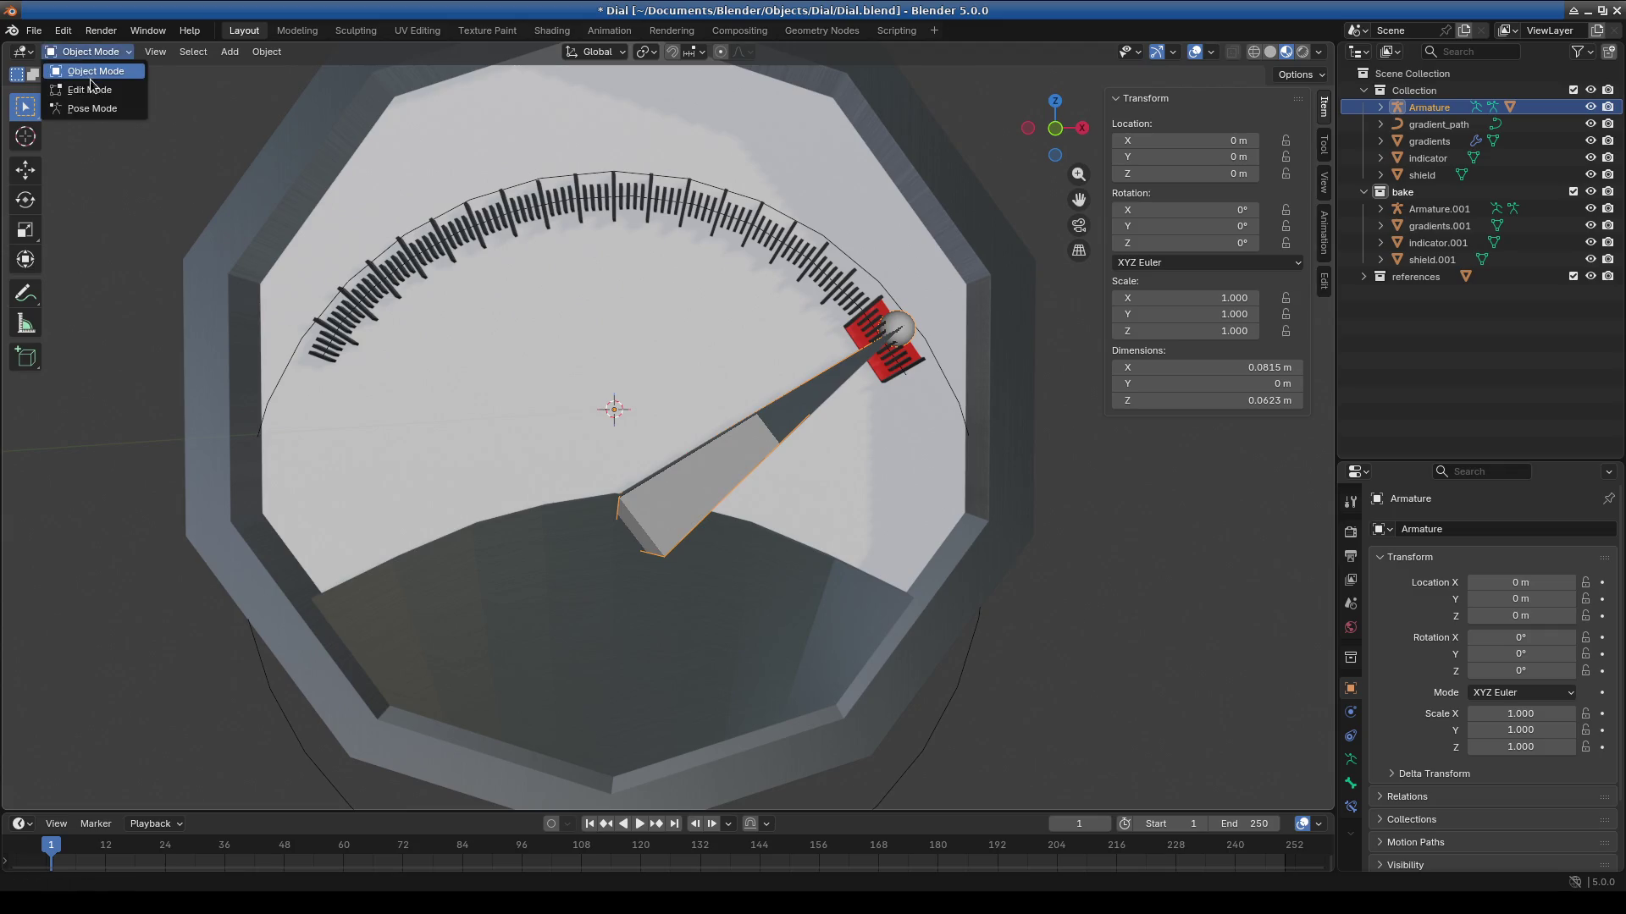
left_click(85, 108)
left_click(659, 501)
key("r")
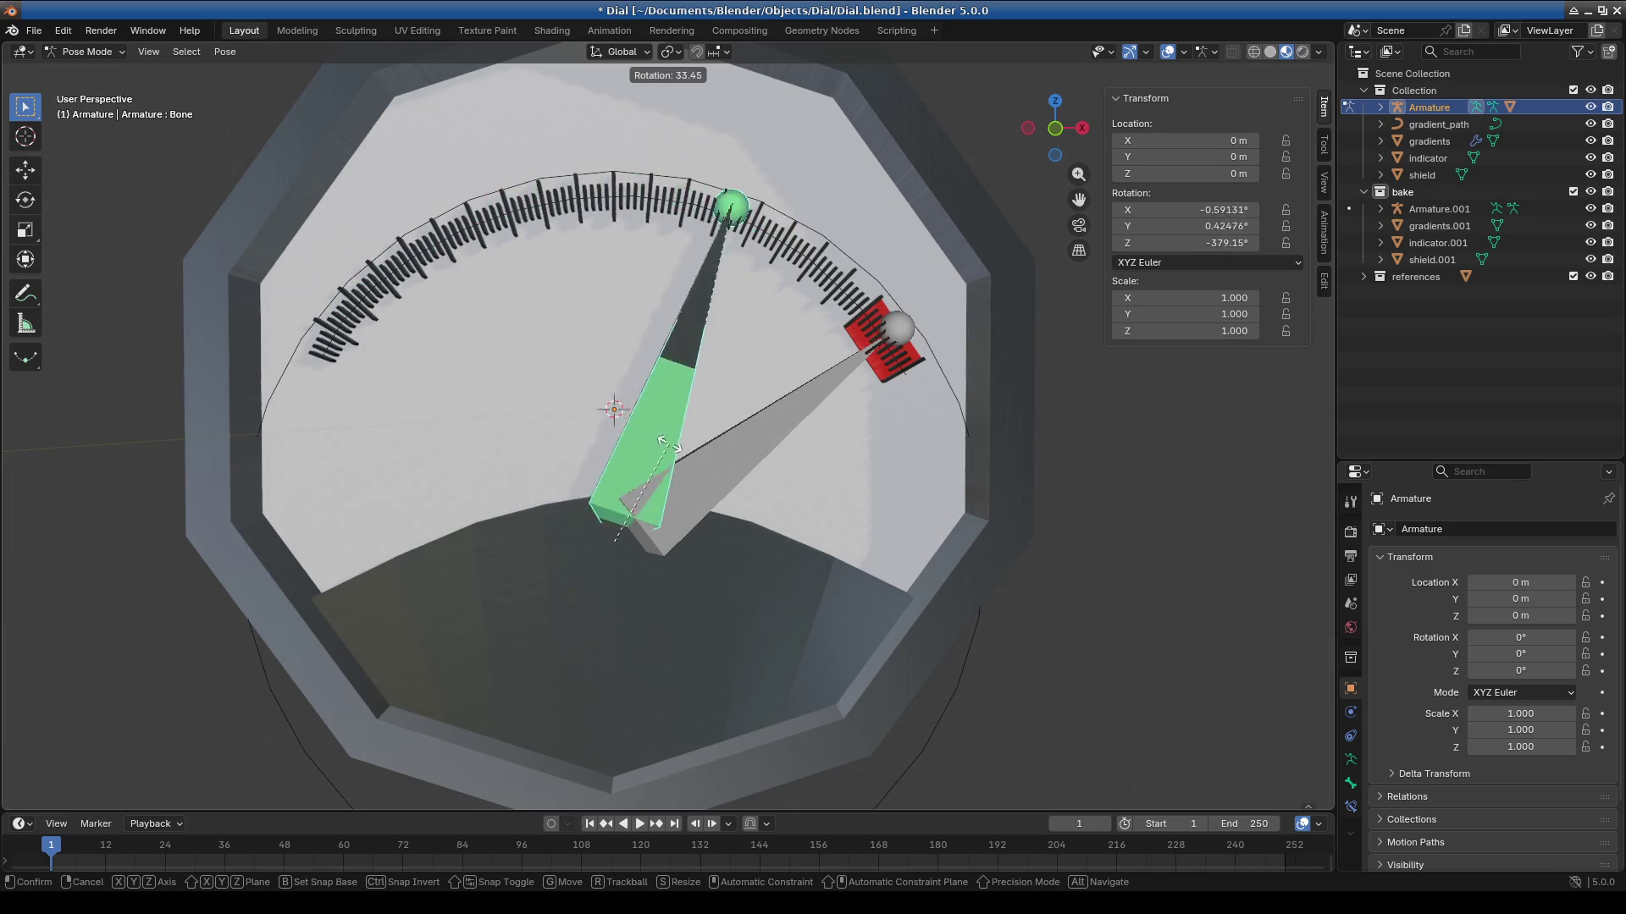
left_click(659, 449)
key("r")
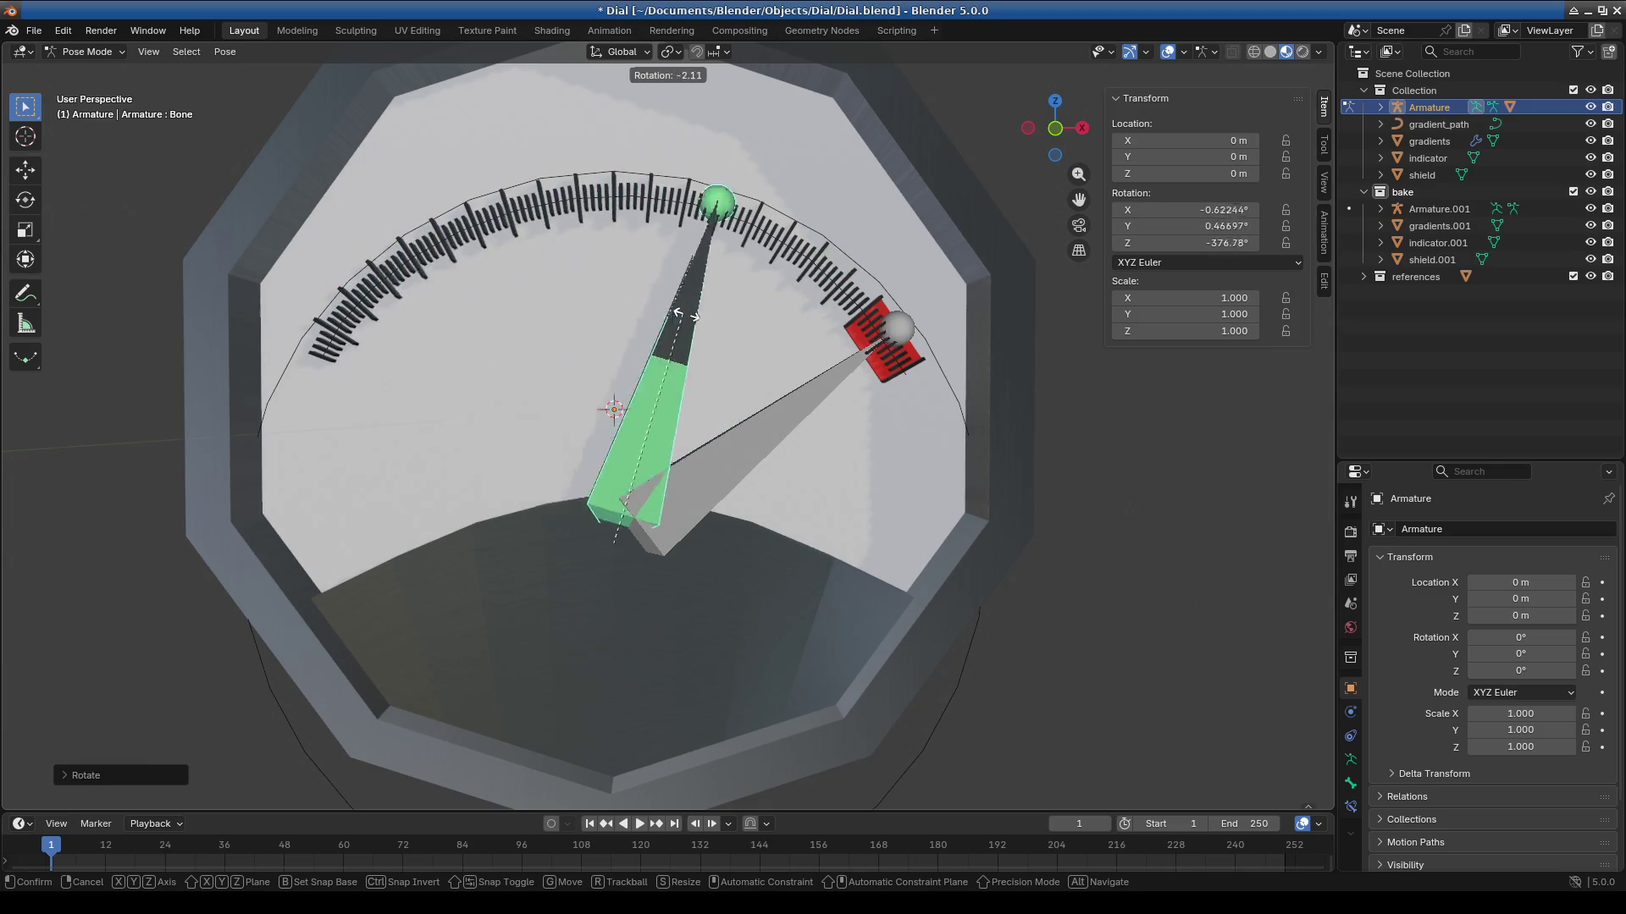
left_click(670, 298)
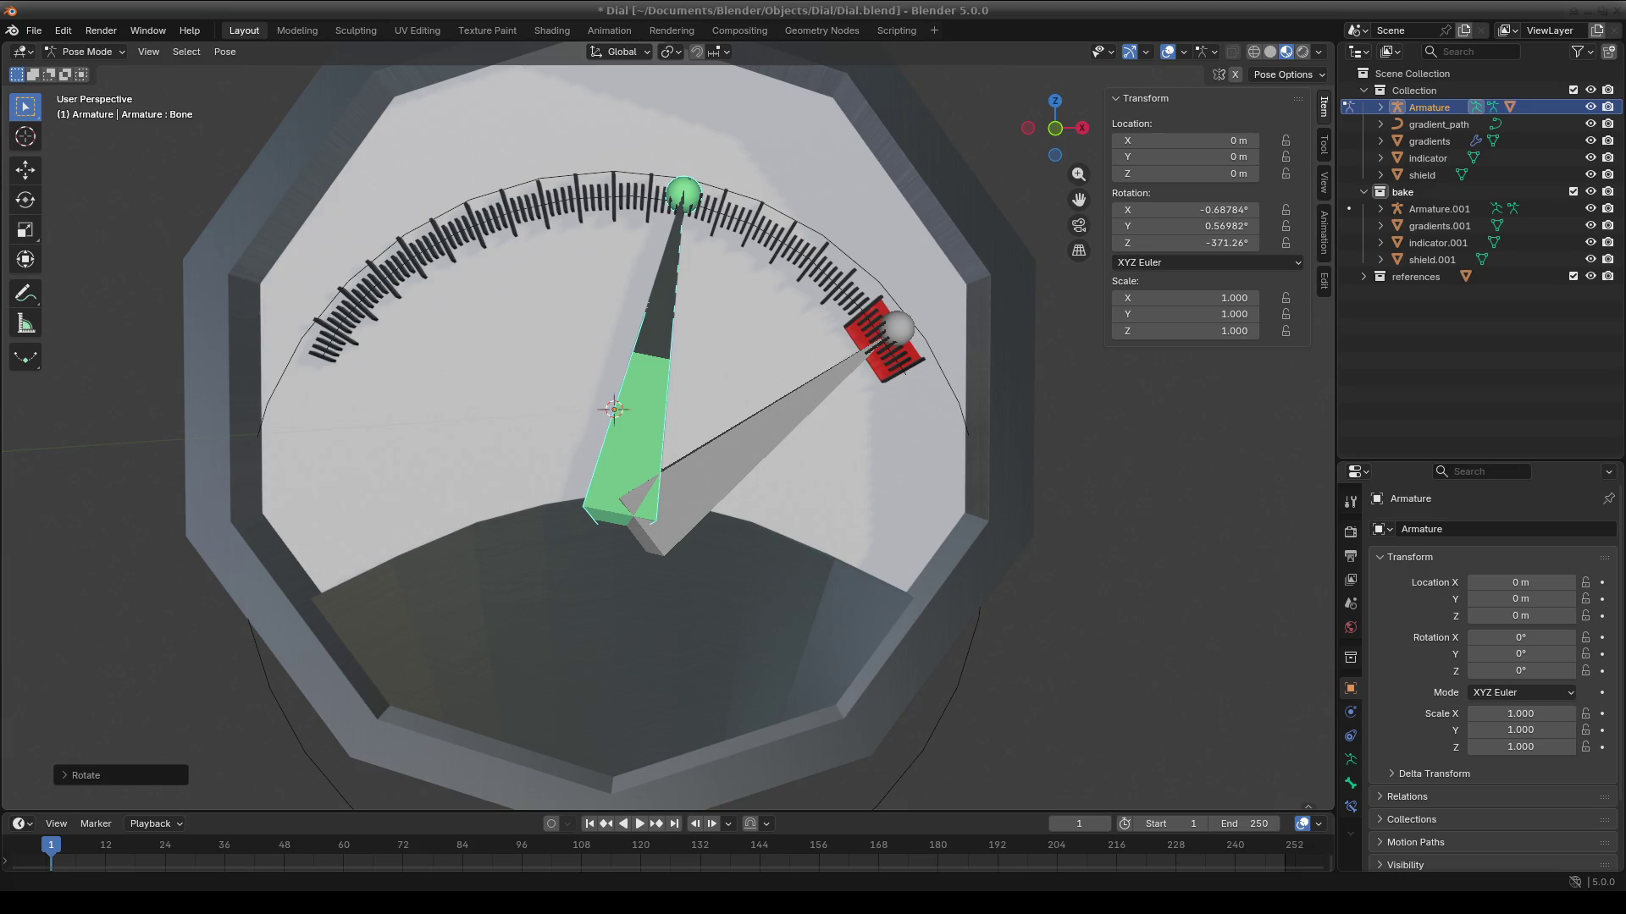
Hide the original Collection and the references collection from the viewport.
scroll(896, 482, "down", 5)
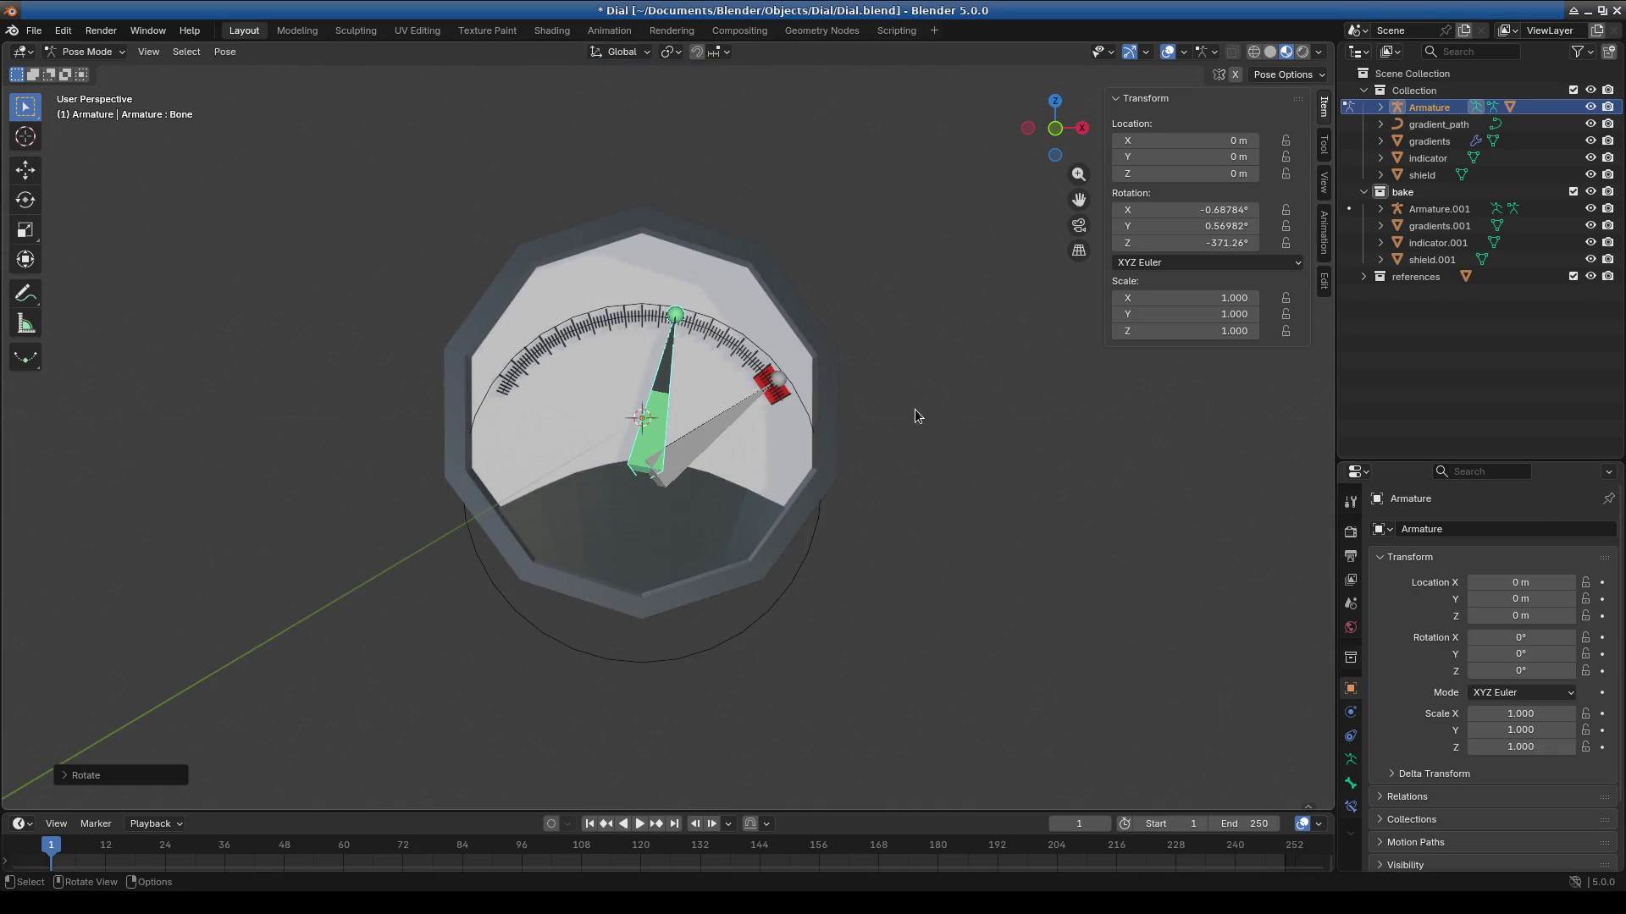
left_click(1590, 90)
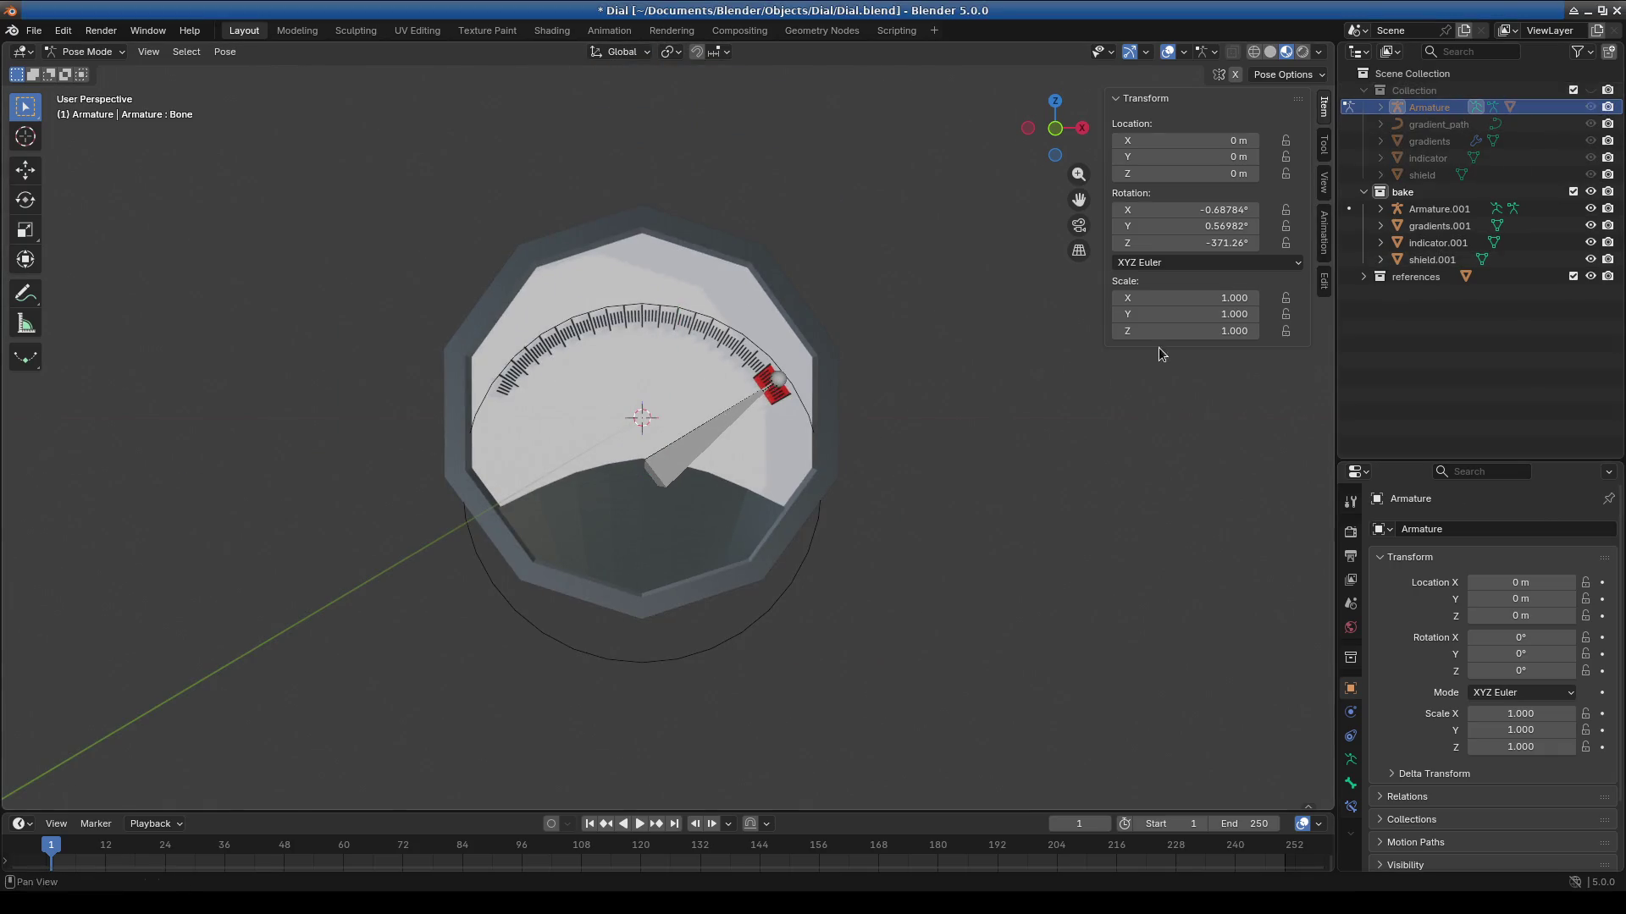
middle_click_drag(1031, 483, 977, 532)
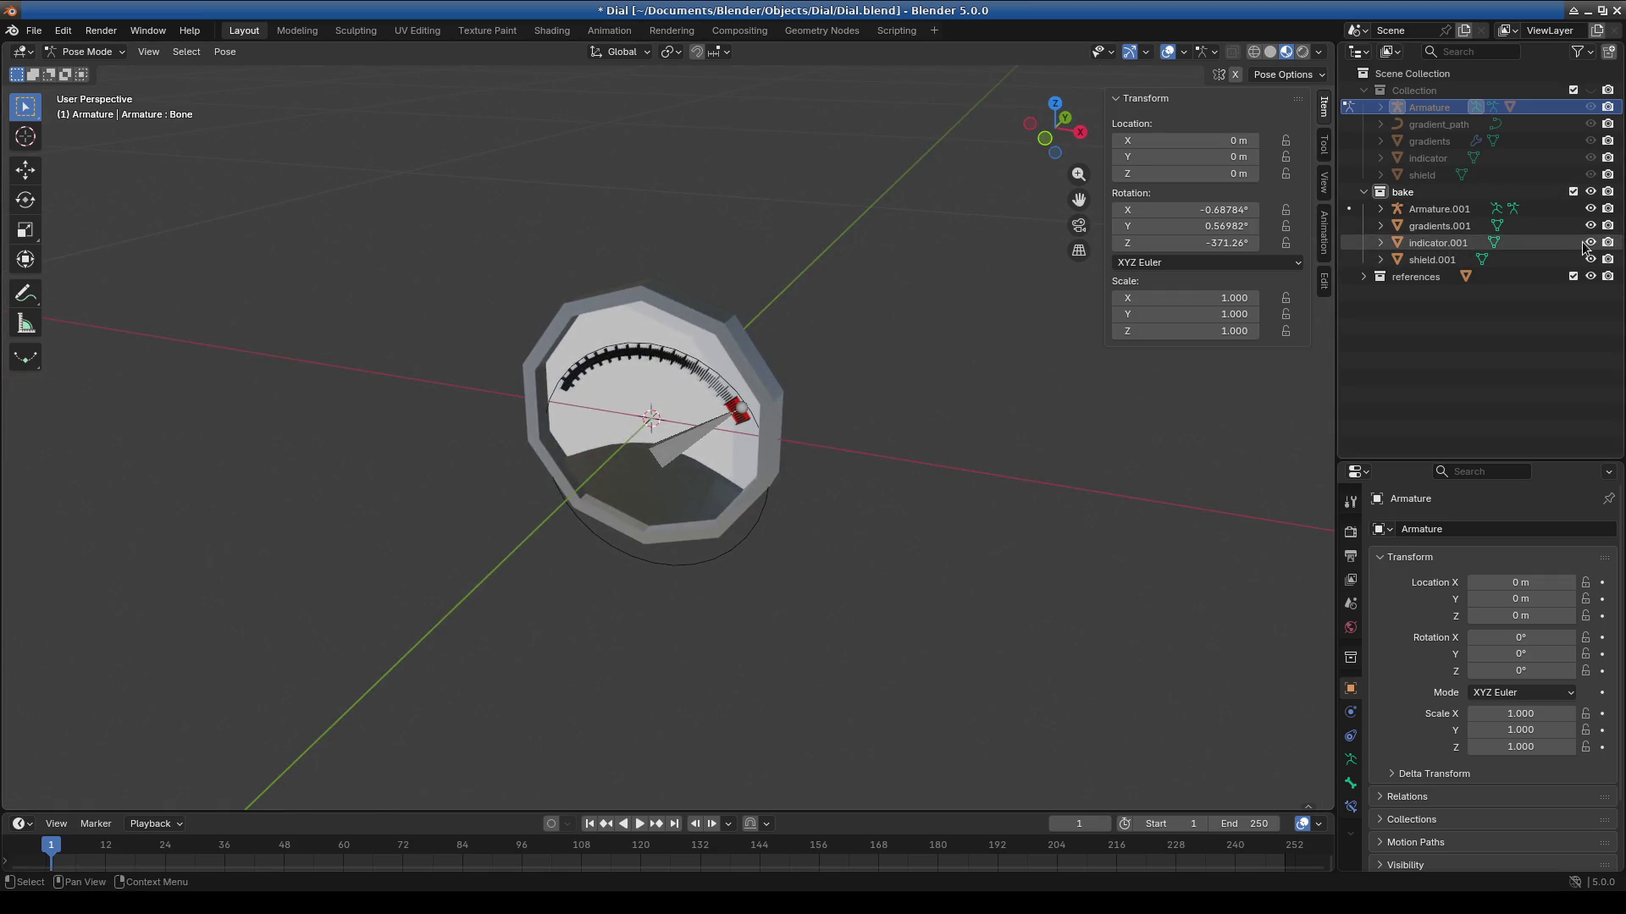
left_click(1590, 276)
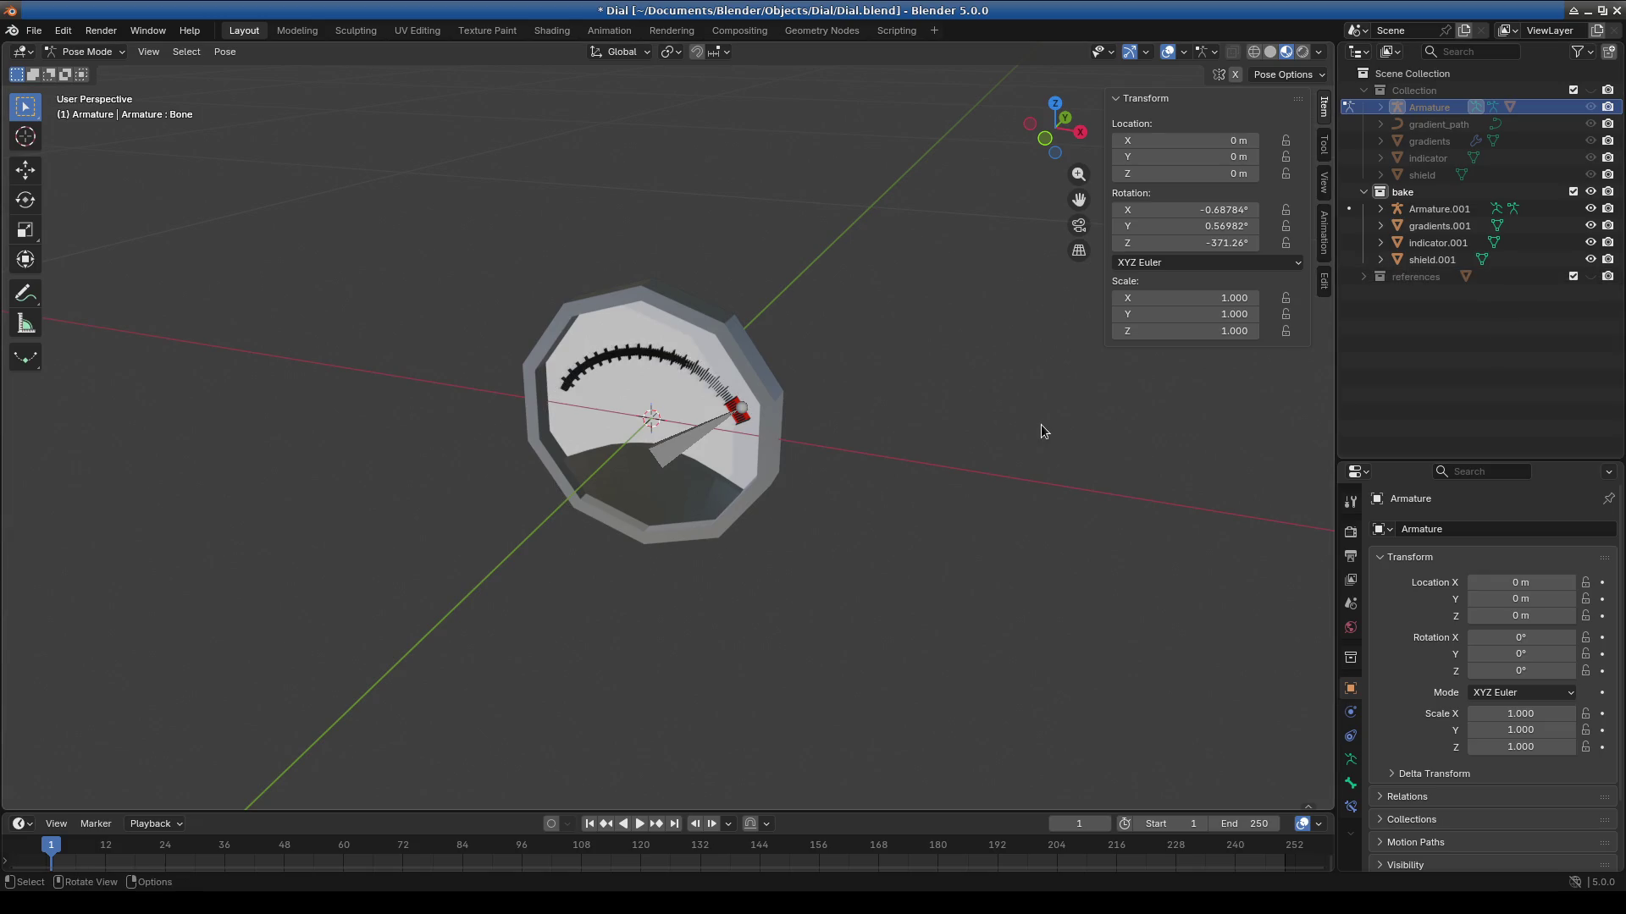
mouse_move(822, 505)
middle_mouse_down()
mouse_move(907, 434)
mouse_move(958, 467)
mouse_move(858, 454)
middle_mouse_up()
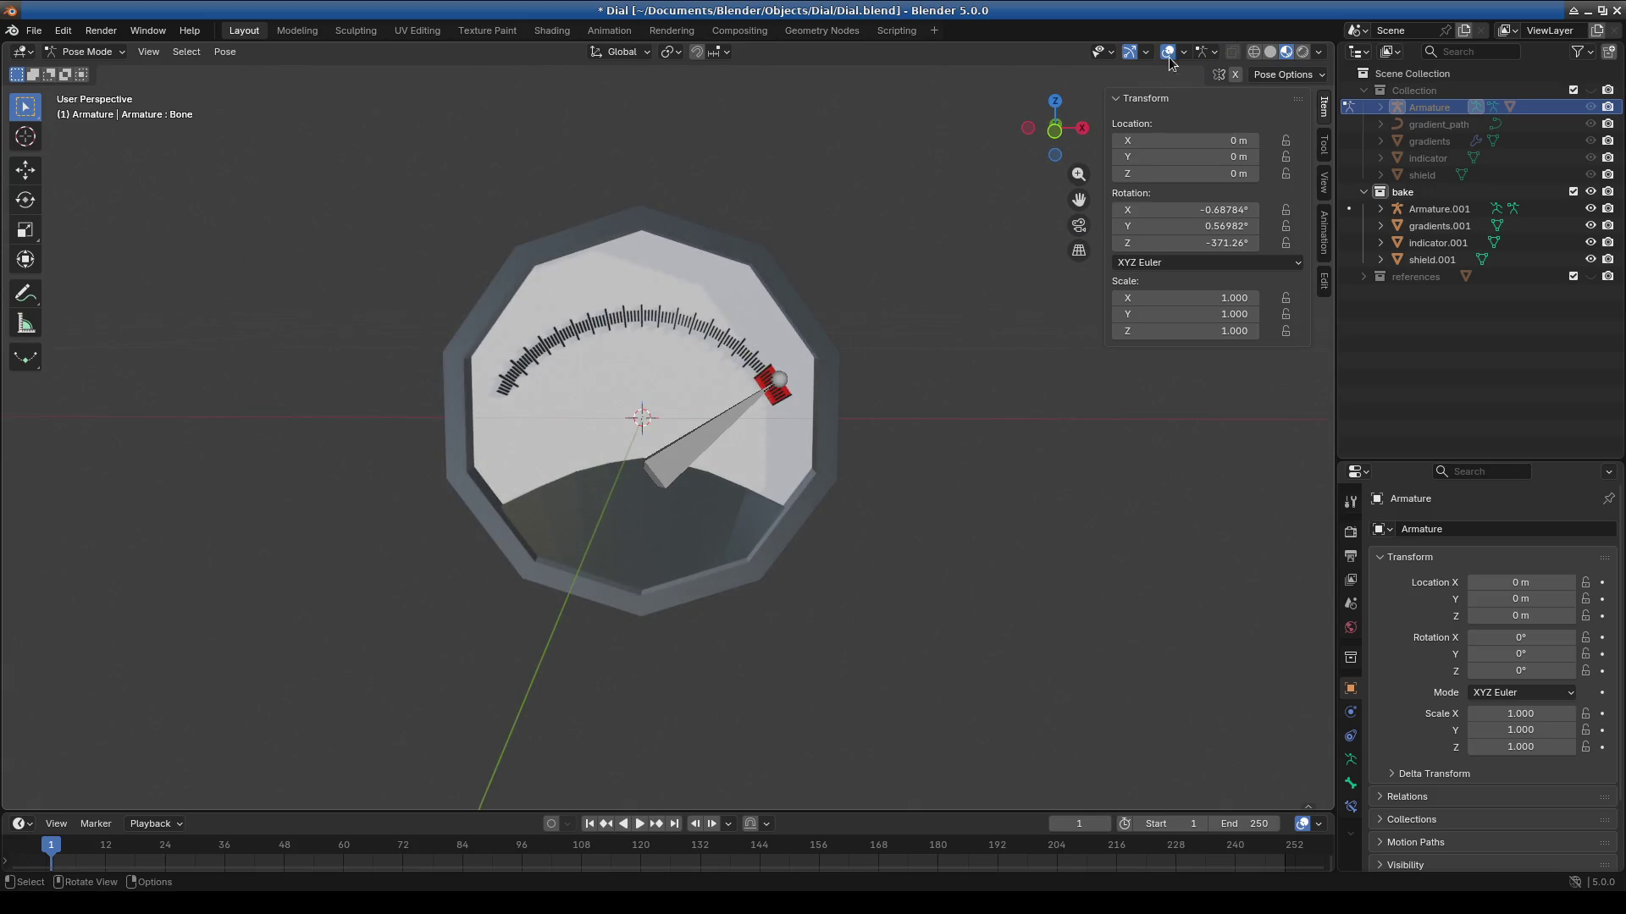
Turn off bone display in the viewport overlays and orbit to a side-on view.
left_click(1213, 54)
left_click(1181, 55)
left_click(1191, 258)
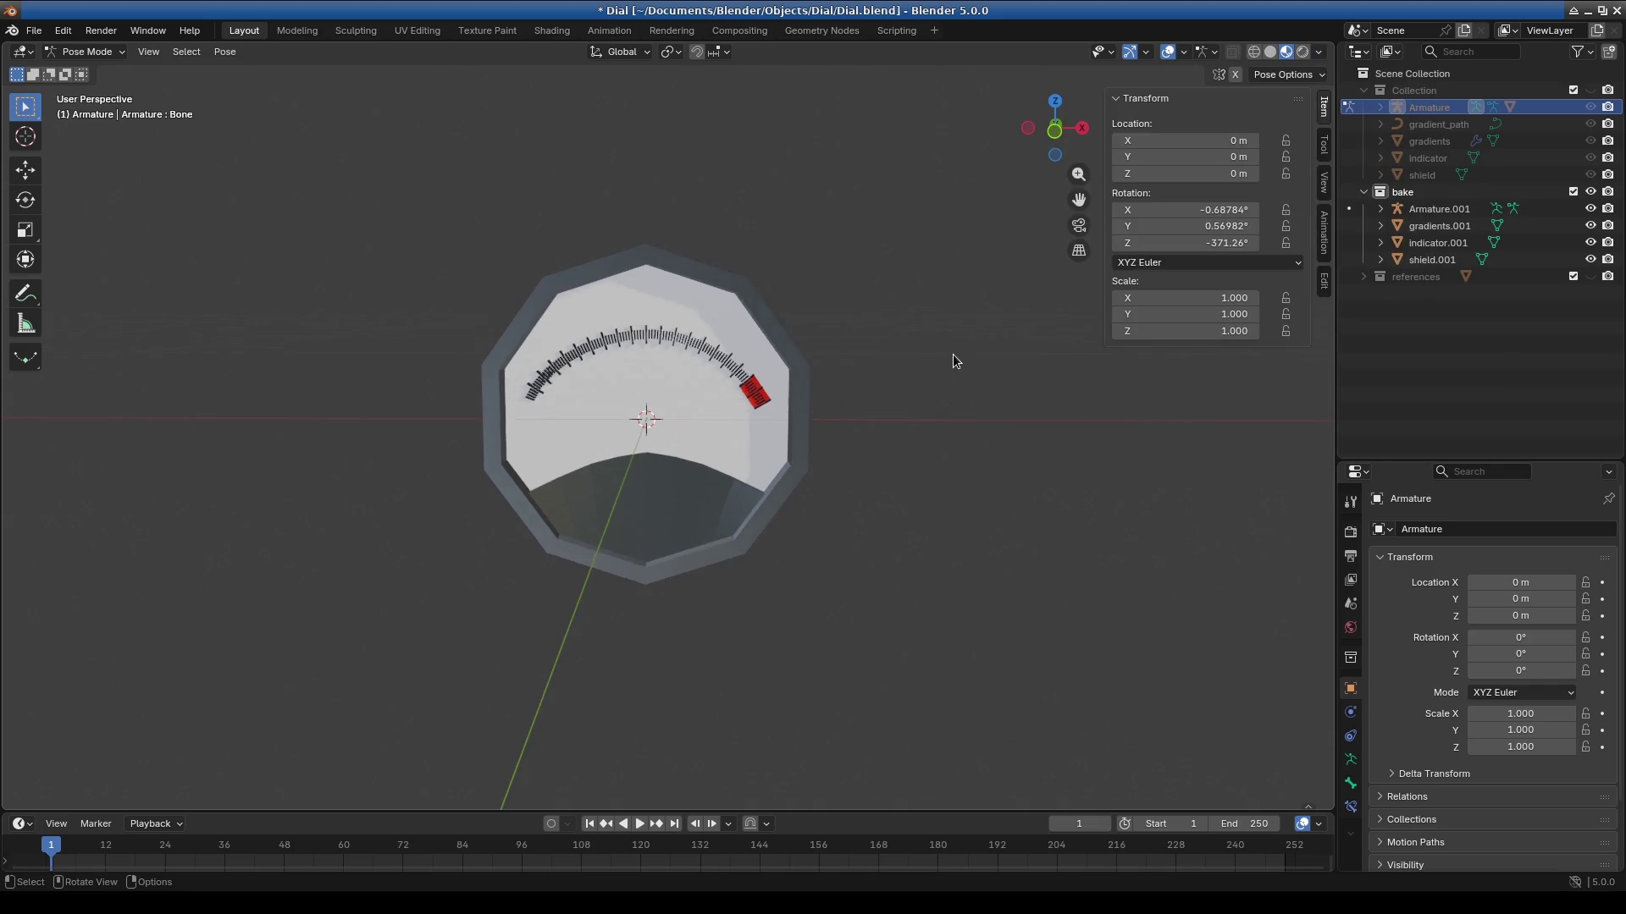
middle_click_drag(953, 354, 880, 322)
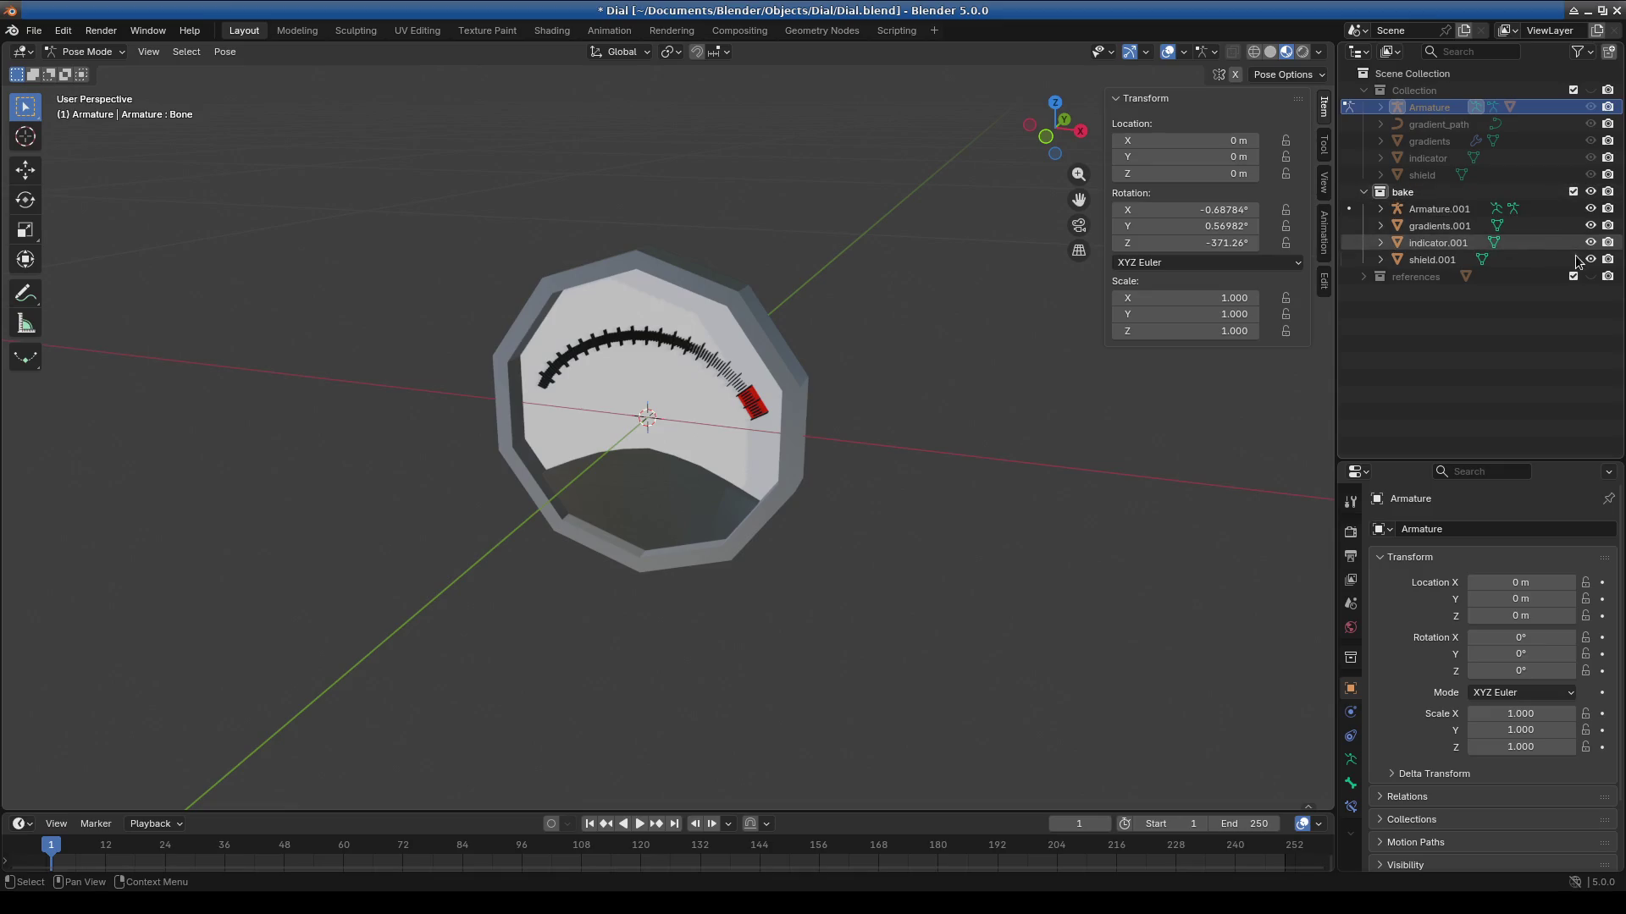
left_click(1541, 243)
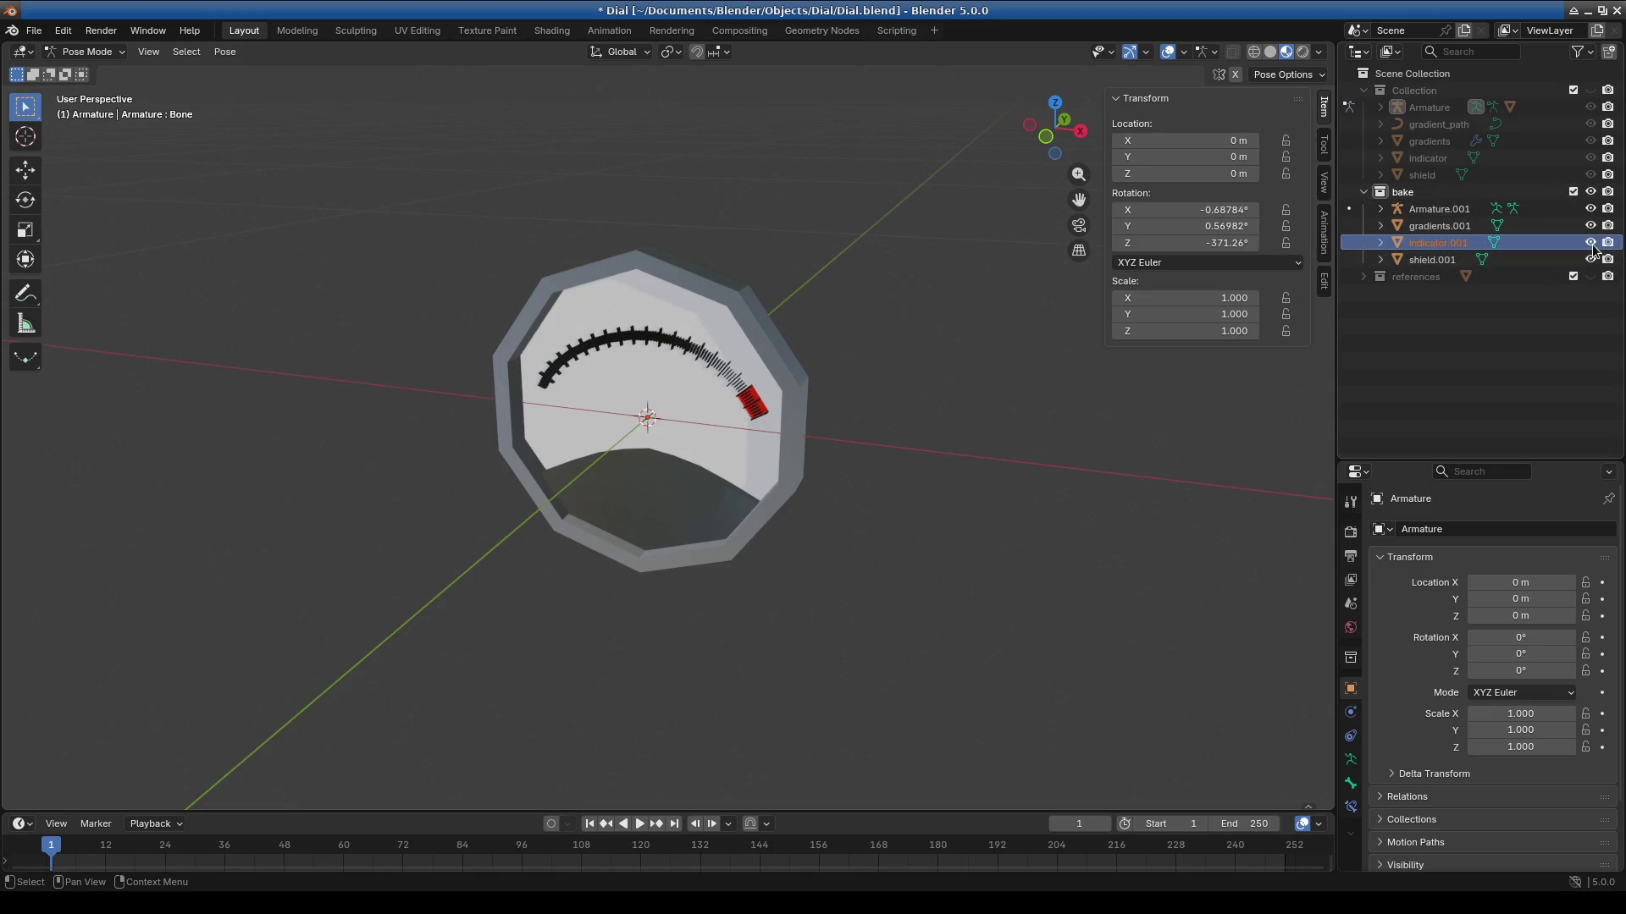
scroll(1043, 418, "up", 3)
mouse_move(1044, 418)
middle_mouse_down()
mouse_move(801, 441)
mouse_move(703, 415)
mouse_move(650, 461)
mouse_move(700, 364)
mouse_move(759, 306)
mouse_move(971, 386)
mouse_move(949, 440)
mouse_move(598, 486)
mouse_move(729, 470)
mouse_move(896, 408)
middle_mouse_up()
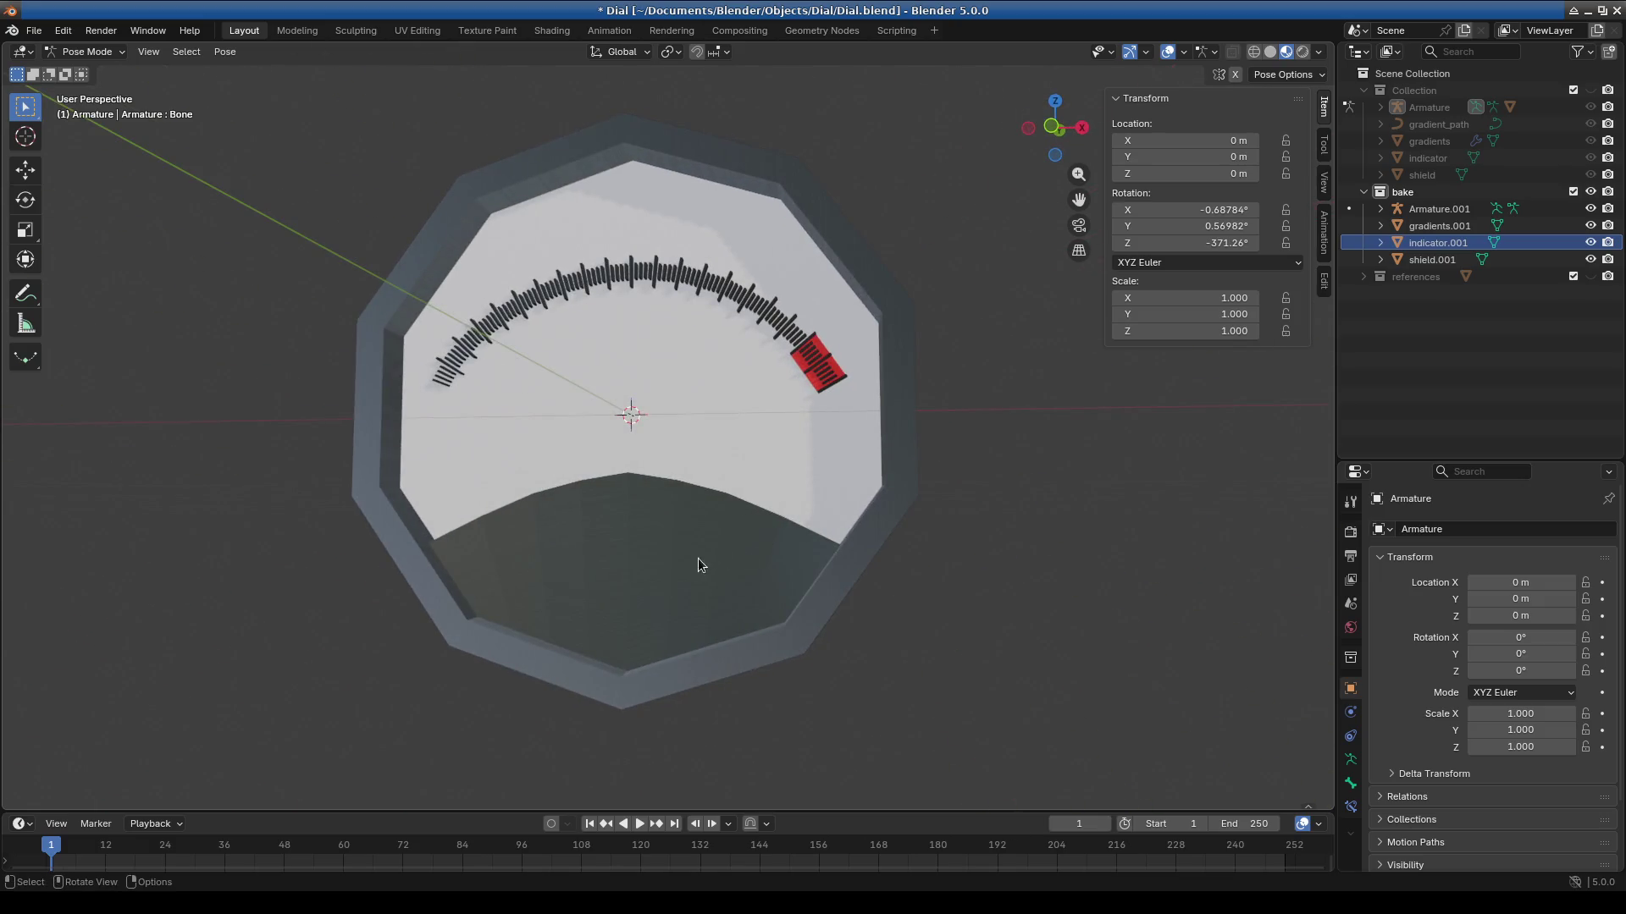
middle_click_drag(753, 536, 847, 508)
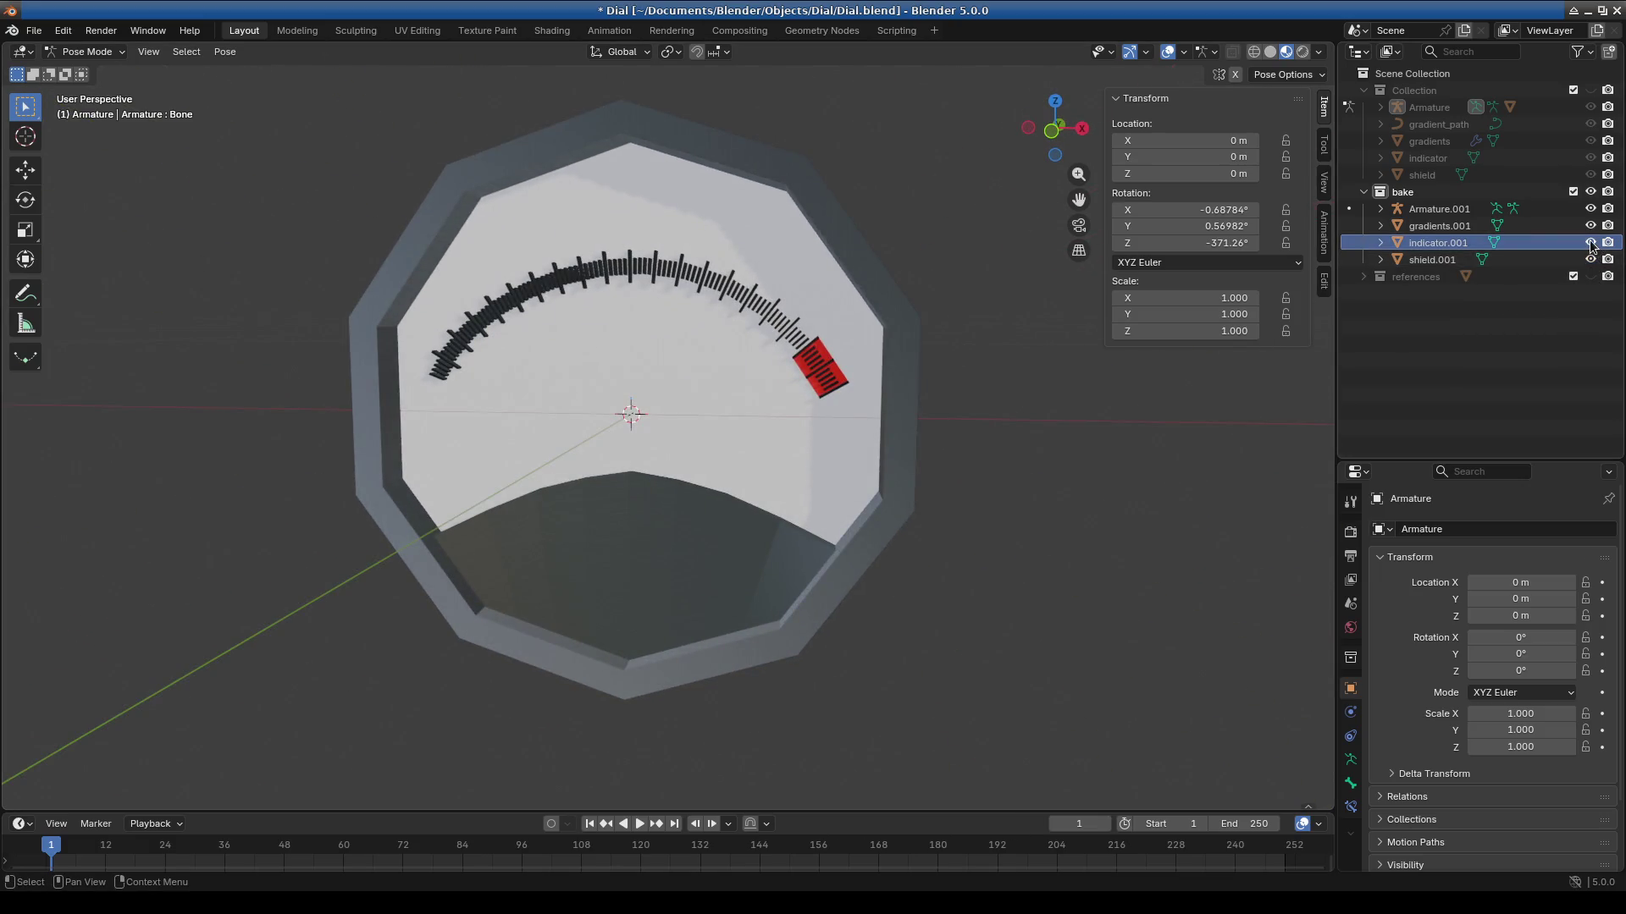
Show and expand references, restore the original Collection, and hide the reference Circle.
left_click(1591, 277)
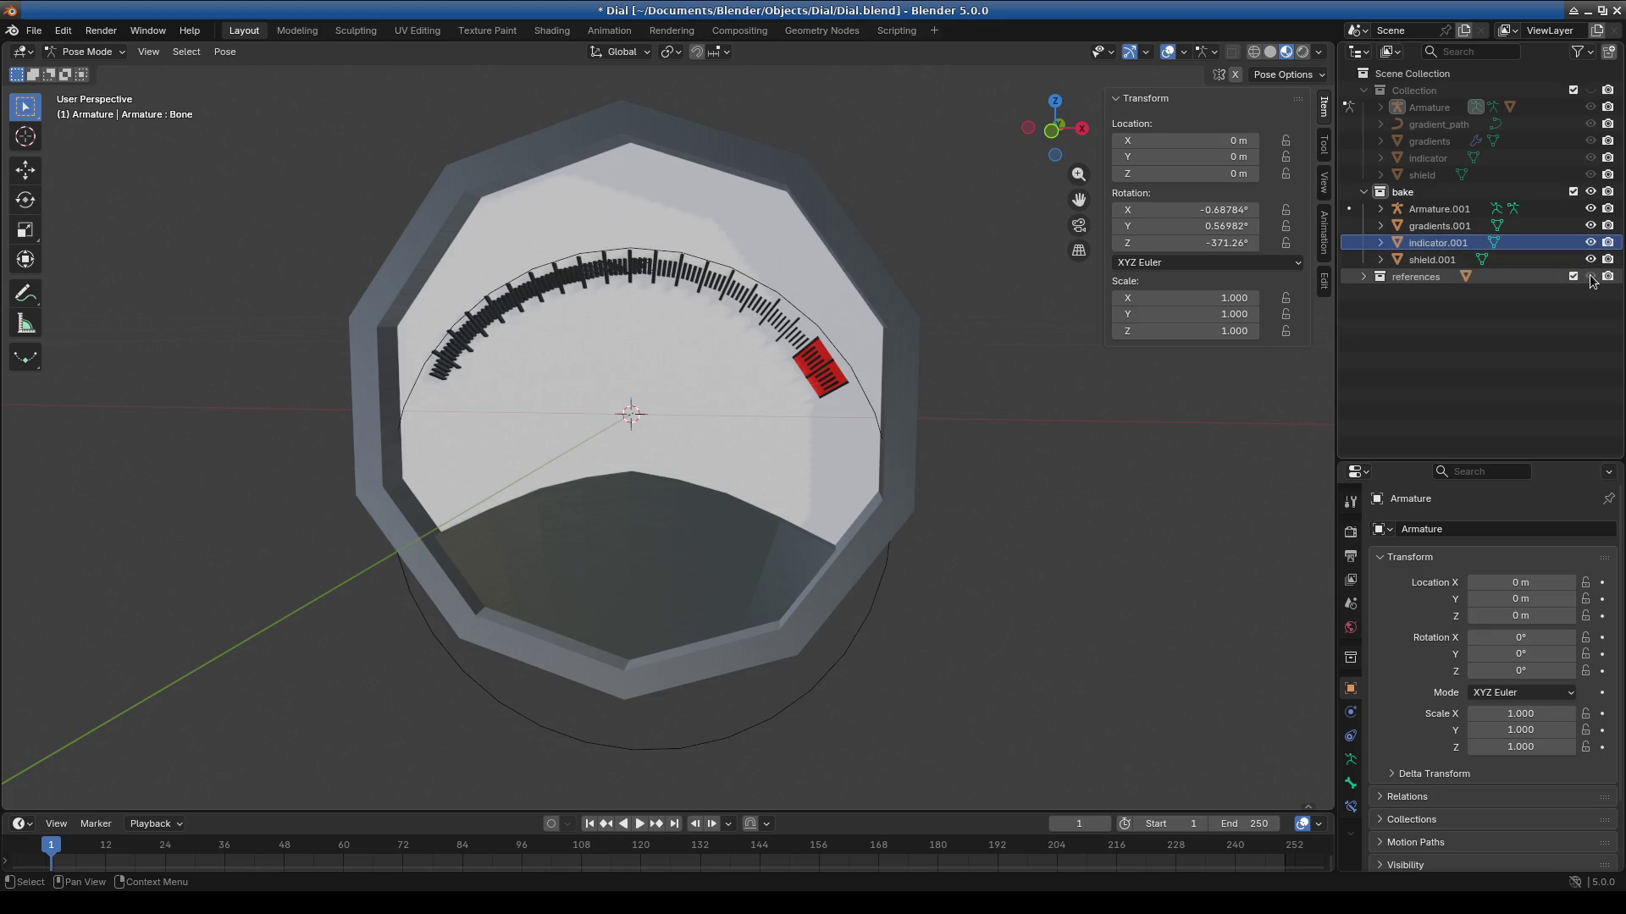
left_click(1365, 278)
left_click(1591, 90)
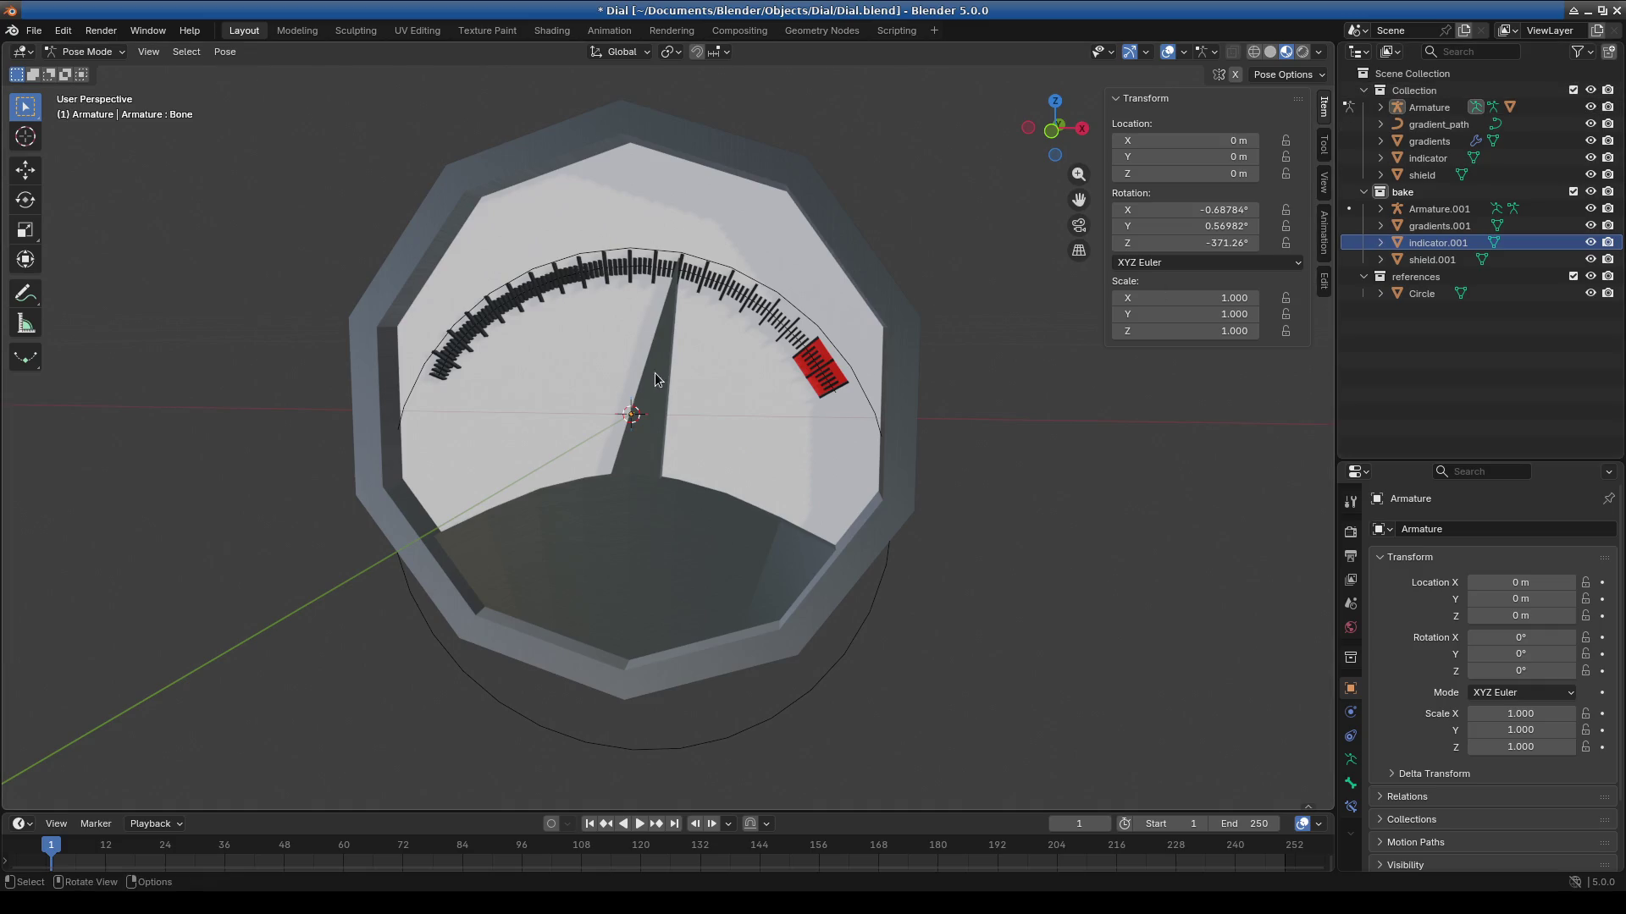
mouse_move(818, 432)
middle_mouse_down()
mouse_move(712, 500)
mouse_move(791, 465)
mouse_move(816, 497)
mouse_move(764, 508)
middle_mouse_up()
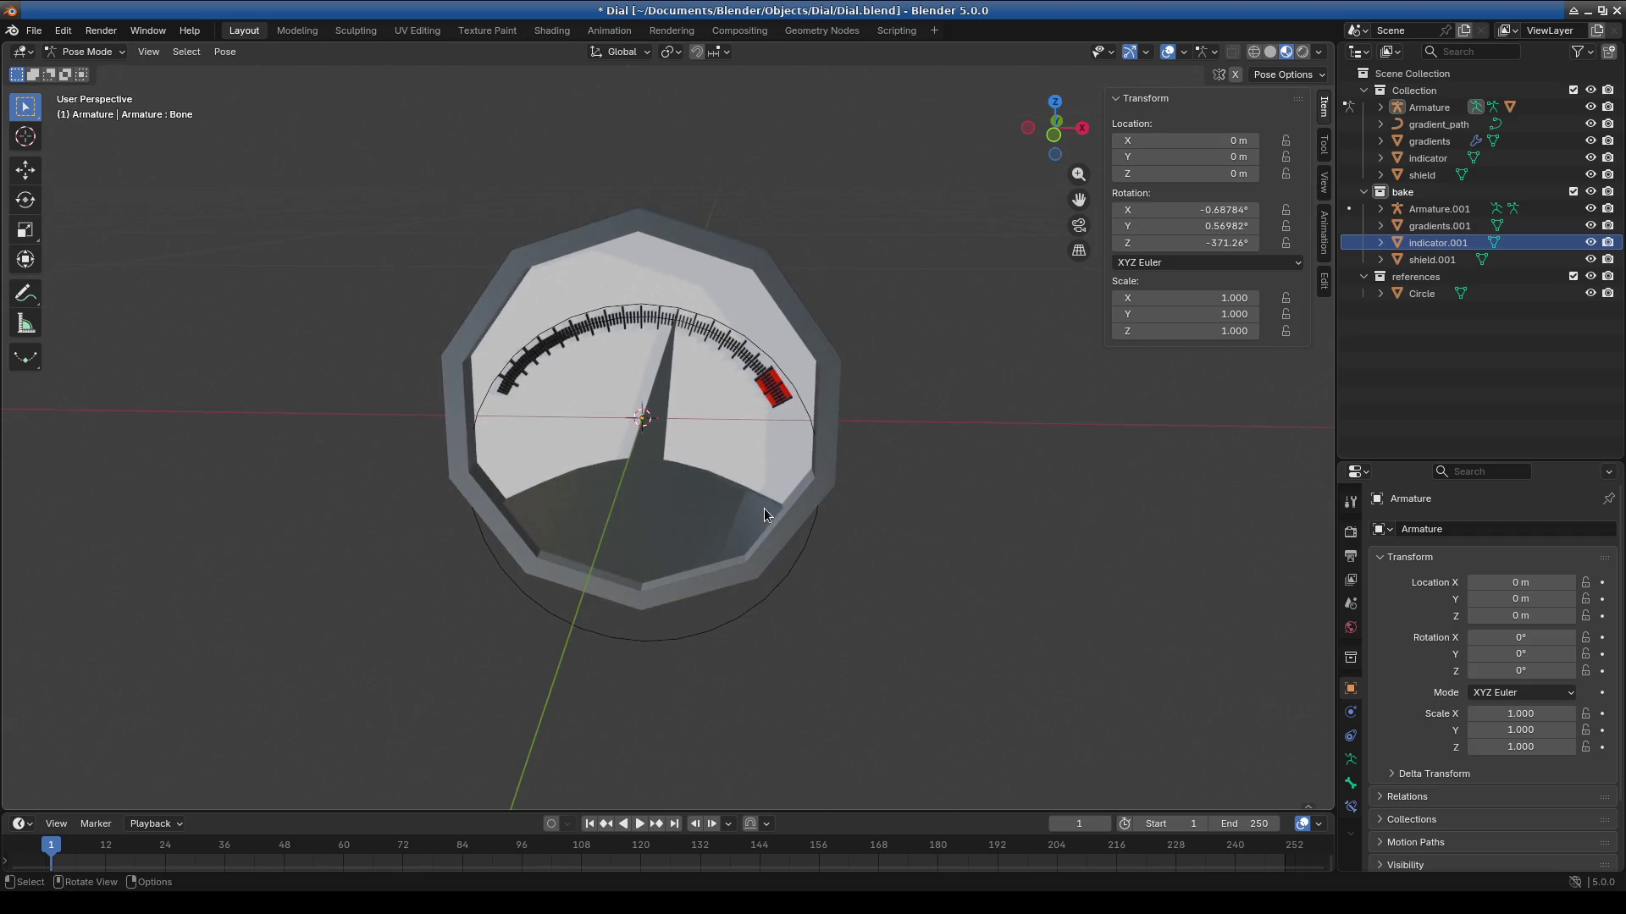
left_click(1589, 293)
mouse_move(1050, 478)
middle_mouse_down()
mouse_move(962, 481)
mouse_move(976, 470)
mouse_move(956, 500)
middle_mouse_up()
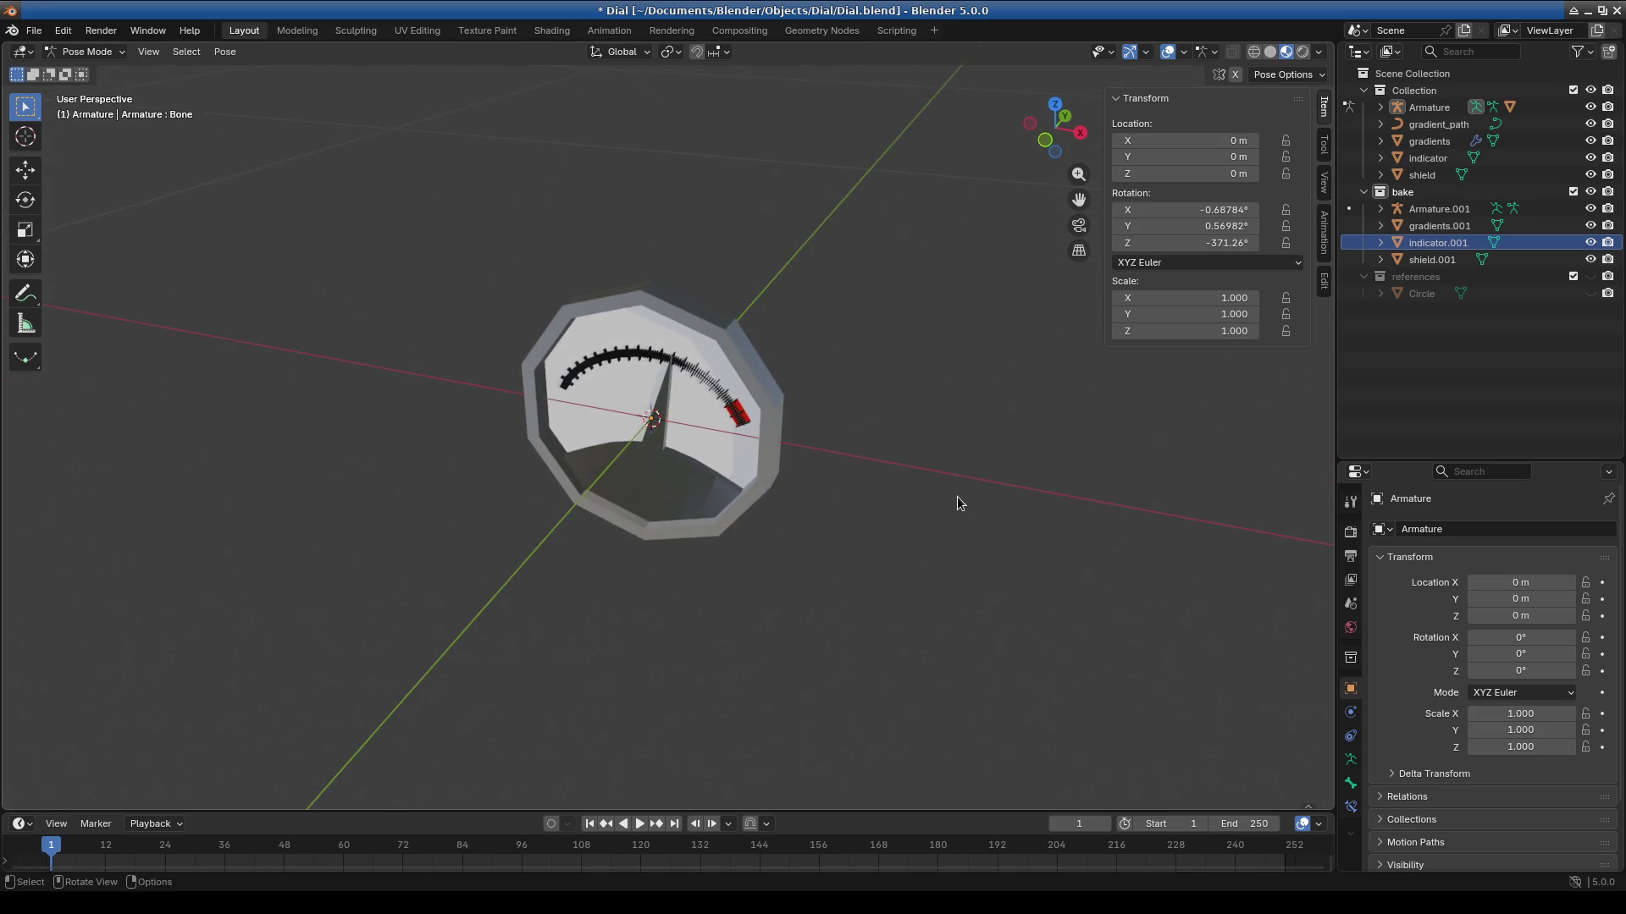
Capture a region screenshot around the dial and copy it to the clipboard.
key("Print")
left_click(1016, 523)
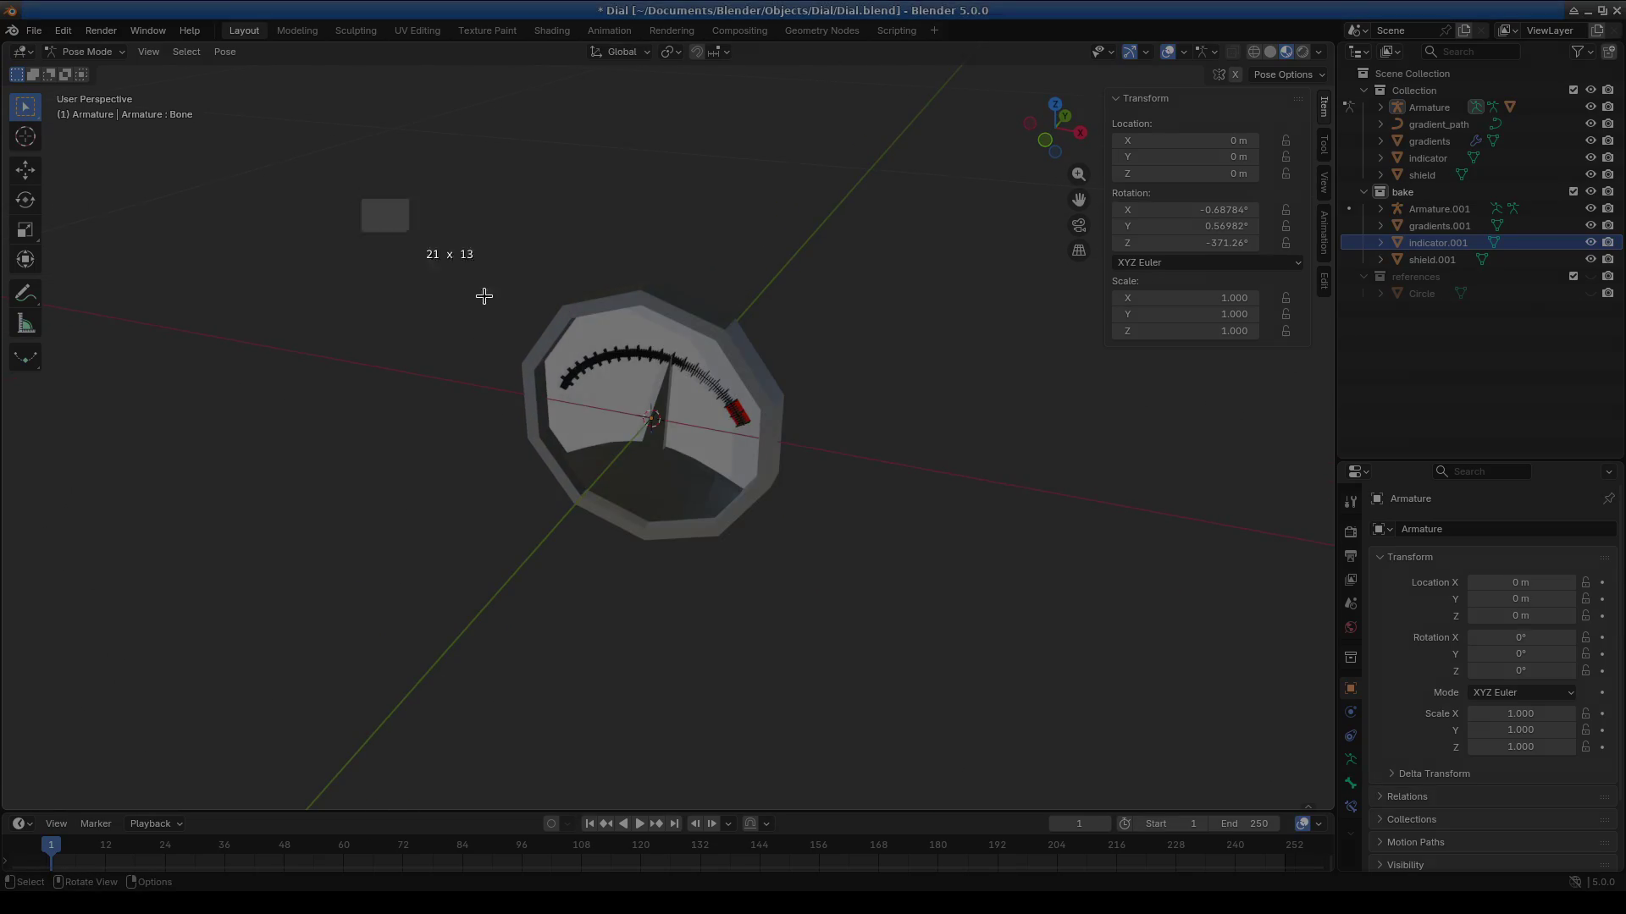
left_click_drag(355, 187, 966, 643)
left_click(1087, 522)
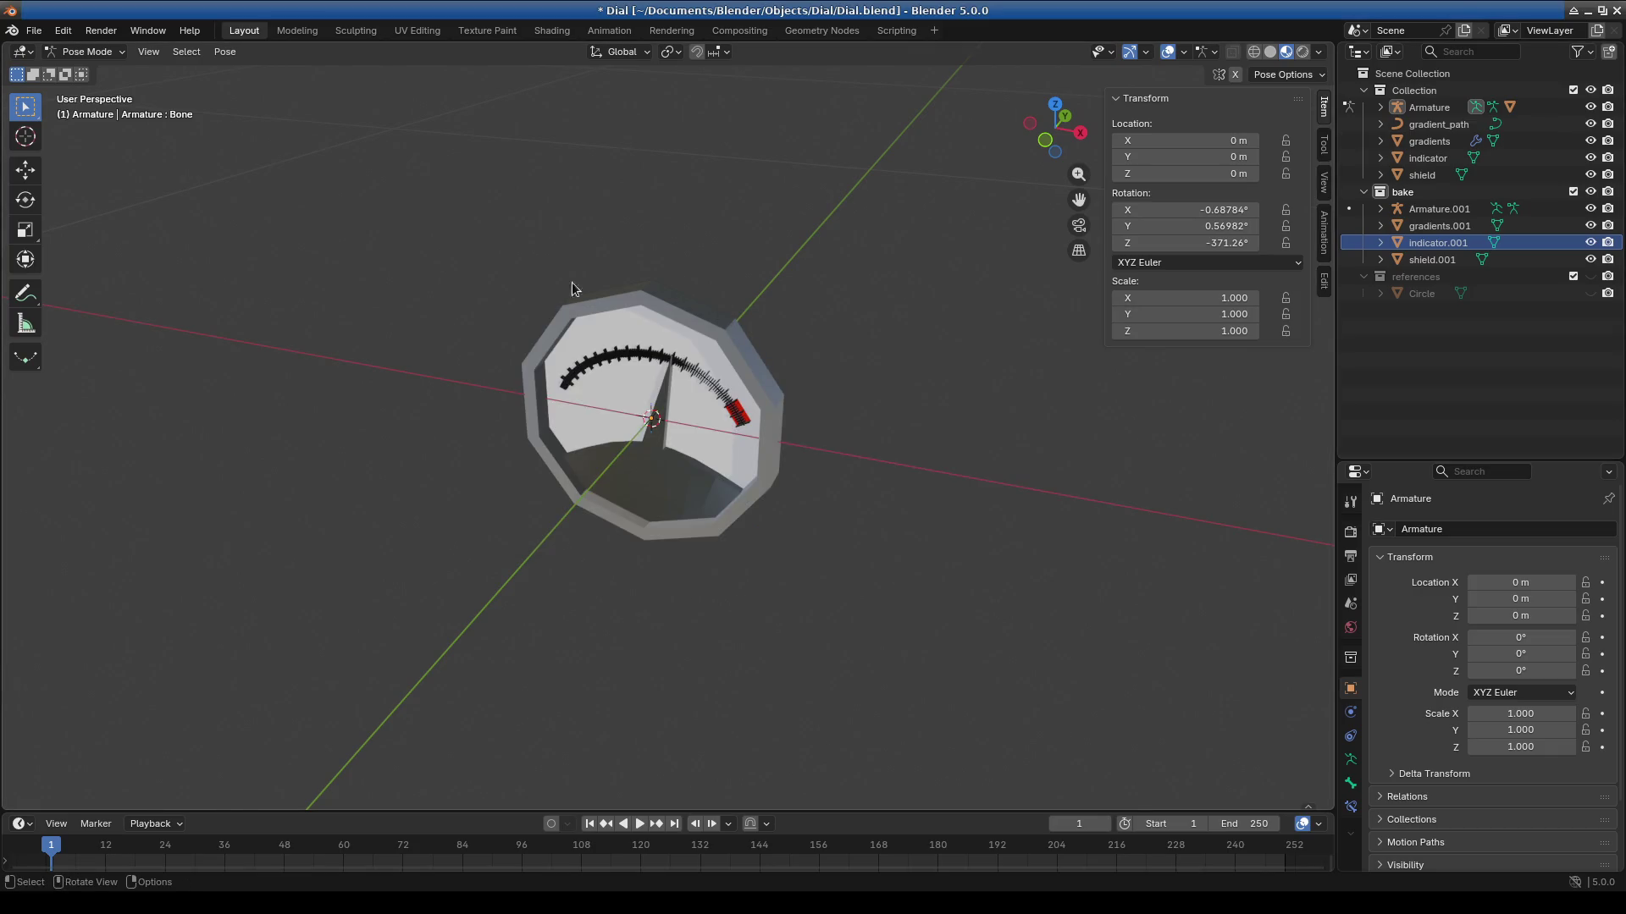
key("Print")
left_click(1013, 520)
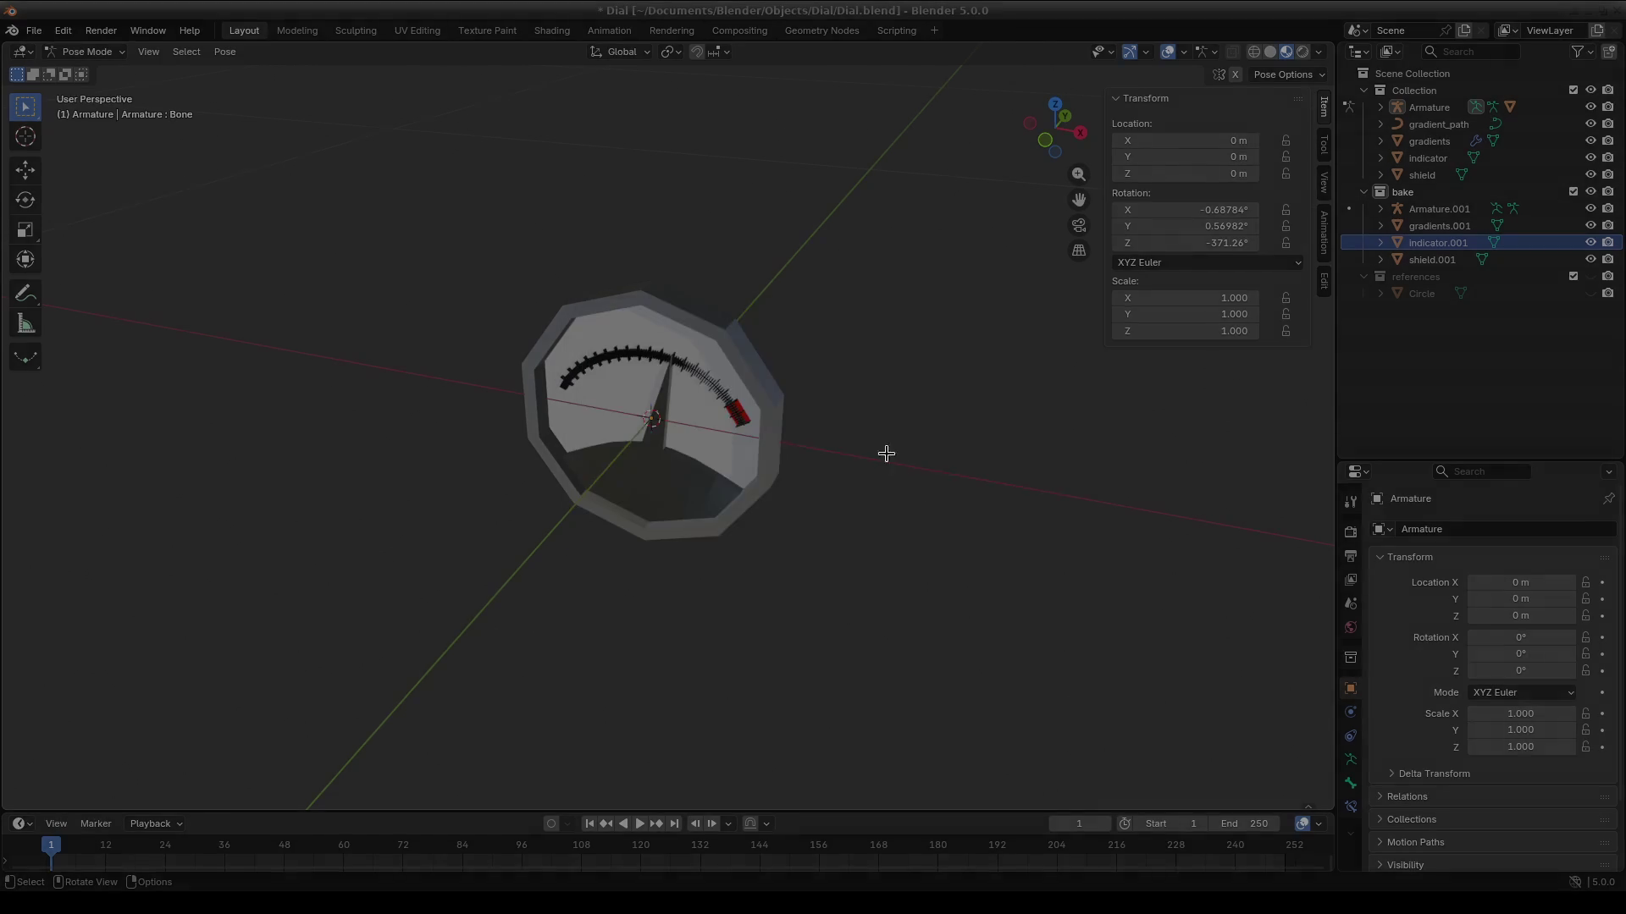
left_click_drag(297, 142, 762, 576)
left_click(551, 433)
left_click(1090, 526)
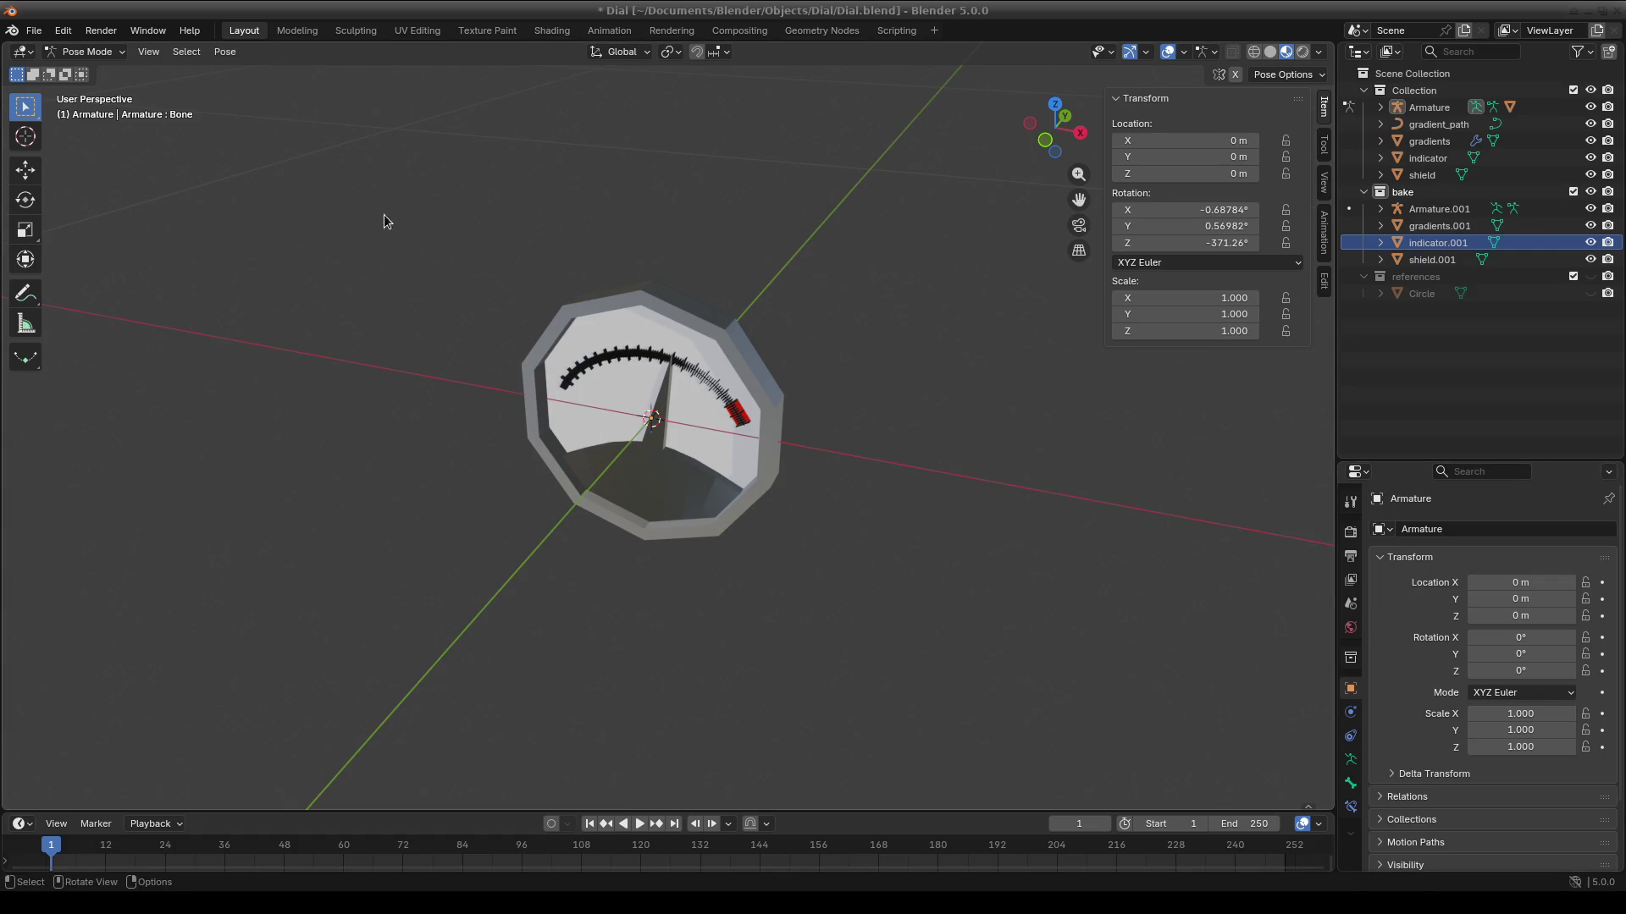
left_click(37, 34)
Dismiss the quit prompt and cancel an accidental rename of the Modeling workspace.
key("ctrl+q")
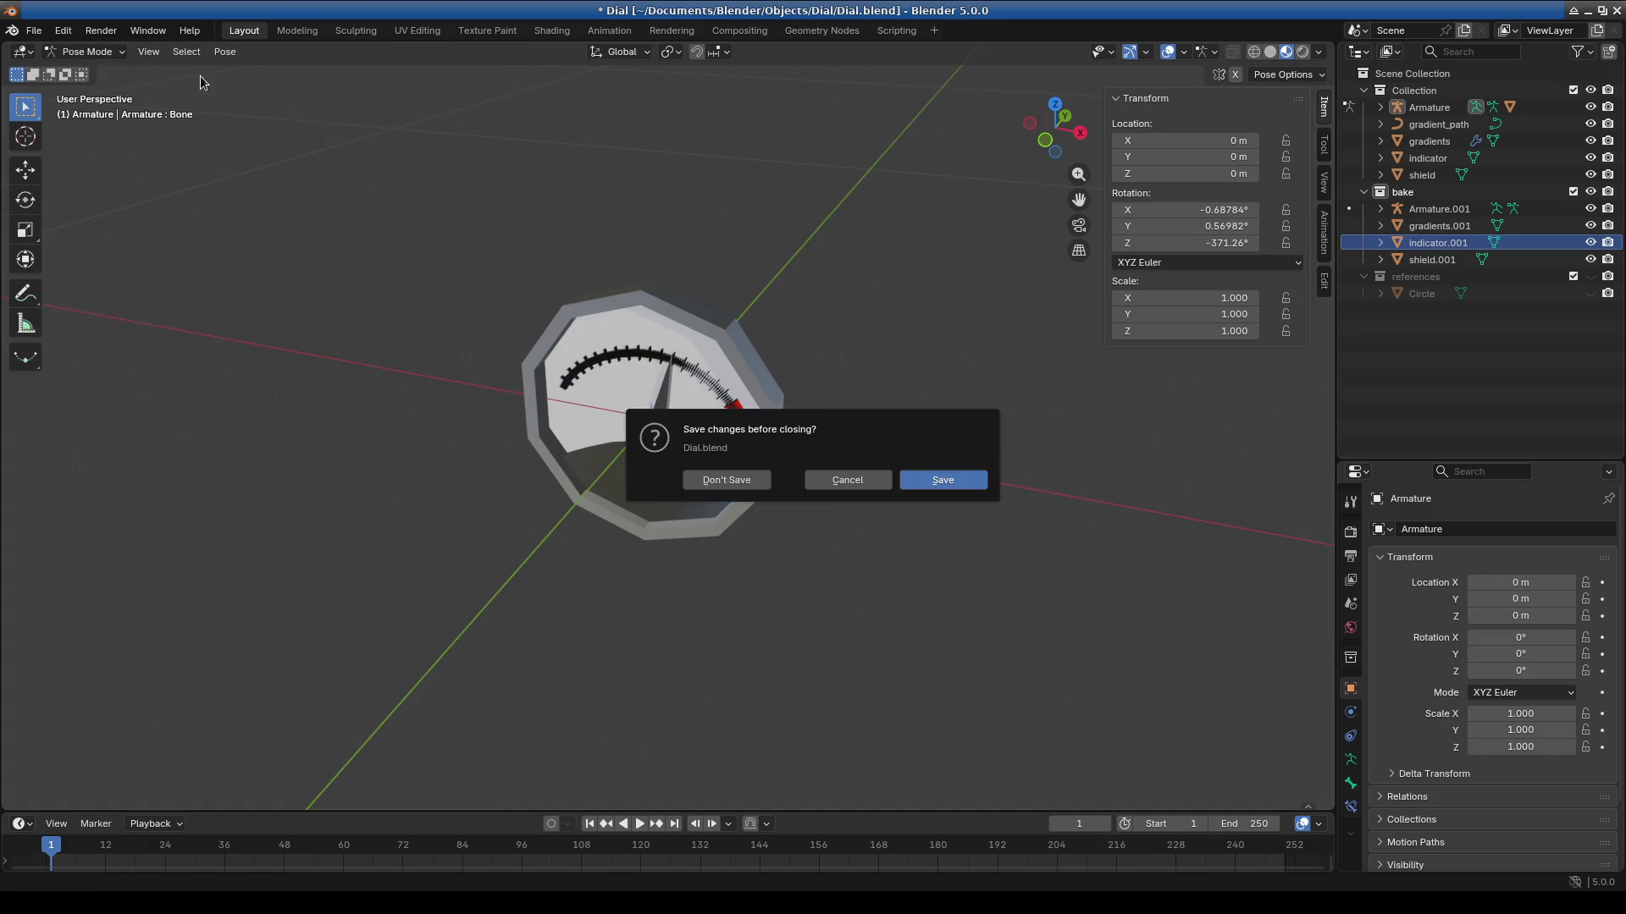
key("Escape")
left_click(34, 31)
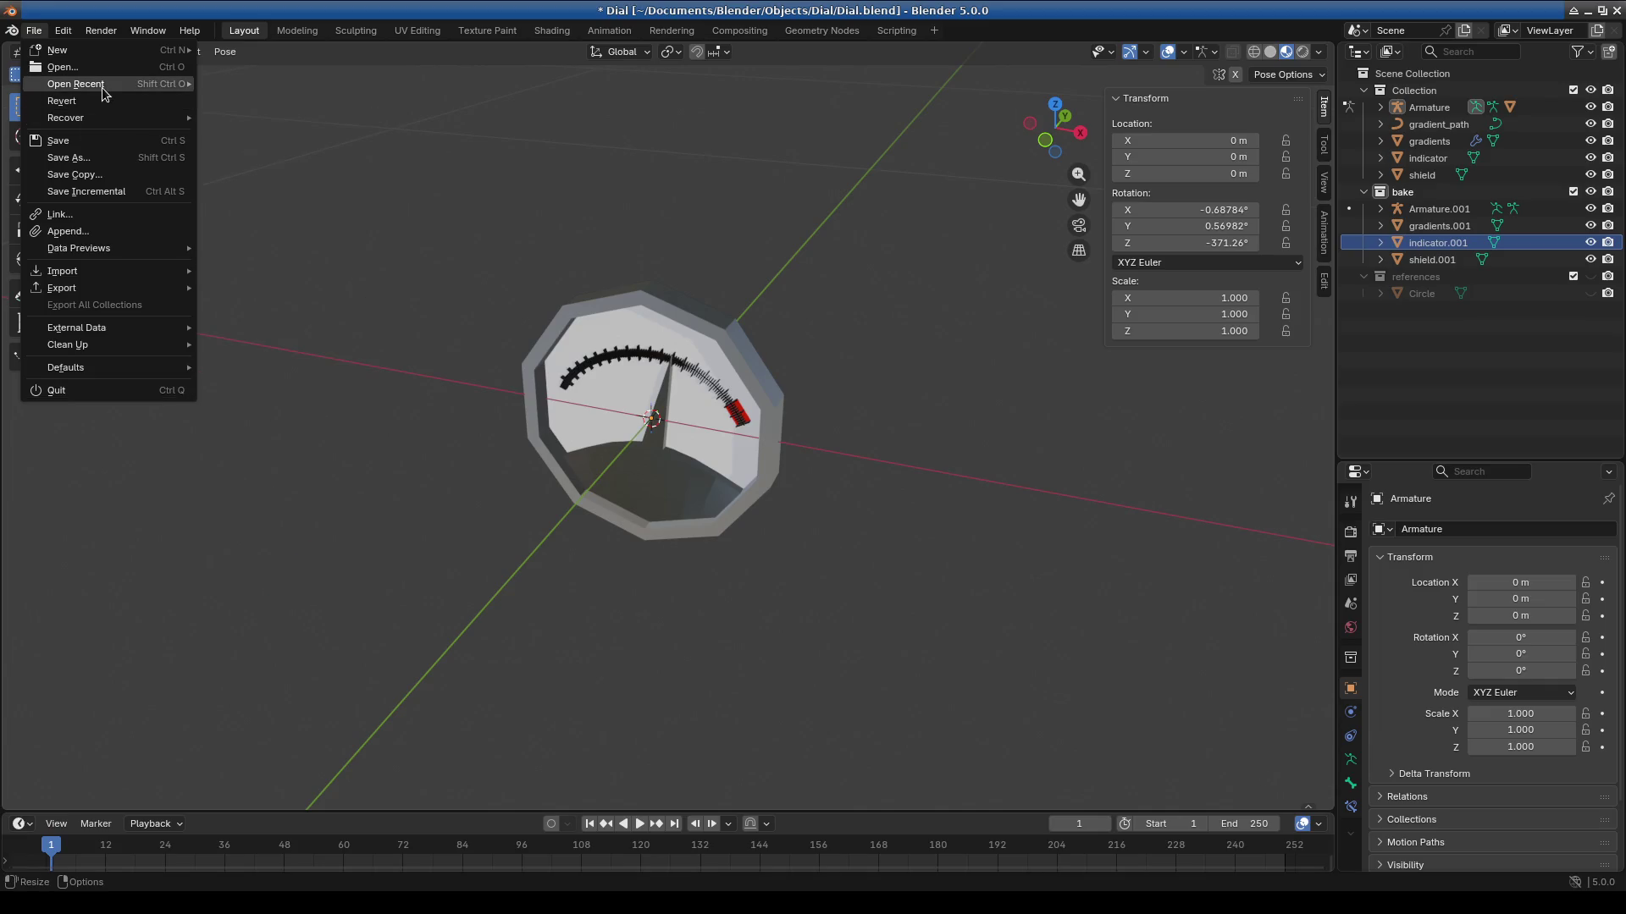
mouse_move(103, 87)
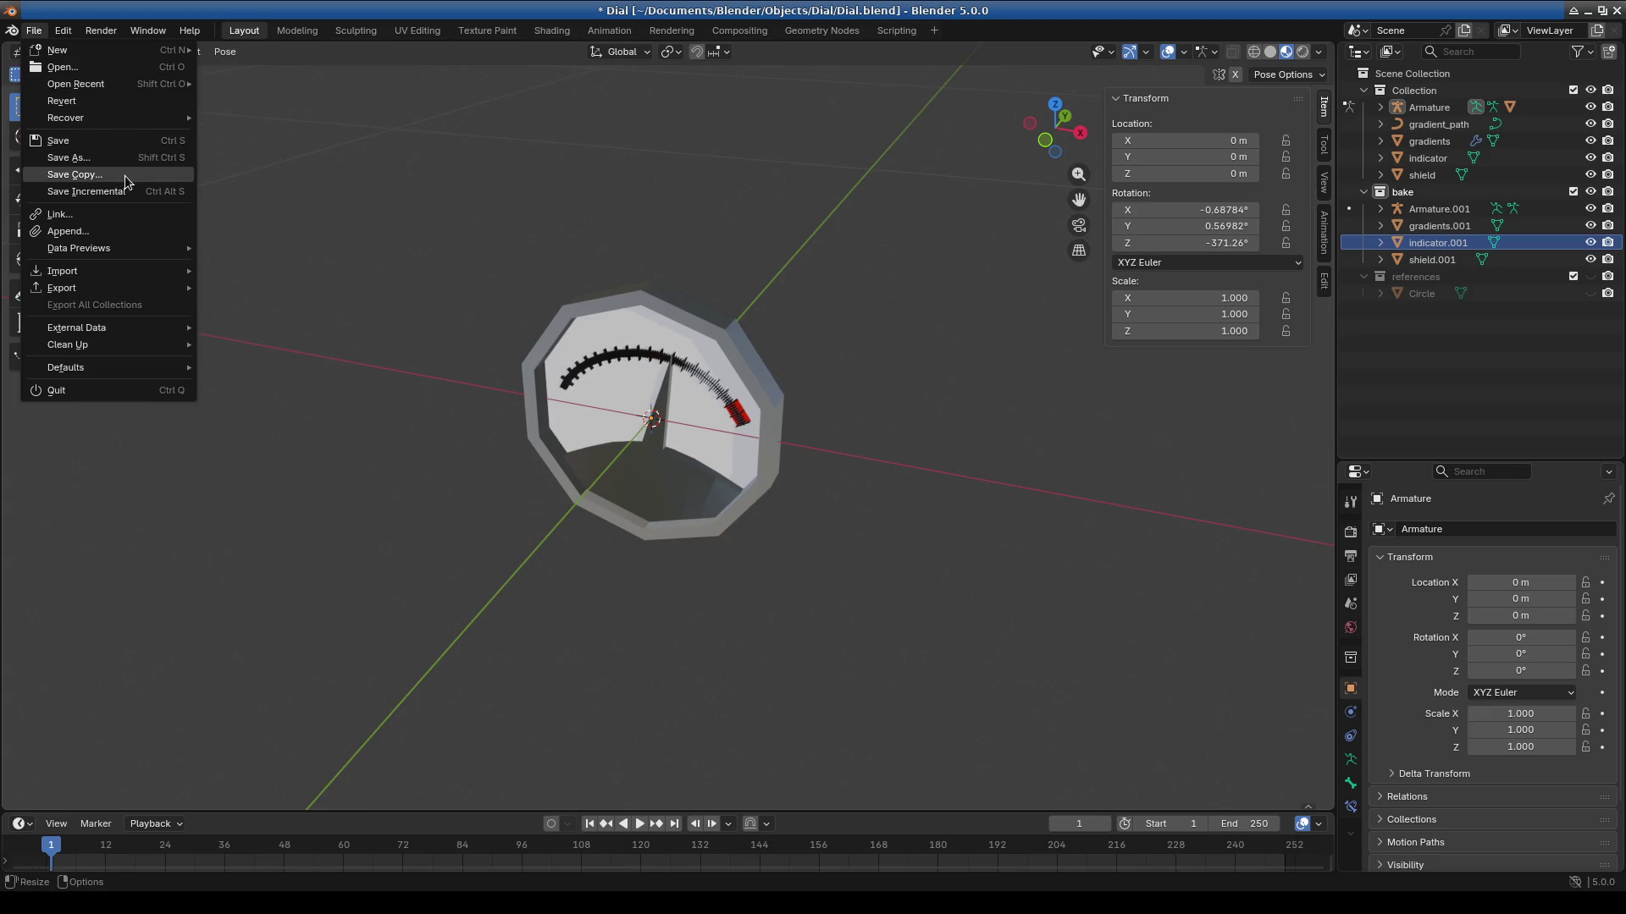
mouse_move(58, 36)
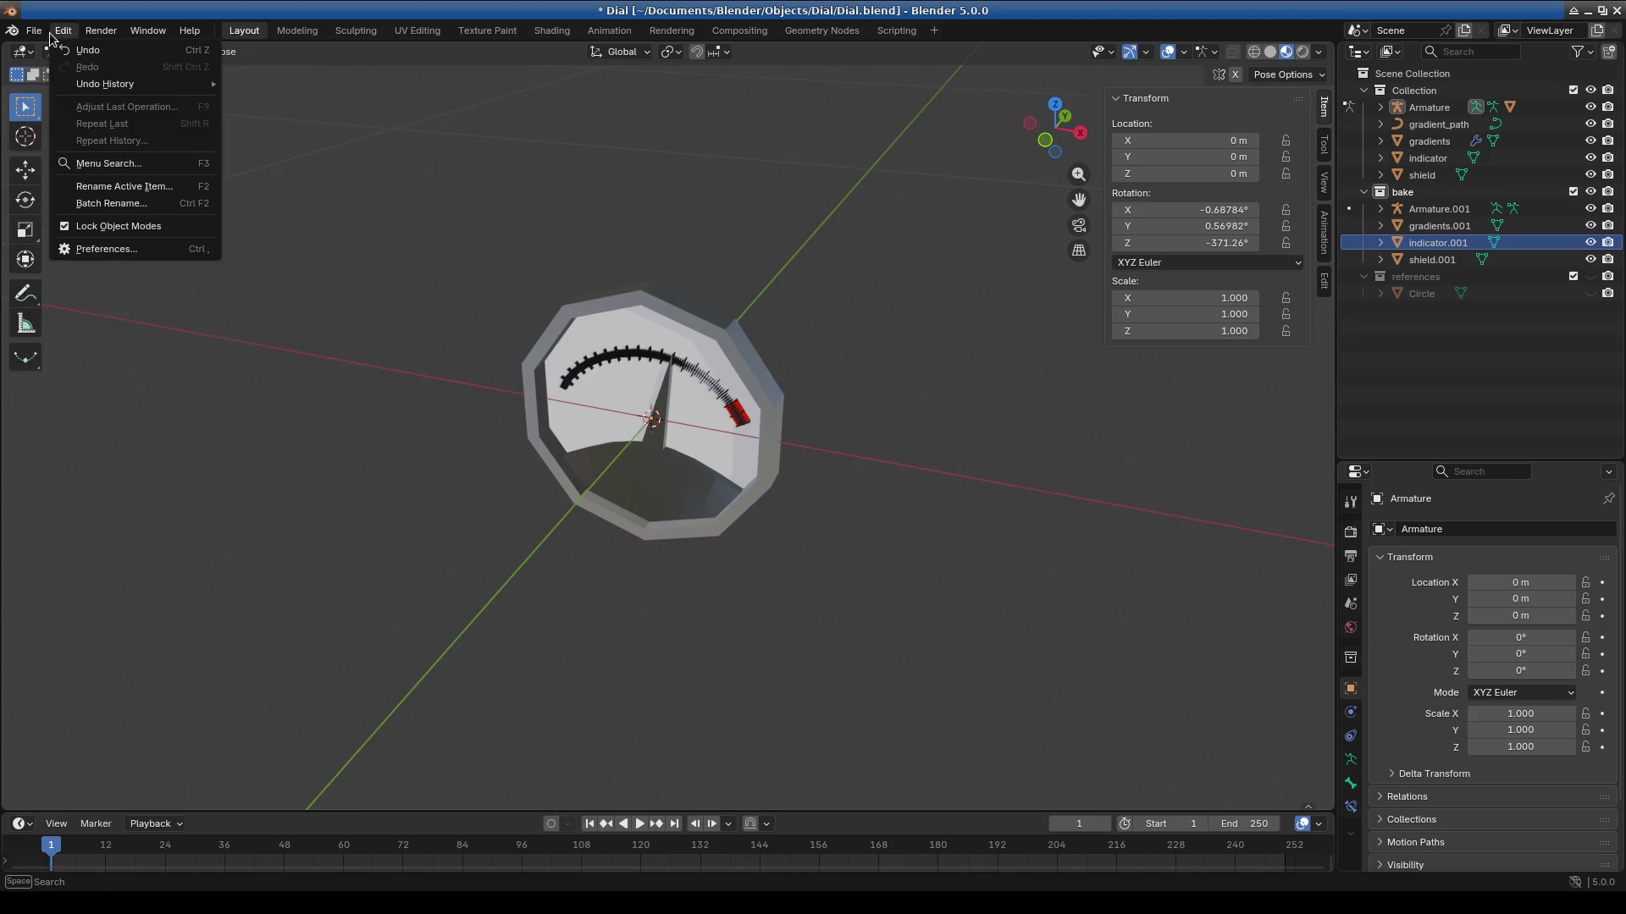
mouse_move(190, 31)
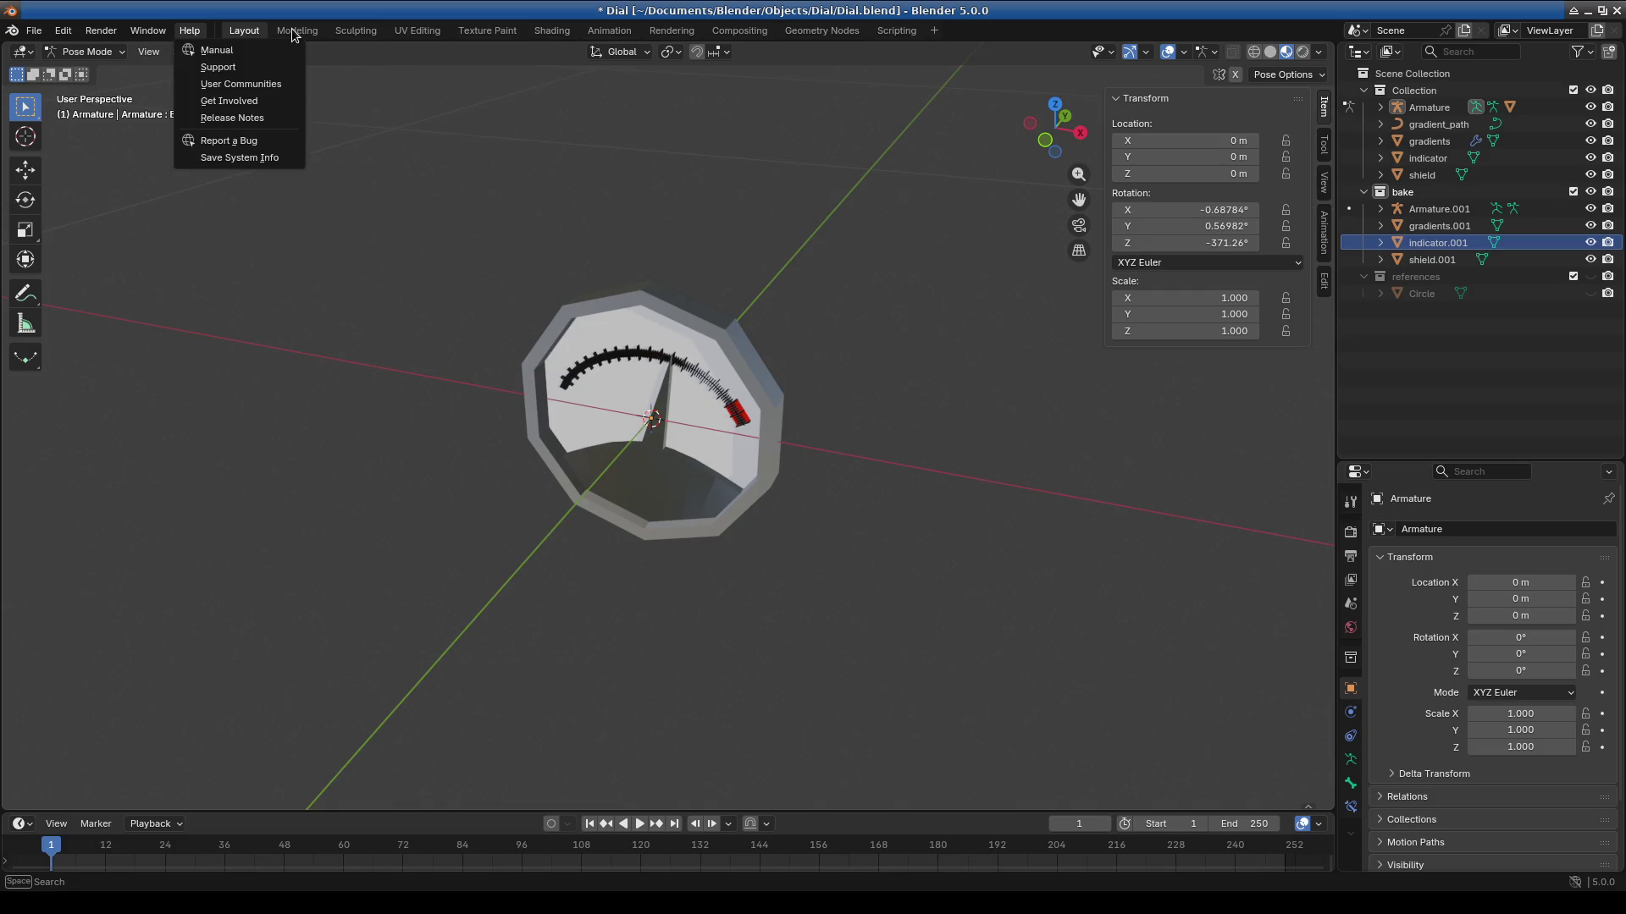
double_click(292, 31)
key("Escape")
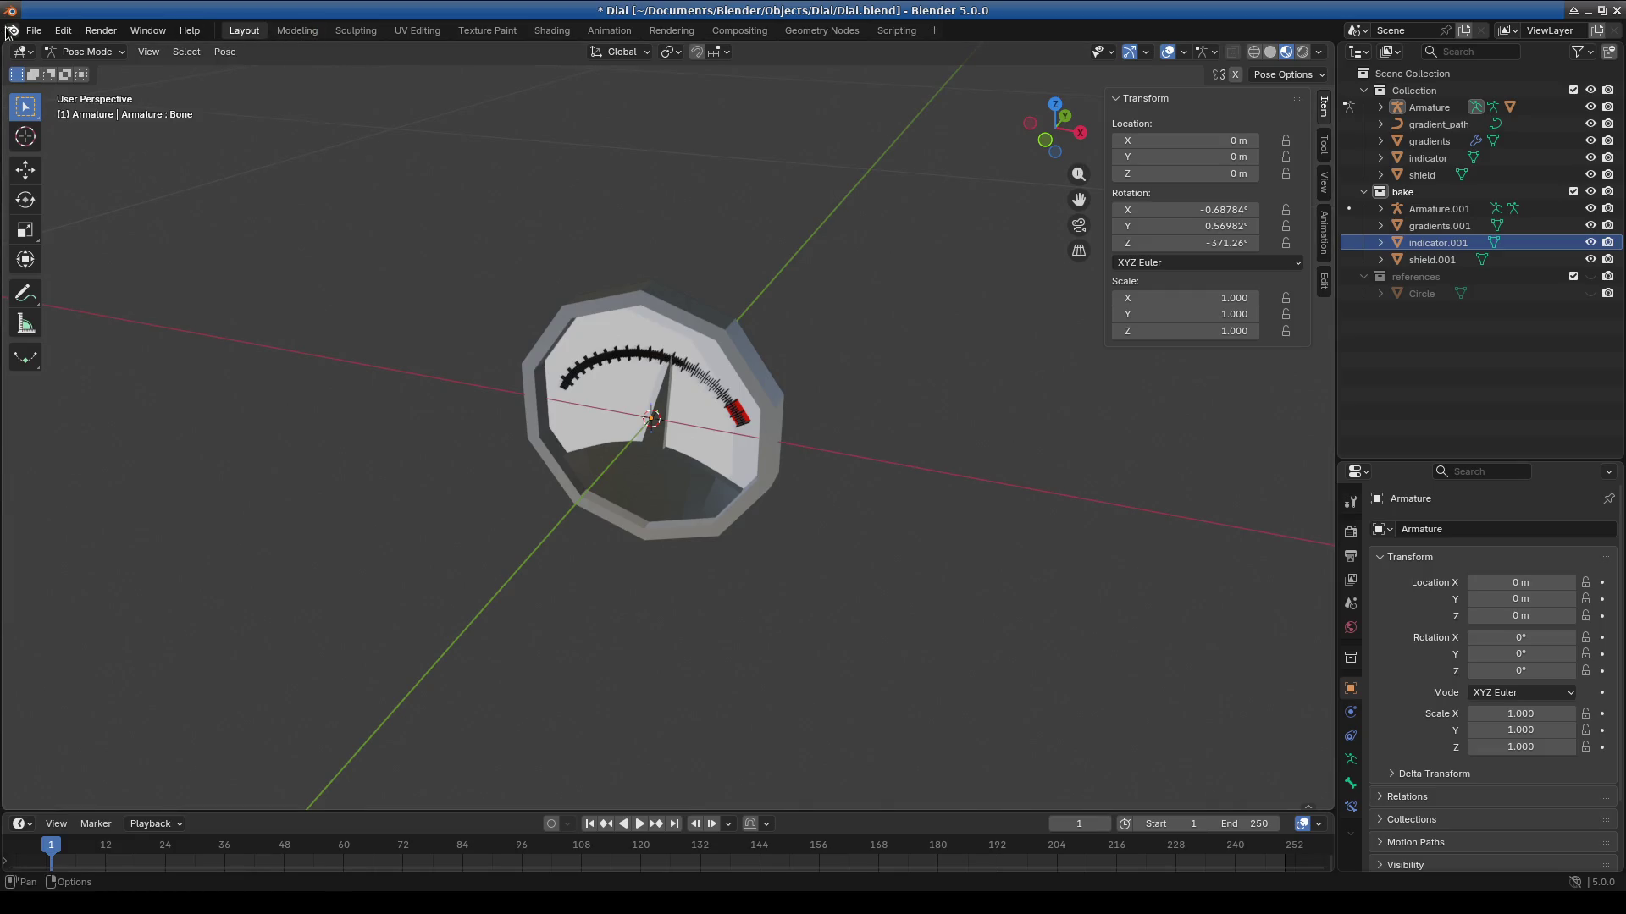
Choose File > Open and save Dial.blend when prompted.
left_click(32, 30)
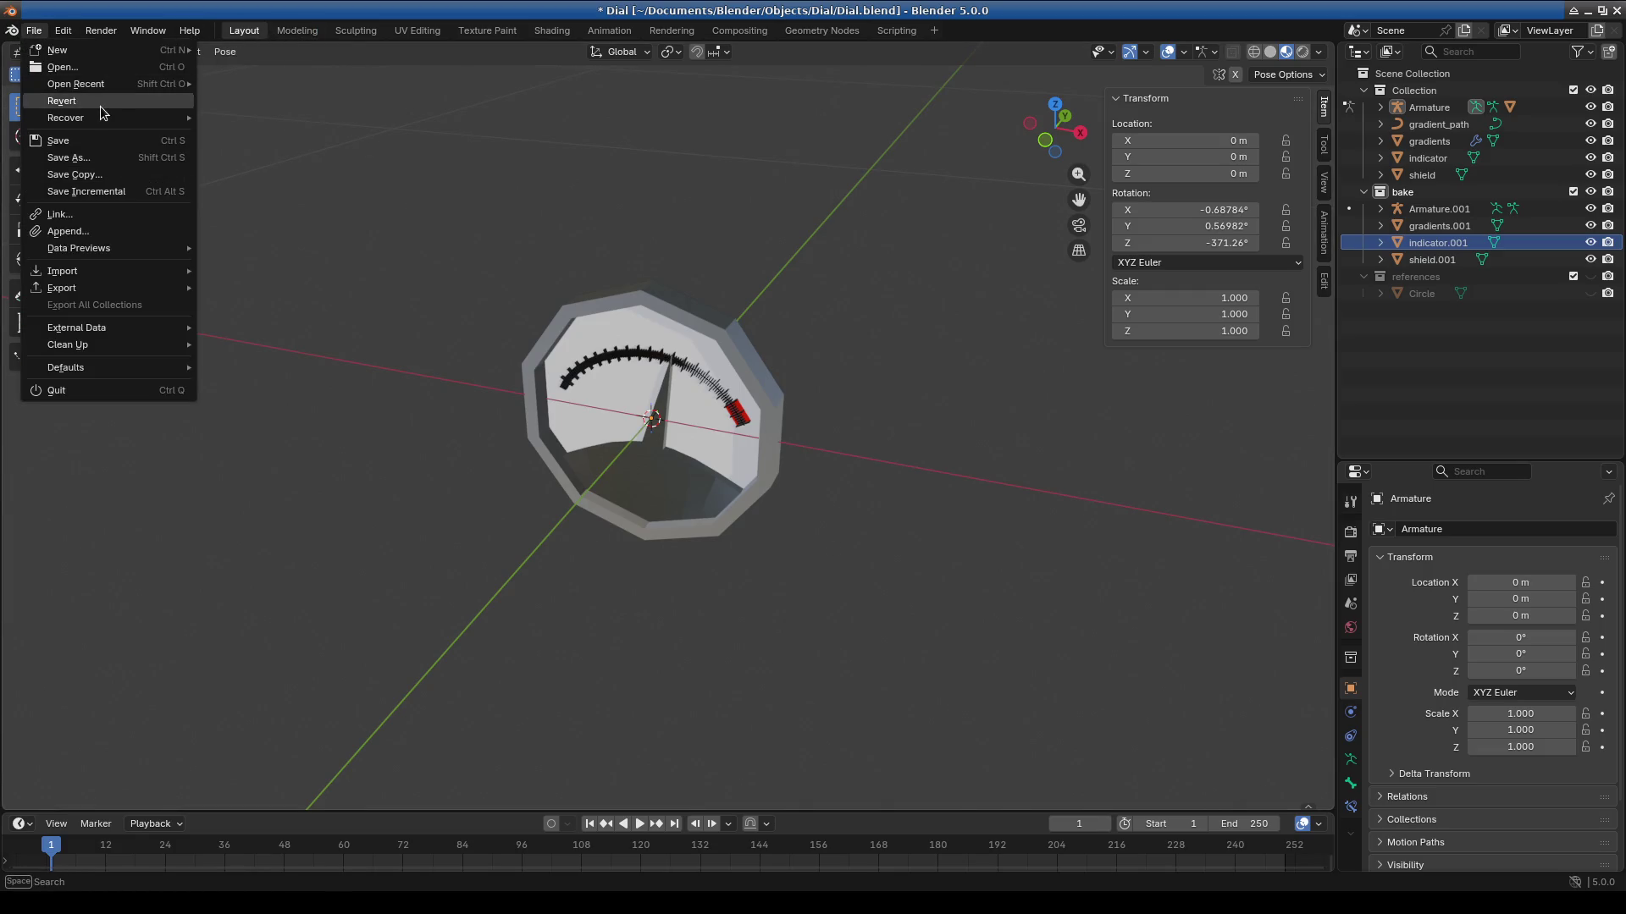
mouse_move(90, 119)
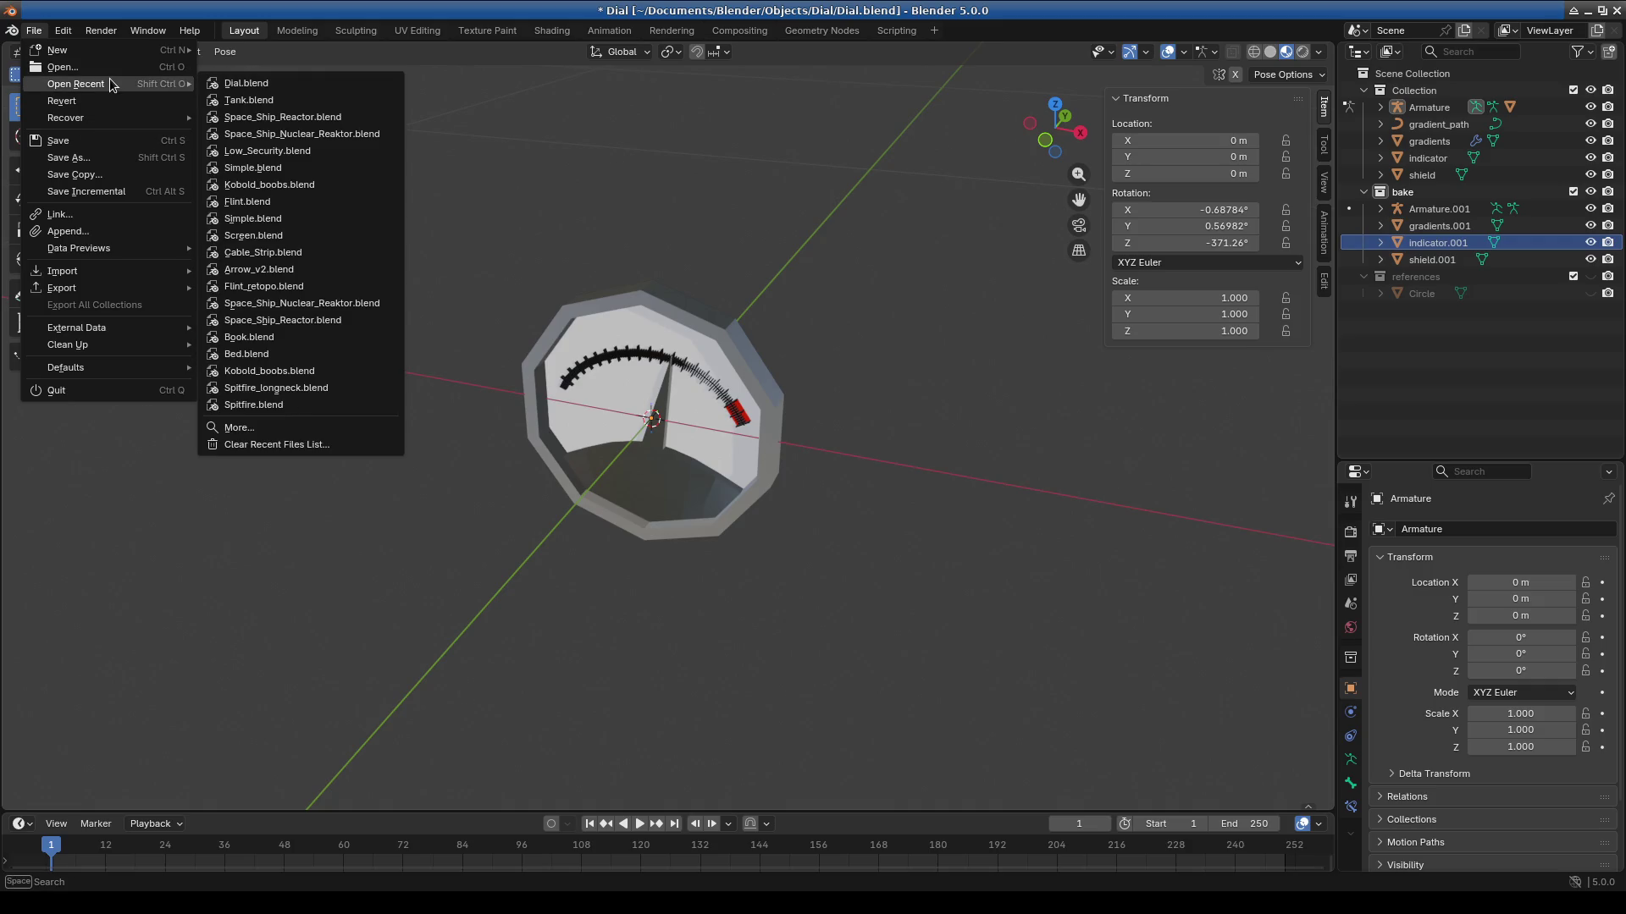
mouse_move(276, 100)
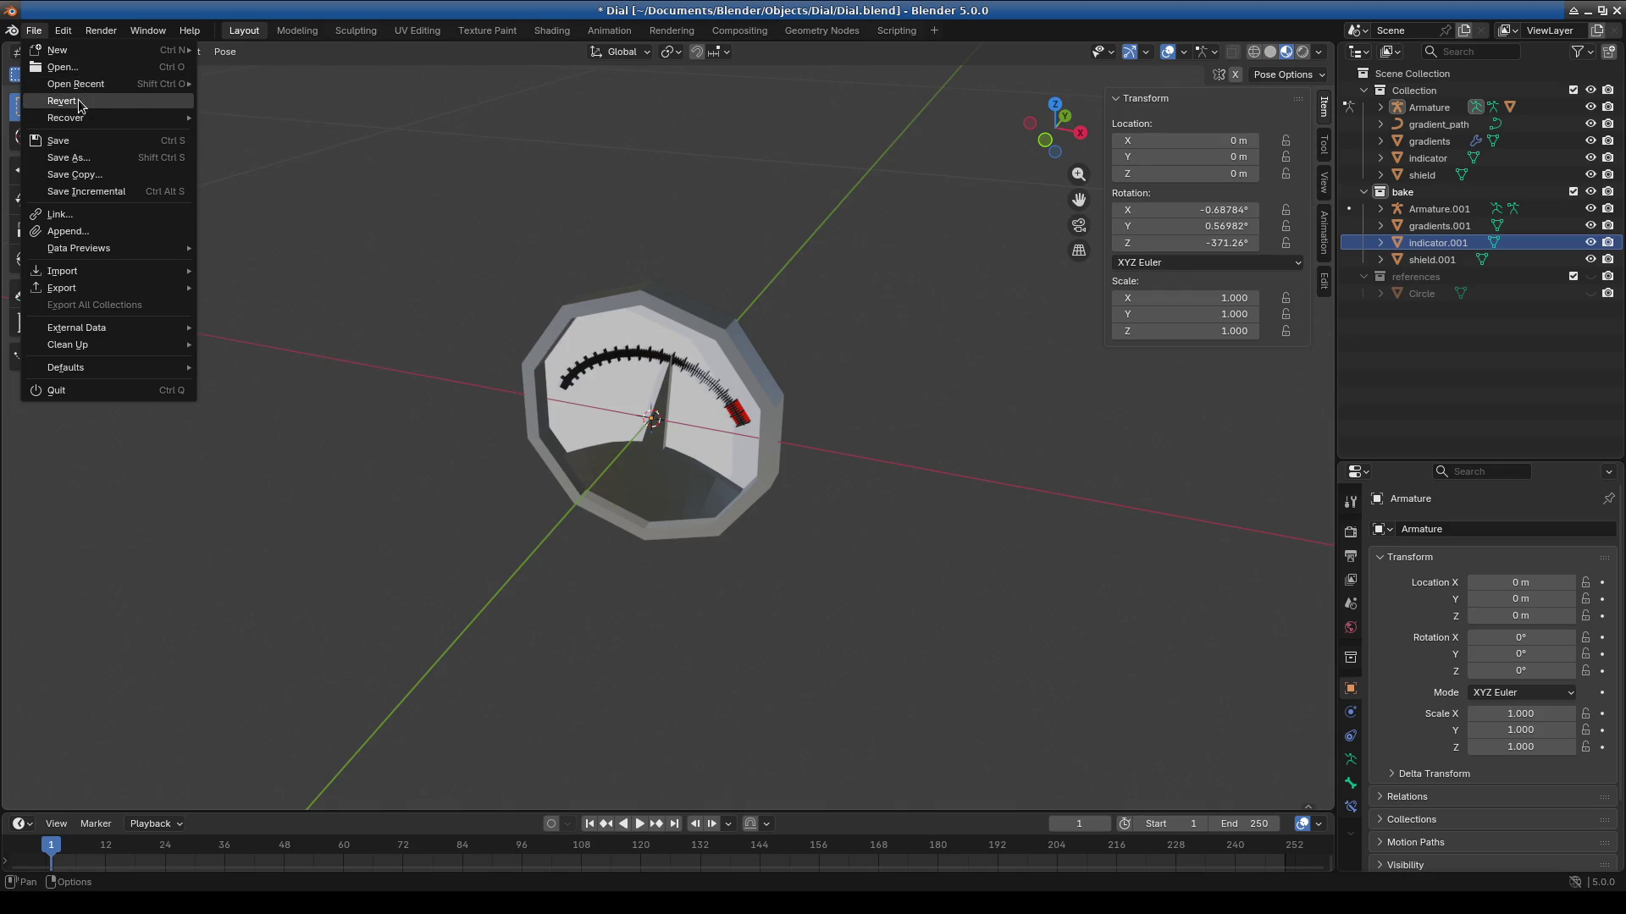
left_click(118, 64)
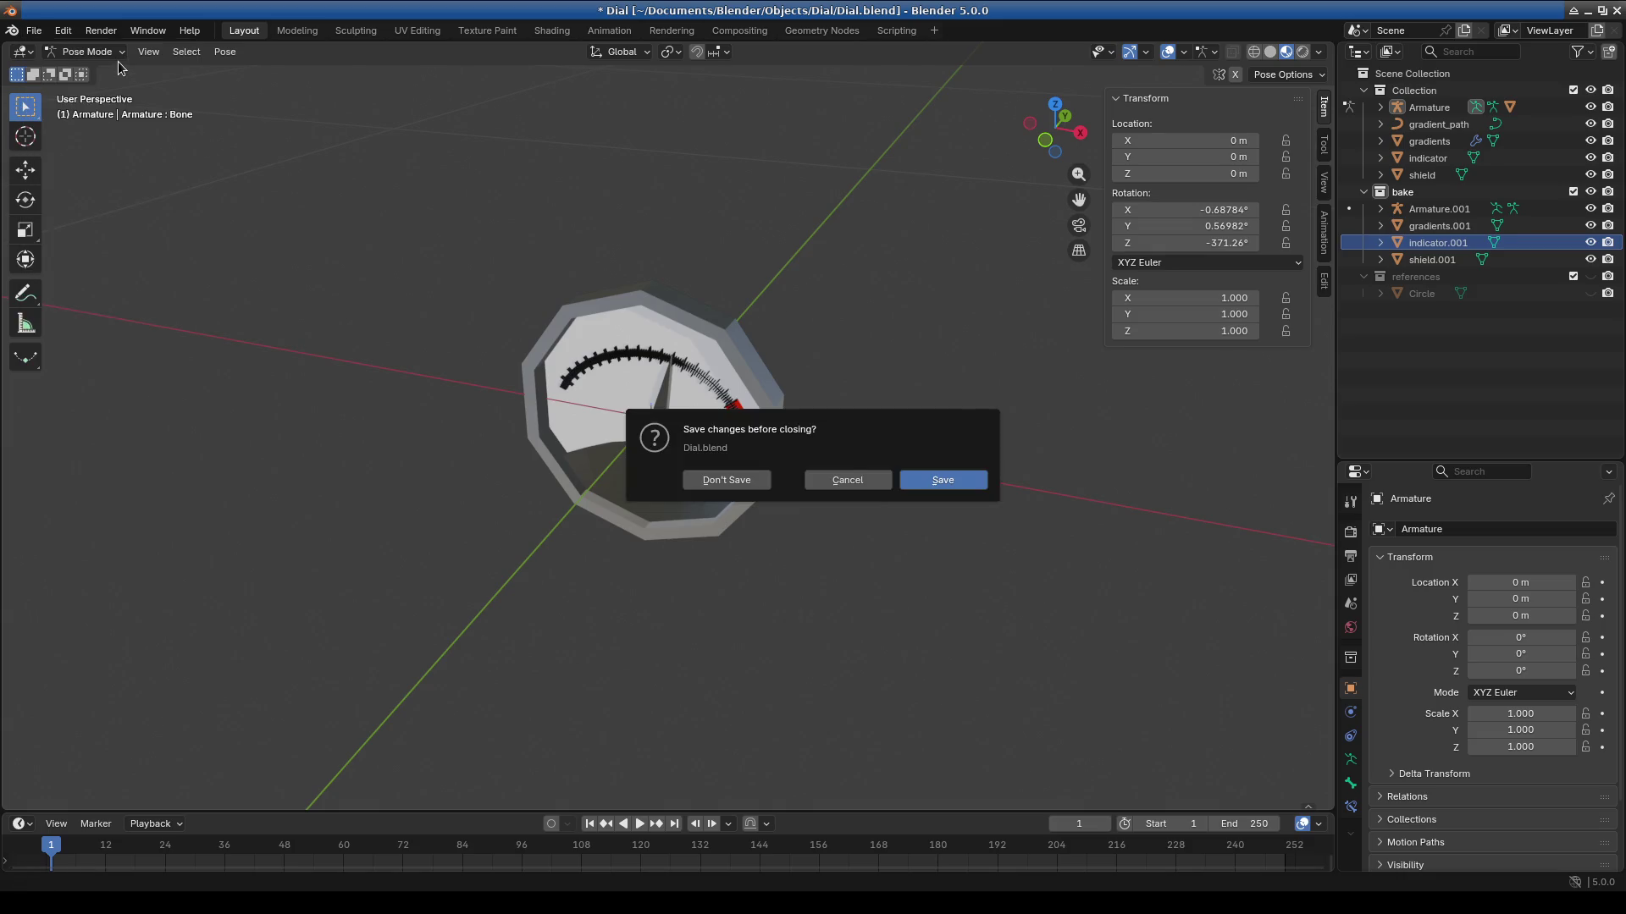
left_click(961, 481)
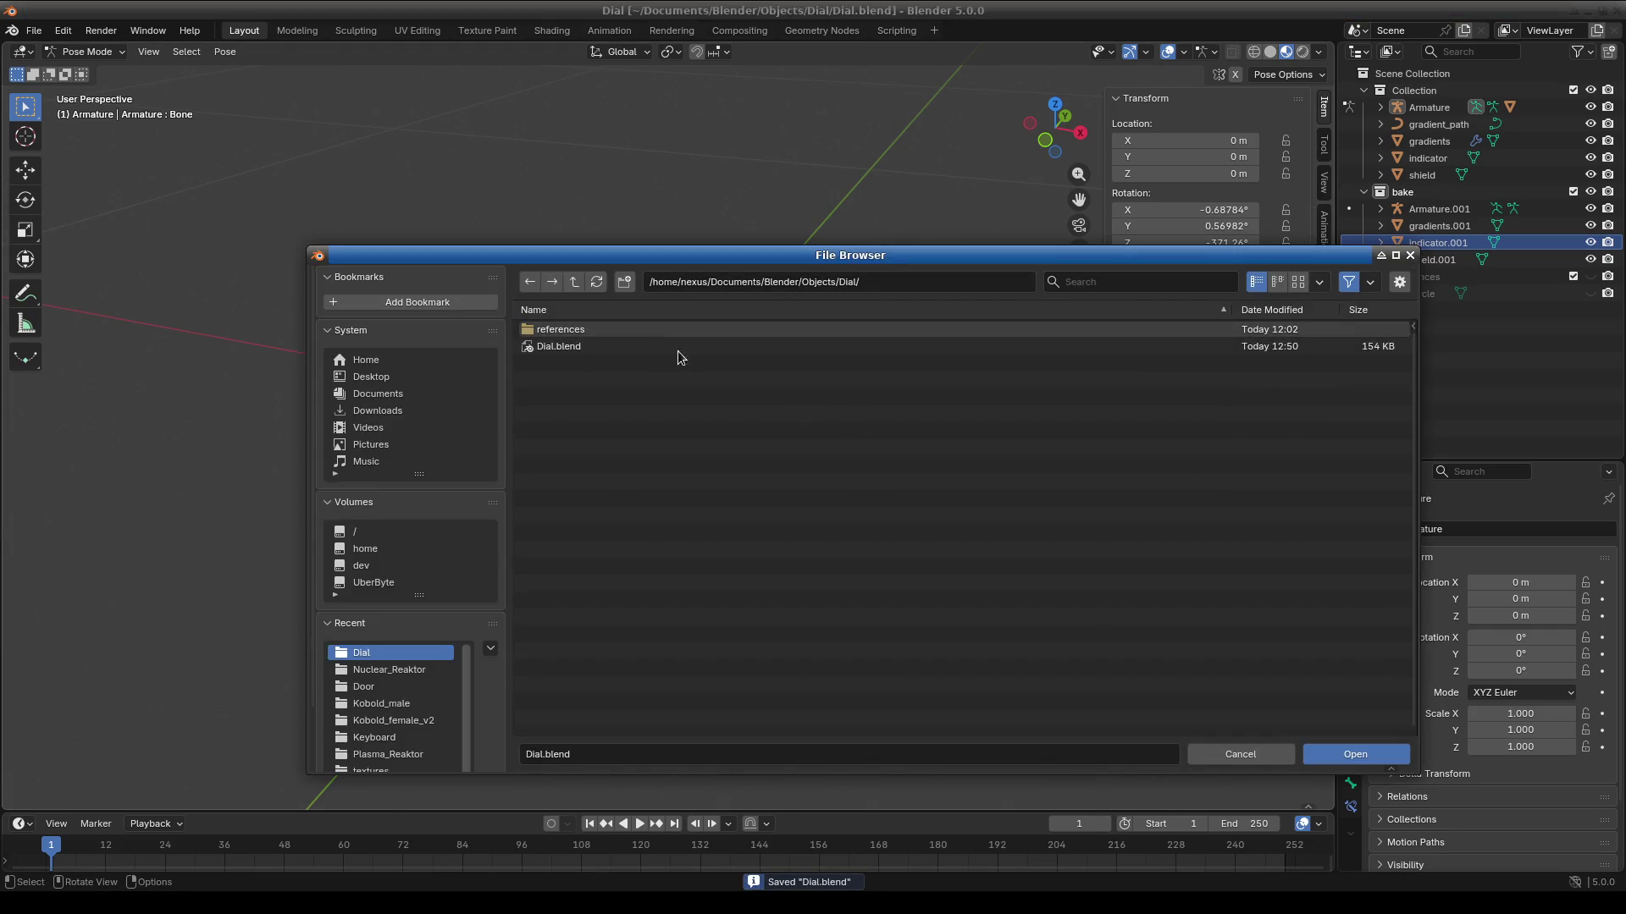
Reopen the file browser, go up to the Blender projects folder, then enter Objects.
left_click(1238, 753)
left_click(34, 30)
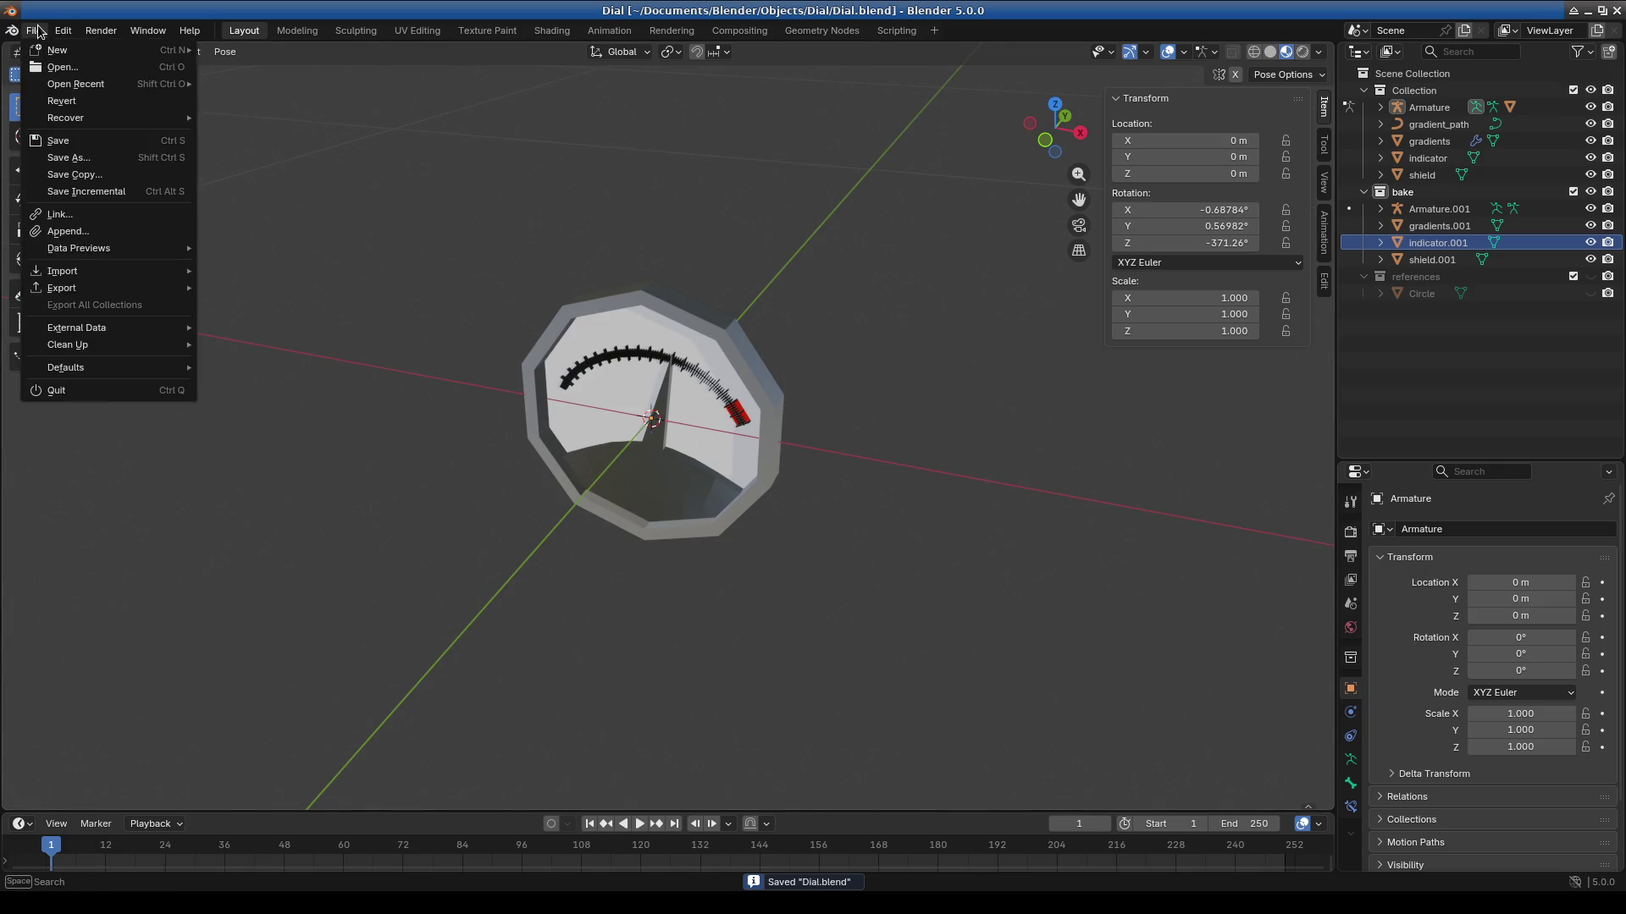
key("Return")
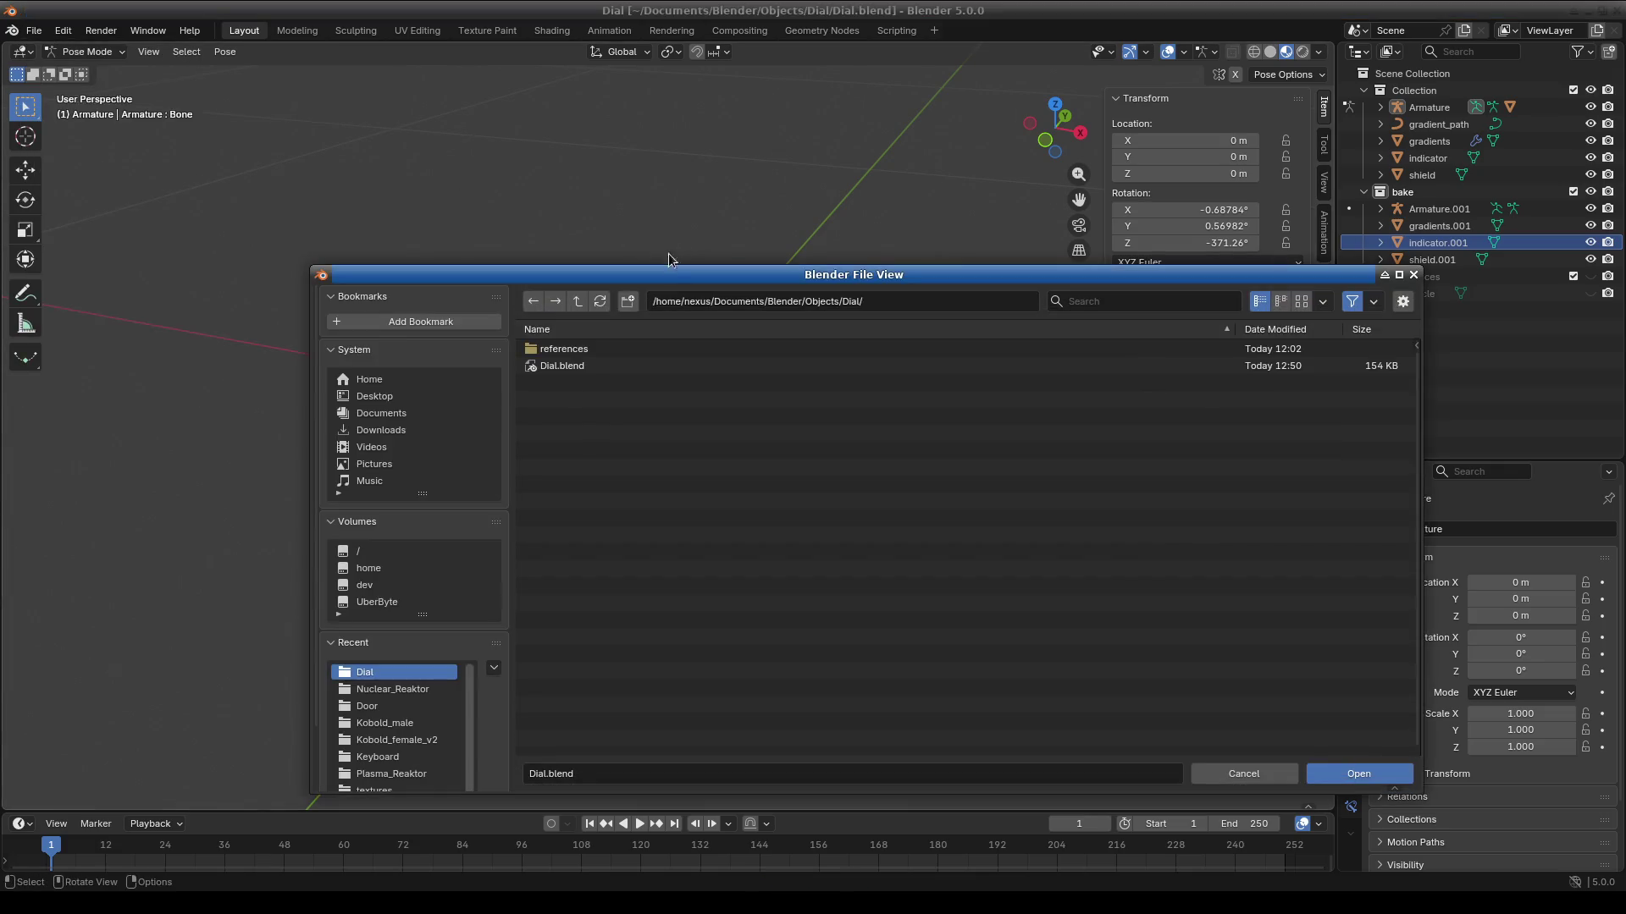
left_click(577, 301)
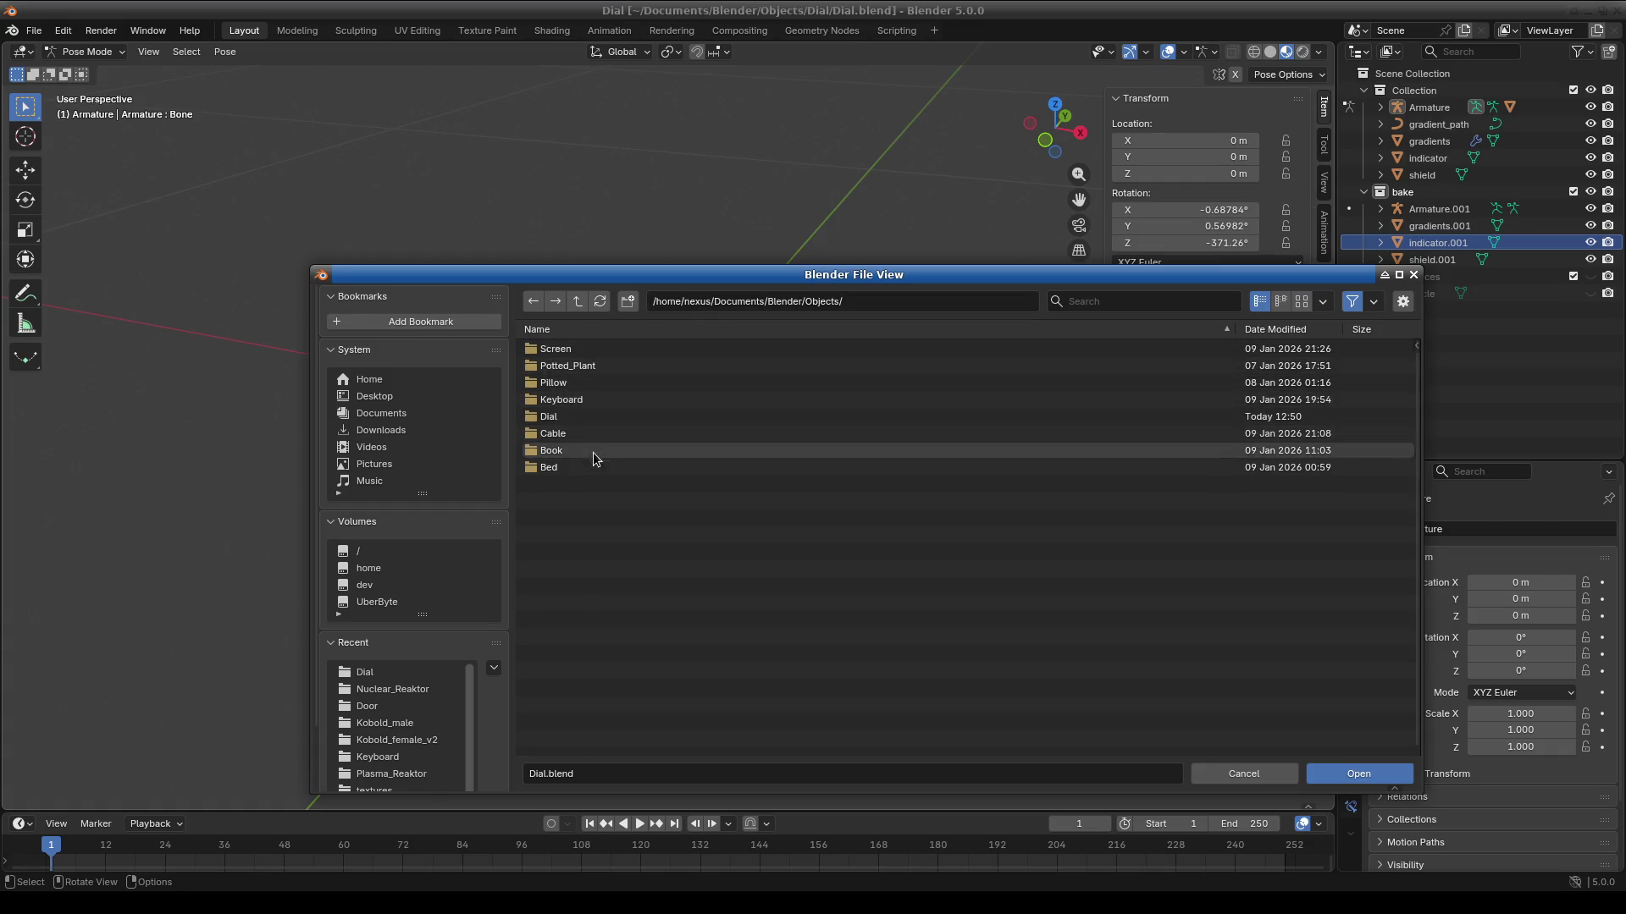
left_click(578, 302)
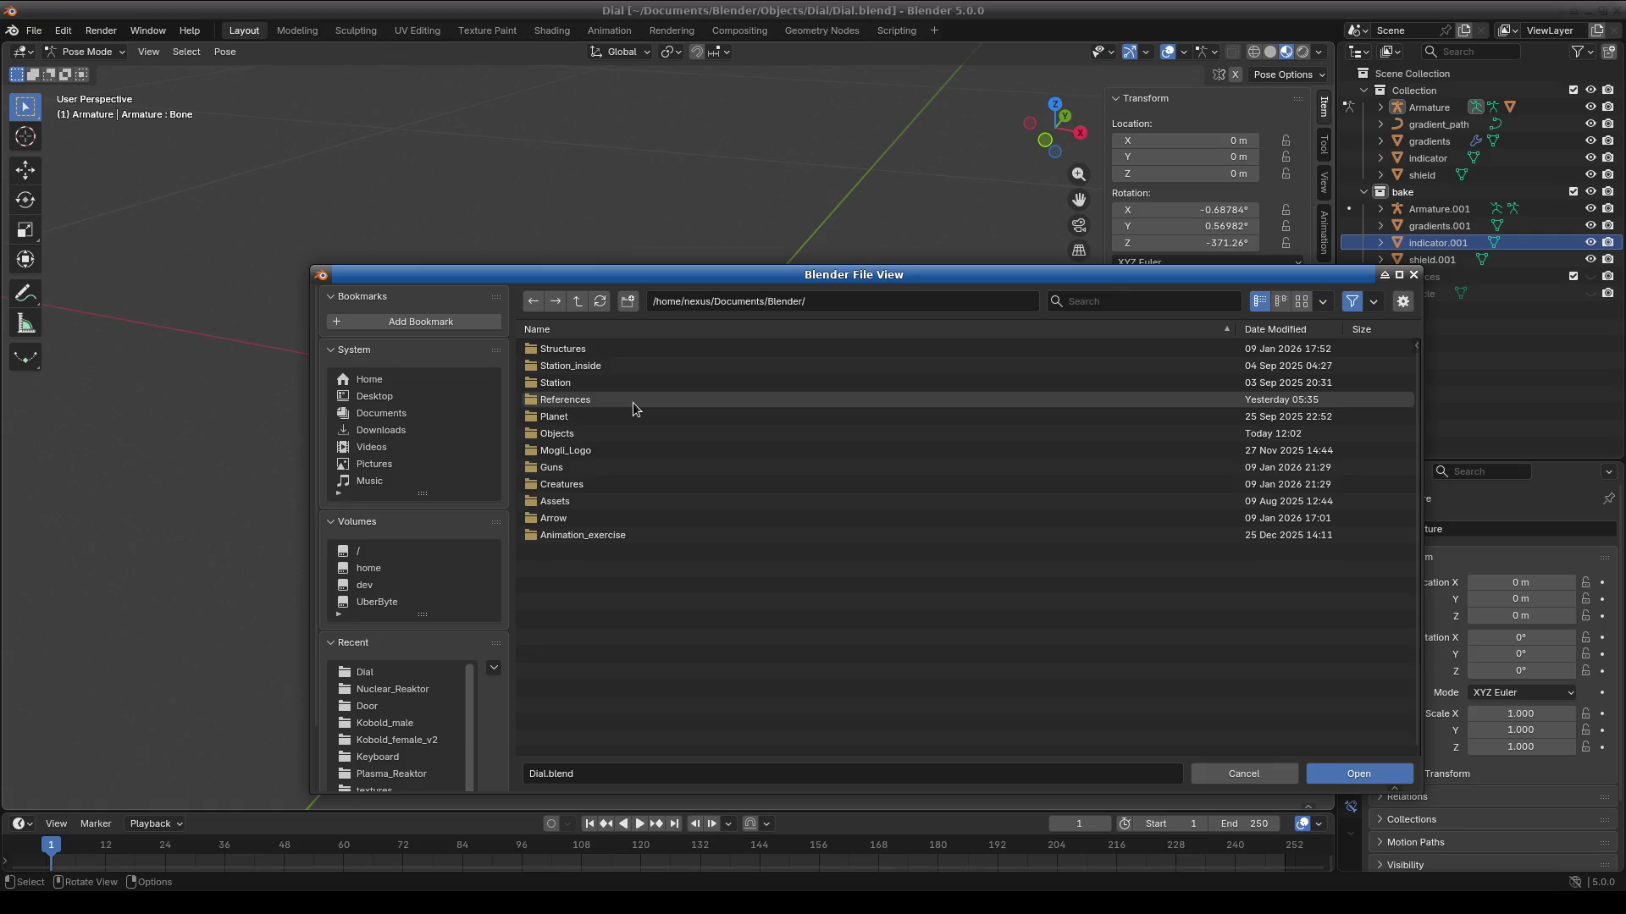
left_click(618, 486)
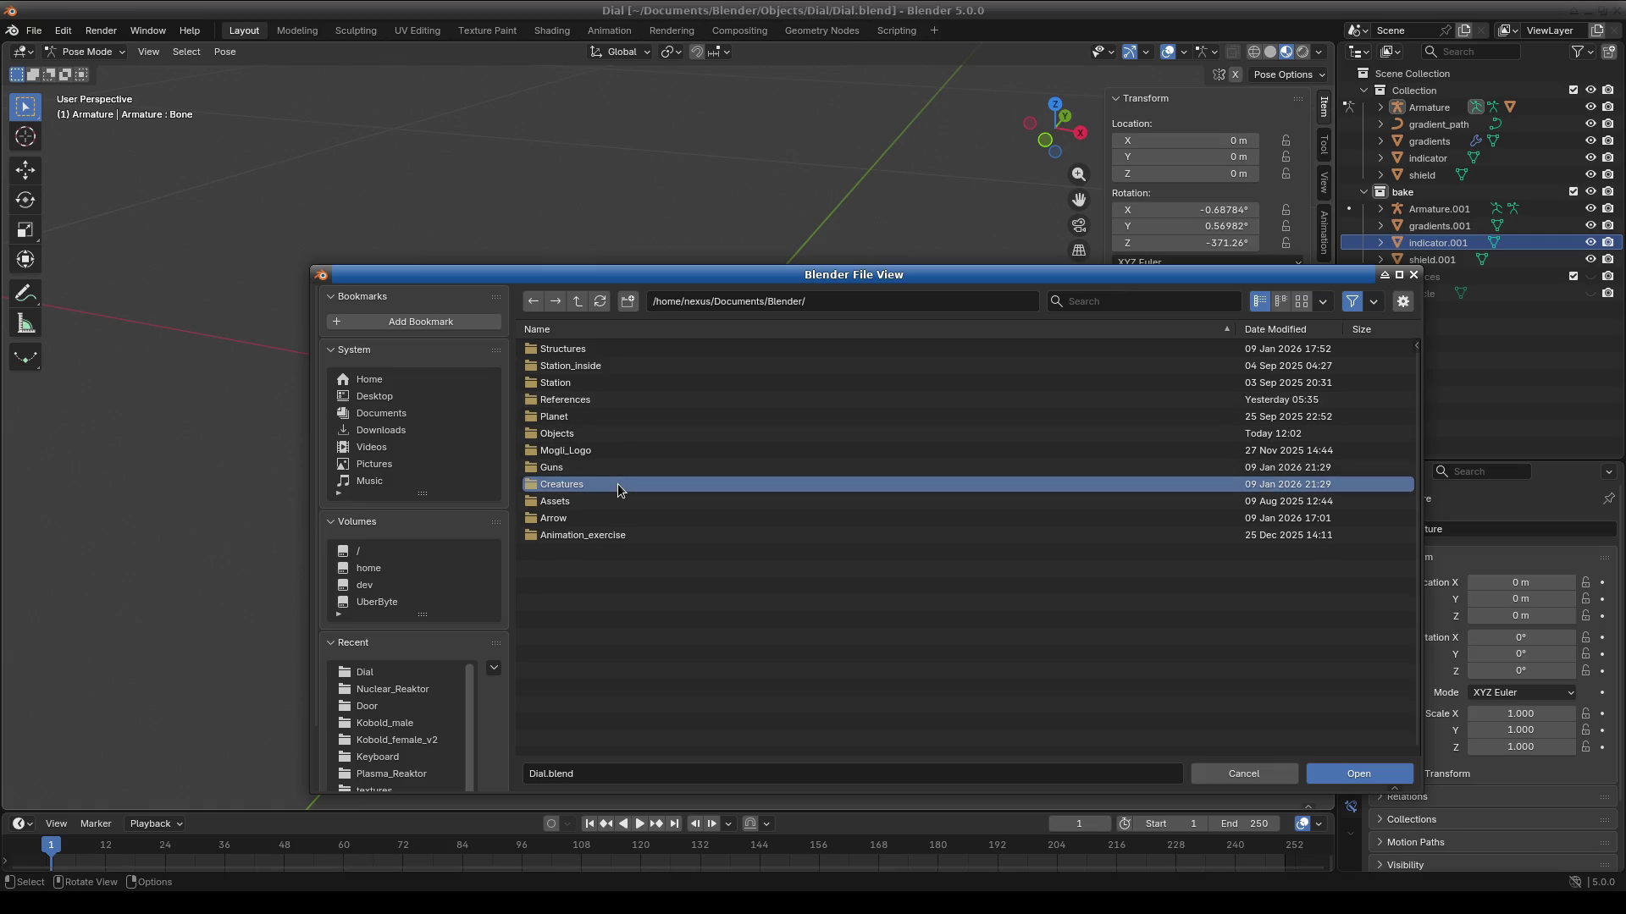
double_click(607, 431)
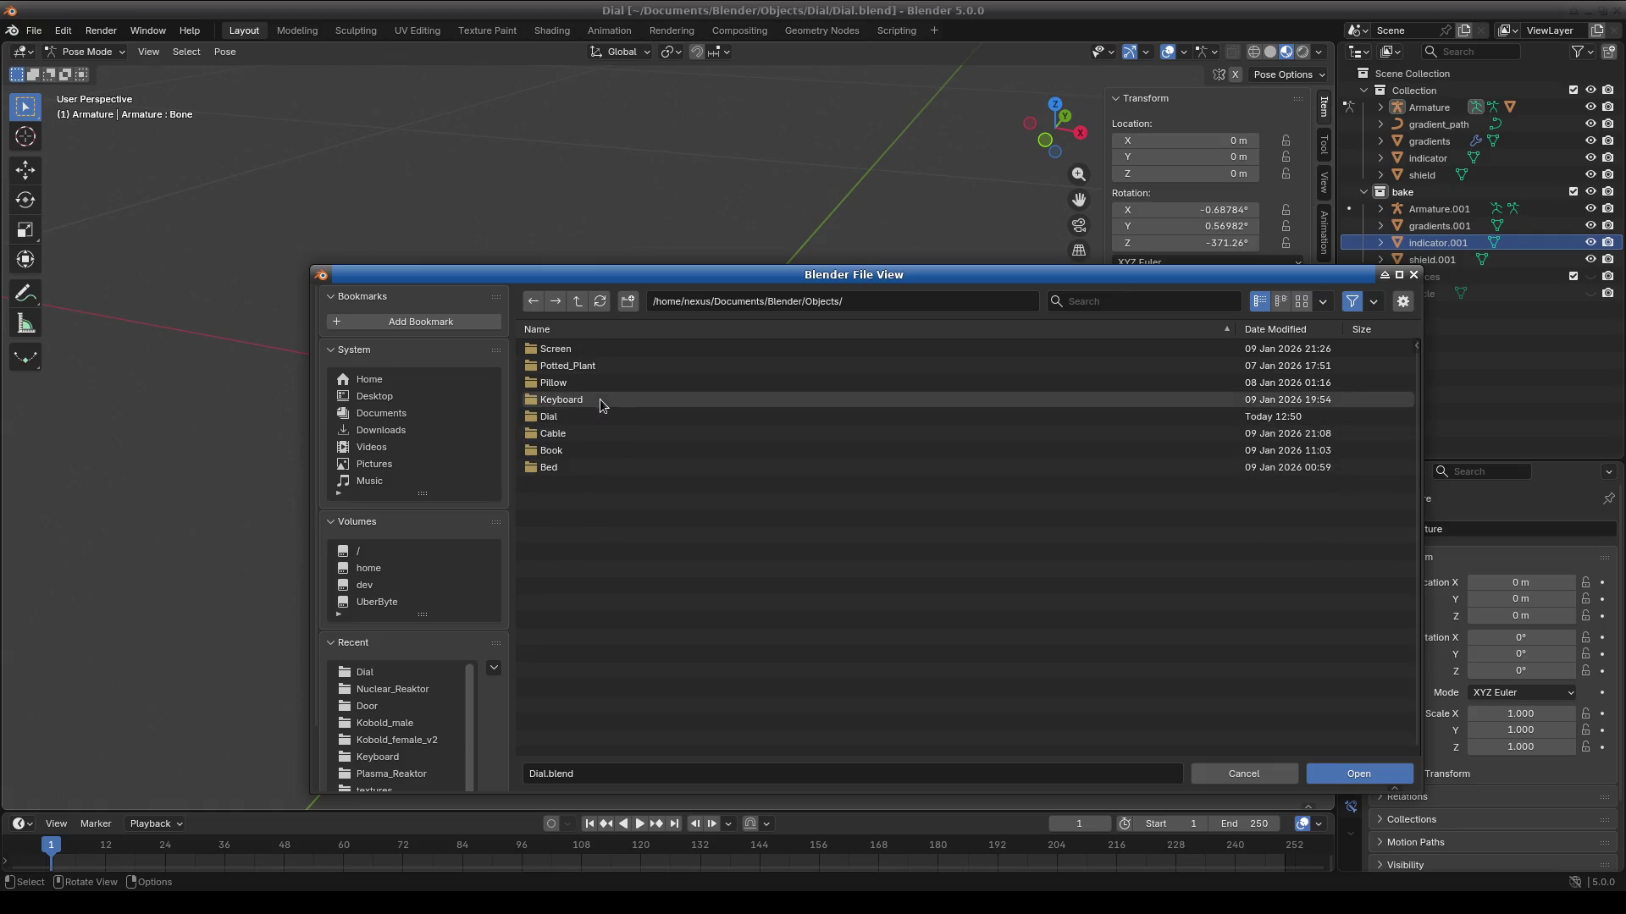